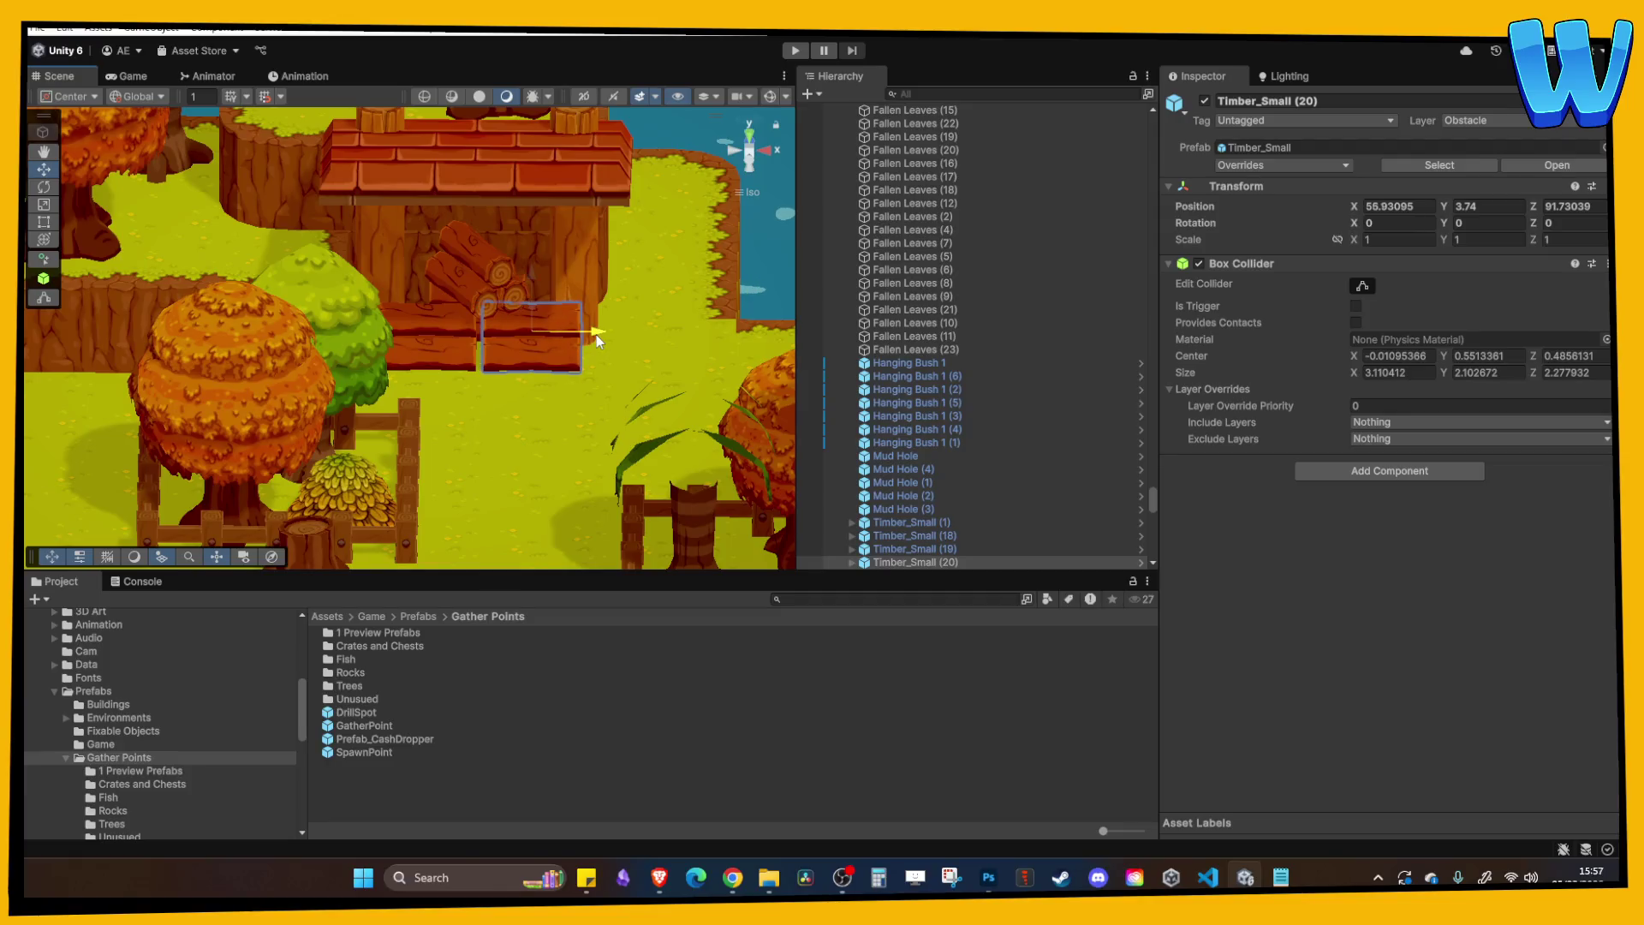
Select the single loose log inside the Timber_Small stack beside the hut.
scroll(957, 476, "down", 2)
left_click(852, 512)
left_click(918, 527)
left_click(922, 552, "shift")
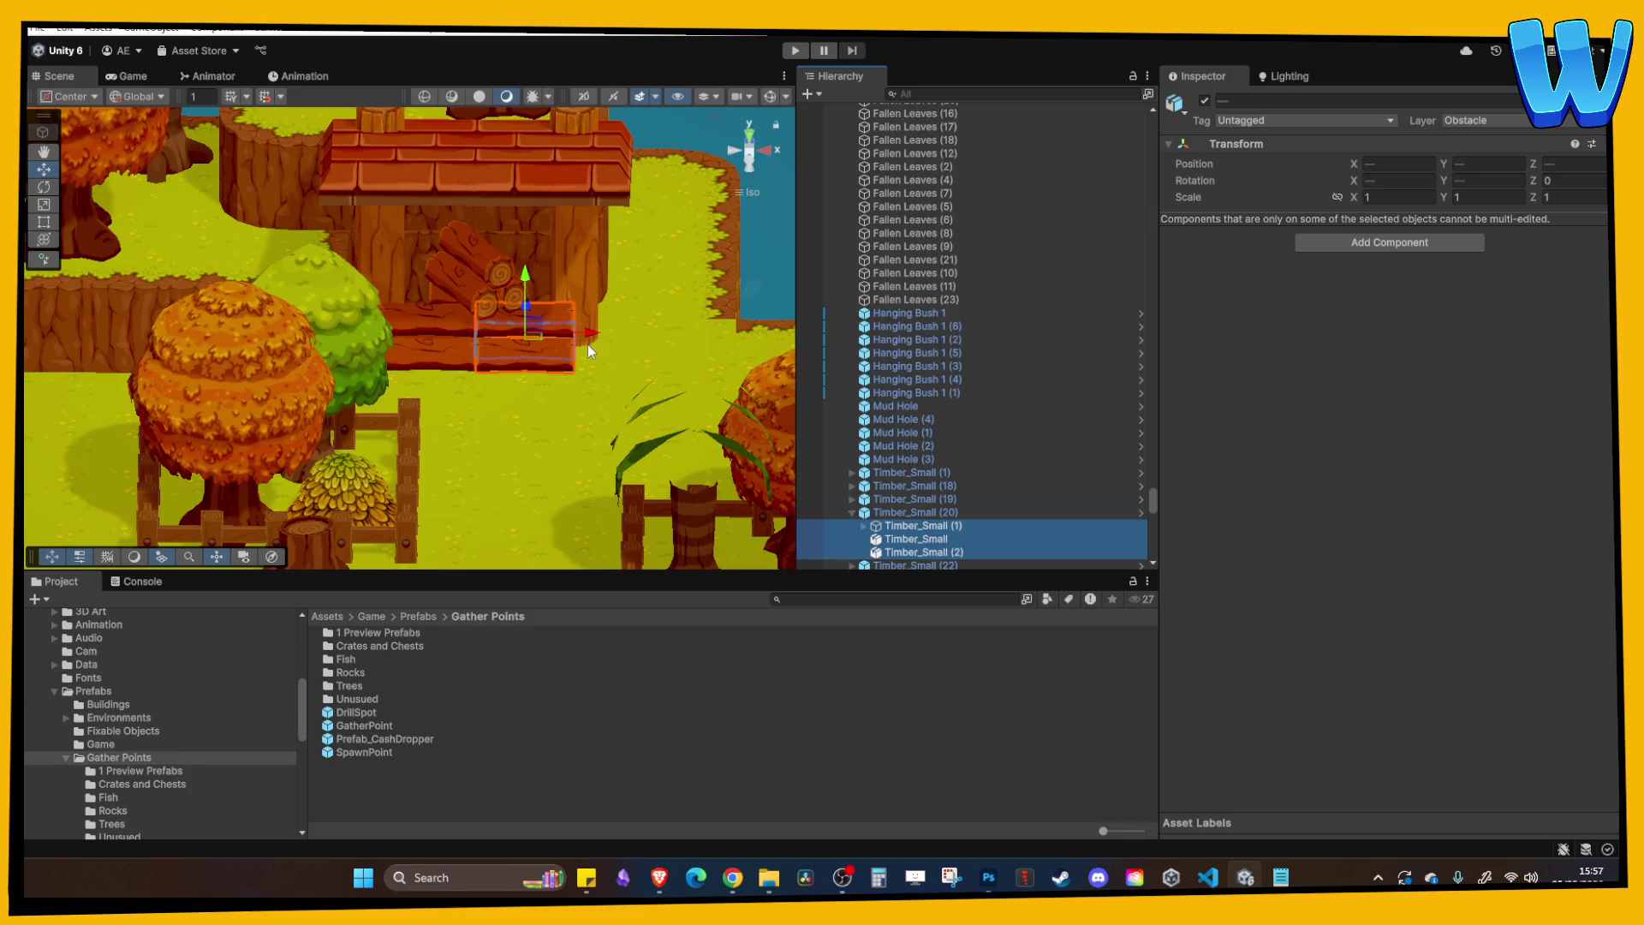
left_click(548, 383)
mouse_move(548, 383)
left_mouse_down()
mouse_move(506, 402)
mouse_move(470, 347)
left_mouse_up()
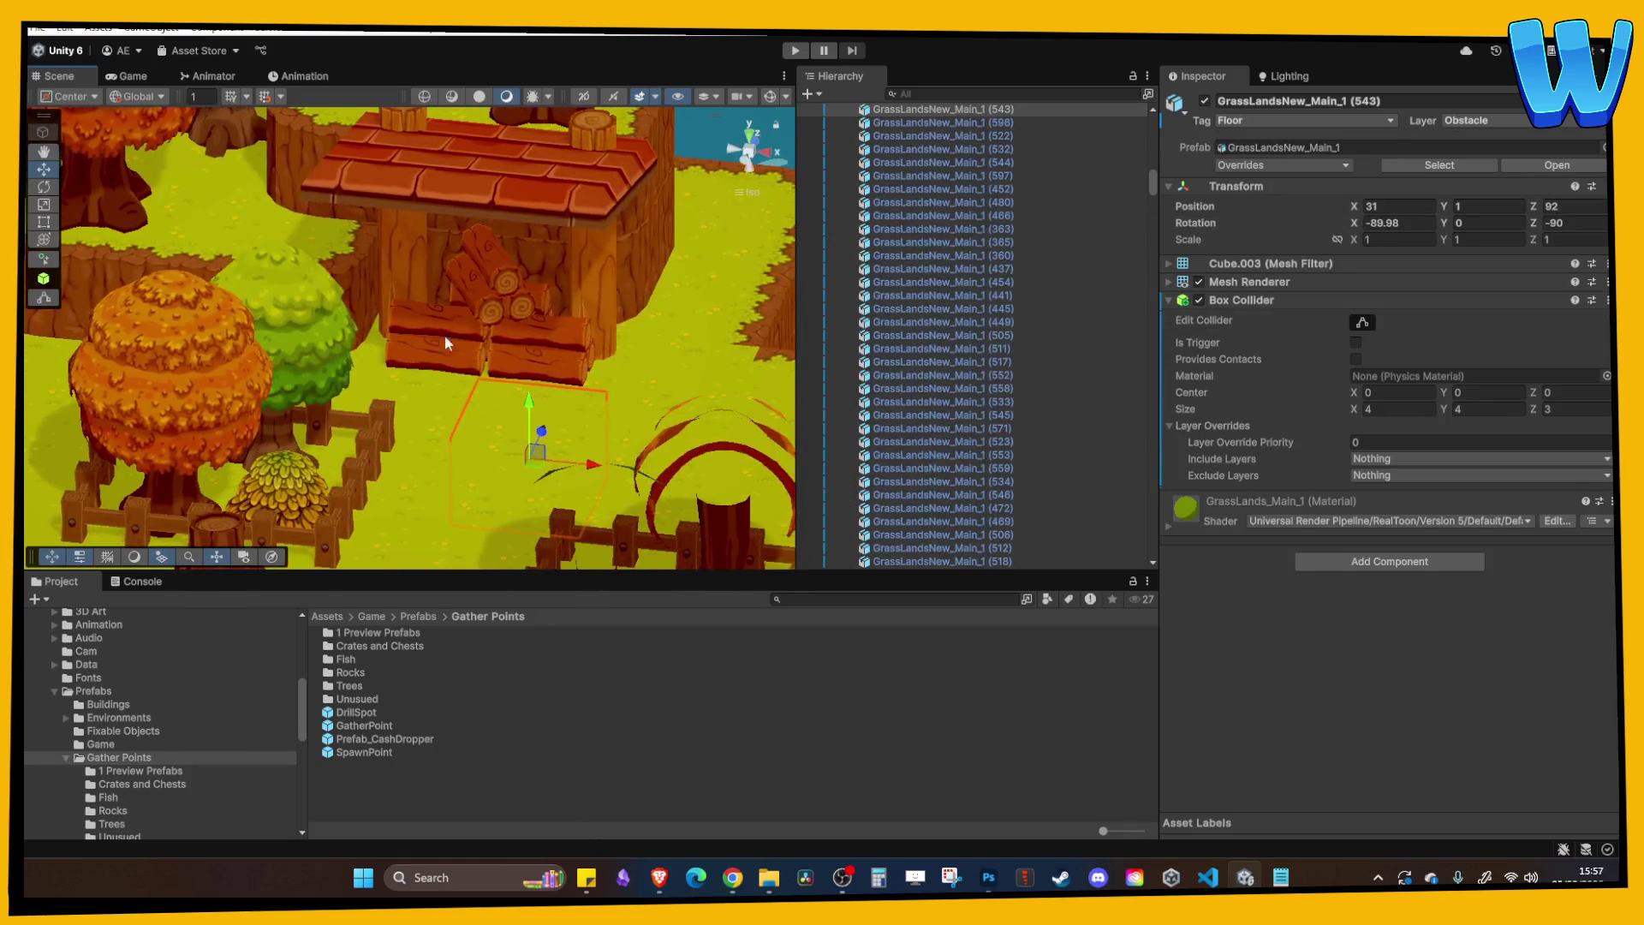
left_click(443, 325)
left_click(469, 321)
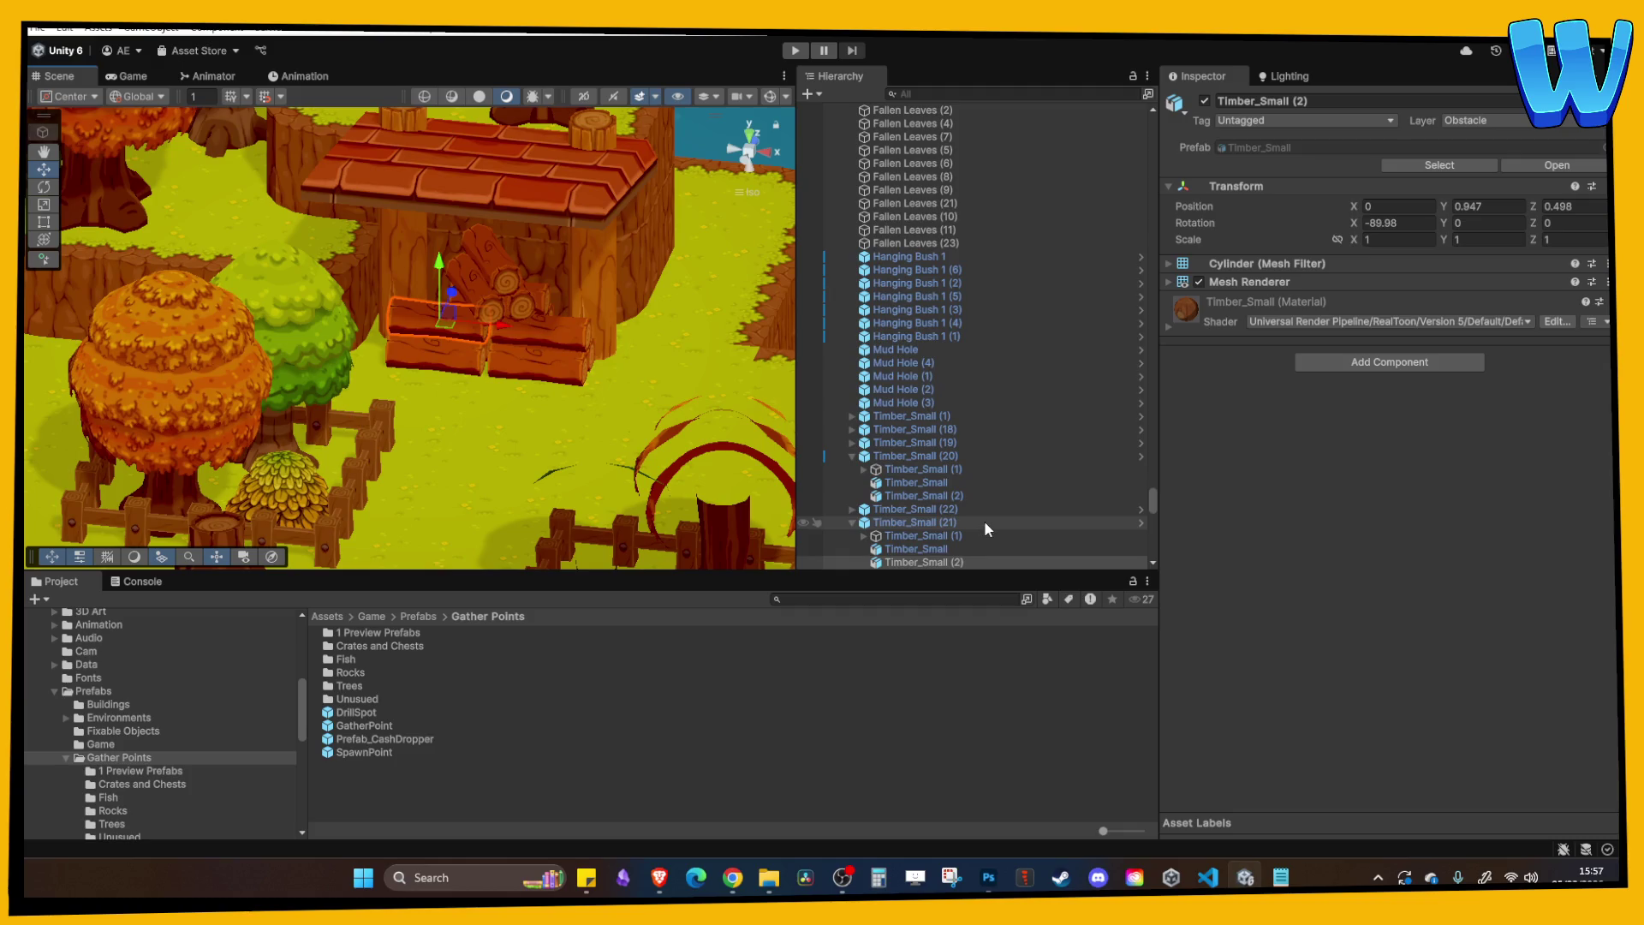
Rotate the loose log so it lies in line with the log pile.
left_click(43, 186)
left_click_drag(403, 341, 433, 364)
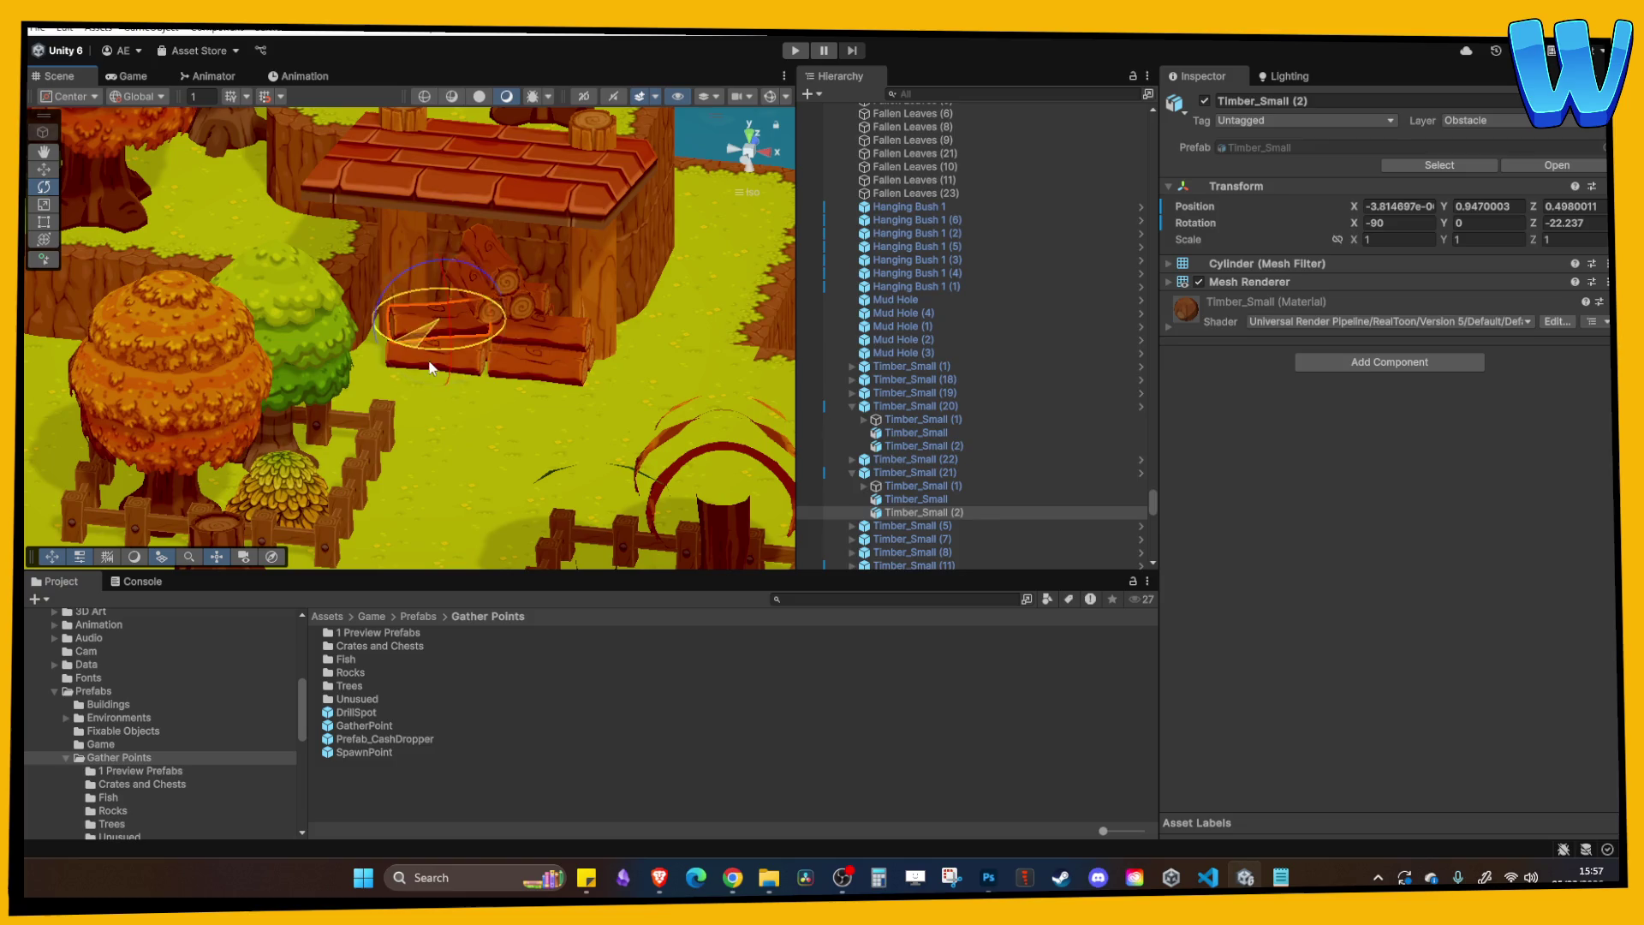
left_click(437, 381)
Orbit the view down over the island to the grass tufts among the trees.
mouse_move(587, 370)
left_mouse_down()
mouse_move(547, 310)
mouse_move(409, 269)
left_mouse_up()
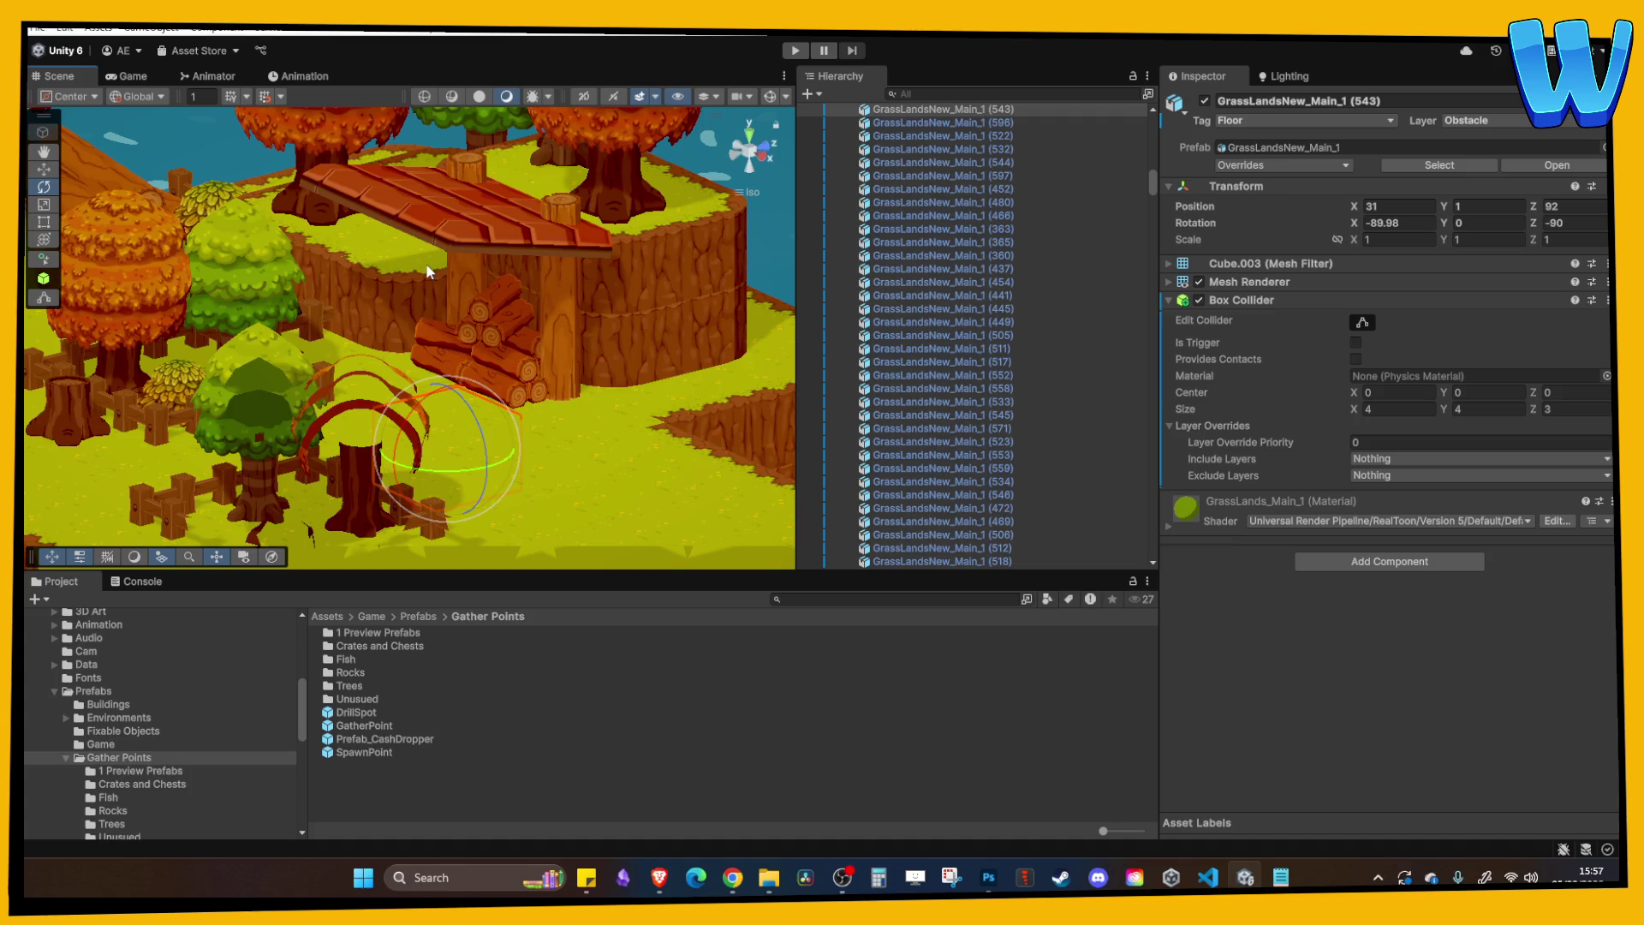
mouse_move(429, 272)
left_mouse_down()
mouse_move(379, 288)
mouse_move(520, 450)
mouse_move(455, 440)
mouse_move(550, 430)
mouse_move(514, 402)
mouse_move(414, 434)
mouse_move(572, 279)
mouse_move(596, 350)
mouse_move(389, 306)
mouse_move(422, 238)
mouse_move(502, 315)
left_mouse_up()
mouse_move(310, 245)
left_mouse_down()
mouse_move(440, 476)
mouse_move(373, 327)
mouse_move(208, 344)
left_mouse_up()
left_click(208, 343)
Select the grass tufts among the trees and move them to the right.
left_click(305, 318)
left_click(309, 319)
left_click(308, 319, "shift")
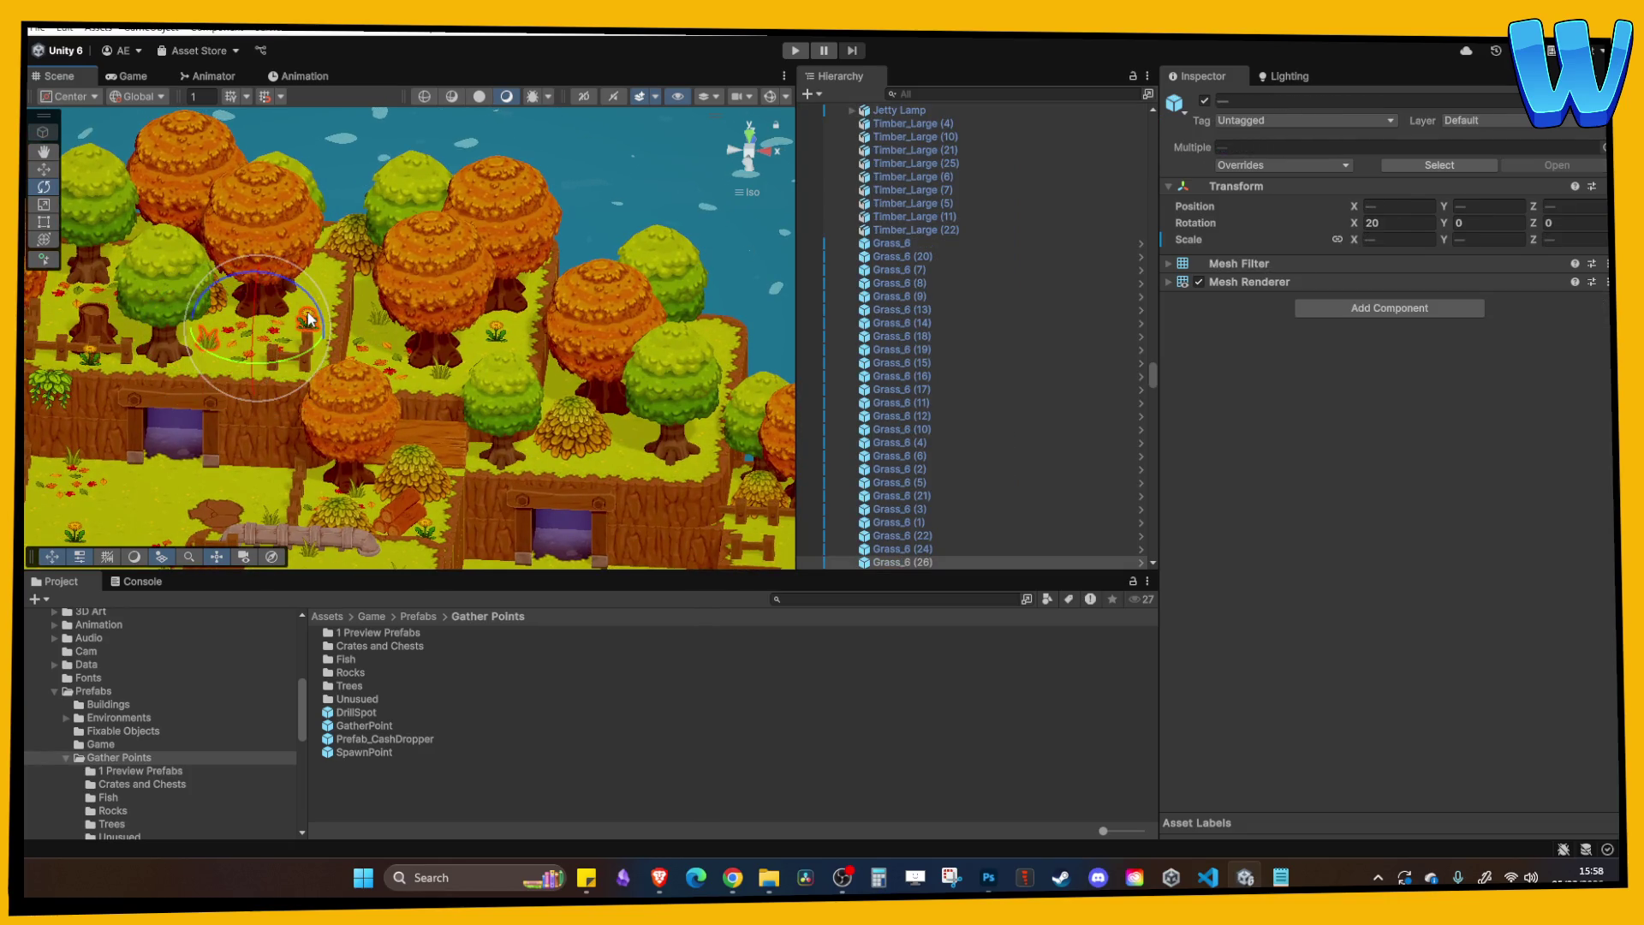
key("w")
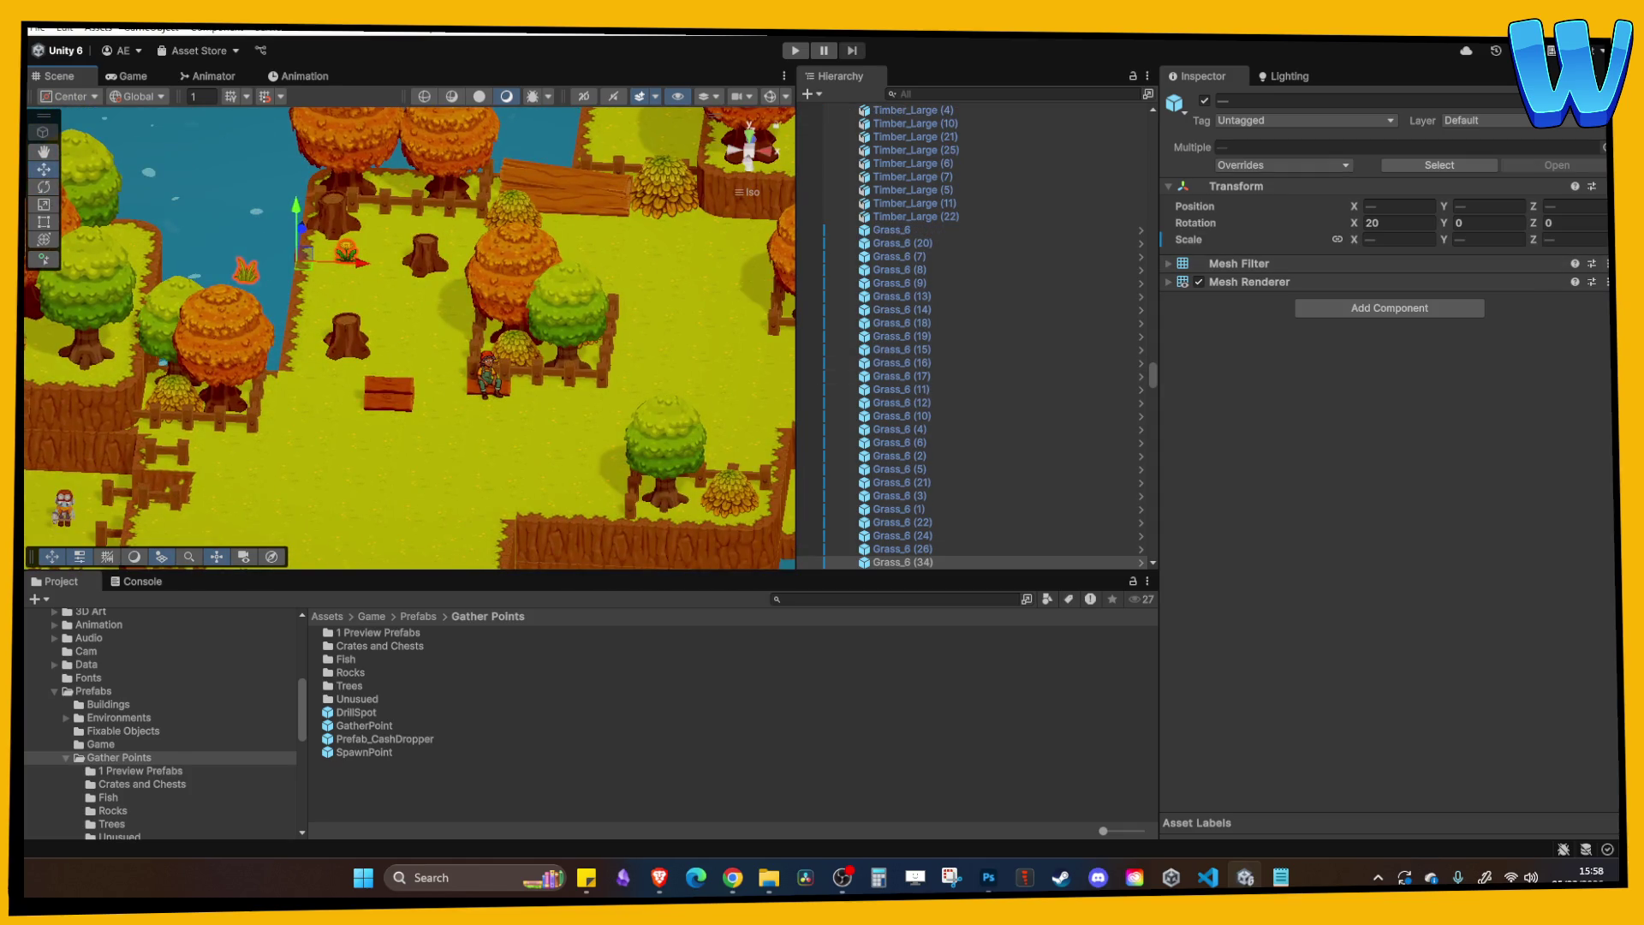
mouse_move(341, 279)
left_mouse_down()
mouse_move(753, 276)
mouse_move(528, 297)
left_mouse_up()
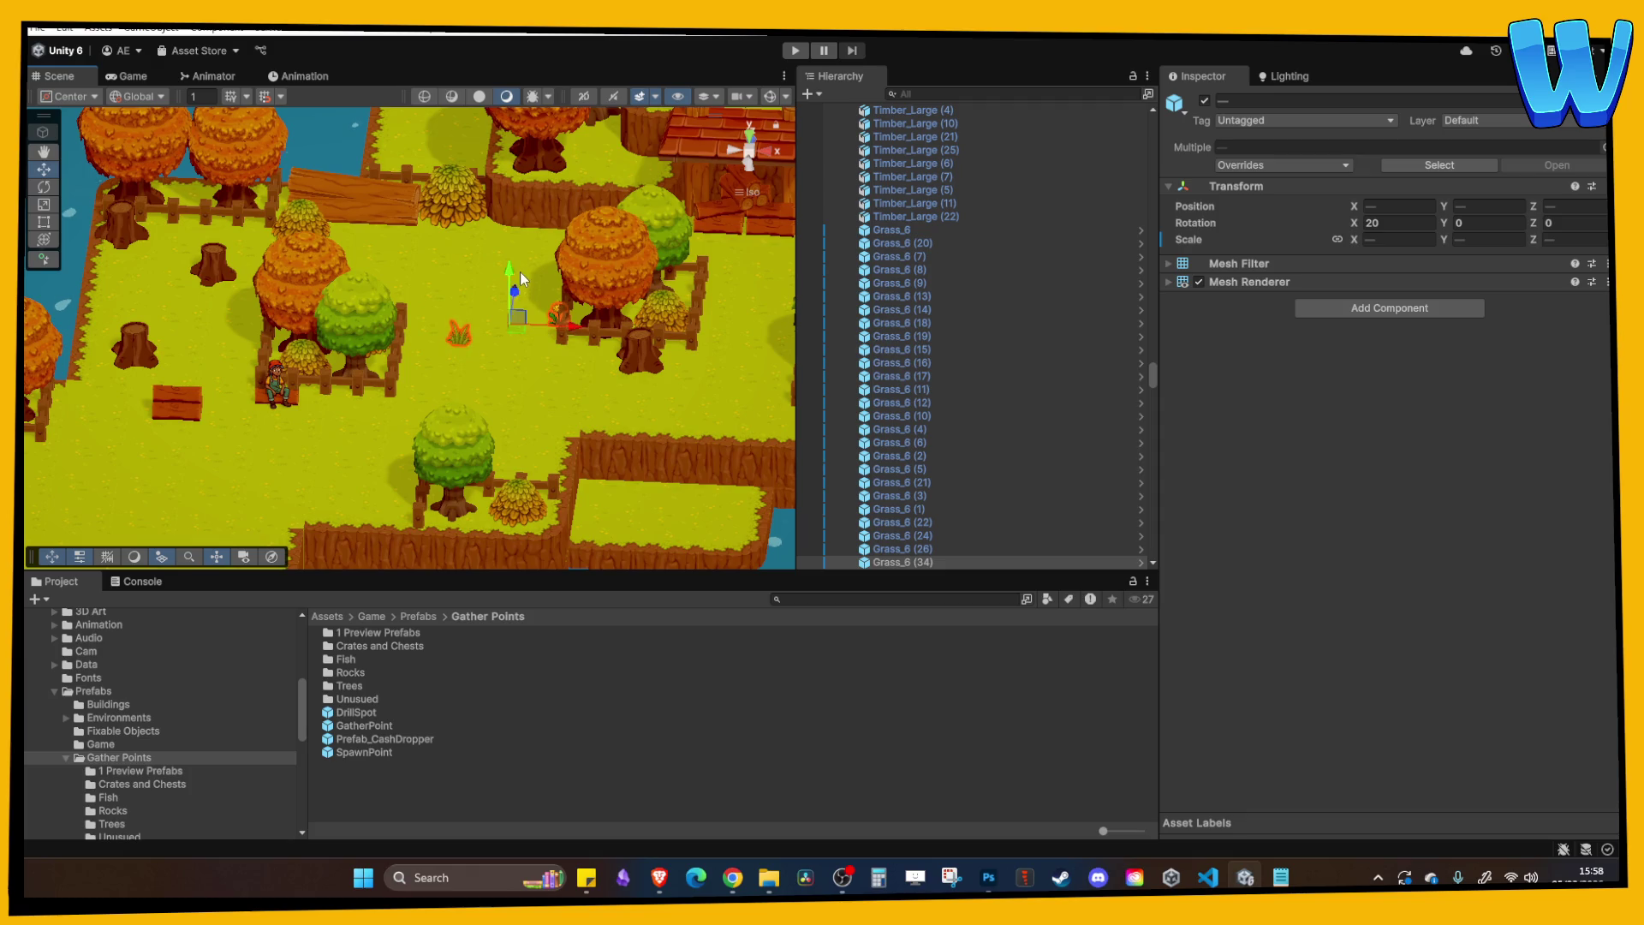
Move the Grass_6 (34) tuft over toward the hut.
scroll(519, 271, "up", 5)
left_click(269, 364)
left_click(276, 367)
scroll(290, 368, "down", 1)
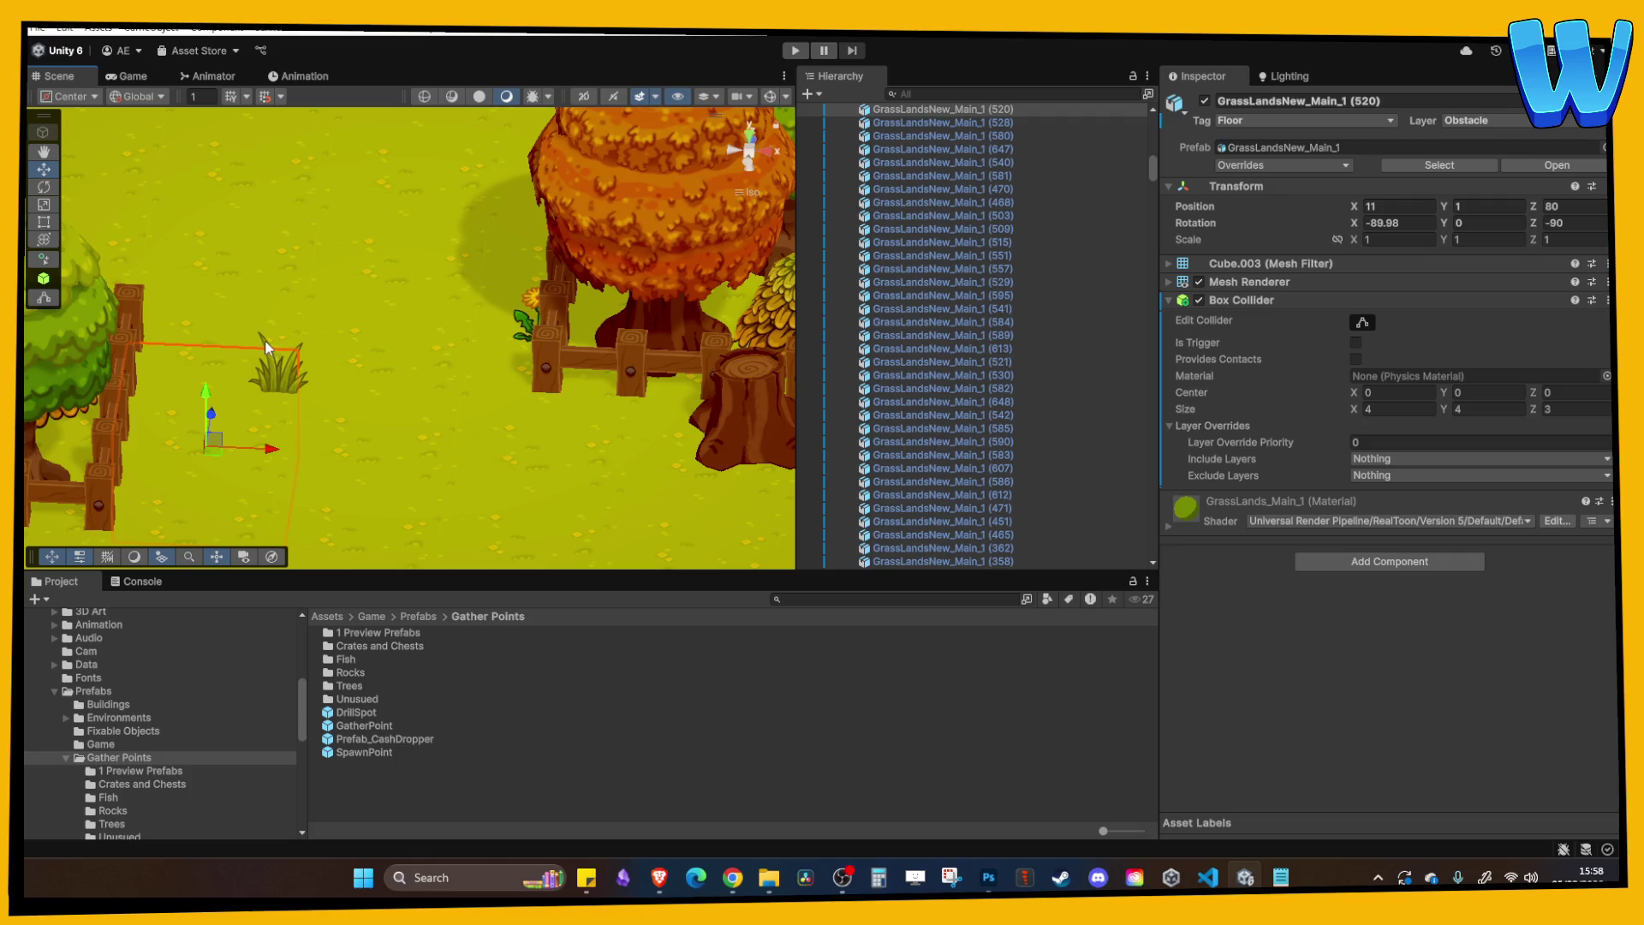
left_click(267, 344)
scroll(346, 325, "down", 5)
mouse_move(346, 315)
left_mouse_down()
mouse_move(489, 197)
mouse_move(539, 273)
mouse_move(553, 253)
left_mouse_up()
Duplicate the tuft, set its scale to 1, and place it in front of the log pile.
scroll(553, 253, "up", 10)
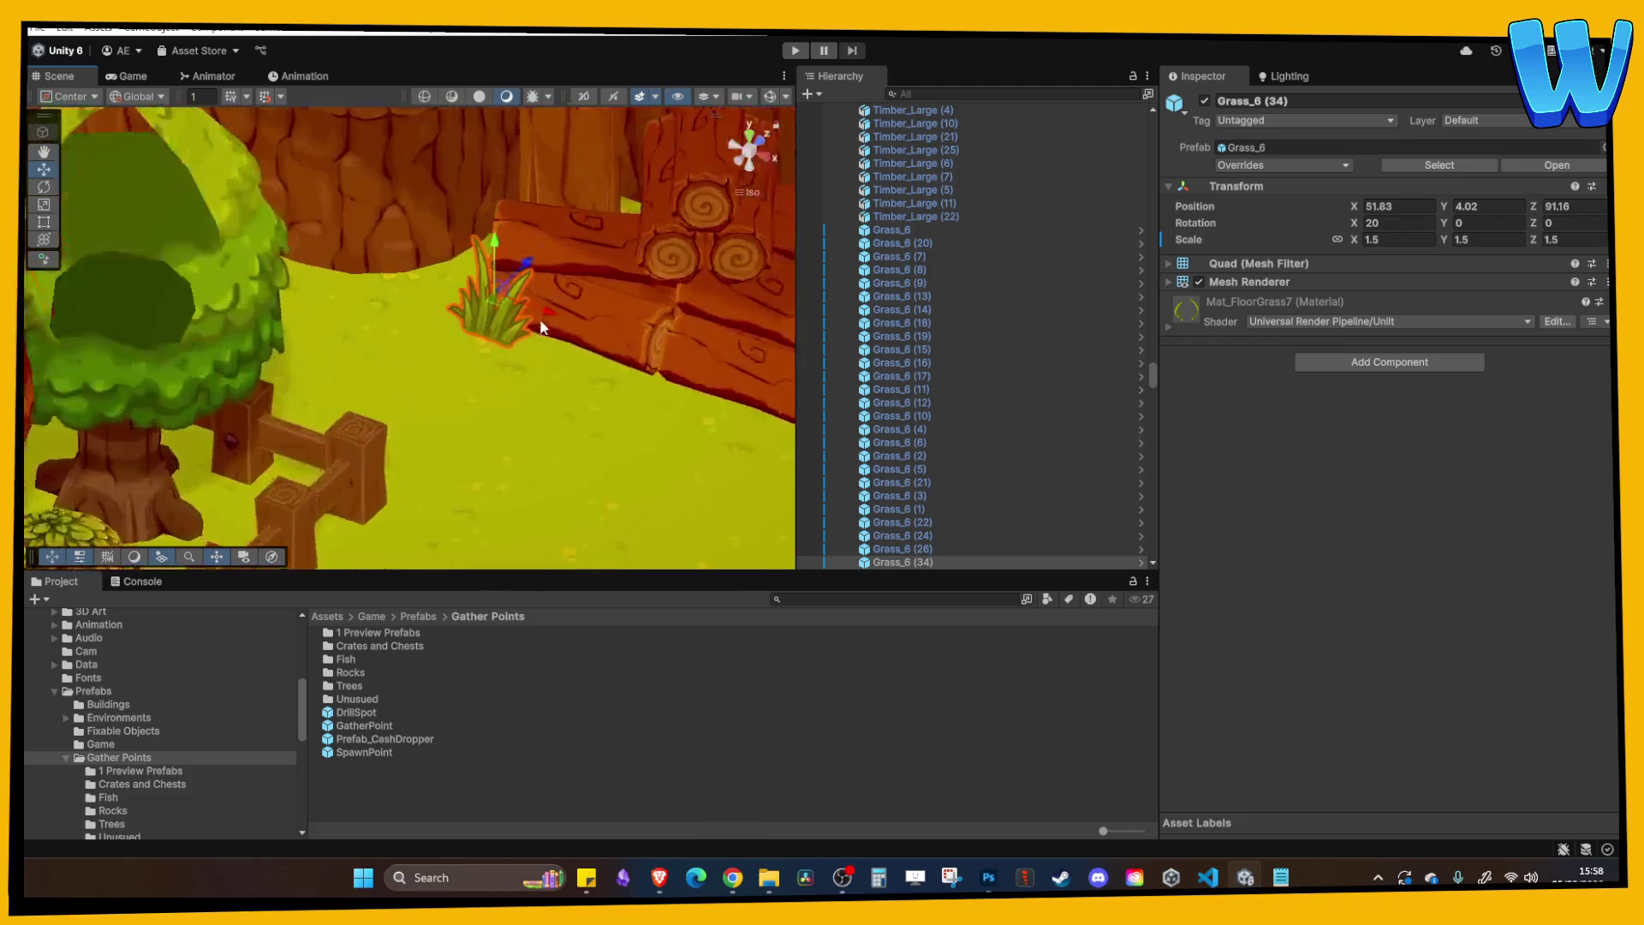
scroll(560, 331, "down", 3)
key("ctrl+d")
mouse_move(483, 328)
left_mouse_down()
mouse_move(727, 377)
mouse_move(583, 342)
left_mouse_up()
type("1")
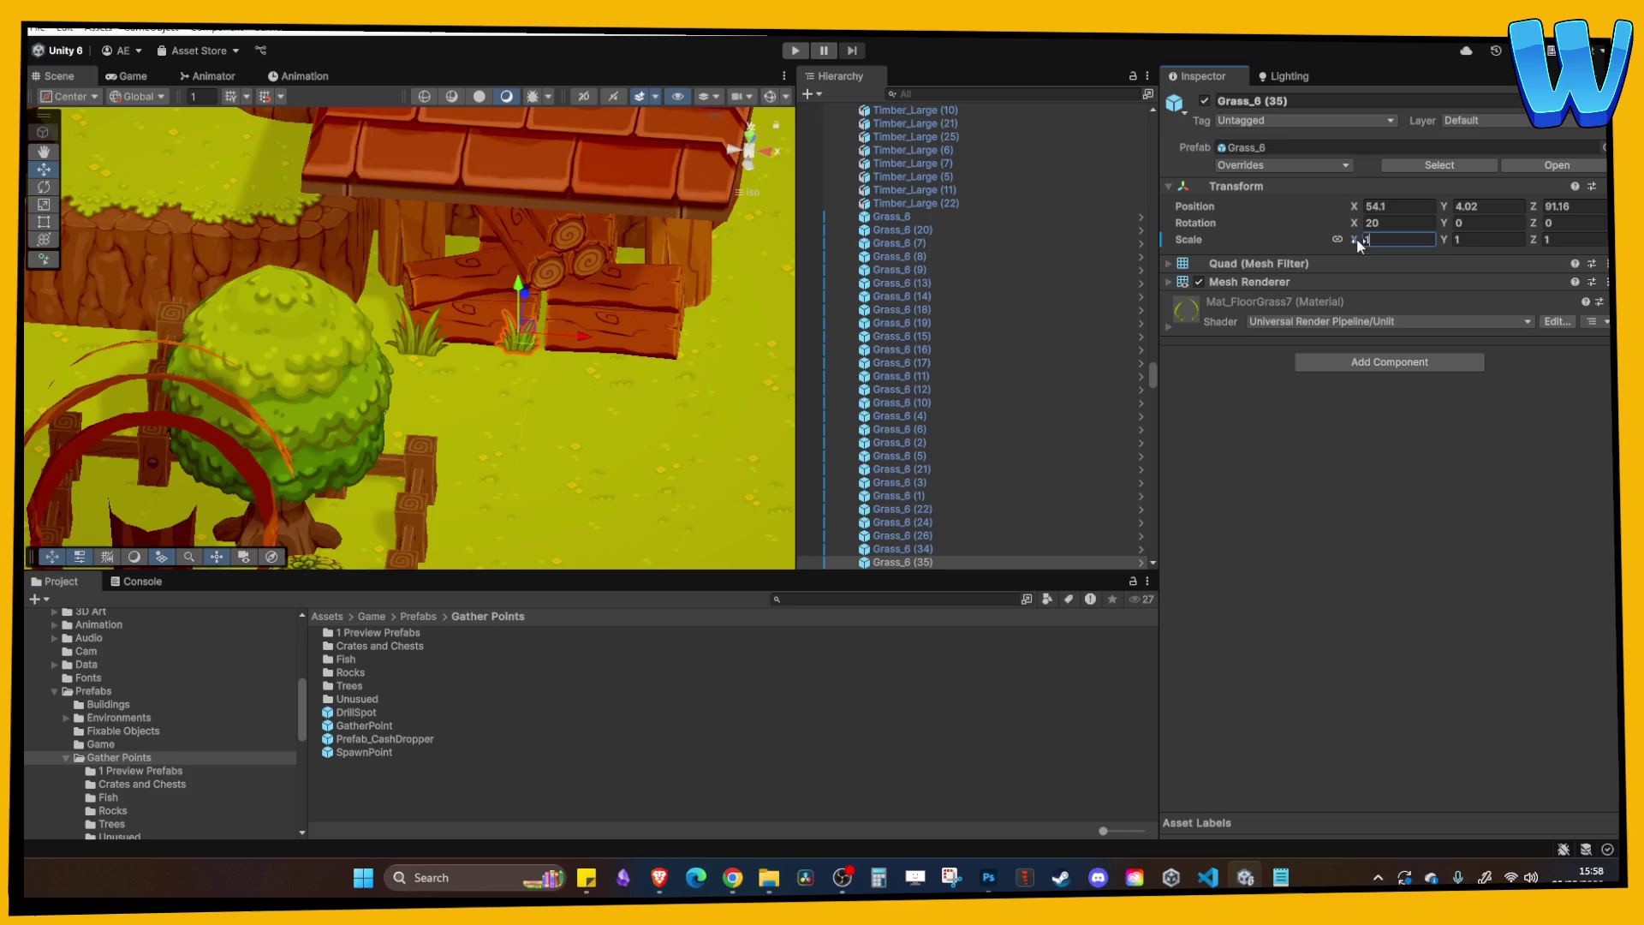
left_click_drag(518, 286, 517, 298)
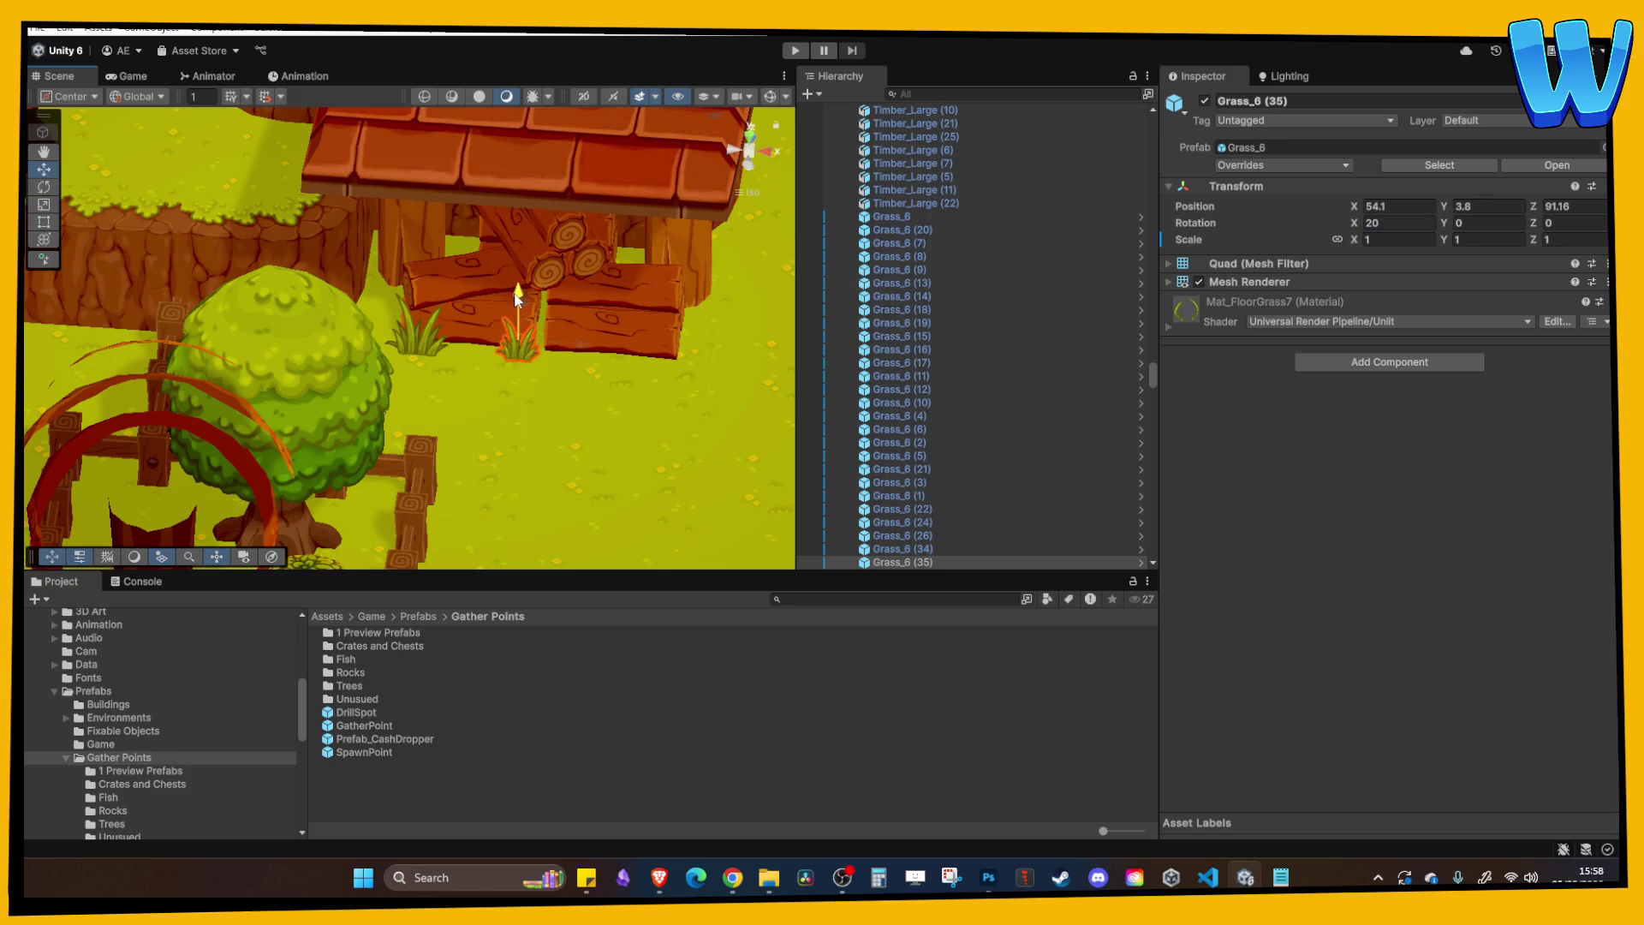
Duplicate Grass_6 (34) again and place the copy, Grass_6 (36), at the cliff's foot.
left_click(619, 321)
scroll(613, 327, "down", 3)
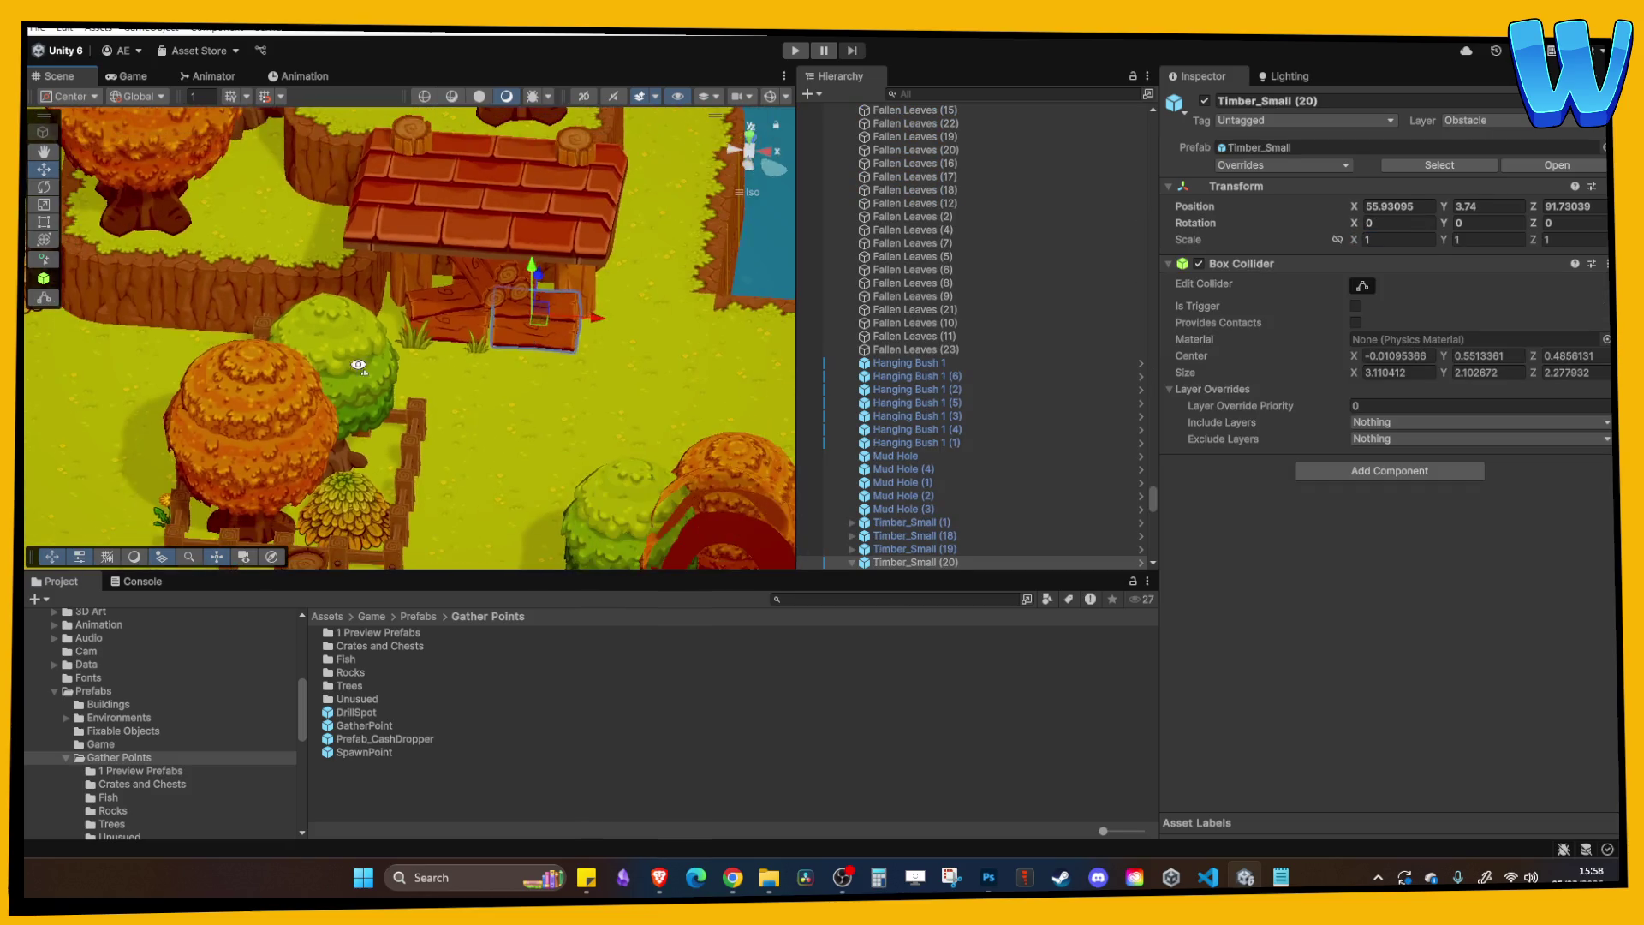
scroll(462, 358, "up", 5)
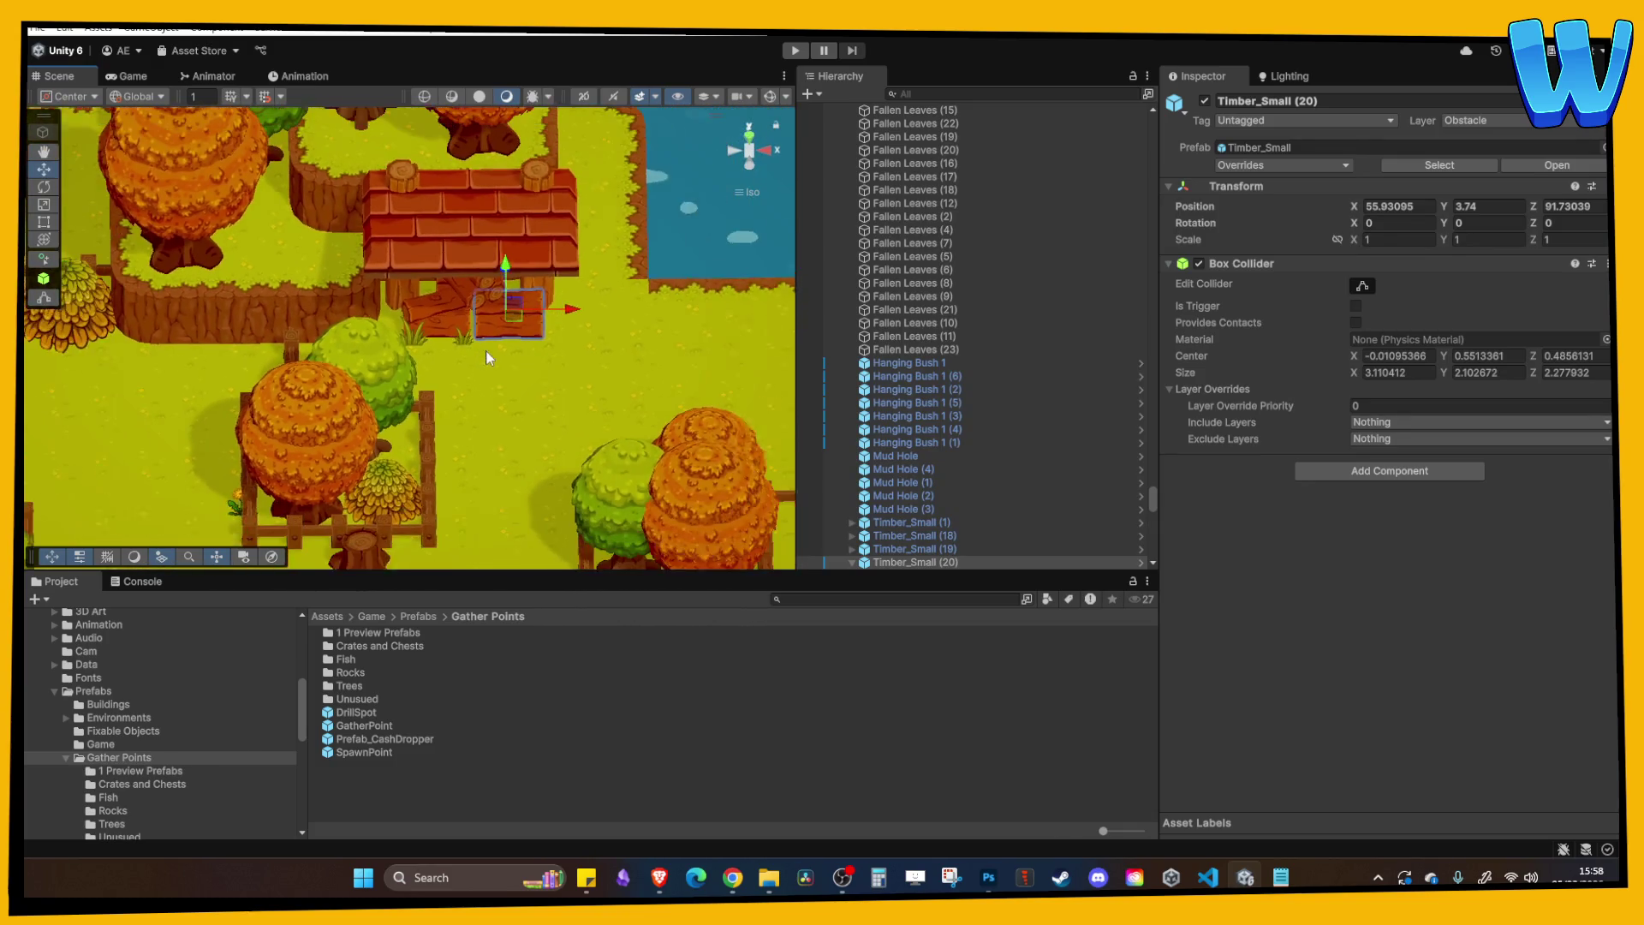
scroll(486, 349, "down", 3)
left_click(436, 320)
key("ctrl+d")
left_click_drag(279, 301, 230, 295)
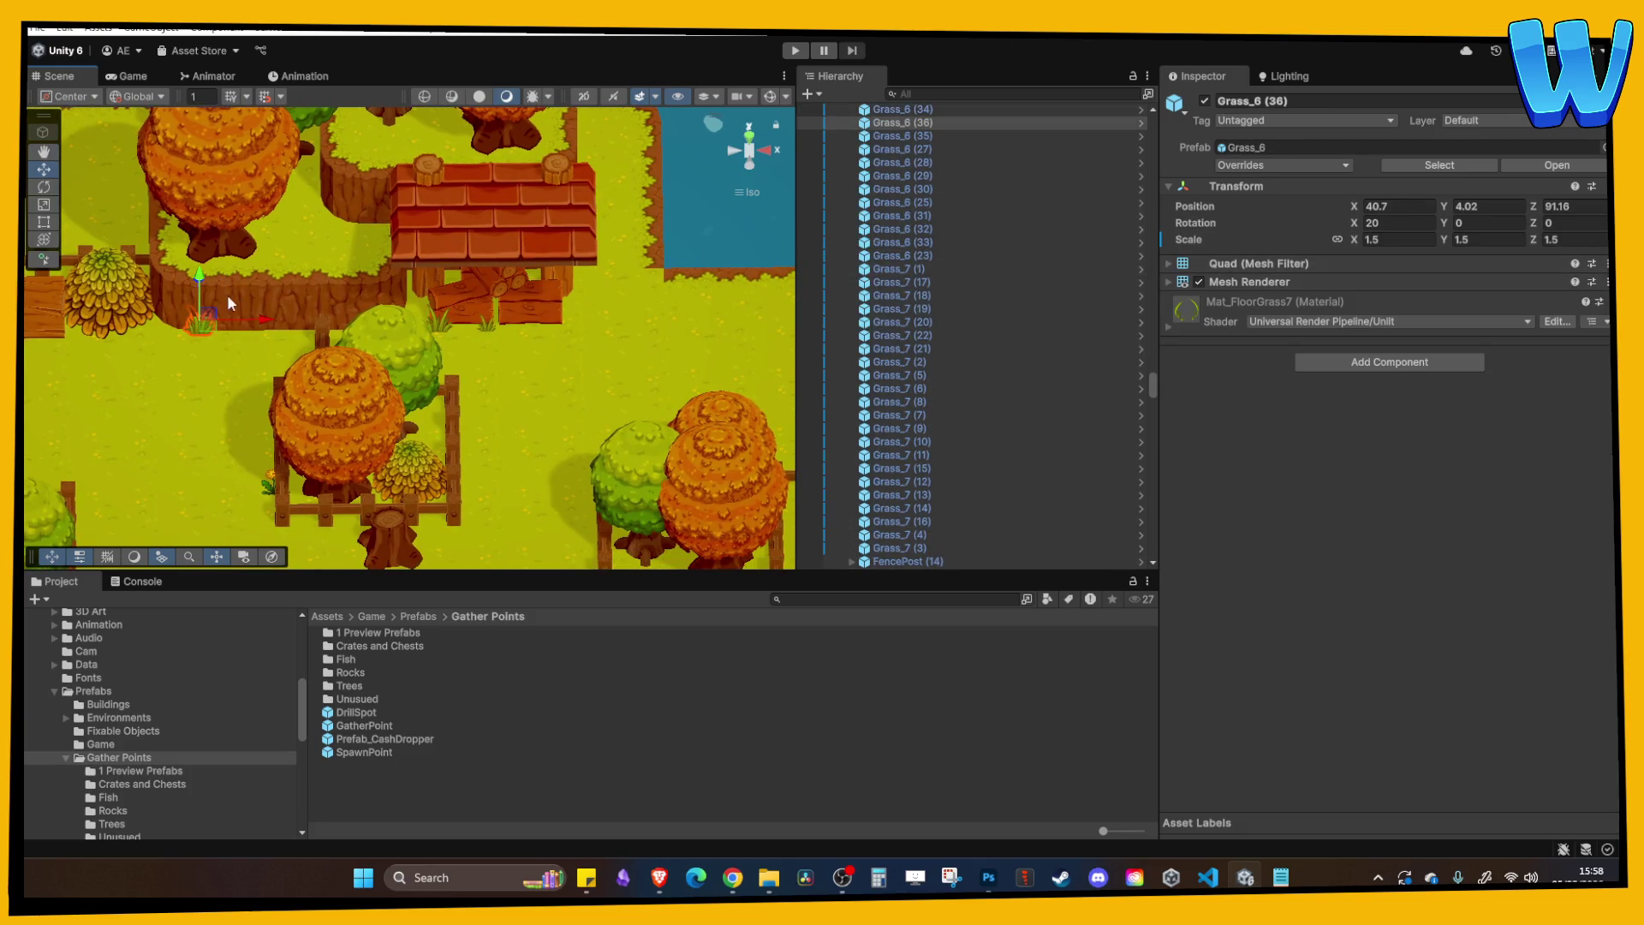
scroll(171, 293, "up", 2)
key("f")
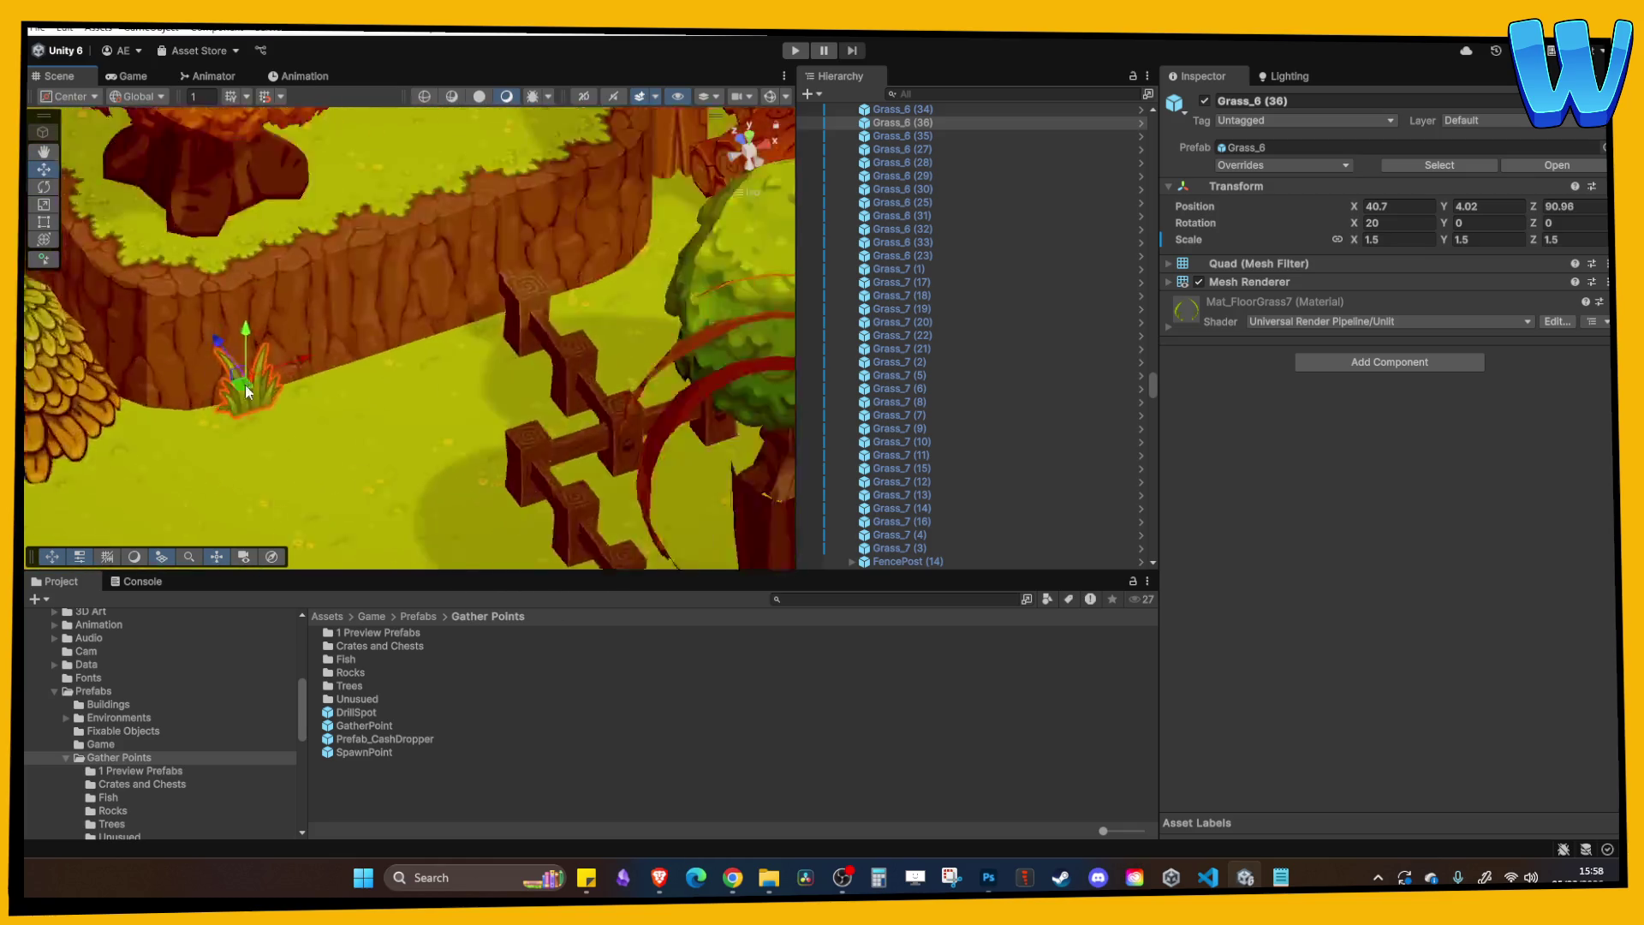
scroll(421, 372, "down", 6)
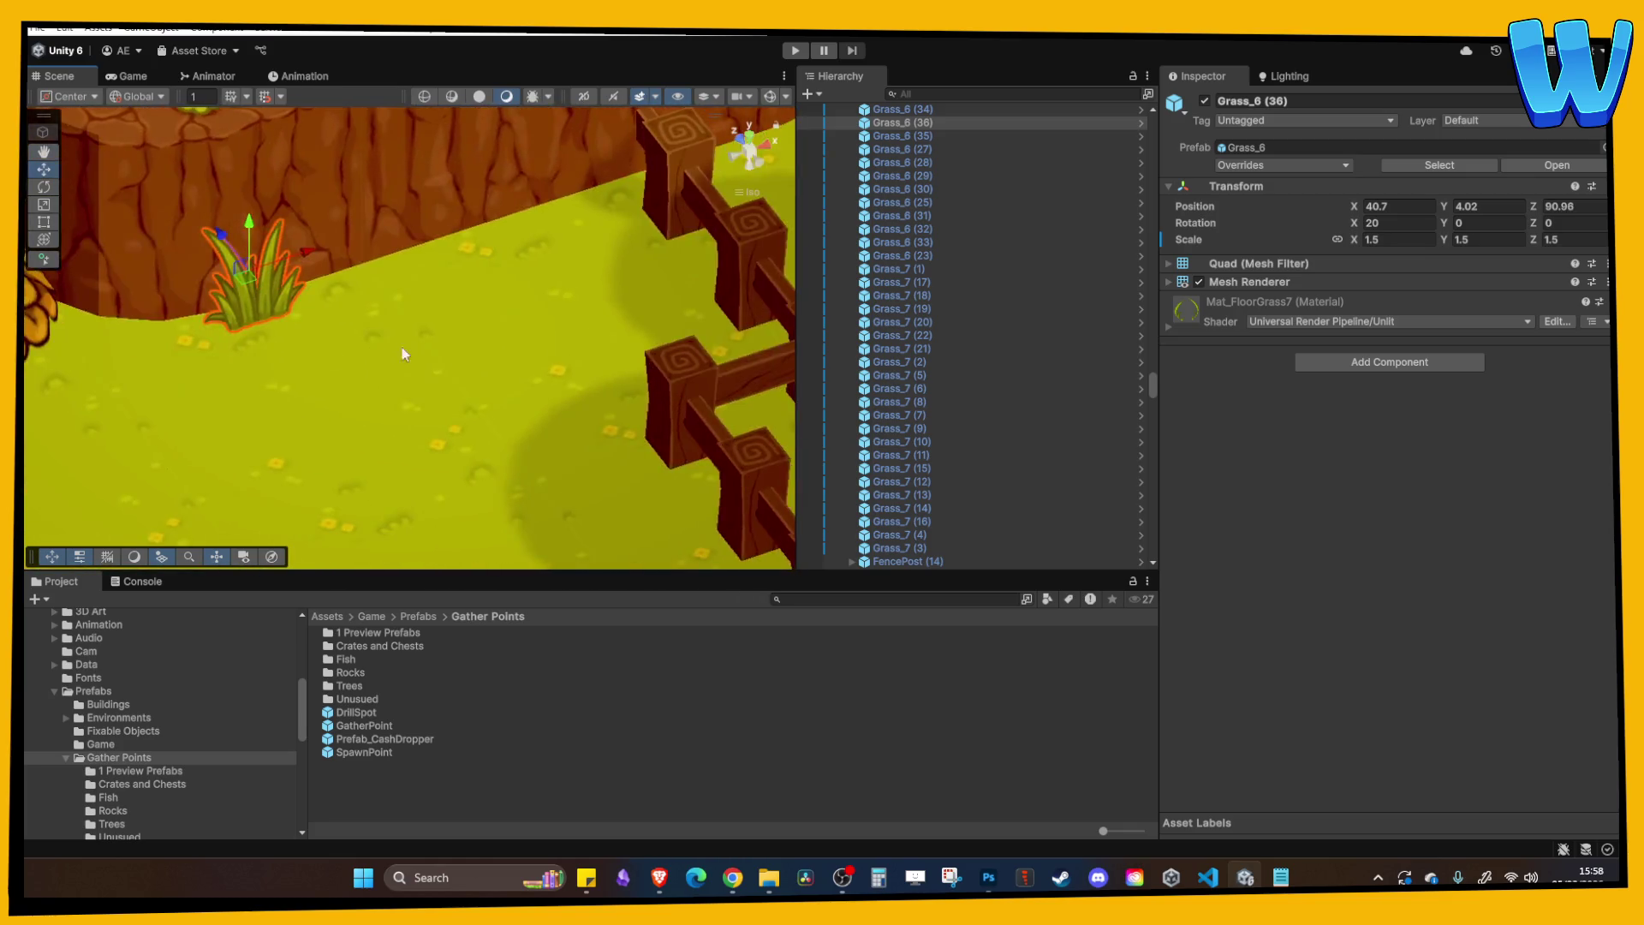
scroll(403, 364, "down", 5)
left_click(442, 357)
scroll(434, 375, "up", 2)
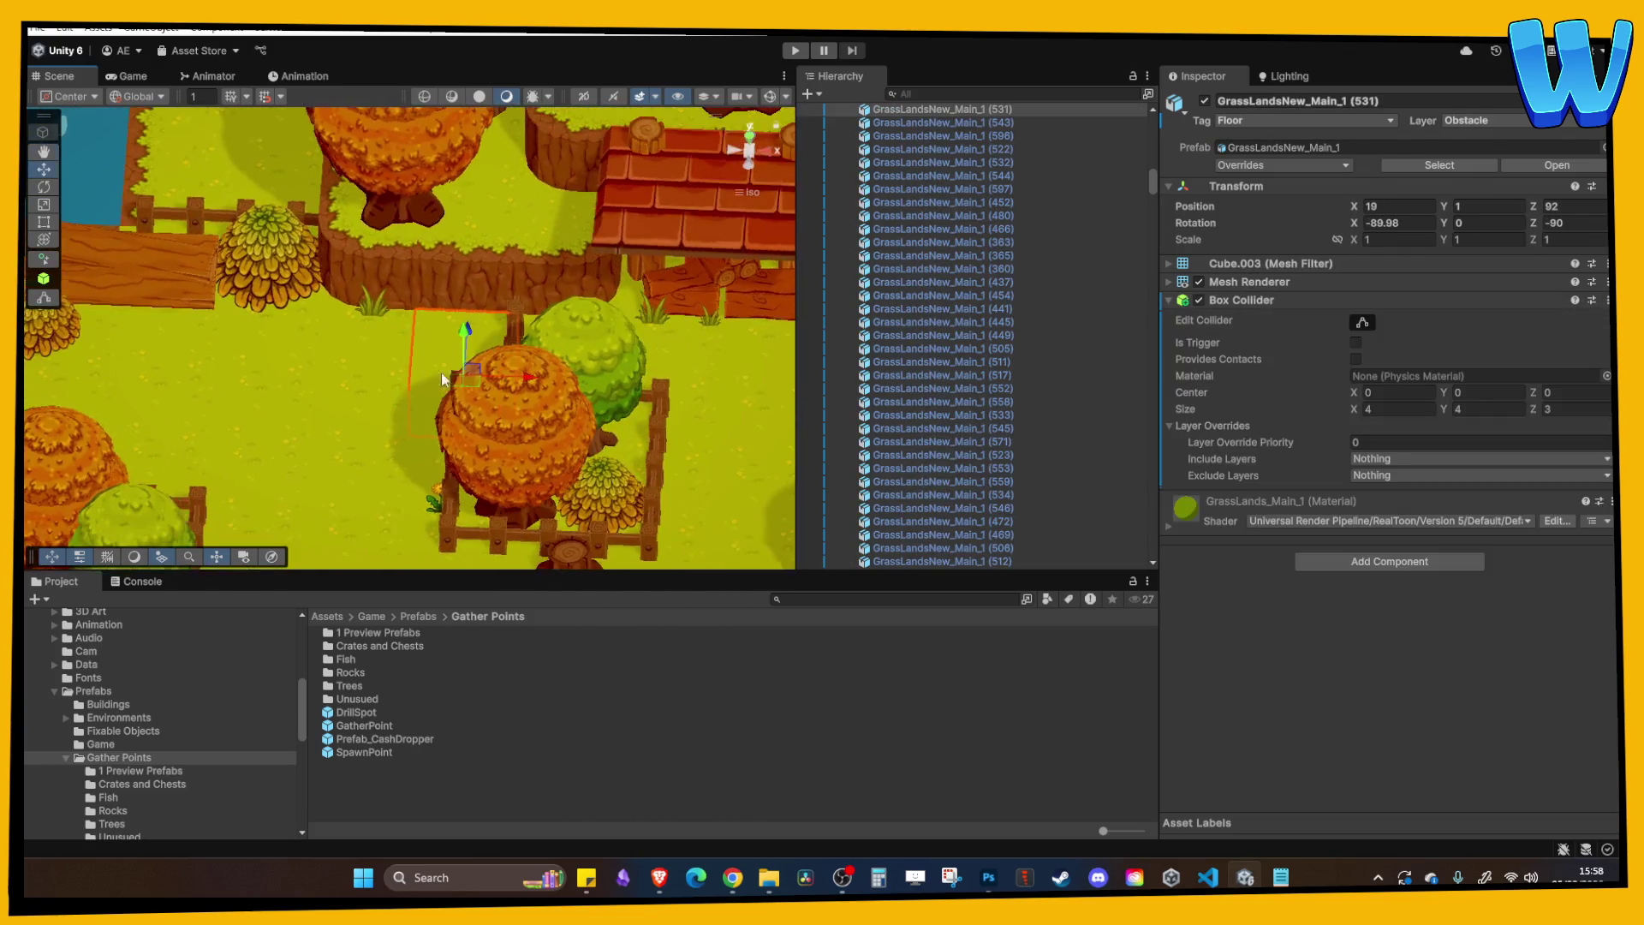
Select the green and orange hanging bushes on the hut roof and frame them.
scroll(514, 352, "down", 5)
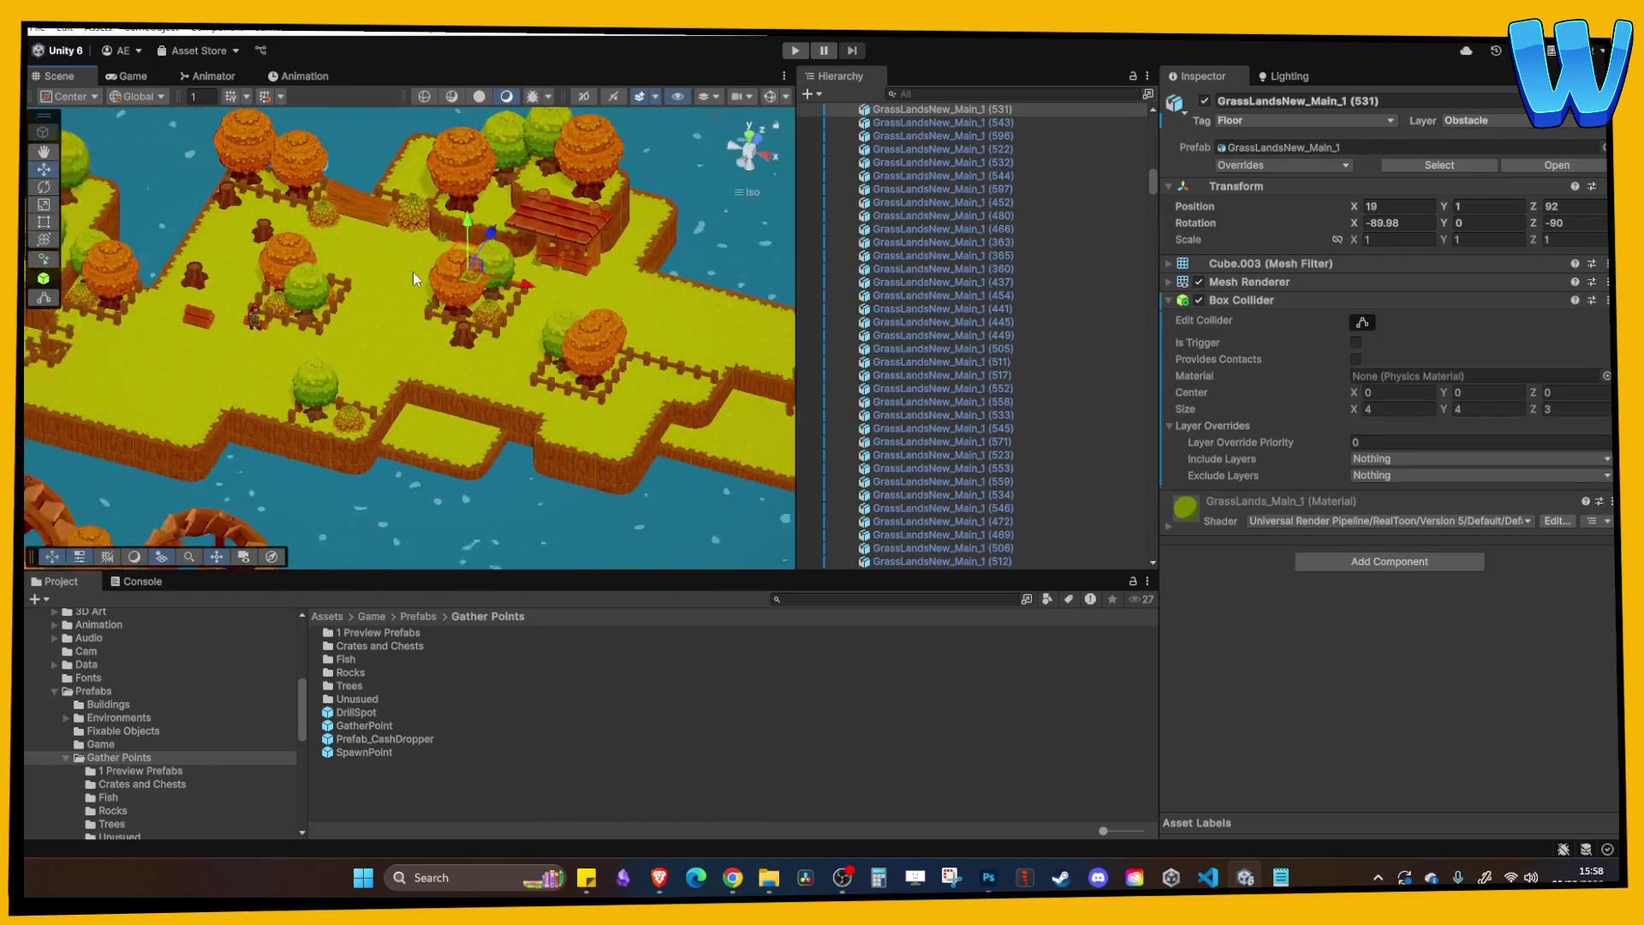
left_click_drag(461, 330, 502, 304)
scroll(500, 269, "down", 3)
scroll(468, 306, "up", 4)
left_click_drag(445, 399, 417, 316)
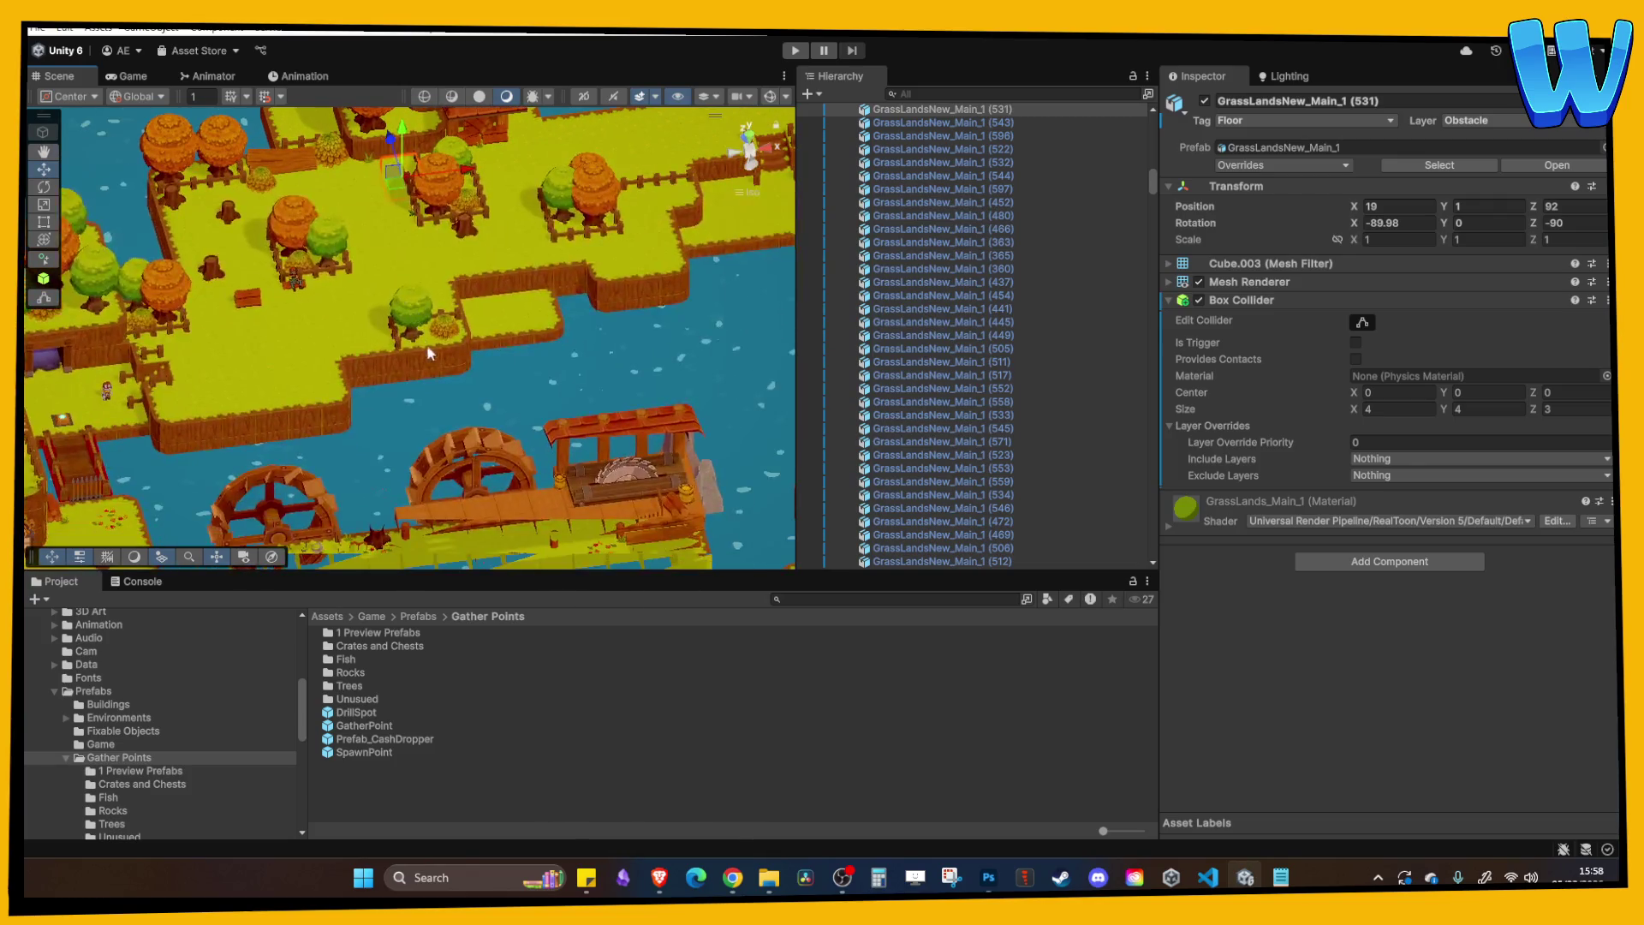
mouse_move(449, 410)
left_mouse_down()
mouse_move(407, 316)
mouse_move(509, 349)
left_mouse_up()
left_click(488, 325)
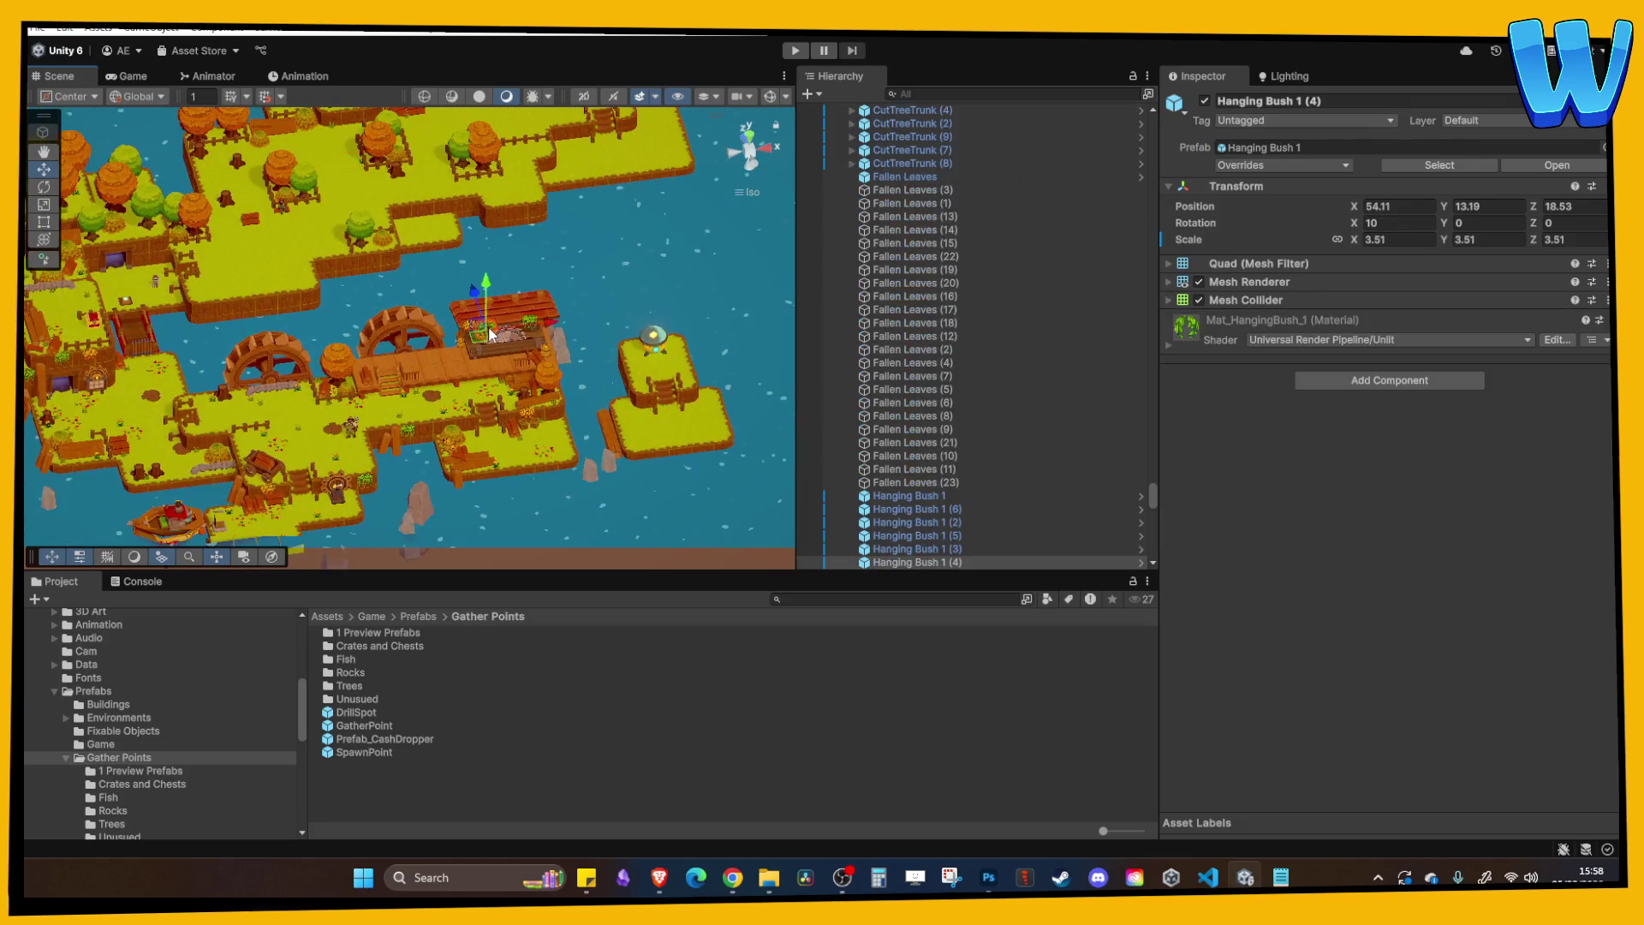
key("f")
left_click(299, 293, "shift")
scroll(300, 293, "down", 10)
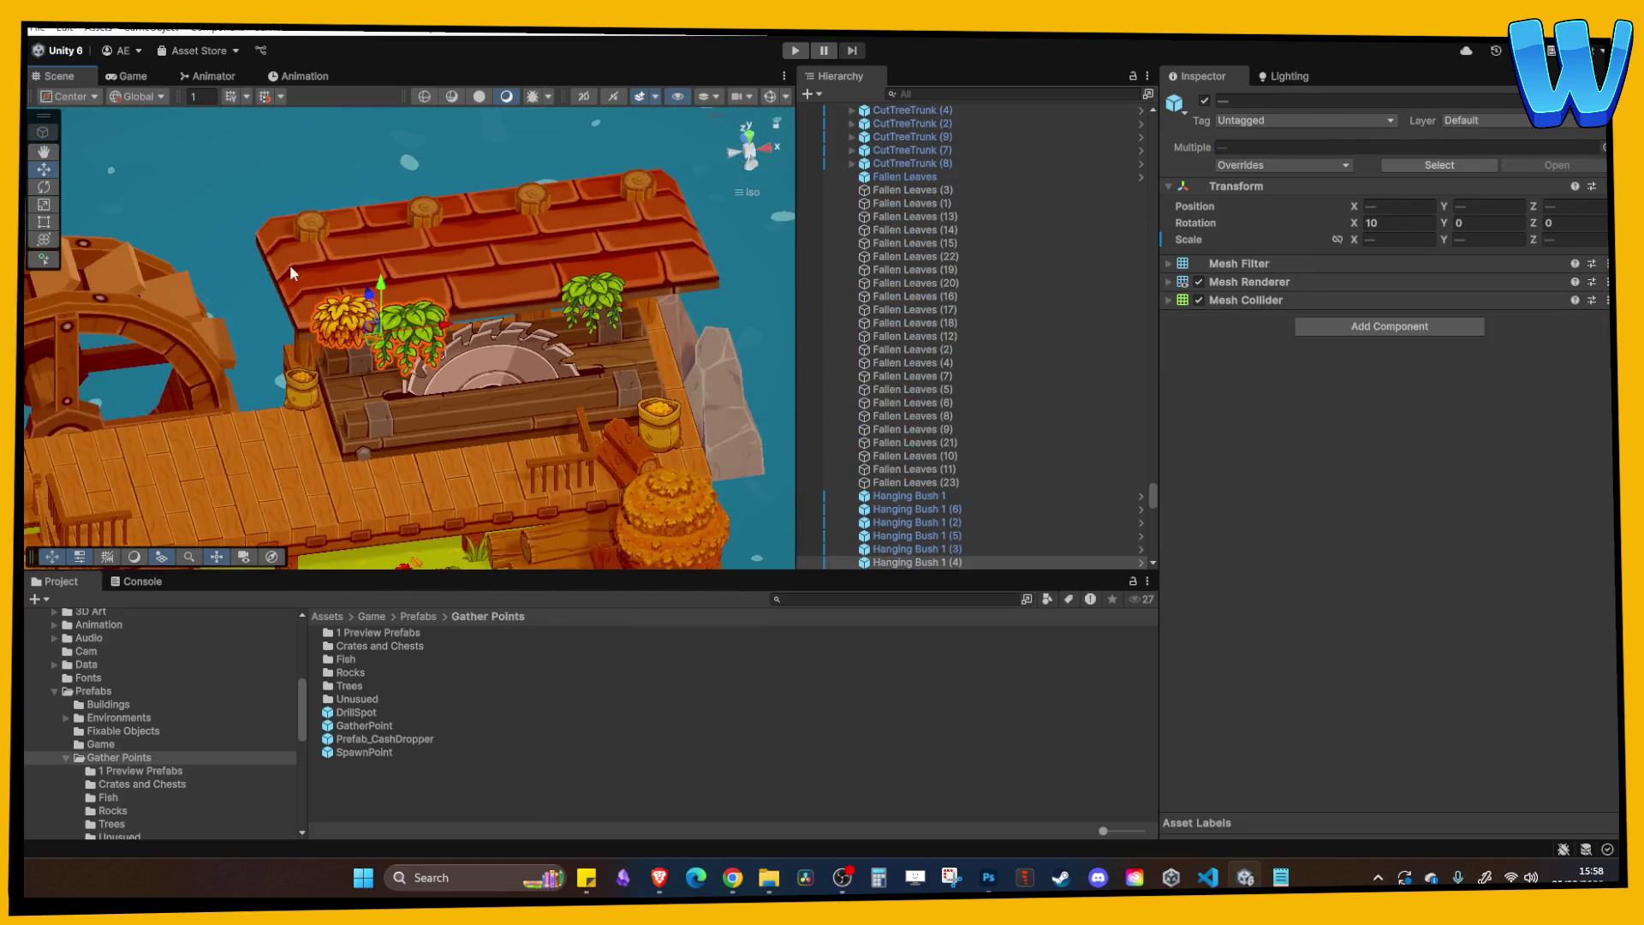
left_click_drag(338, 260, 413, 311)
key("f")
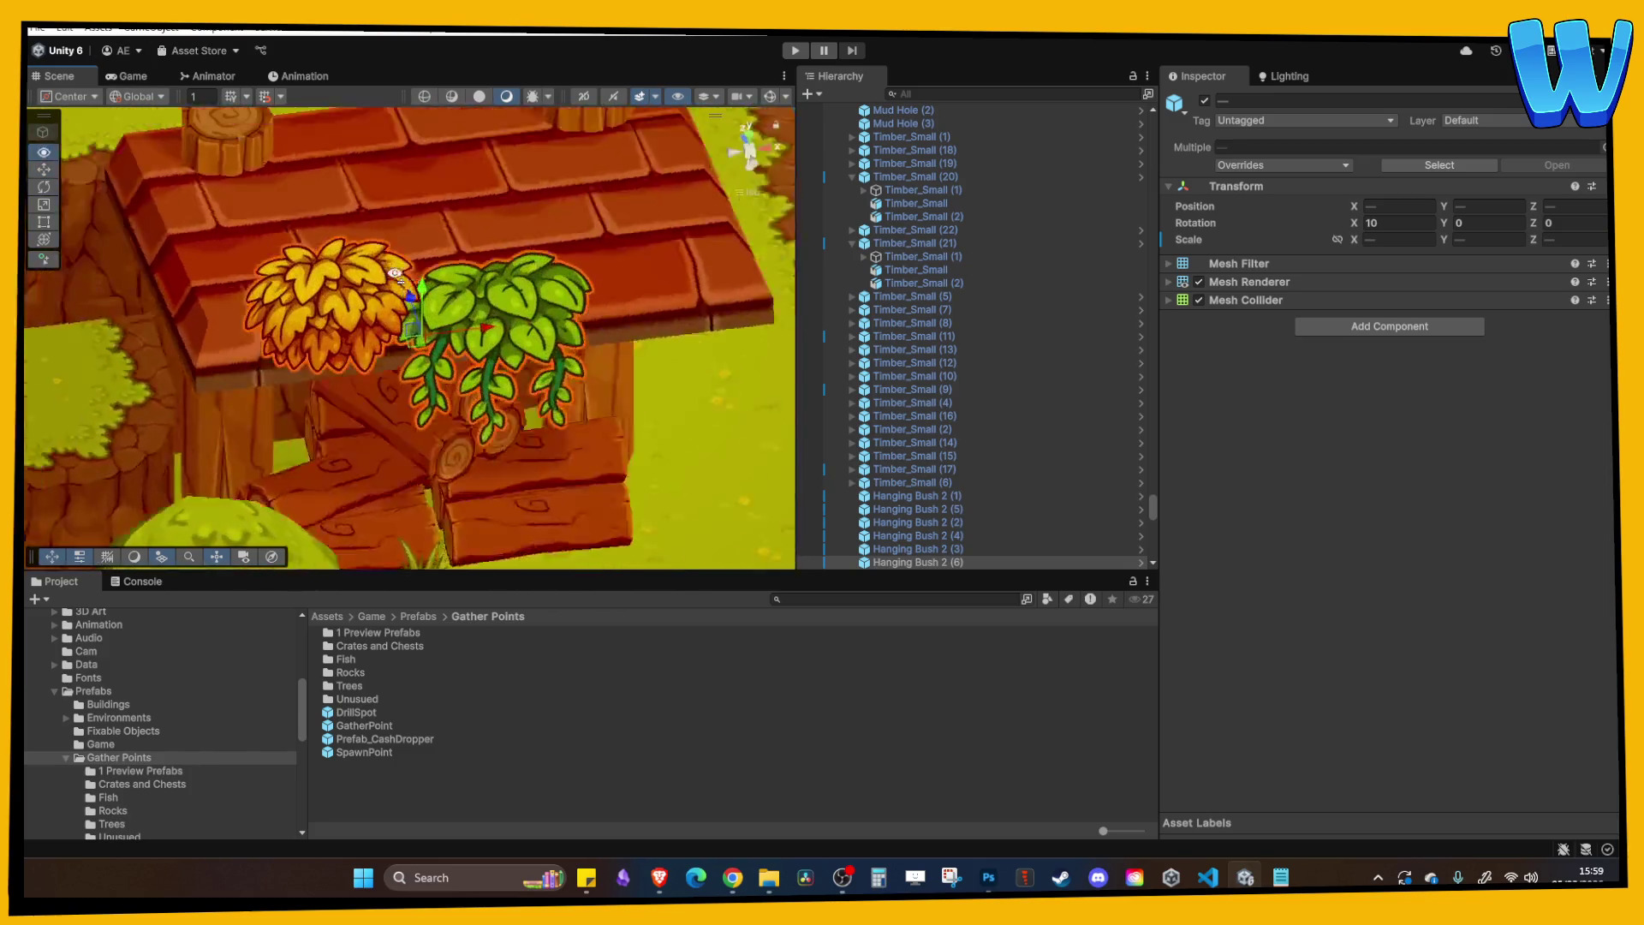
Lower both bushes below the roof edge and adjust the green Hanging Bush 1 (7).
left_click_drag(422, 214, 431, 387)
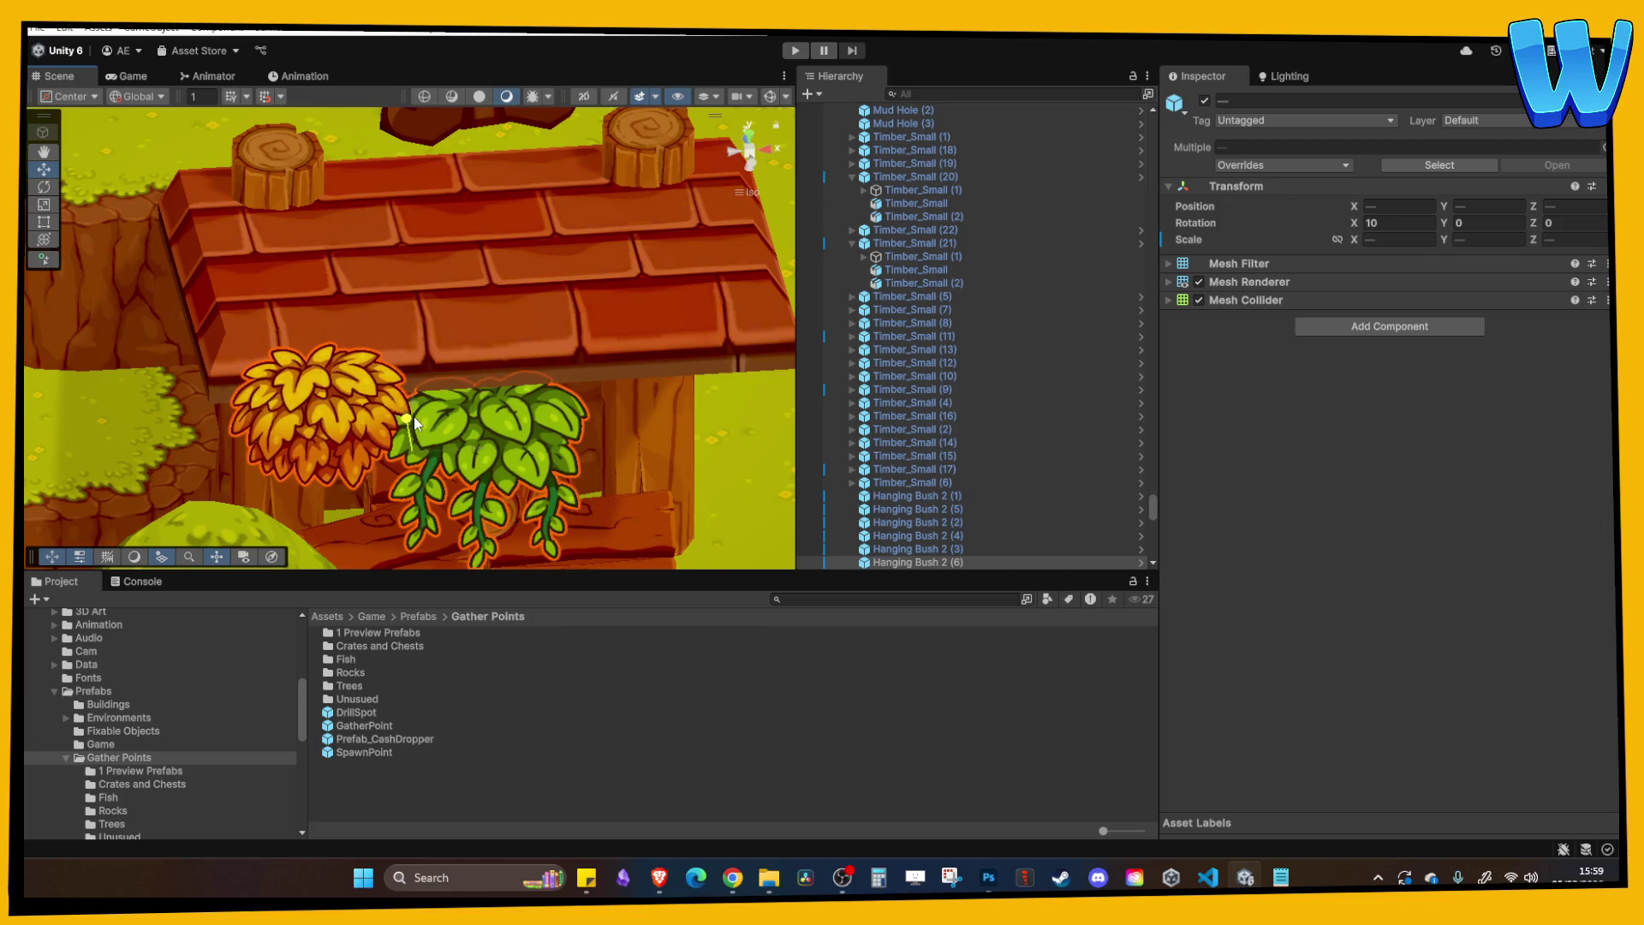
left_click(414, 416)
scroll(492, 436, "down", 3)
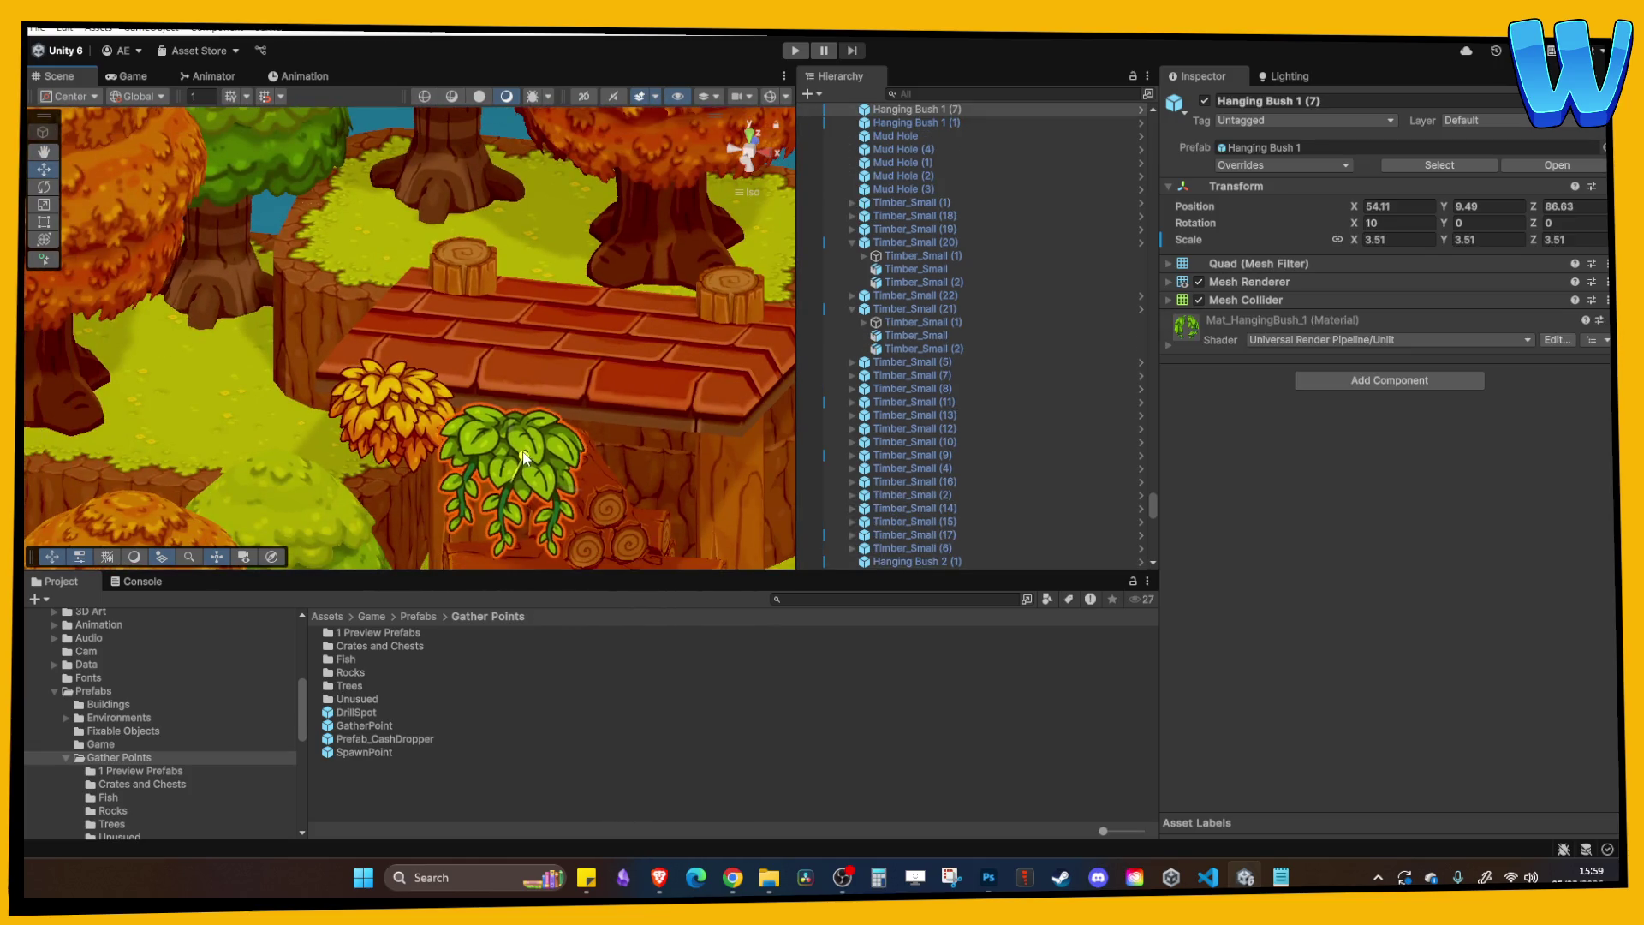
mouse_move(525, 456)
left_mouse_down()
mouse_move(527, 436)
mouse_move(709, 482)
left_mouse_up()
left_click(710, 482)
scroll(605, 445, "down", 5)
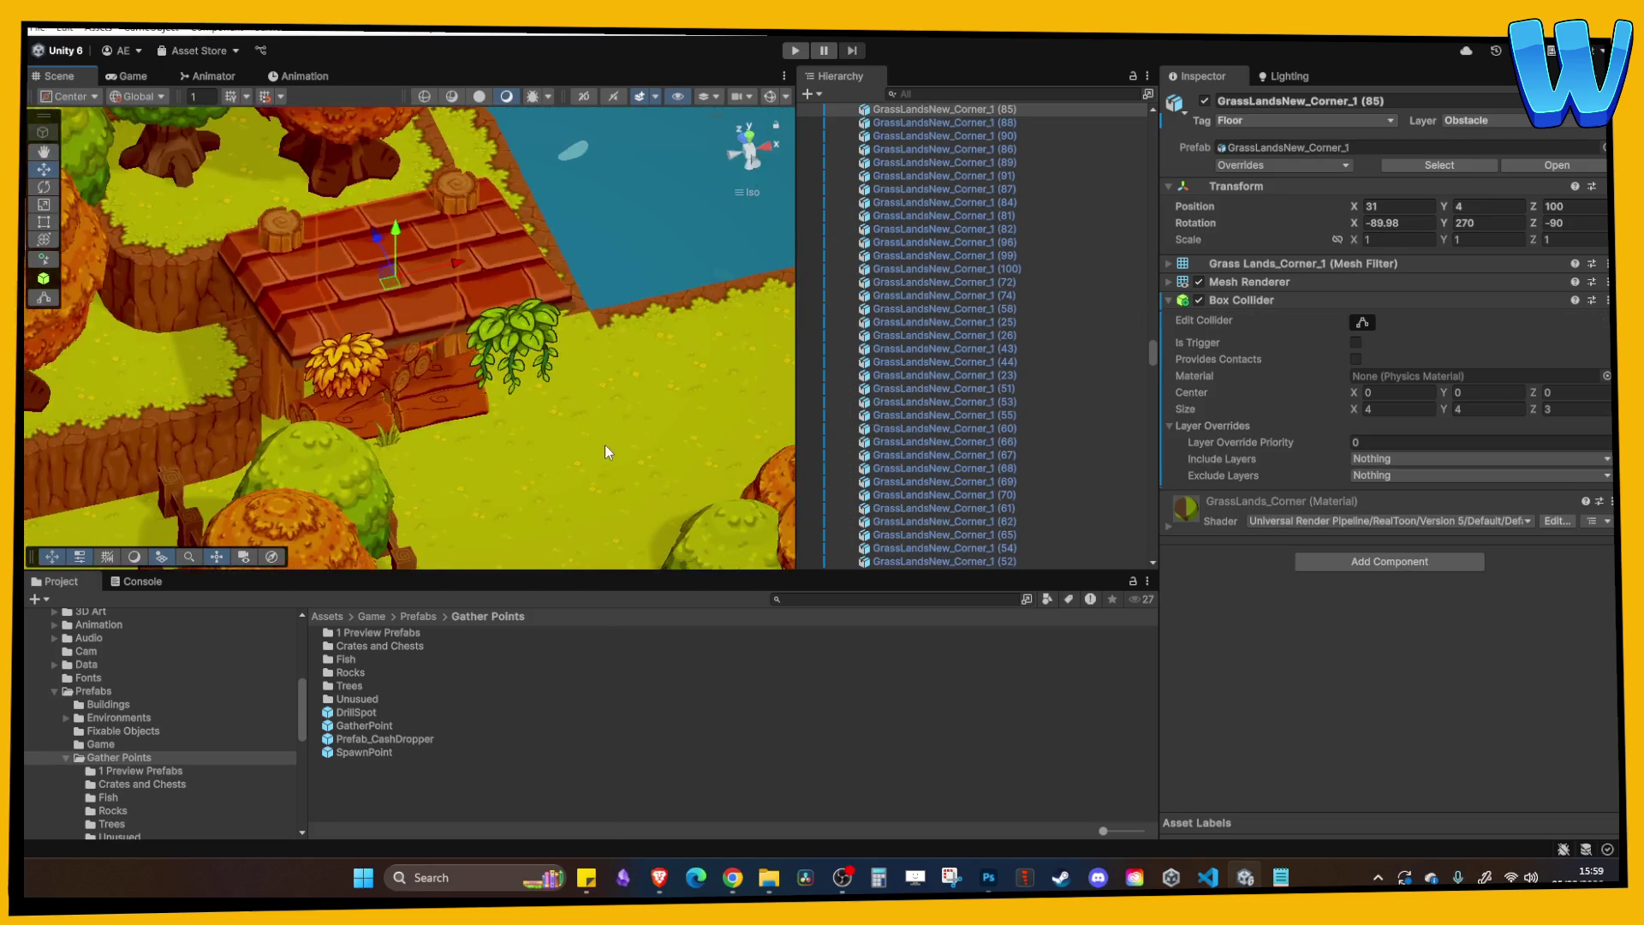
scroll(594, 395, "down", 3)
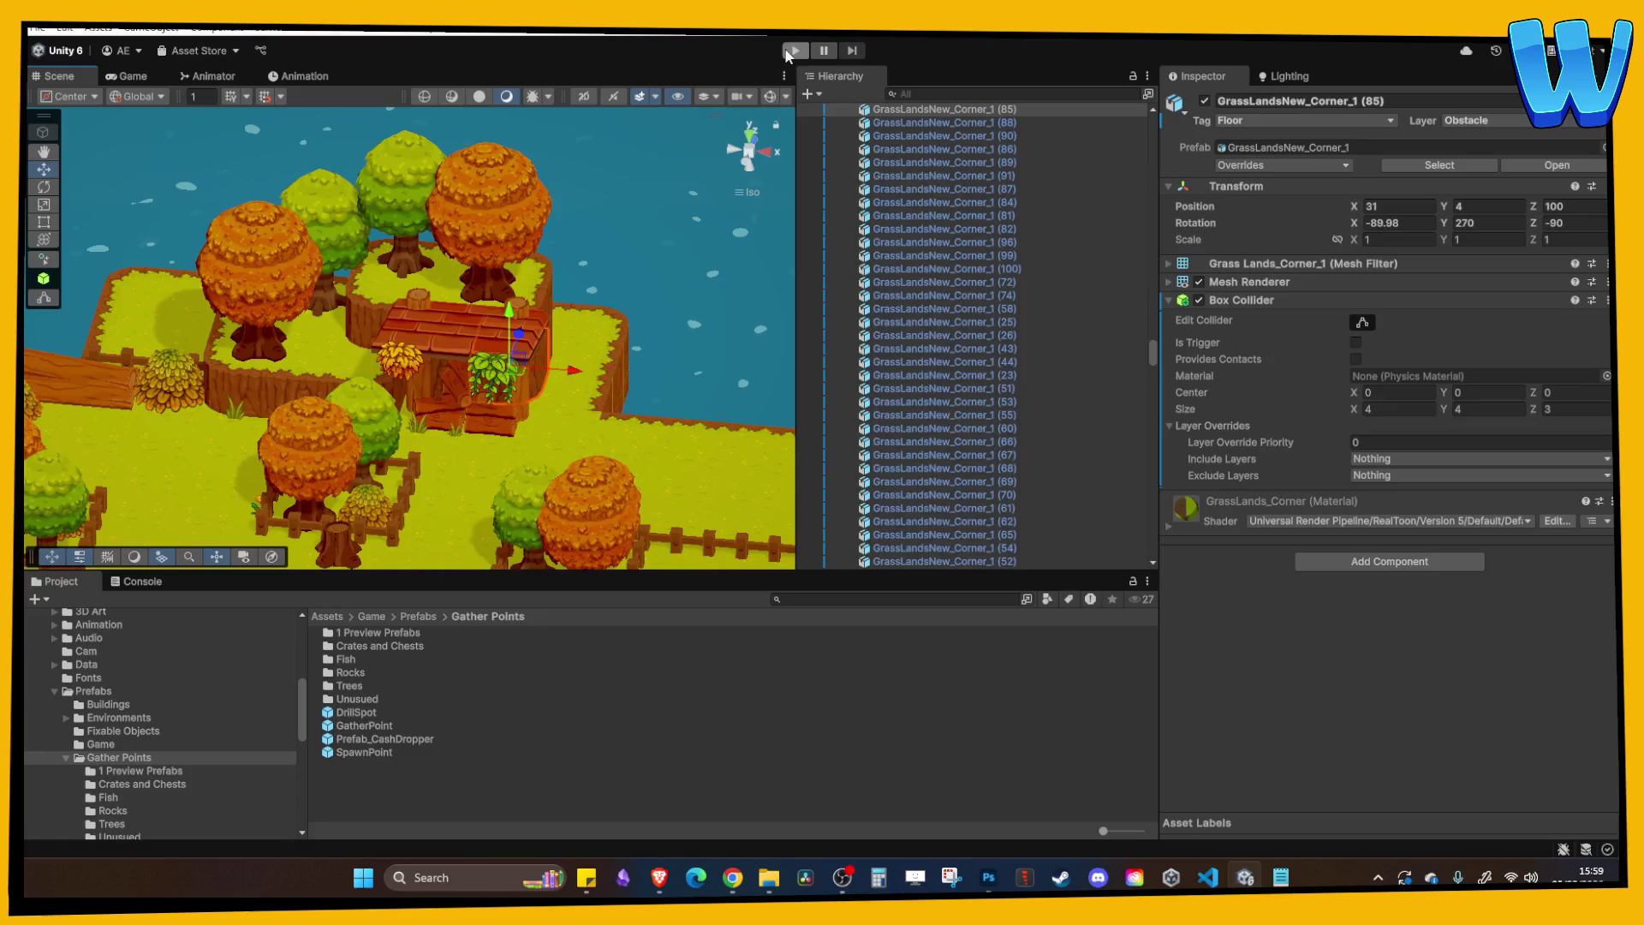
Enter Play mode and walk the player right past the seated lumberjack toward the log pile.
left_click(789, 53)
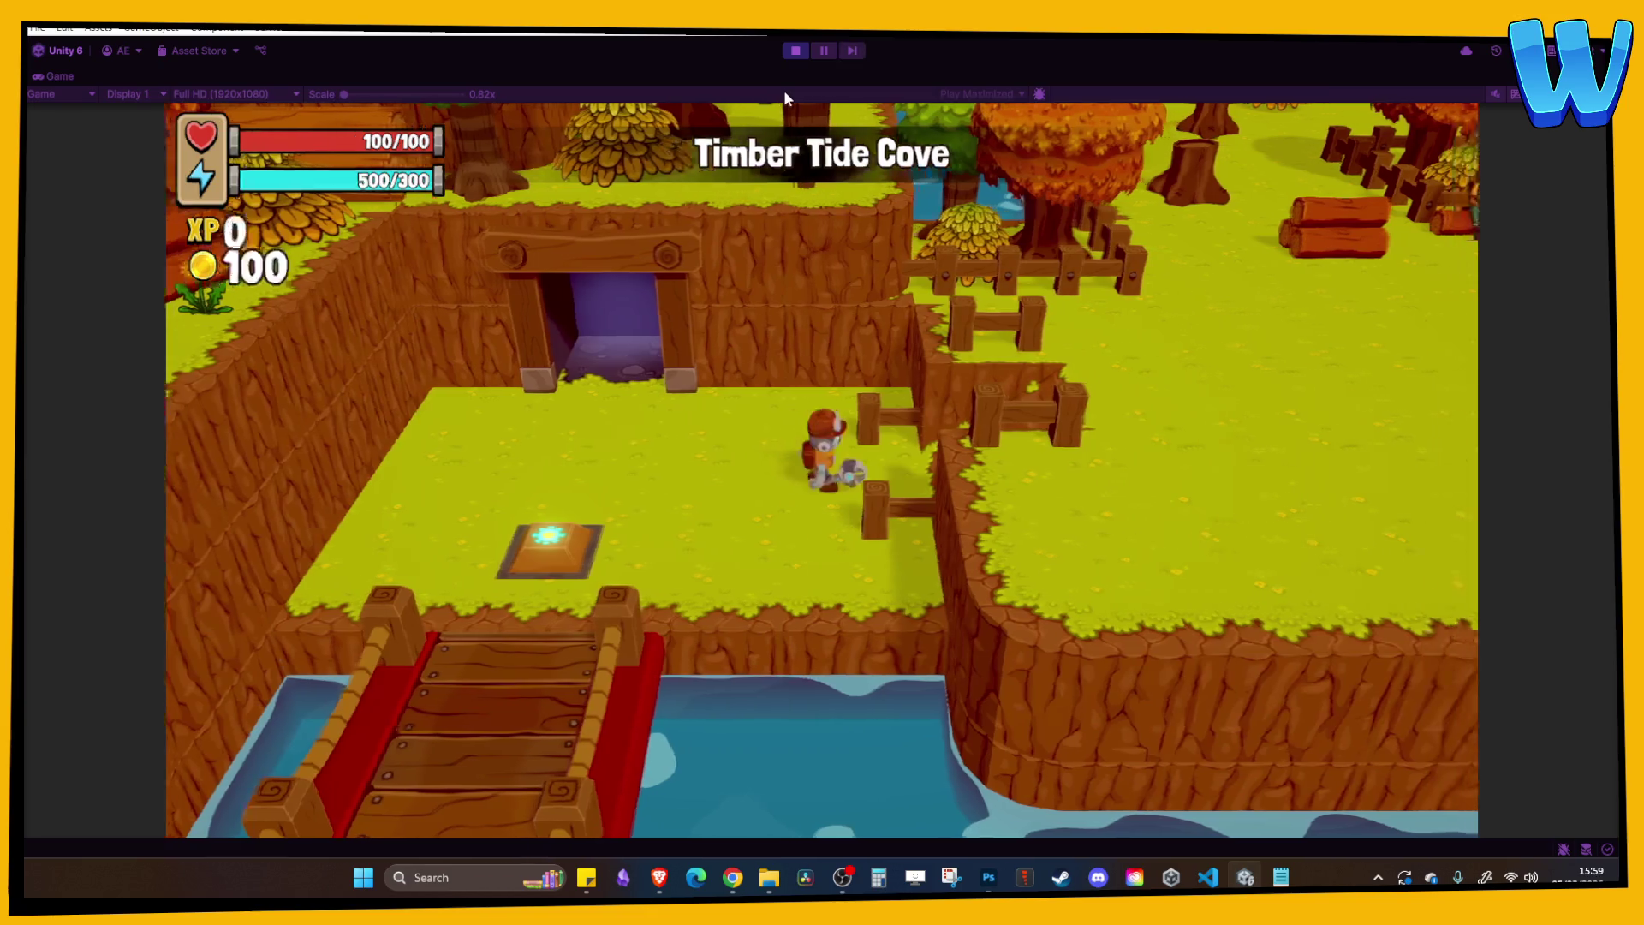
key("d")
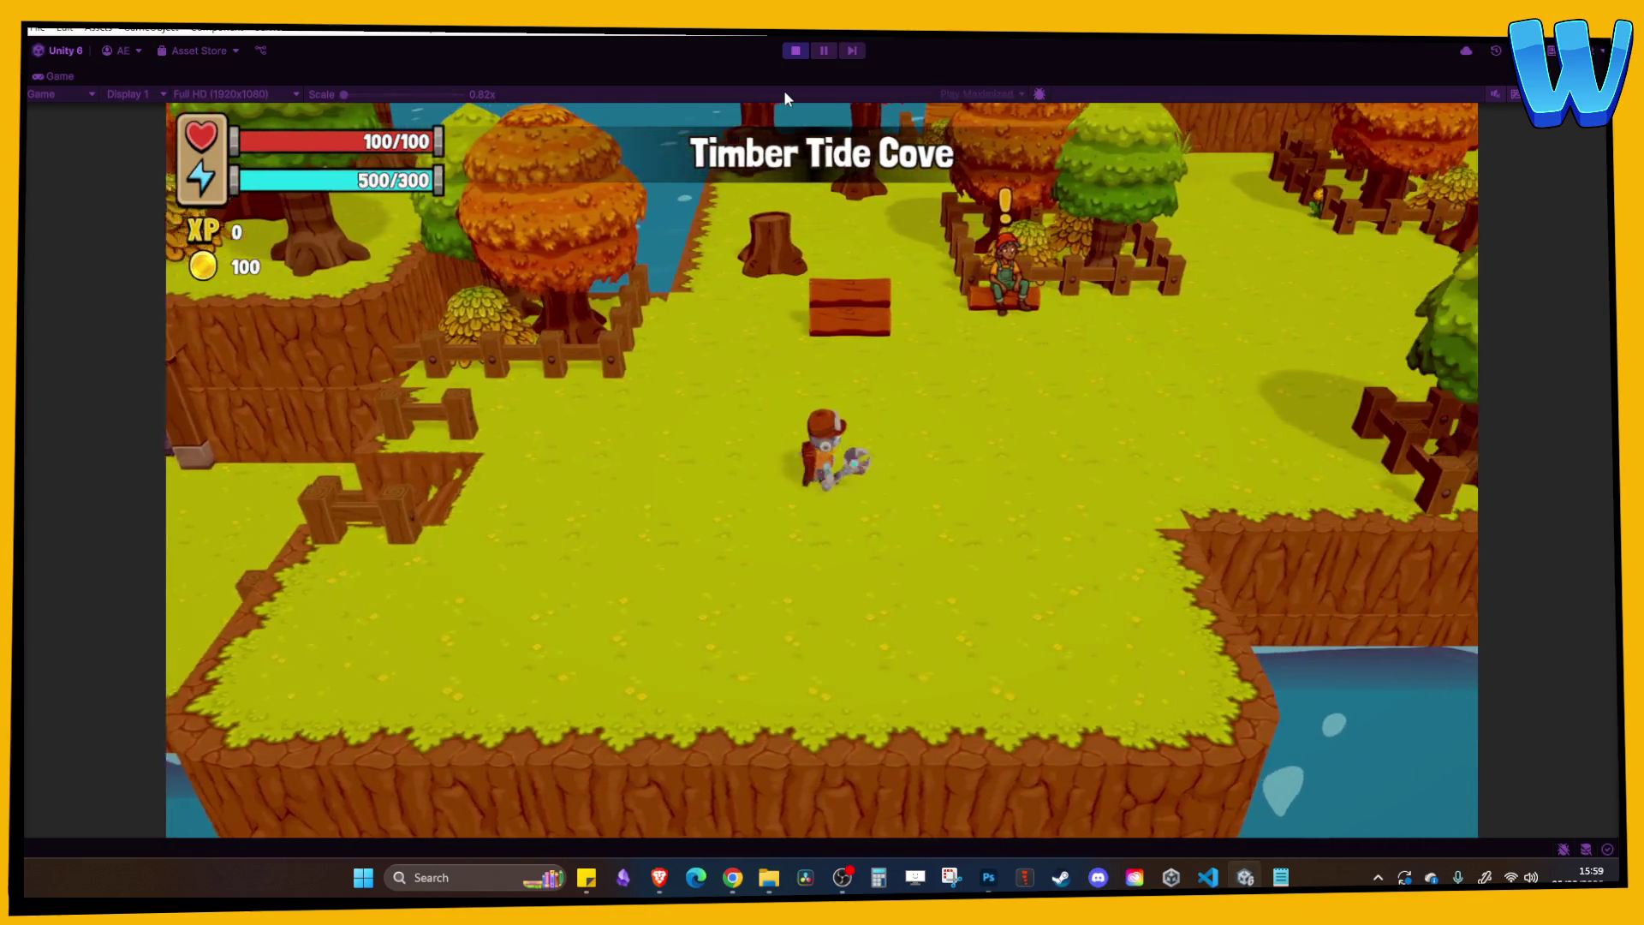
key("w")
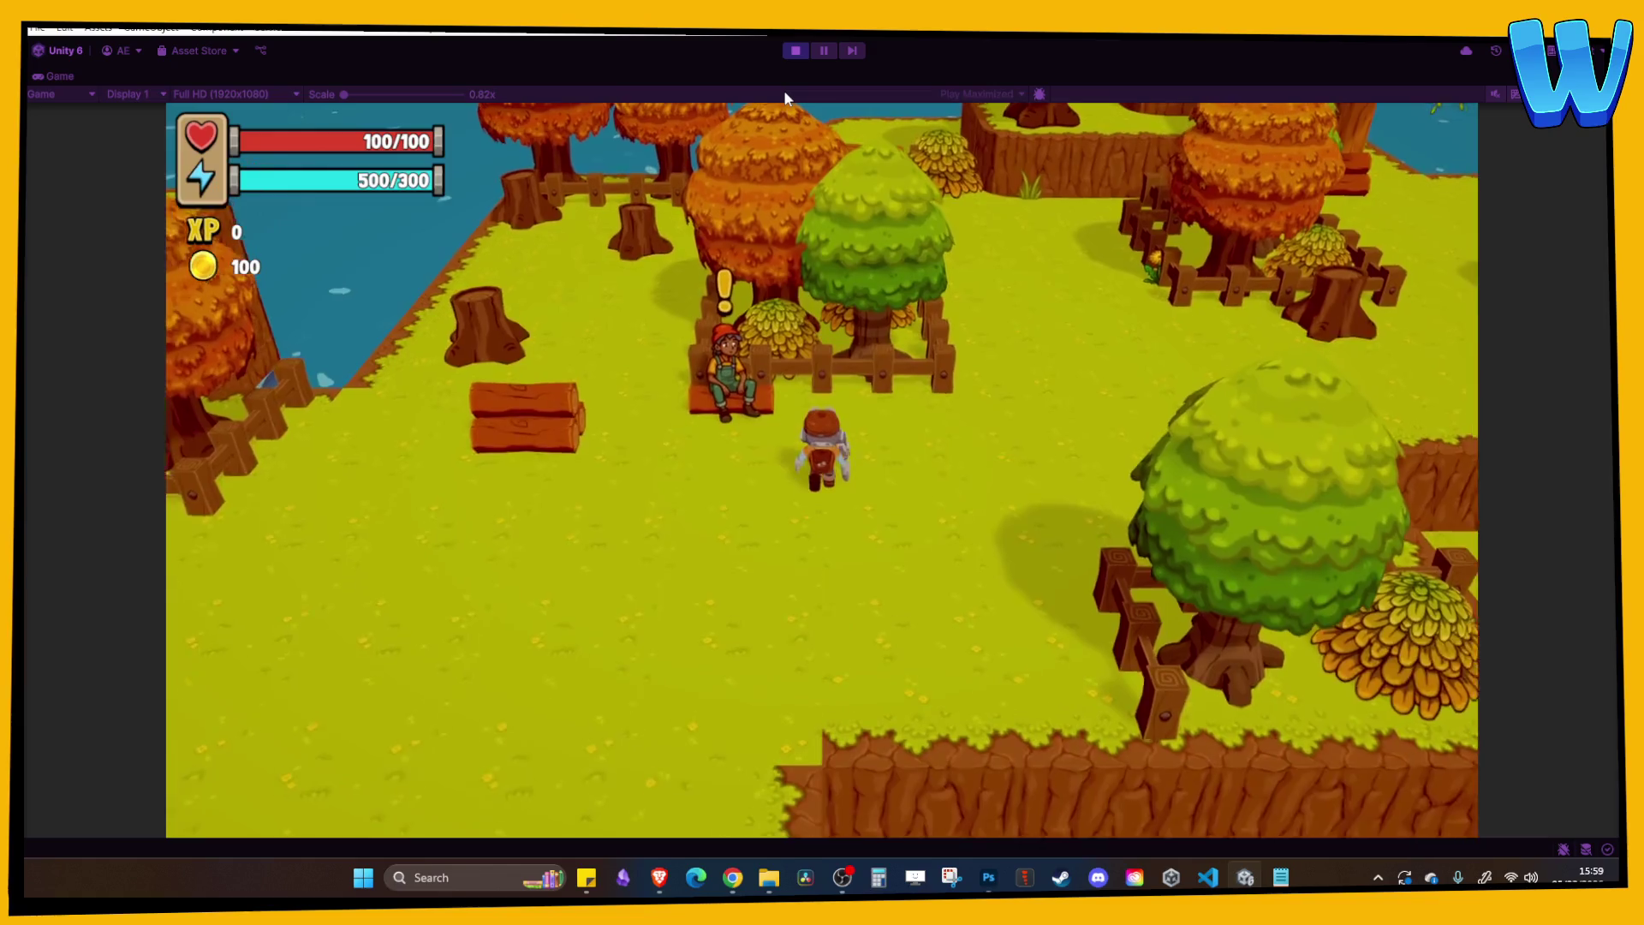
key("d")
key("w")
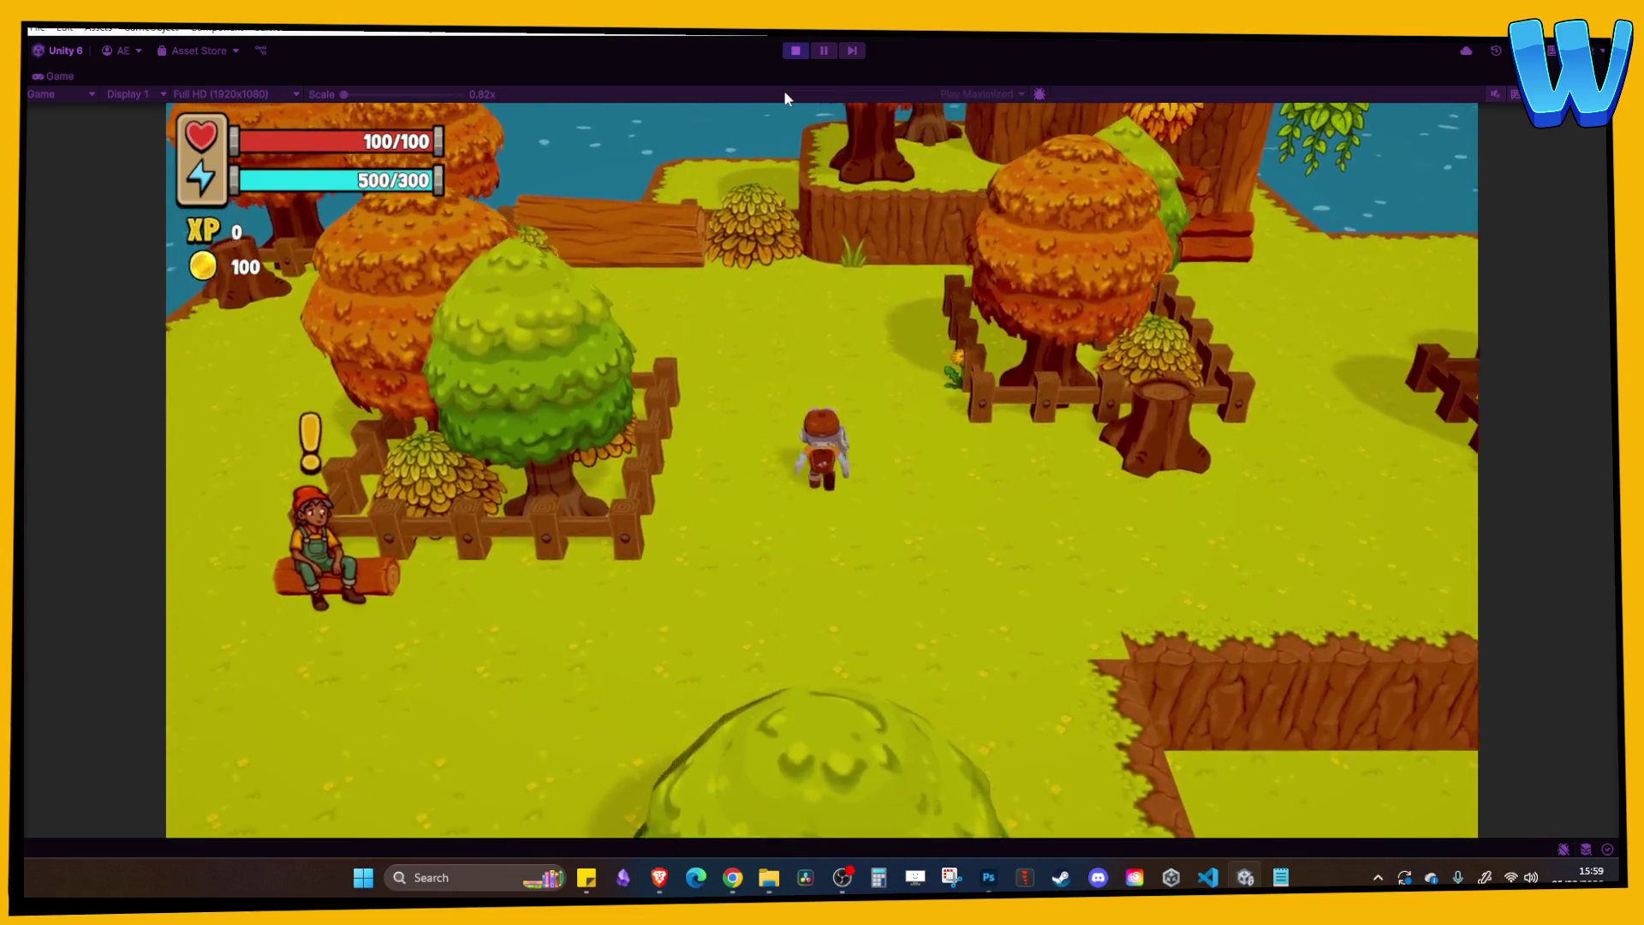
key("d")
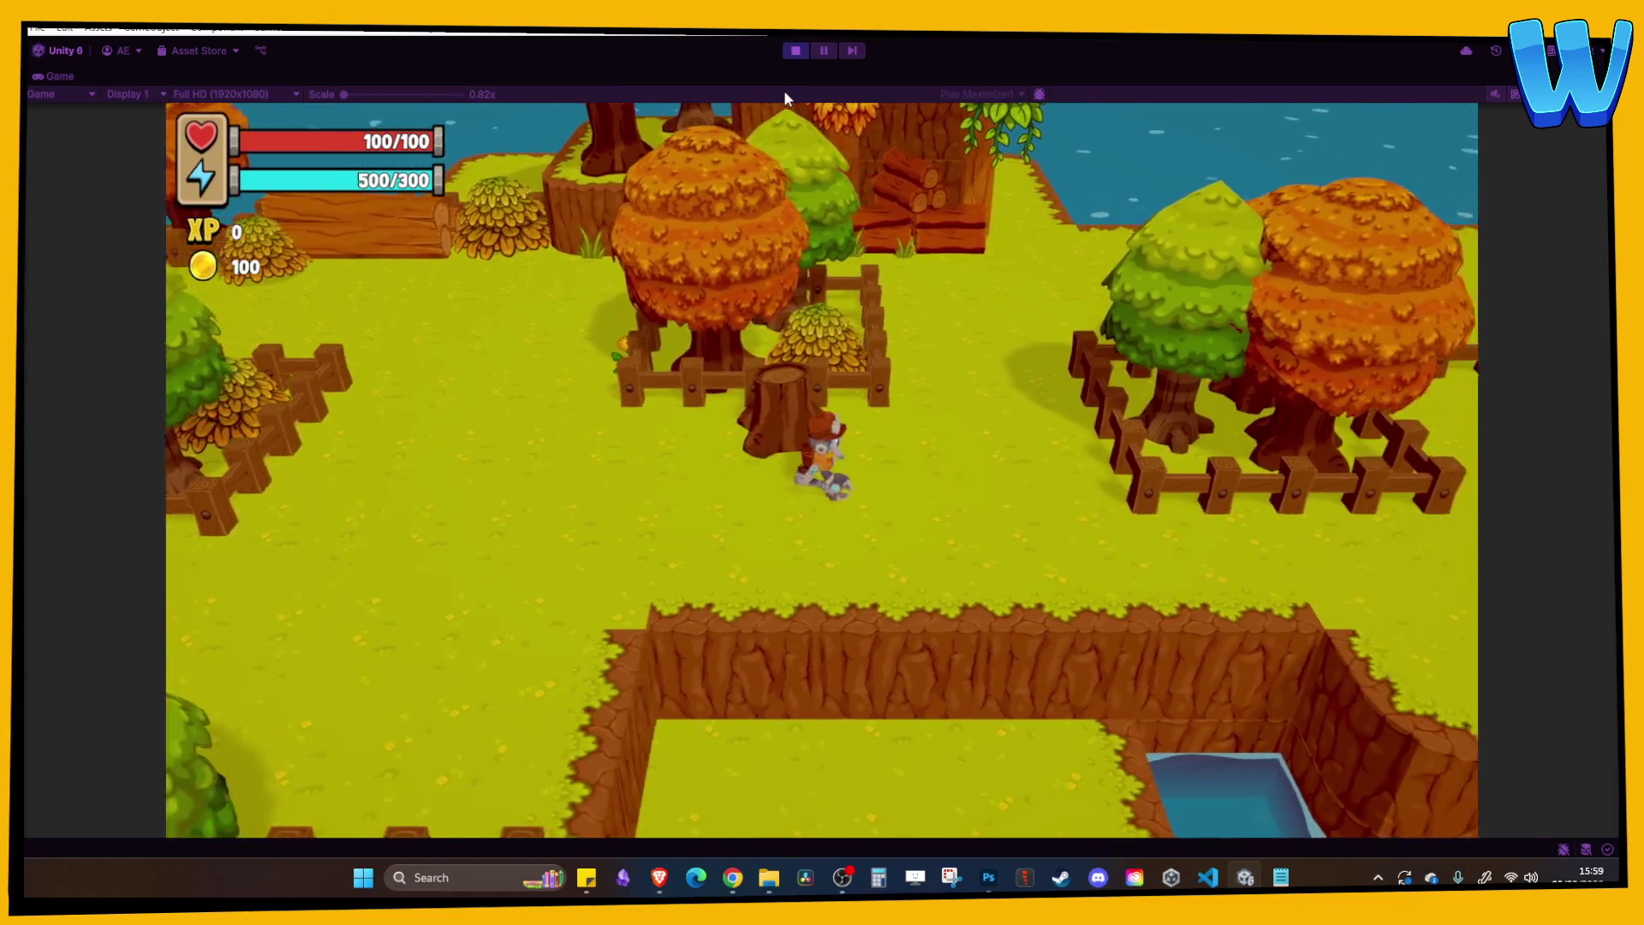
key("w")
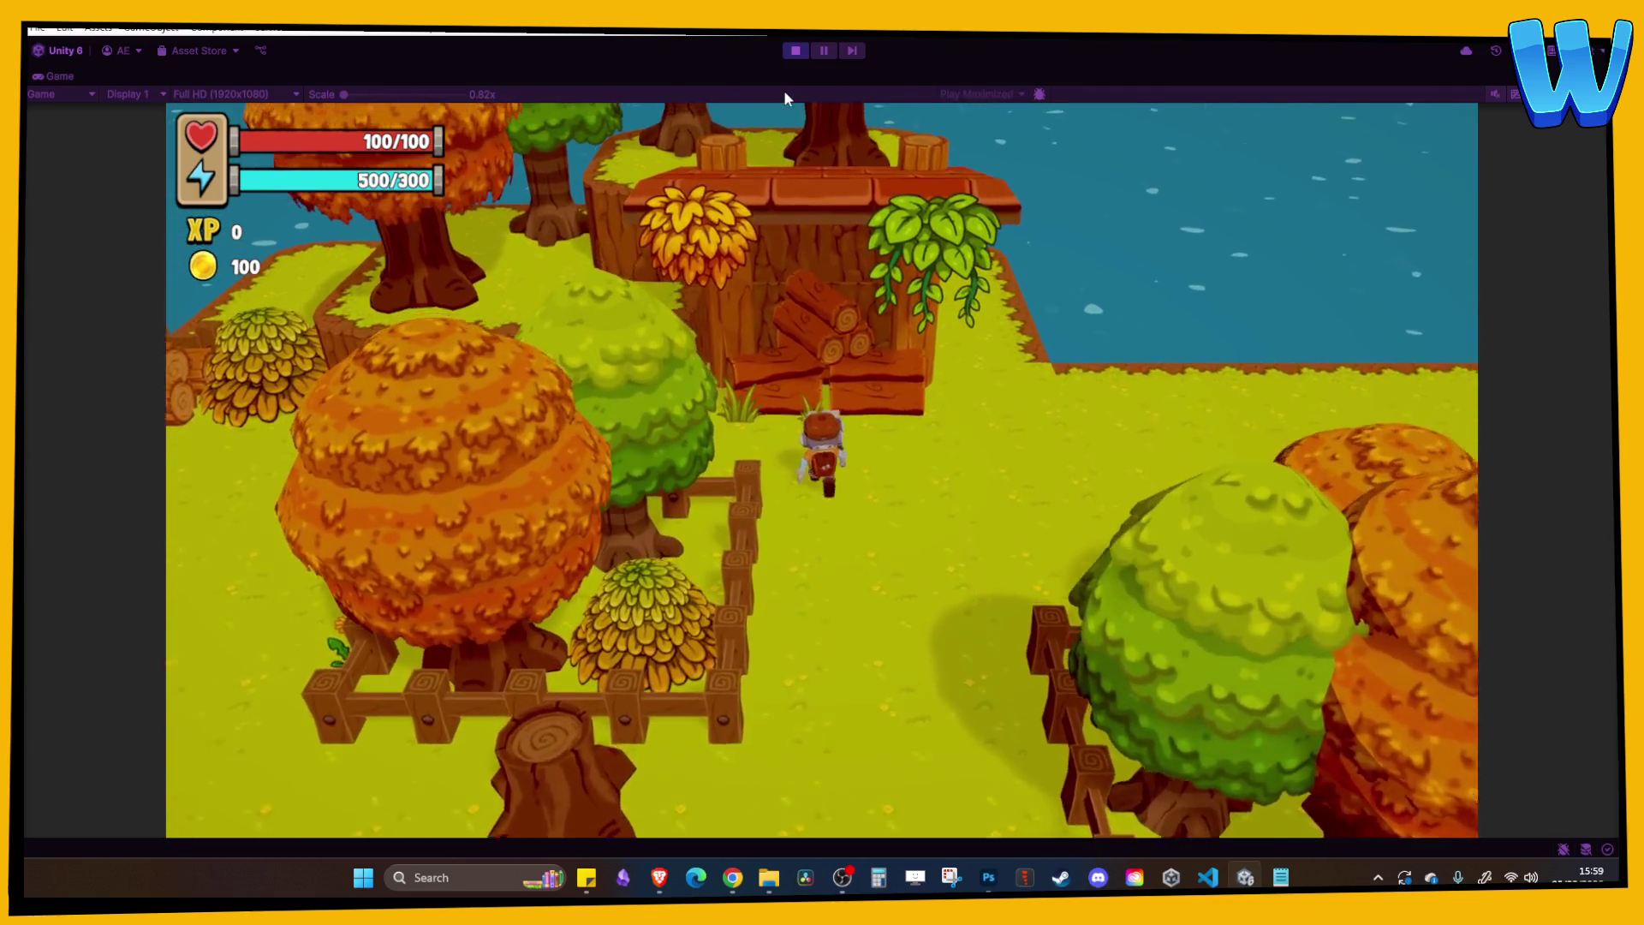
key("w")
Walk the player along the shore, then back down-left and around the island.
key("d")
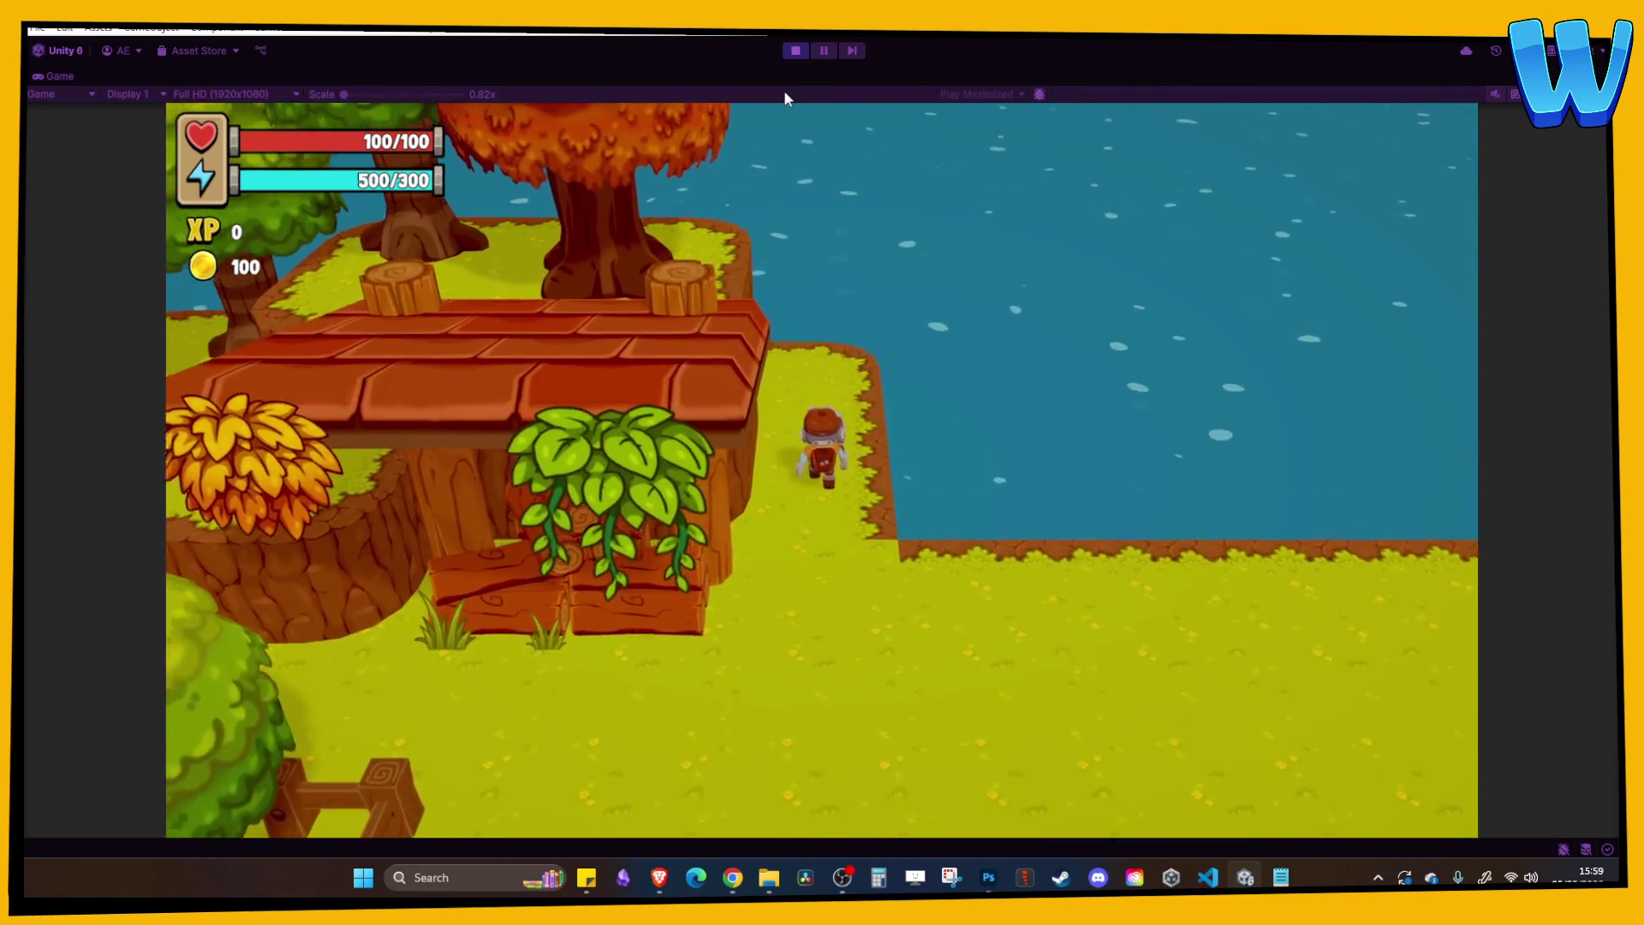
key("s")
key("a")
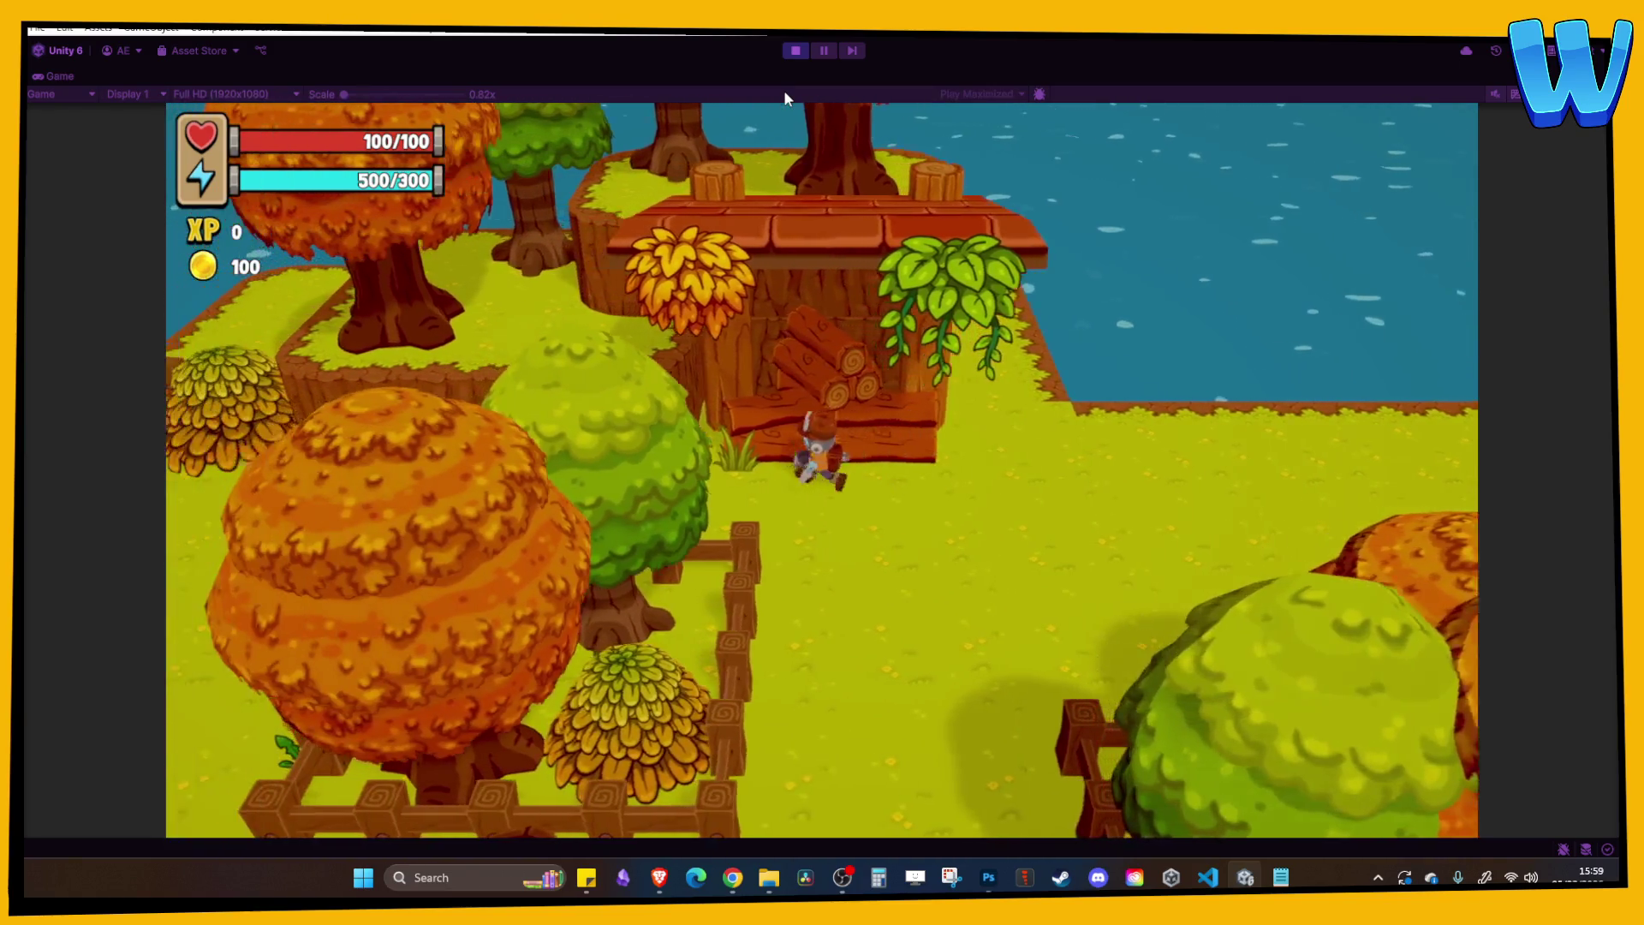
key("a")
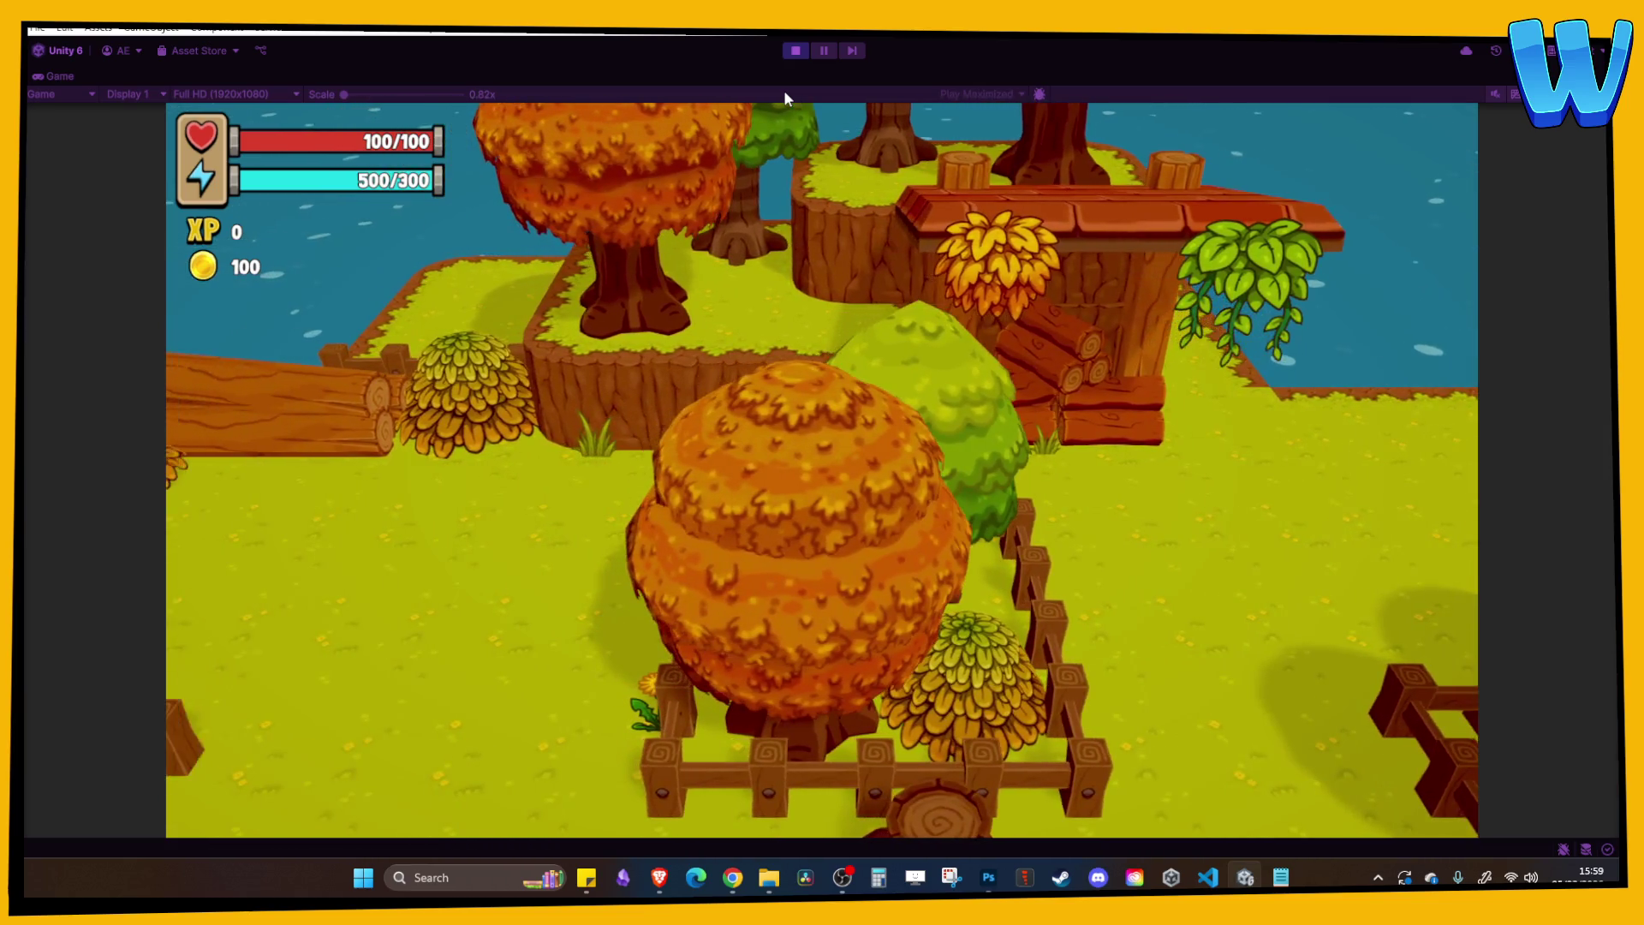
key("d")
key("s")
key("s")
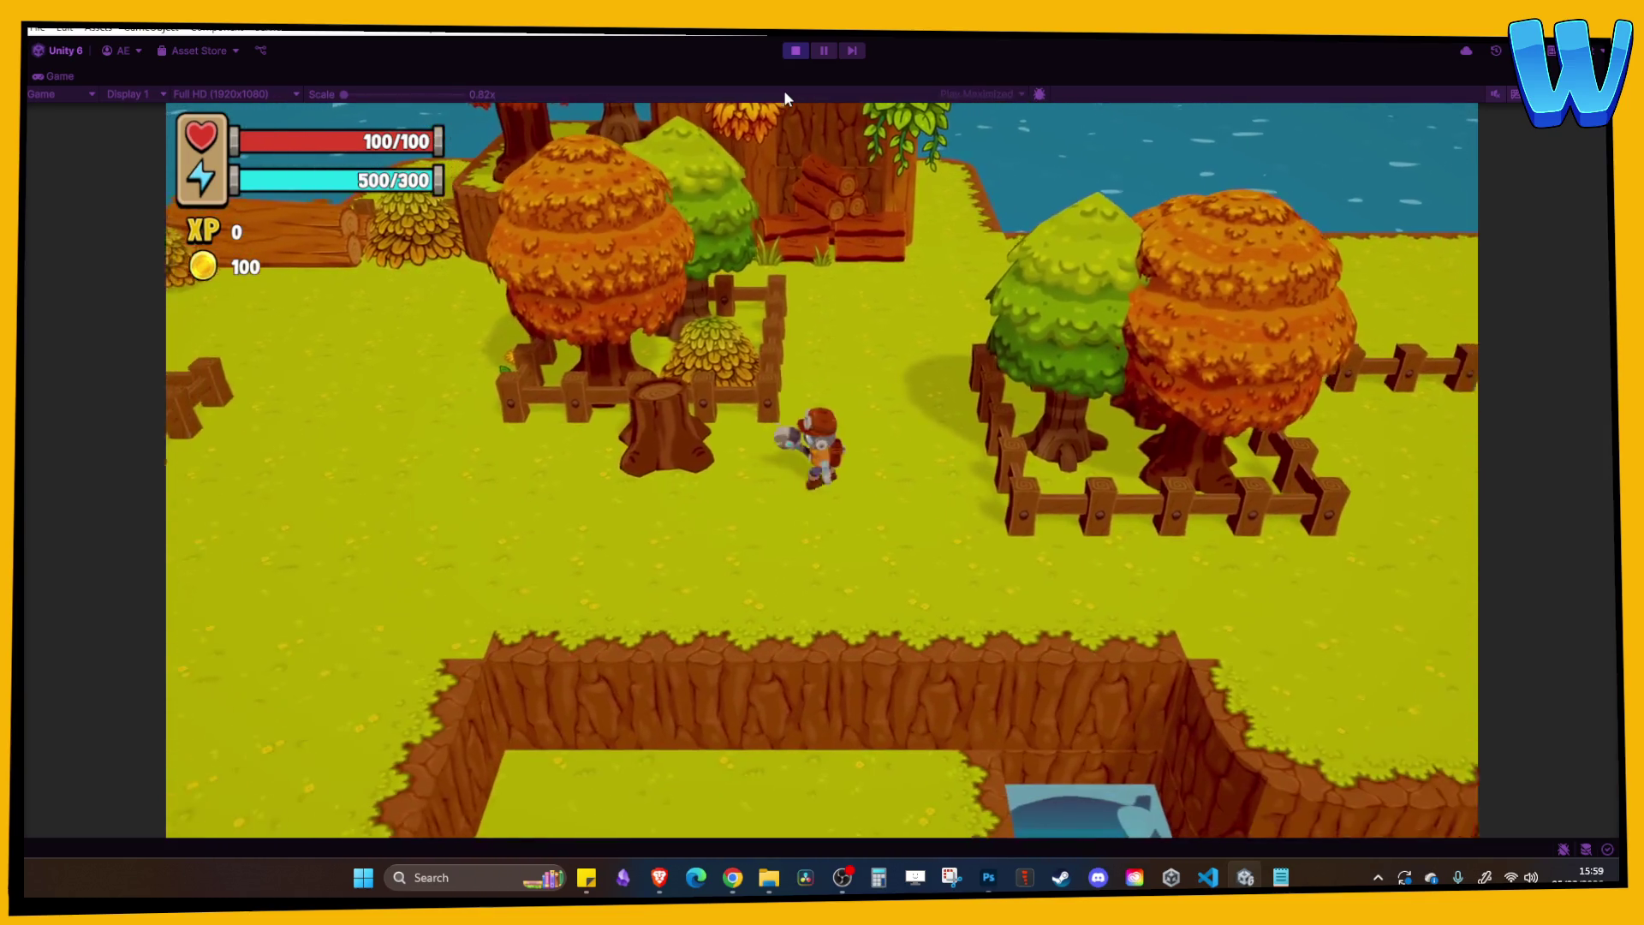
key("w")
key("a")
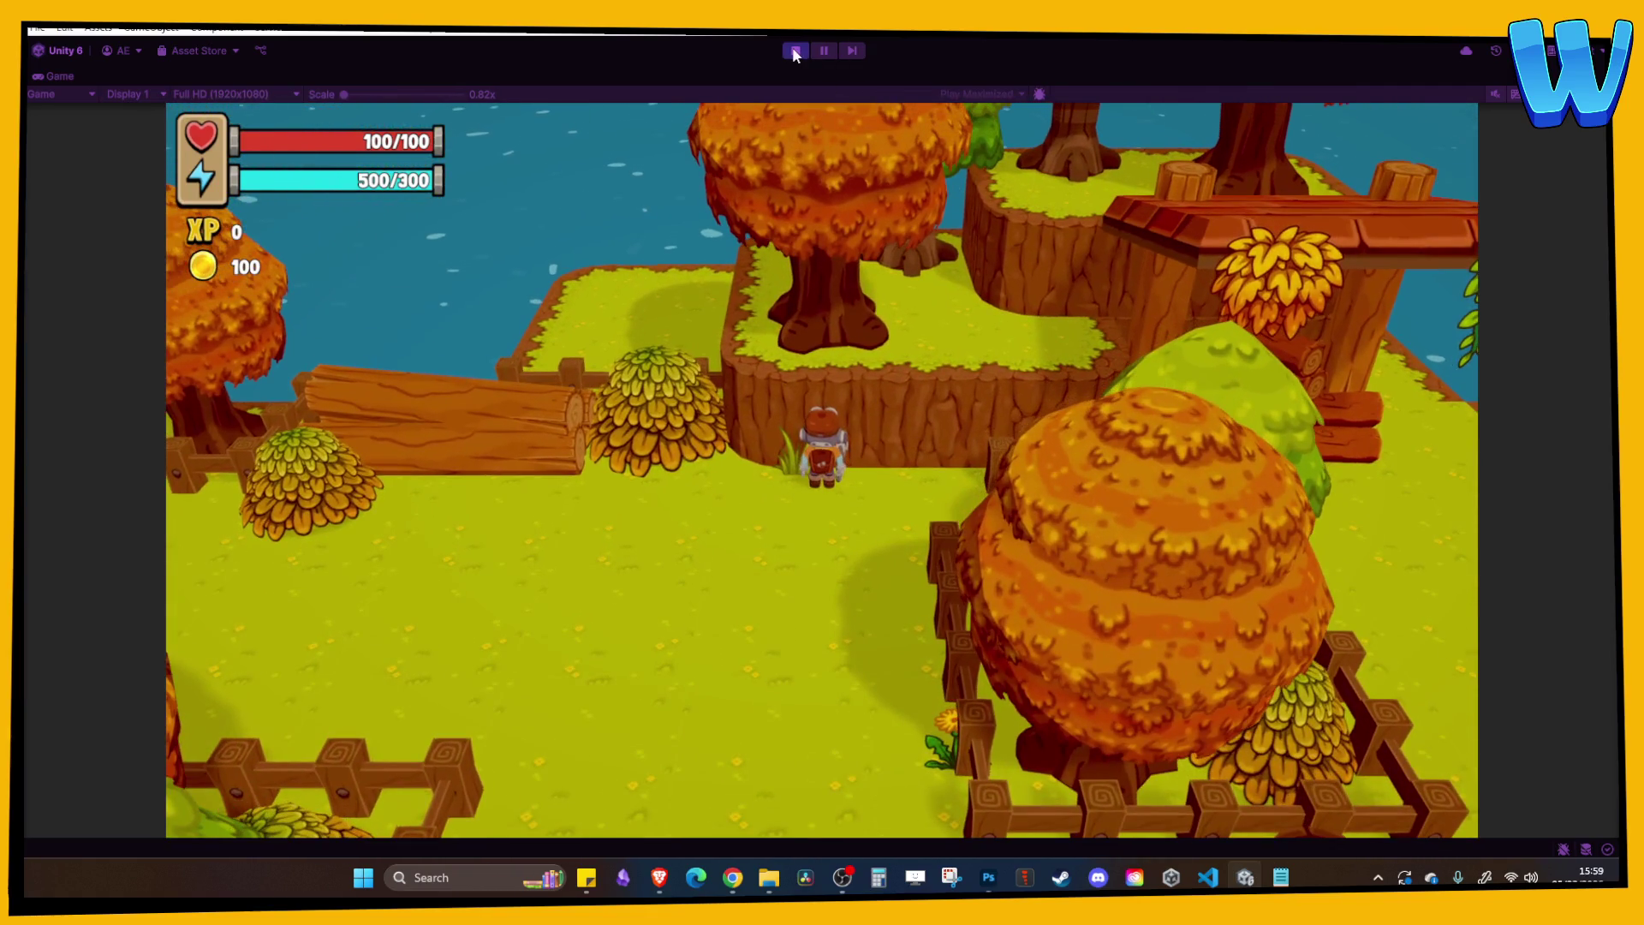
Exit Play mode and rotate the Scene view to look straight down.
left_click(796, 52)
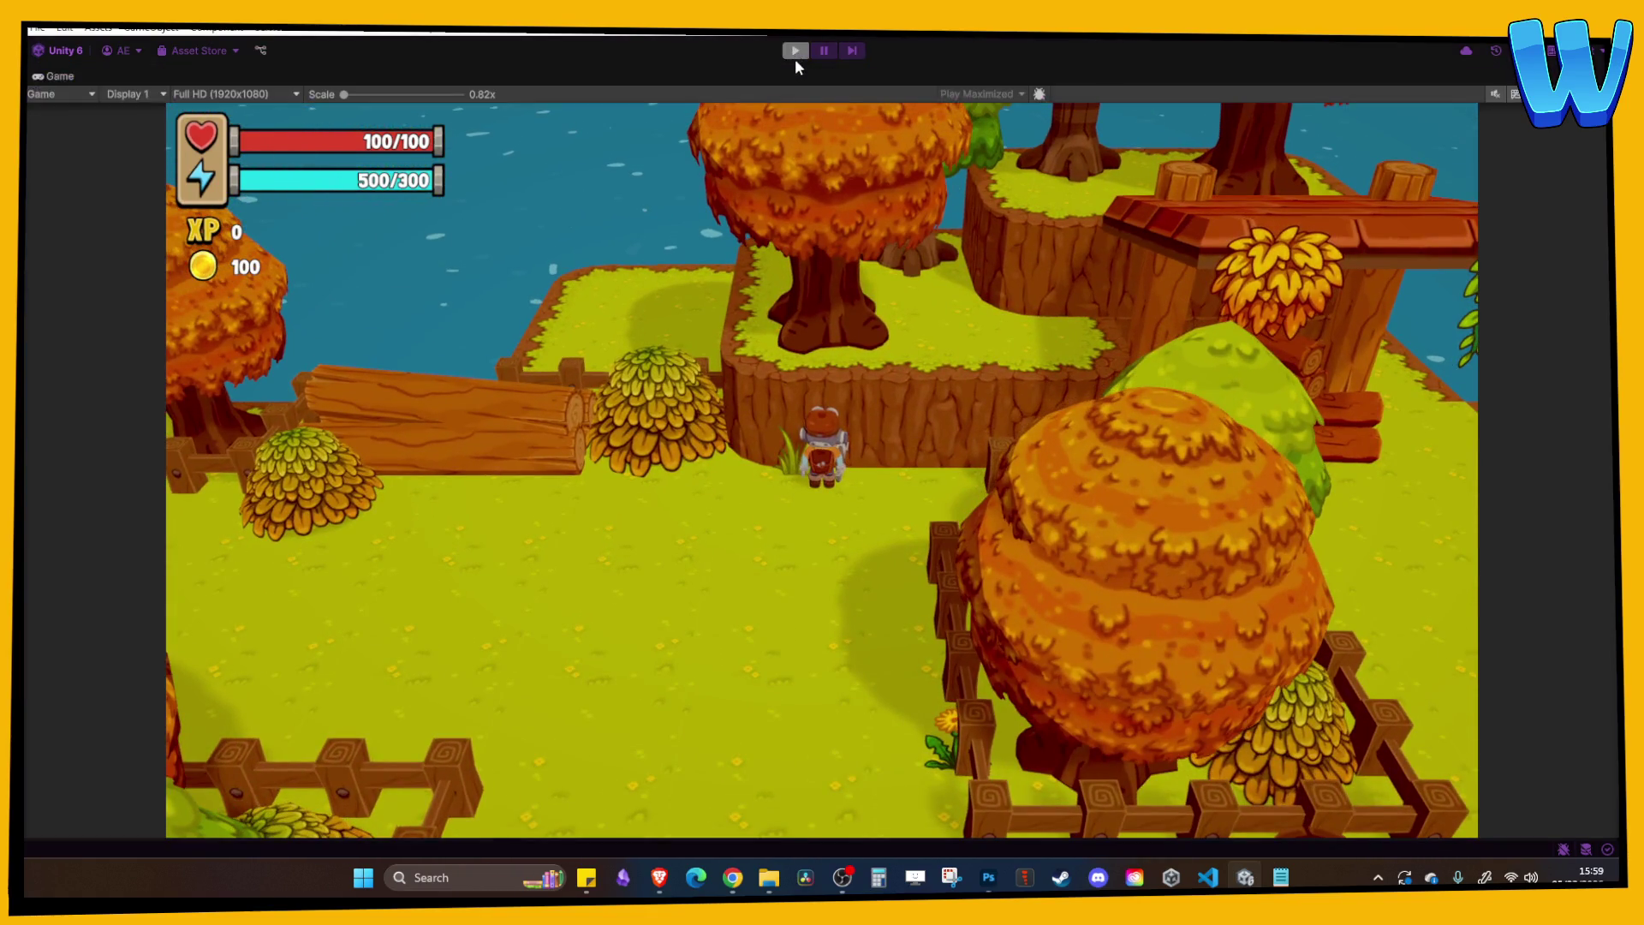
left_click_drag(567, 229, 582, 379)
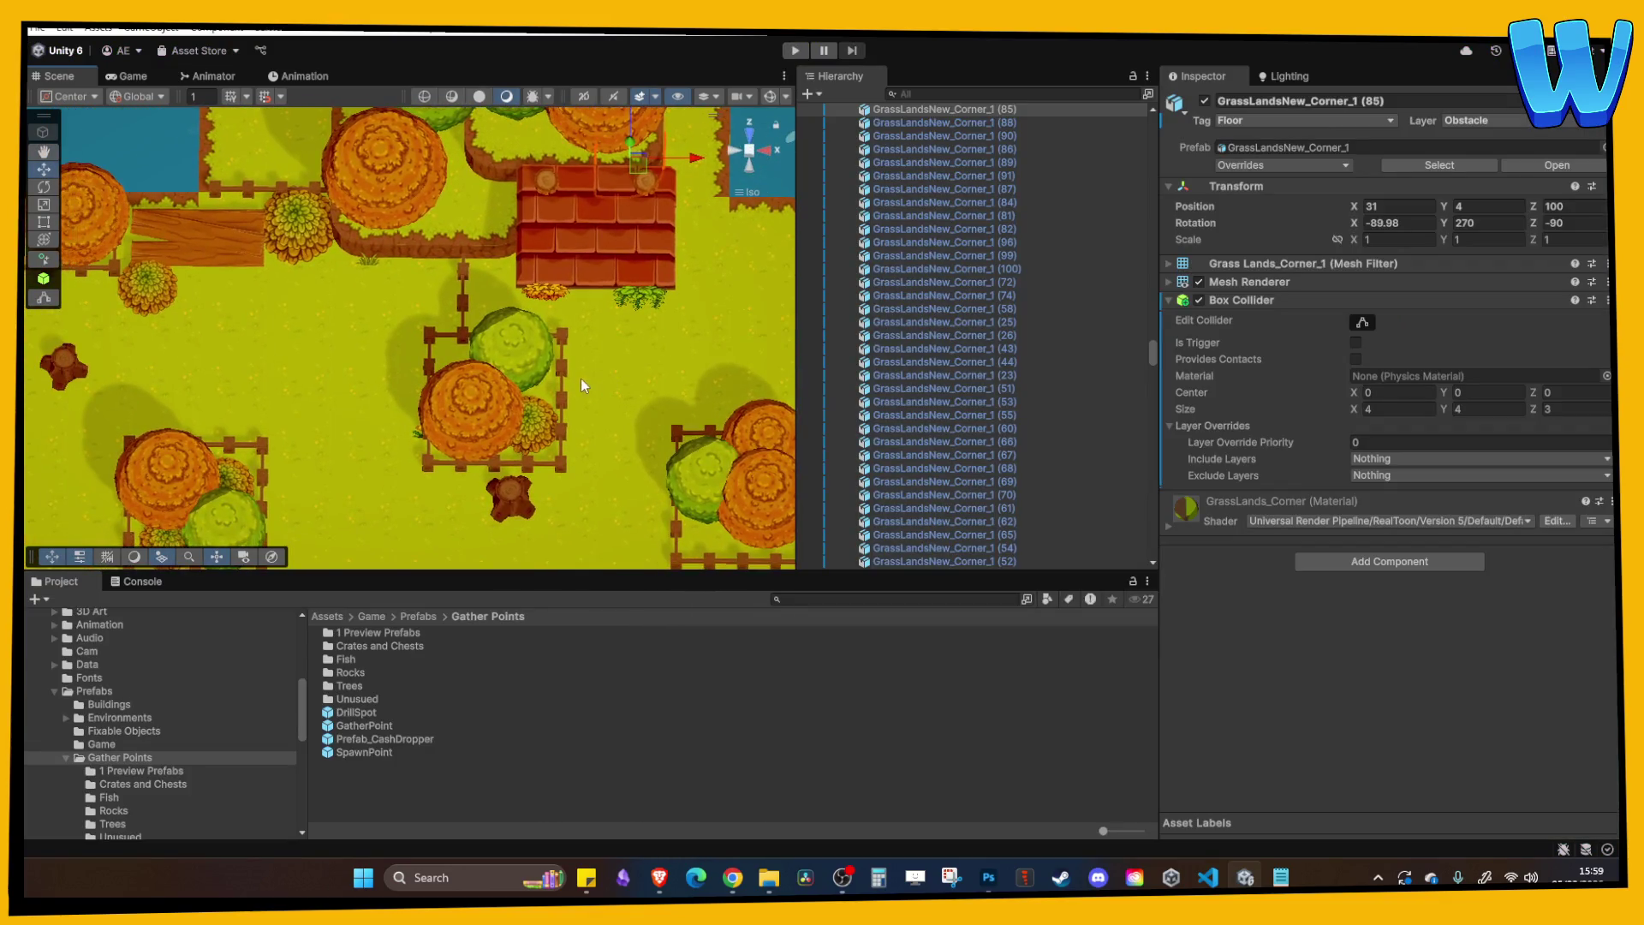
left_click(461, 313)
Select Fence Panel (139) and nearby fence parts and move them from X 46.42 to 44.42.
mouse_move(500, 281)
left_mouse_down()
mouse_move(464, 291)
mouse_move(521, 328)
left_mouse_up()
left_click(442, 364)
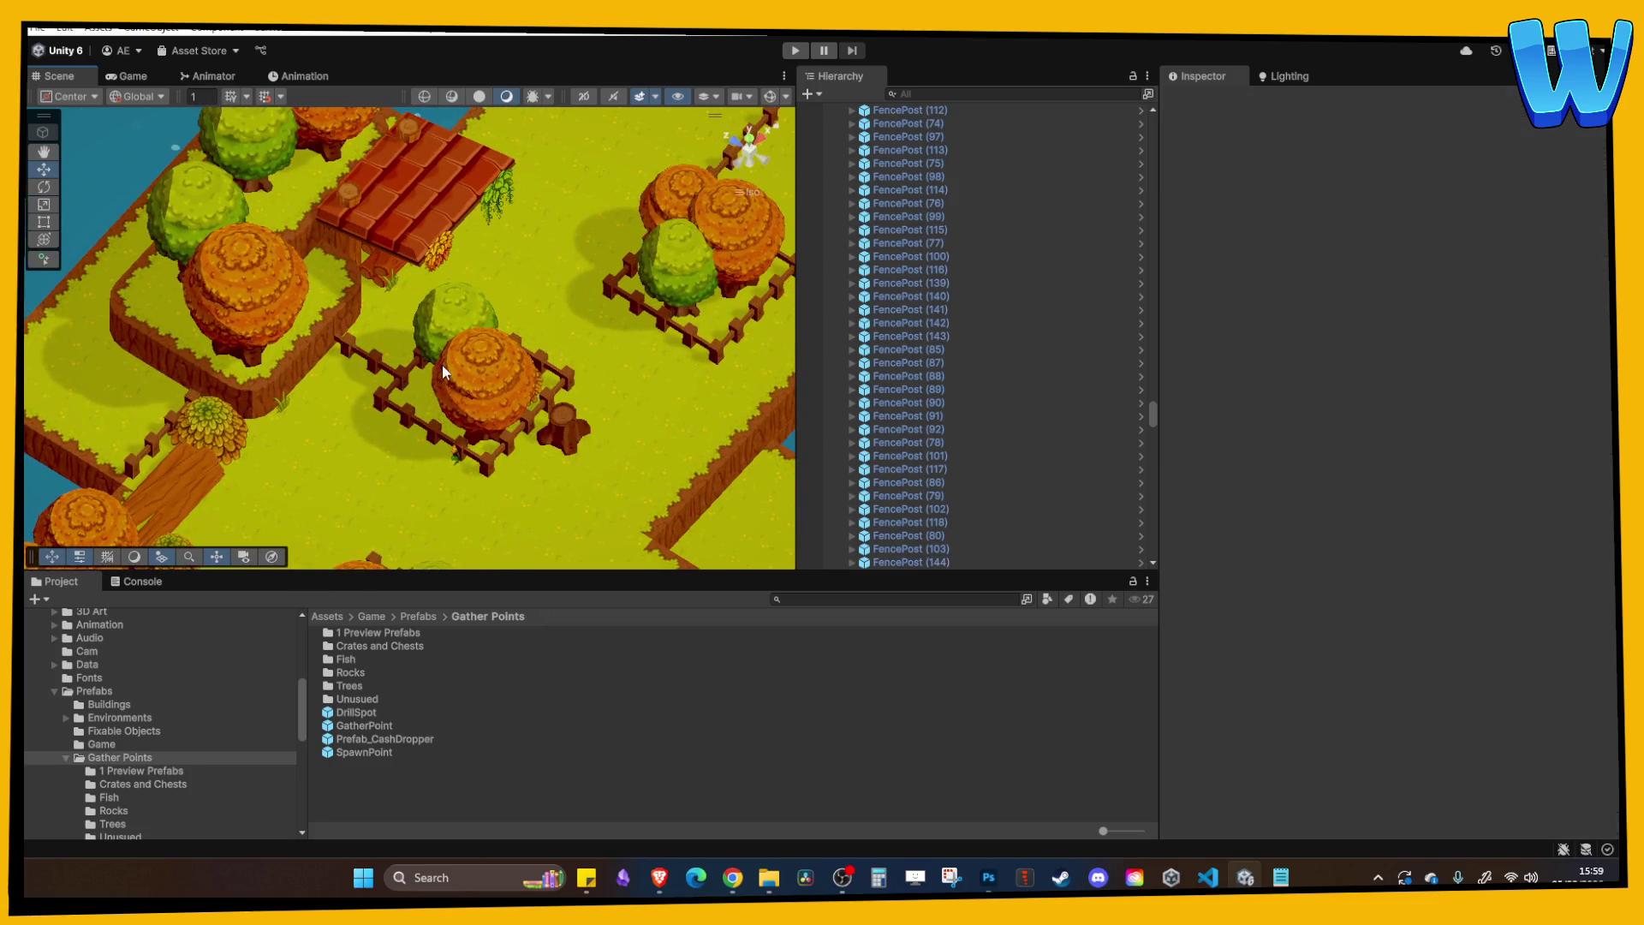
left_click(380, 368)
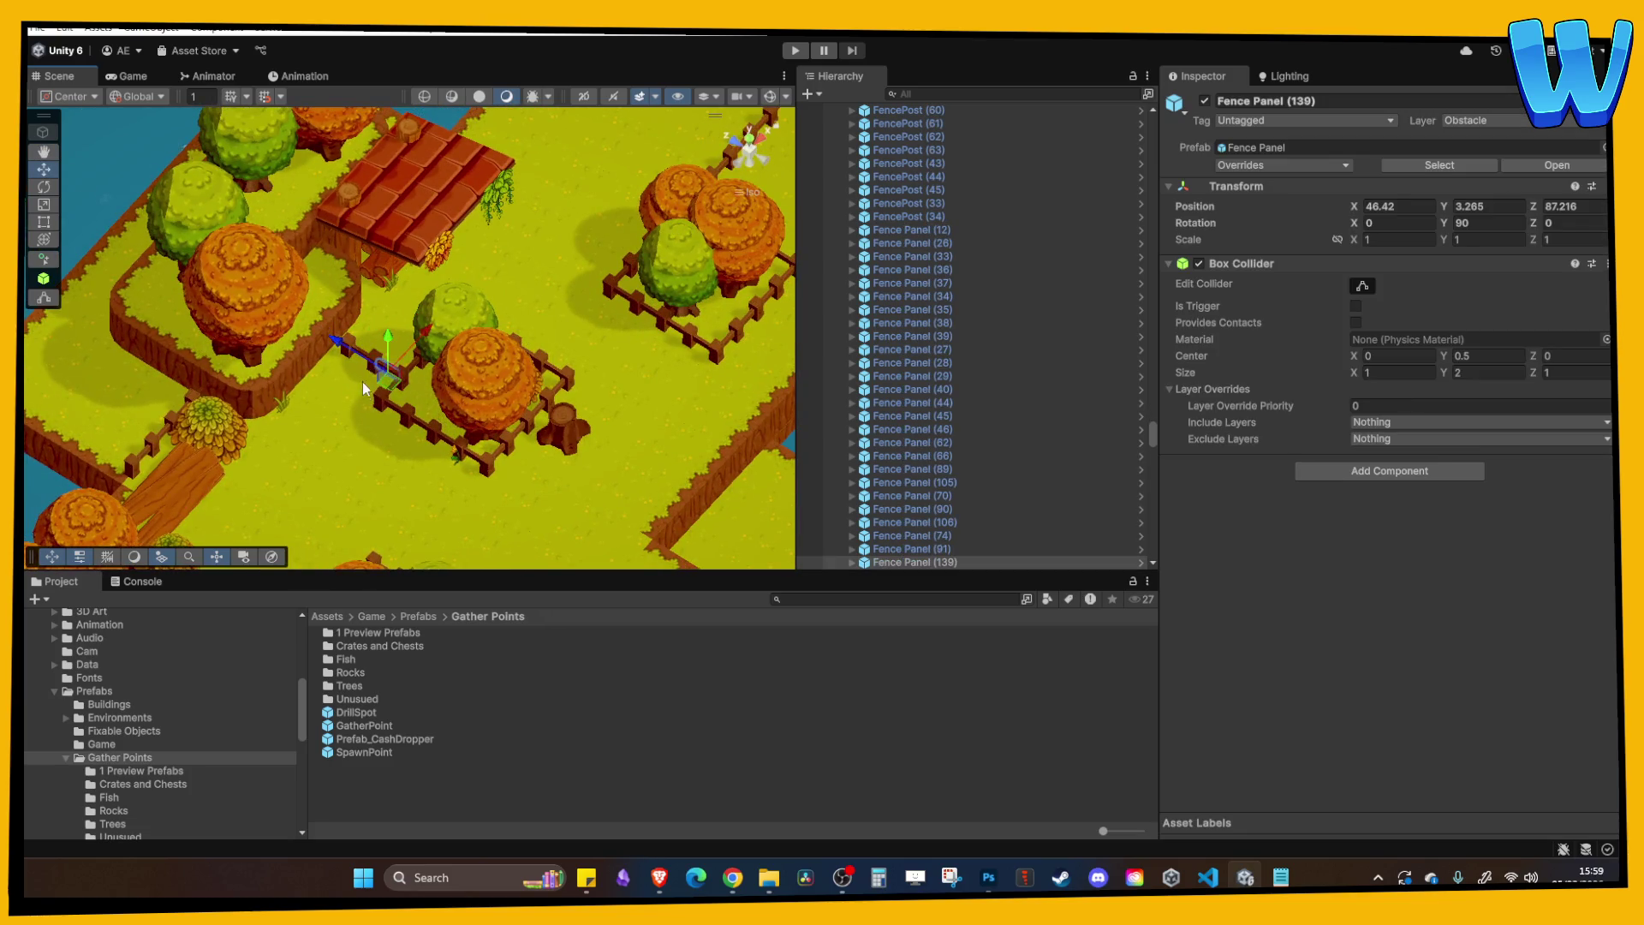
key("f")
left_click(330, 351, "shift")
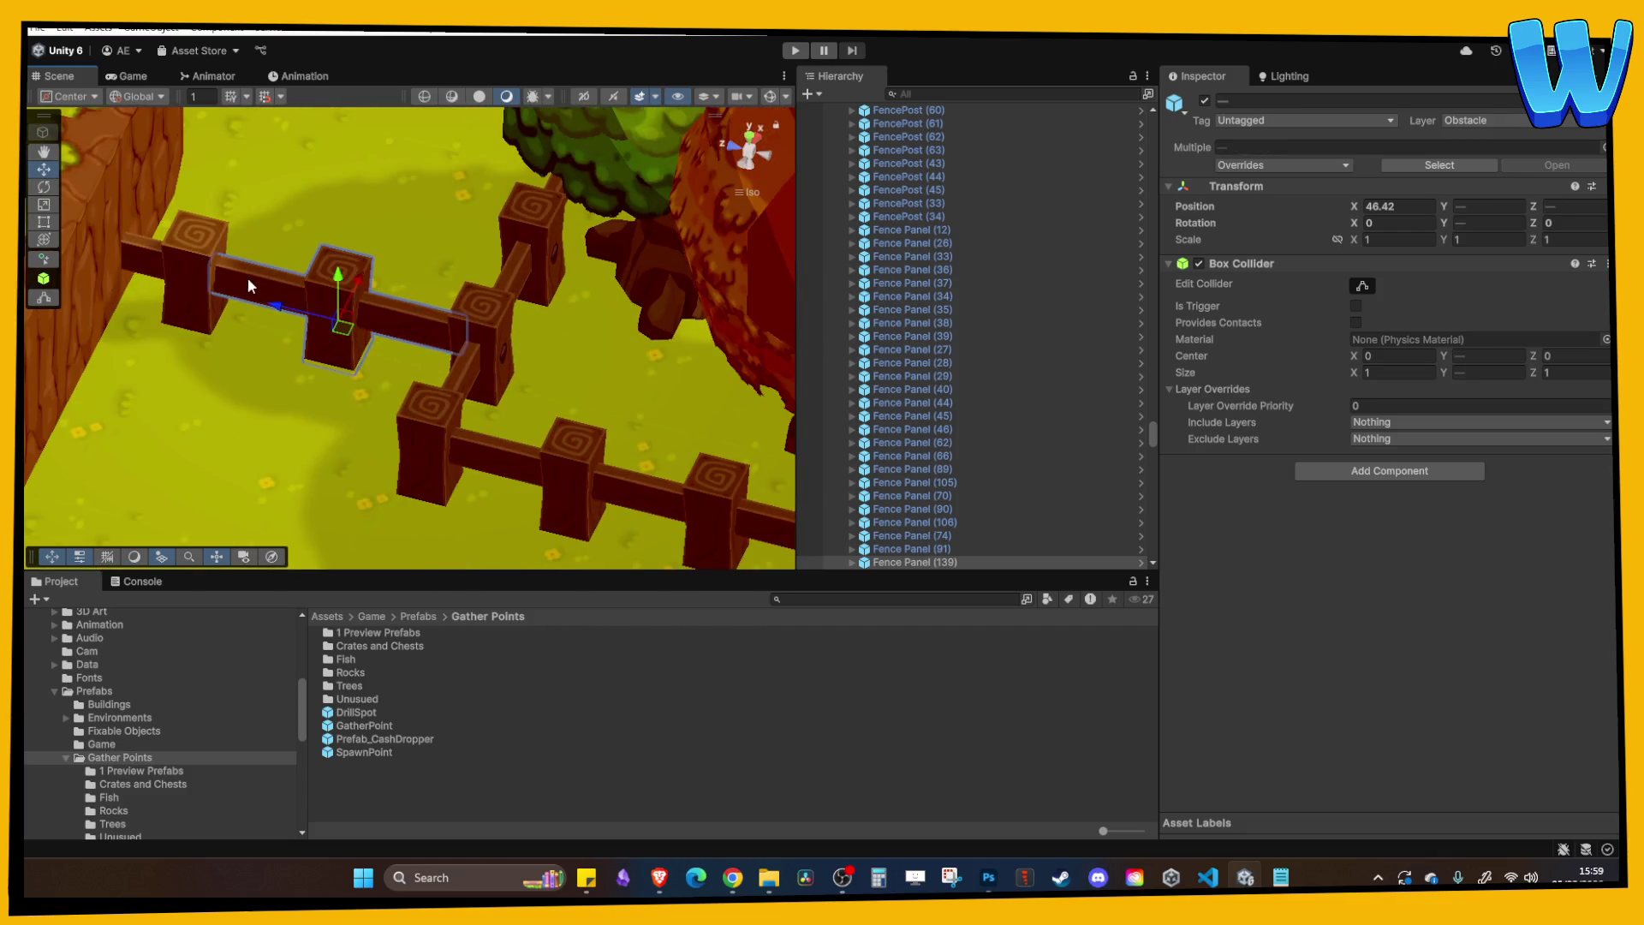
left_click(212, 272, "shift")
scroll(213, 269, "down", 5)
mouse_move(325, 257)
left_mouse_down()
mouse_move(351, 283)
mouse_move(329, 308)
mouse_move(358, 286)
mouse_move(619, 377)
left_mouse_up()
Check the grass tiles beside the fence from several angles, then select the orange oak tree.
left_click(328, 308)
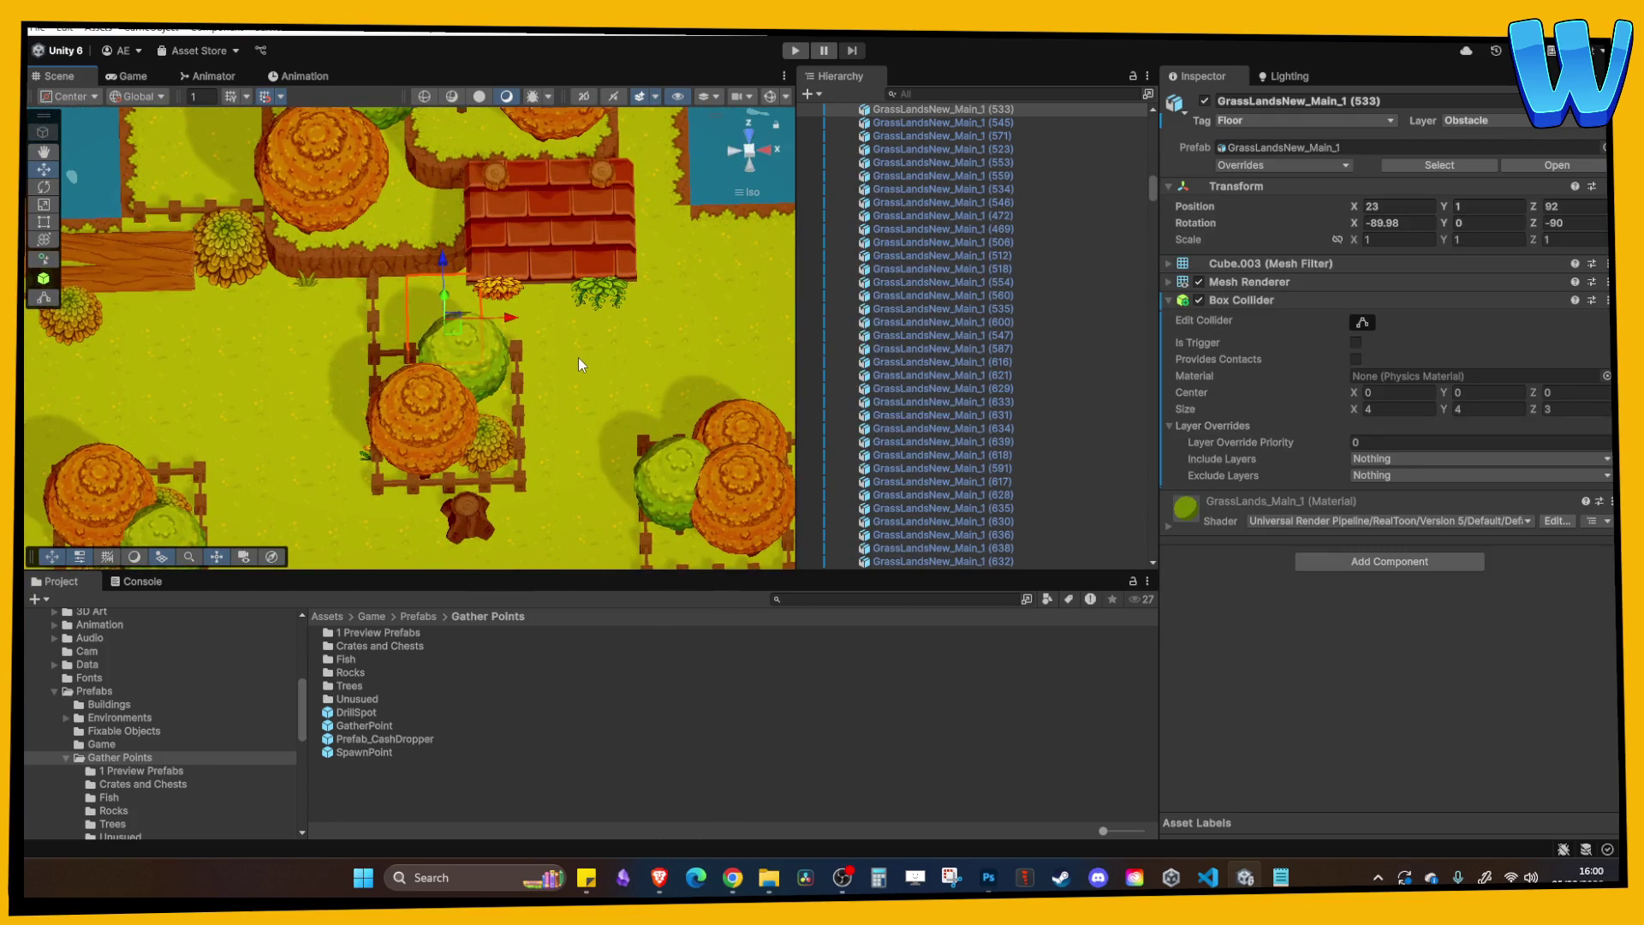
mouse_move(580, 363)
left_mouse_down()
mouse_move(517, 419)
mouse_move(437, 316)
mouse_move(428, 441)
mouse_move(555, 411)
mouse_move(580, 383)
mouse_move(531, 377)
mouse_move(475, 331)
mouse_move(402, 338)
mouse_move(502, 385)
left_mouse_up()
left_click(580, 383)
left_click_drag(377, 342, 339, 368)
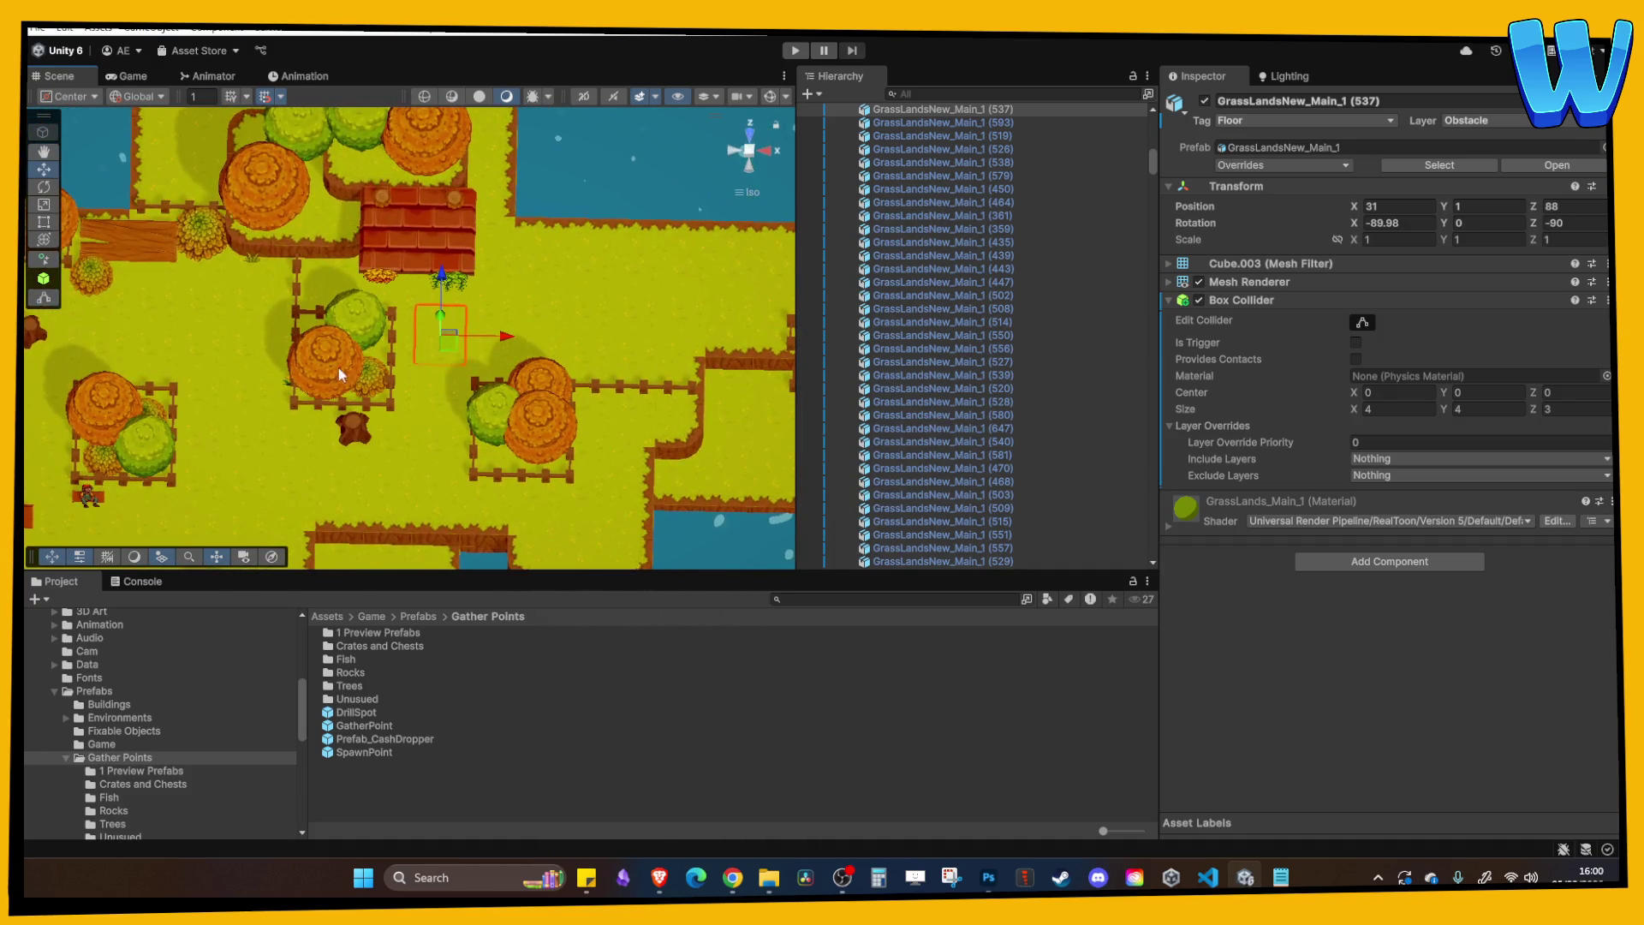
left_click_drag(238, 274, 406, 225)
scroll(407, 225, "down", 5)
scroll(440, 248, "up", 5)
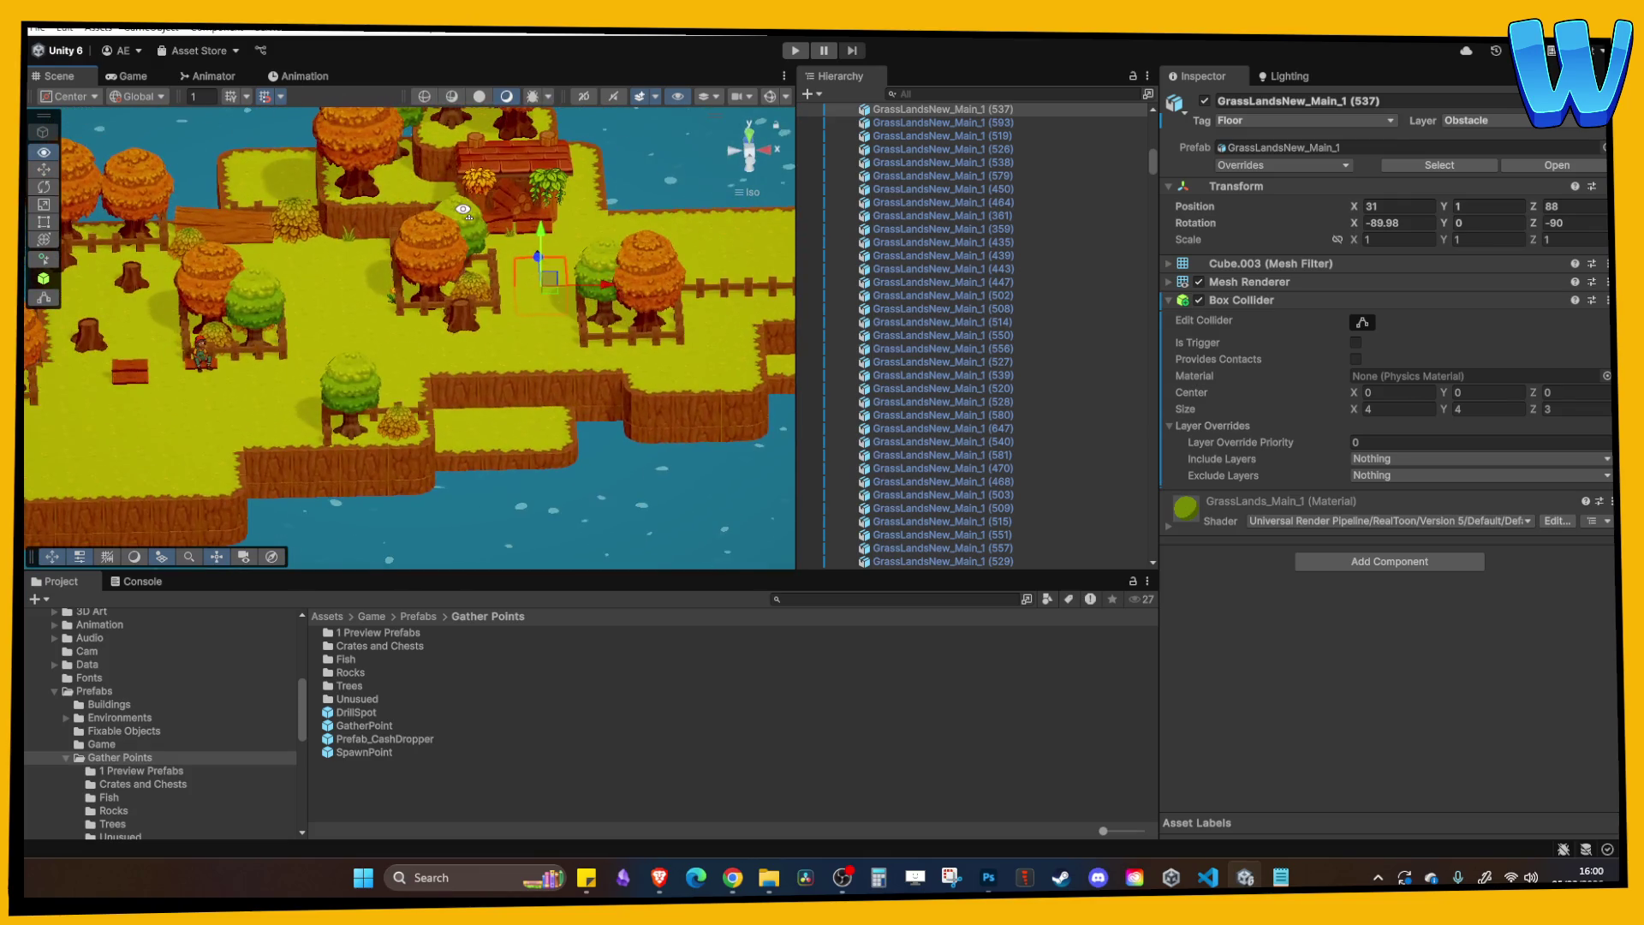
left_click(440, 248)
Delete the orange oak tree OakTree (14) from the fenced plot.
key("f")
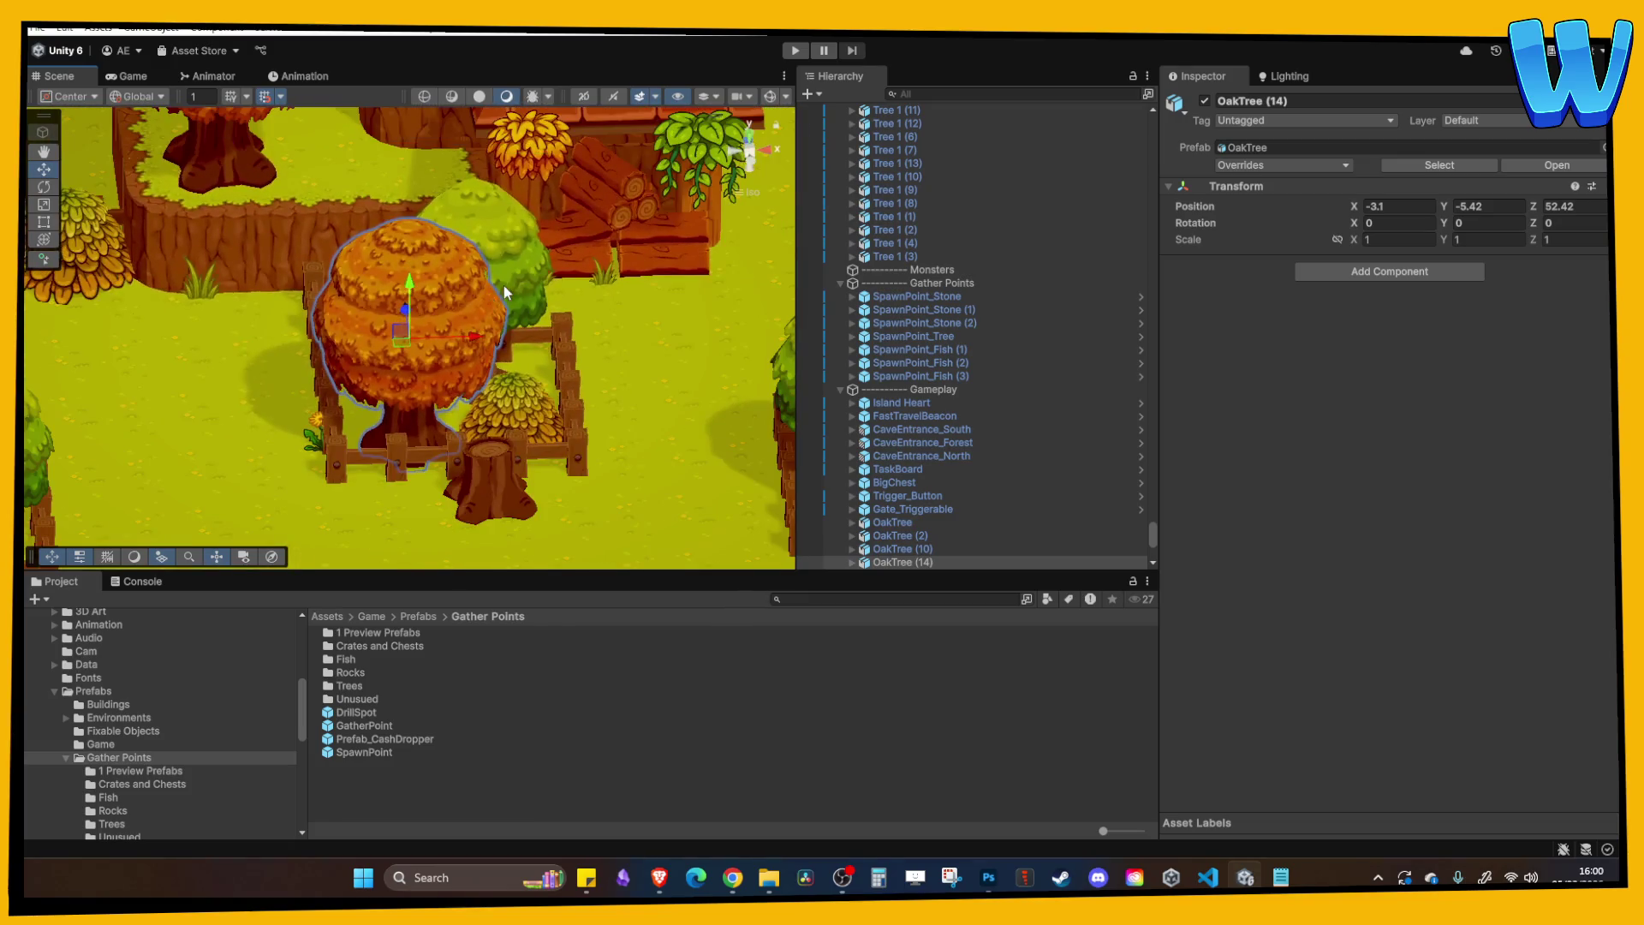
key("Delete")
scroll(572, 303, "down", 3)
scroll(539, 330, "up", 3)
scroll(428, 386, "up", 2)
Delete the small timber crate Timber_Small (23) from the plot.
left_click(428, 411)
mouse_move(527, 326)
left_mouse_down()
mouse_move(548, 282)
mouse_move(510, 295)
mouse_move(532, 370)
mouse_move(382, 395)
left_mouse_up()
scroll(546, 280, "up", 2)
left_click(505, 321)
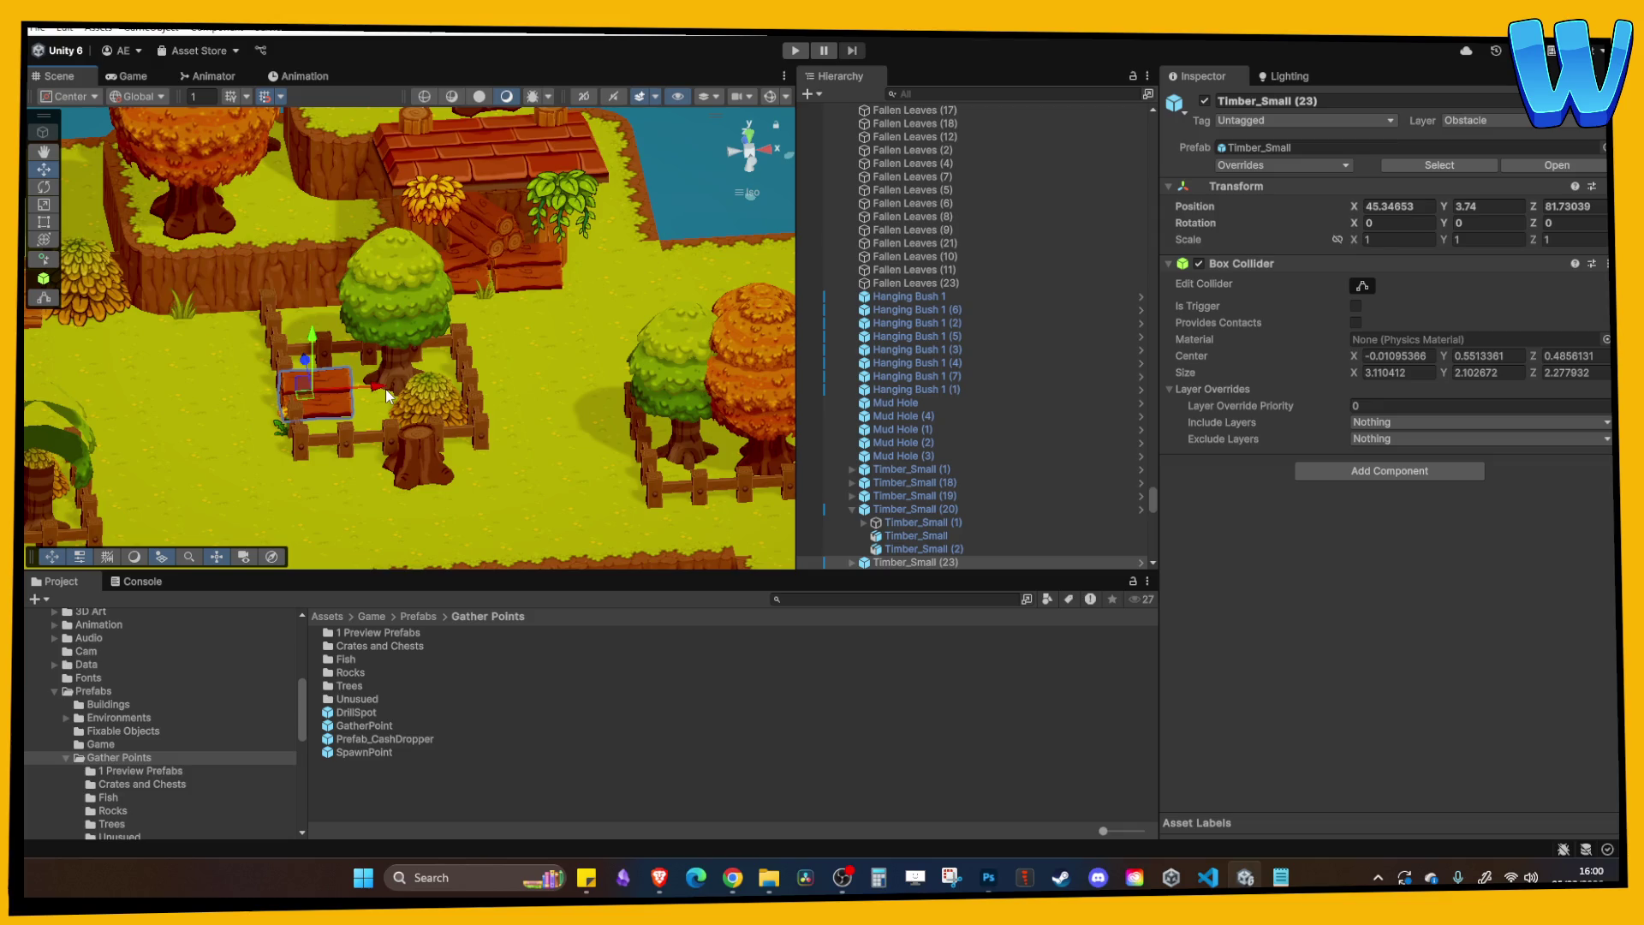
key("Delete")
Move the tree stump to the left and shift the small plant to a new spot.
left_click(413, 442)
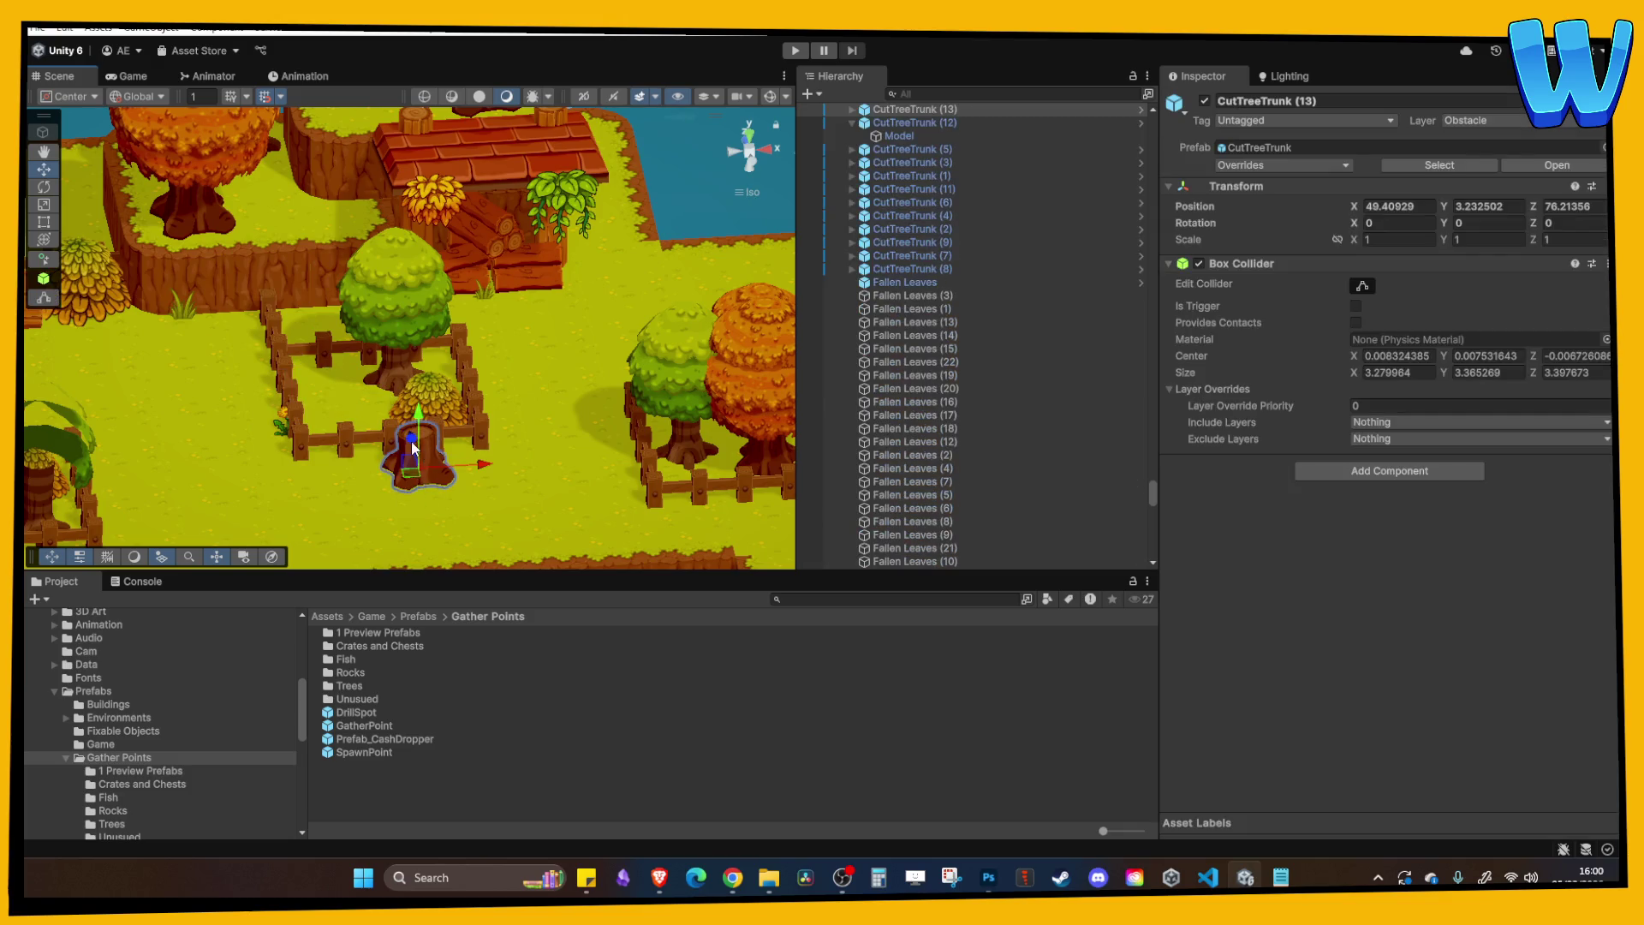
mouse_move(454, 392)
left_mouse_down()
mouse_move(368, 399)
mouse_move(427, 422)
mouse_move(424, 328)
left_mouse_up()
left_click(433, 367)
left_click(280, 373)
left_click_drag(295, 359, 223, 352)
Review the island from a low side angle and start Play mode with Ctrl+P.
left_click(363, 282)
mouse_move(363, 282)
left_mouse_down()
mouse_move(346, 274)
mouse_move(346, 393)
left_mouse_up()
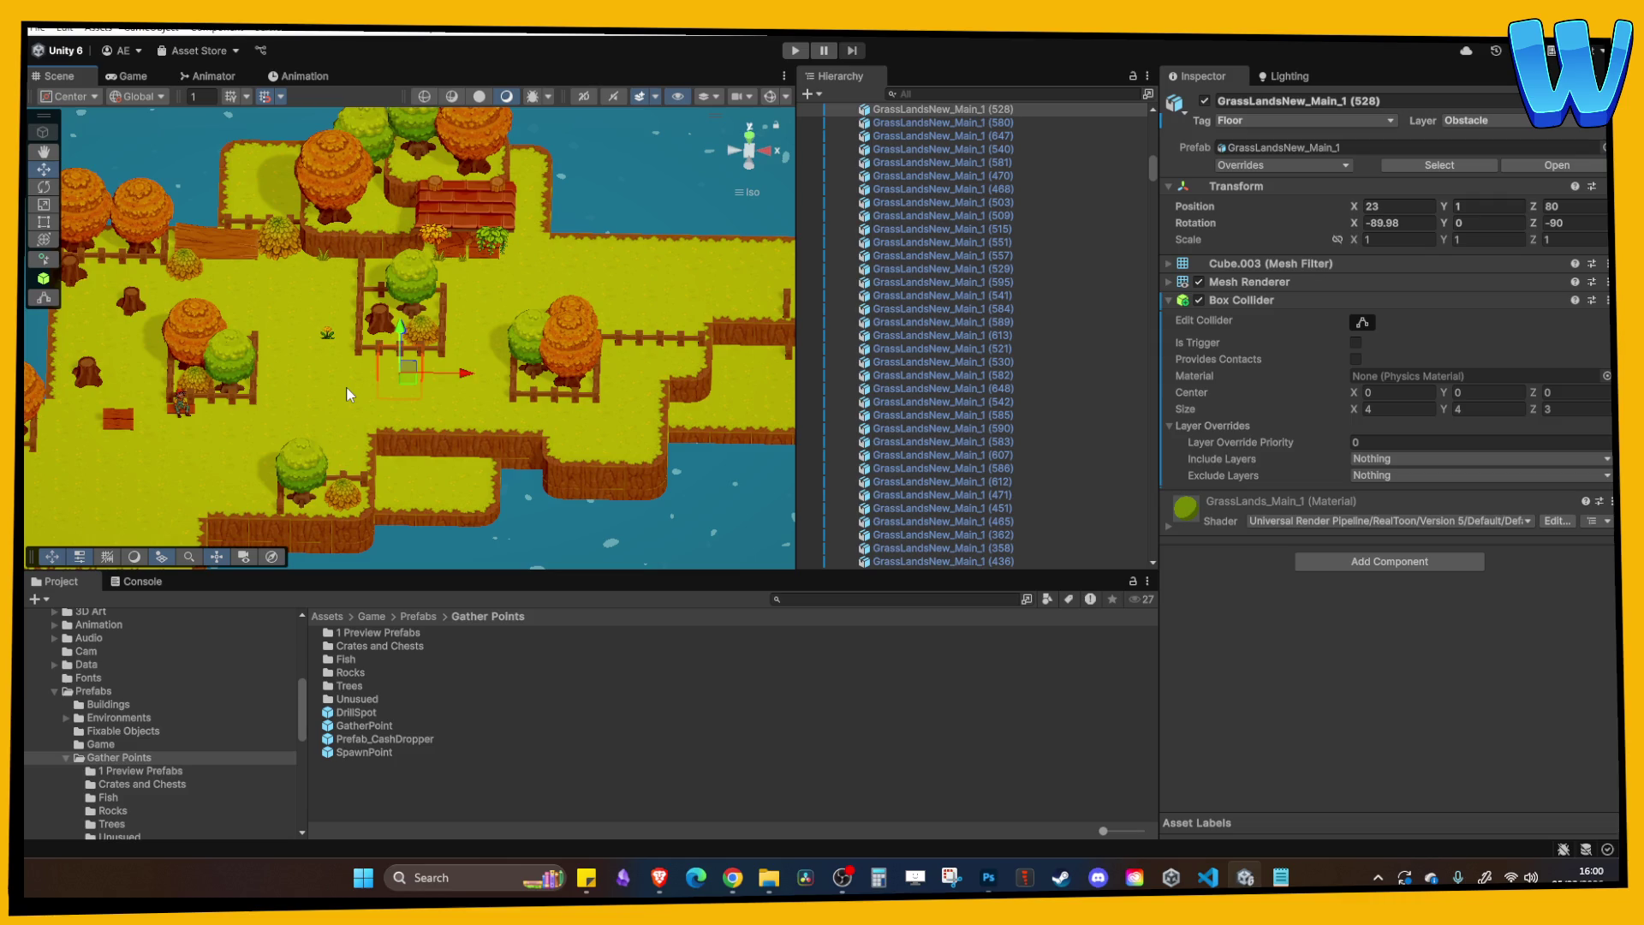
left_click_drag(341, 392, 505, 325)
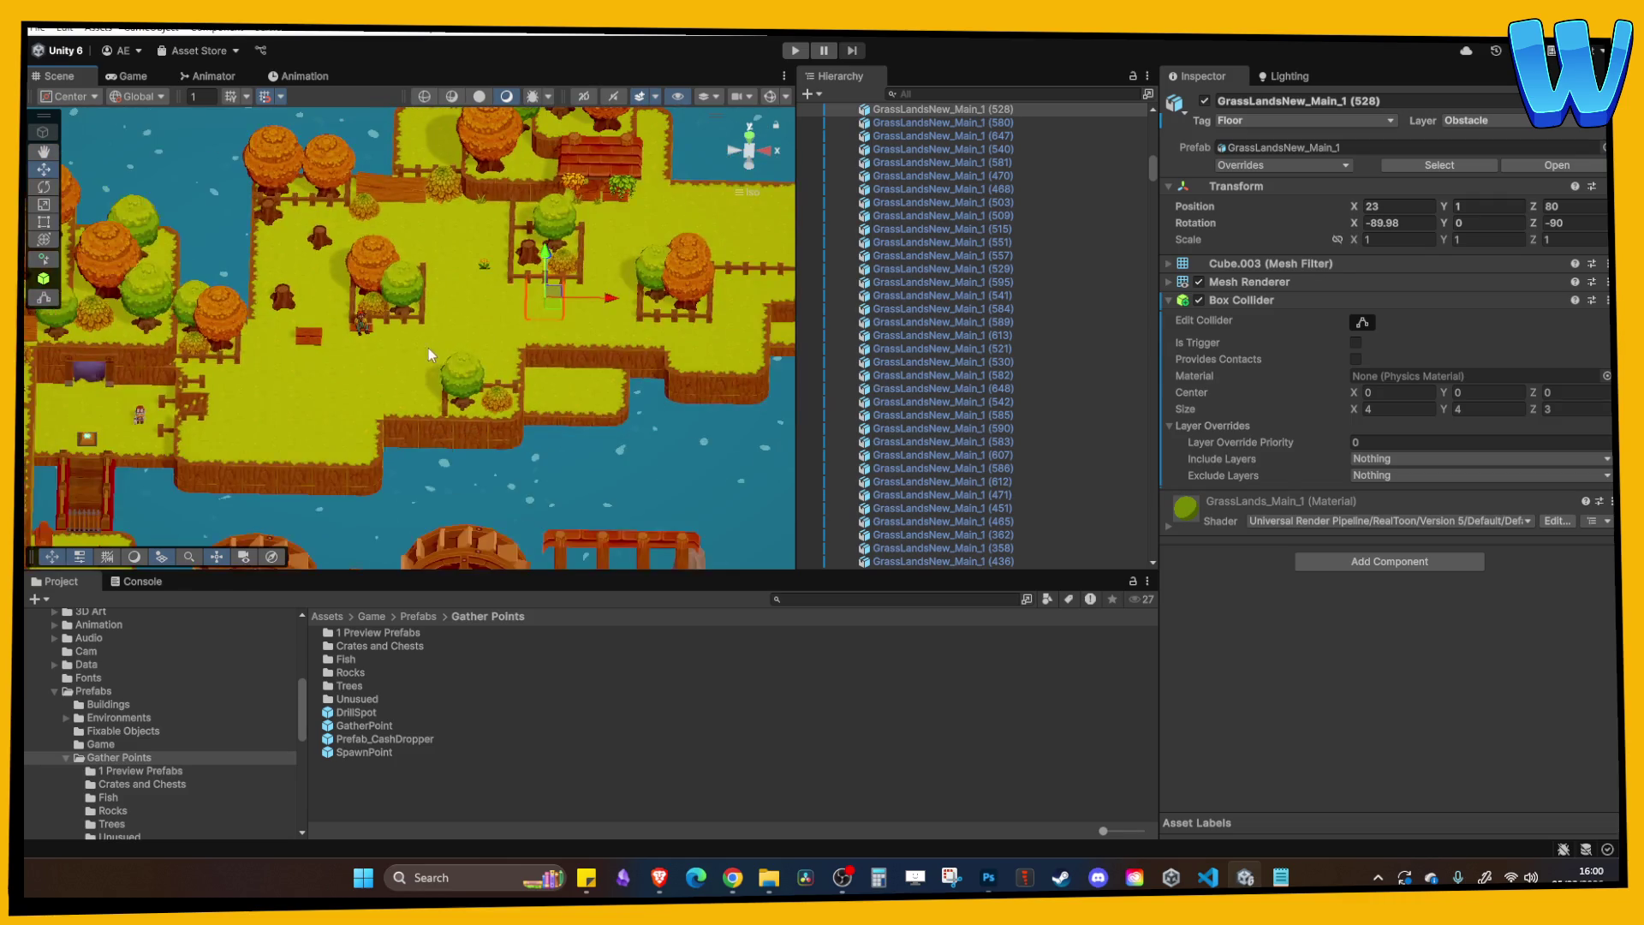
scroll(432, 365, "up", 2)
scroll(443, 420, "up", 2)
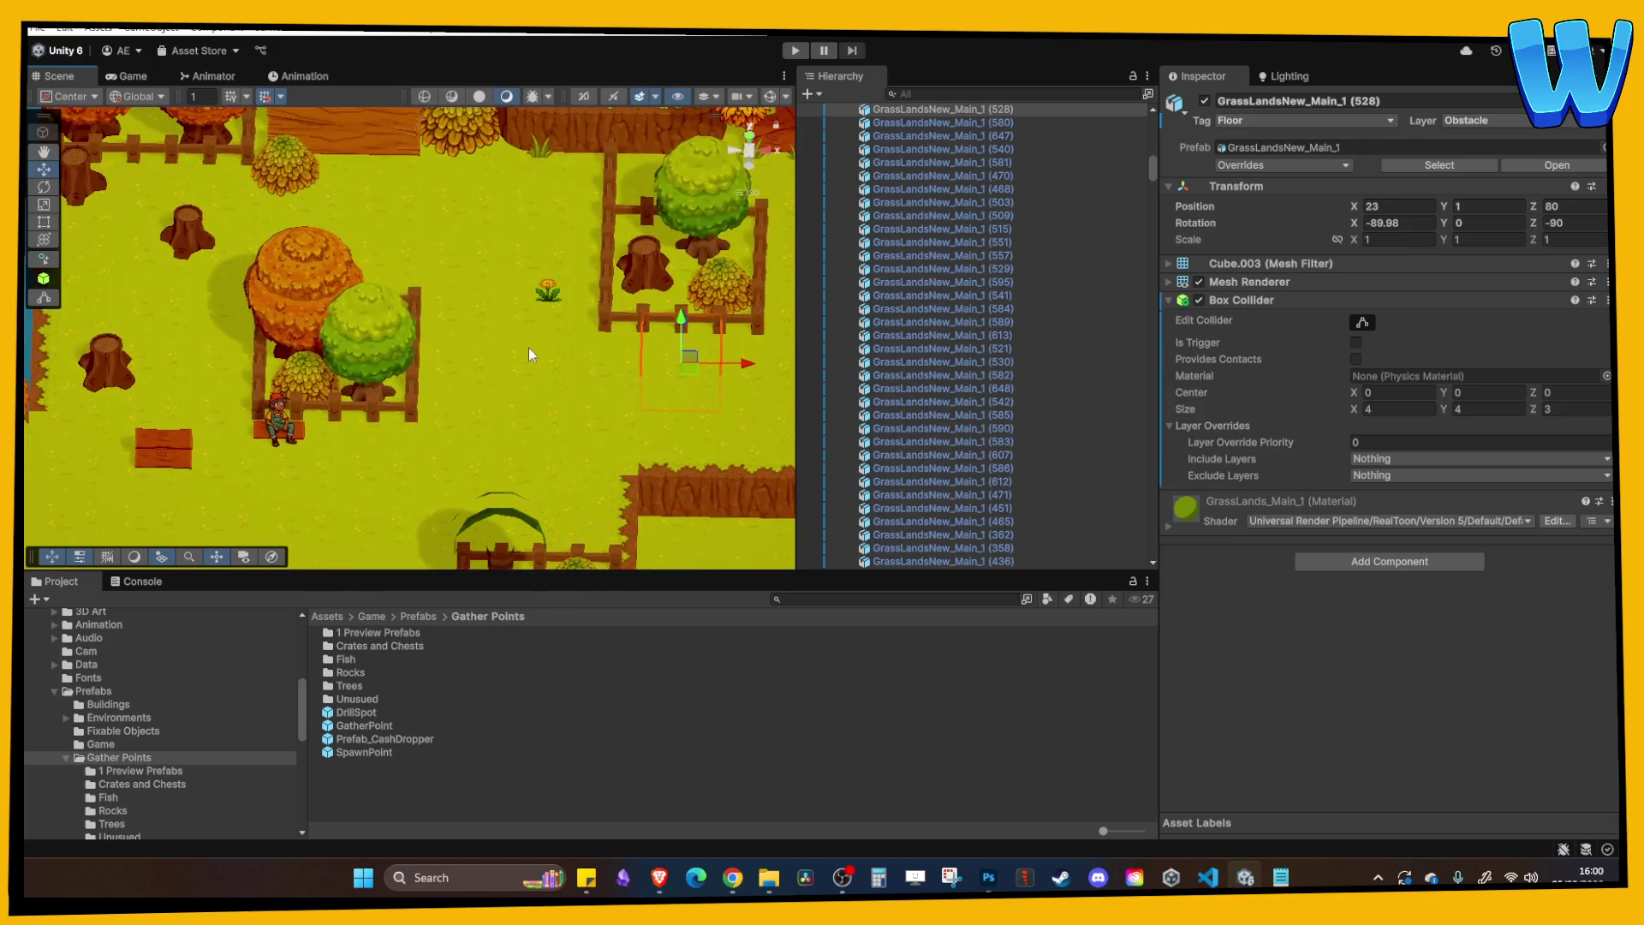
key("ctrl+p")
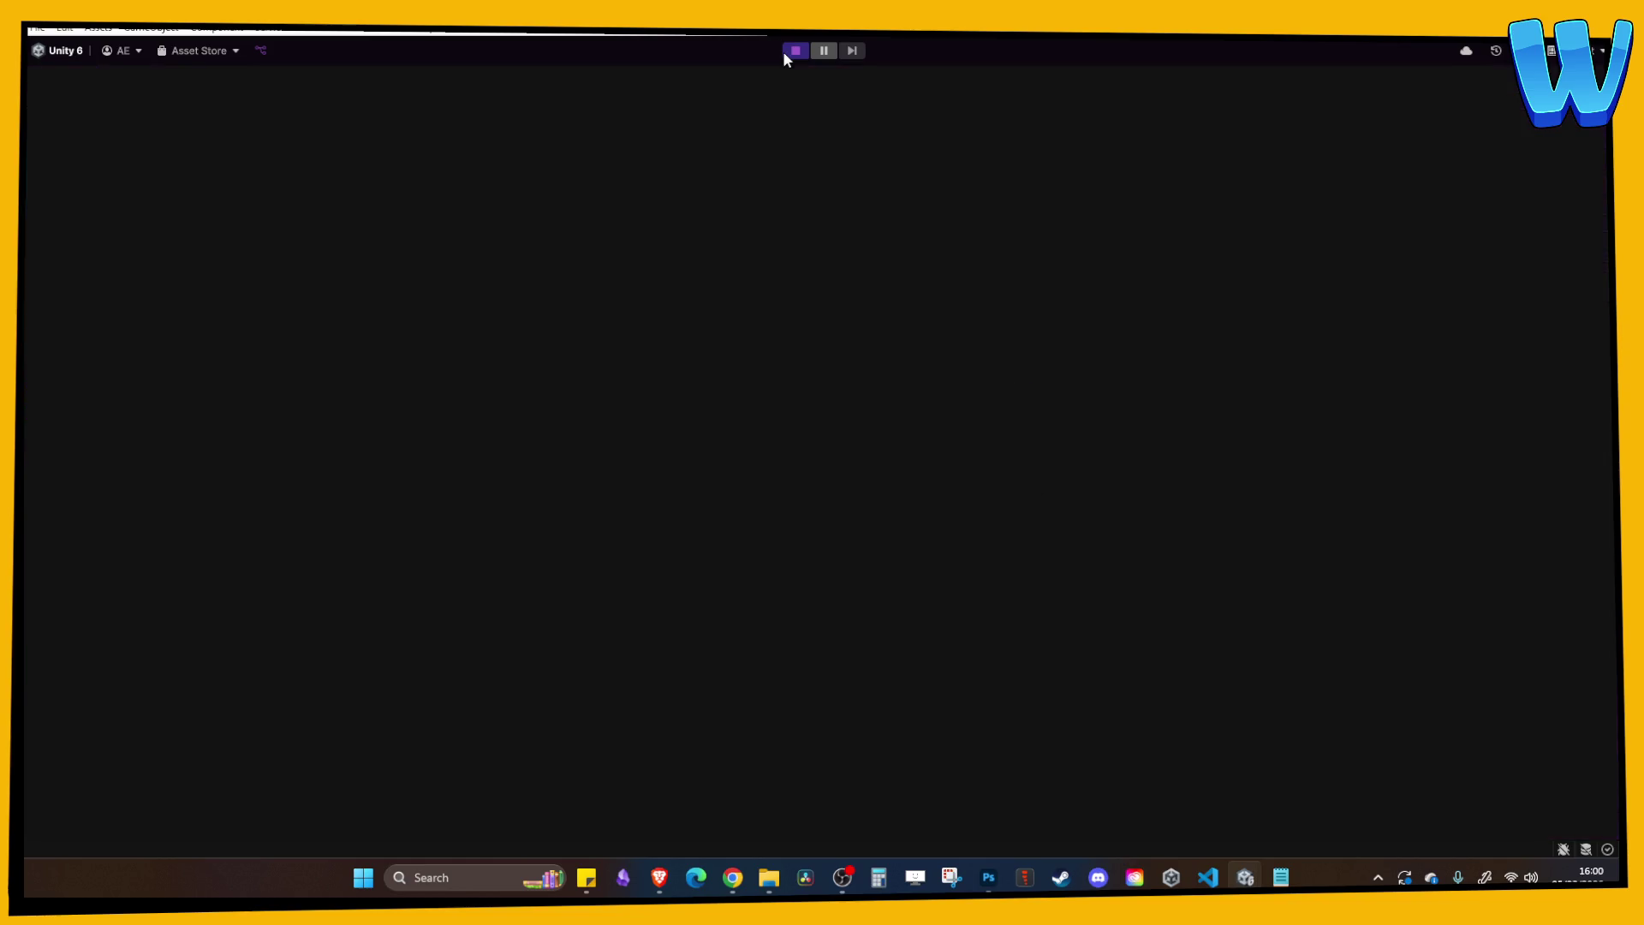
Walk the player right and left across the field, then up to the right.
key("d")
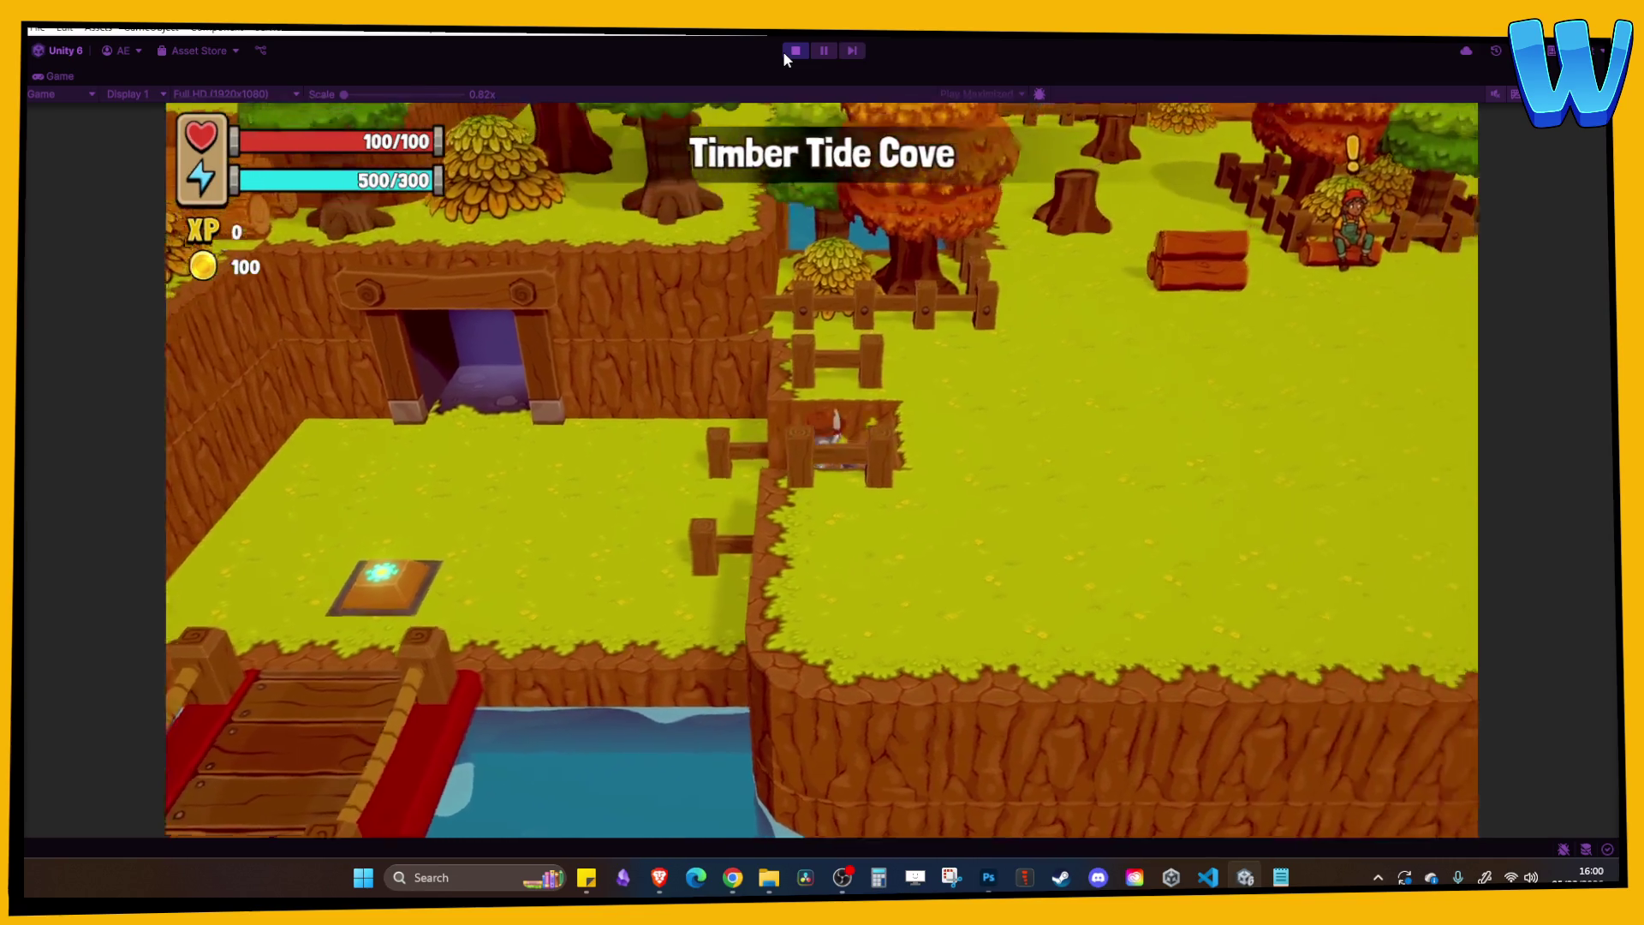
key("d")
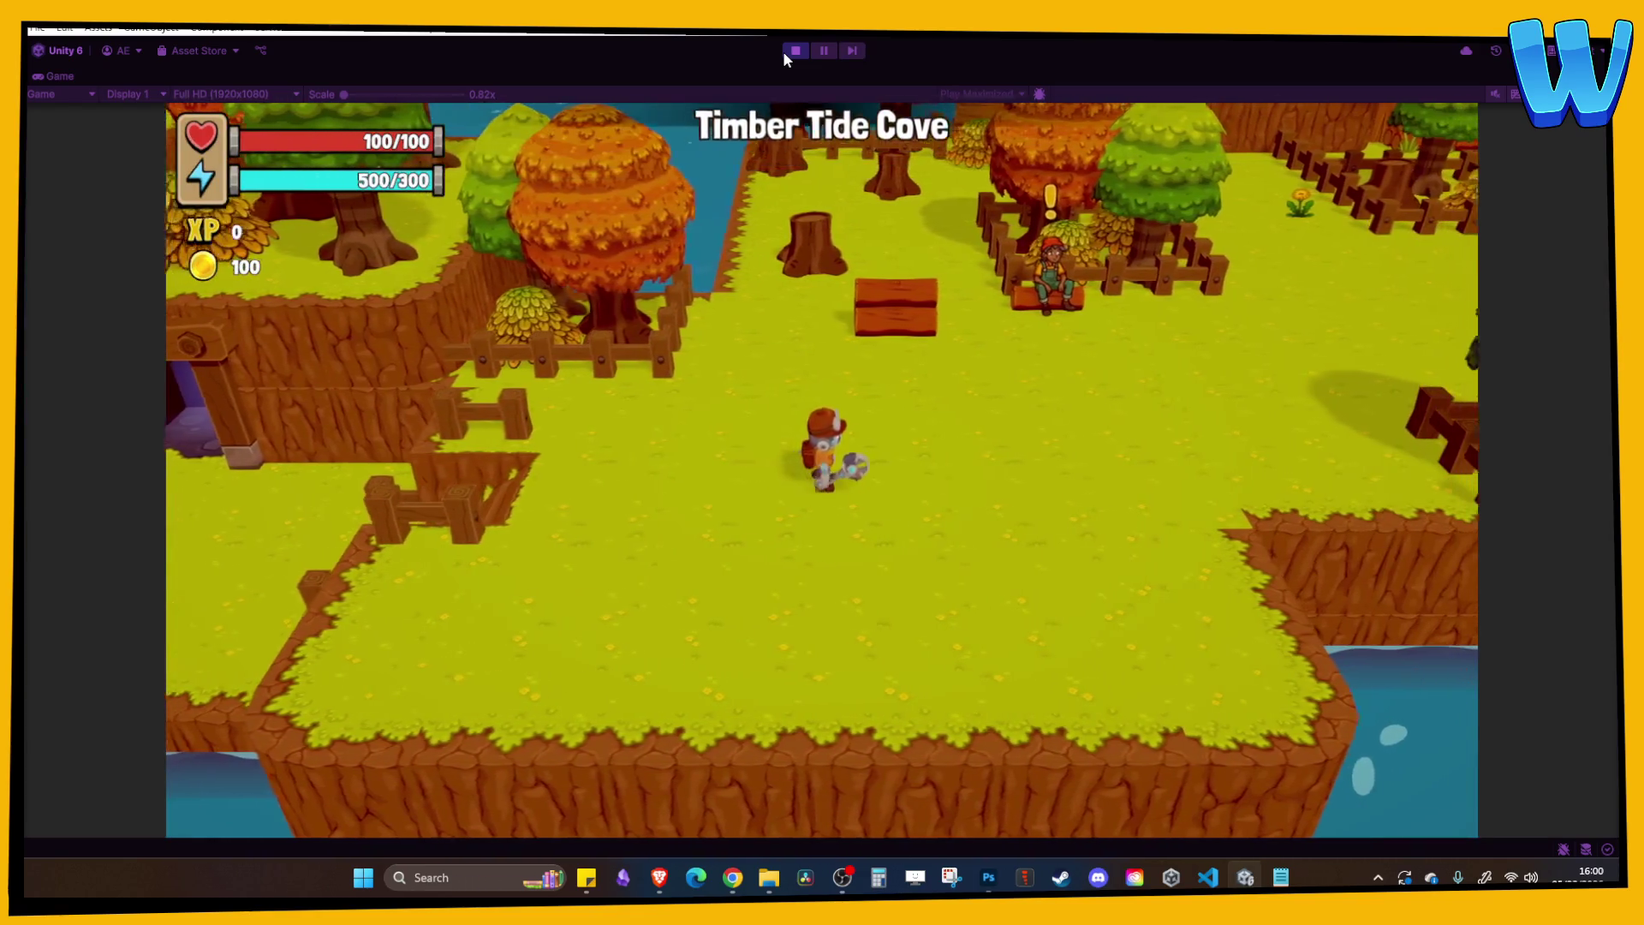
key("a")
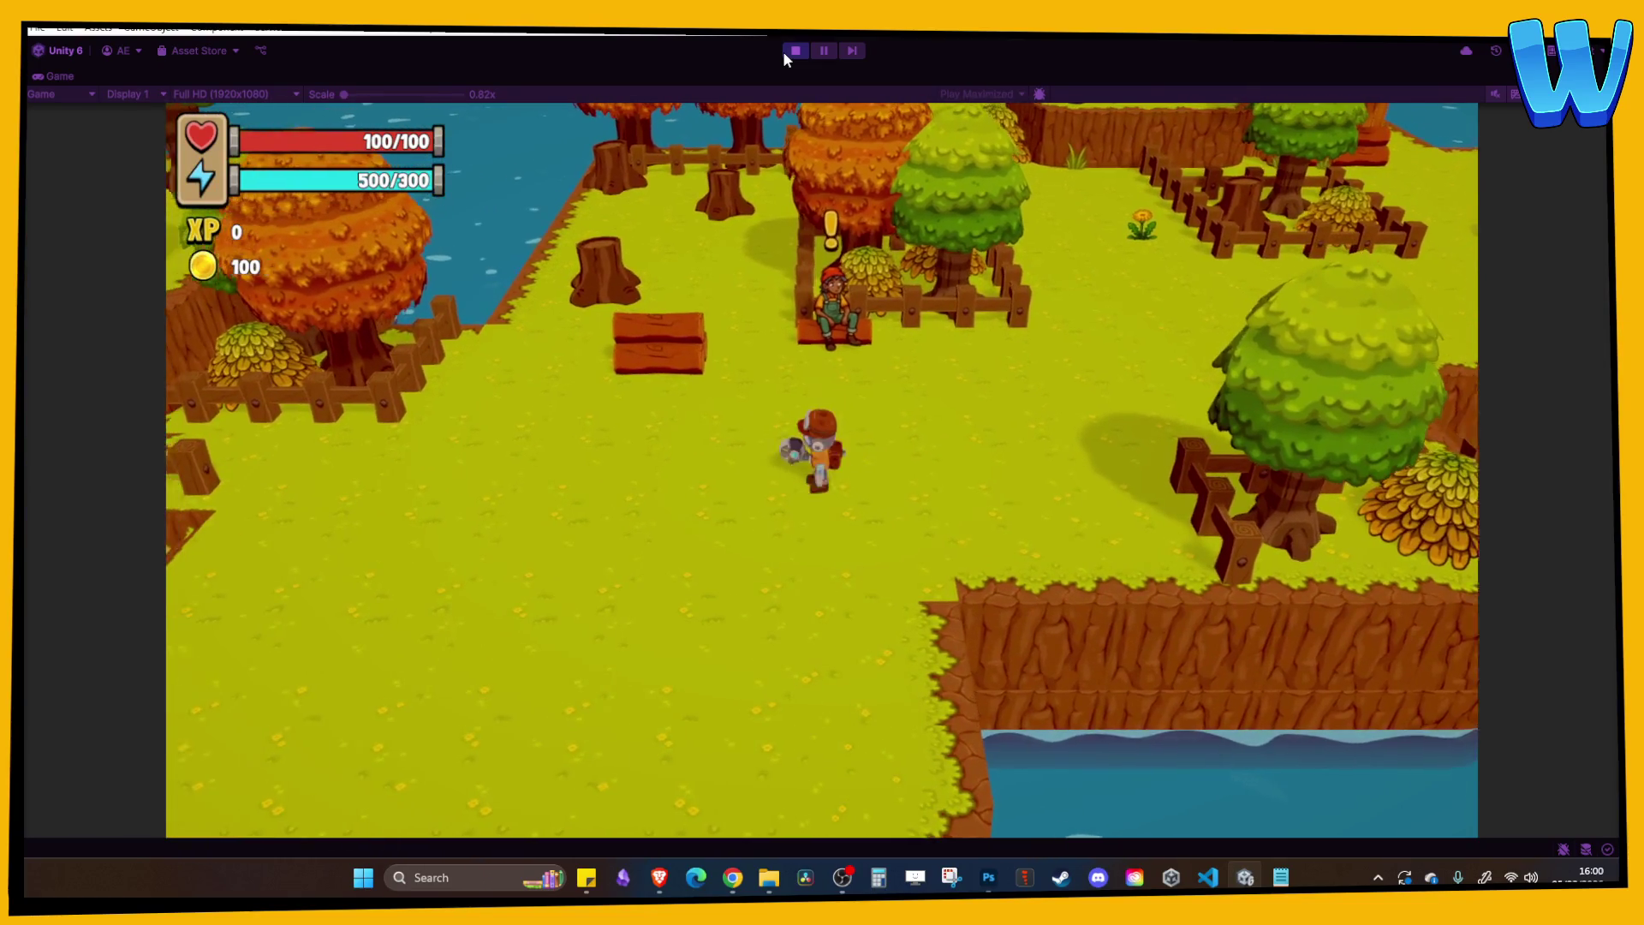
key("a")
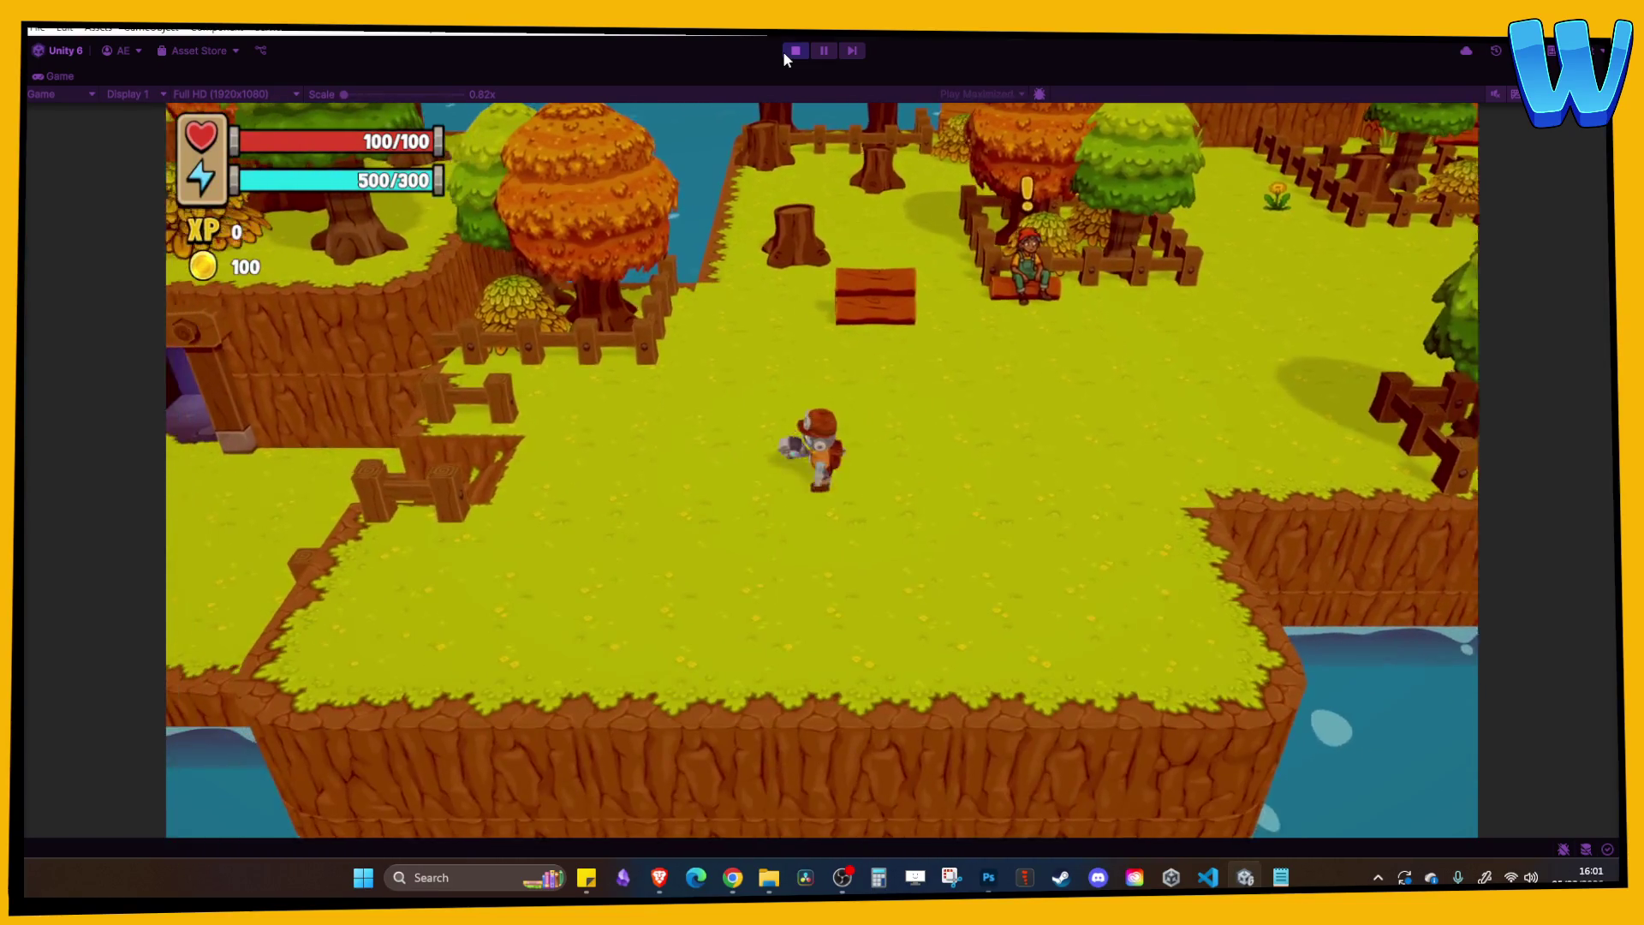
key("d")
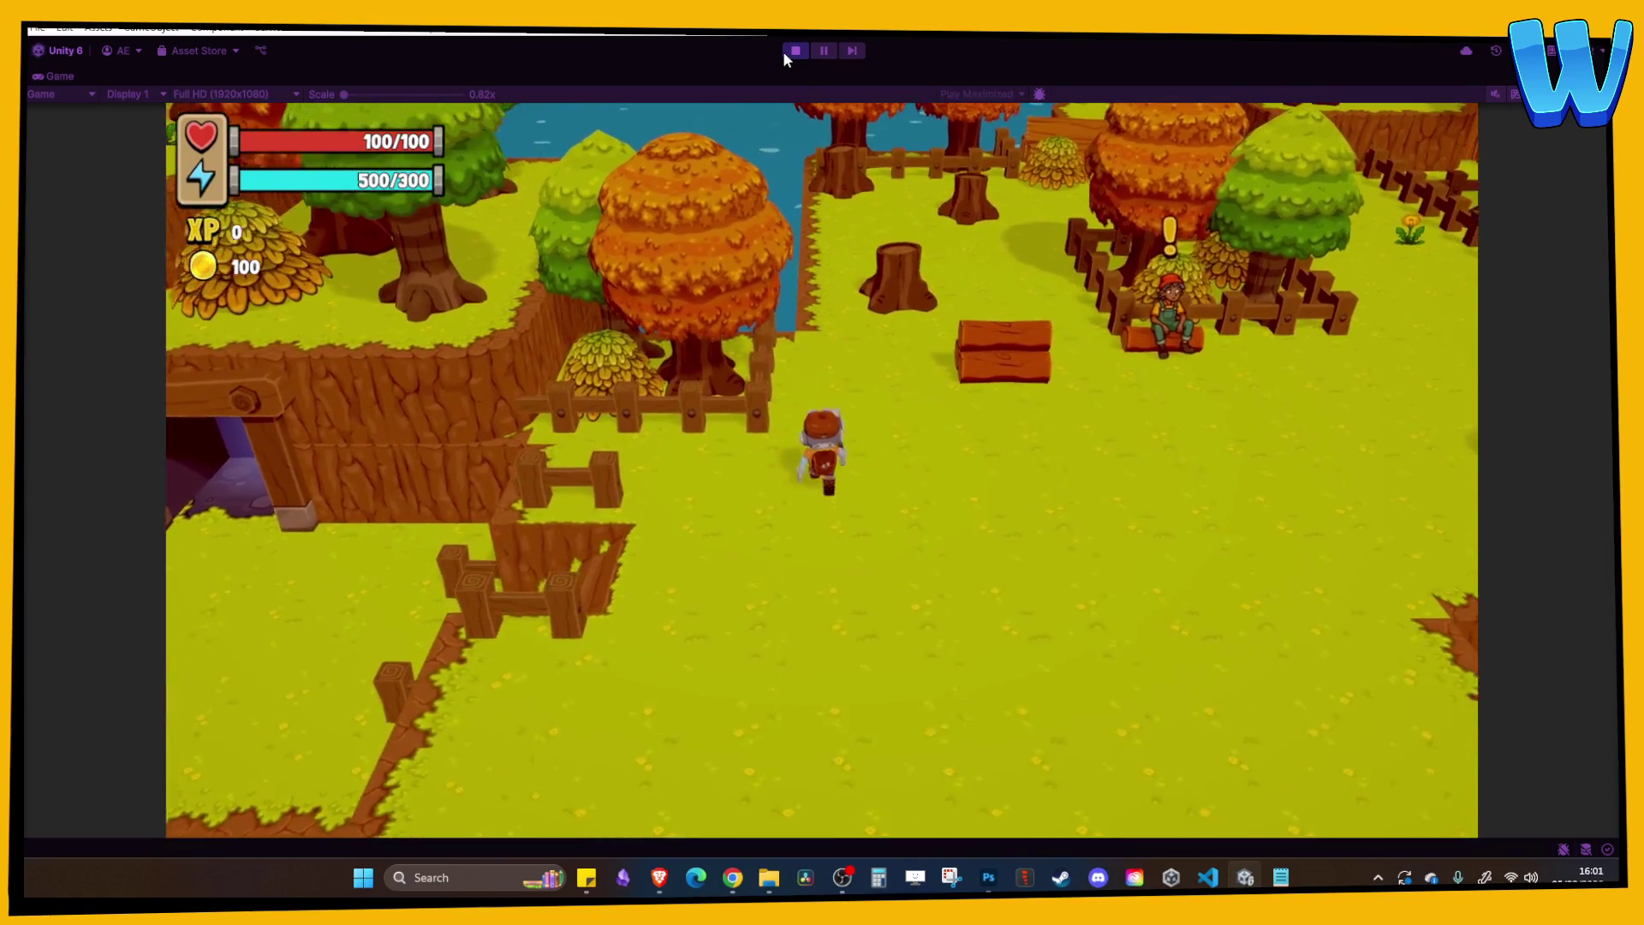
key("w")
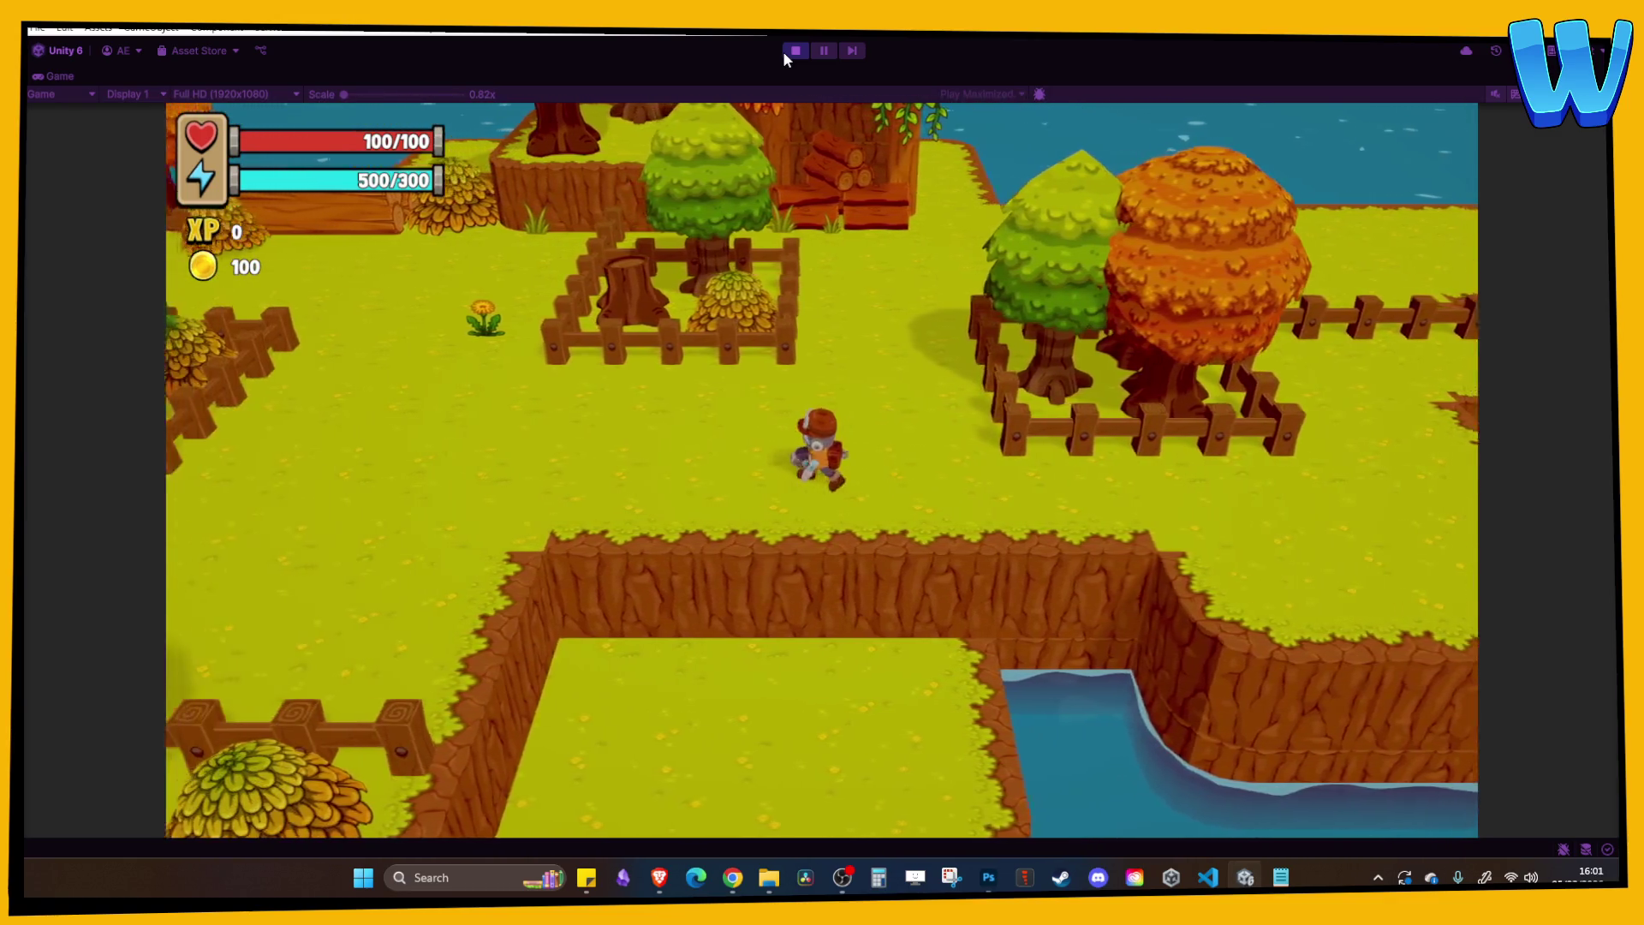
Walk the player left past the lumberjack toward the mine entrance.
key("a")
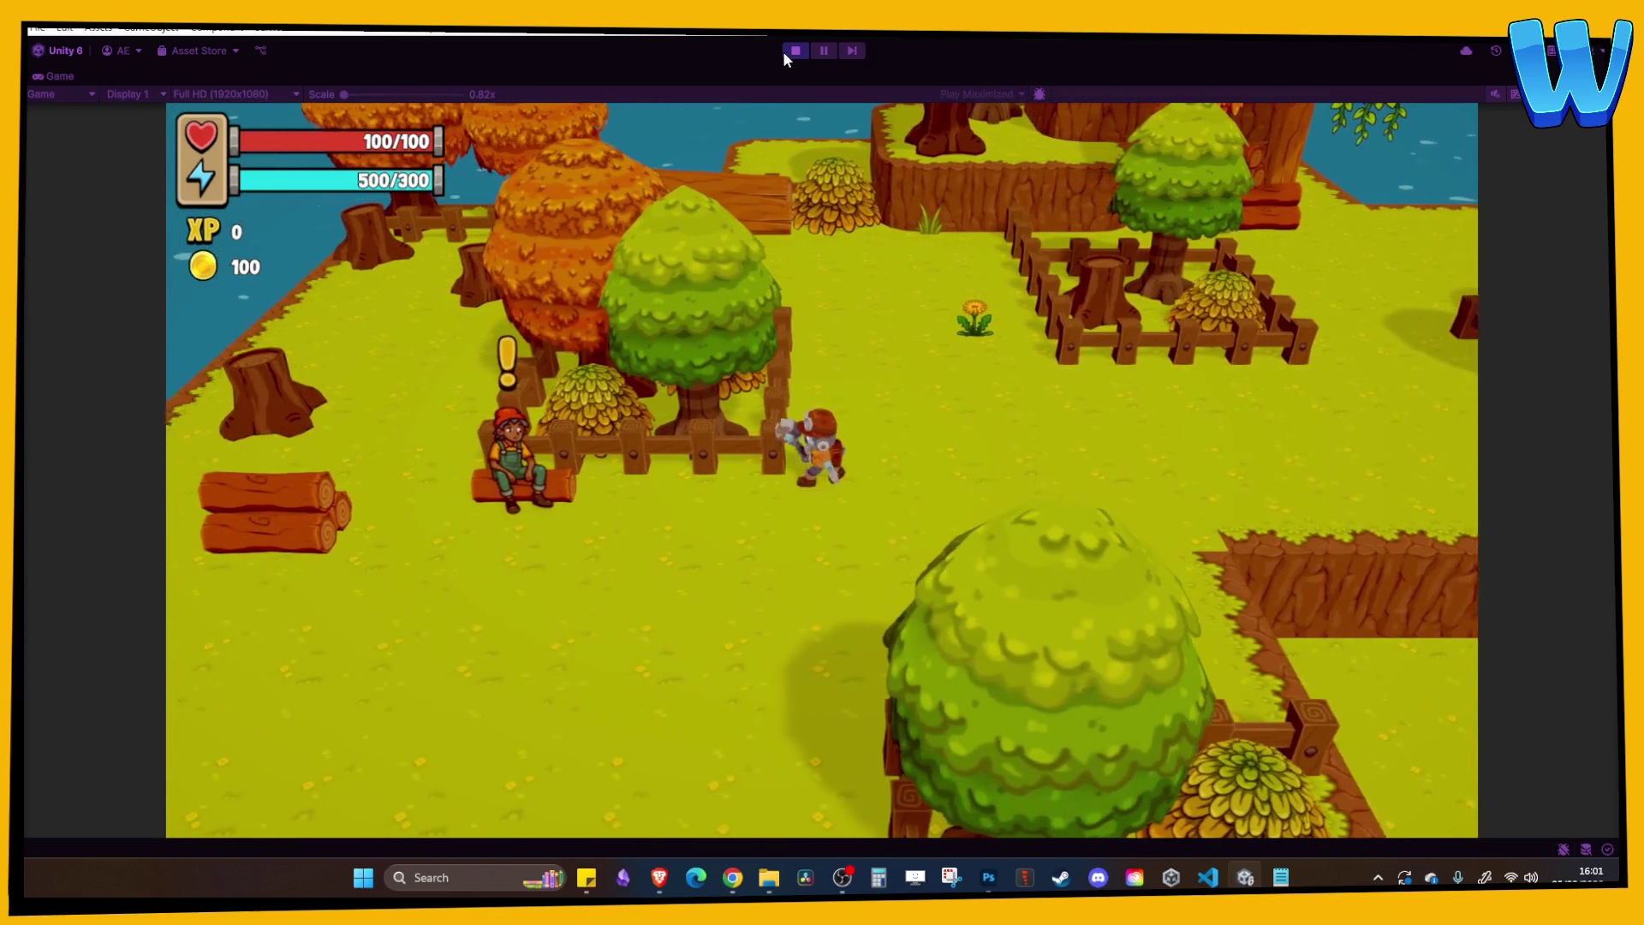
key("s")
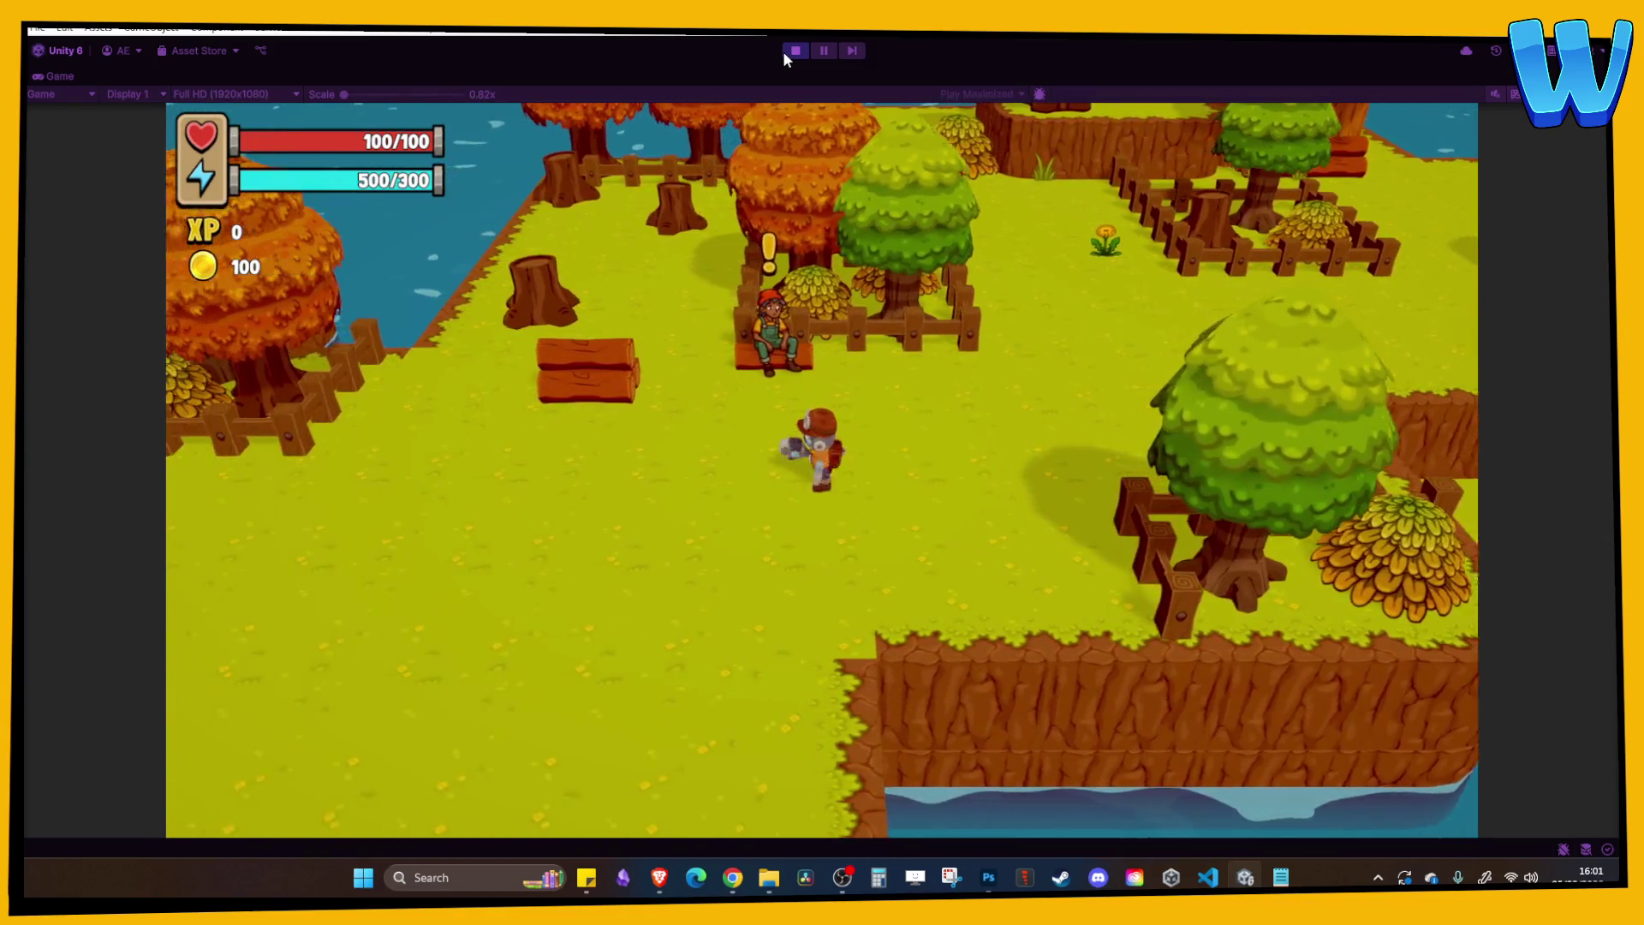
key("s")
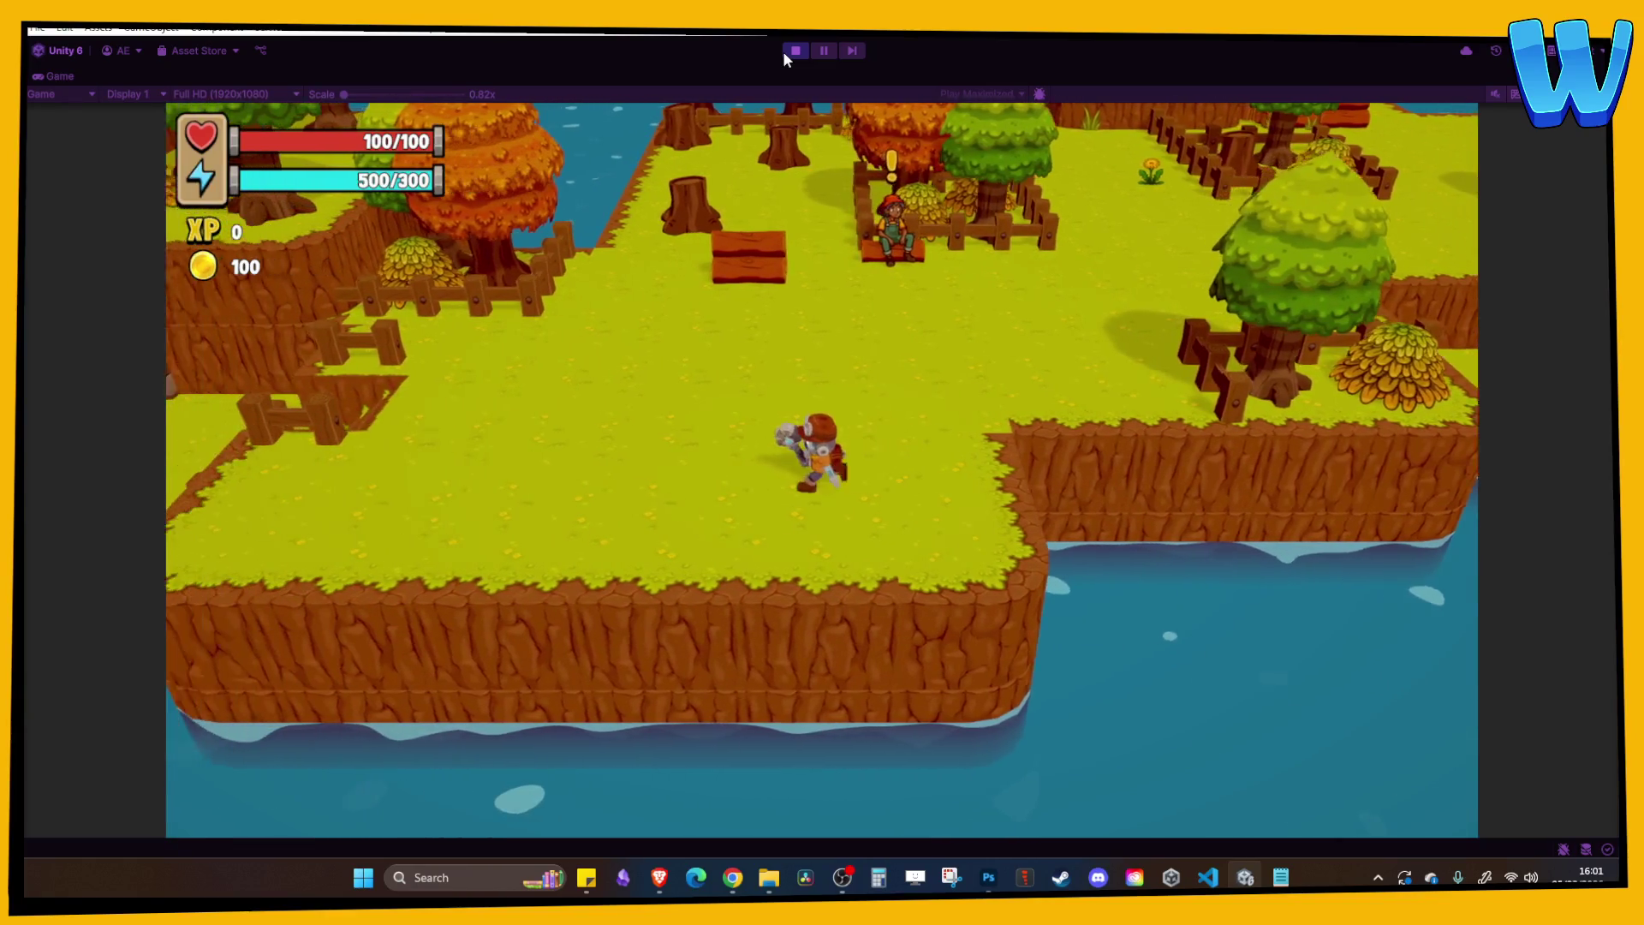
key("a")
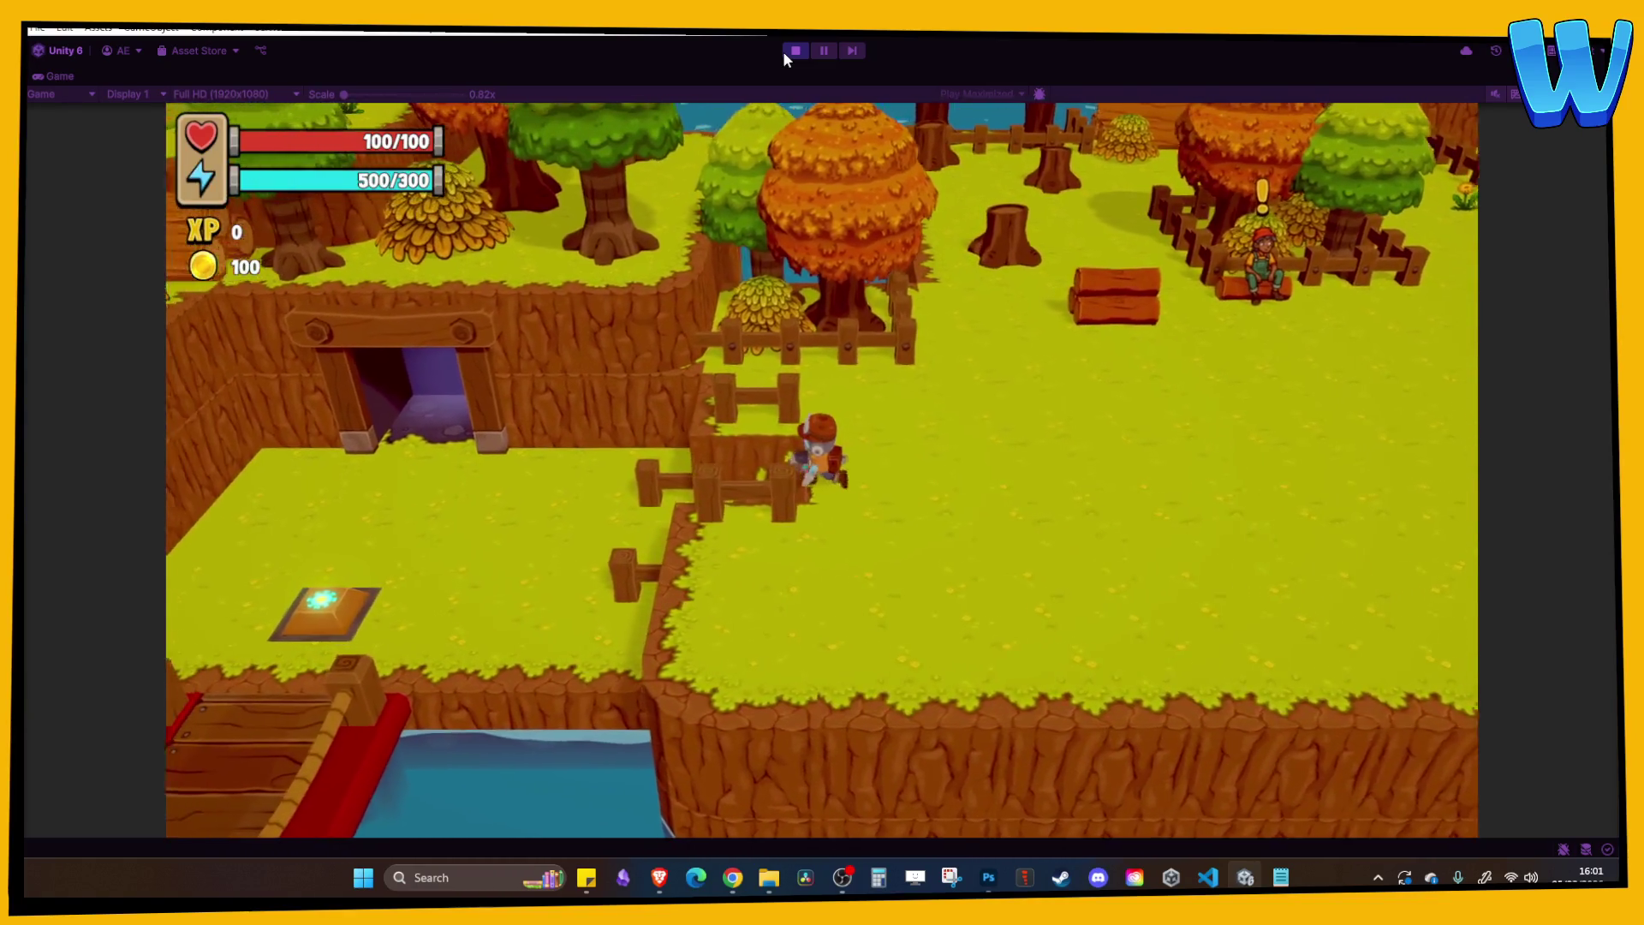
key("a")
key("s")
Walk down the bridge, onto the pressure plate, off onto the dirt patch, then stop the game.
key("i")
key("i")
key("s")
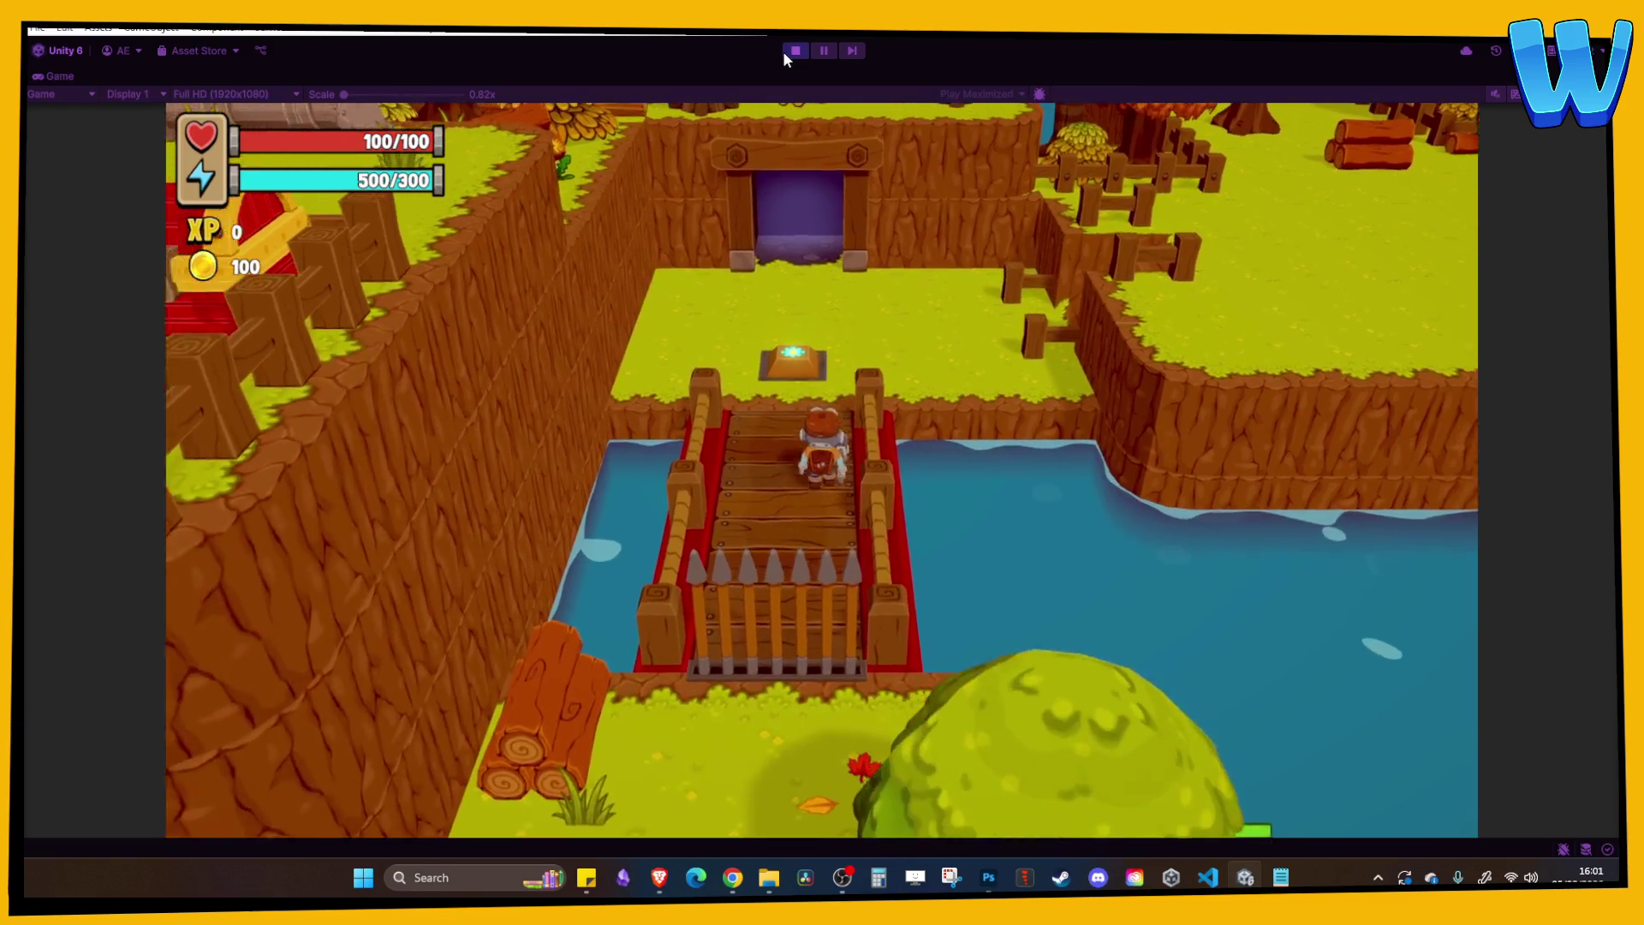
key("w")
key("s")
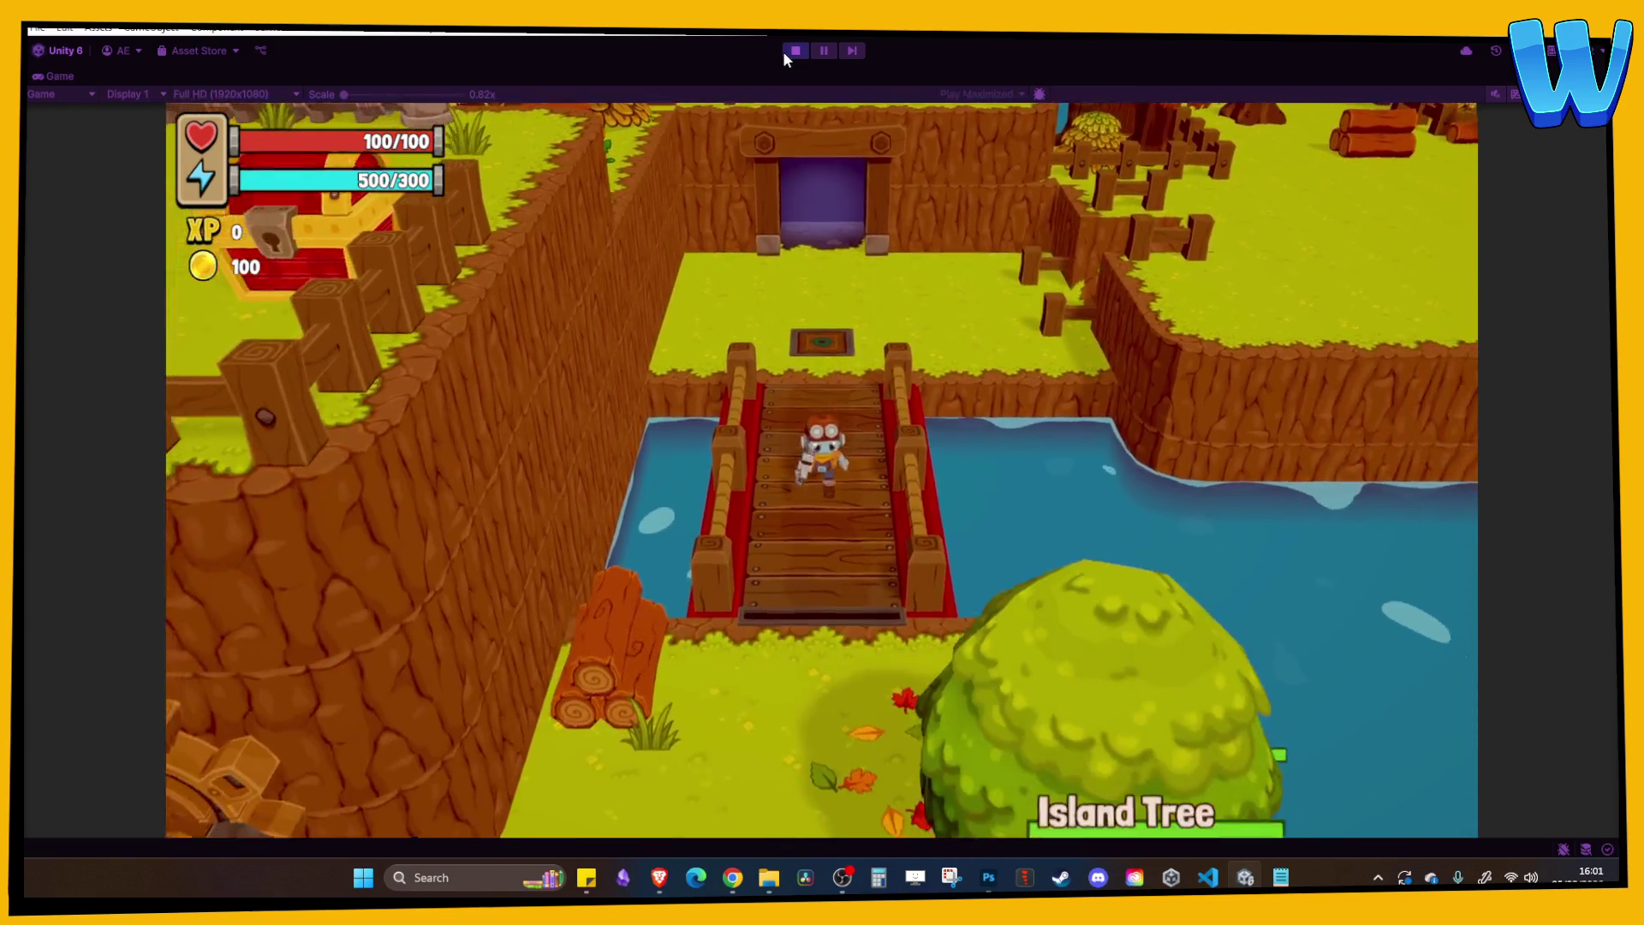
key("s")
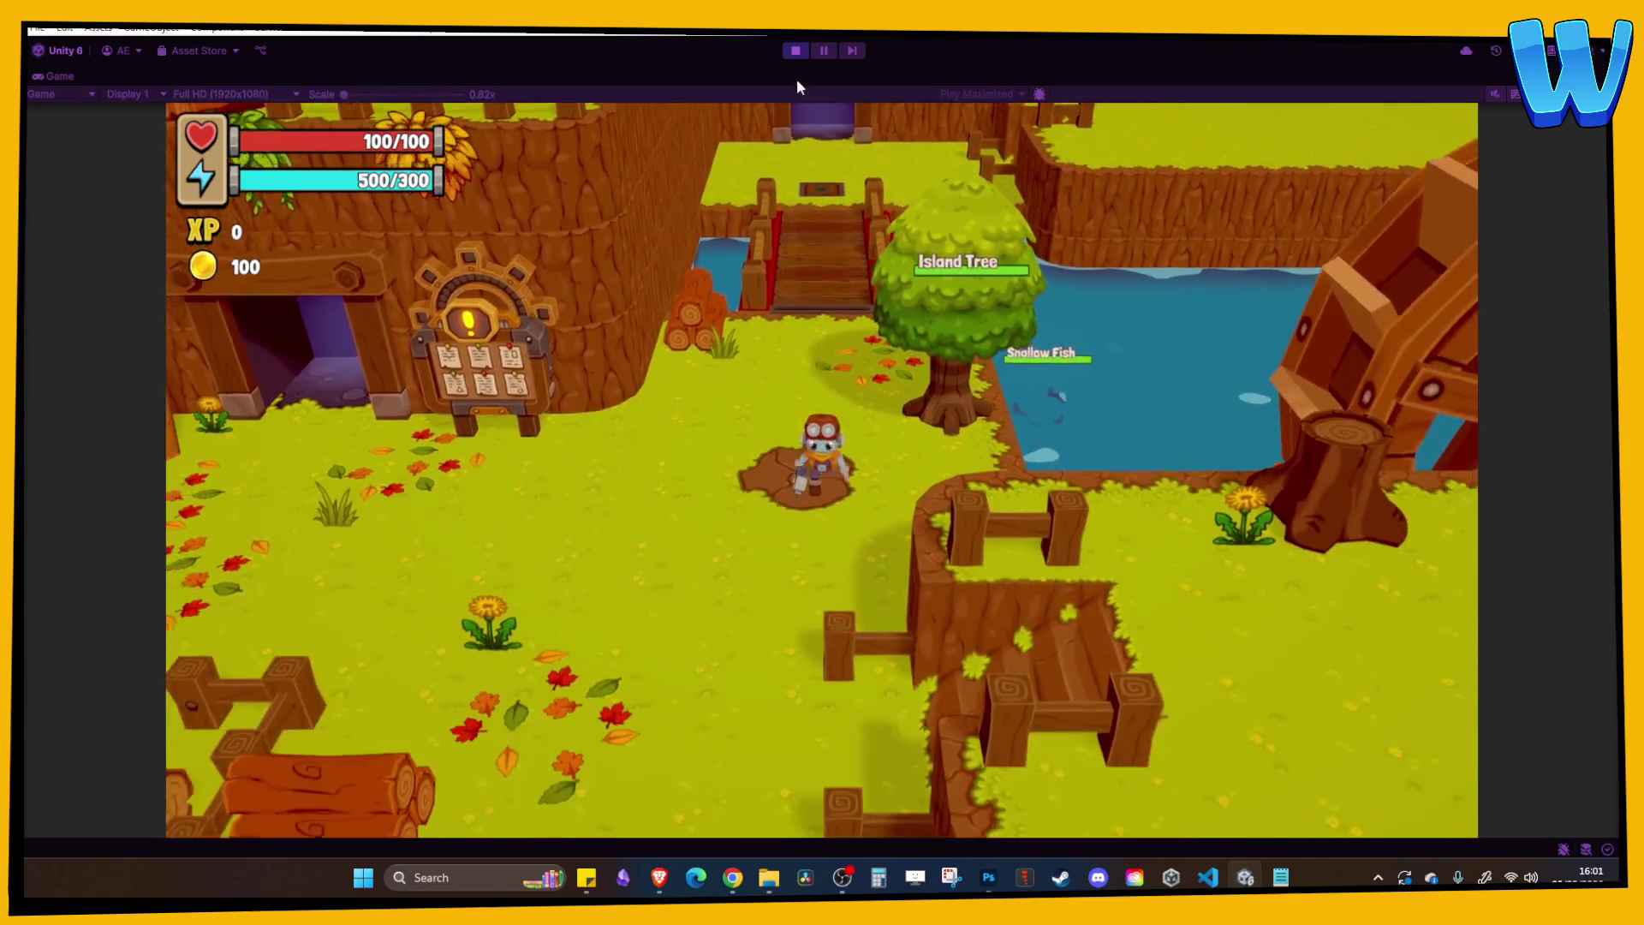
left_click(796, 50)
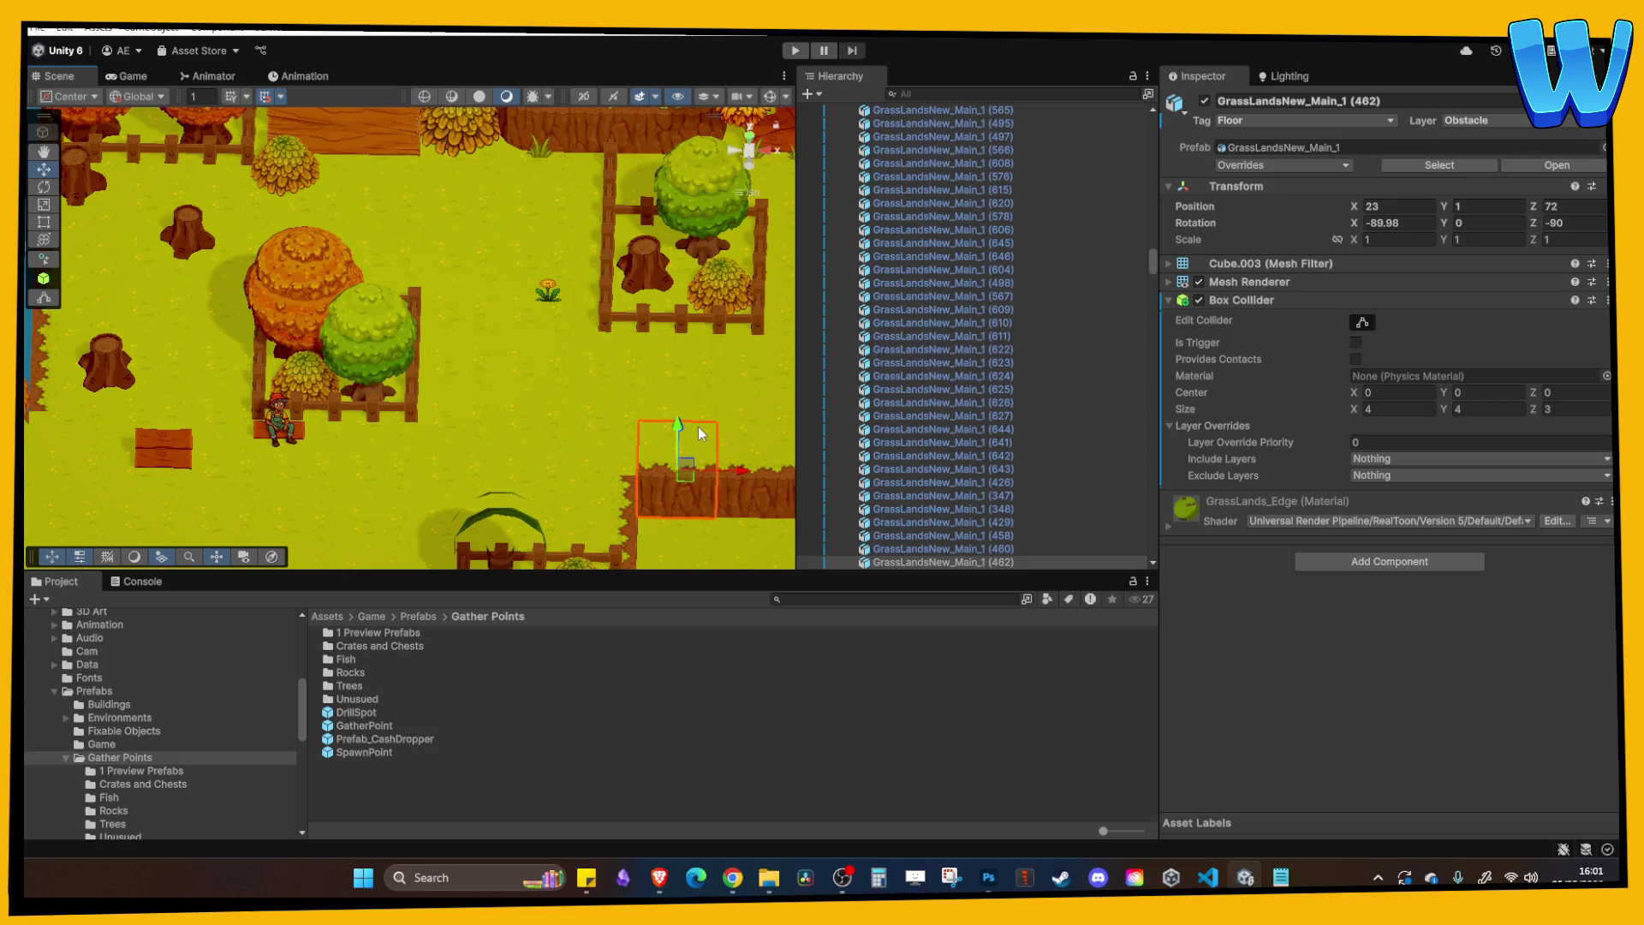
Duplicate the yellow flower Grass_7 (22) and place the copy beside the fenced tree.
scroll(625, 348, "down", 3)
scroll(553, 327, "up", 2)
left_click_drag(553, 326, 506, 249)
left_click(469, 222)
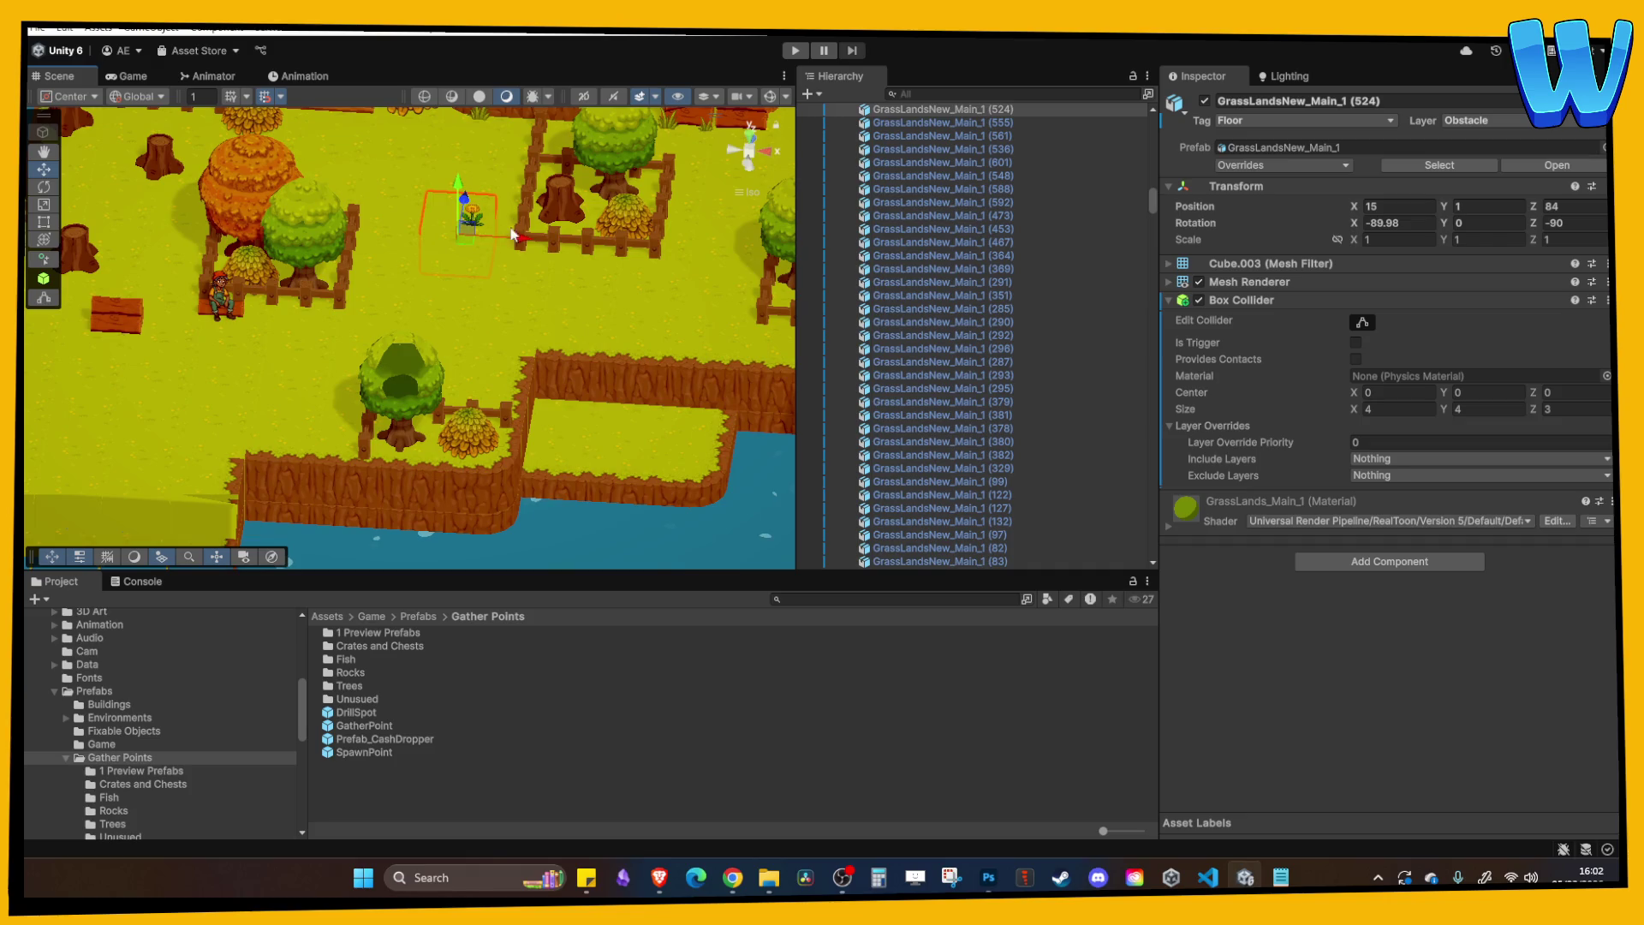
left_click(470, 220)
key("f")
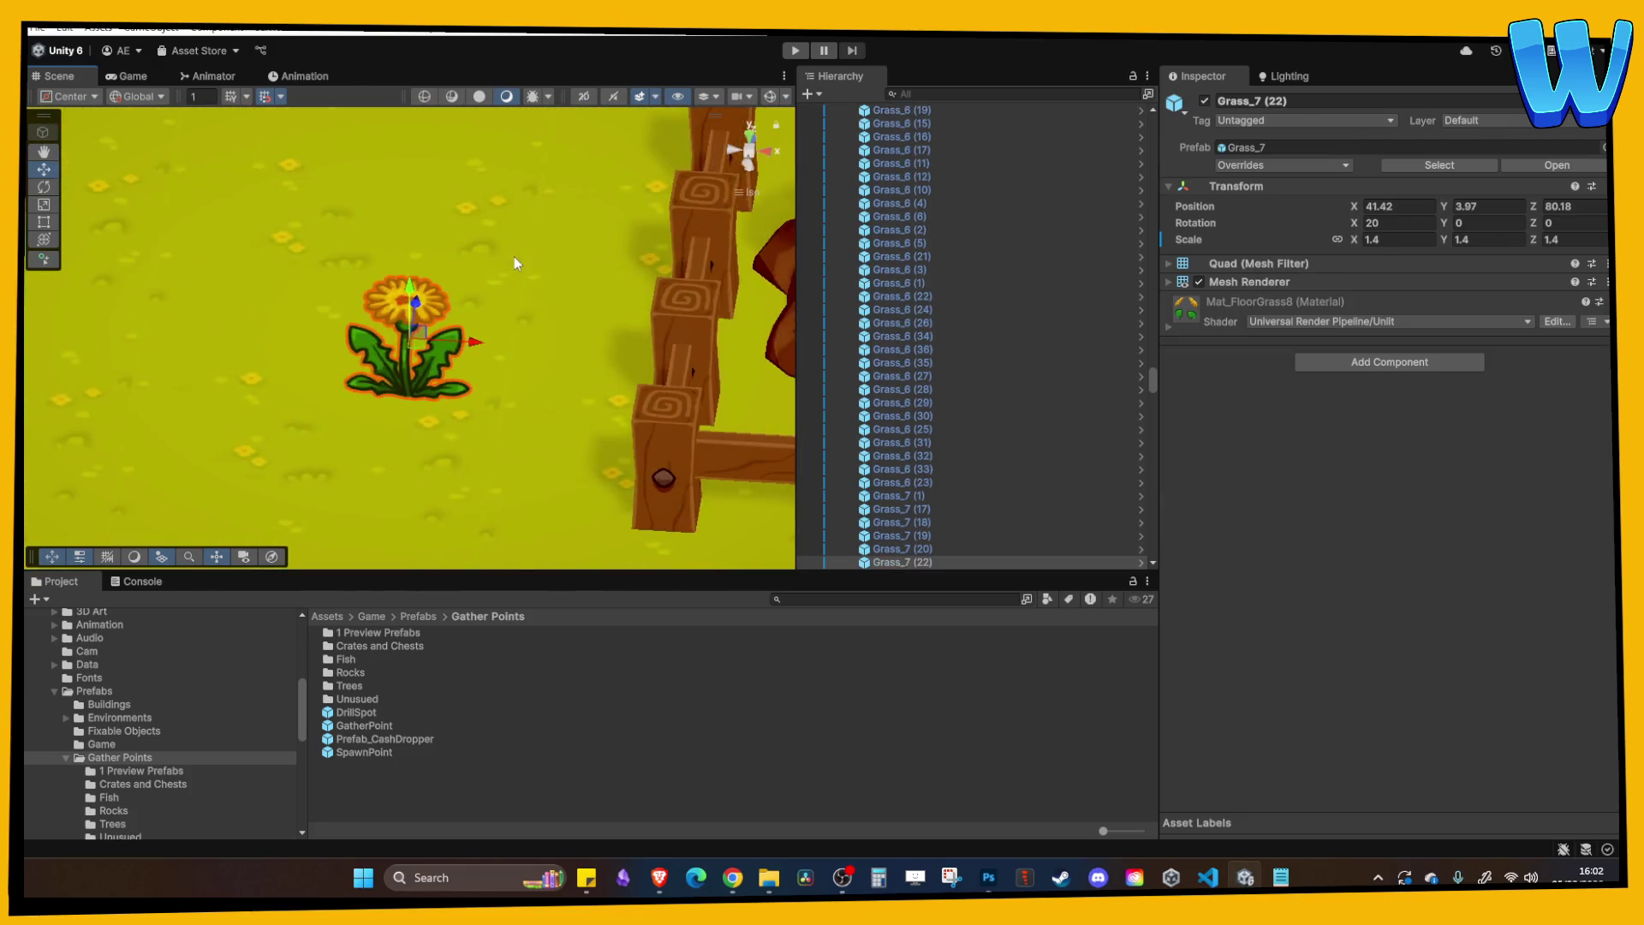
scroll(512, 256, "down", 6)
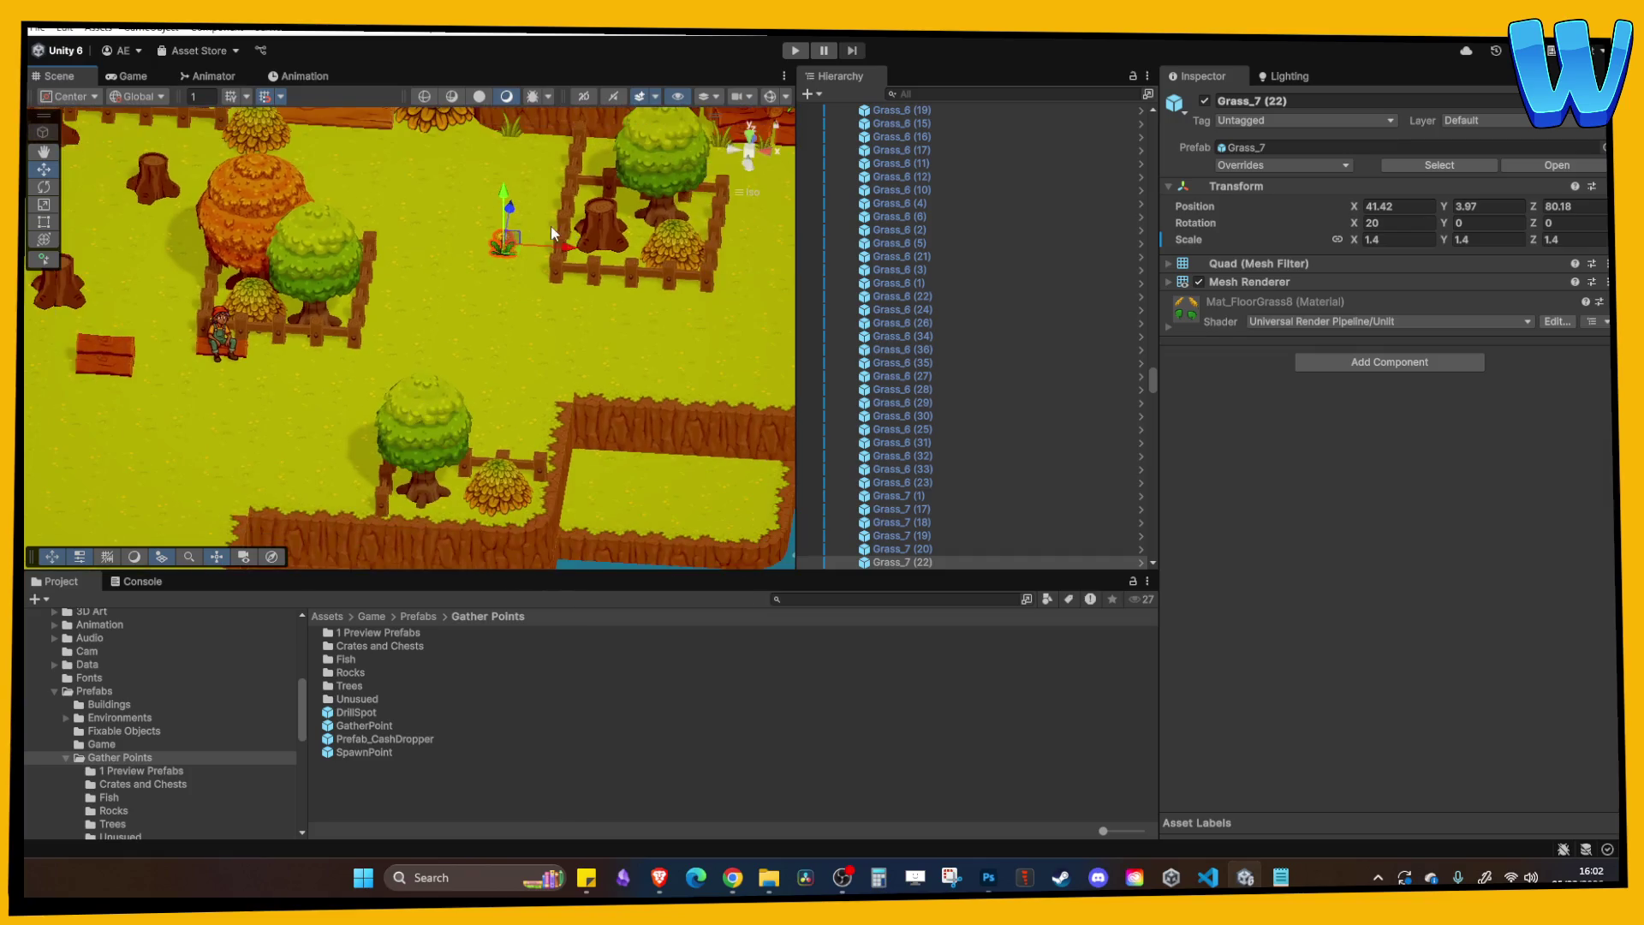
key("ctrl+d")
mouse_move(511, 238)
left_mouse_down()
mouse_move(491, 359)
mouse_move(317, 292)
left_mouse_up()
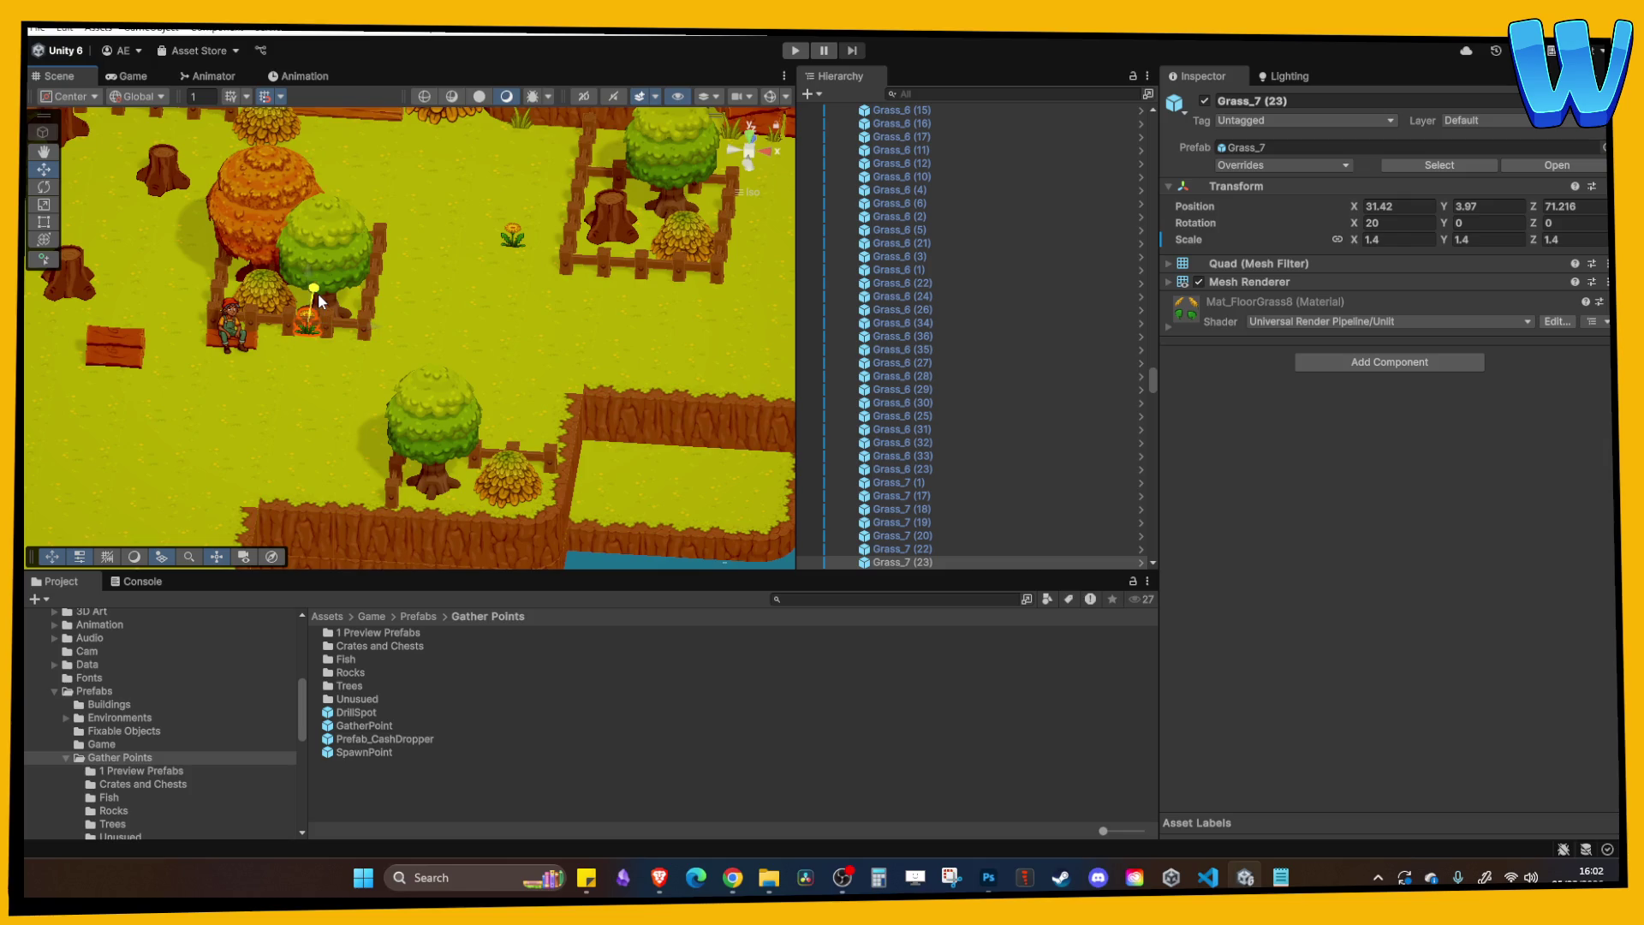
left_click(325, 301)
left_click(321, 300)
Slide flower Grass_7 (24) left along X to 15.42.
scroll(407, 355, "up", 2)
left_click(409, 355)
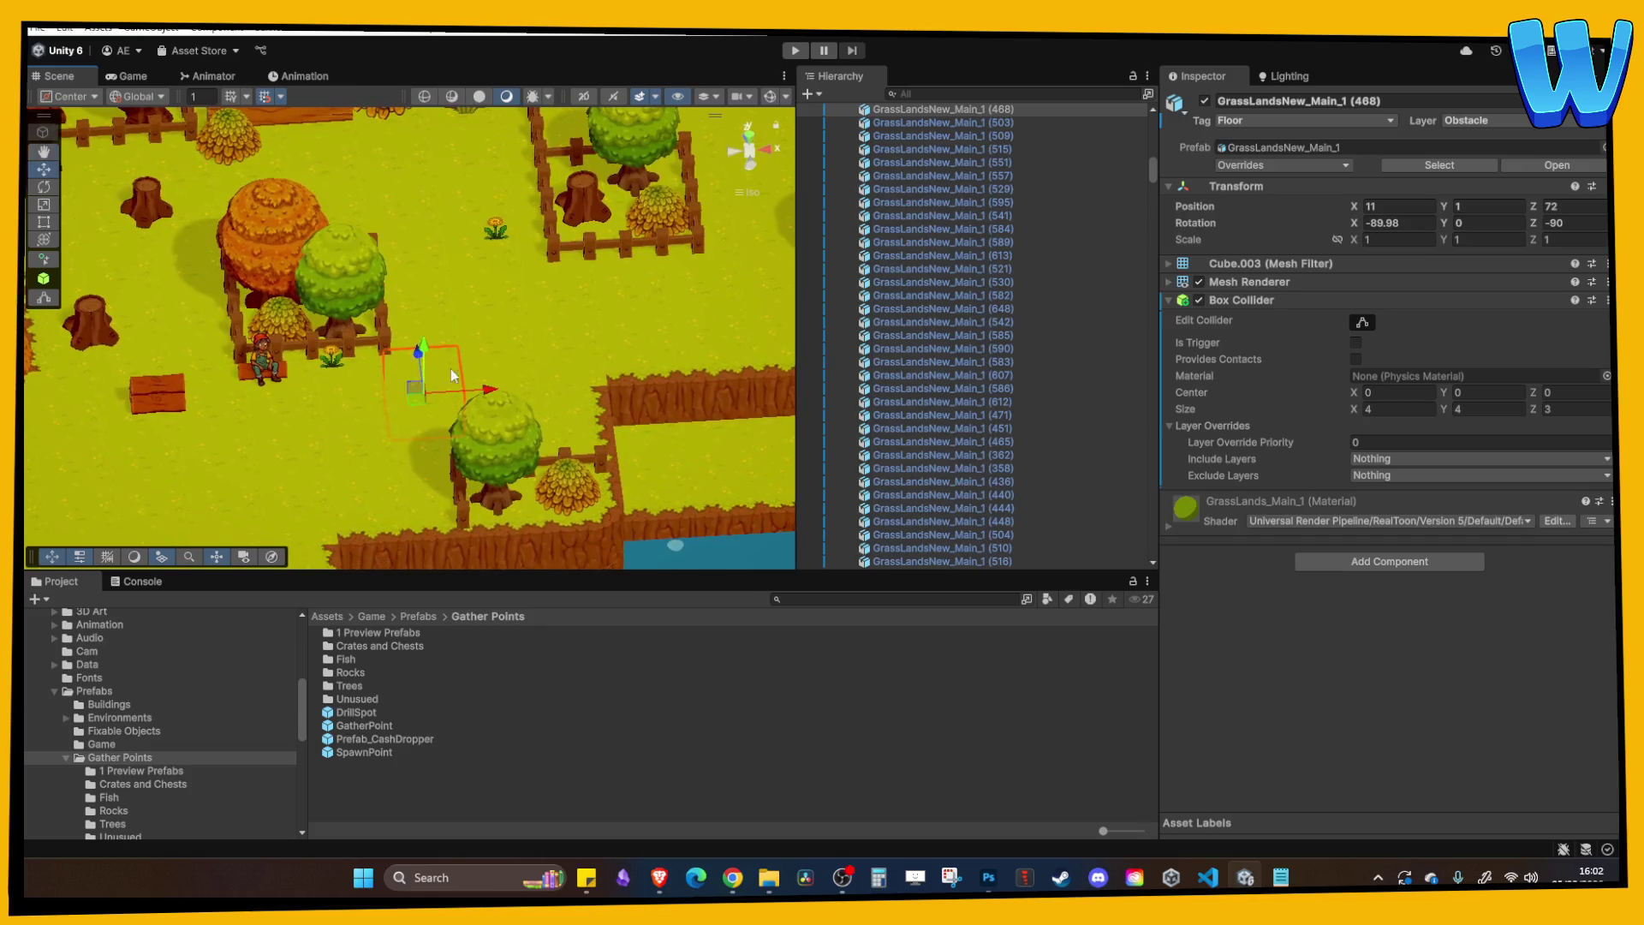
left_click(460, 334)
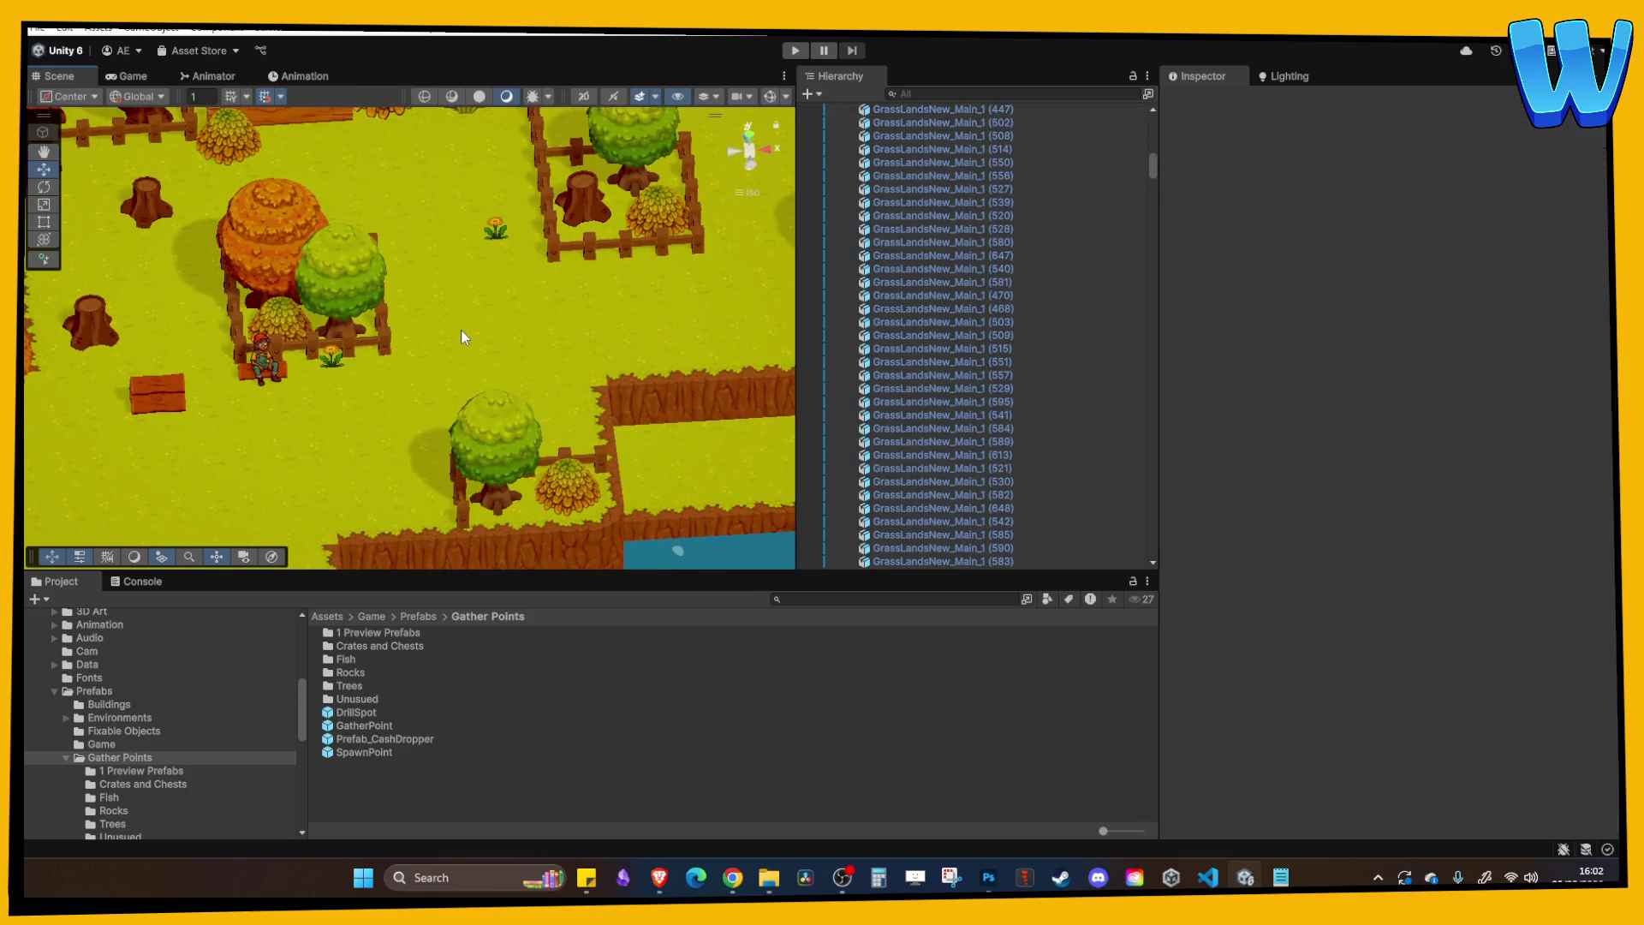
scroll(461, 334, "up", 3)
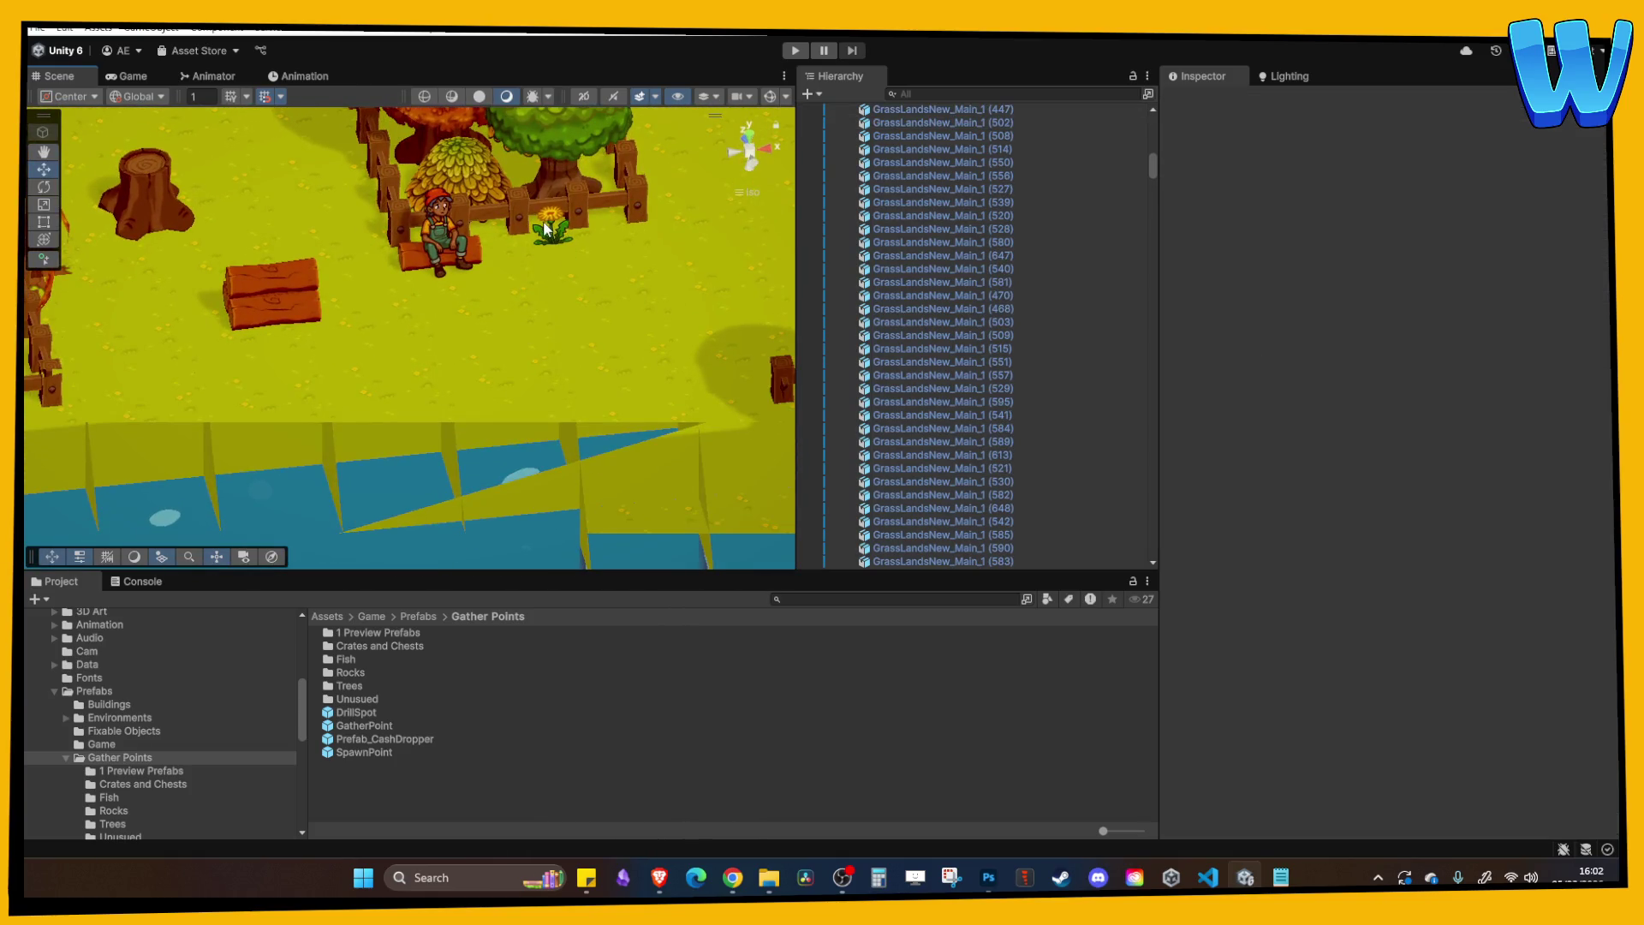
left_click(545, 228)
scroll(565, 320, "down", 3)
left_click_drag(583, 330, 263, 352)
scroll(304, 341, "up", 1)
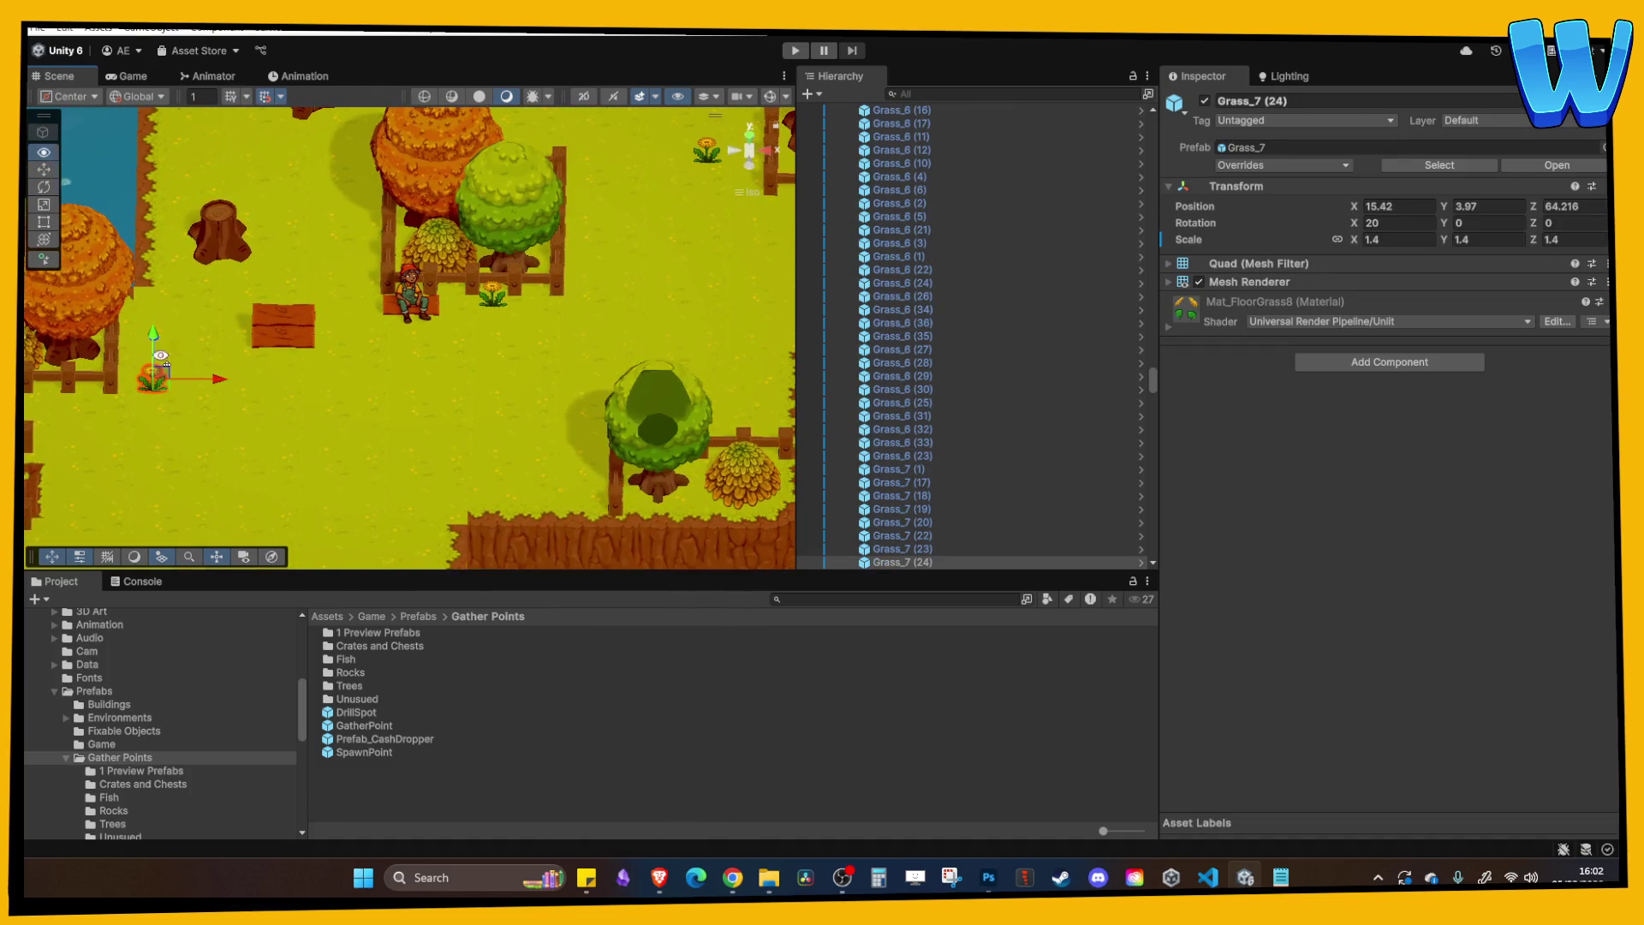
scroll(175, 358, "down", 2)
scroll(365, 361, "up", 3)
left_click_drag(388, 348, 320, 351)
Move Timber_Small (18) toward the island's top, to X 30.43 and Z 87.73.
left_click(439, 302)
scroll(435, 339, "down", 2)
scroll(480, 312, "up", 2)
left_click_drag(392, 358, 414, 132)
left_click_drag(469, 178, 596, 215)
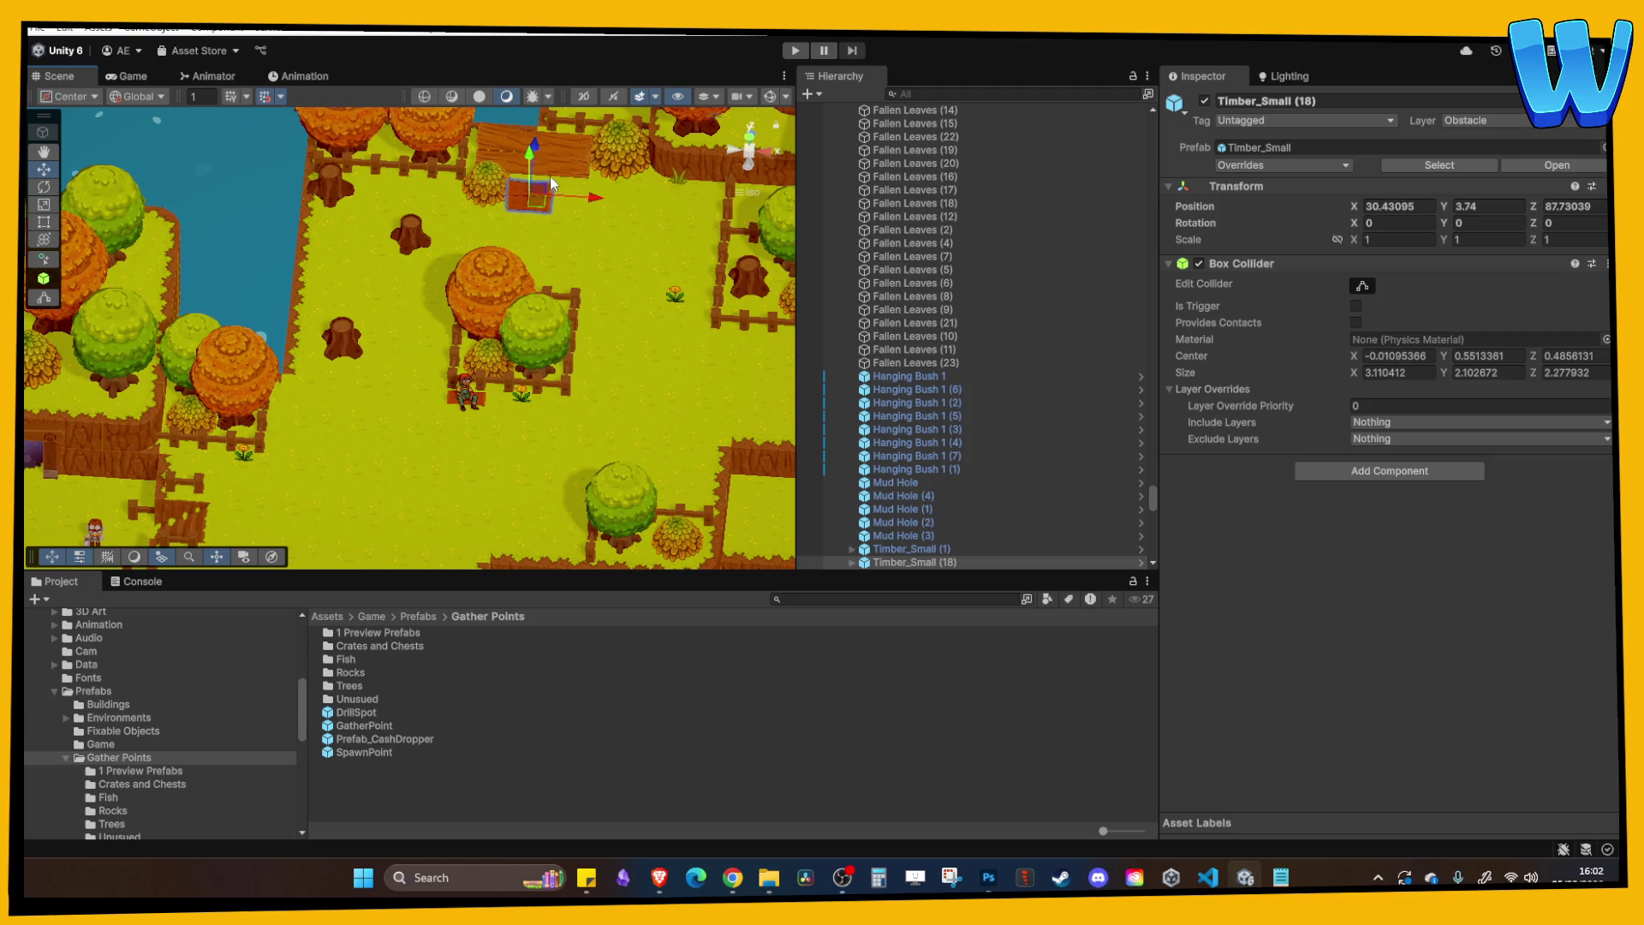
Rotate Timber_Small (18) to Y 90 and nudge it left to X 28.93.
left_click(581, 219)
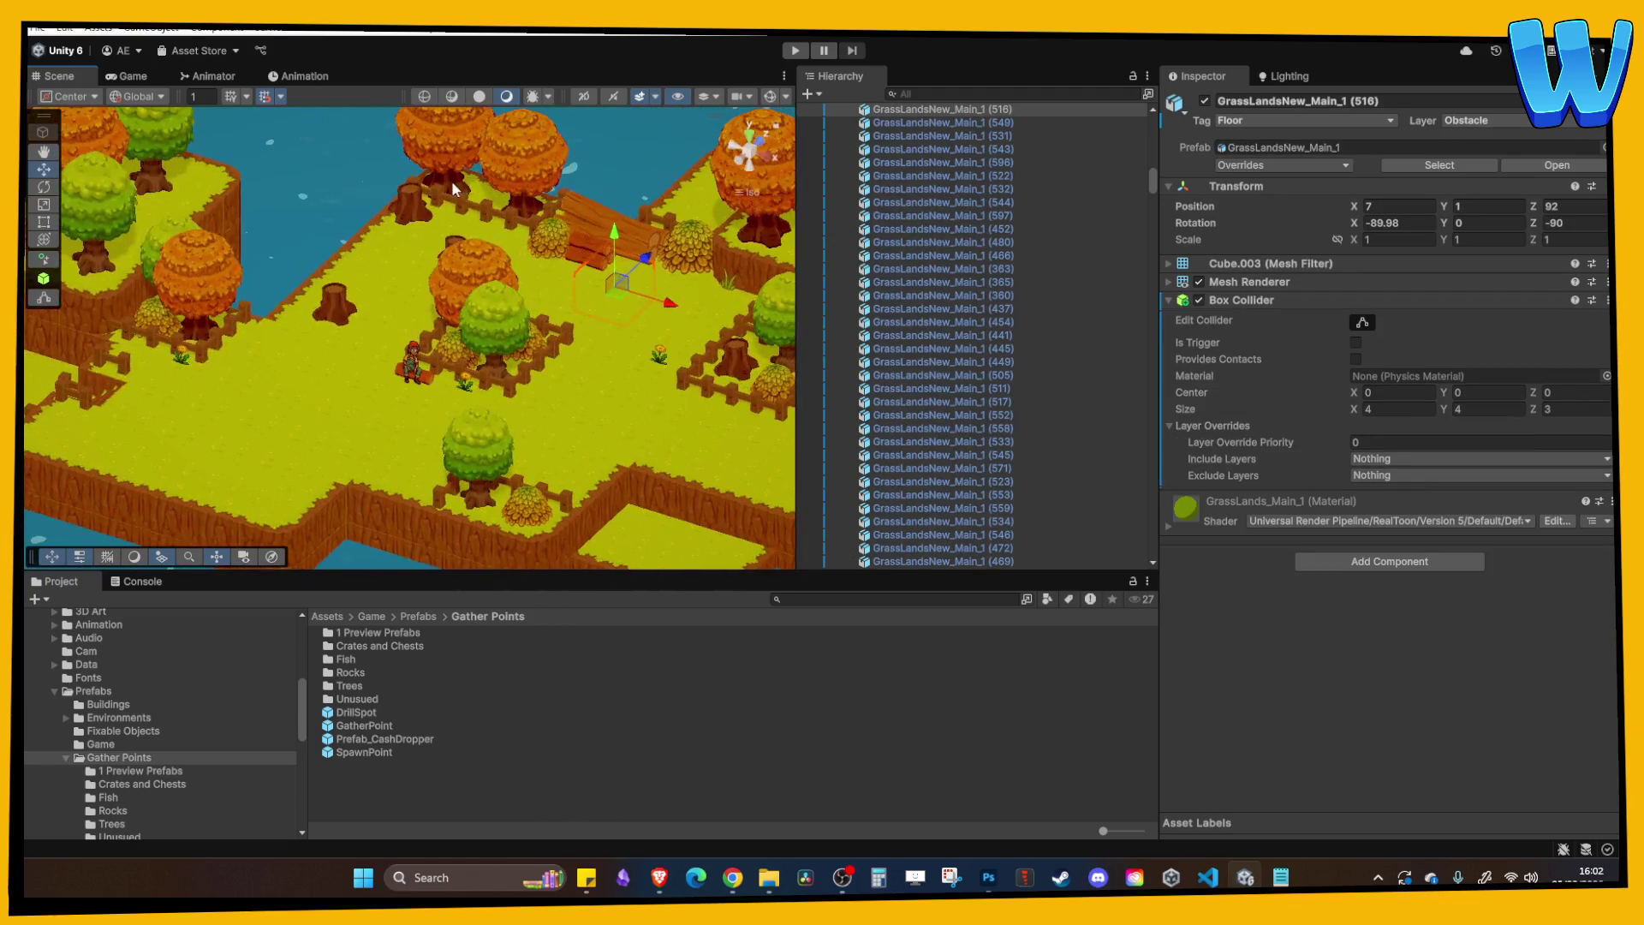
left_click(591, 250)
left_click(1504, 225)
type("90")
key("Return")
left_click(668, 250)
left_click(518, 171)
left_click_drag(614, 186, 585, 186)
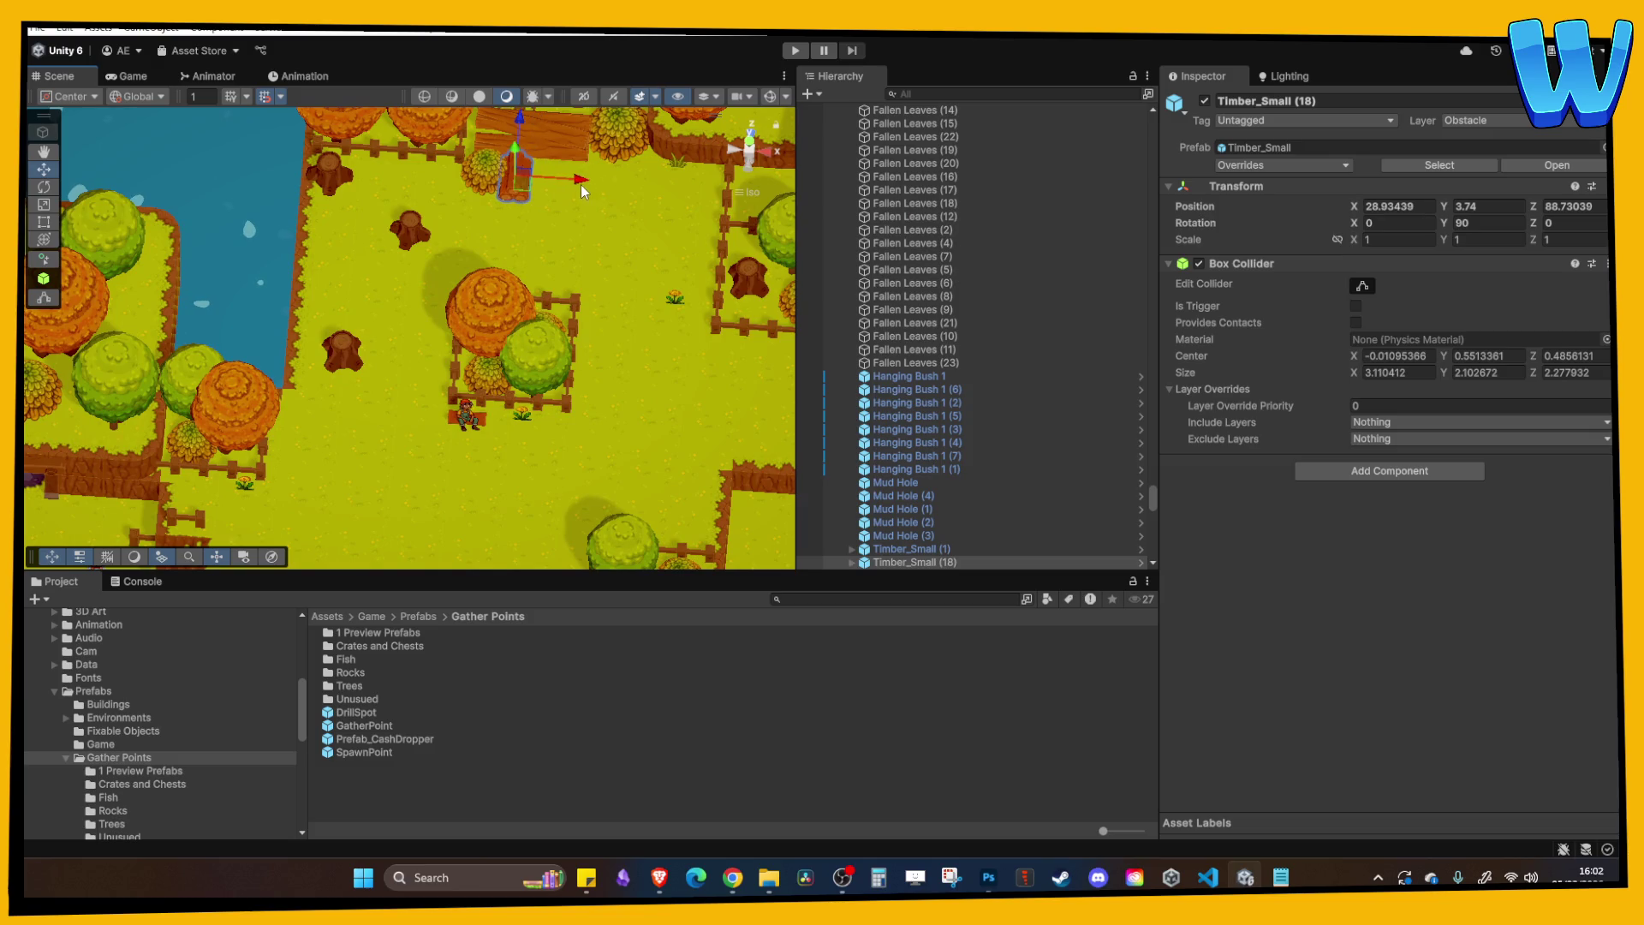
Duplicate the timber log and place the copy at X 41.93, slightly further along Z.
left_click(629, 230)
left_click(445, 182)
key("ctrl+d")
mouse_move(464, 184)
left_mouse_down()
mouse_move(696, 212)
mouse_move(681, 212)
left_mouse_up()
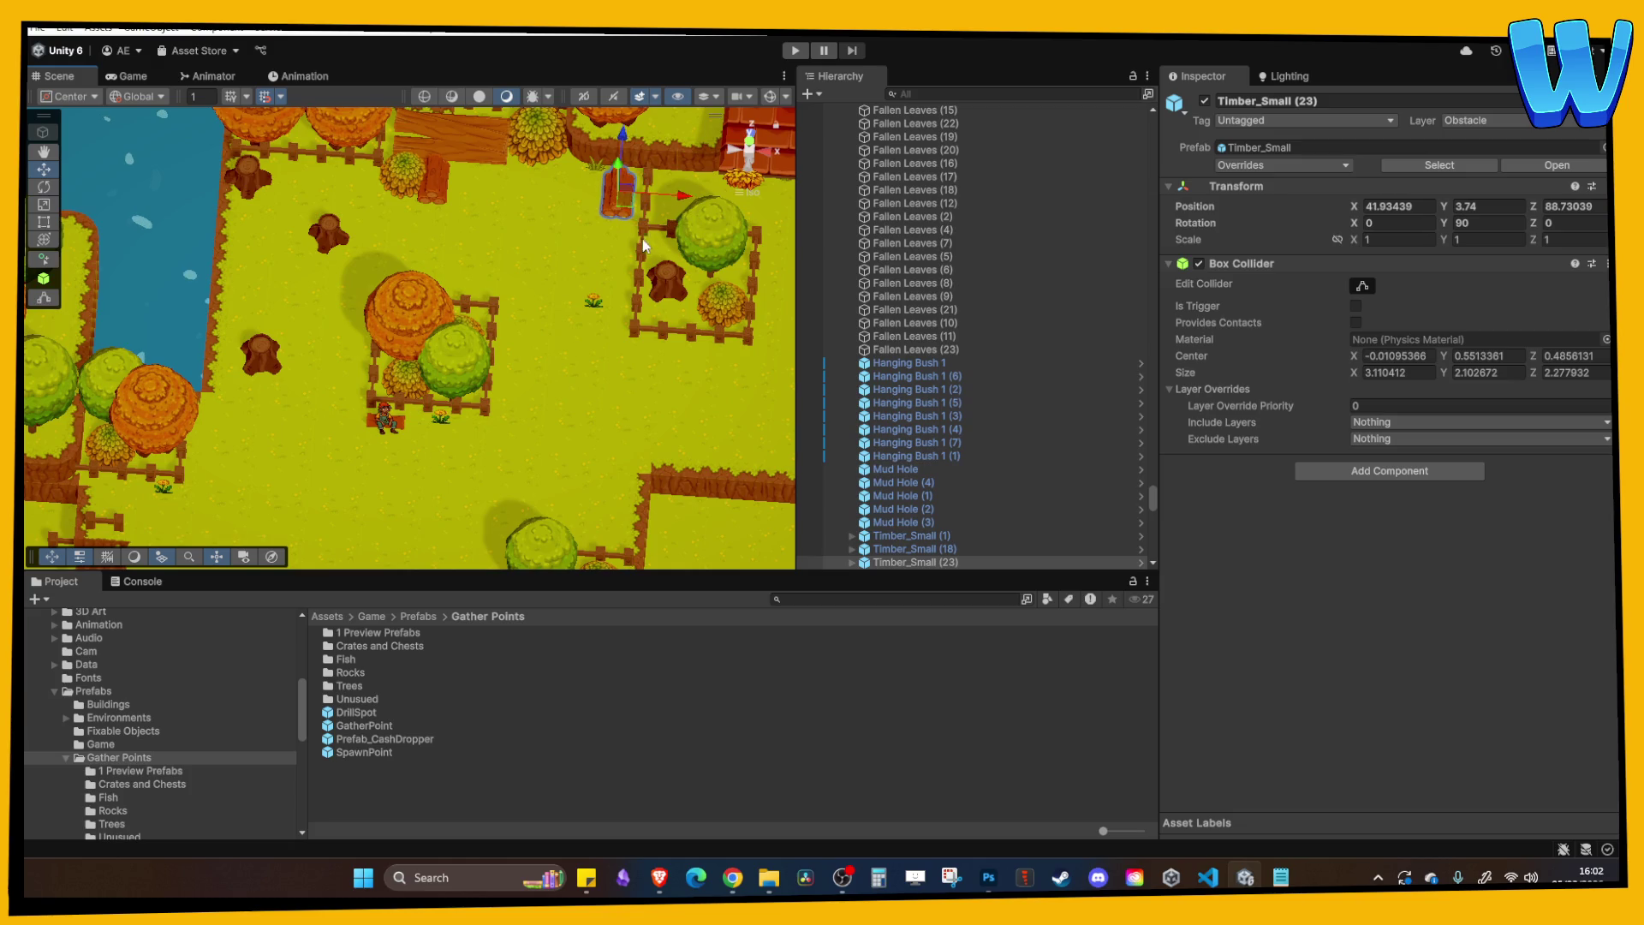
left_click_drag(623, 148, 622, 137)
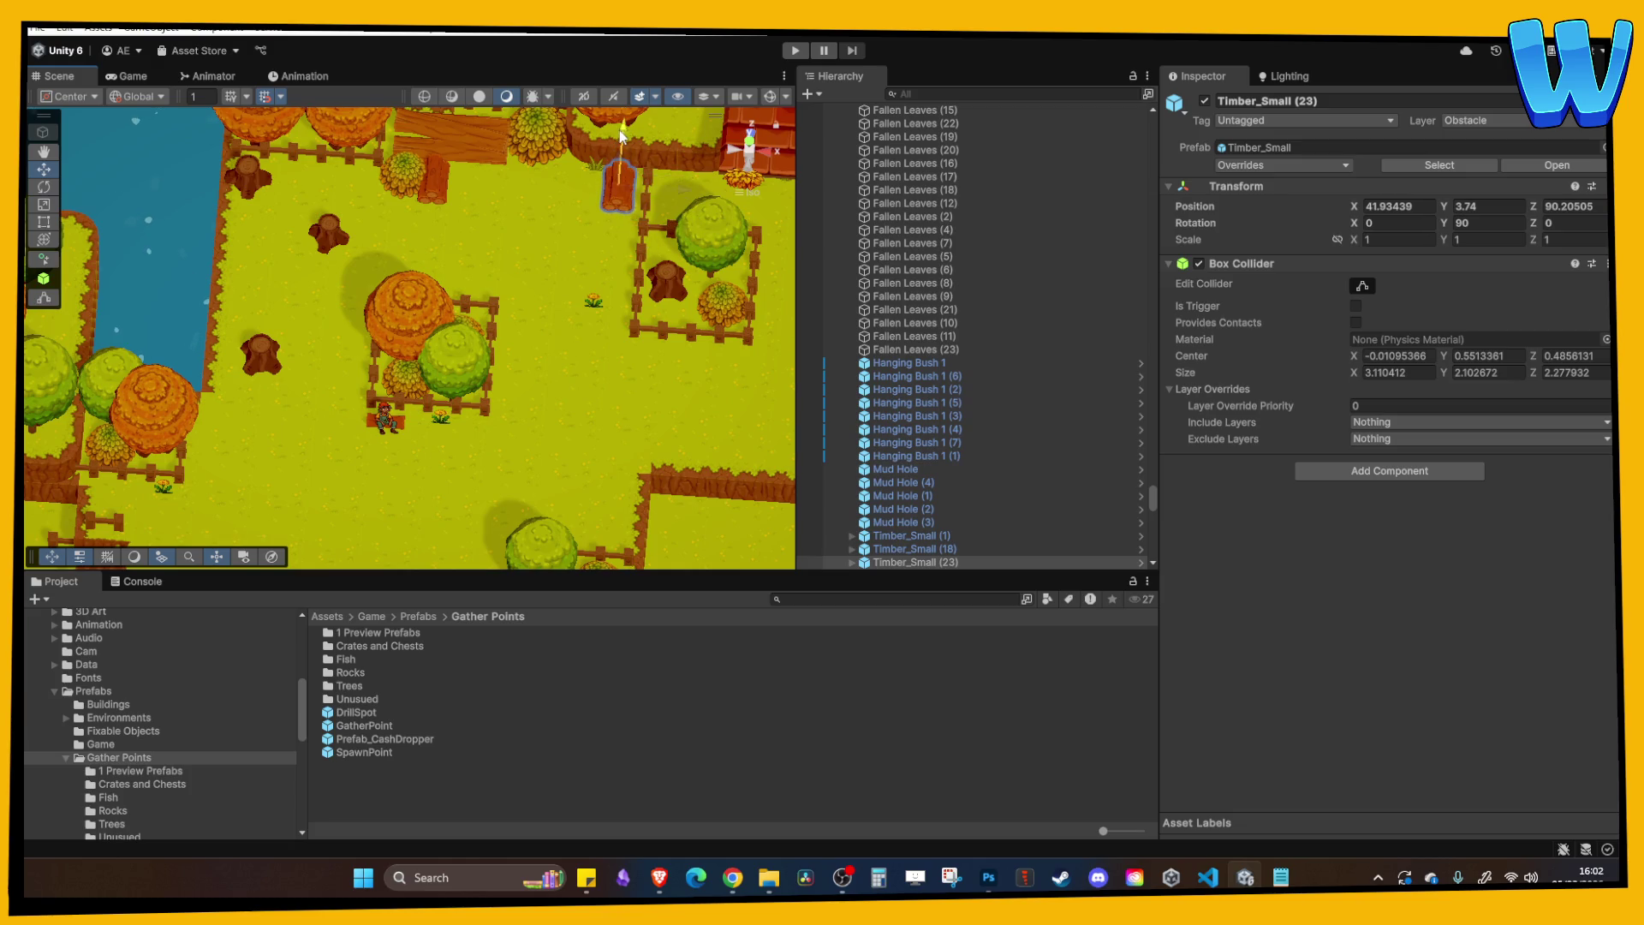
Orbit to a steeper view around the tree and select the riverbank corner tile.
left_click(565, 240)
left_click_drag(565, 240, 311, 255)
mouse_move(531, 305)
left_mouse_down()
mouse_move(552, 428)
mouse_move(478, 305)
mouse_move(451, 327)
mouse_move(546, 348)
mouse_move(552, 377)
mouse_move(572, 305)
mouse_move(465, 306)
mouse_move(415, 370)
mouse_move(326, 340)
mouse_move(402, 351)
left_mouse_up()
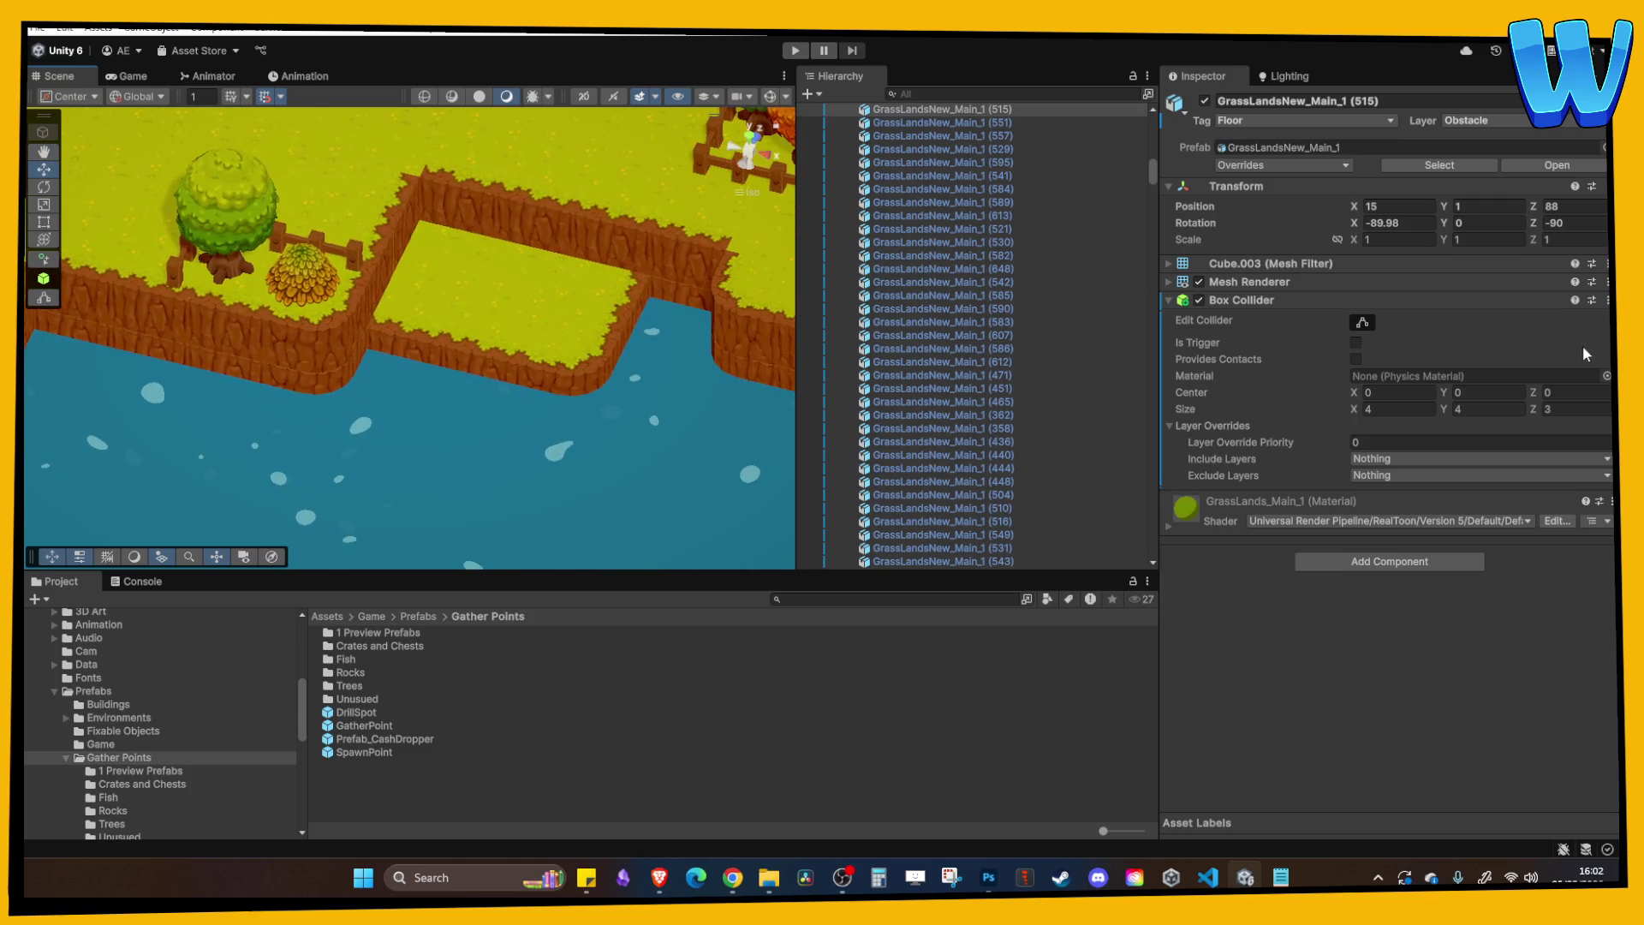
mouse_move(572, 333)
left_mouse_down()
mouse_move(591, 342)
mouse_move(284, 430)
mouse_move(293, 451)
mouse_move(142, 420)
mouse_move(185, 428)
left_mouse_up()
left_click(185, 429)
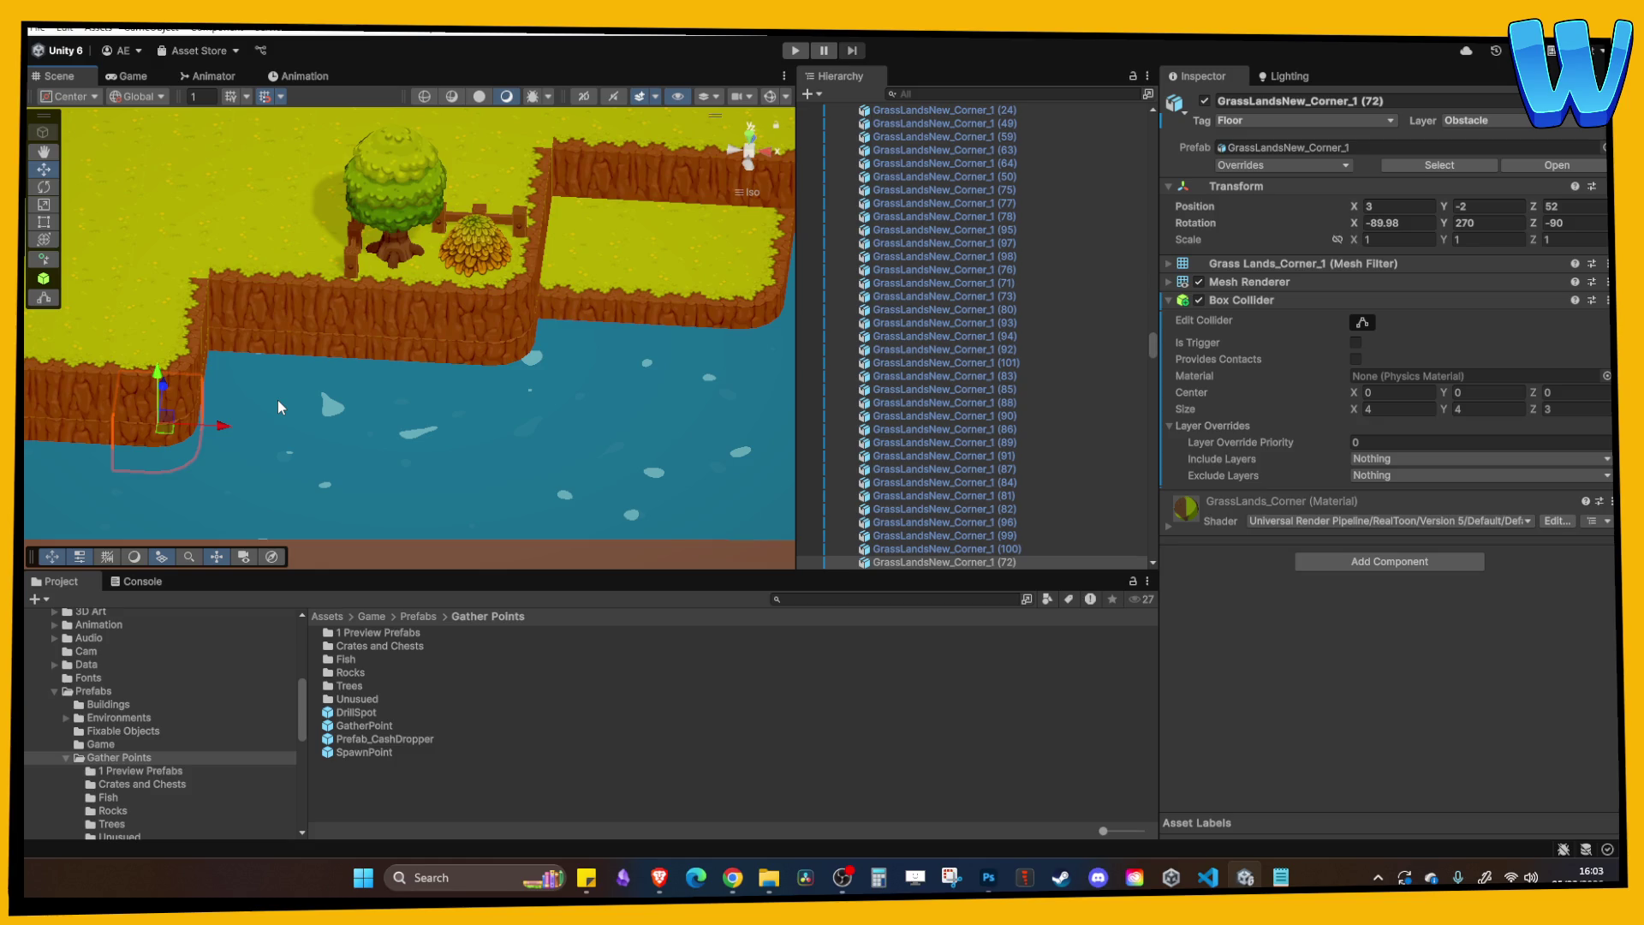
left_click(413, 312)
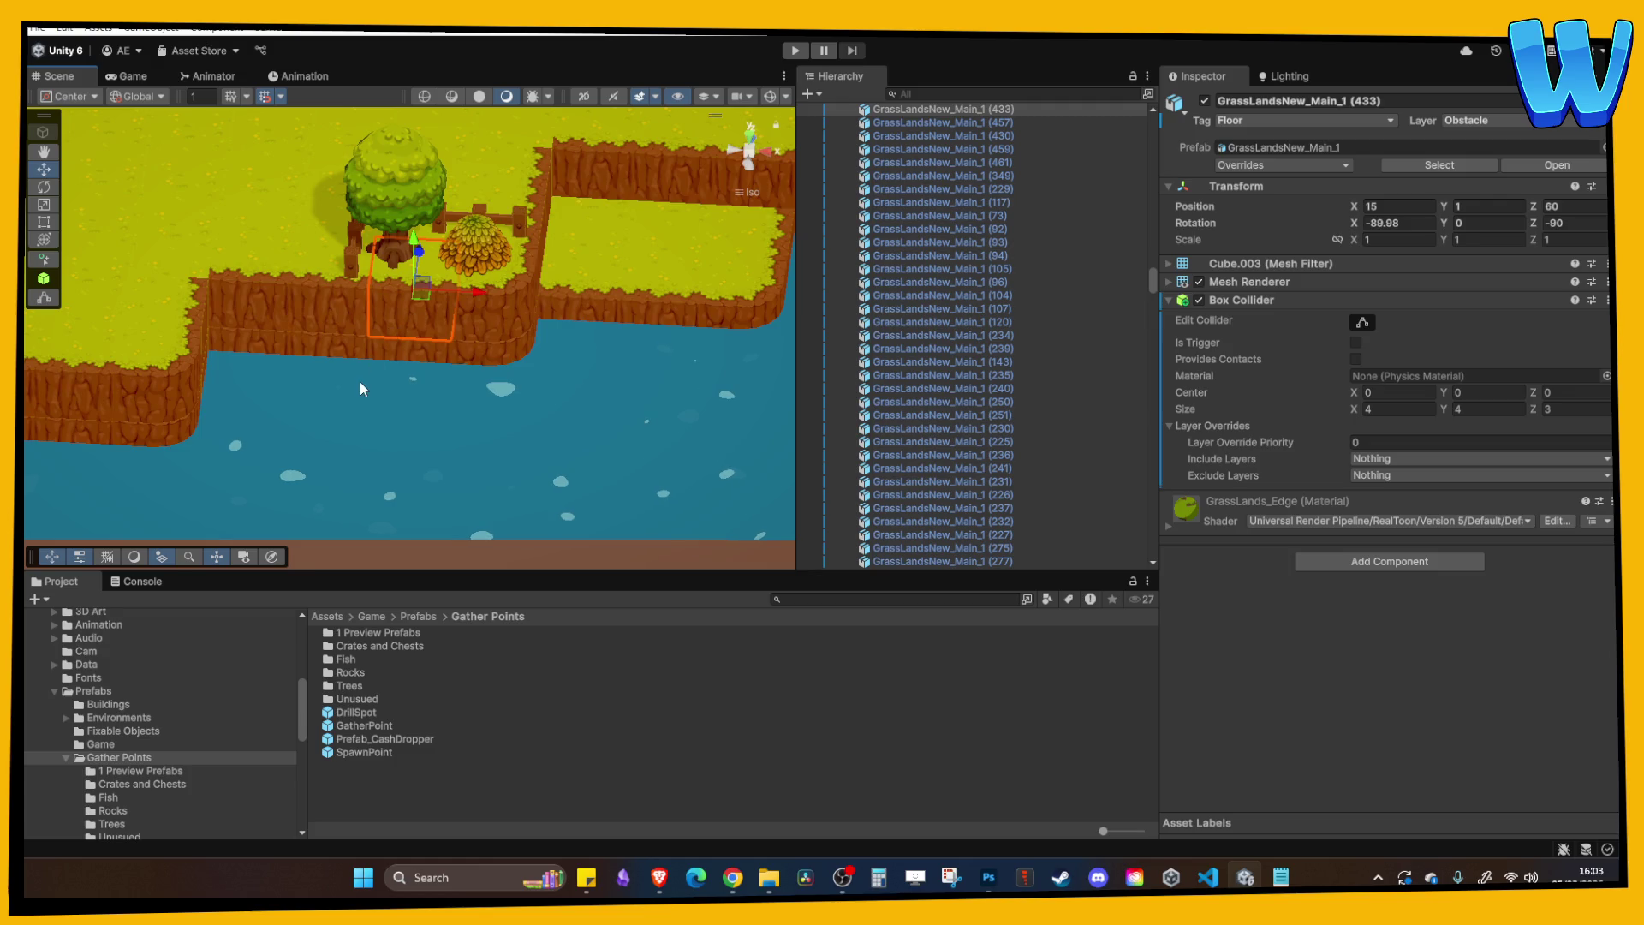
mouse_move(302, 456)
left_mouse_down()
mouse_move(334, 416)
mouse_move(356, 429)
mouse_move(300, 431)
mouse_move(378, 425)
mouse_move(326, 399)
left_mouse_up()
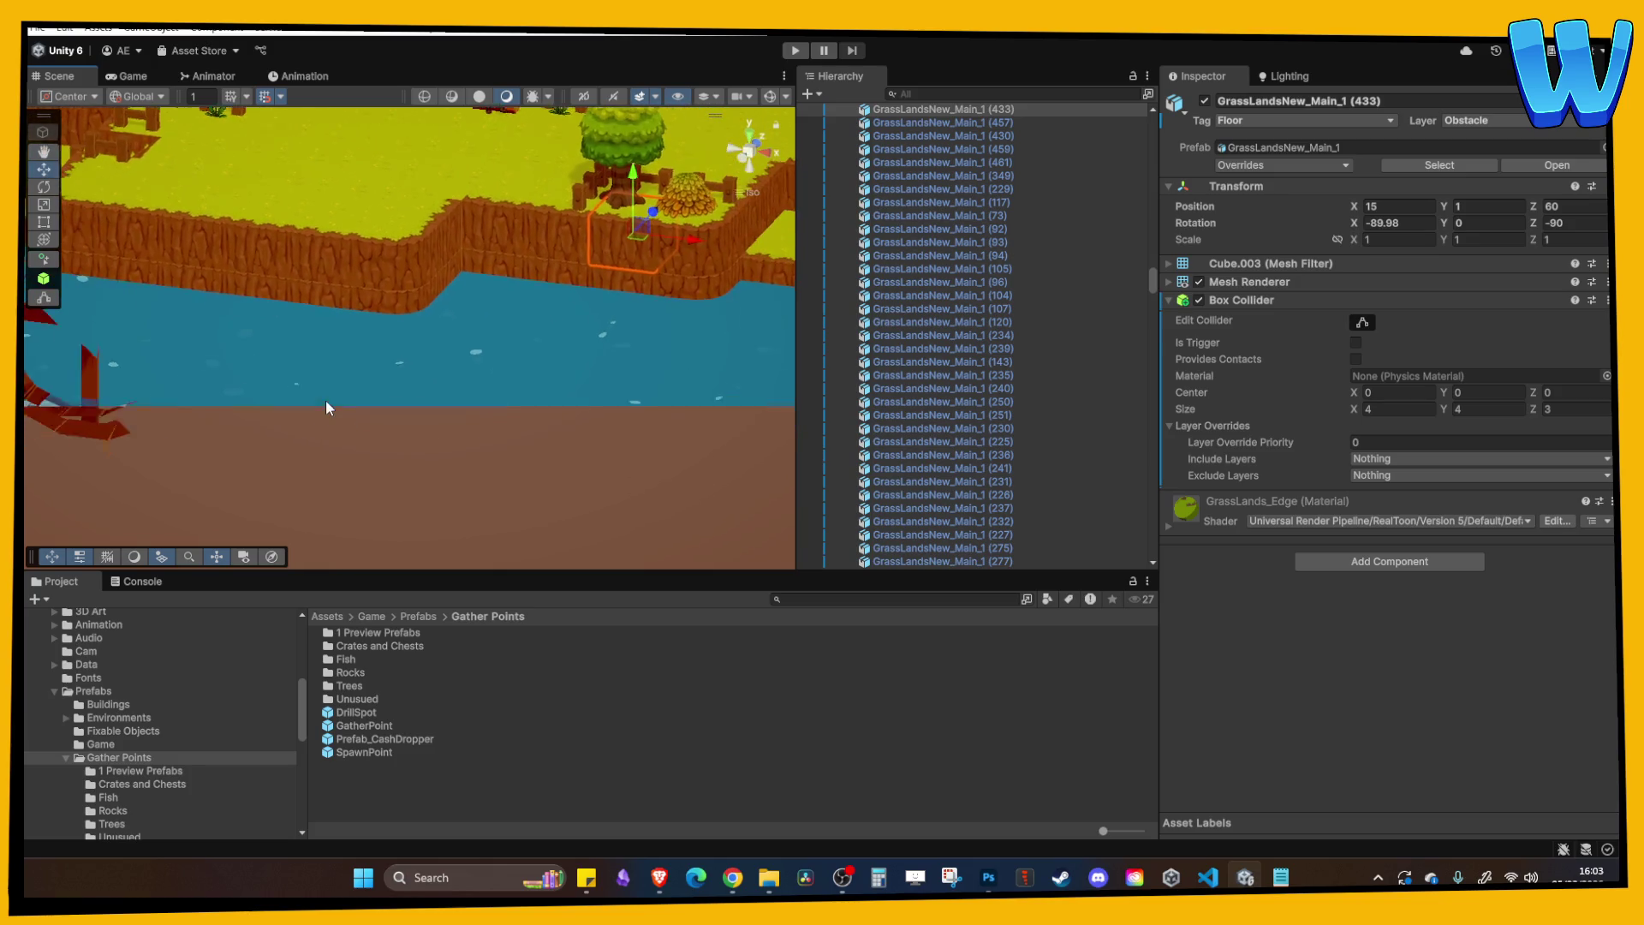
Open the Ocean_1 scene from Assets/Game/Scenes and enter Play mode.
scroll(104, 666, "down", 5)
scroll(107, 664, "down", 5)
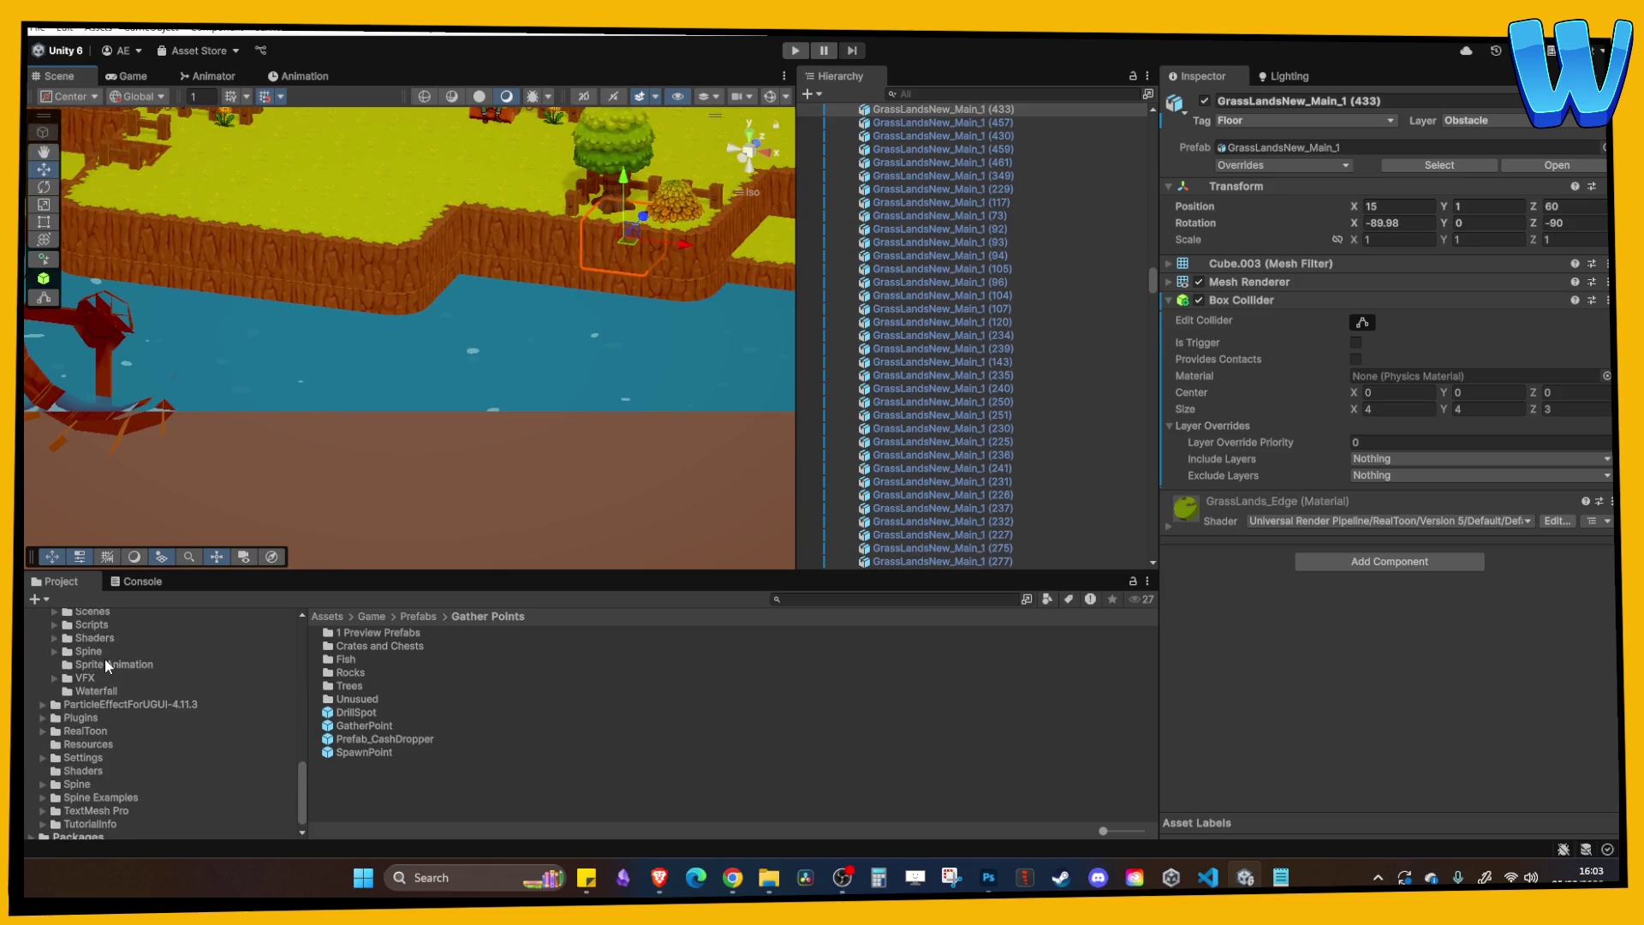
left_click(92, 662)
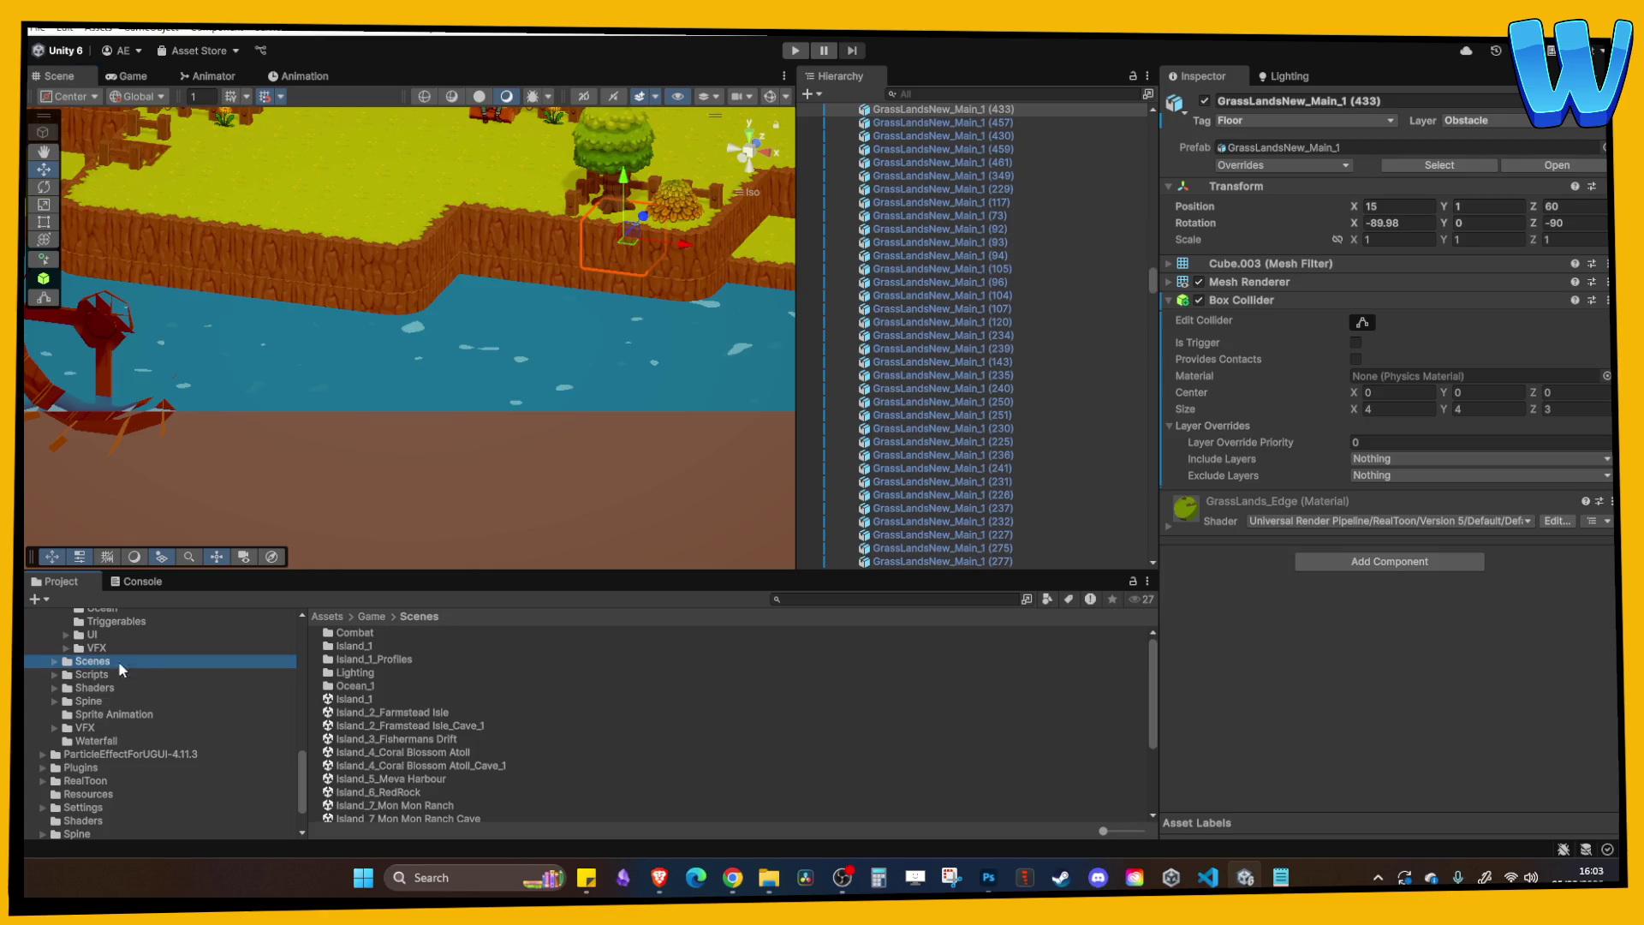
scroll(413, 742, "down", 5)
left_click(387, 749)
double_click(377, 775)
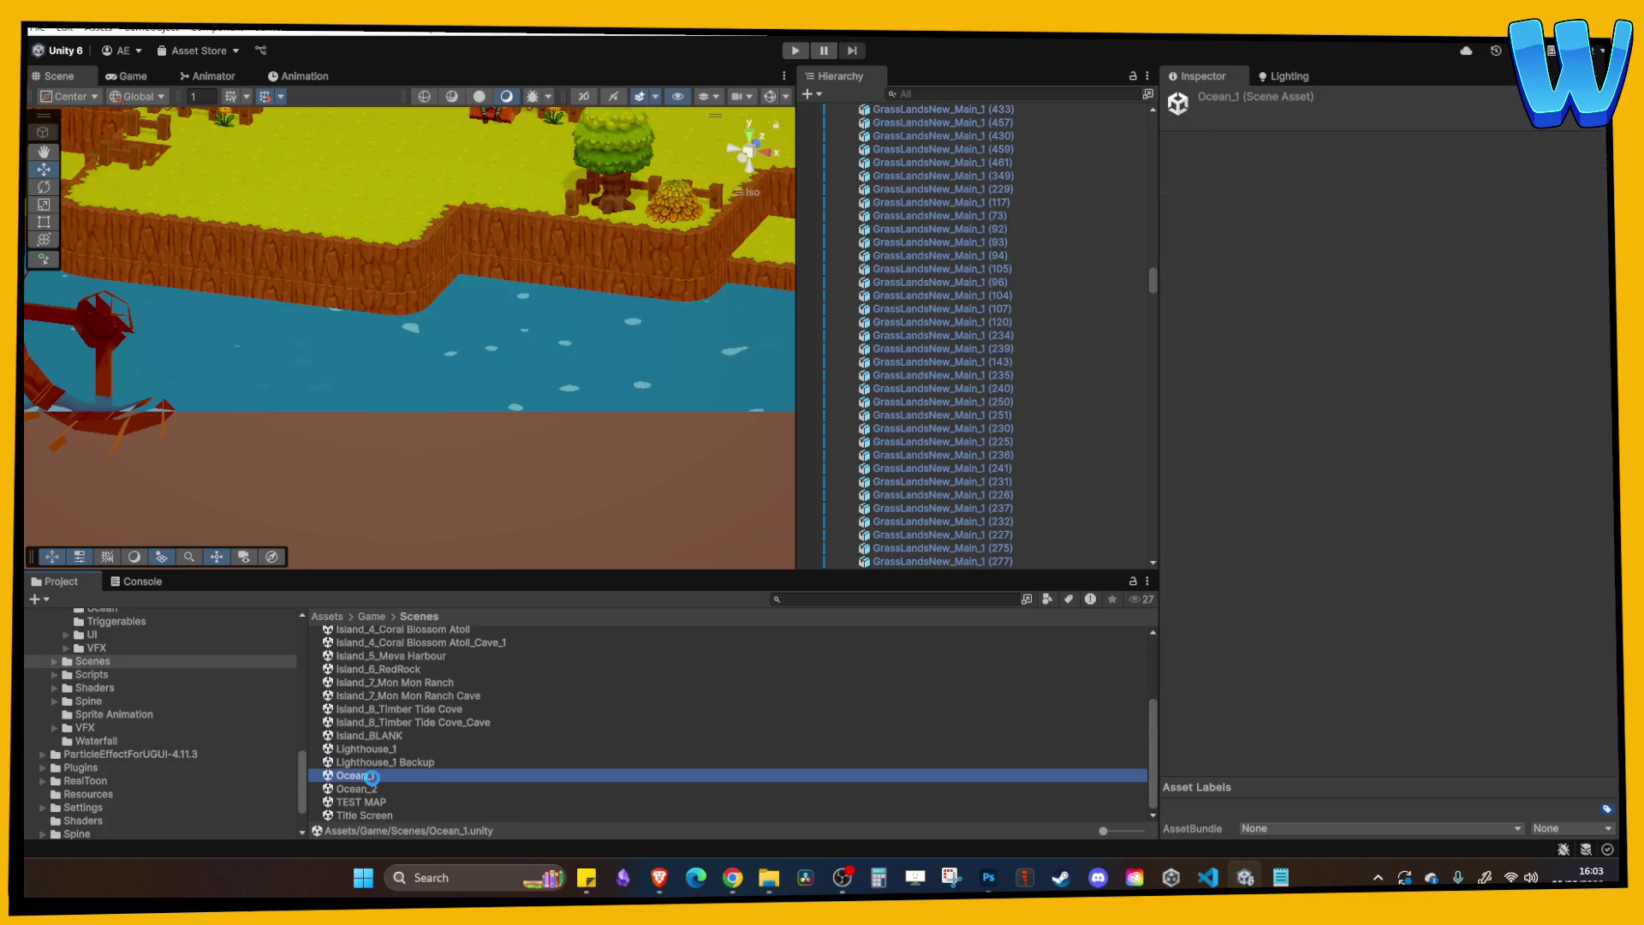
left_click(795, 50)
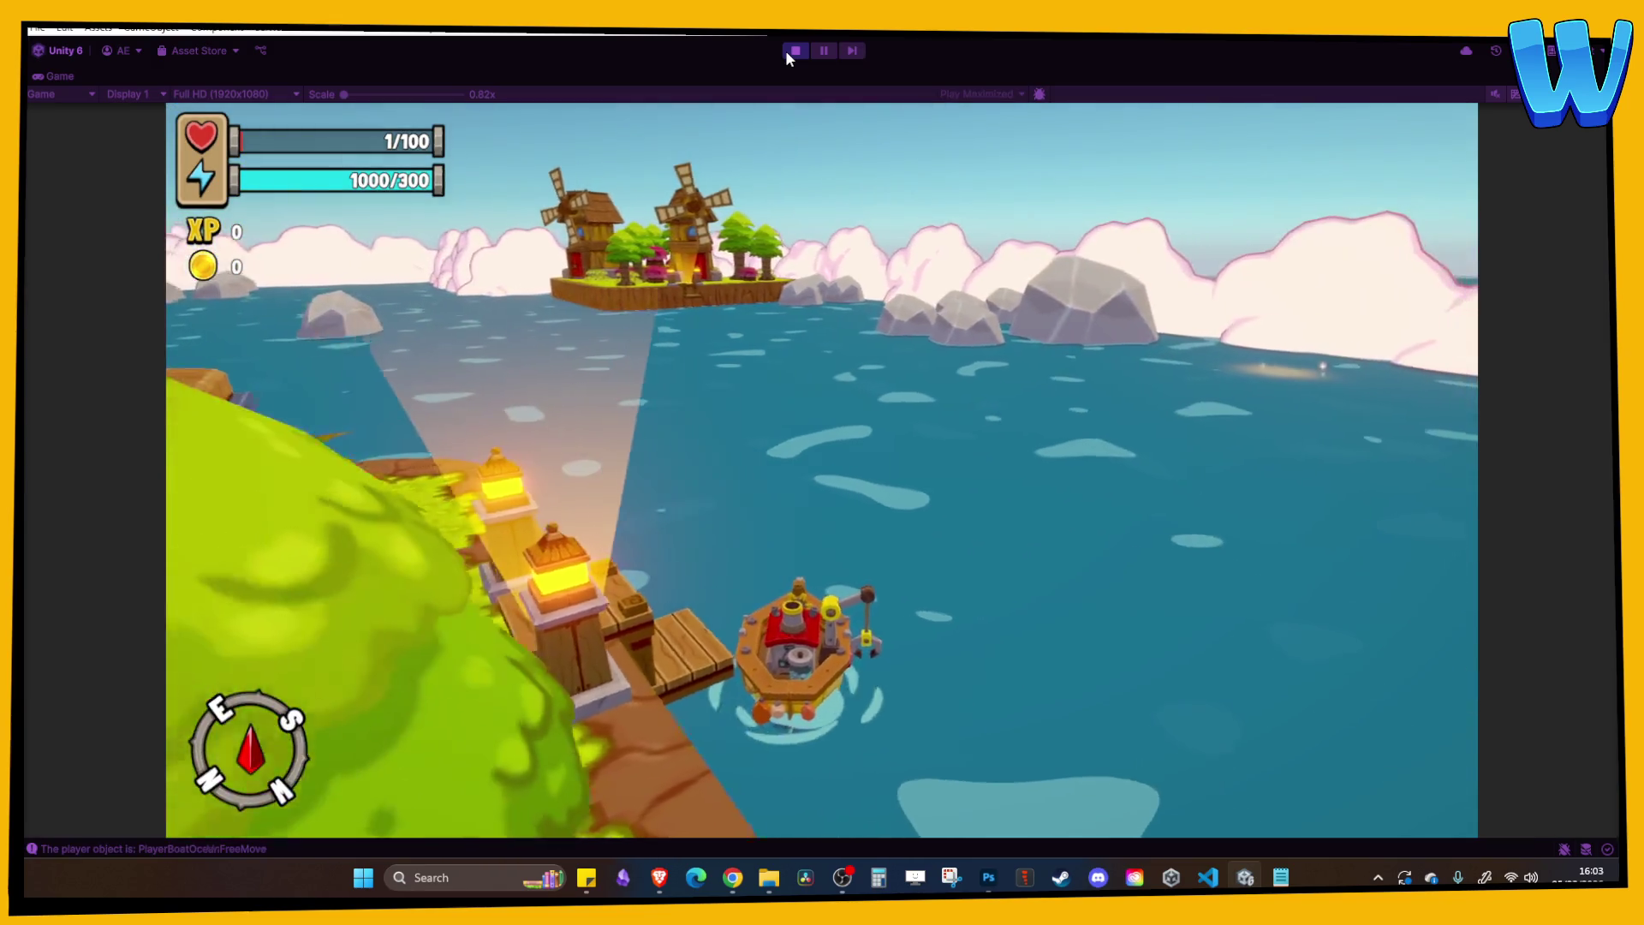
Sail the boat east past the rocks toward the windmill island using WASD steering.
key("a")
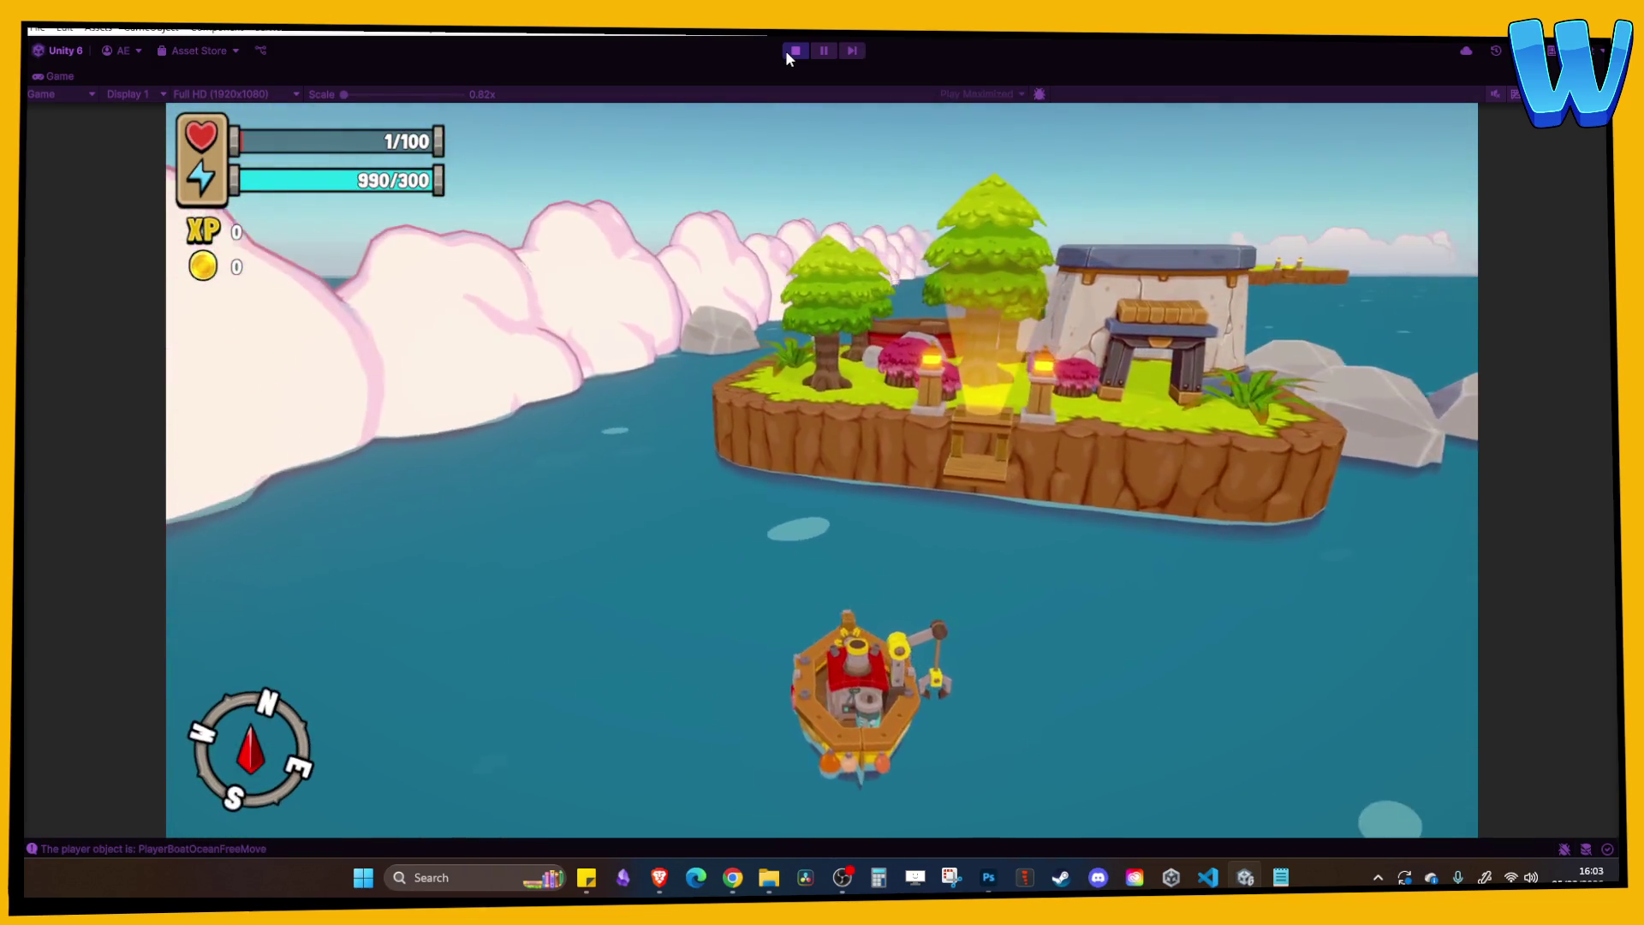
key("d")
key("w")
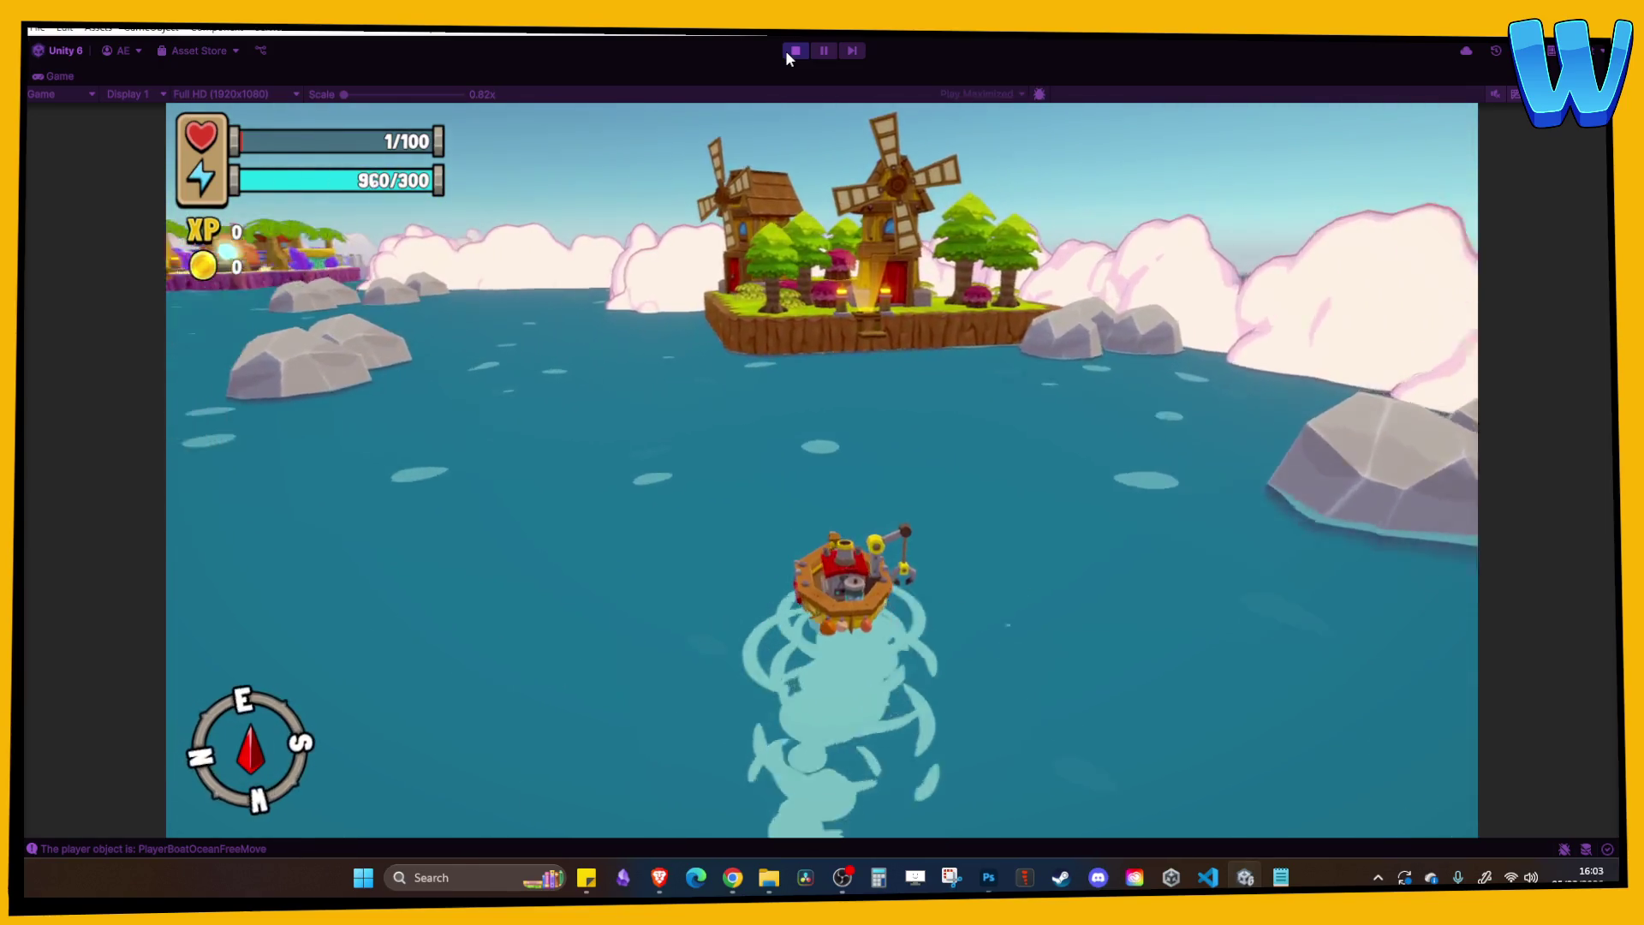
key("a")
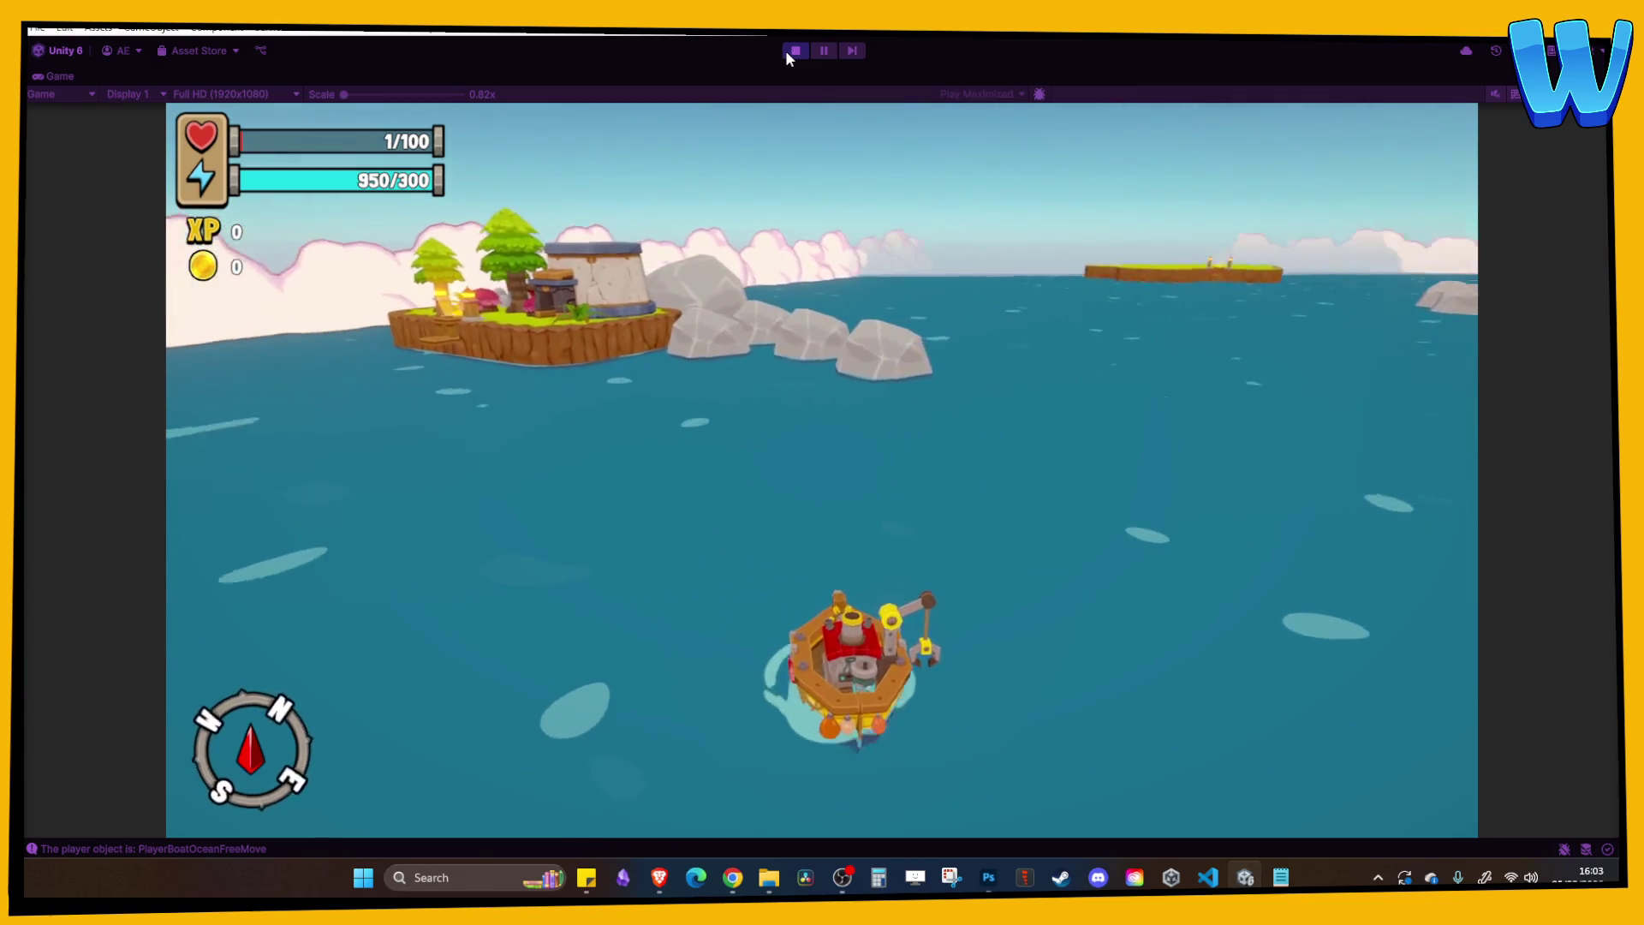
key("a")
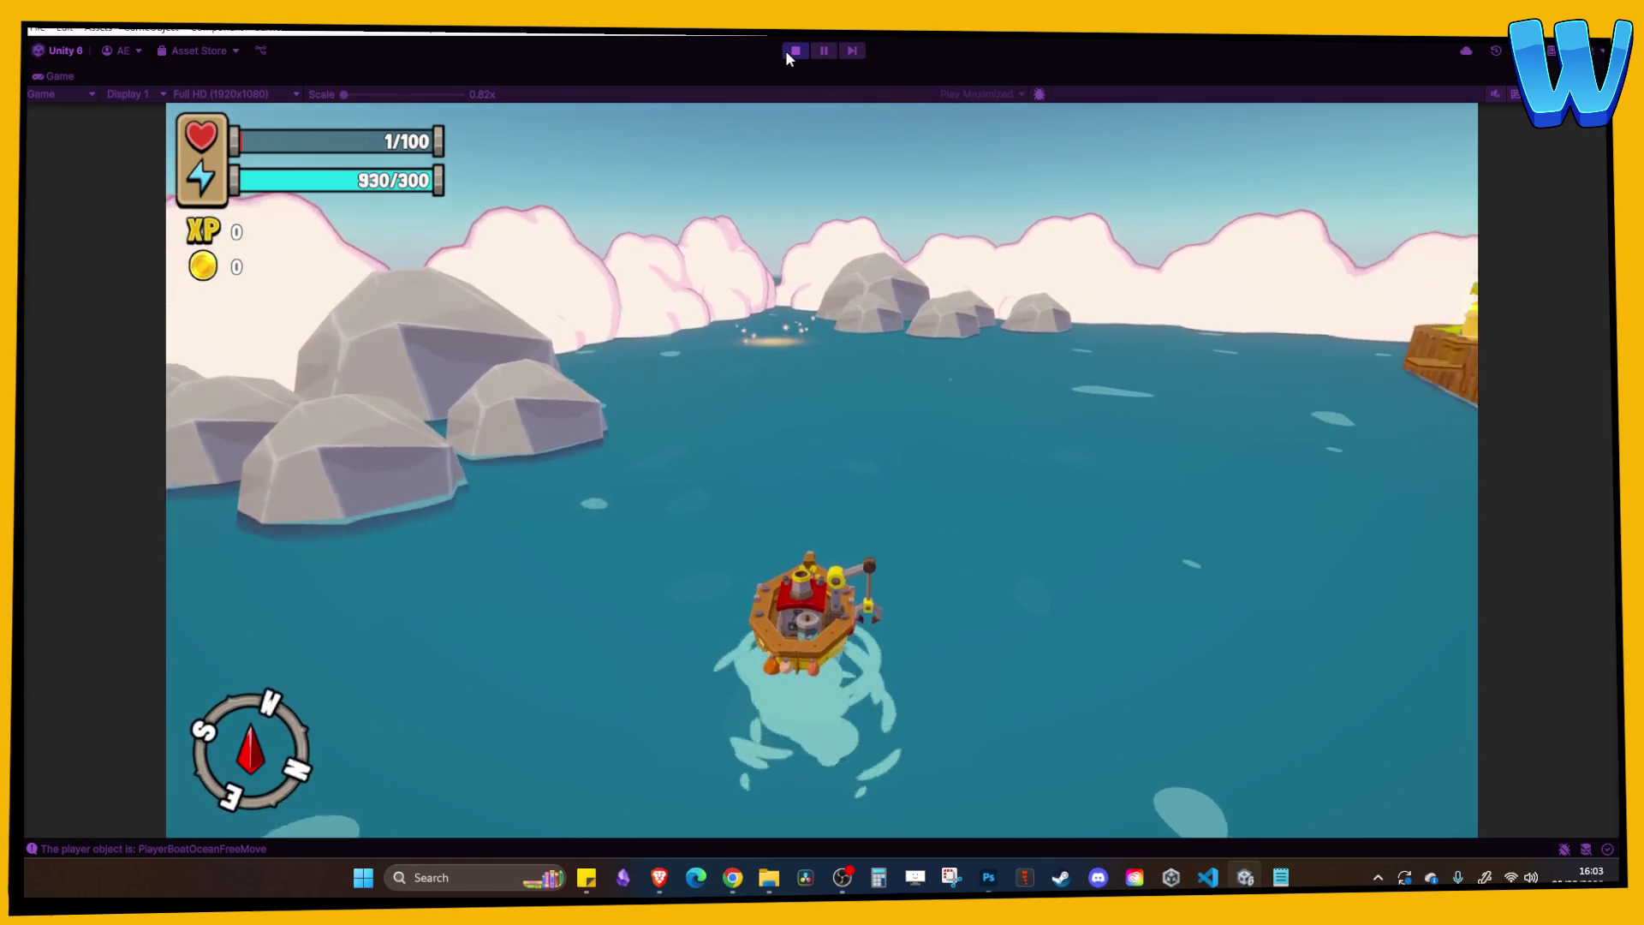
key("d")
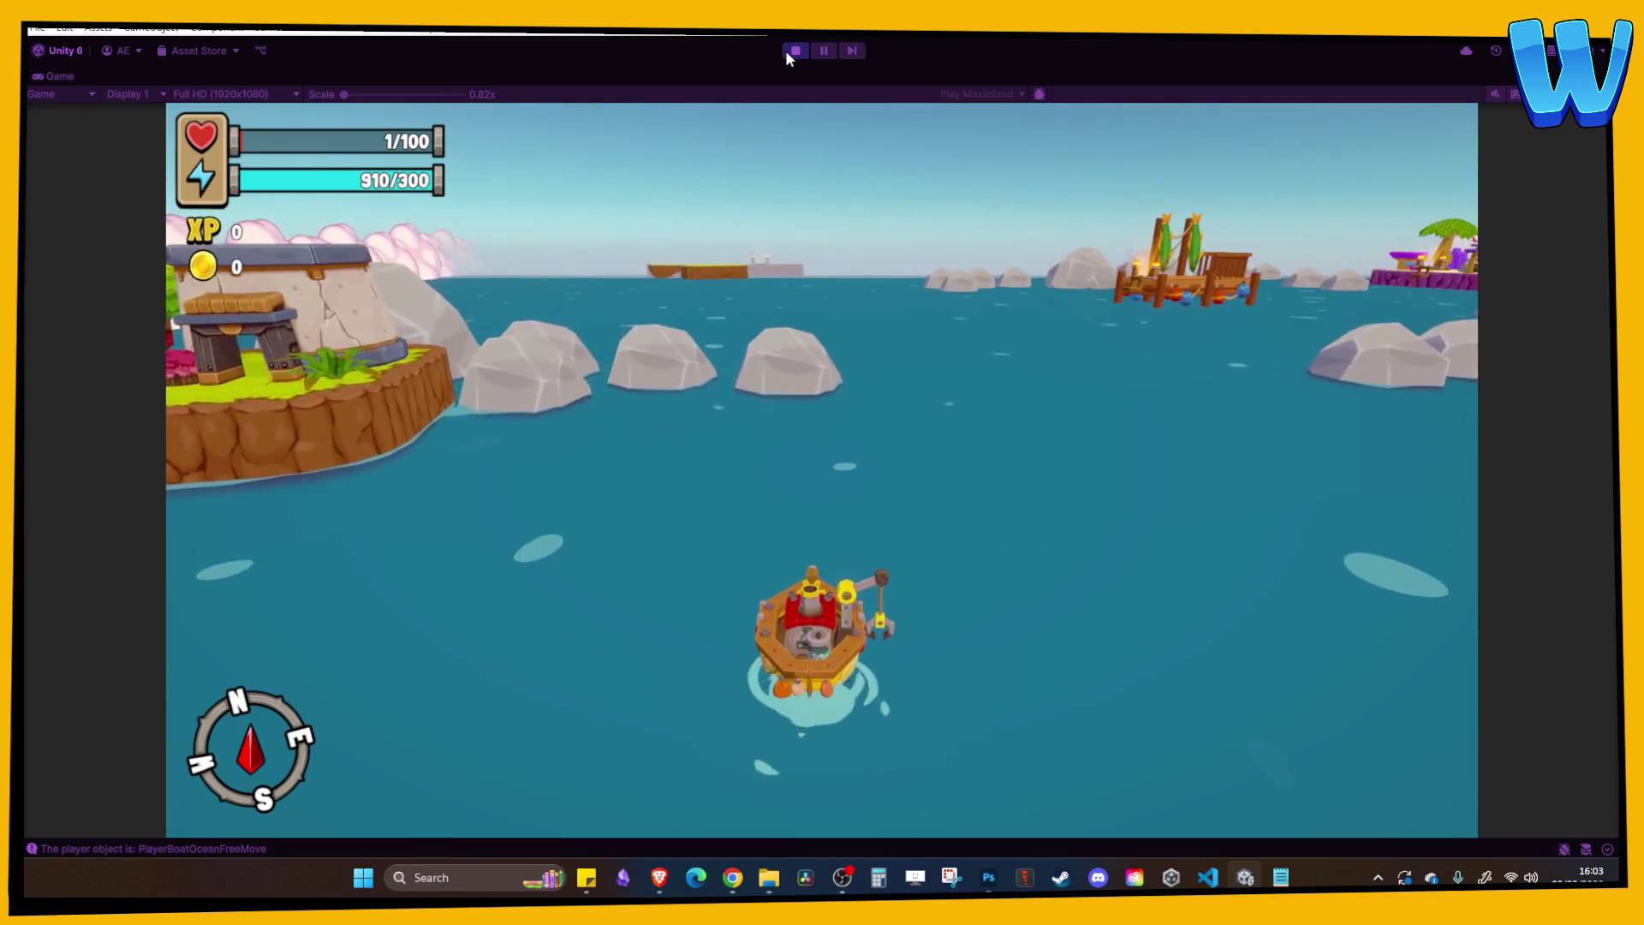
key("a")
key("d")
key("a")
key("d")
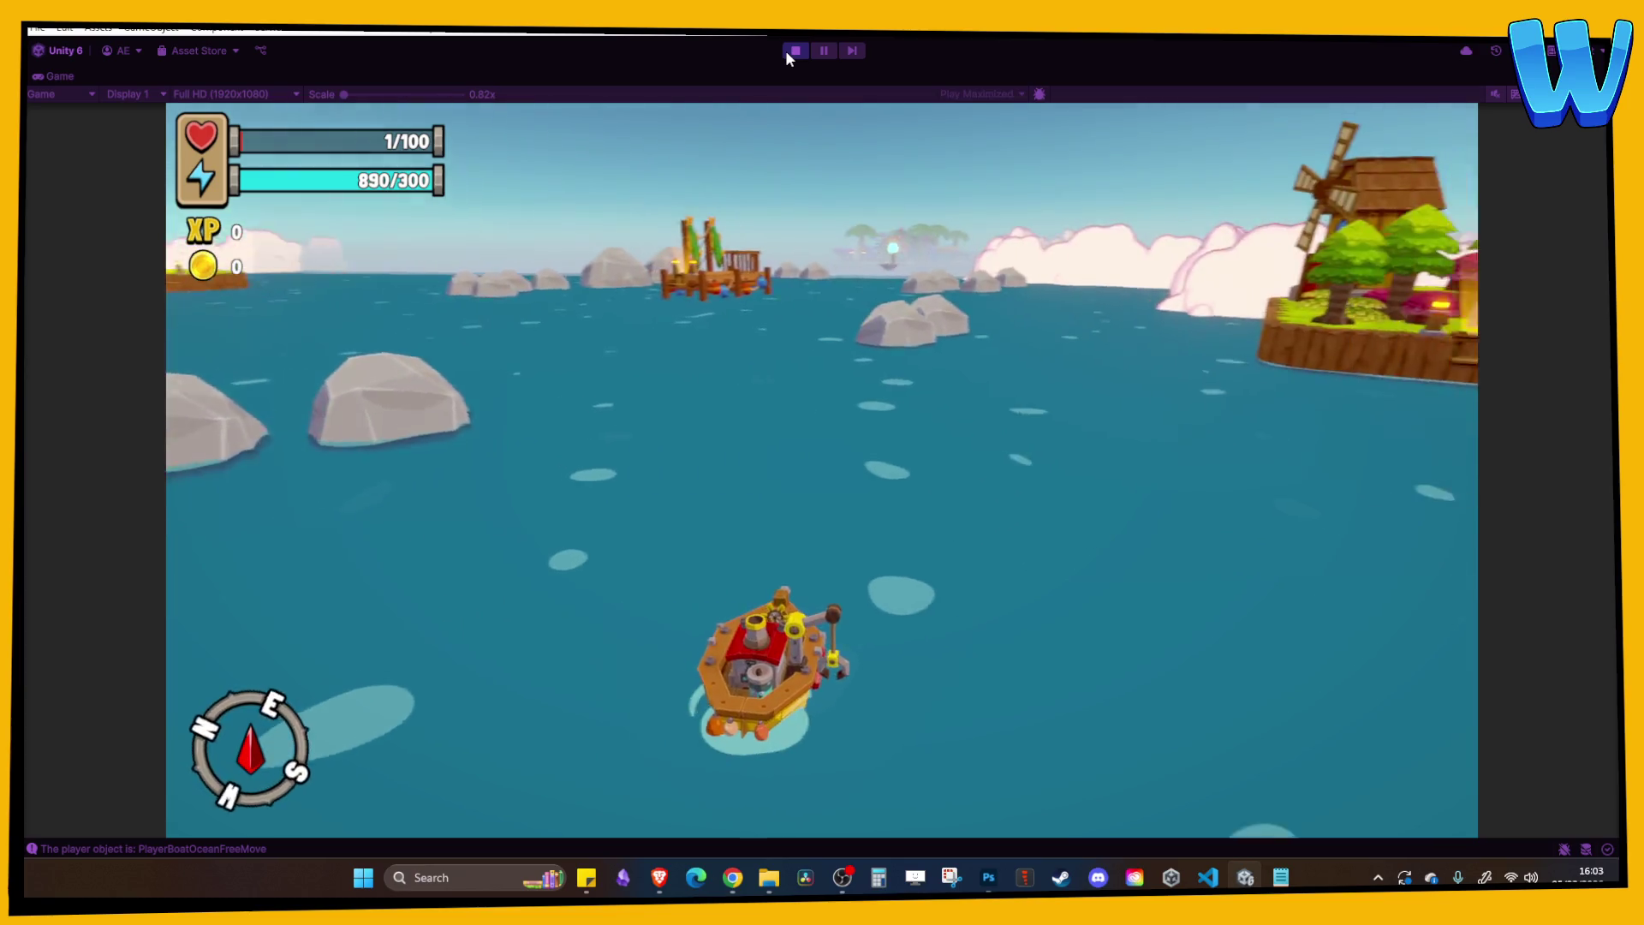
key("d")
key("a")
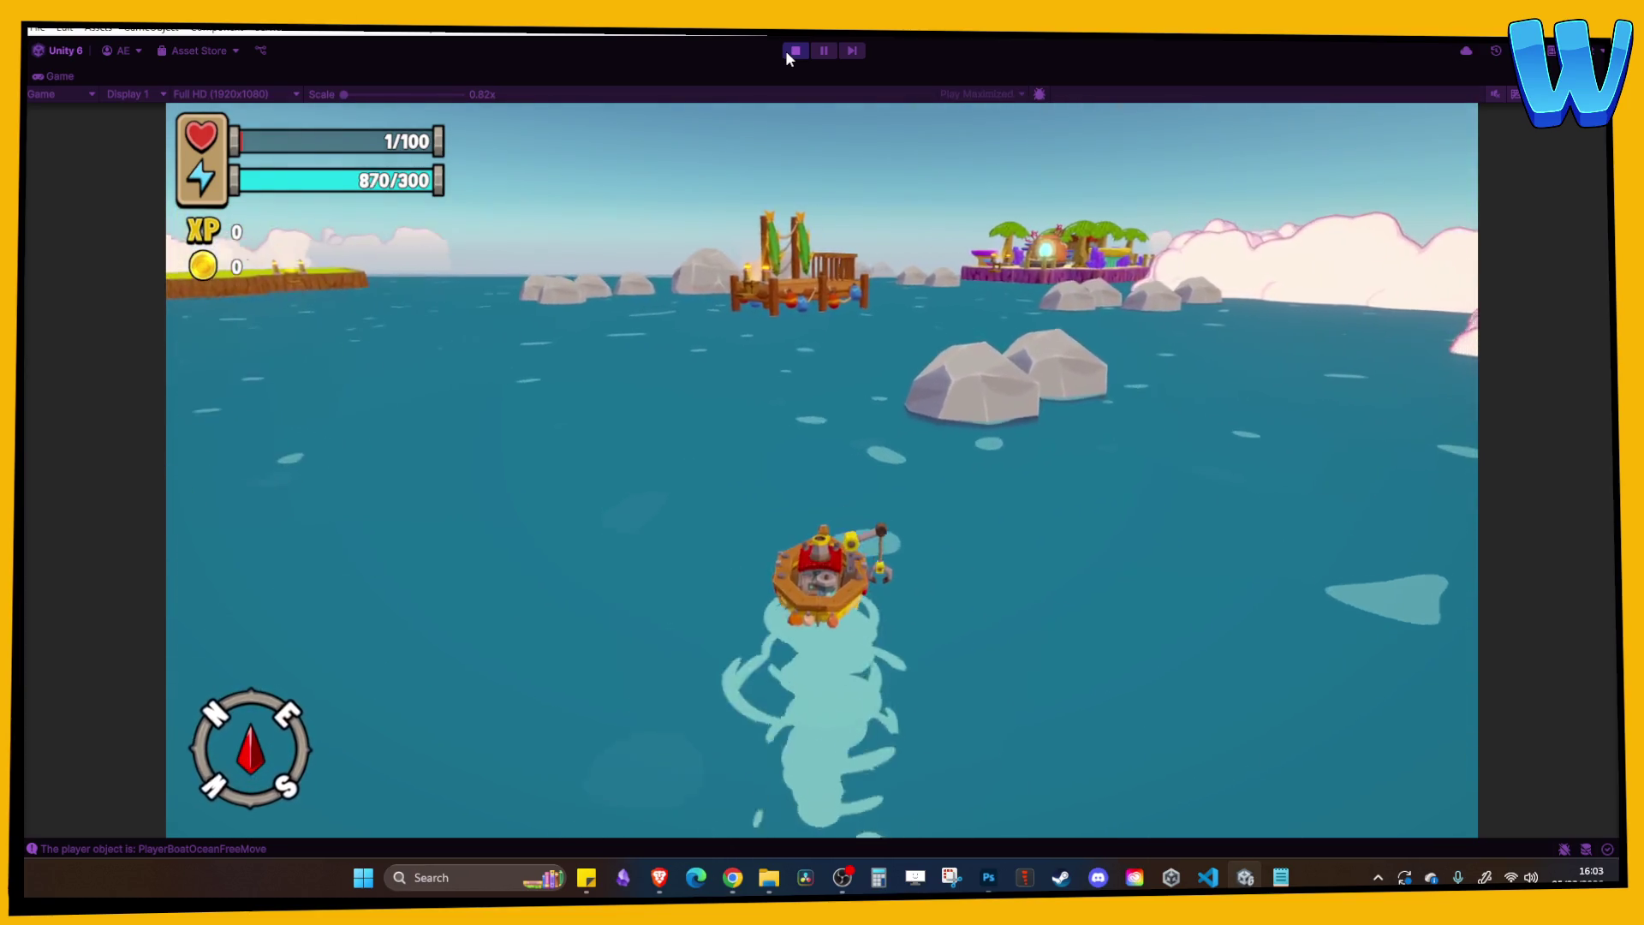
Steer the boat along the coast to the harbour dock.
key("d")
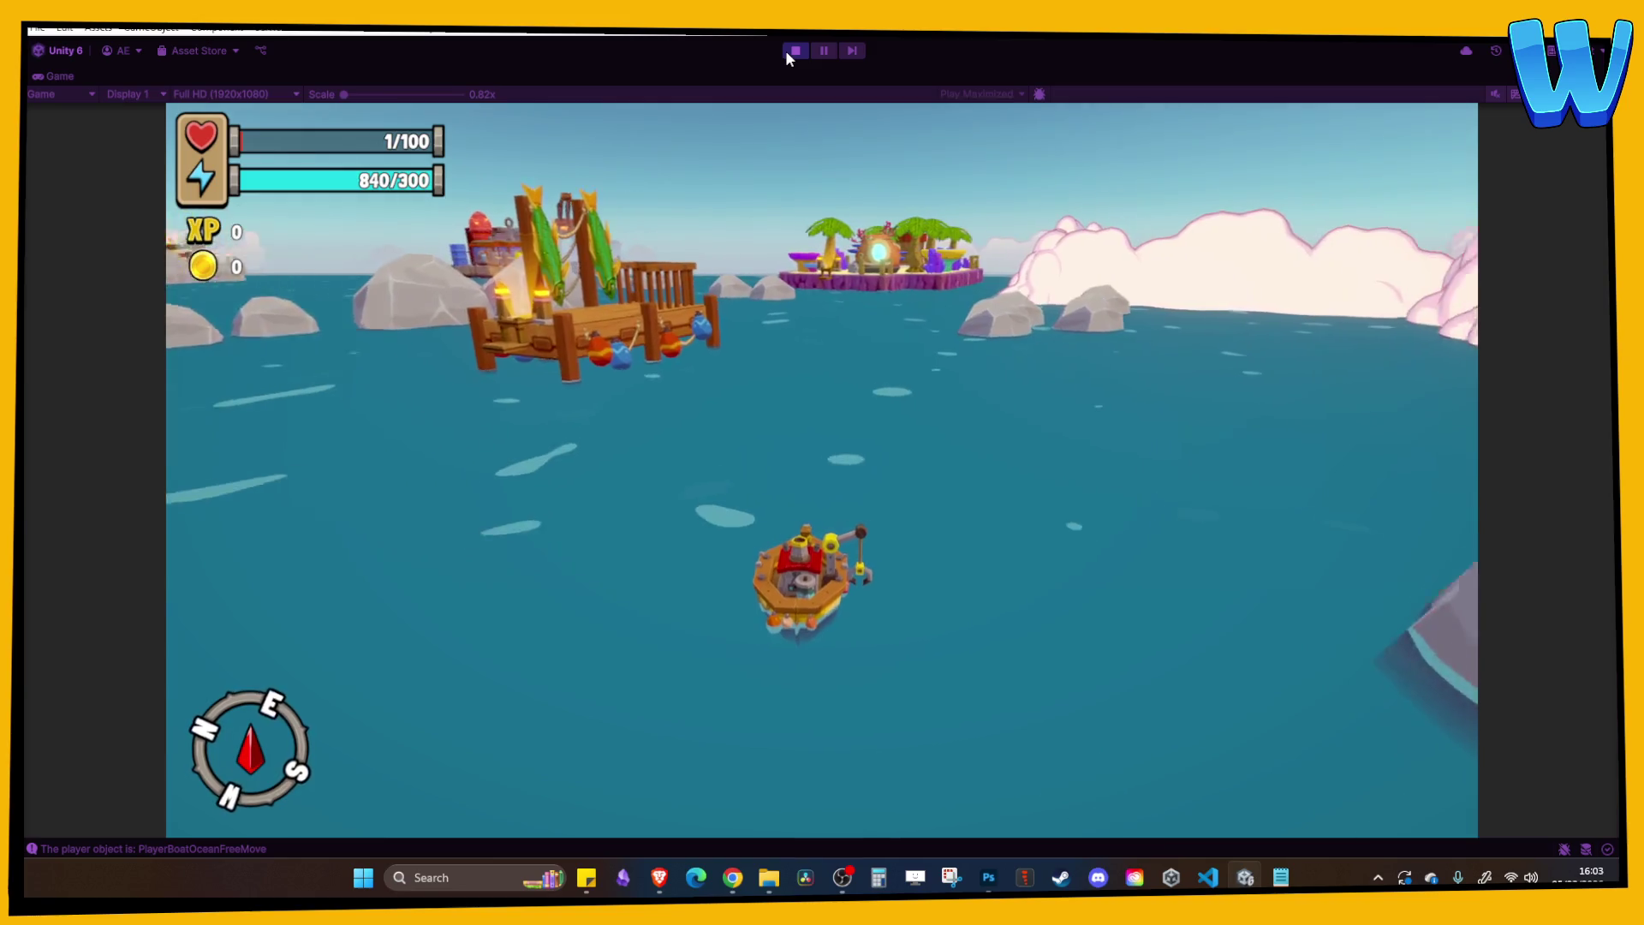
key("w")
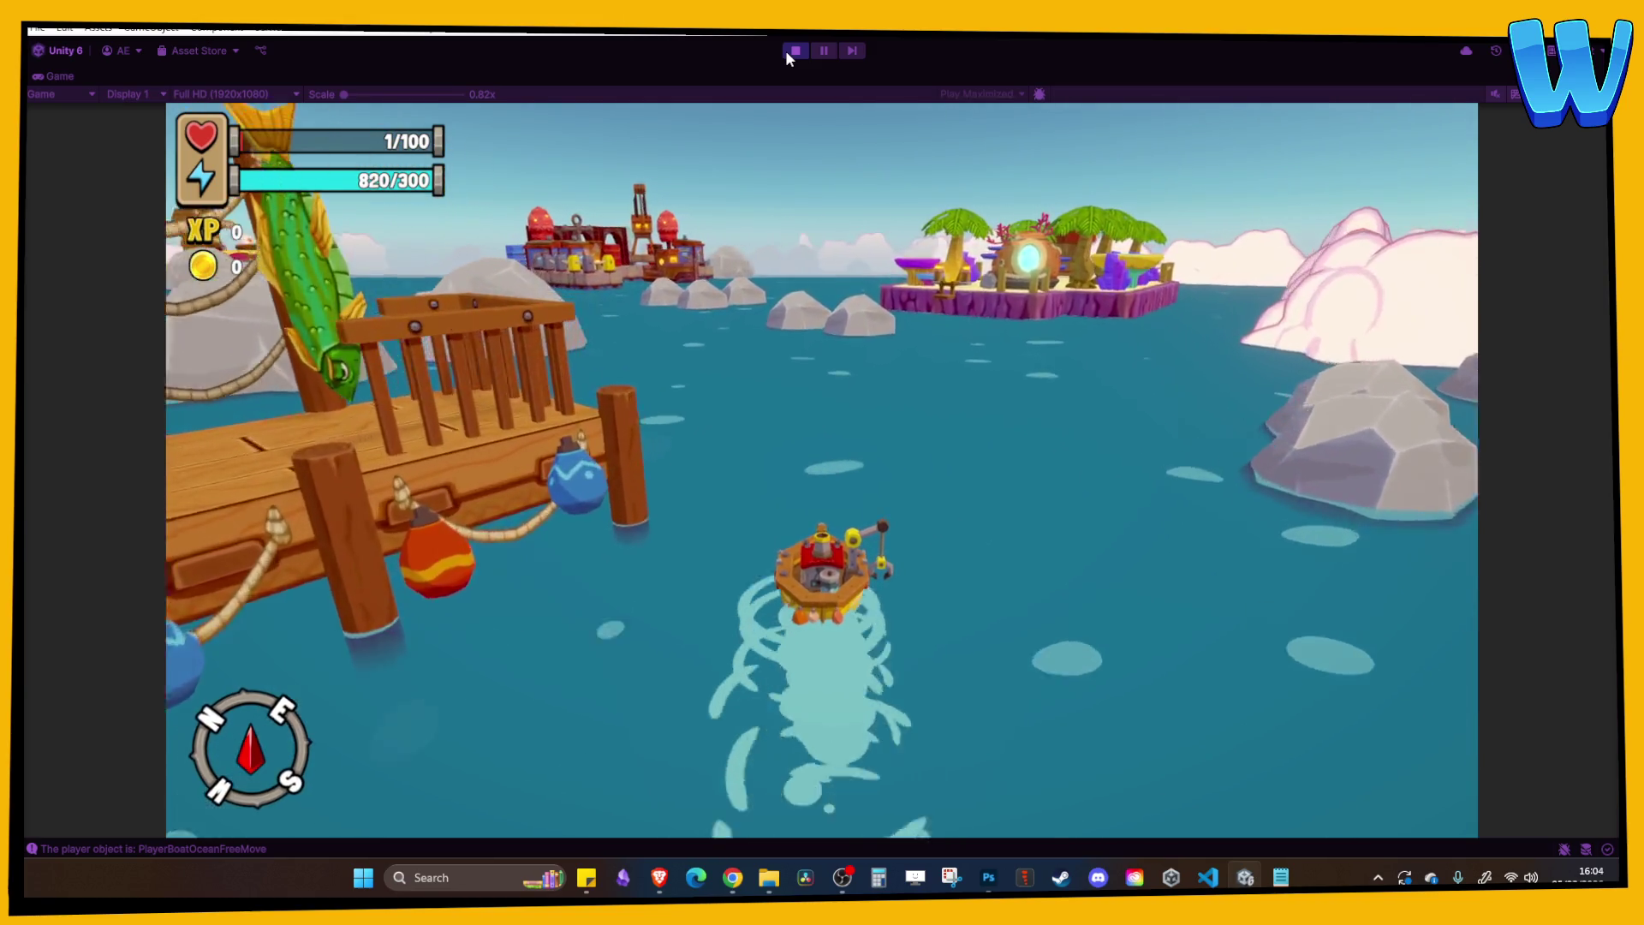
key("d")
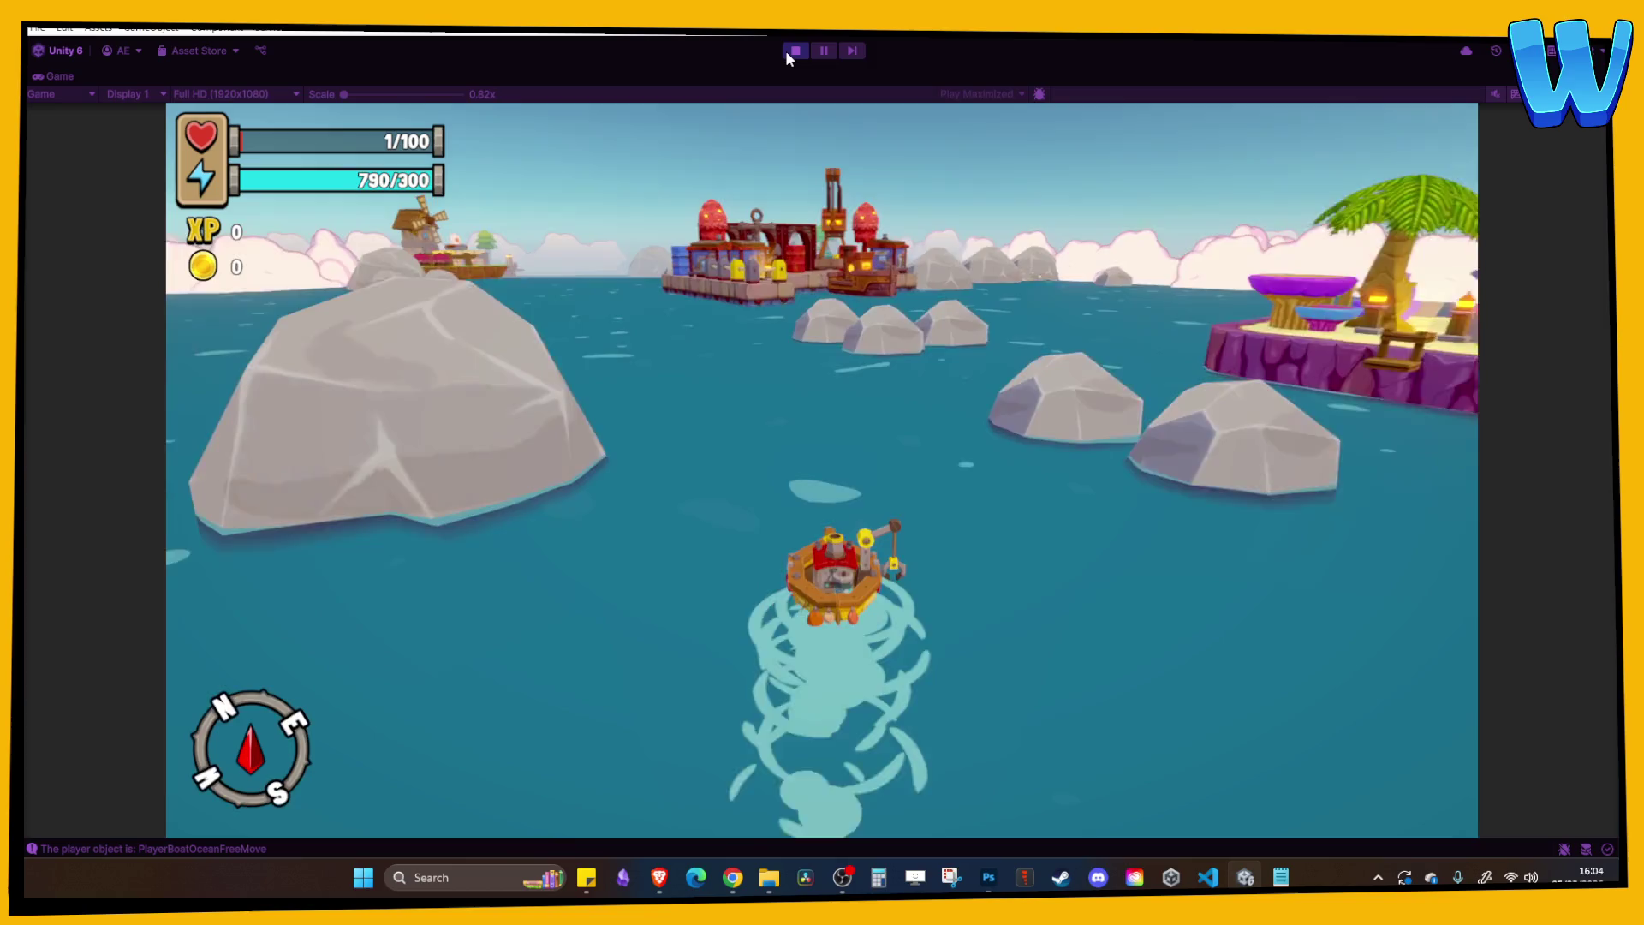
key("a")
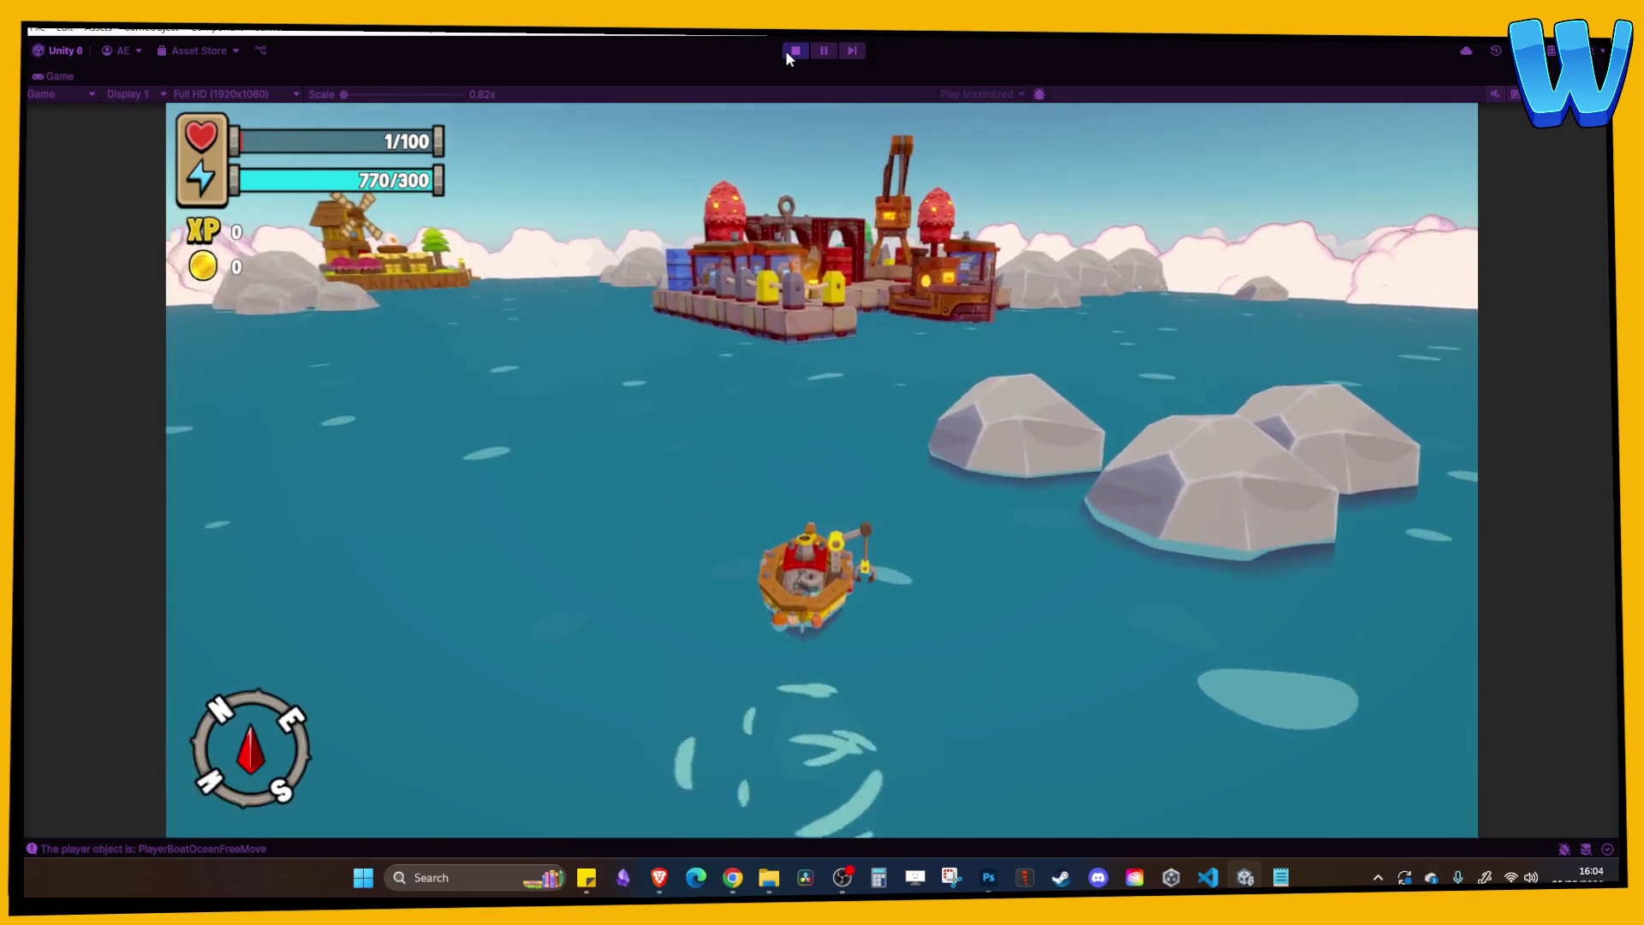
key("d")
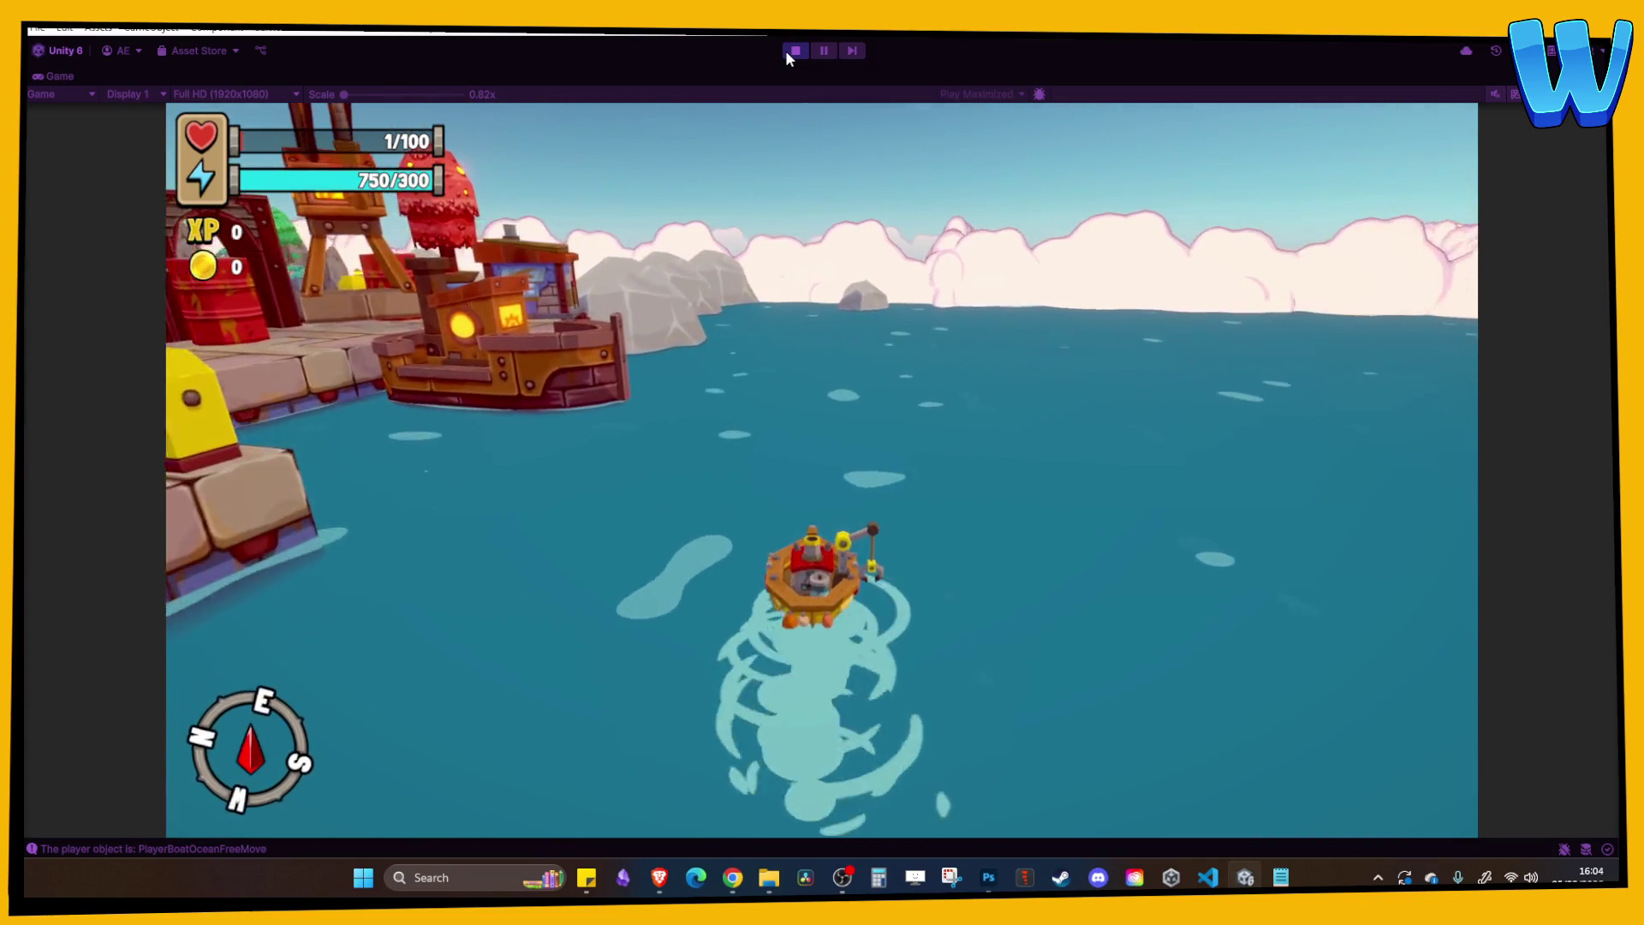
key("a")
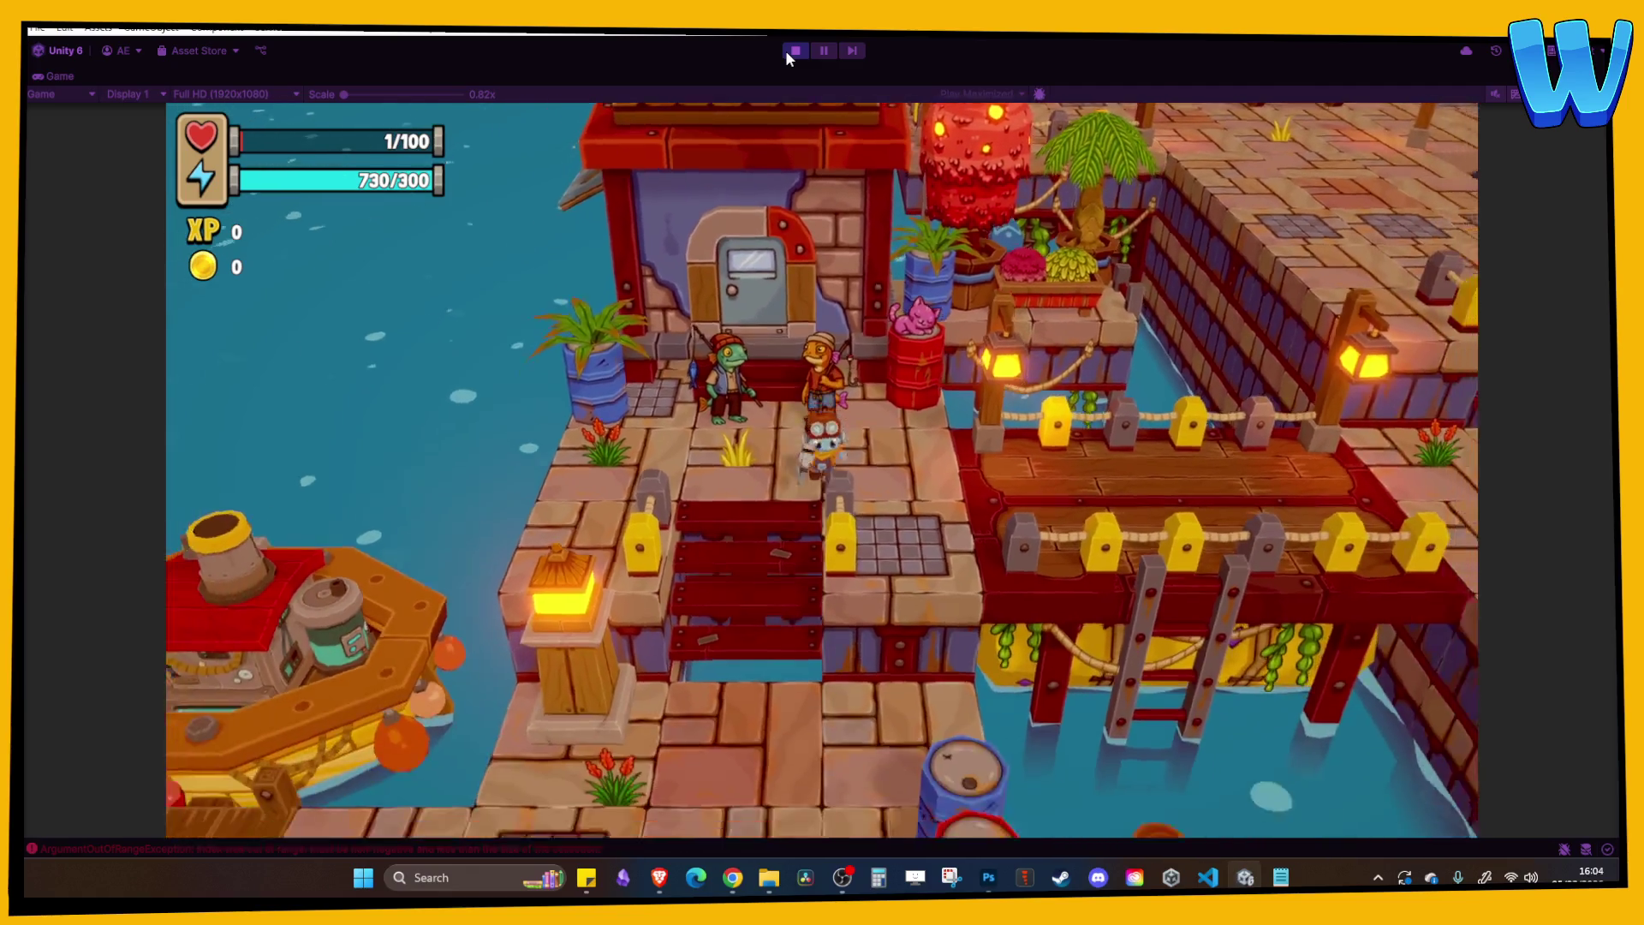
Walk the character along the dock, open the inventory, and stop Play mode.
key("s")
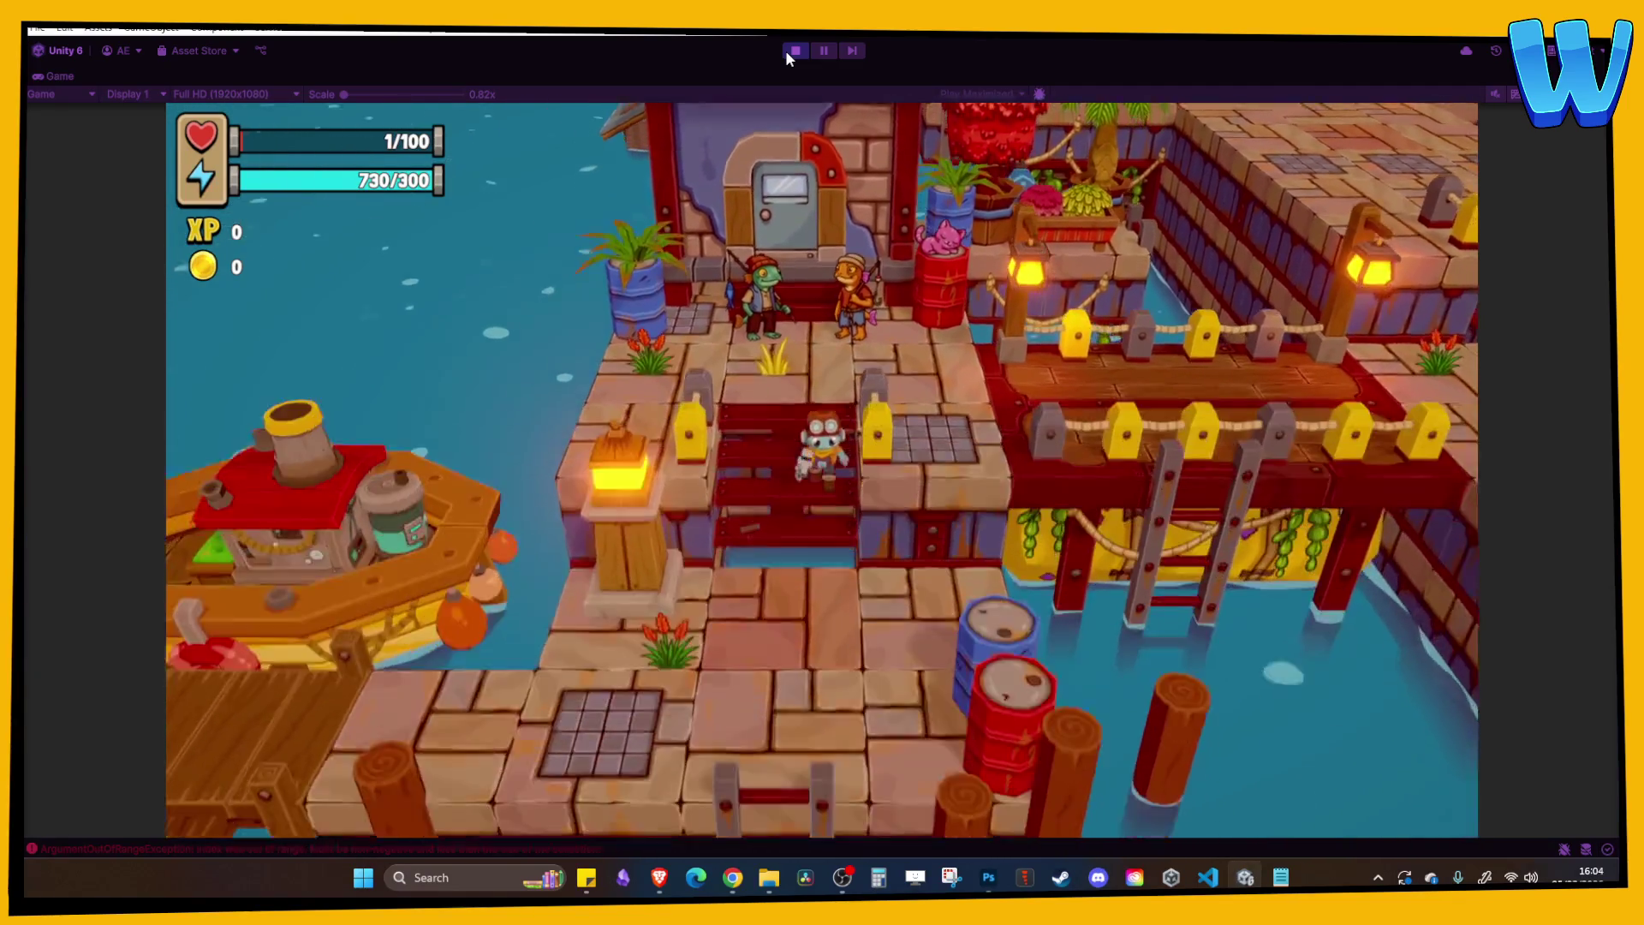
key("i")
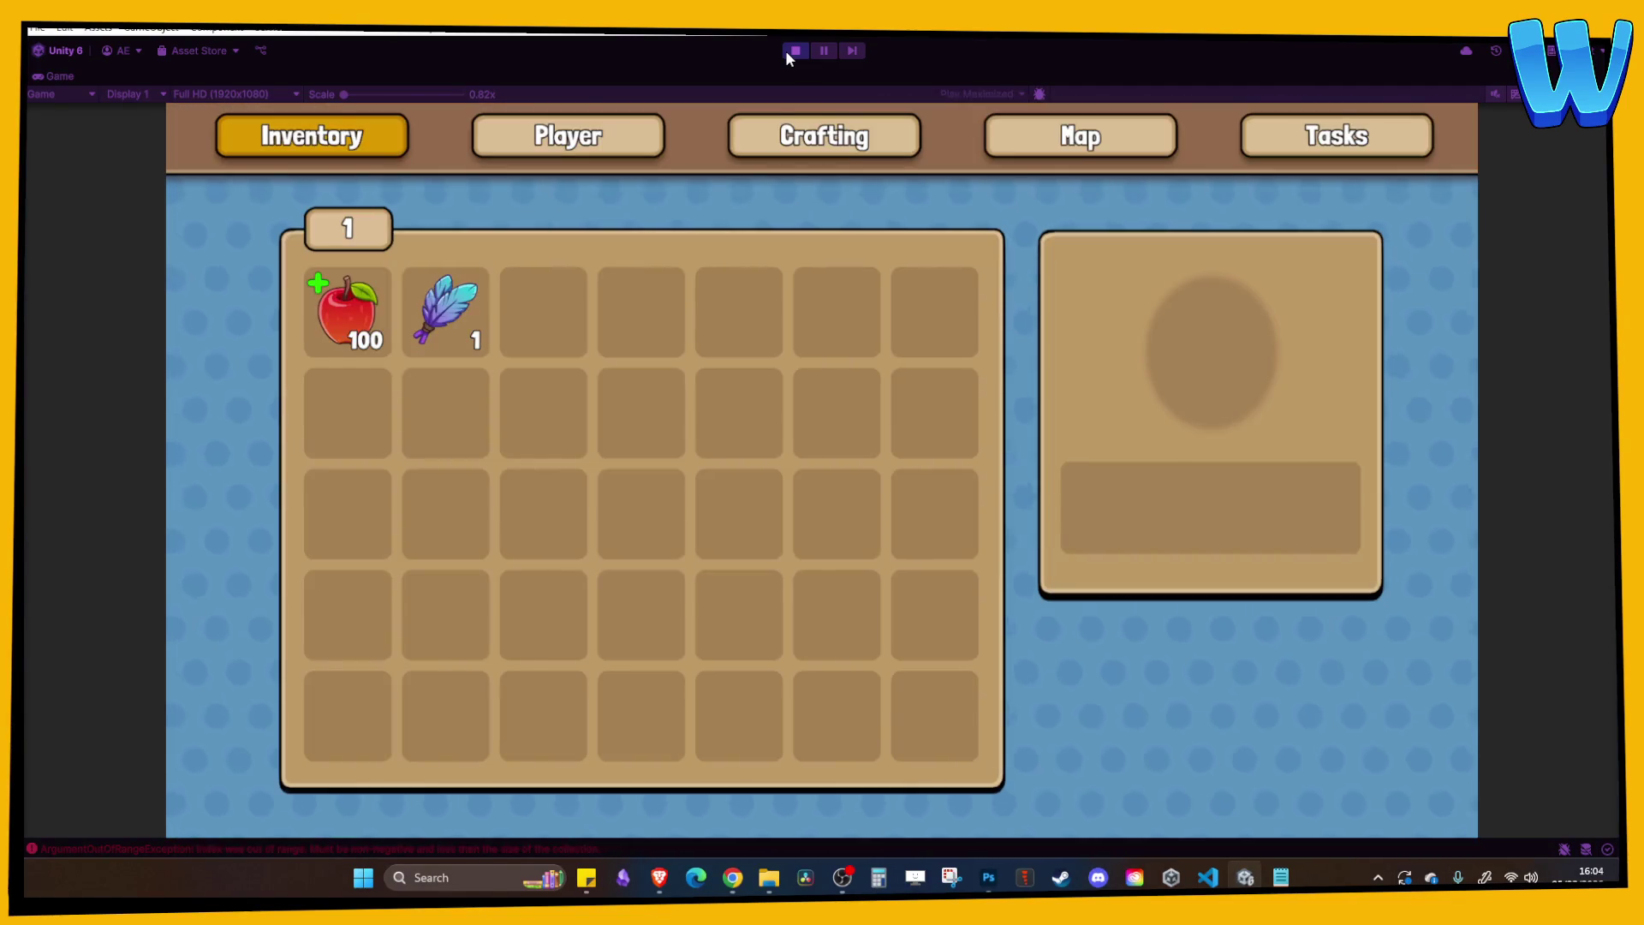
left_click(793, 50)
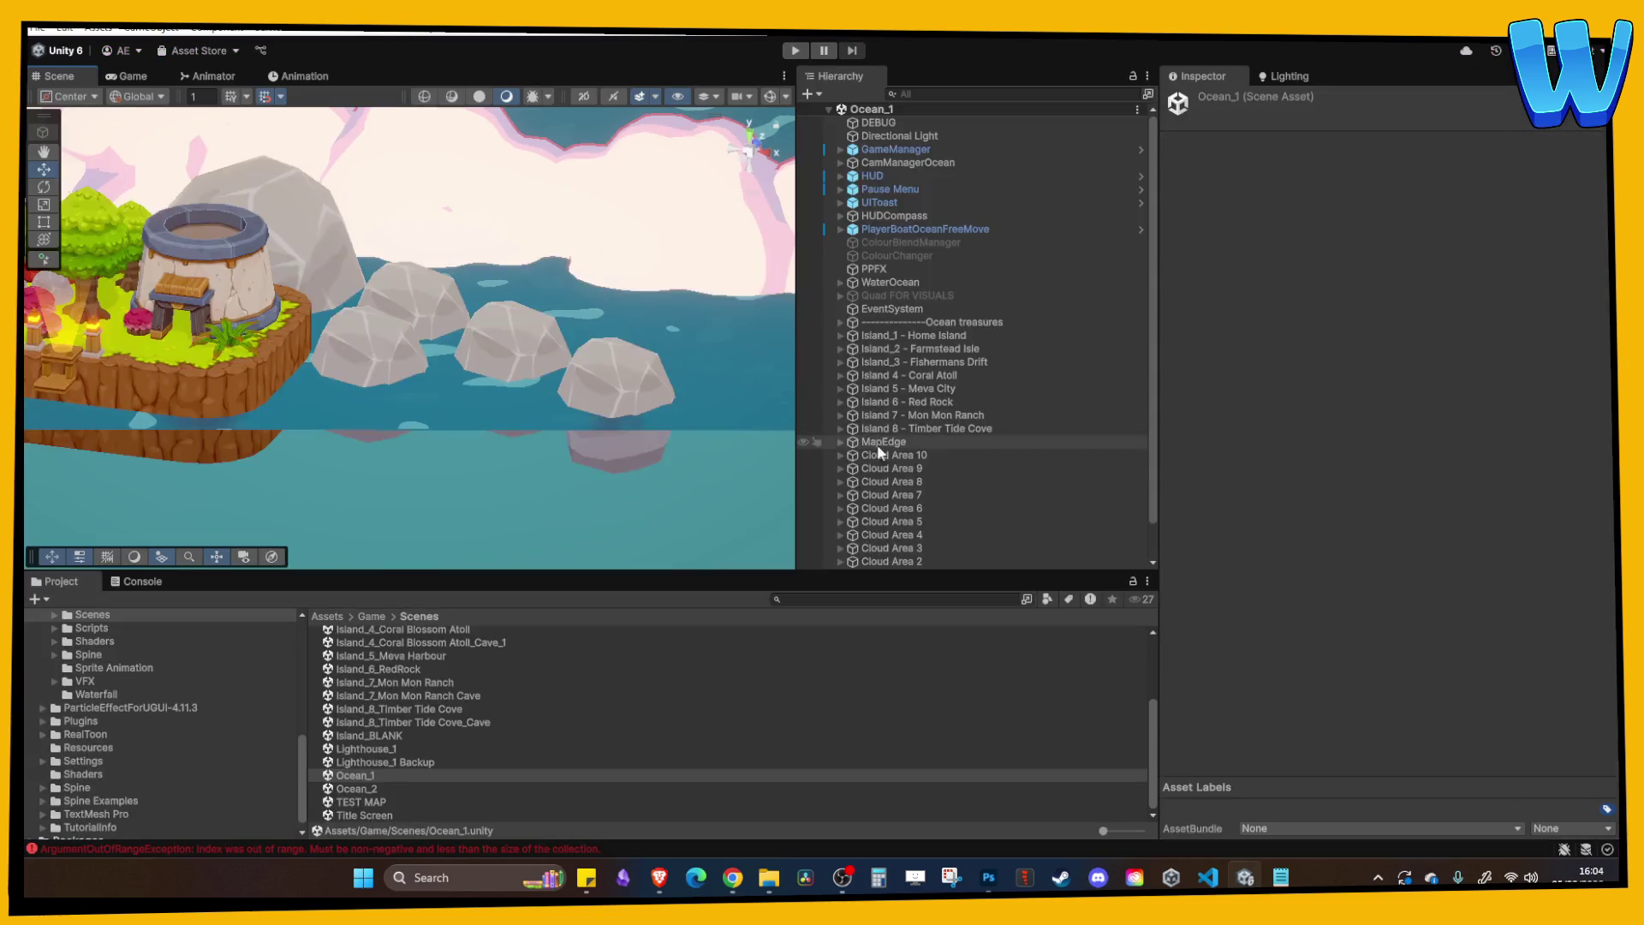
Open the Island_8_Timber Tide Cove scene and slide the CutTreeTrunk (14) stump right along X.
left_click(912, 457)
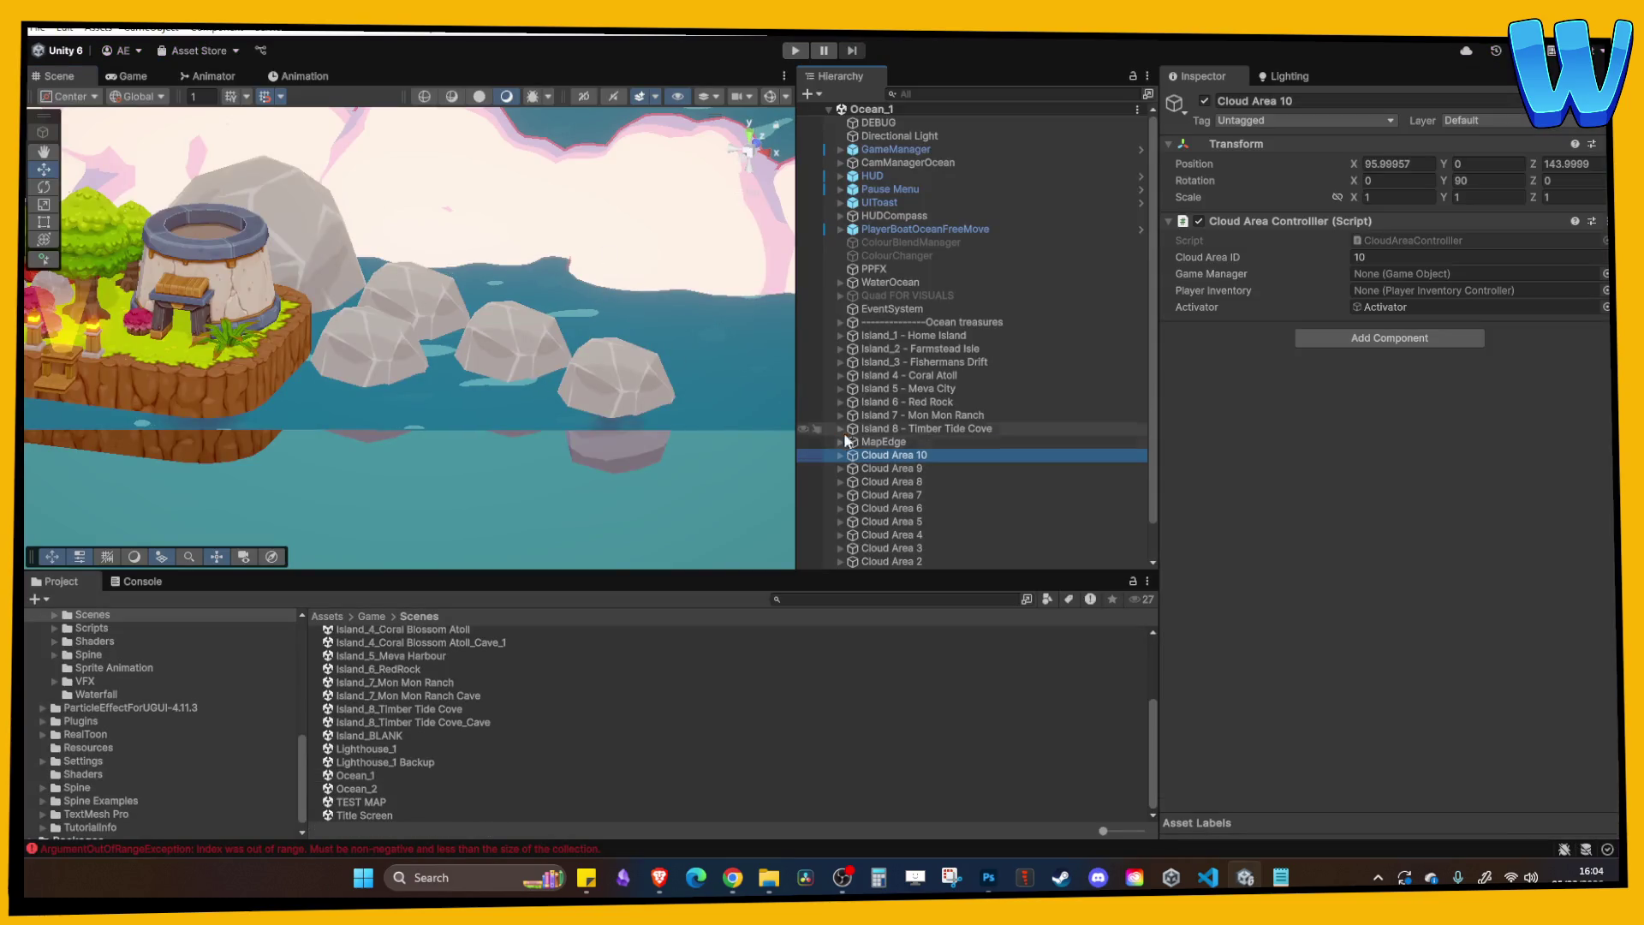
double_click(408, 711)
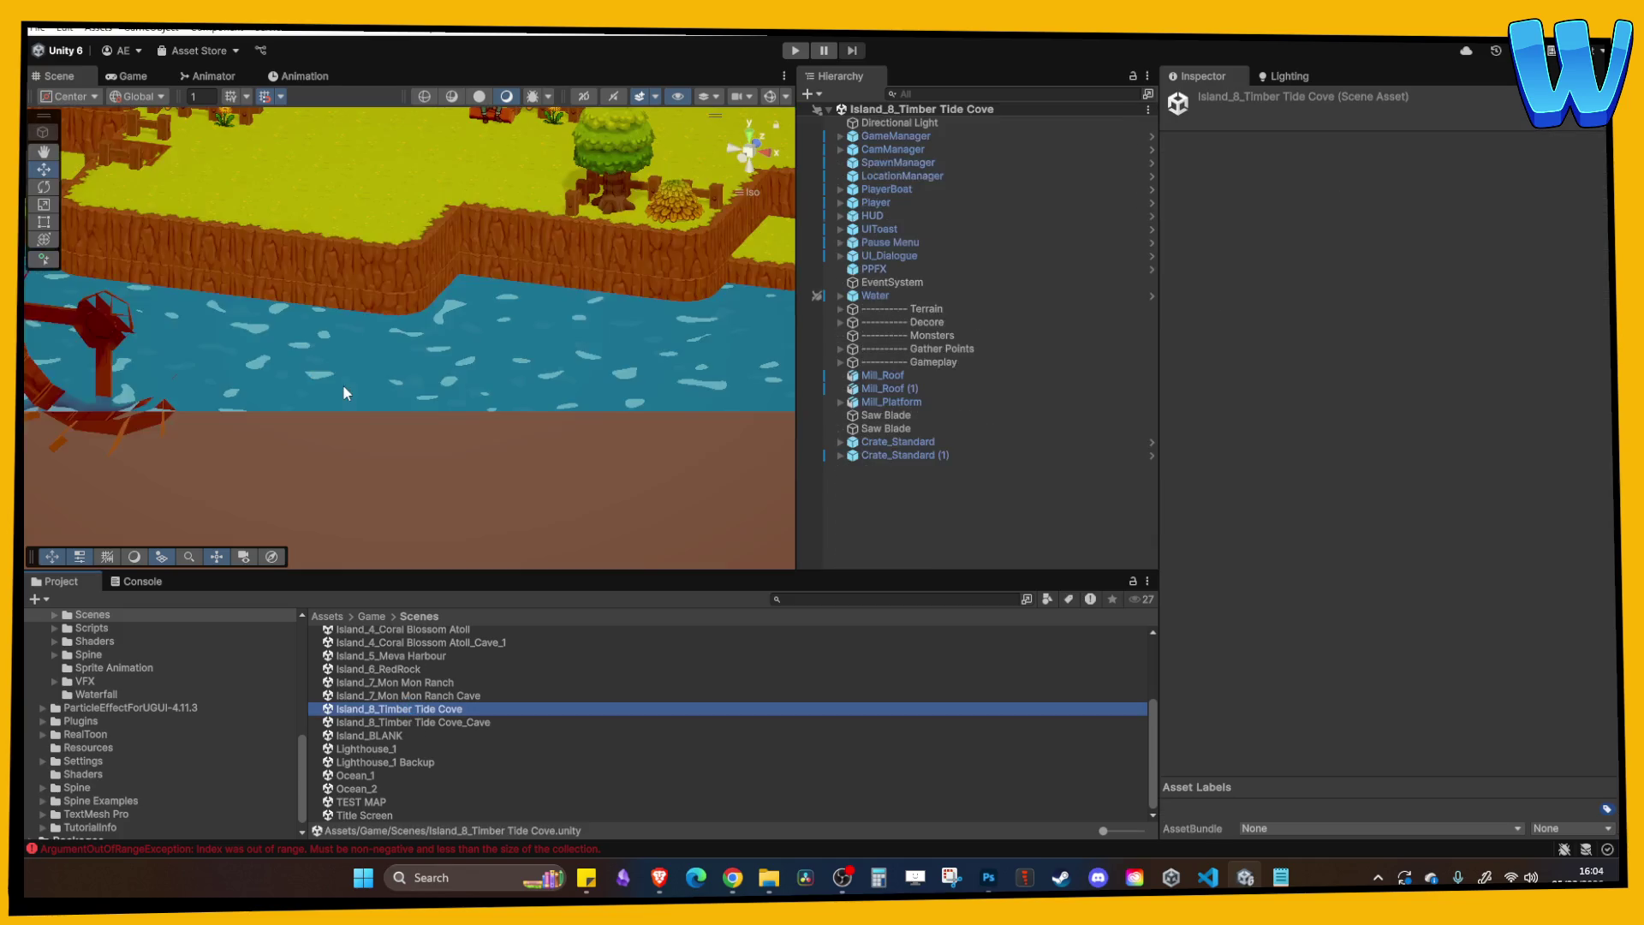
scroll(375, 252, "down", 5)
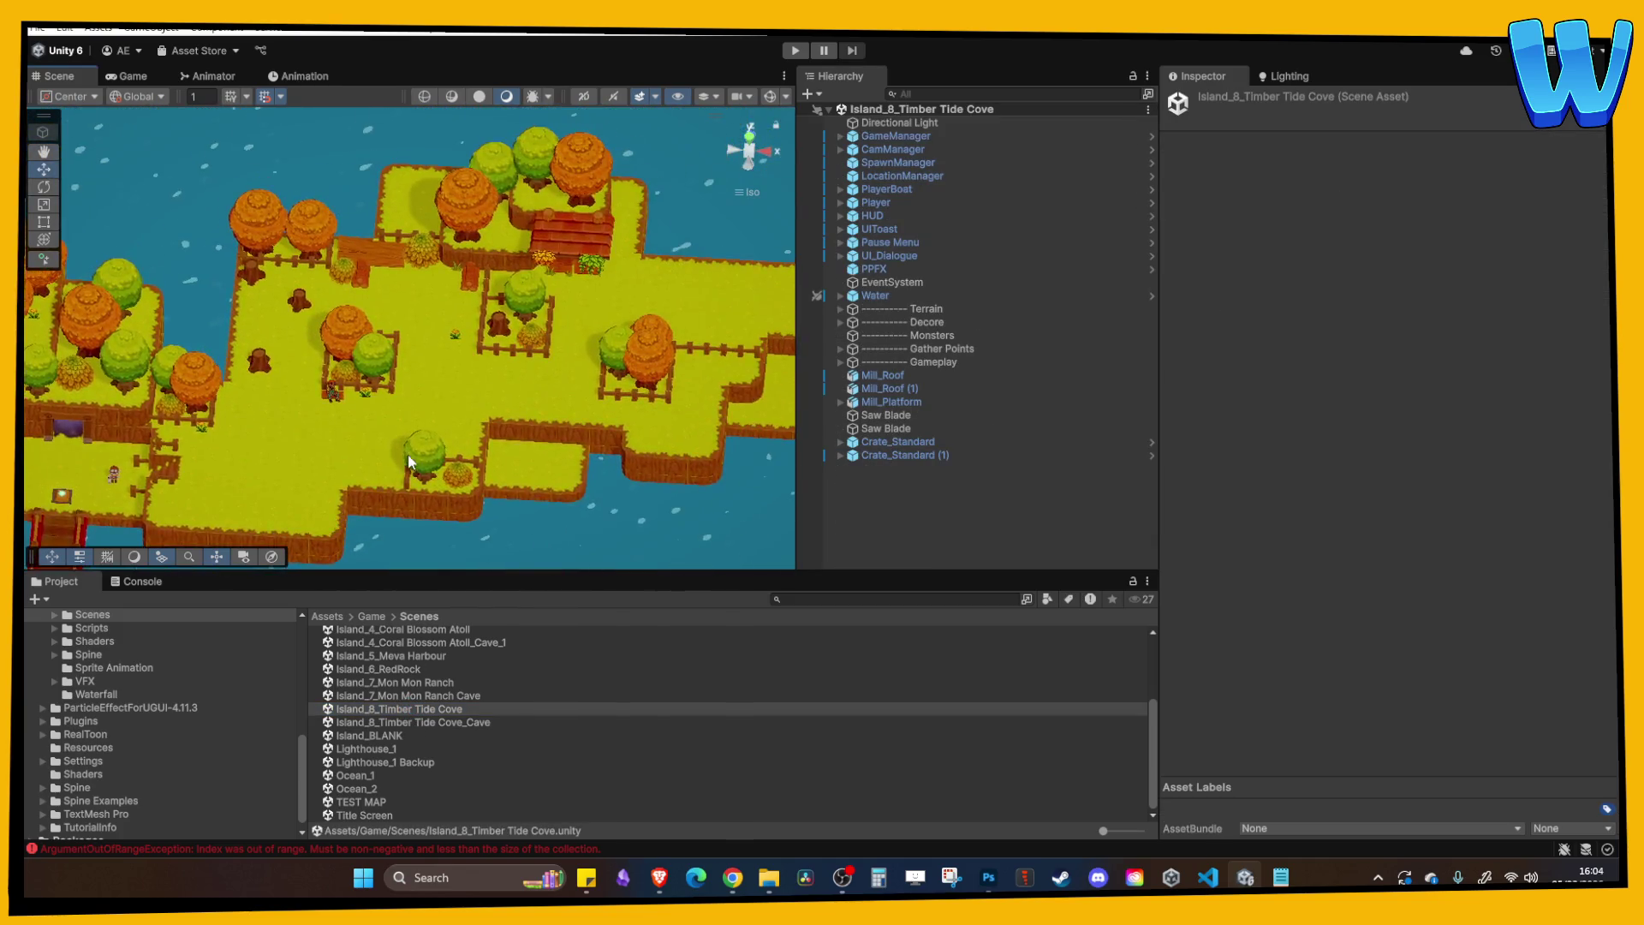
left_click(238, 387)
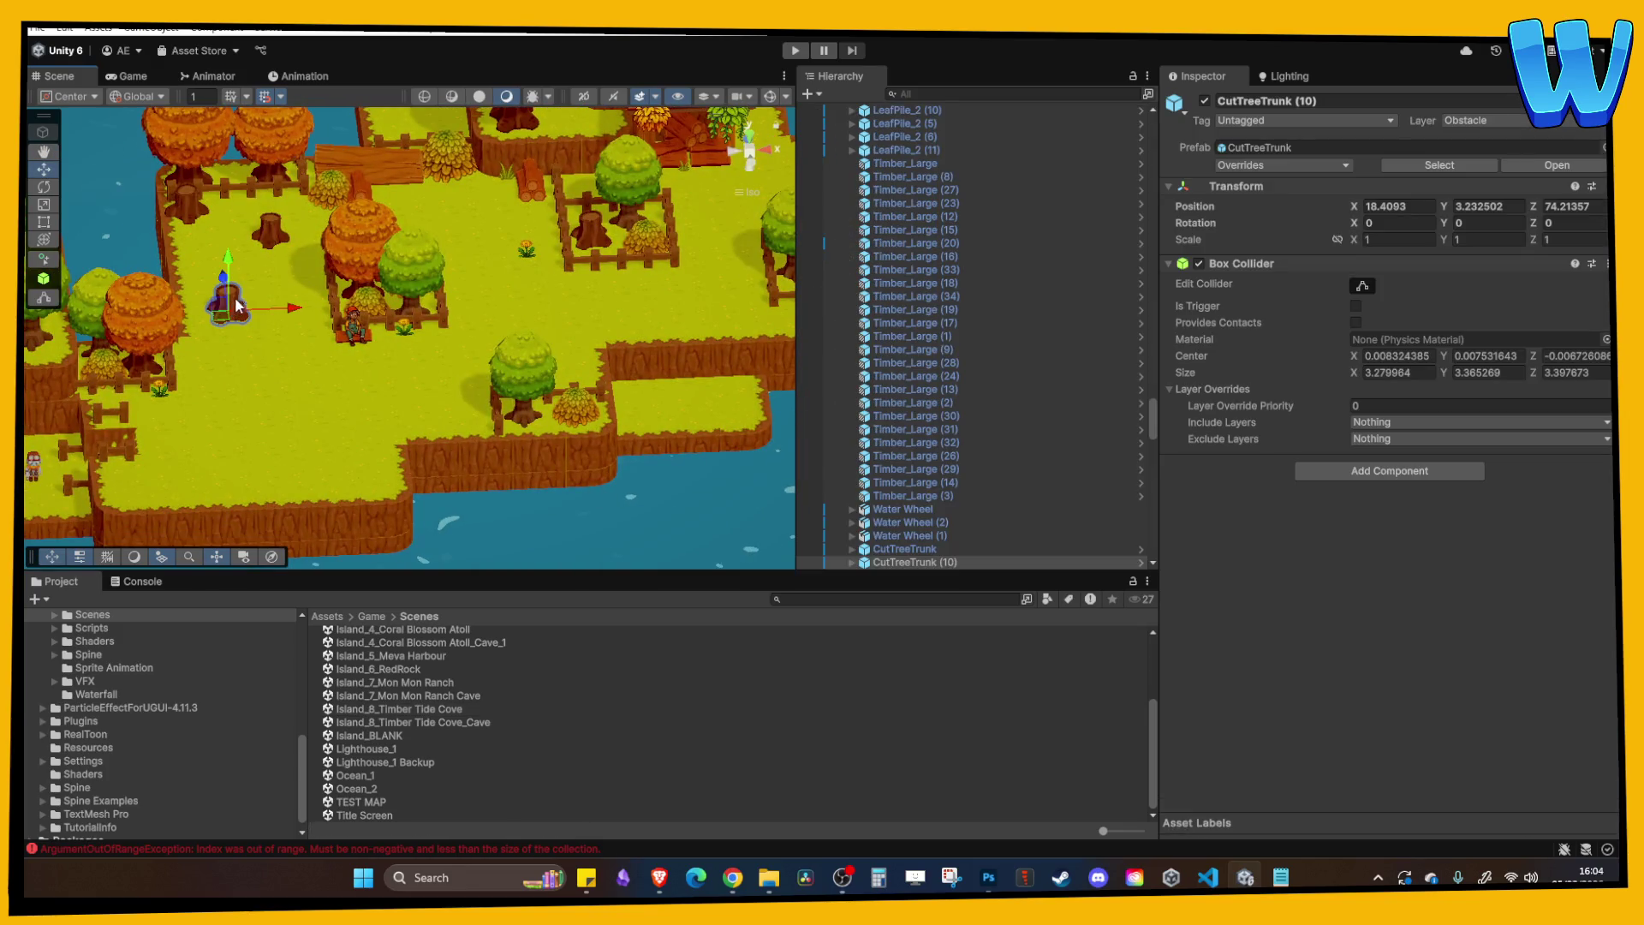
mouse_move(299, 414)
left_mouse_down()
mouse_move(415, 419)
mouse_move(426, 426)
mouse_move(380, 451)
mouse_move(439, 479)
left_mouse_up()
key("f")
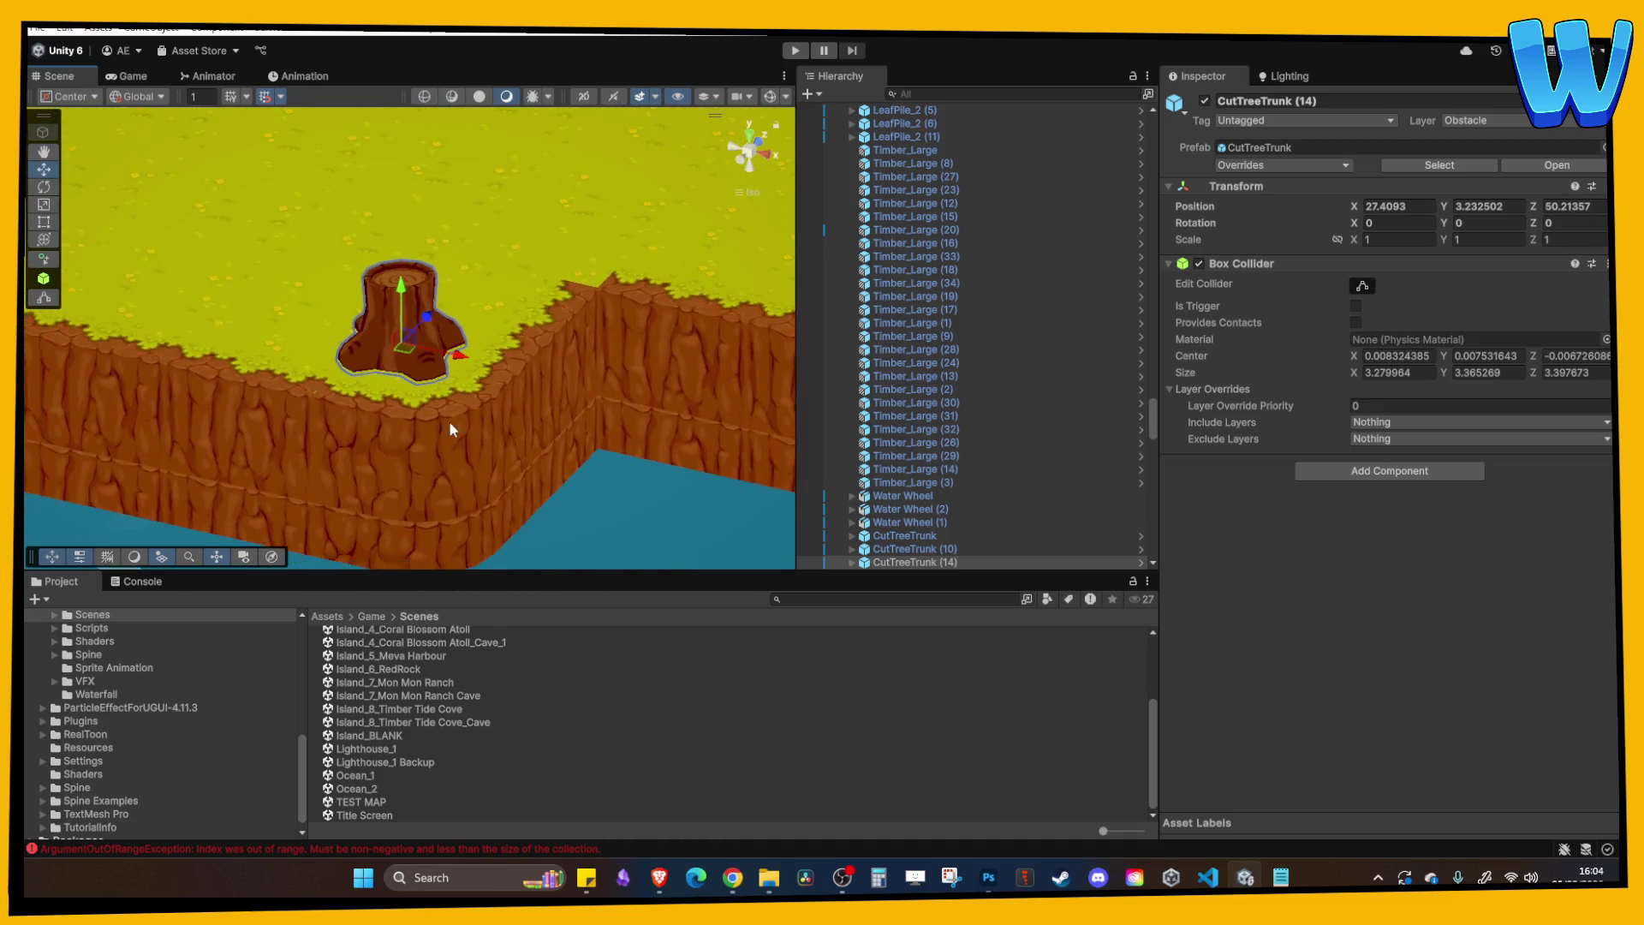
Slide the grass corner tiles below the stump right to widen the ledge.
left_click(425, 486)
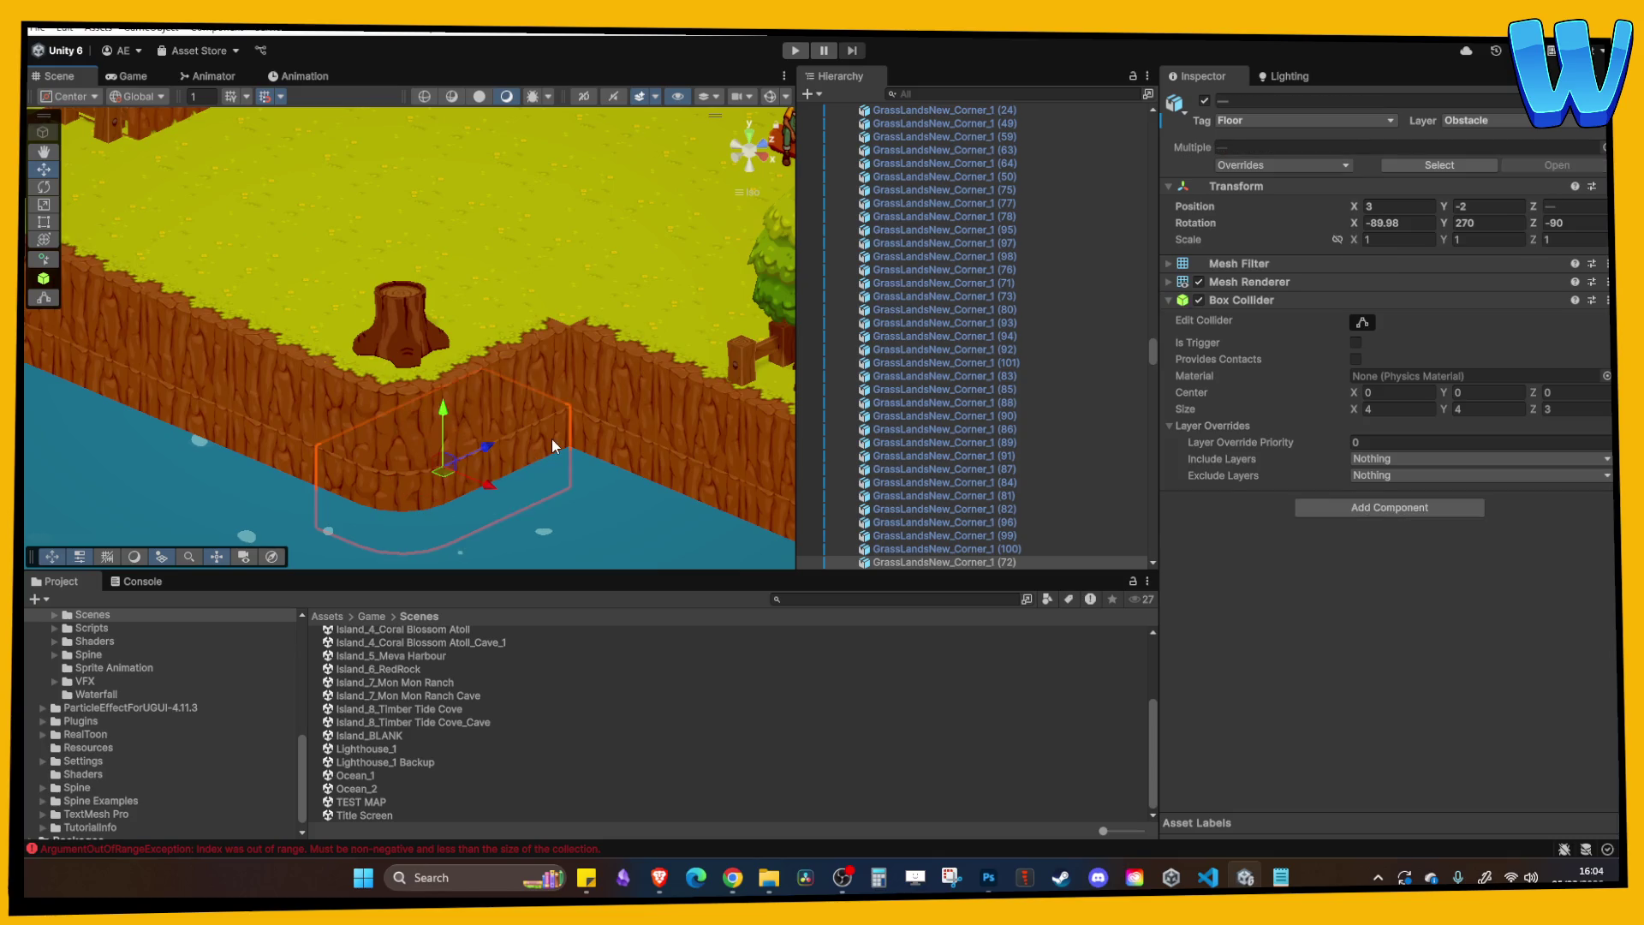
left_click(486, 464, "shift")
key("f")
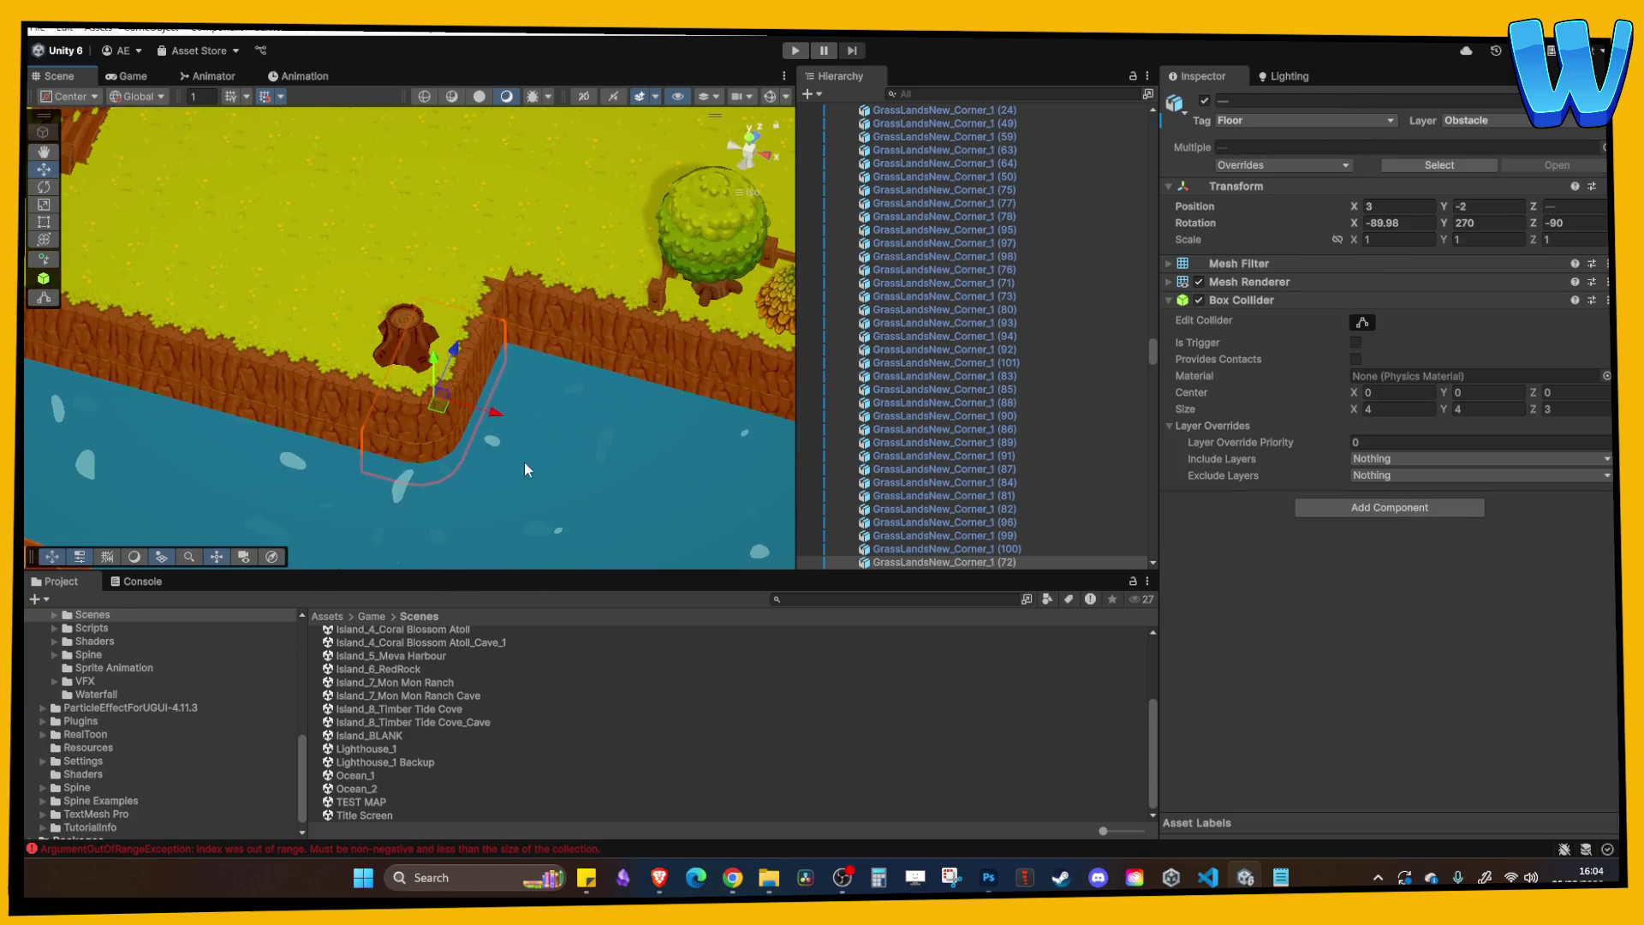
left_click_drag(493, 415, 634, 485)
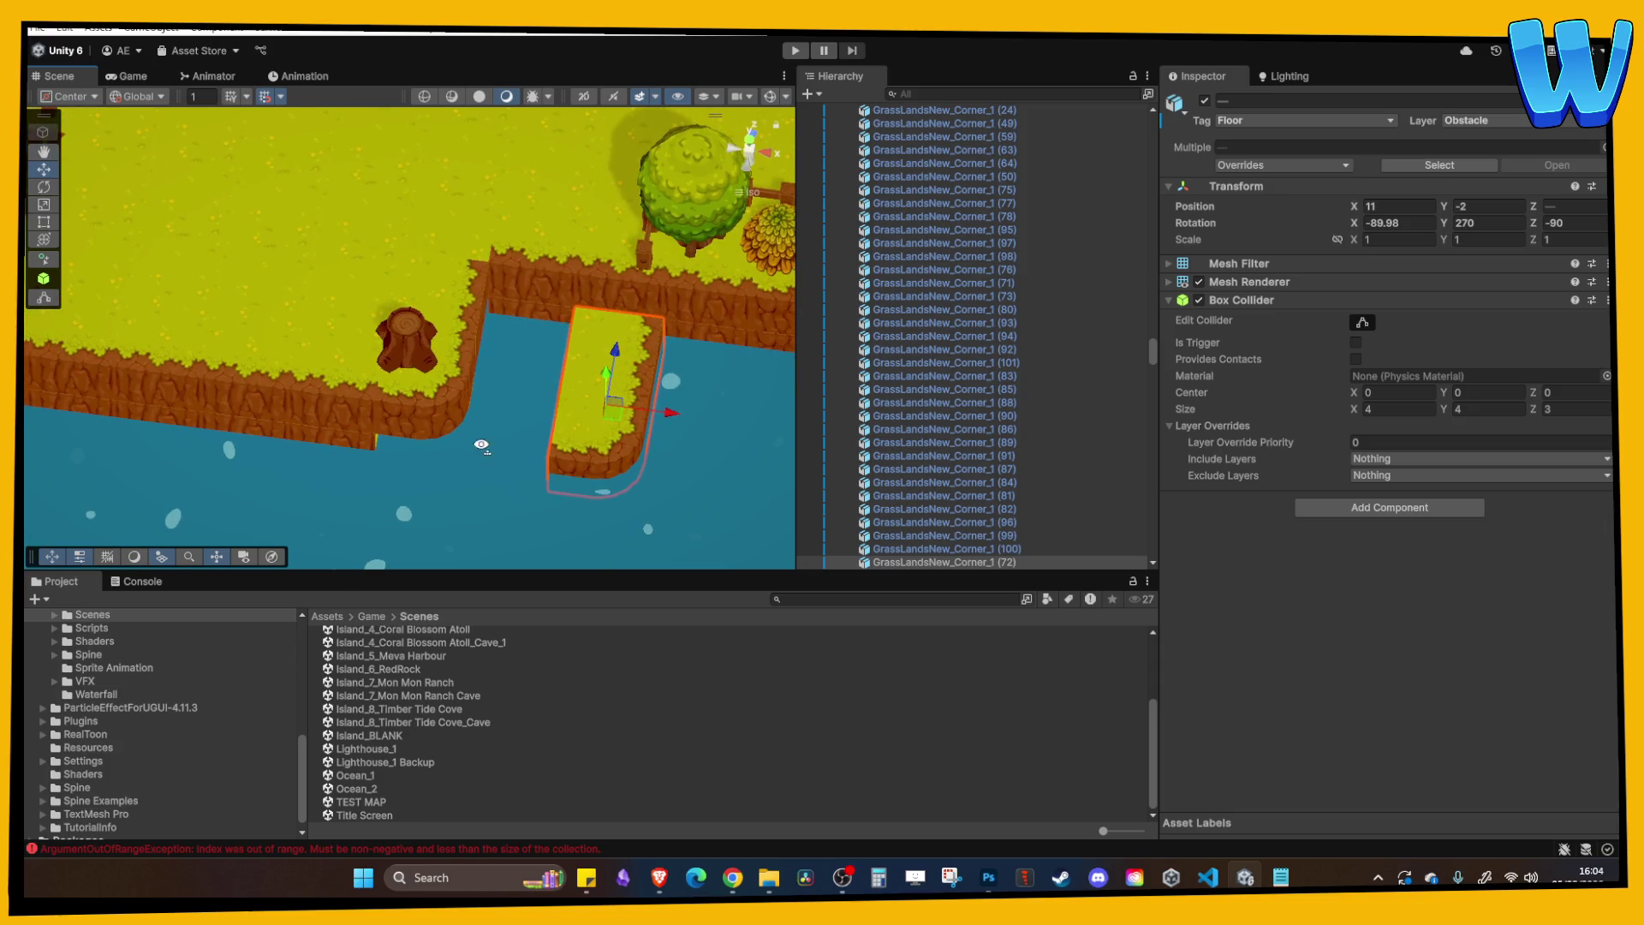
Move grass tile GrassLandsNew_Main_1 (649) along X, discarding an extra duplicate.
left_click(381, 430)
left_click_drag(381, 430, 545, 481)
key("ctrl+d")
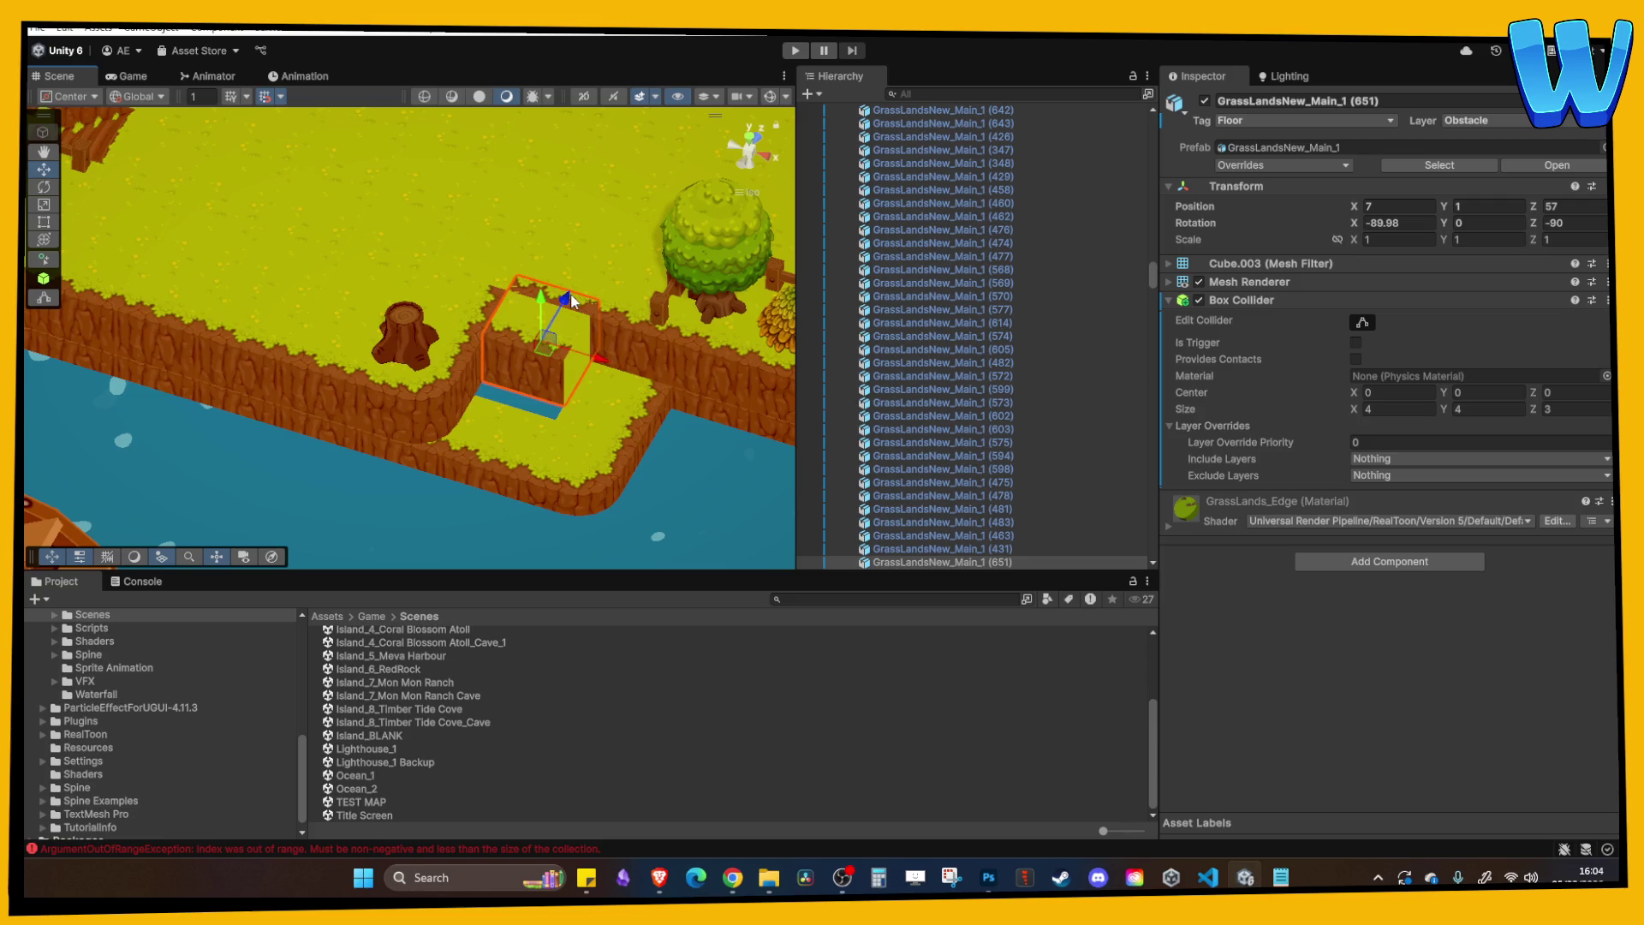
key("Delete")
Lower grass tile GrassLandsNew_Main_1 (651) into the water gap.
left_click(612, 204)
mouse_move(604, 199)
left_mouse_down()
mouse_move(552, 305)
mouse_move(535, 254)
mouse_move(432, 270)
mouse_move(440, 367)
mouse_move(481, 165)
mouse_move(311, 386)
left_mouse_up()
left_click(534, 253)
Duplicate the orange and green tree pair and move the copies onto the new ledge.
left_click(481, 165)
left_click(490, 218, "shift")
key("ctrl+d")
left_click_drag(387, 474, 428, 493)
key("f")
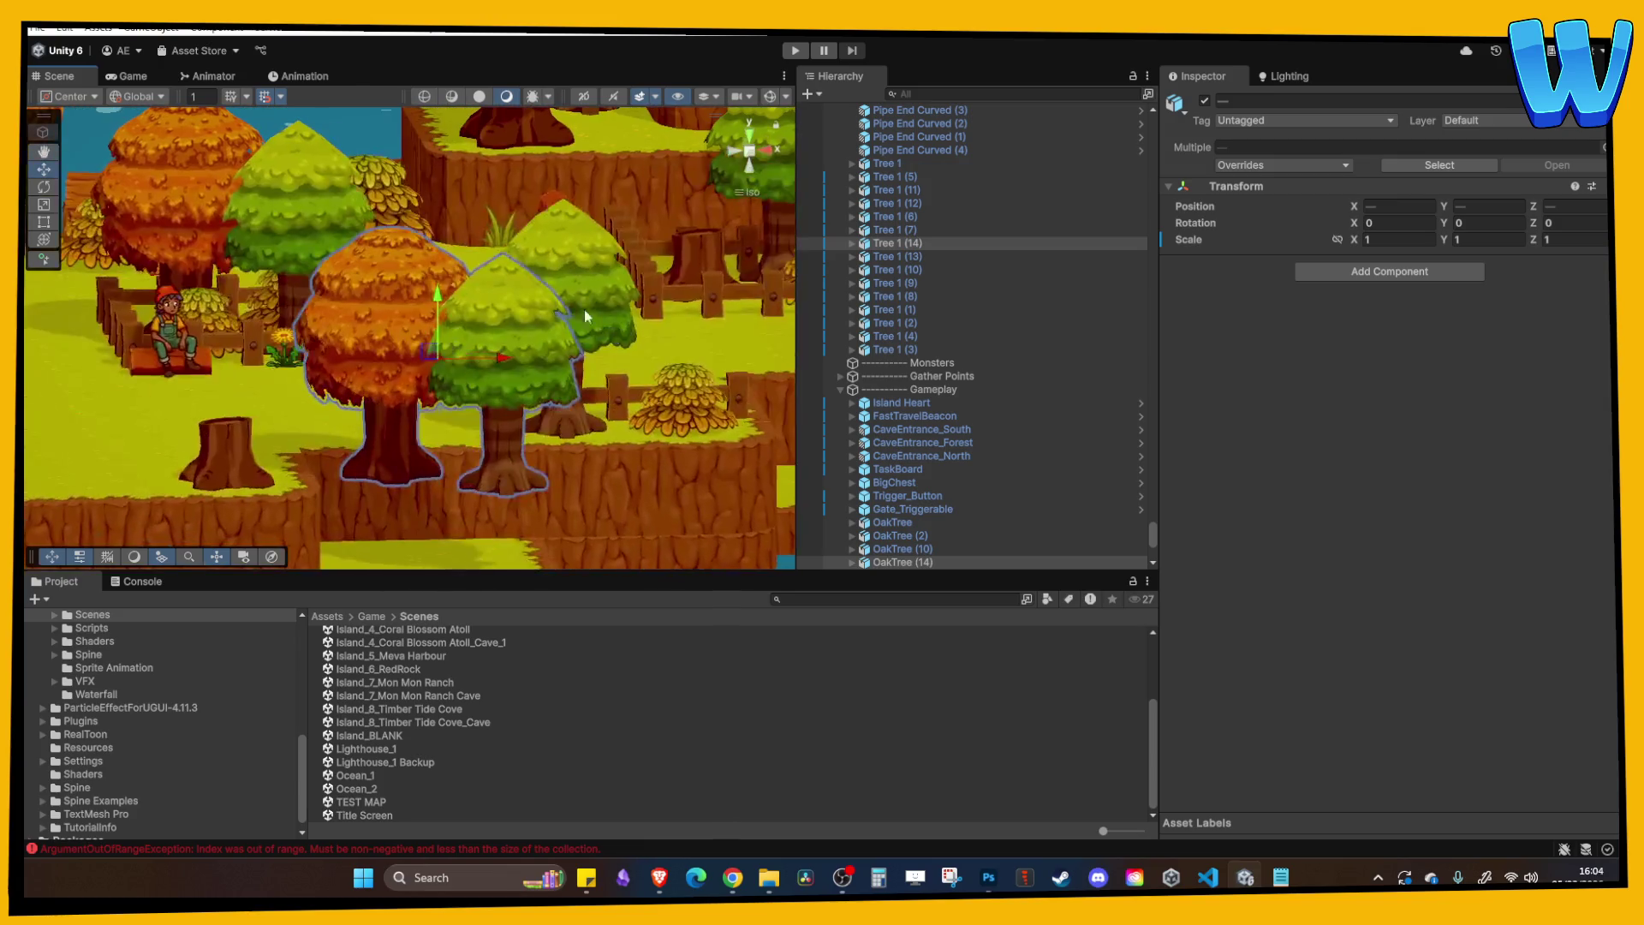
left_click_drag(428, 308, 440, 416)
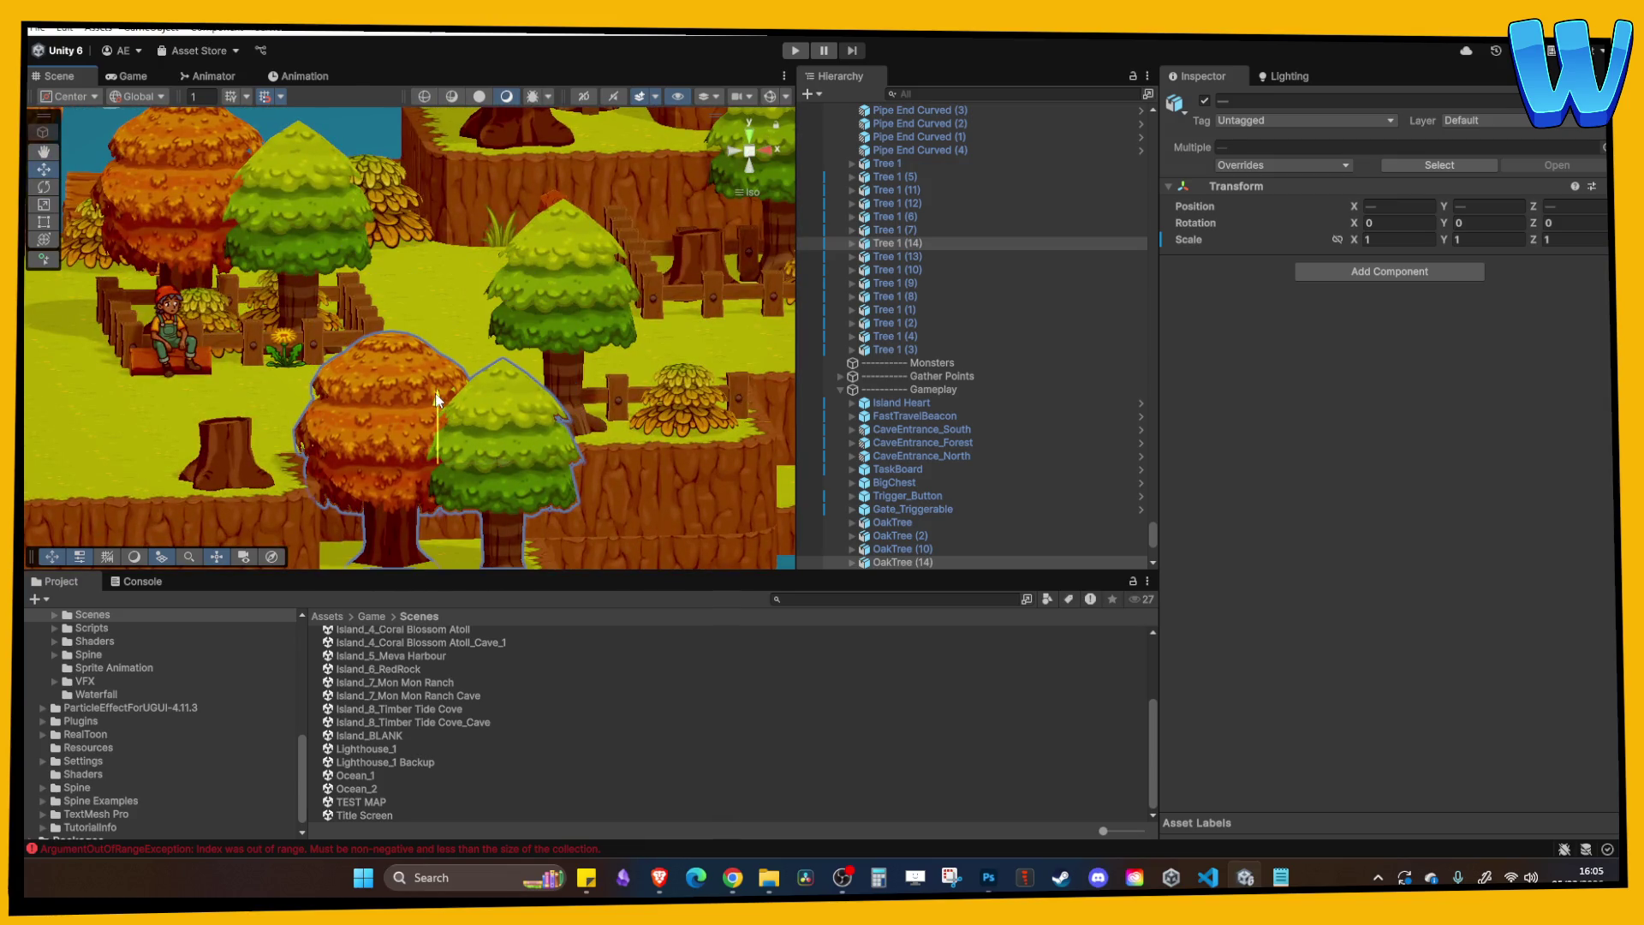
mouse_move(434, 378)
left_mouse_down()
mouse_move(436, 401)
mouse_move(441, 384)
mouse_move(495, 376)
left_mouse_up()
Delete the copied orange OakTree (14), leaving the green tree copy by the stump.
scroll(527, 418, "down", 3)
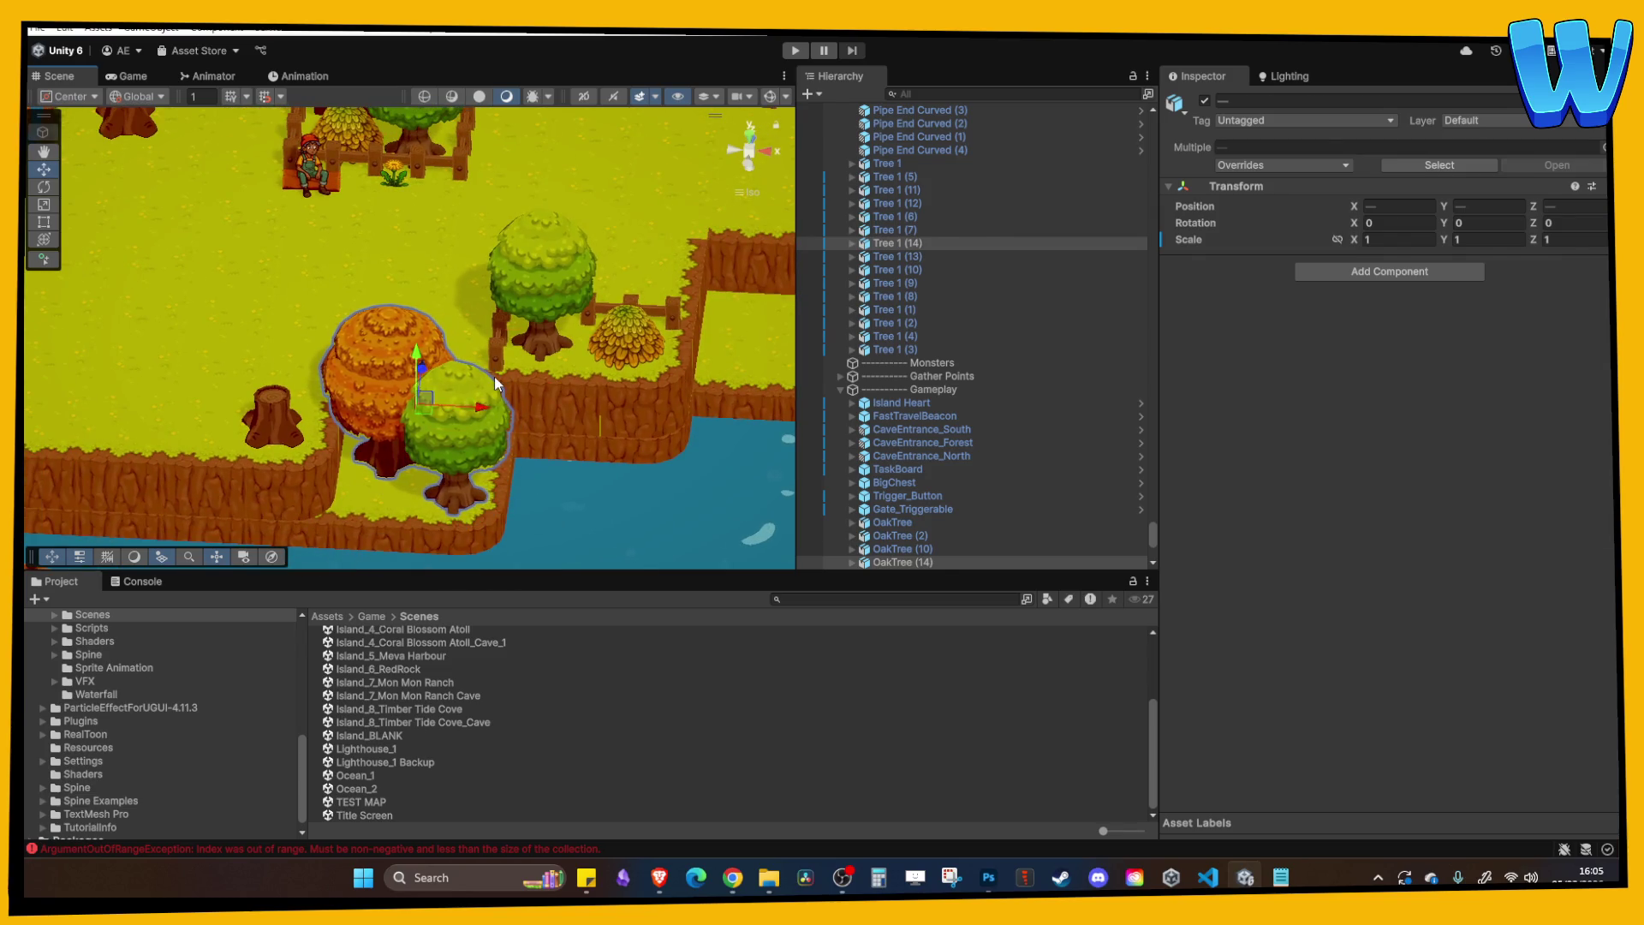
left_click(377, 387)
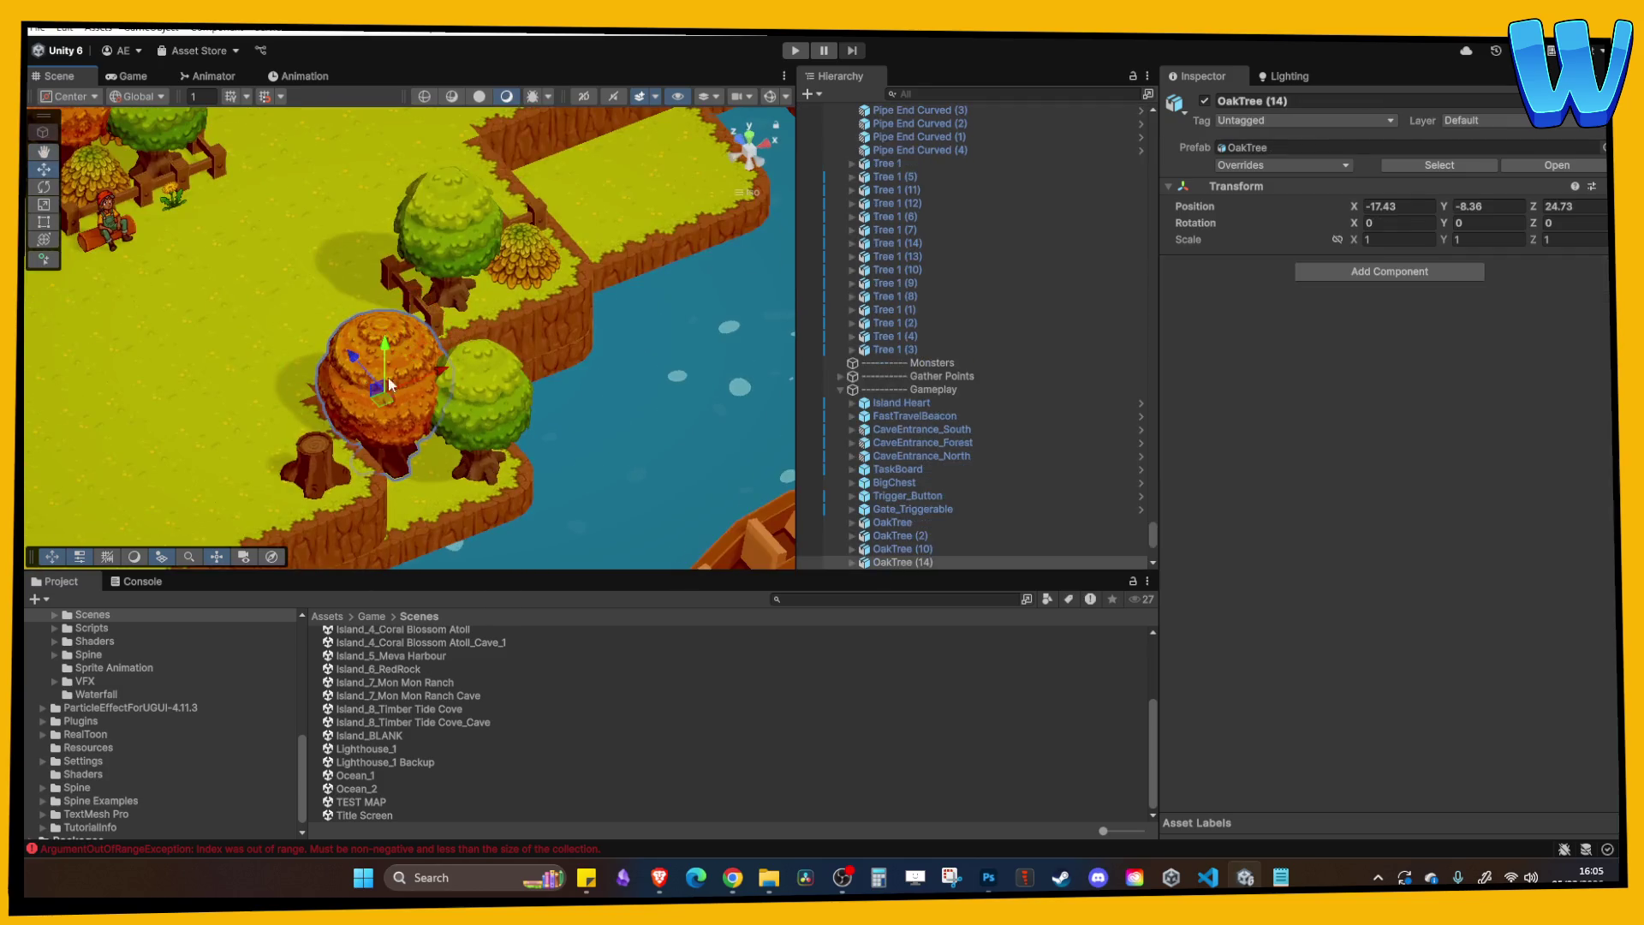
key("Delete")
left_click_drag(596, 408, 521, 366)
left_click(640, 327)
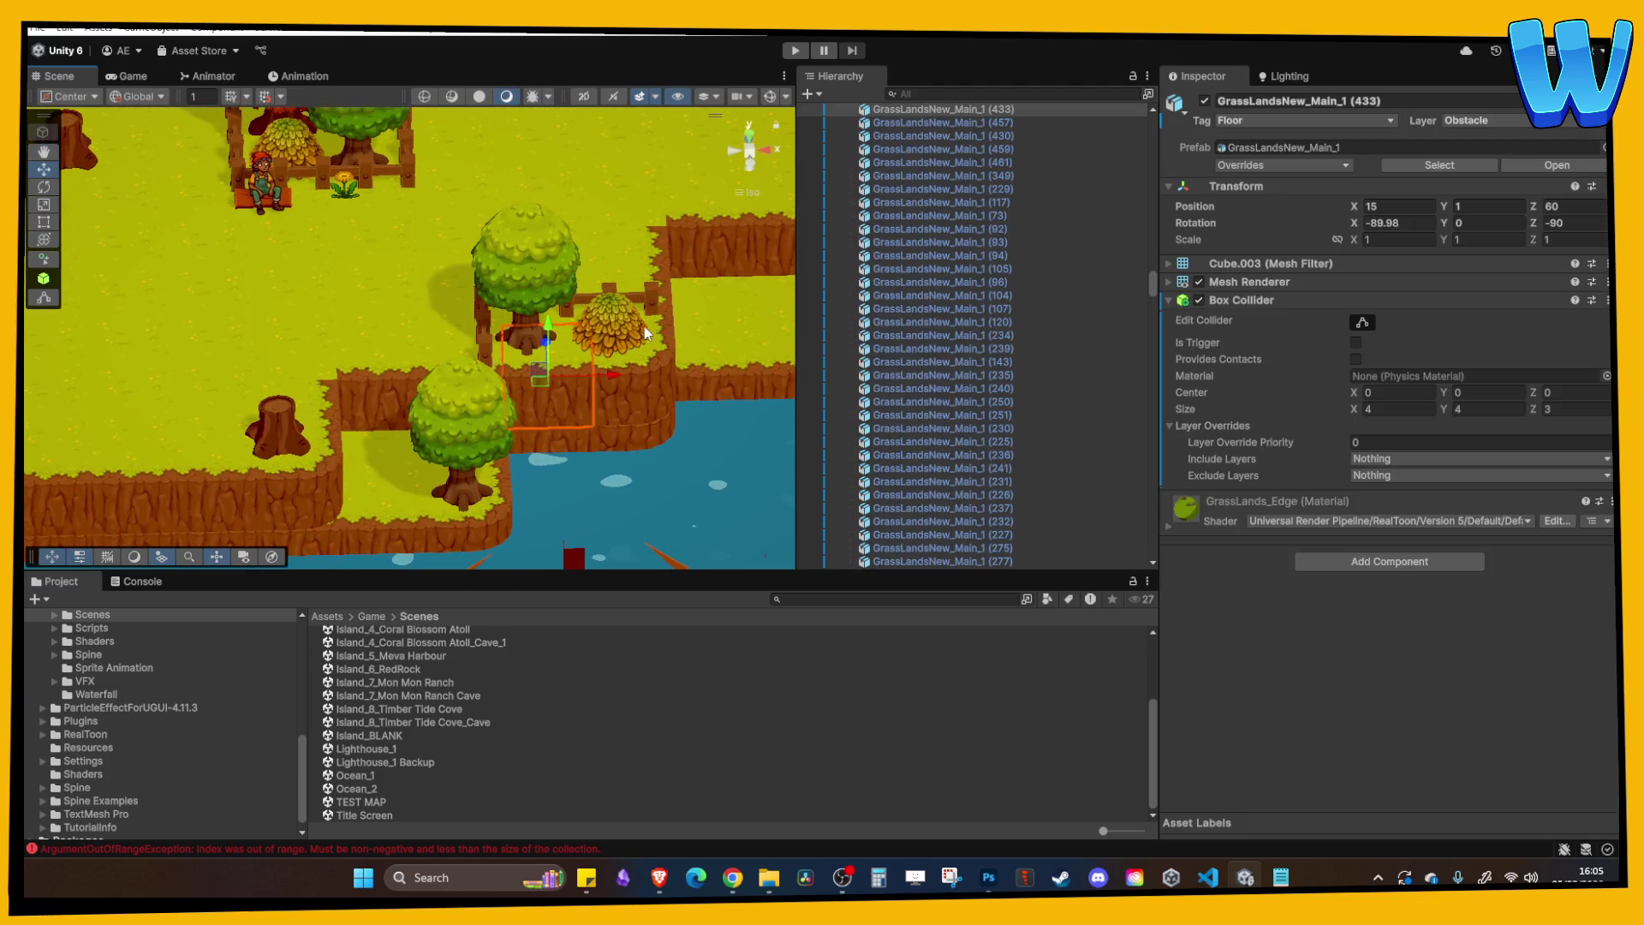
Duplicate the leaf pile, drop the copy below the cliff and scale it to 2.
left_click(622, 332)
left_click(610, 310)
key("ctrl+d")
left_click_drag(610, 310, 451, 349)
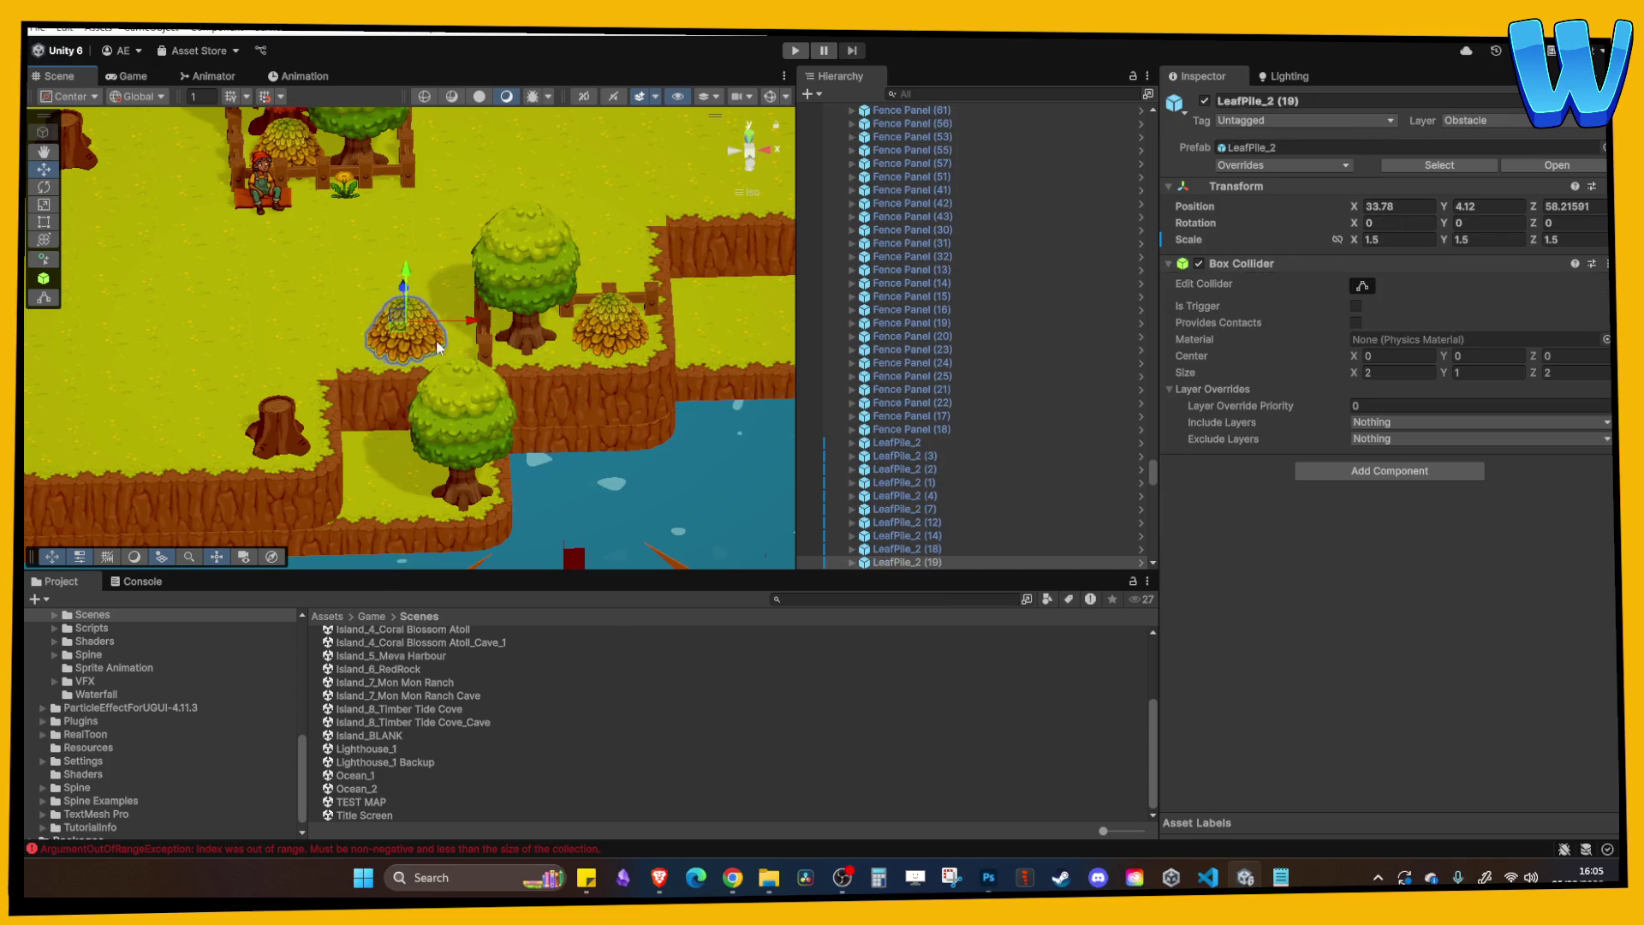
left_click_drag(406, 296, 417, 394)
type("f")
type("2")
left_click(1466, 240)
type("2")
left_click(1552, 240)
type("2")
scroll(409, 339, "down", 2)
mouse_move(410, 338)
left_mouse_down()
mouse_move(443, 332)
mouse_move(471, 358)
left_mouse_up()
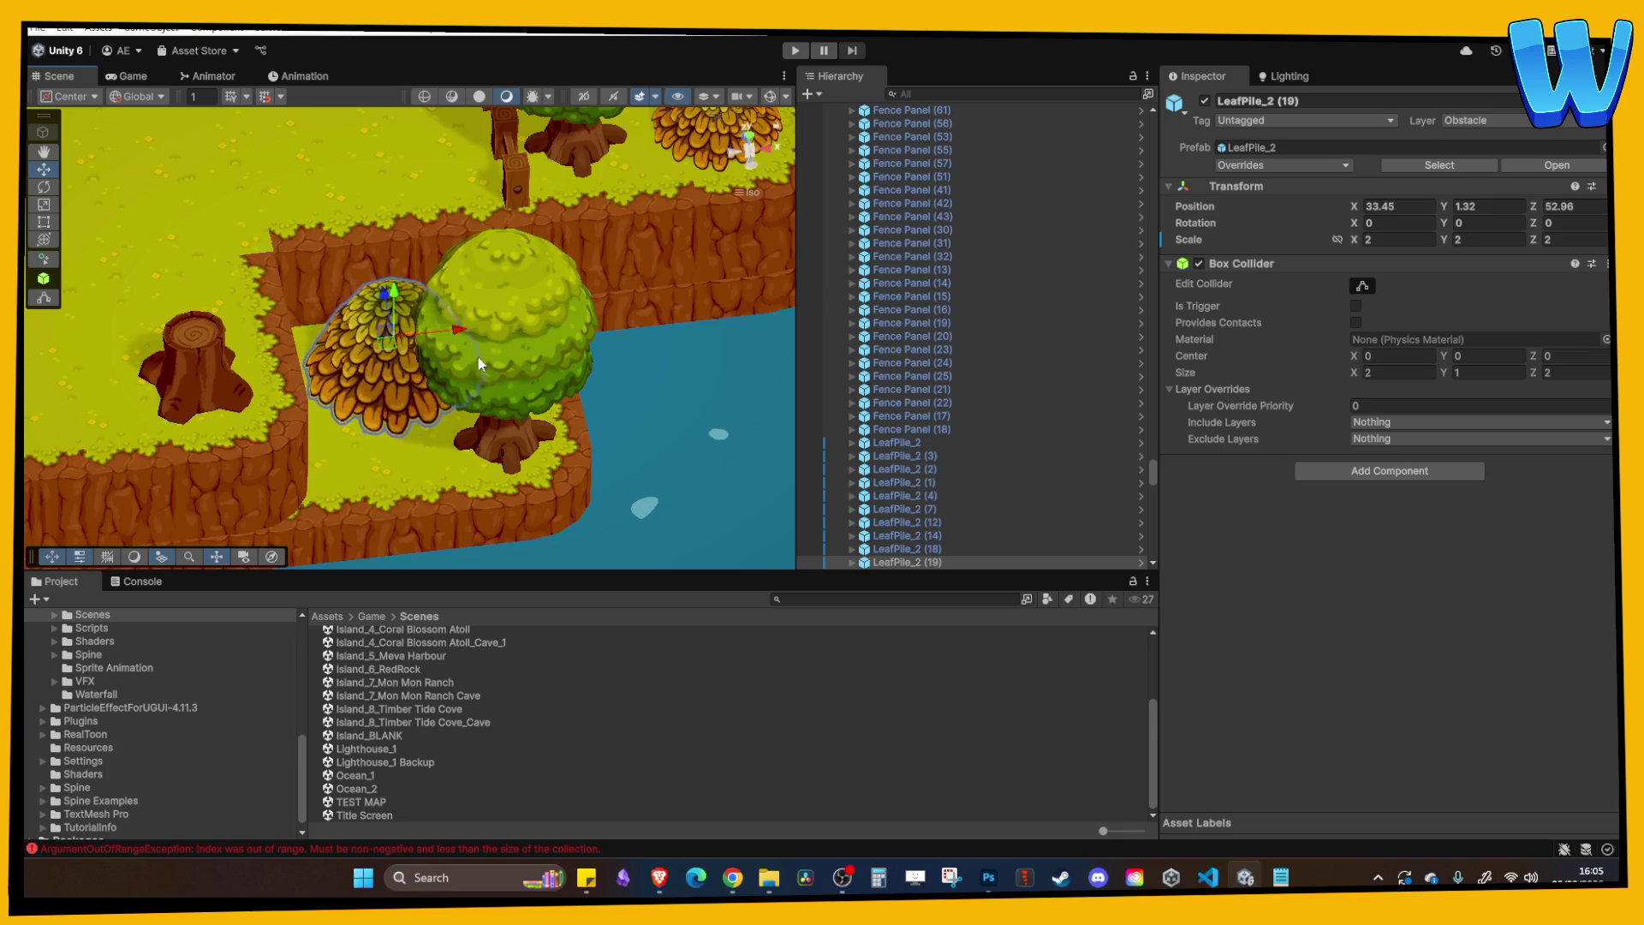
Reselect the LeafPile_2 (19) copy and nearby grass tiles while viewing toward the waterwheels.
left_click(471, 352)
scroll(471, 352, "down", 3)
left_click(399, 367)
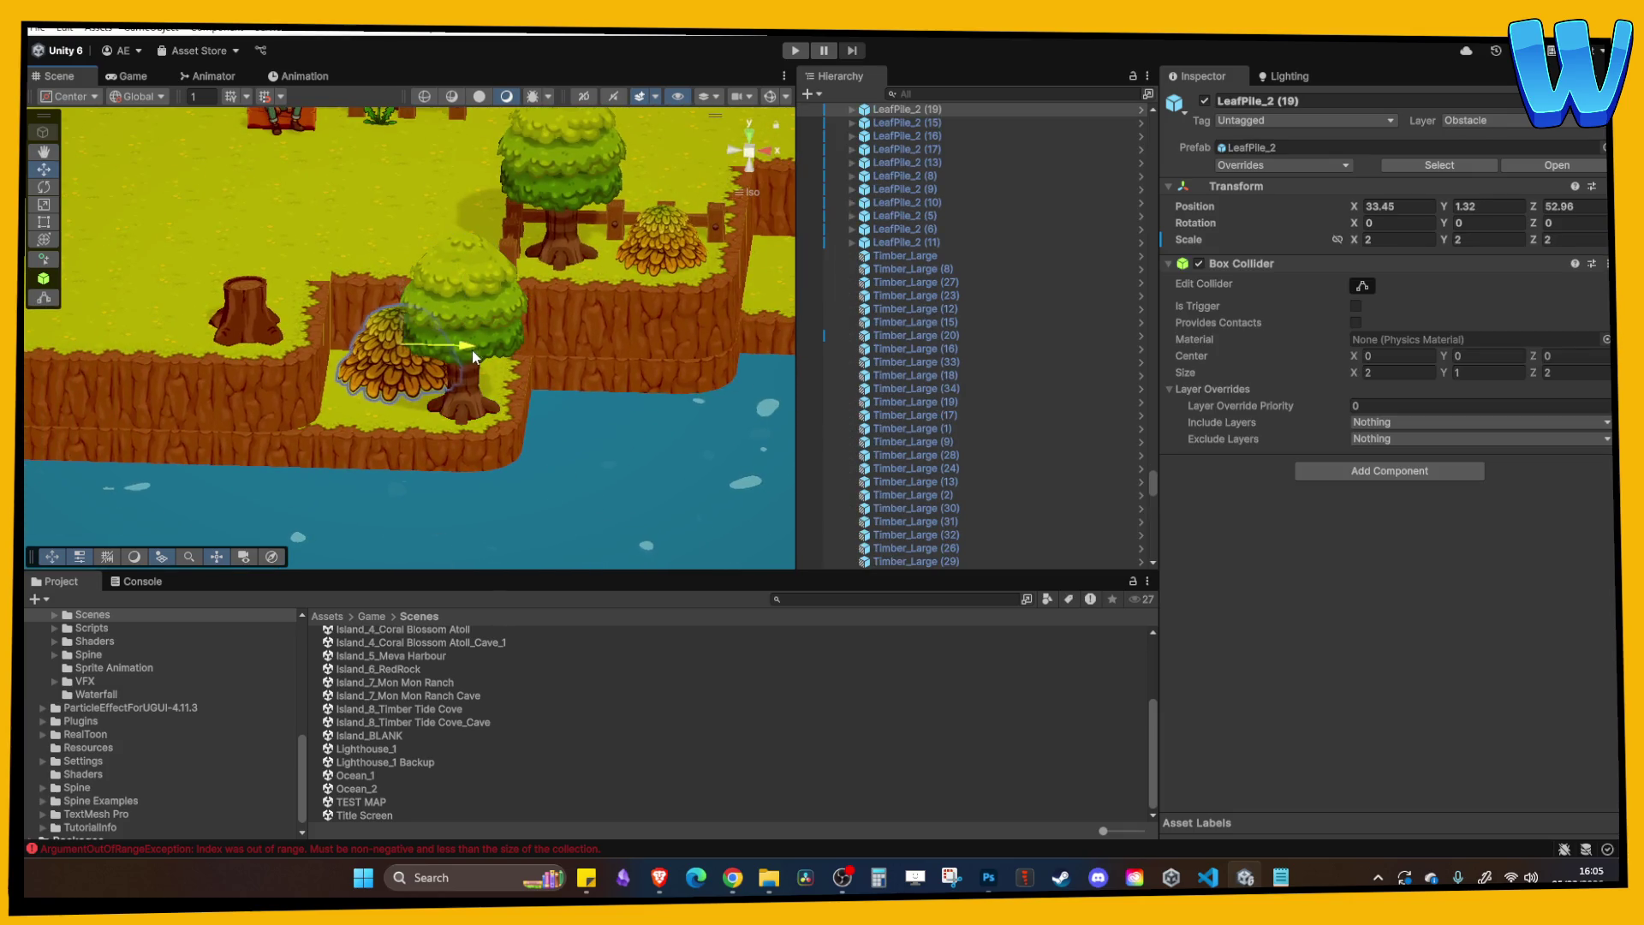
left_click(599, 377)
scroll(640, 423, "down", 2)
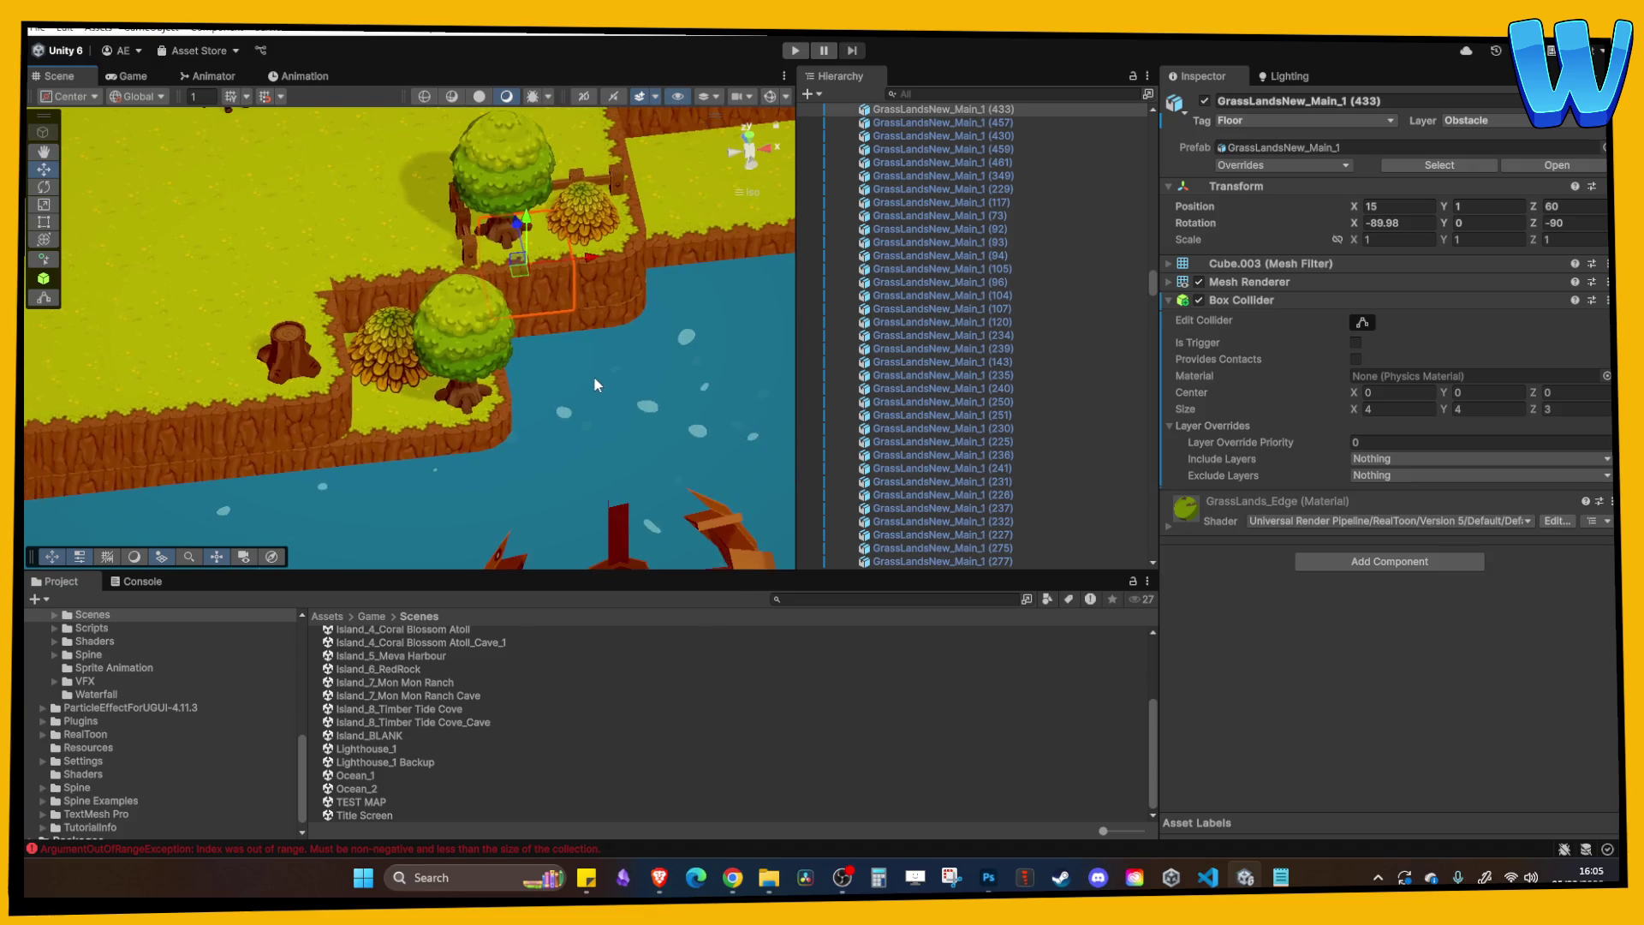
scroll(594, 377, "down", 2)
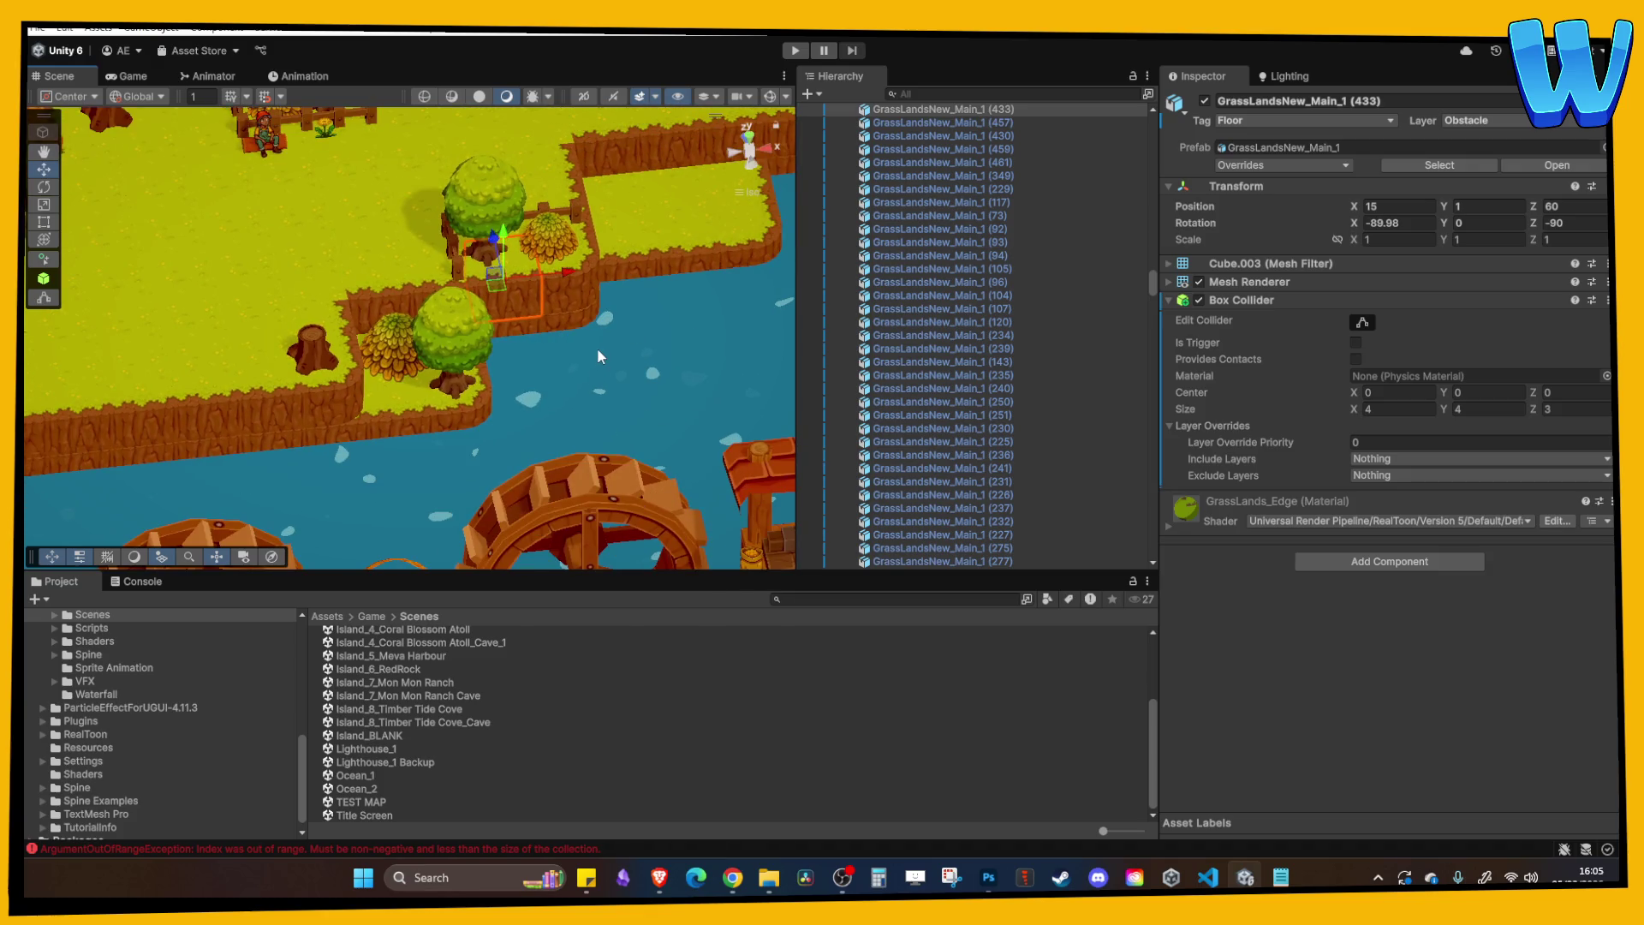
left_click_drag(364, 244, 403, 347)
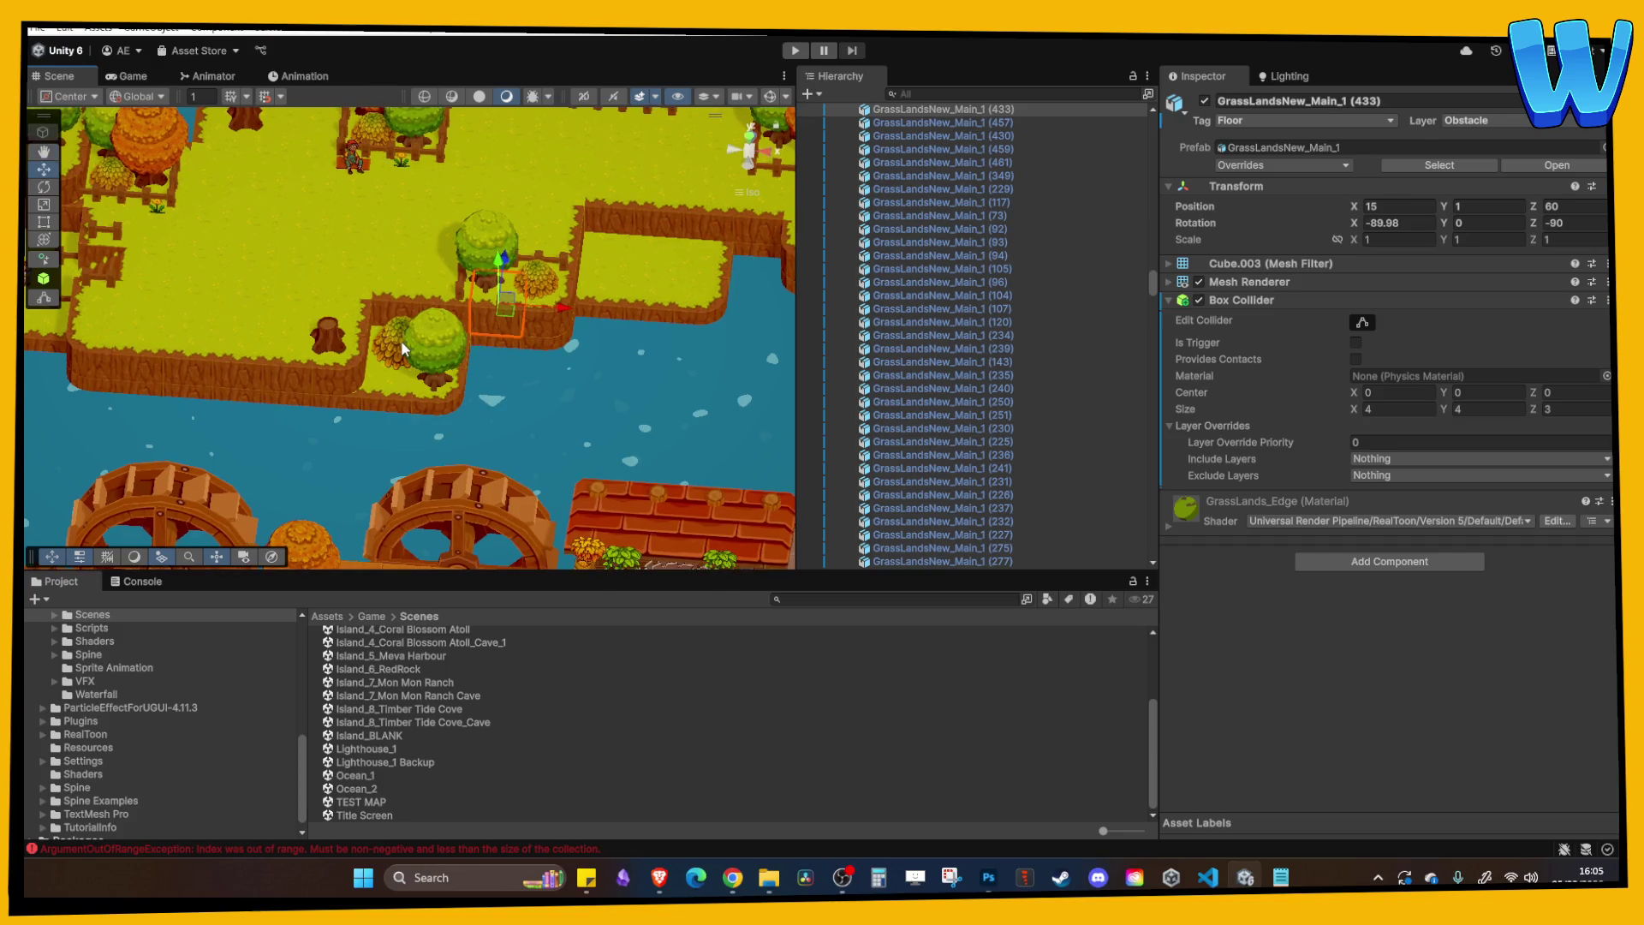
left_click(402, 347)
scroll(445, 315, "up", 2)
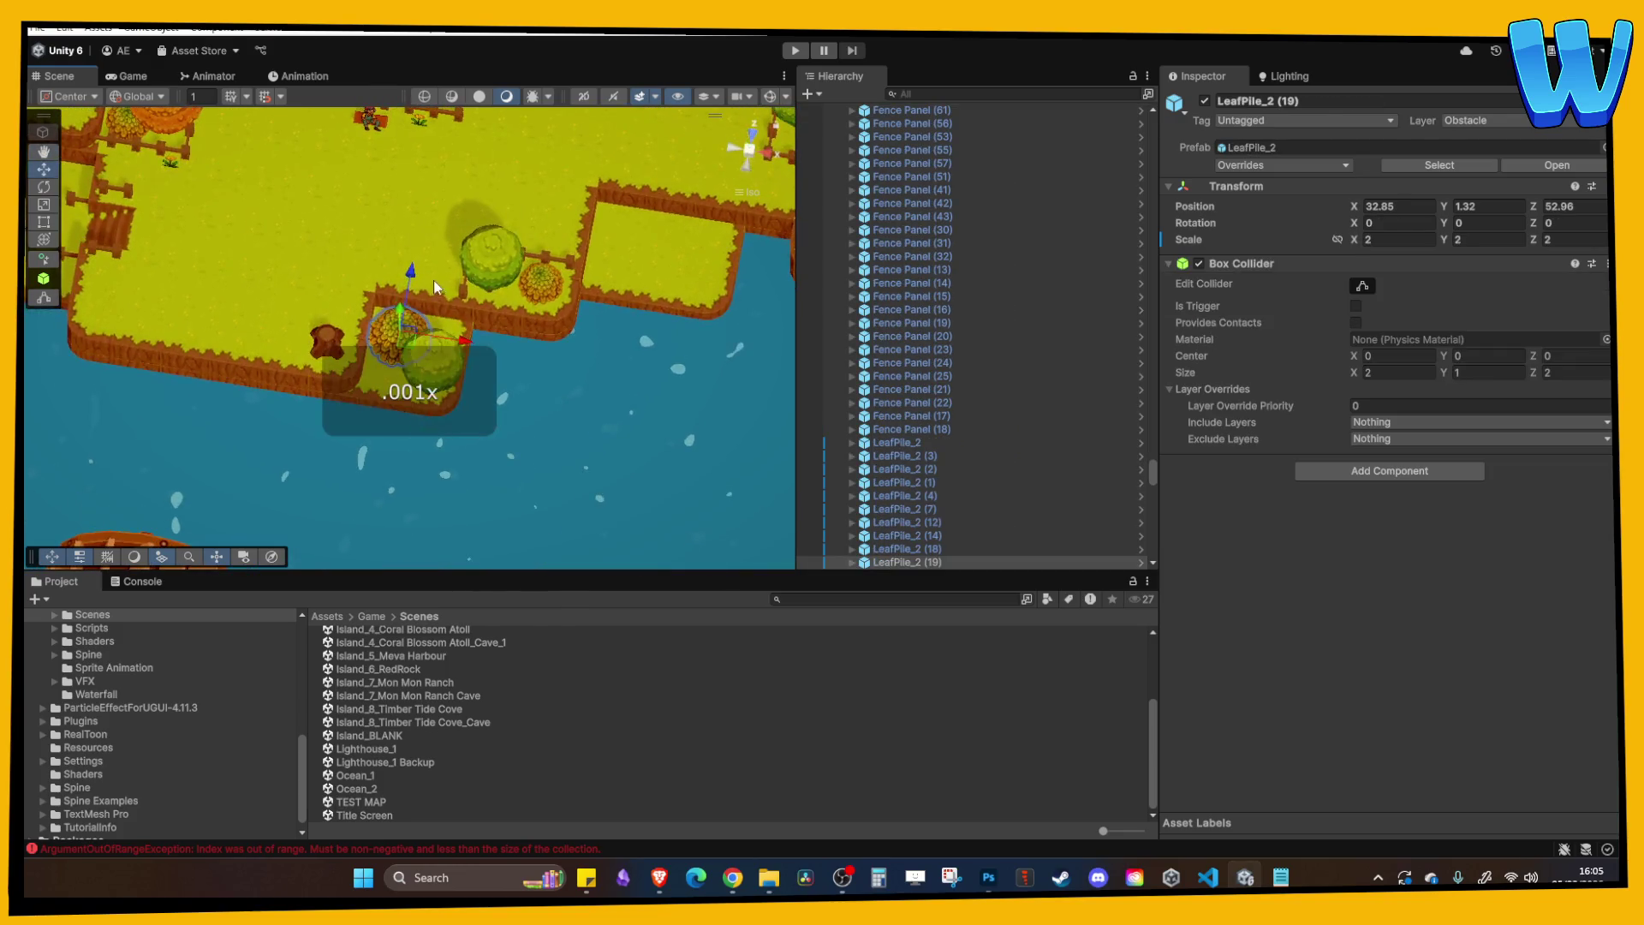
scroll(480, 296, "down", 4)
left_click(578, 244)
left_click_drag(547, 325, 426, 286)
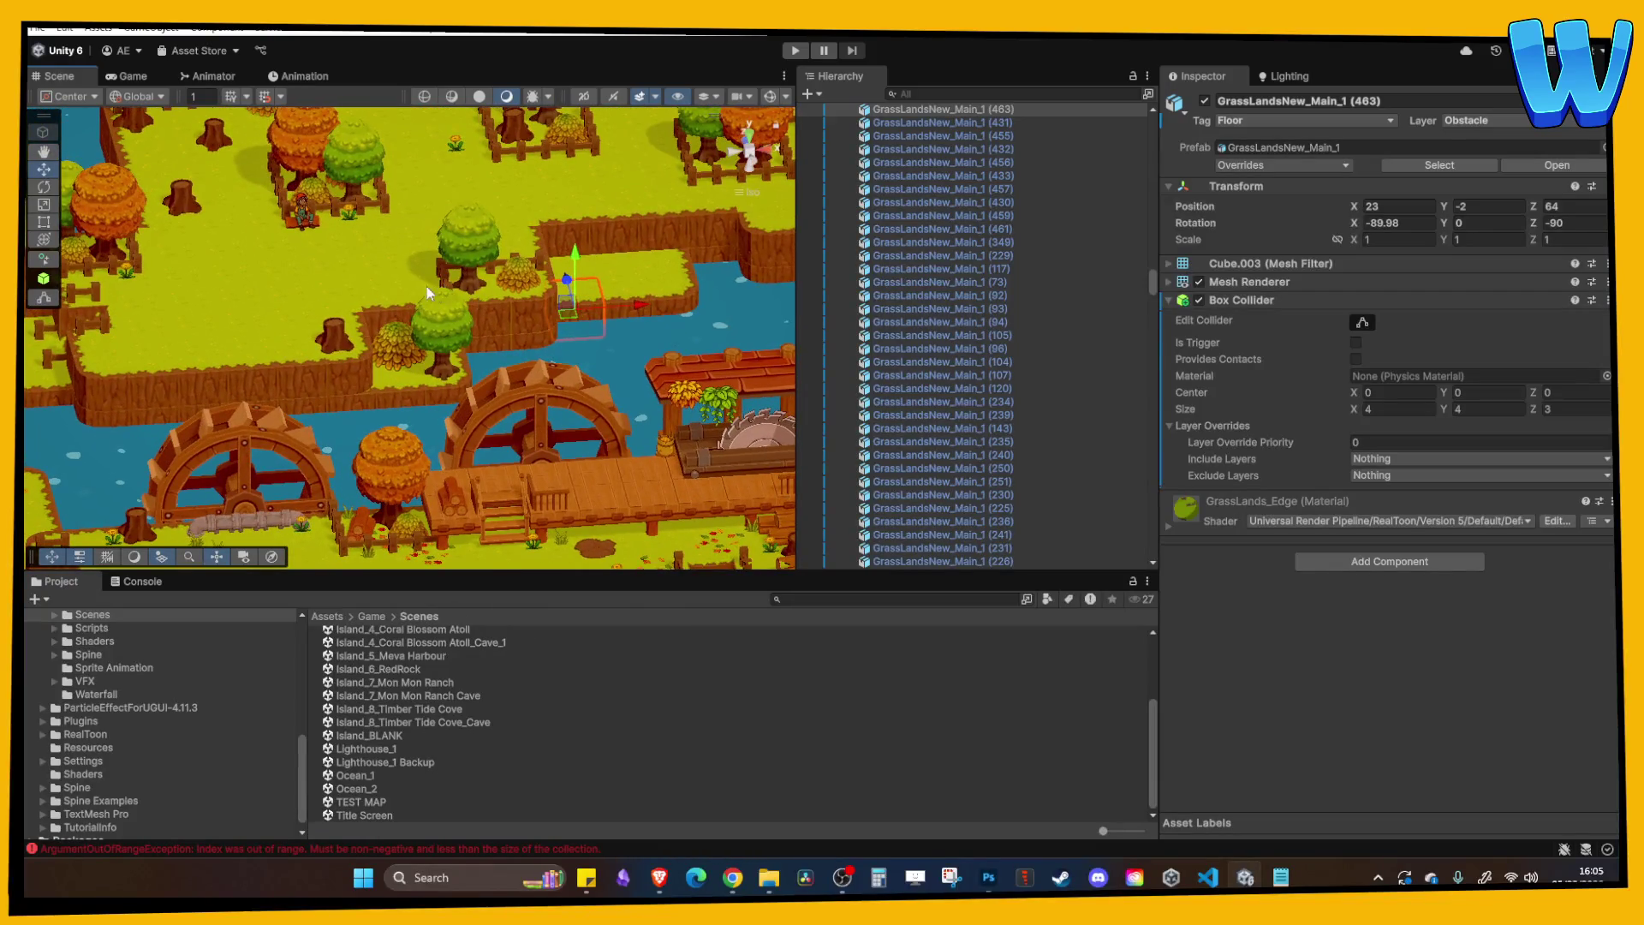
Clear the console errors, then duplicate the grass tree stump and move the copy further up.
left_click(346, 337)
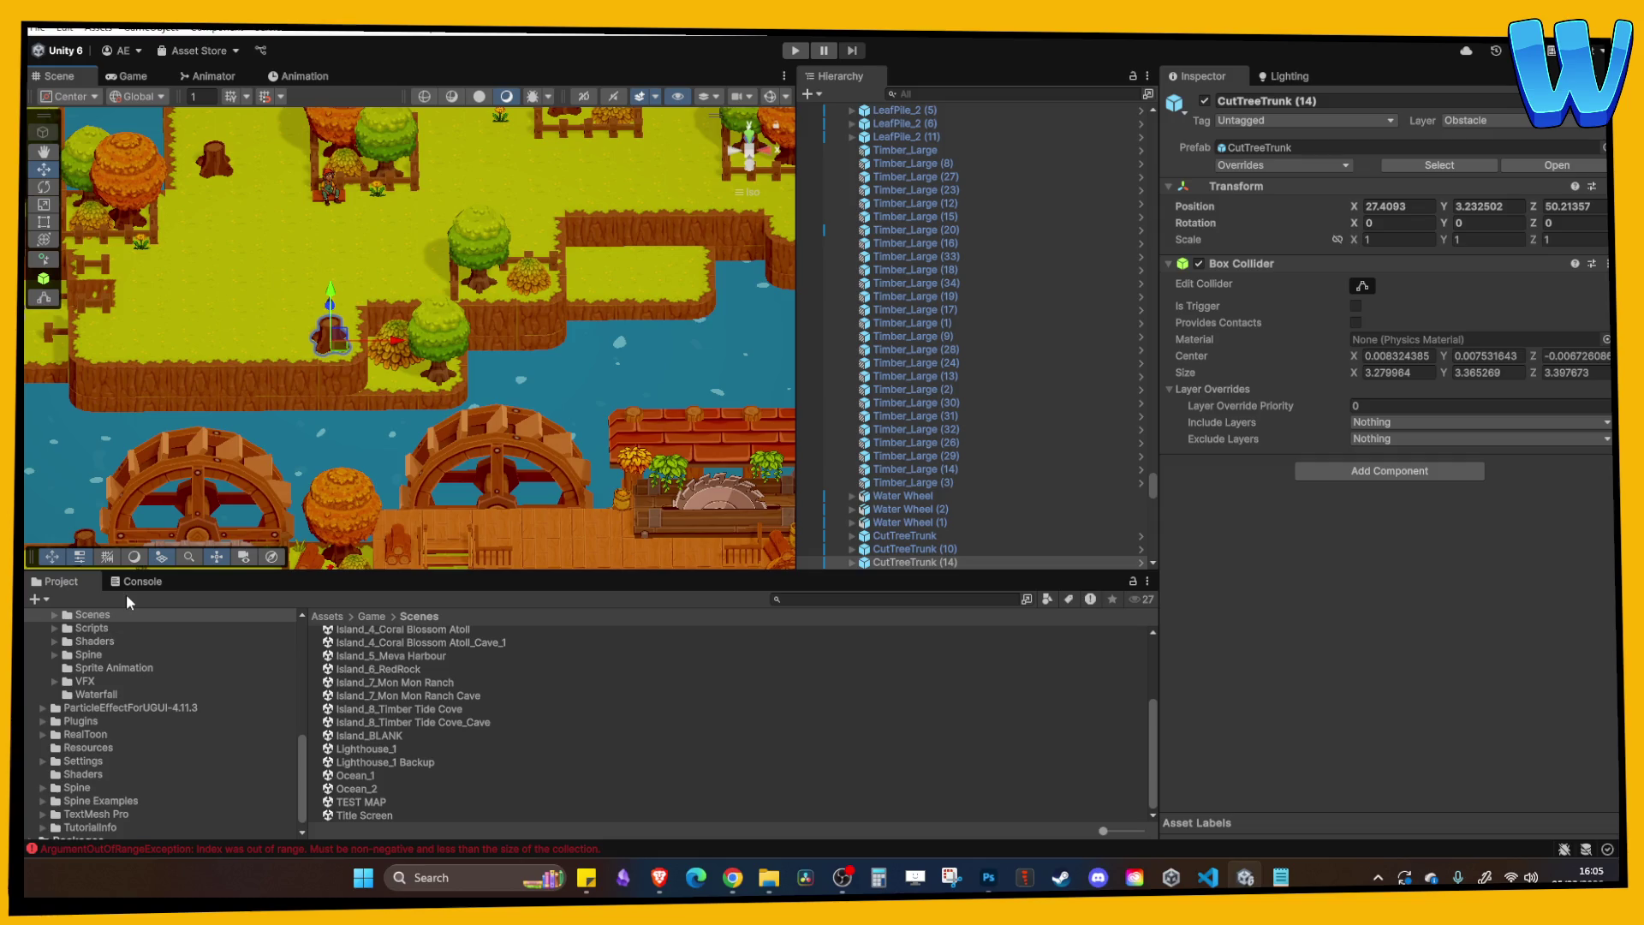
left_click(128, 588)
left_click(44, 599)
left_click(54, 582)
scroll(438, 337, "down", 2)
key("ctrl+d")
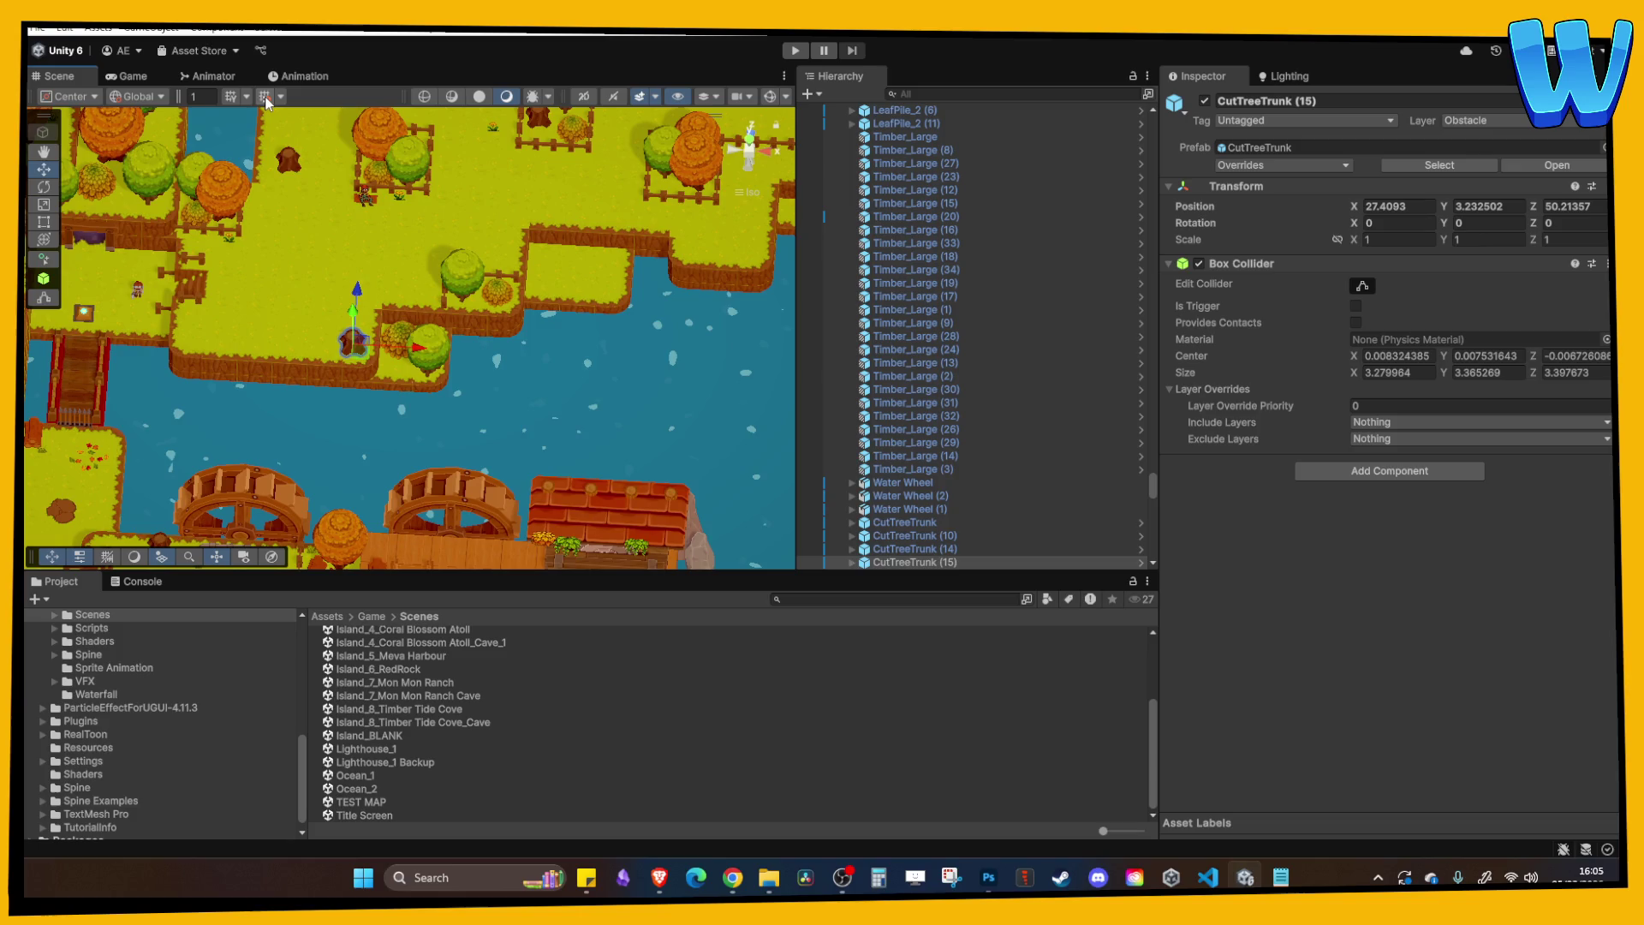
mouse_move(366, 355)
left_mouse_down()
mouse_move(363, 260)
mouse_move(331, 300)
left_mouse_up()
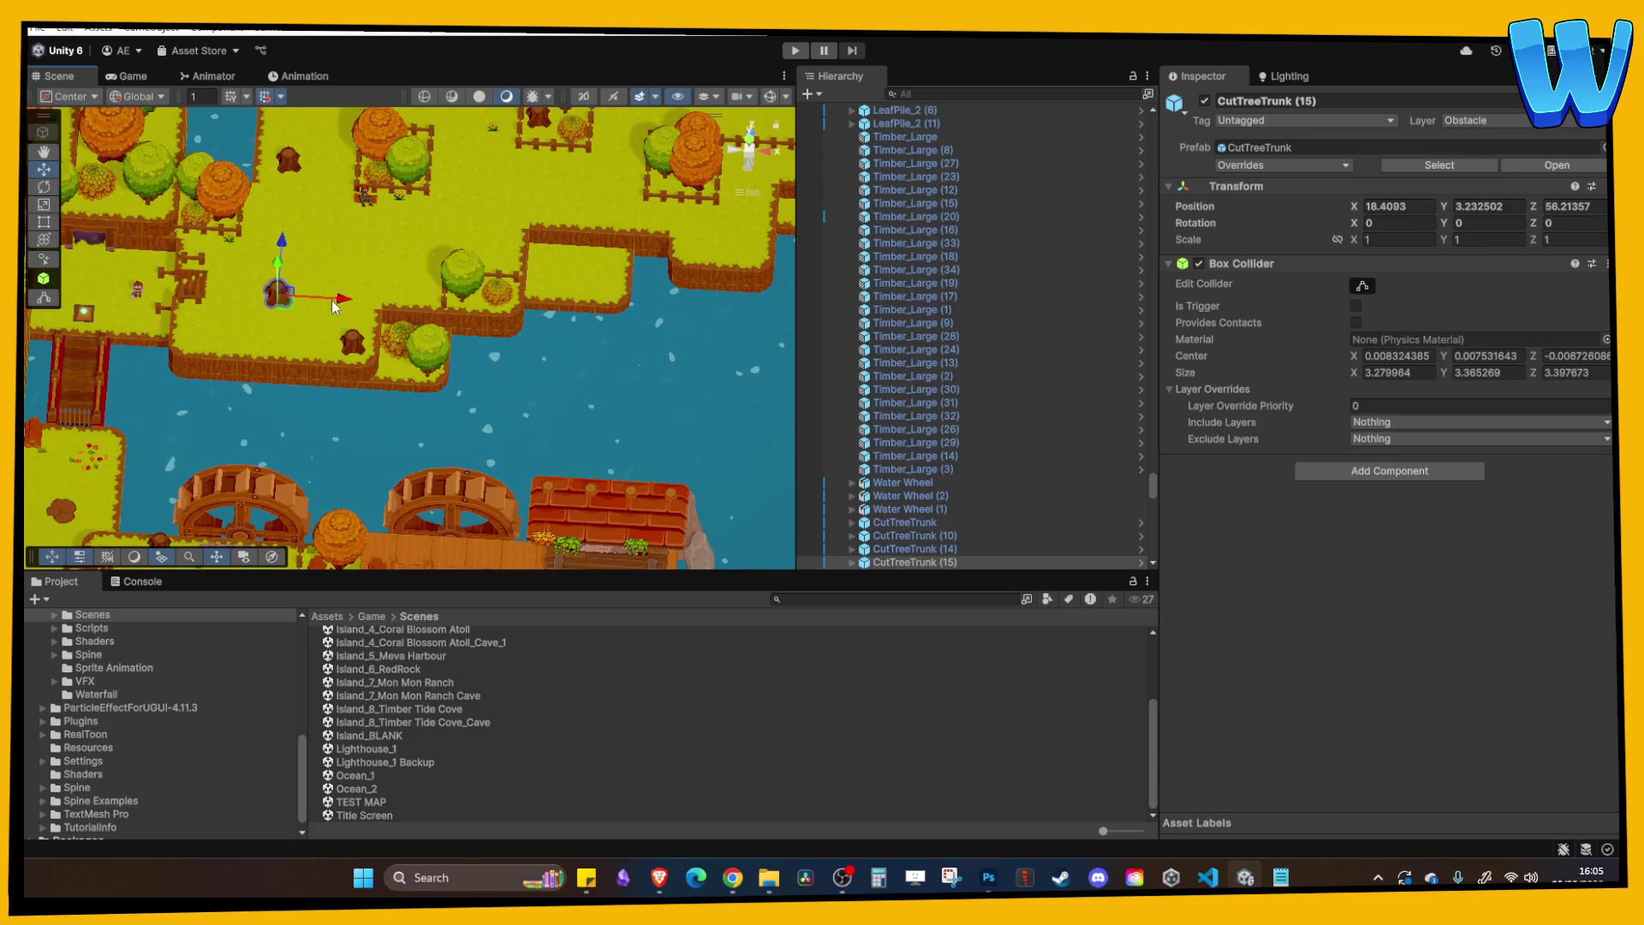
left_click(407, 302)
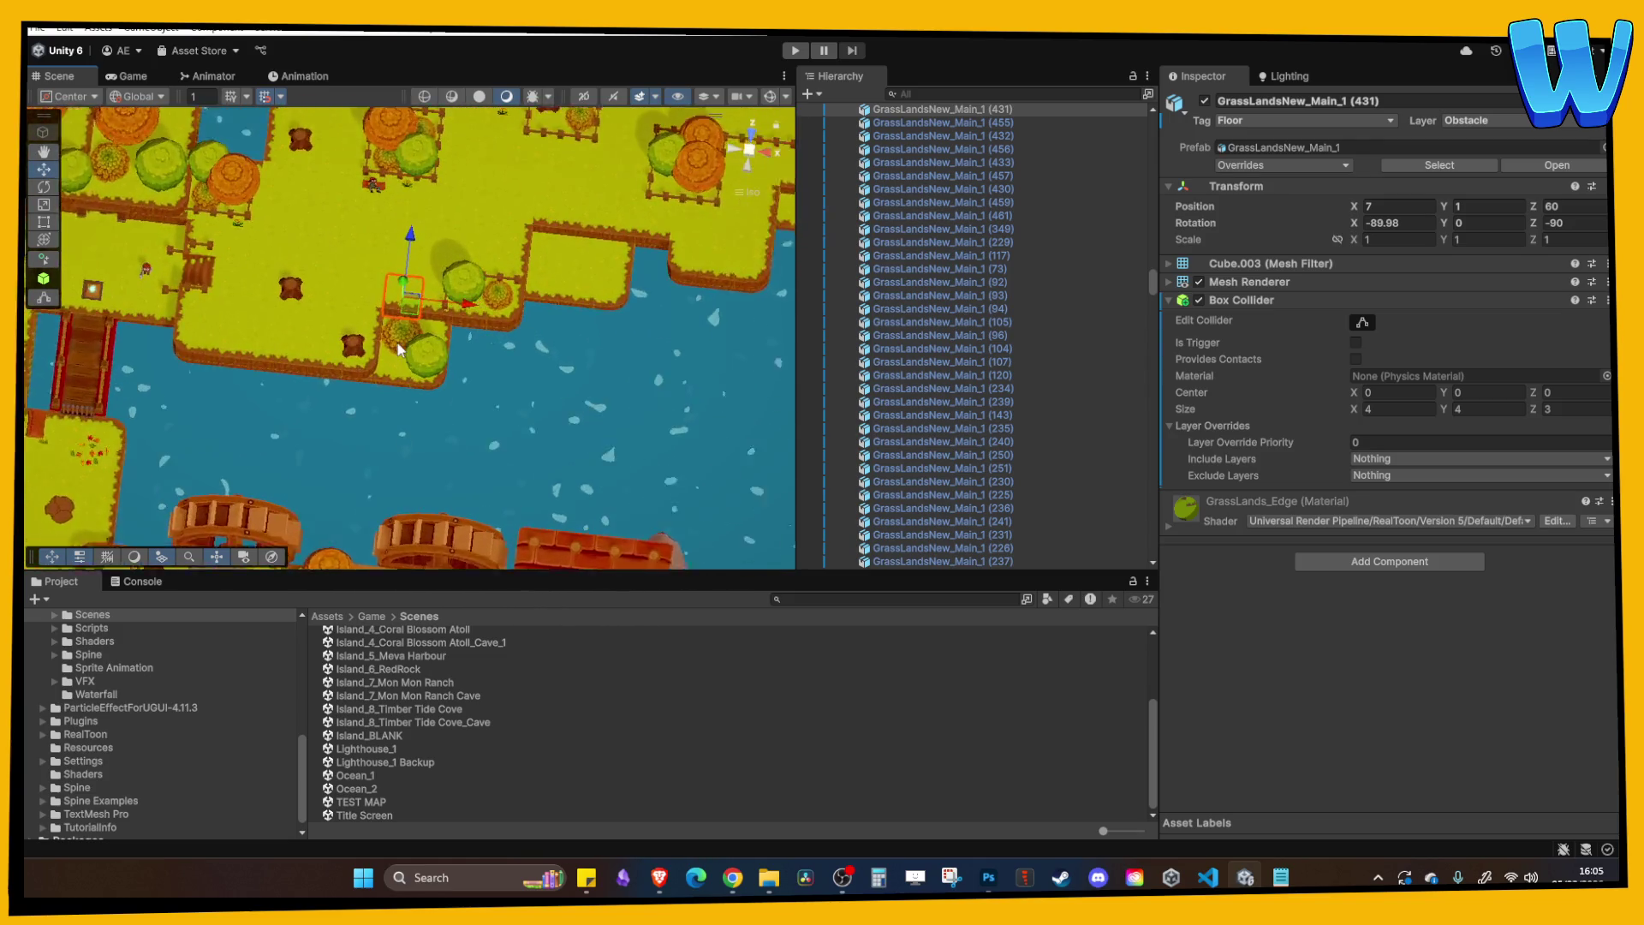
Rotate the first stump's model to a Y rotation of -213.4.
left_click(356, 342)
scroll(204, 256, "up", 3)
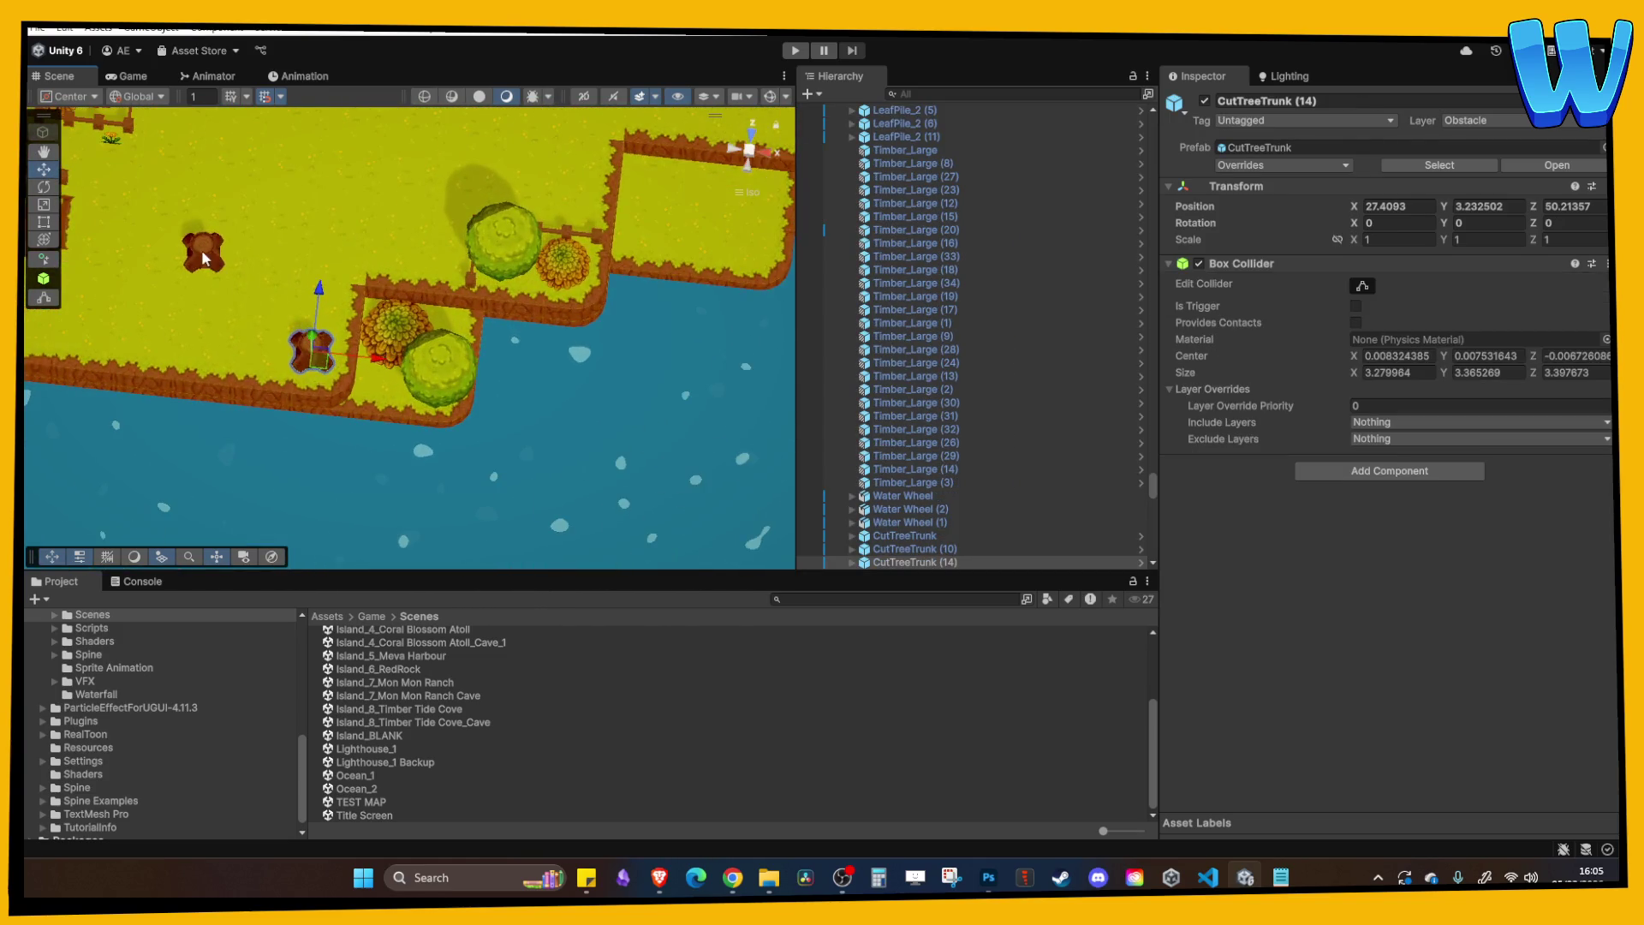
left_click_drag(202, 249, 338, 296)
left_click(865, 556)
left_click(853, 549)
scroll(911, 479, "down", 3)
left_click(899, 463)
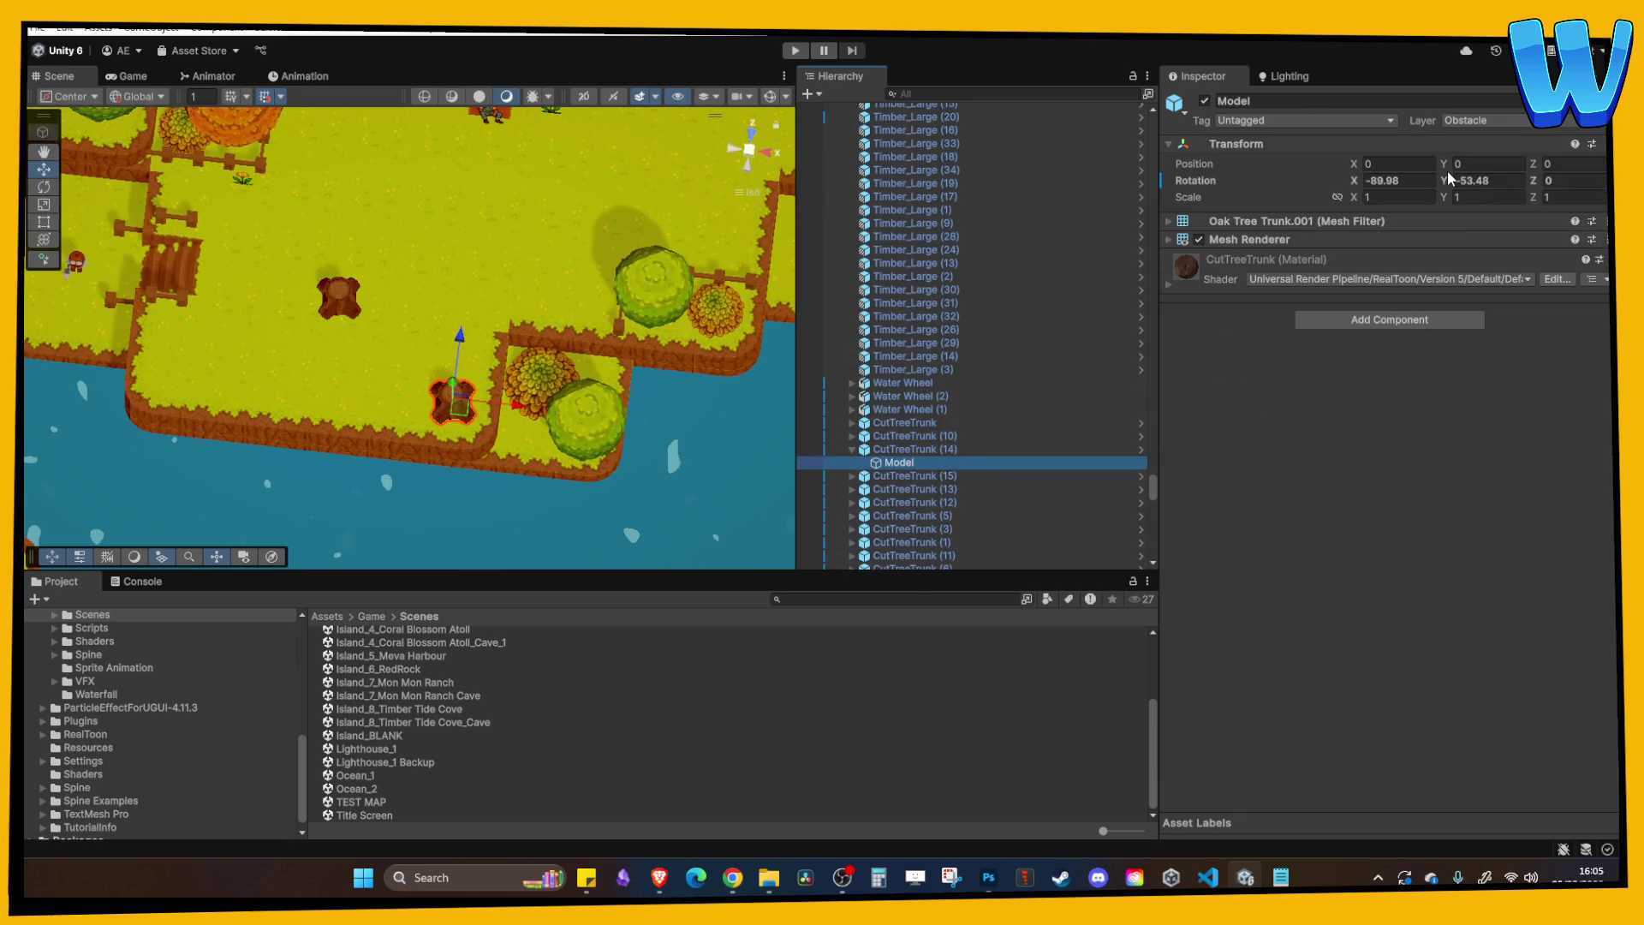
mouse_move(1445, 175)
left_mouse_down()
mouse_move(1122, 183)
mouse_move(407, 343)
mouse_move(191, 271)
mouse_move(681, 286)
left_mouse_up()
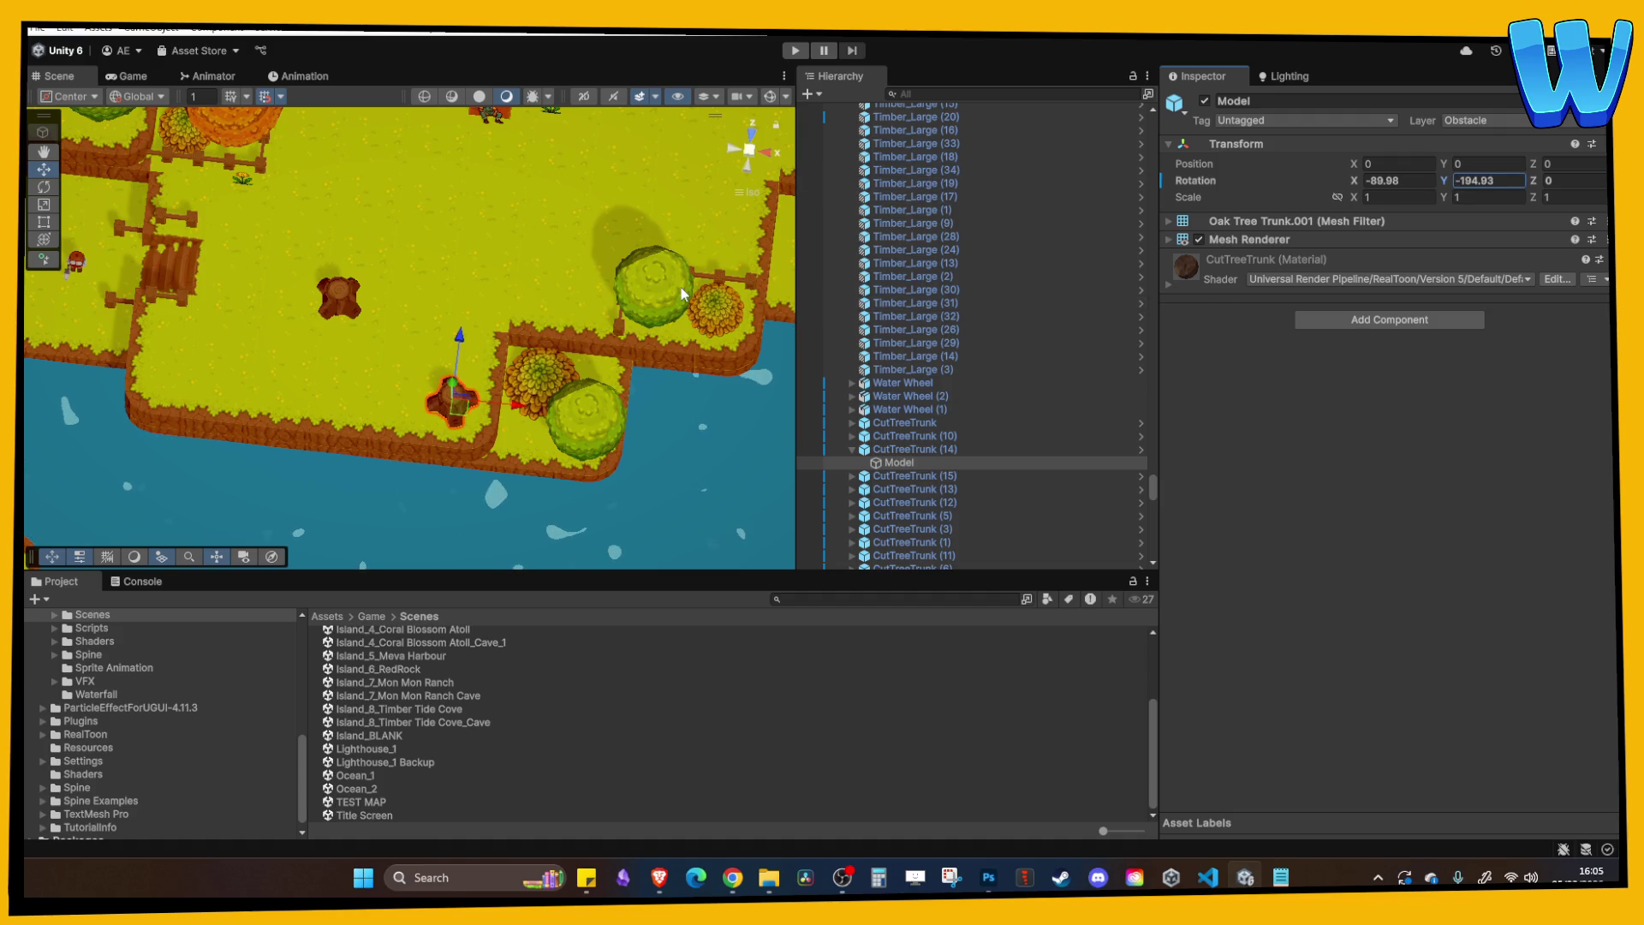
left_click(561, 263)
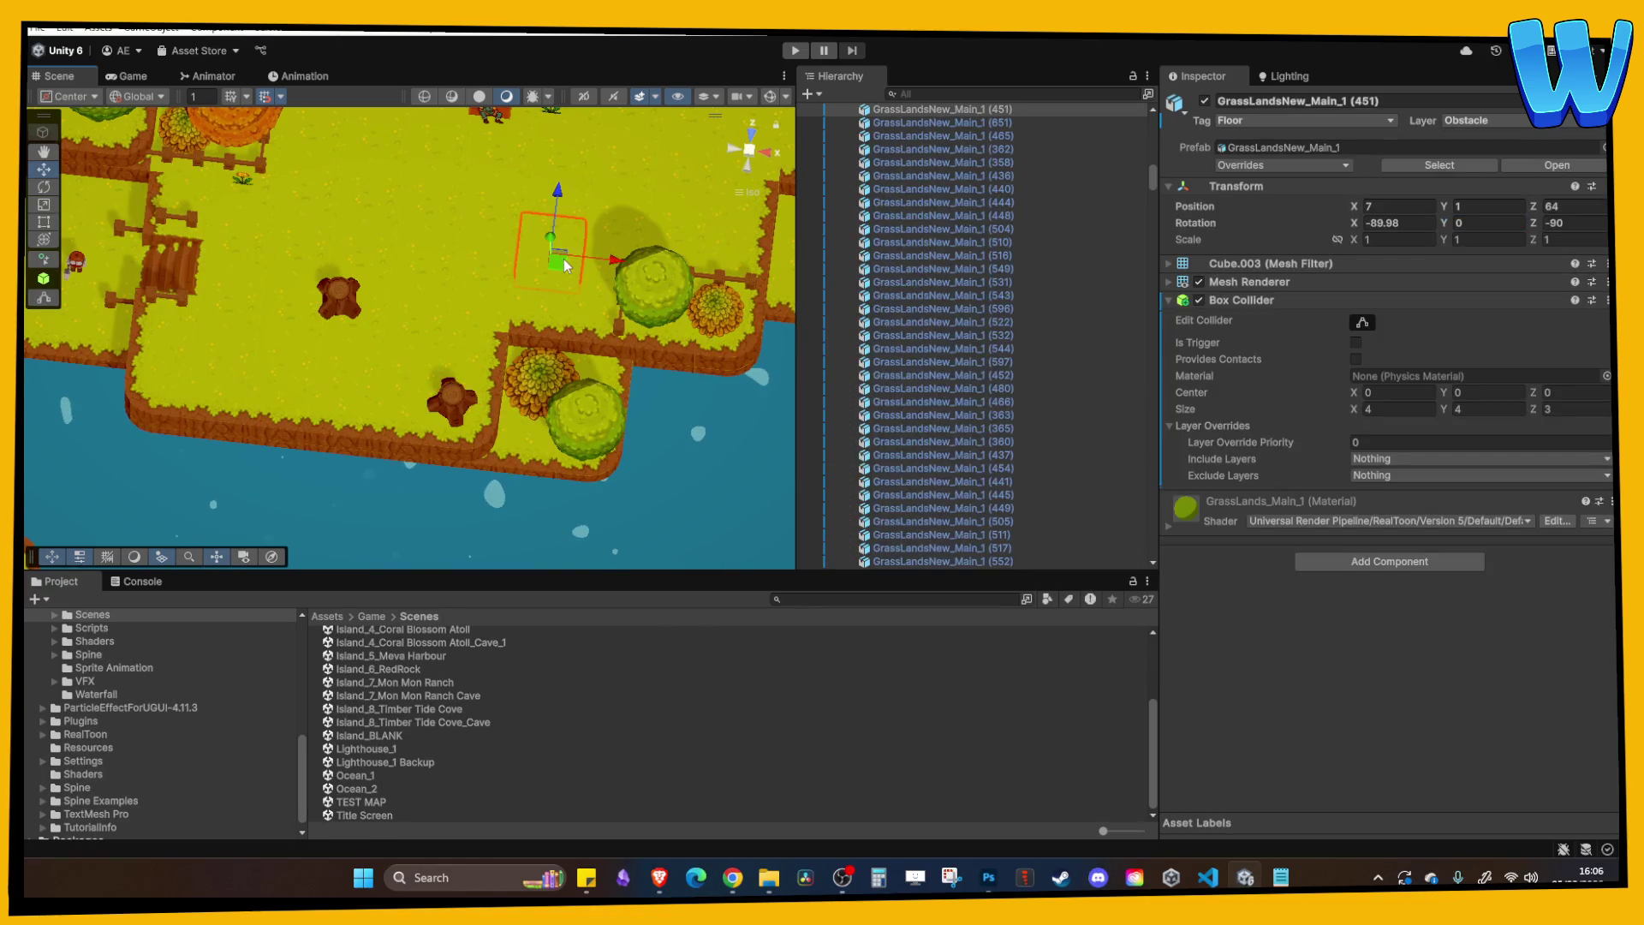
key("ctrl+z")
left_click_drag(1449, 183, 1343, 196)
left_click(454, 180)
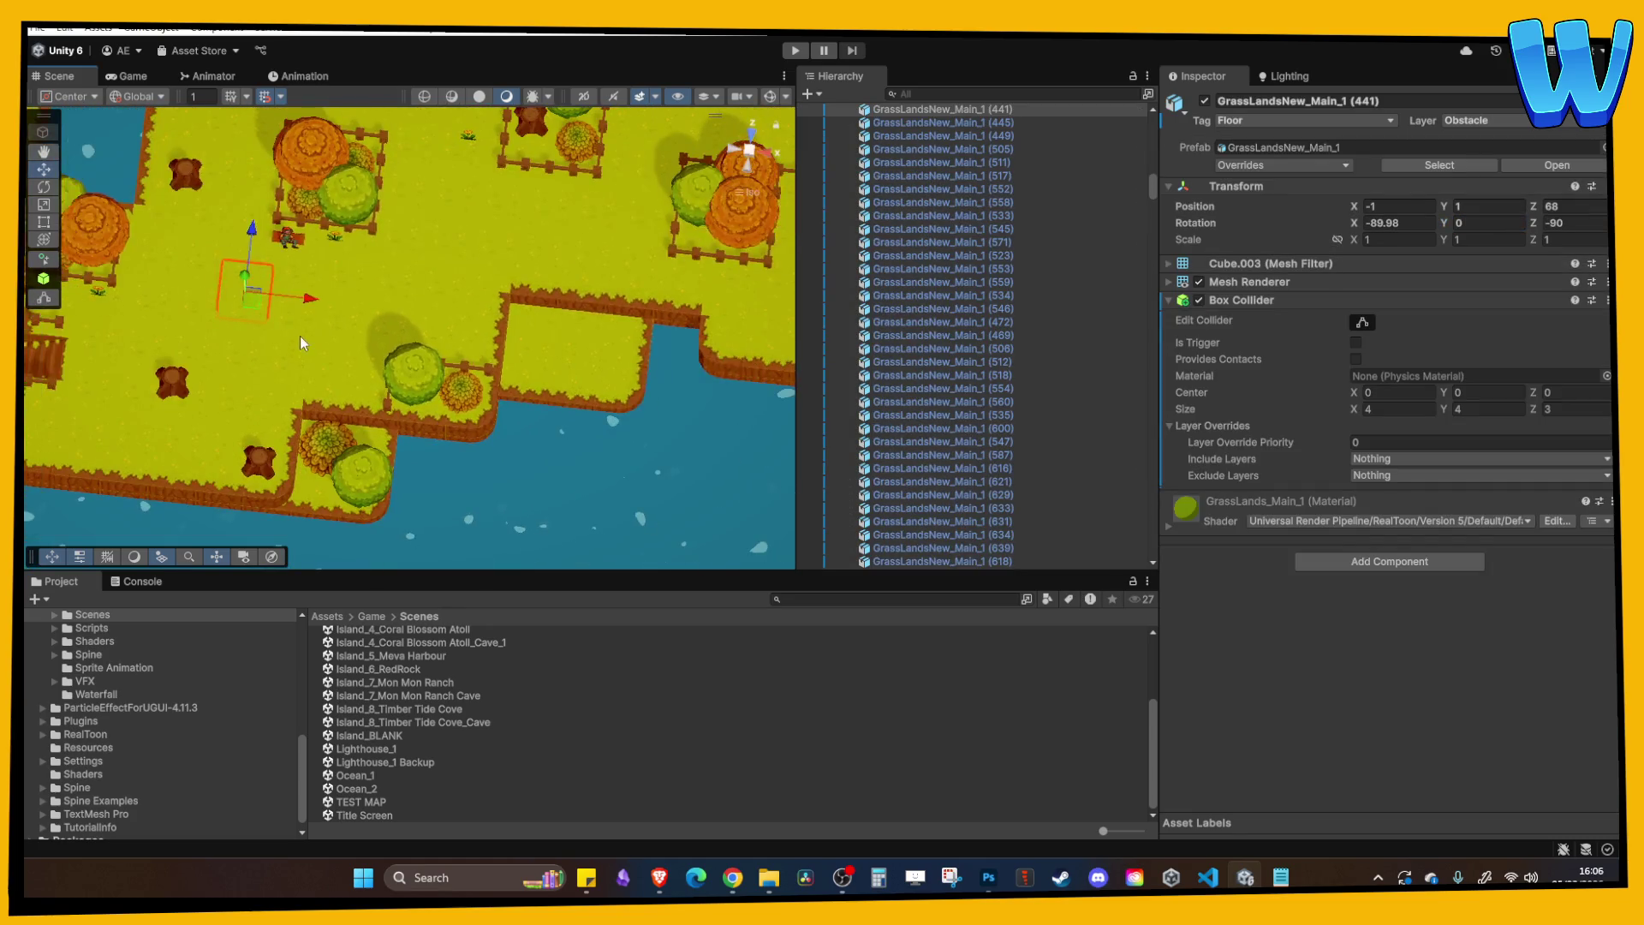
scroll(315, 310, "down", 3)
mouse_move(362, 269)
left_mouse_down()
mouse_move(562, 343)
mouse_move(543, 336)
mouse_move(368, 429)
left_mouse_up()
Move the orange OakTree (14) up onto the grass at the cliff edge.
left_click(420, 233)
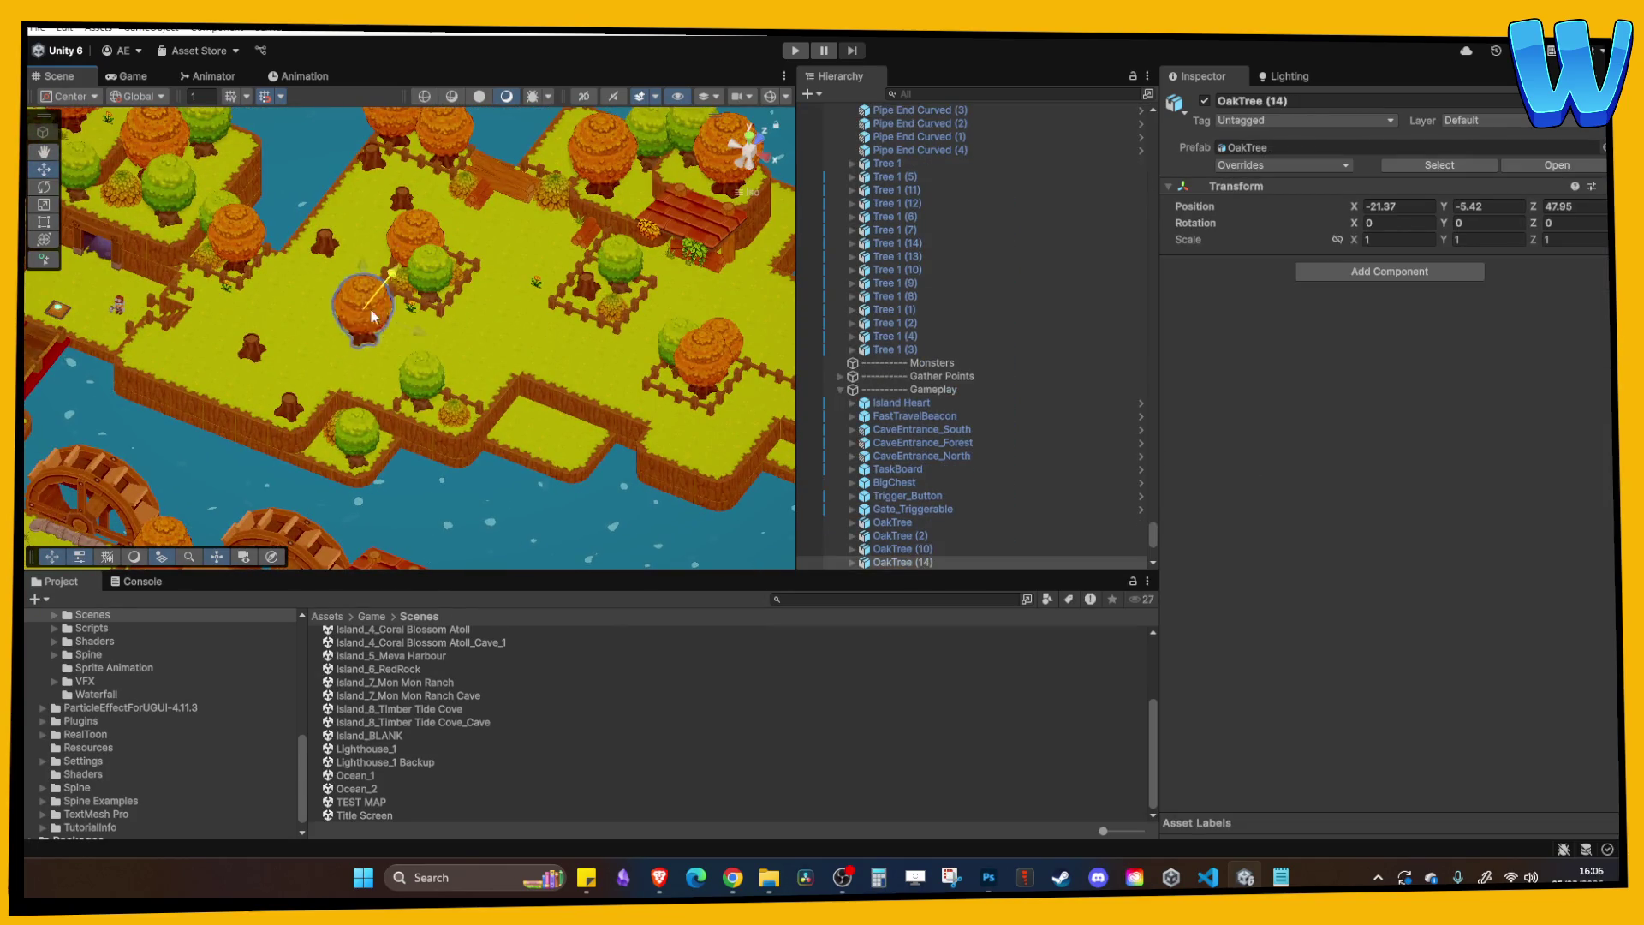
left_click(578, 454)
left_click(618, 418)
left_click(608, 428)
mouse_move(608, 428)
left_mouse_down()
mouse_move(640, 382)
mouse_move(670, 438)
mouse_move(552, 373)
mouse_move(525, 304)
left_mouse_up()
key("f")
mouse_move(459, 257)
left_mouse_down()
mouse_move(507, 387)
mouse_move(468, 325)
mouse_move(482, 352)
mouse_move(444, 375)
mouse_move(371, 374)
left_mouse_up()
Duplicate the oak with Y scale 0.88, slide it beside the first, and enter Play mode.
key("ctrl+d")
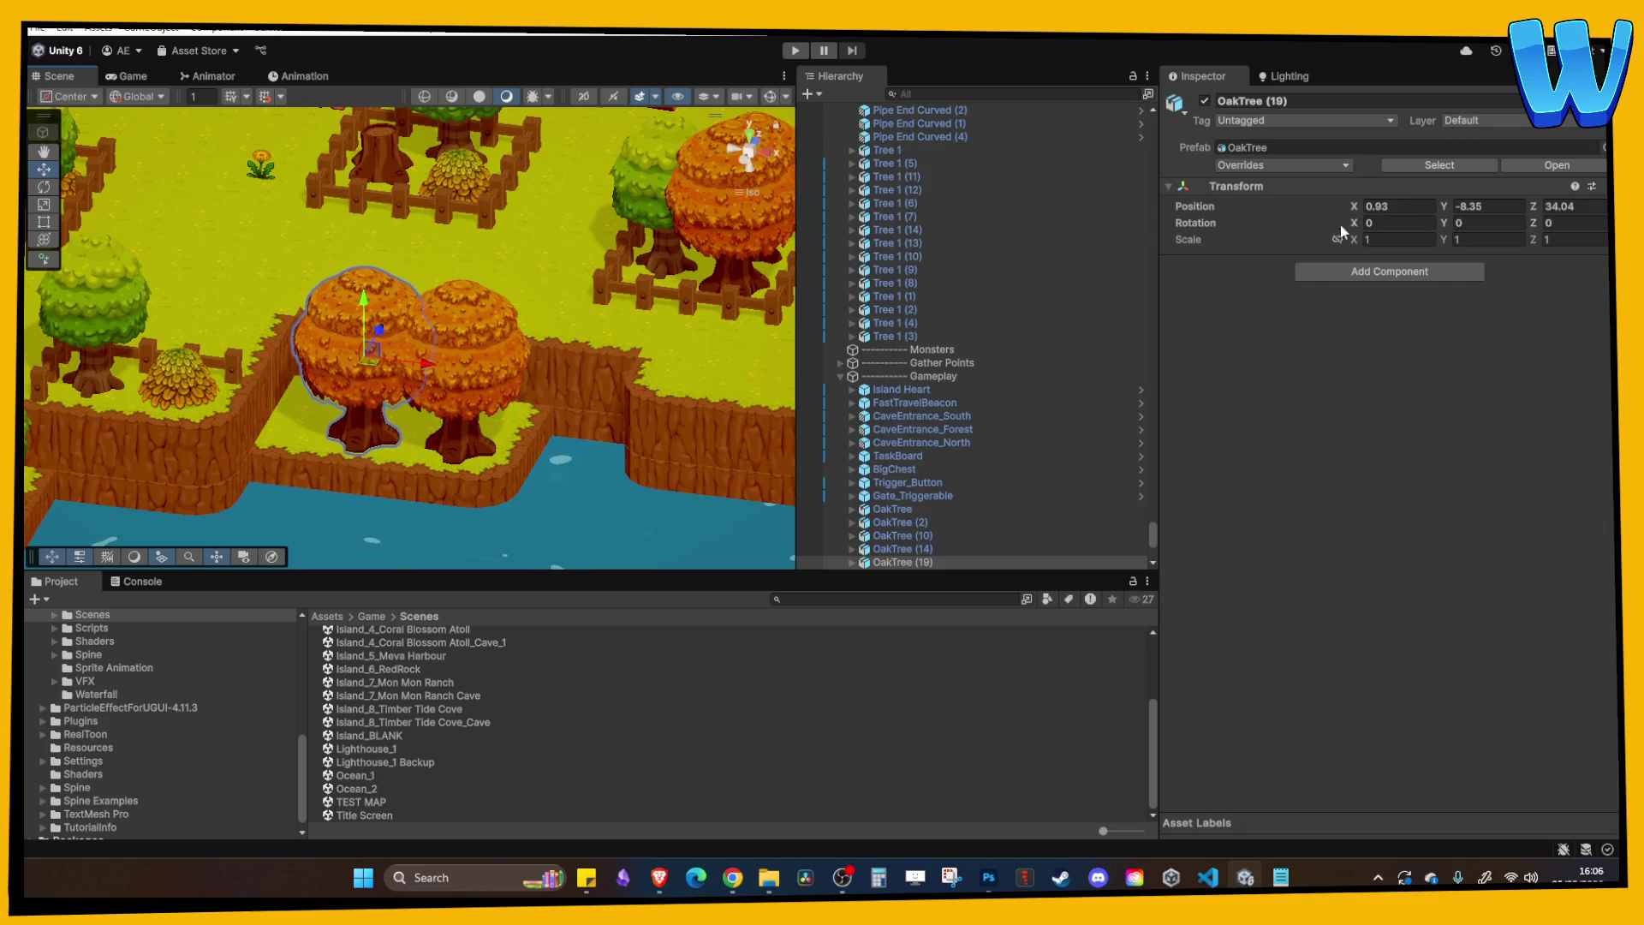
left_click(1442, 238)
left_click_drag(1441, 237, 1432, 235)
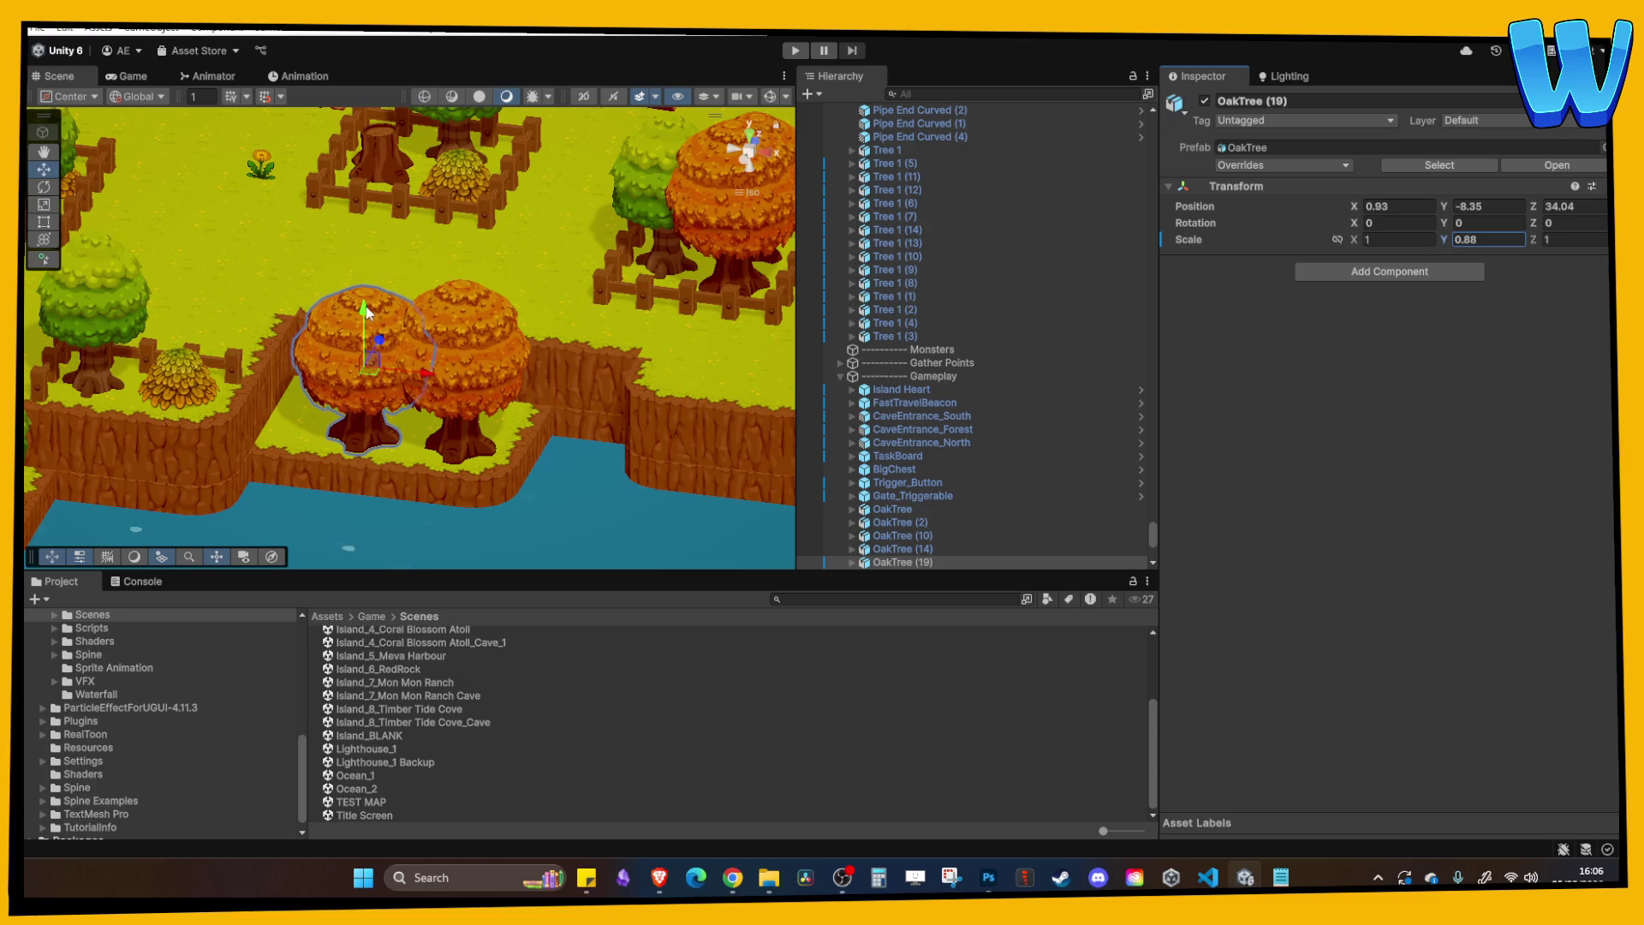
left_click(439, 360)
scroll(400, 370, "down", 2)
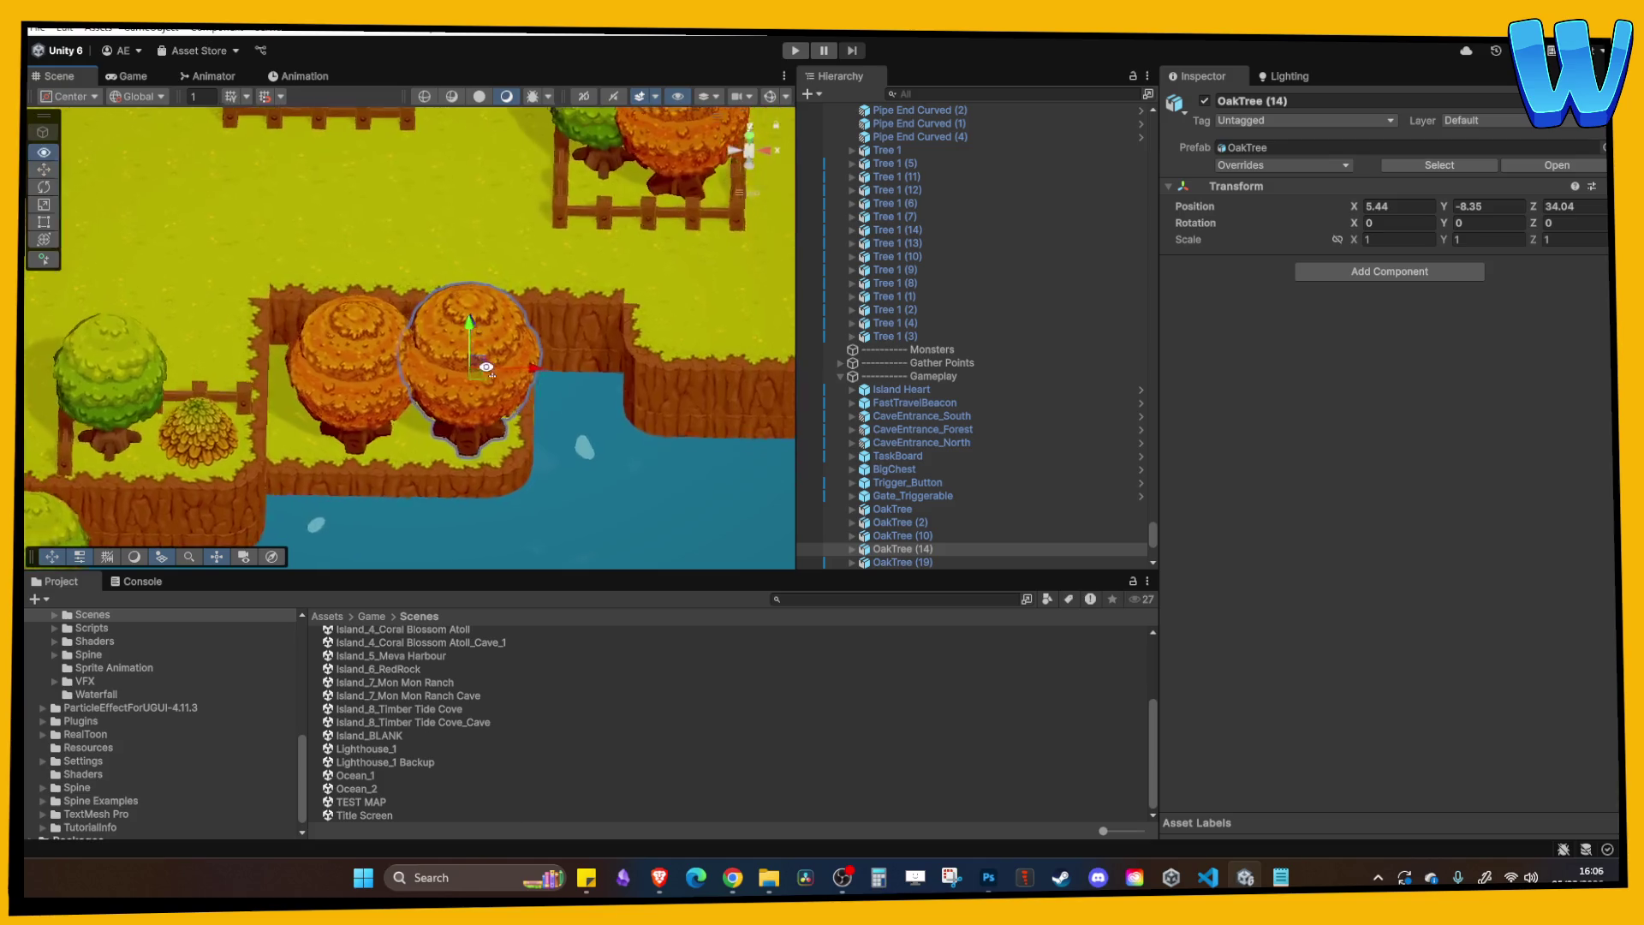
left_click(400, 370)
left_click_drag(450, 366, 433, 370)
left_click(794, 53)
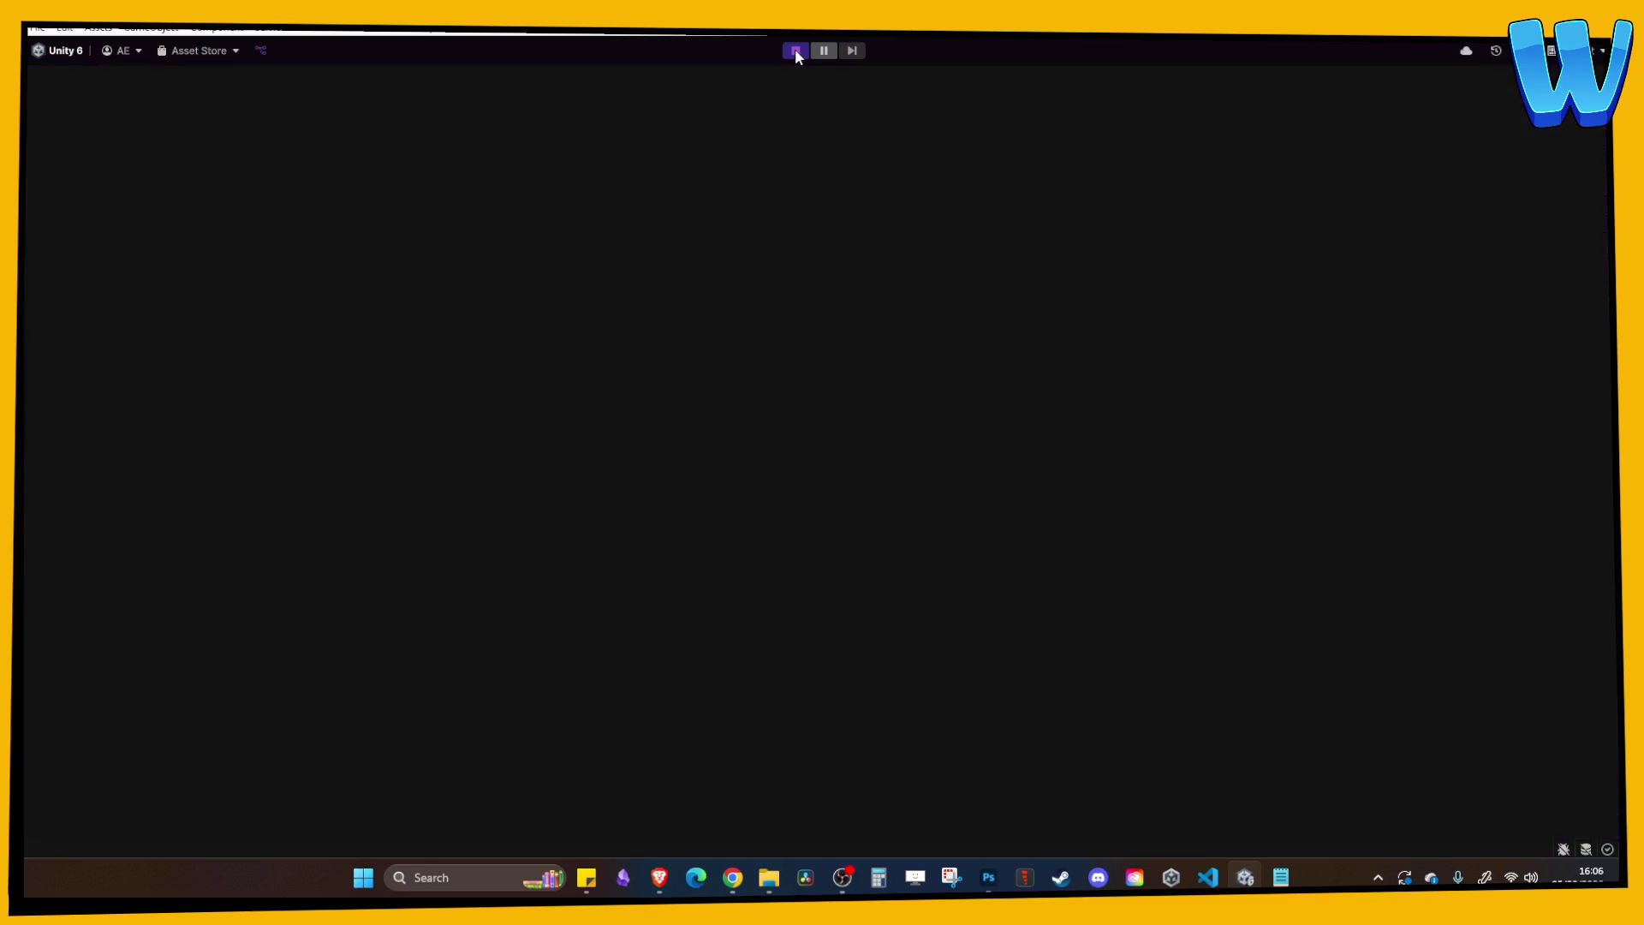
Walk the player toward the lumberjack, orange trees and fences, then stop the play-test.
key("d")
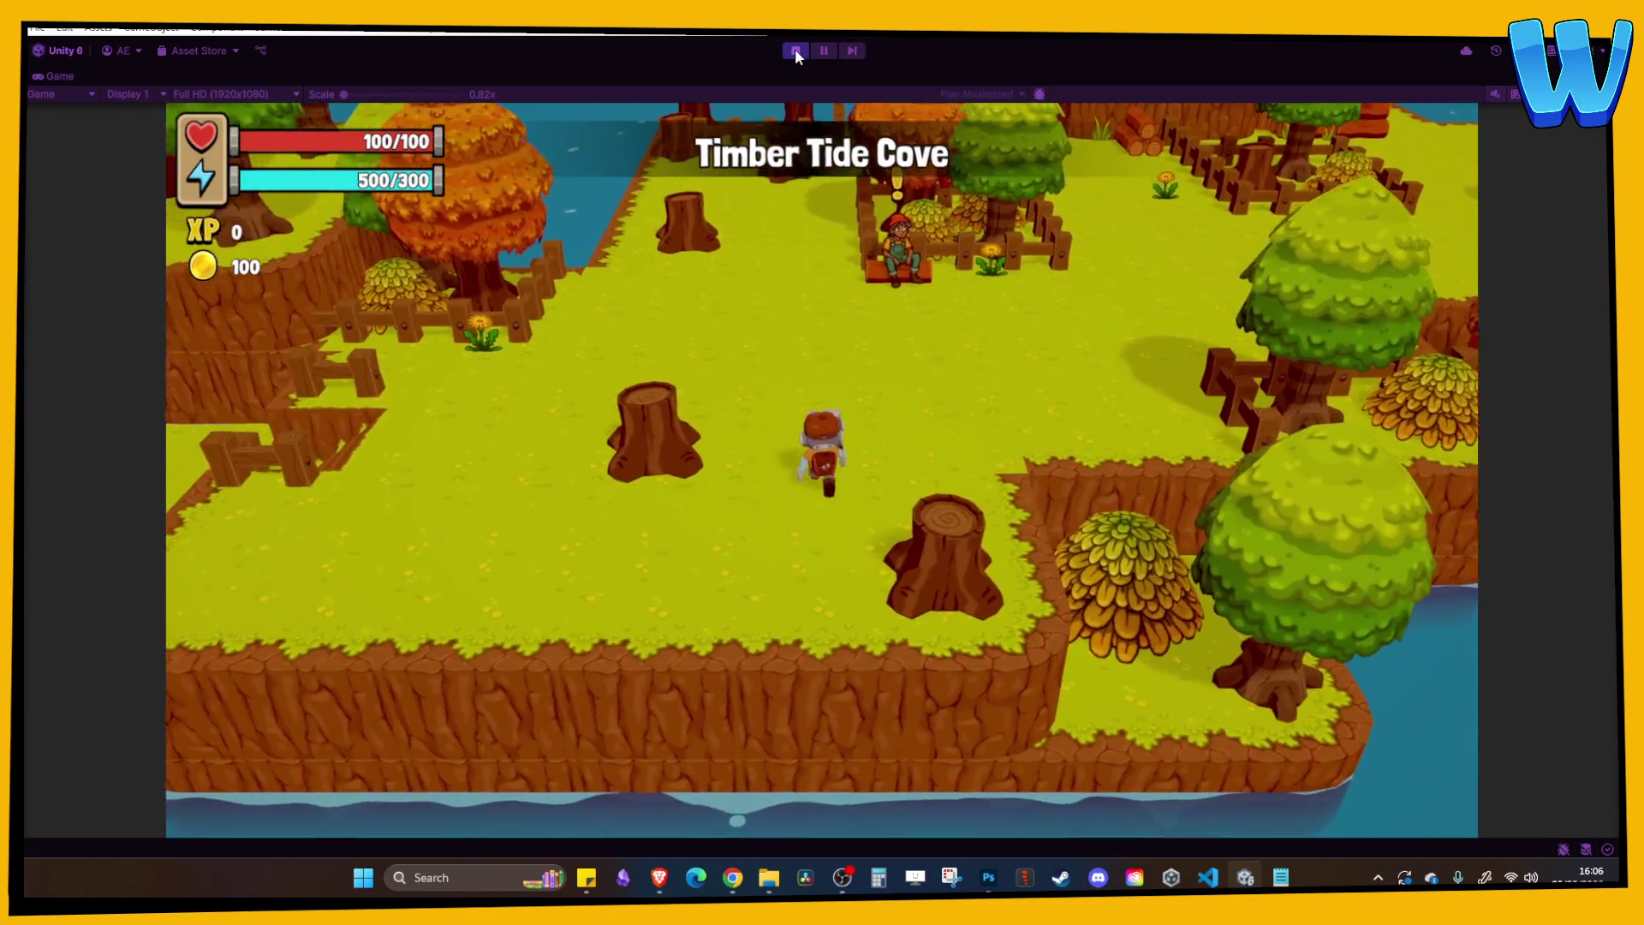
key("w")
key("d")
key("d")
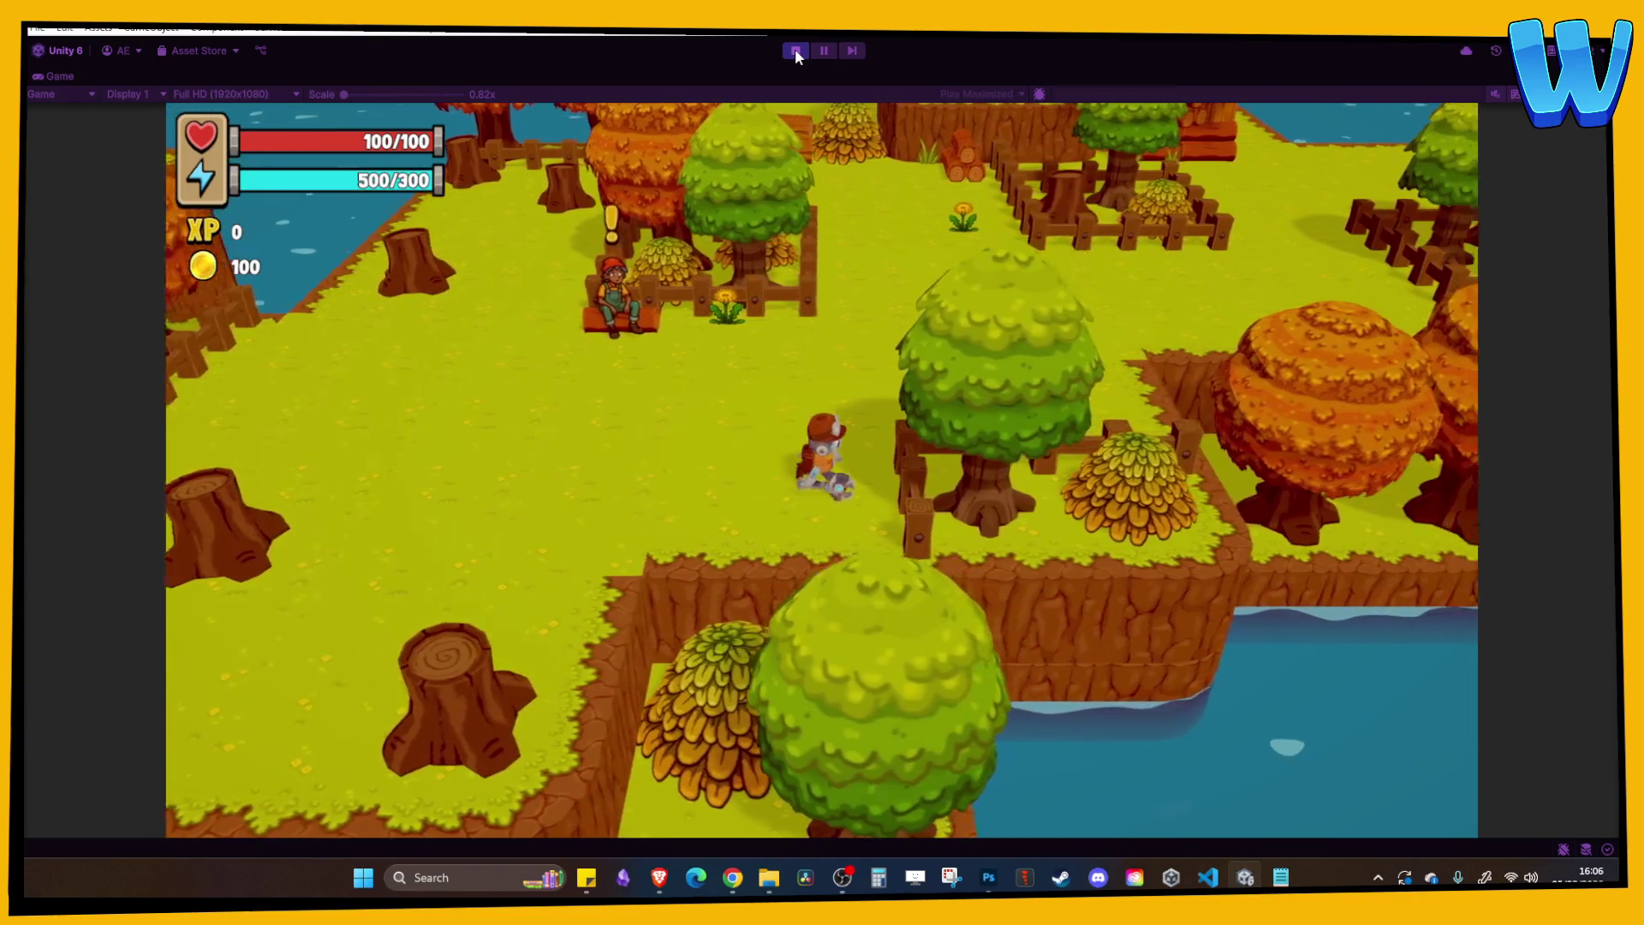
key("w")
key("d")
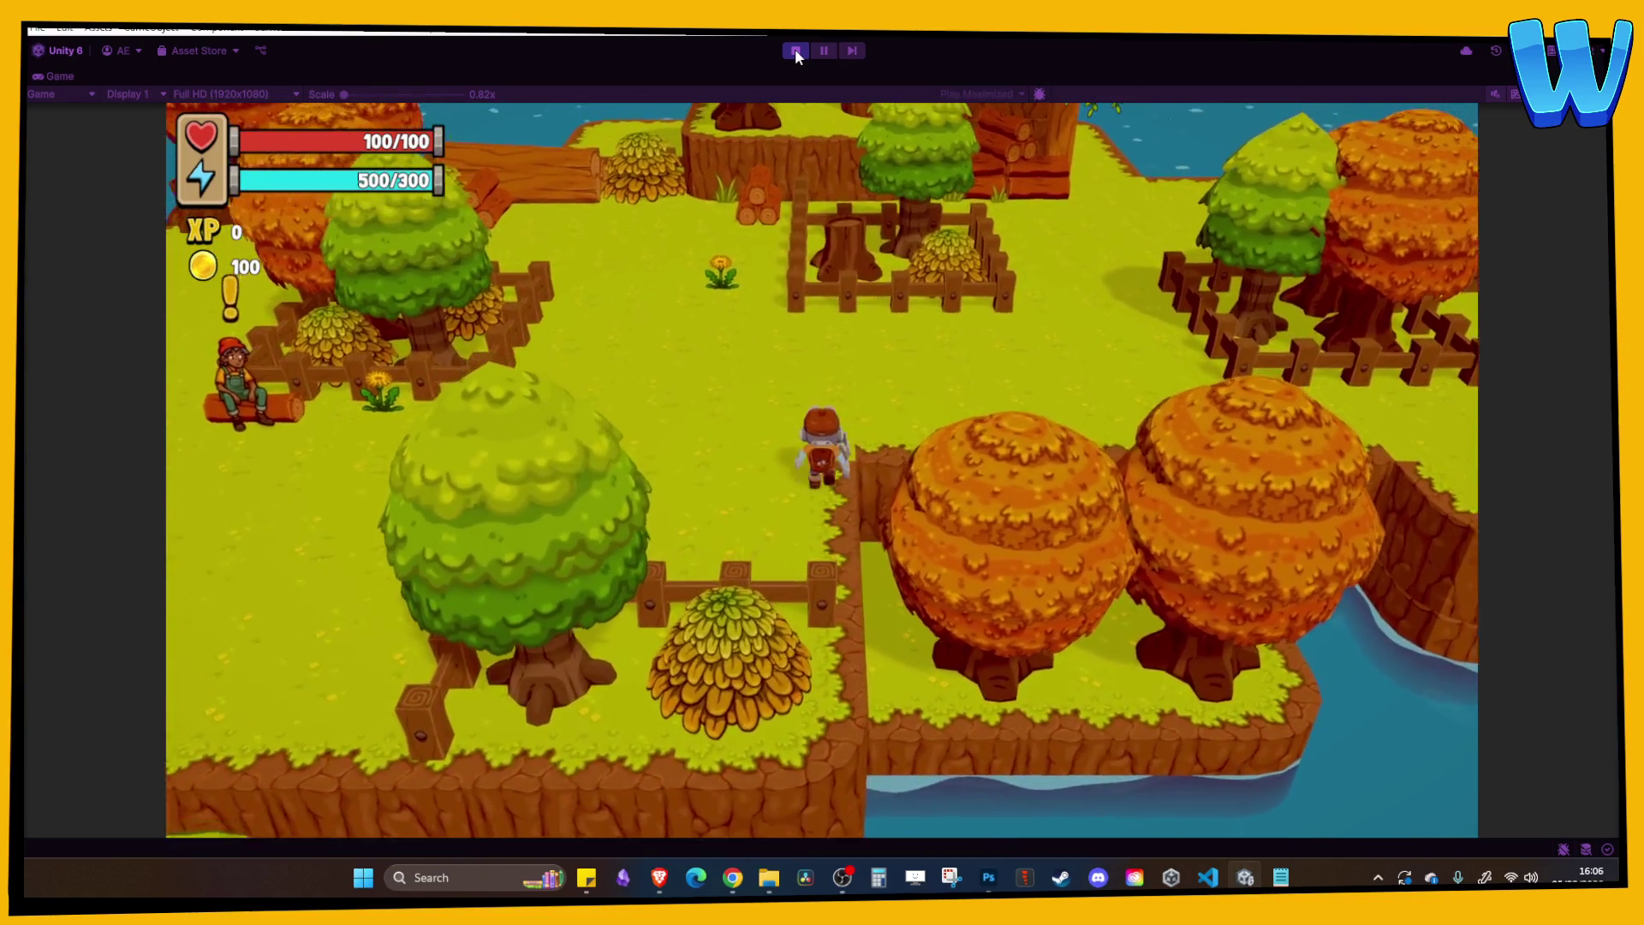
key("d")
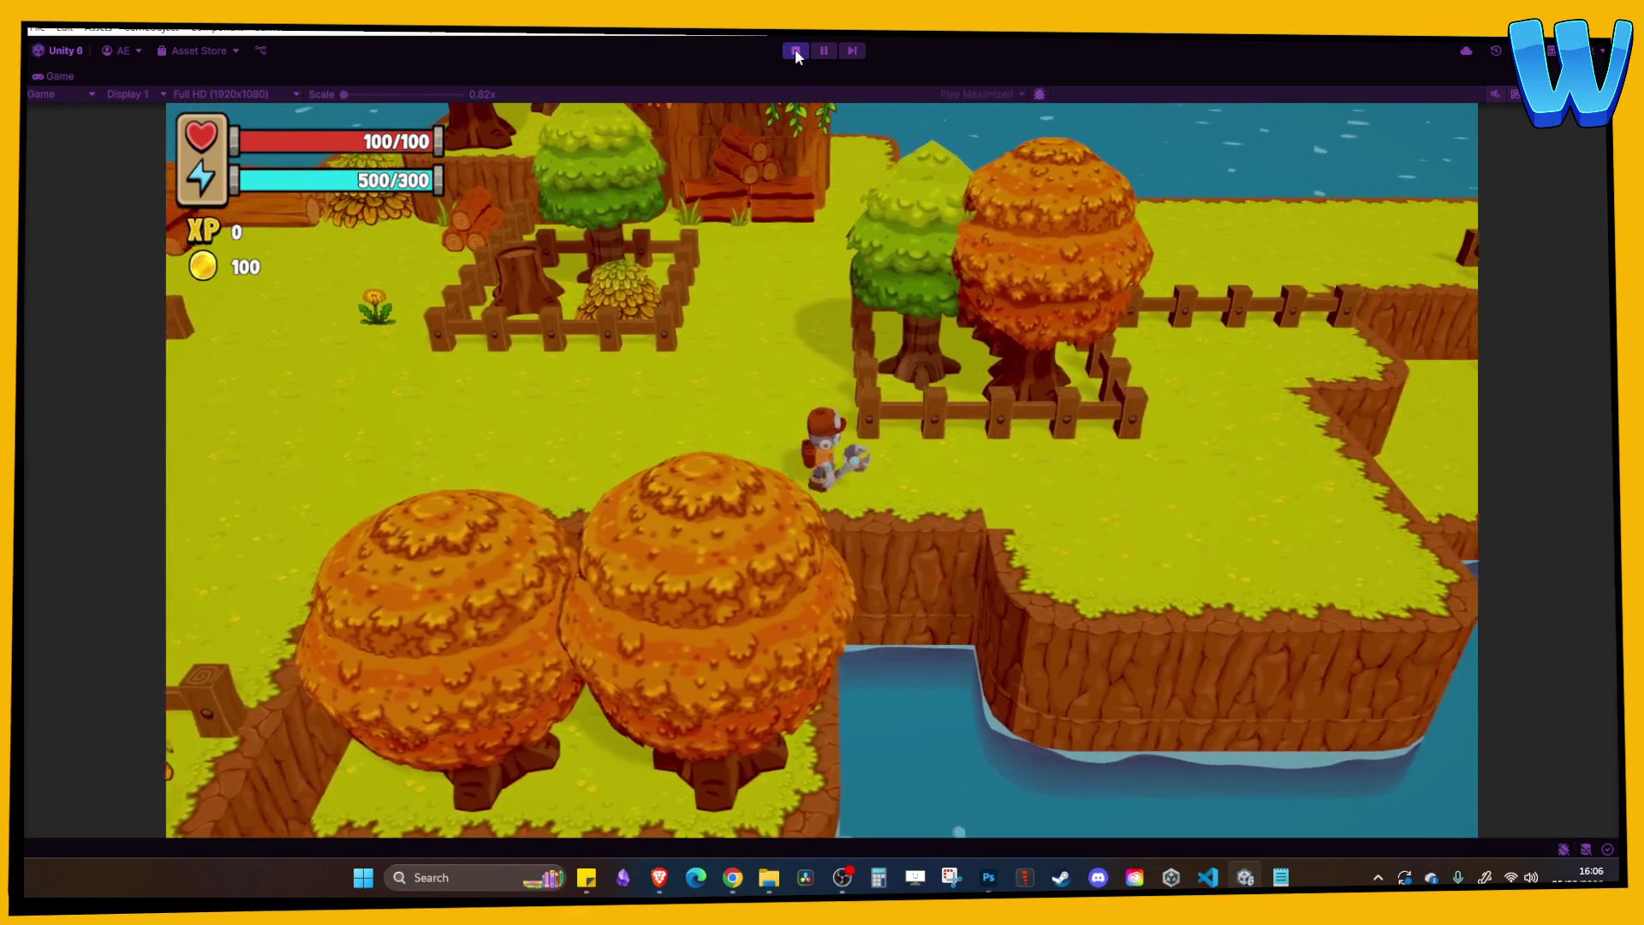
key("w")
key("a")
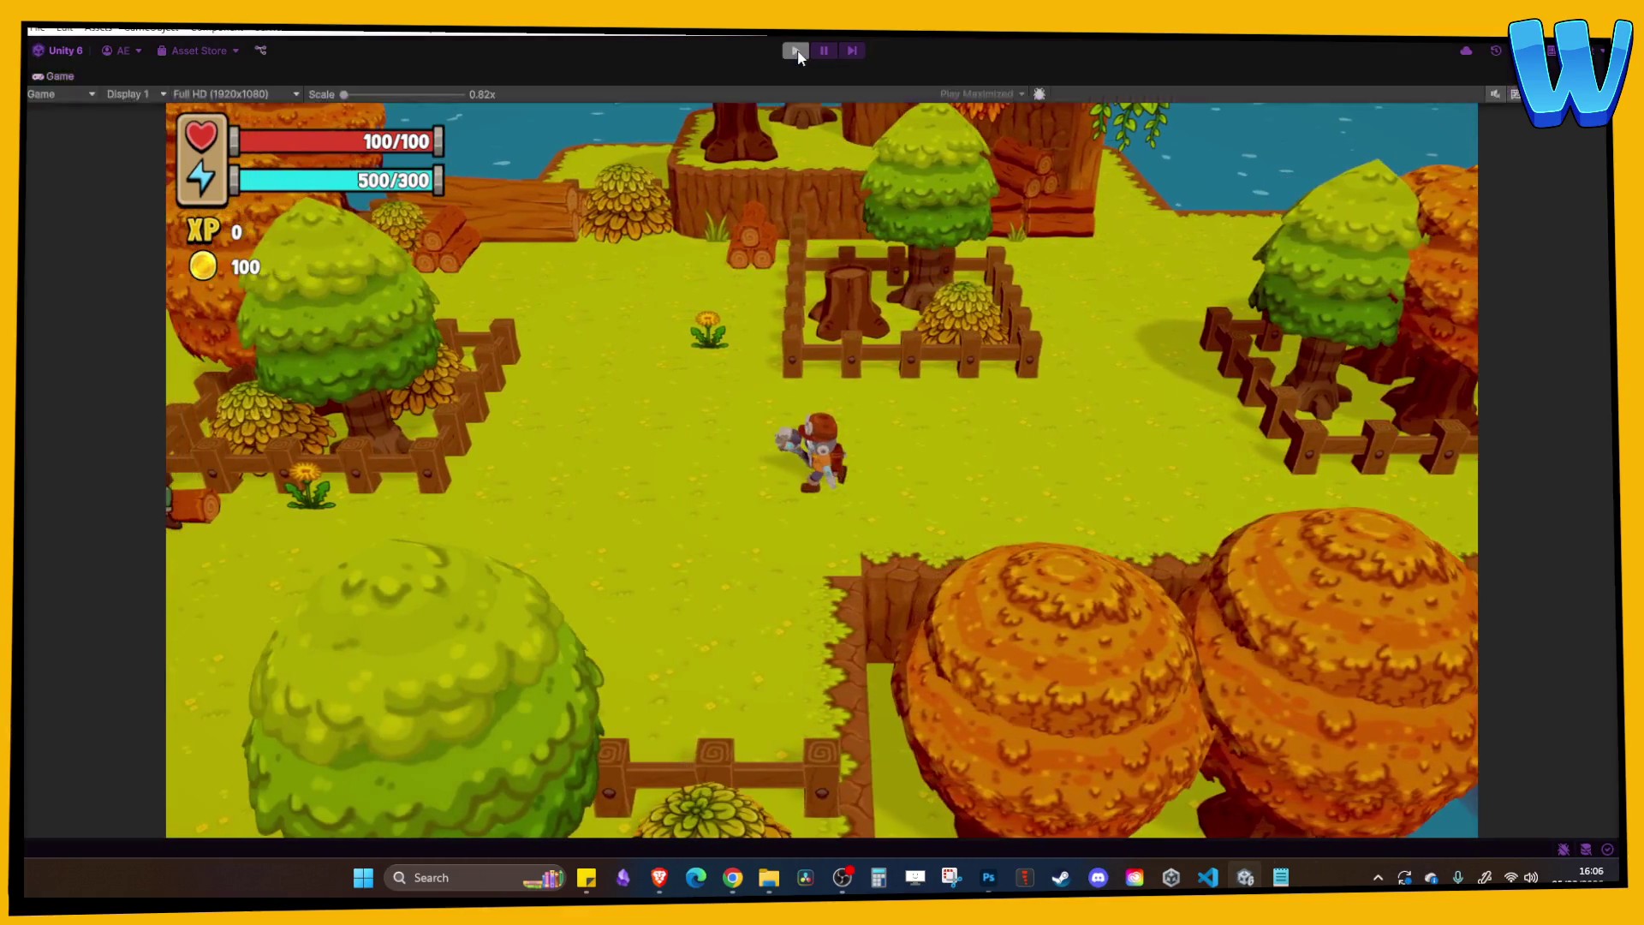
left_click(795, 48)
Collapse the Decore, Gameplay and Terrain groups in the Hierarchy.
scroll(511, 356, "down", 5)
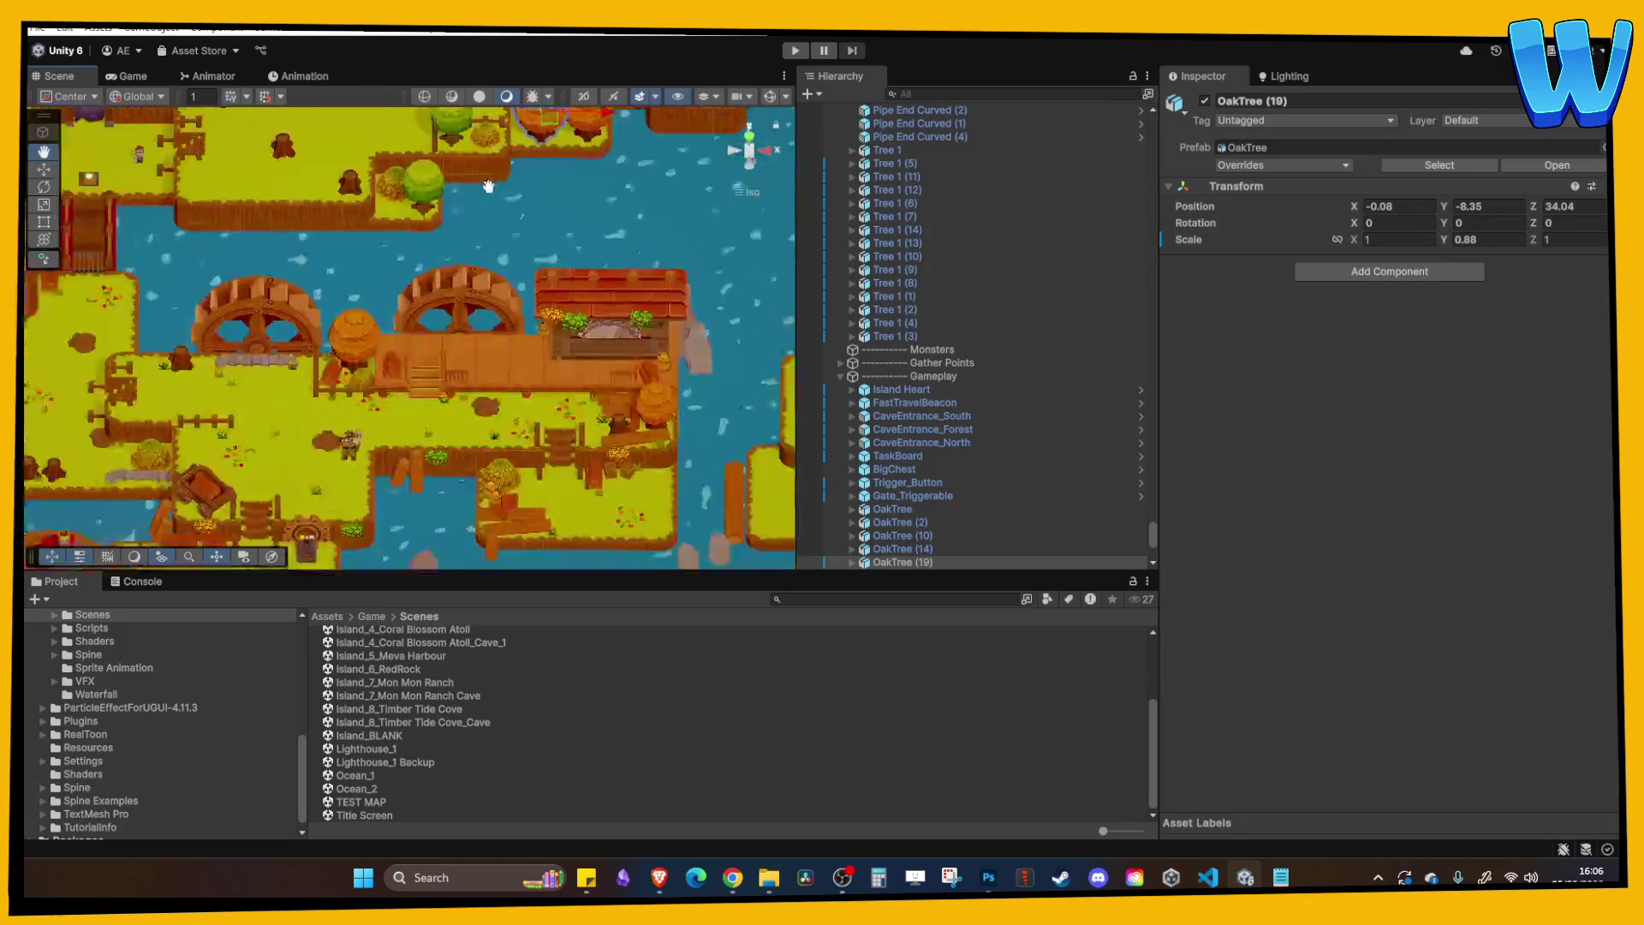
scroll(311, 349, "up", 6)
scroll(391, 399, "down", 2)
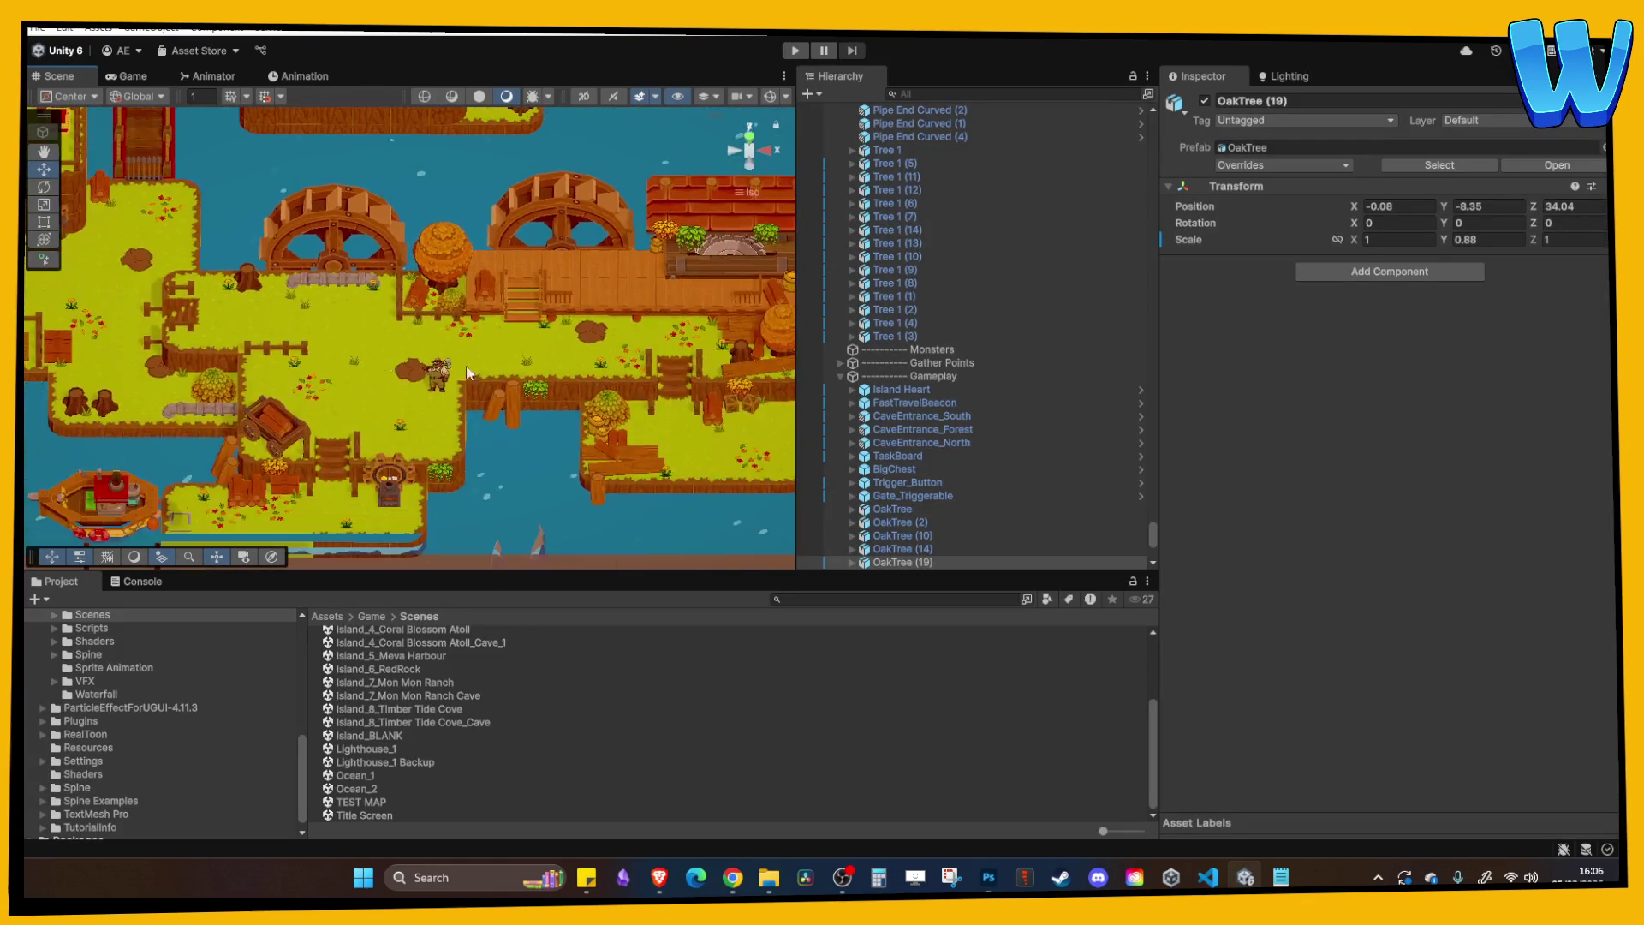
left_click(922, 309)
key("Left")
key("Left")
key("Down")
key("Down")
key("Down")
key("Left")
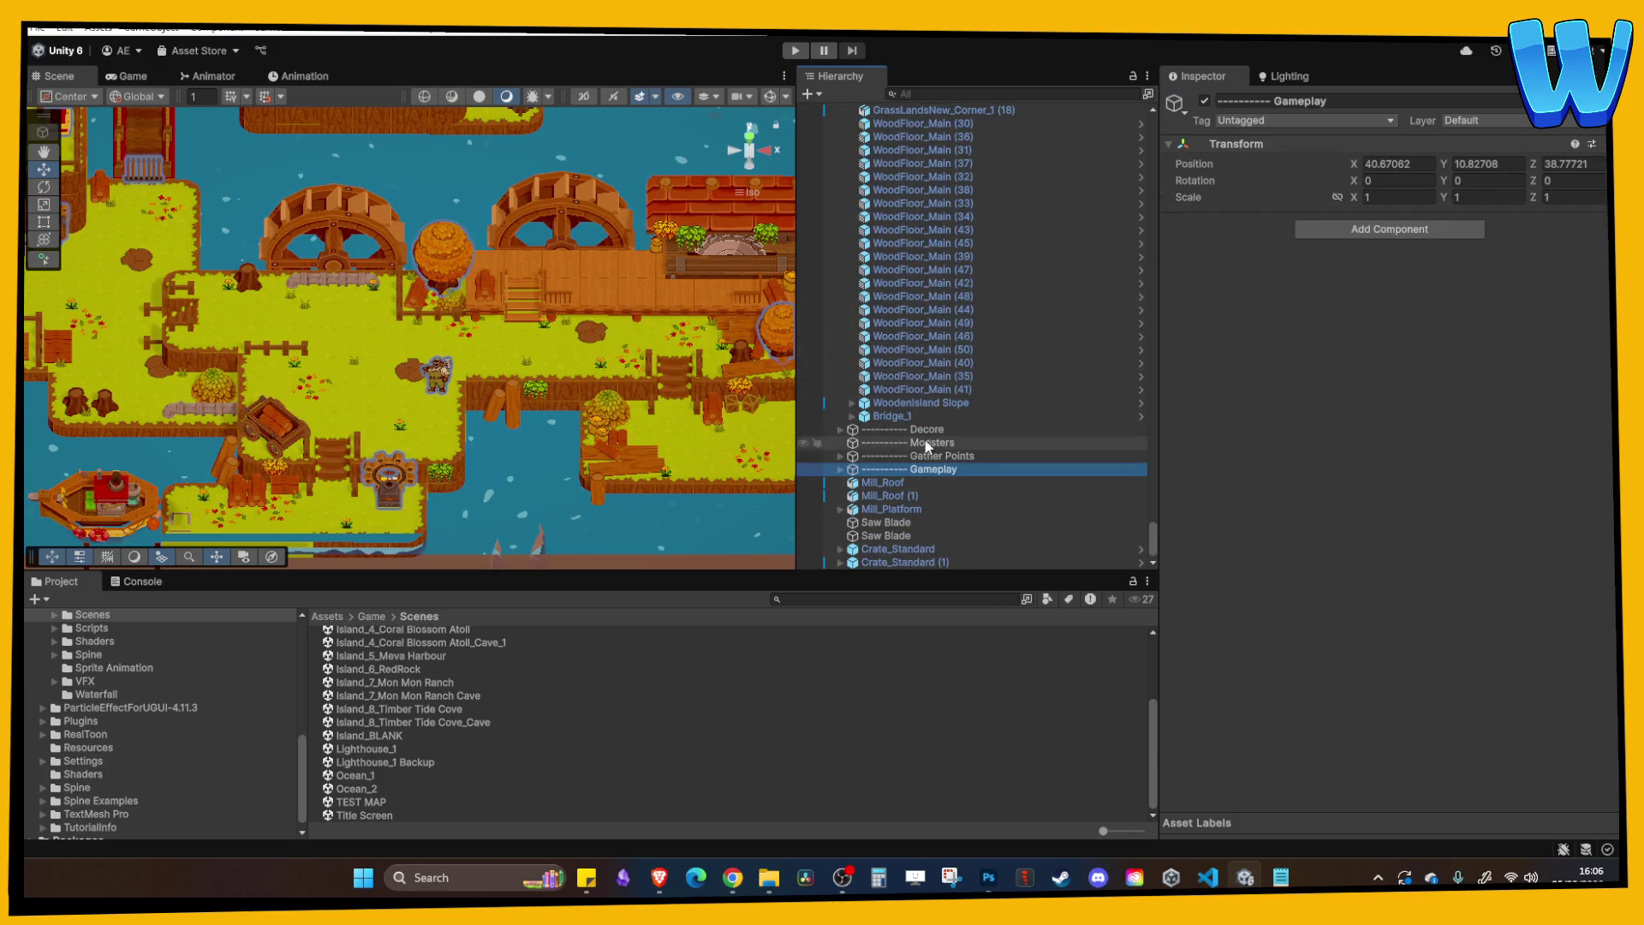
key("f")
key("Up")
key("Up")
key("Up")
key("Left")
key("Left")
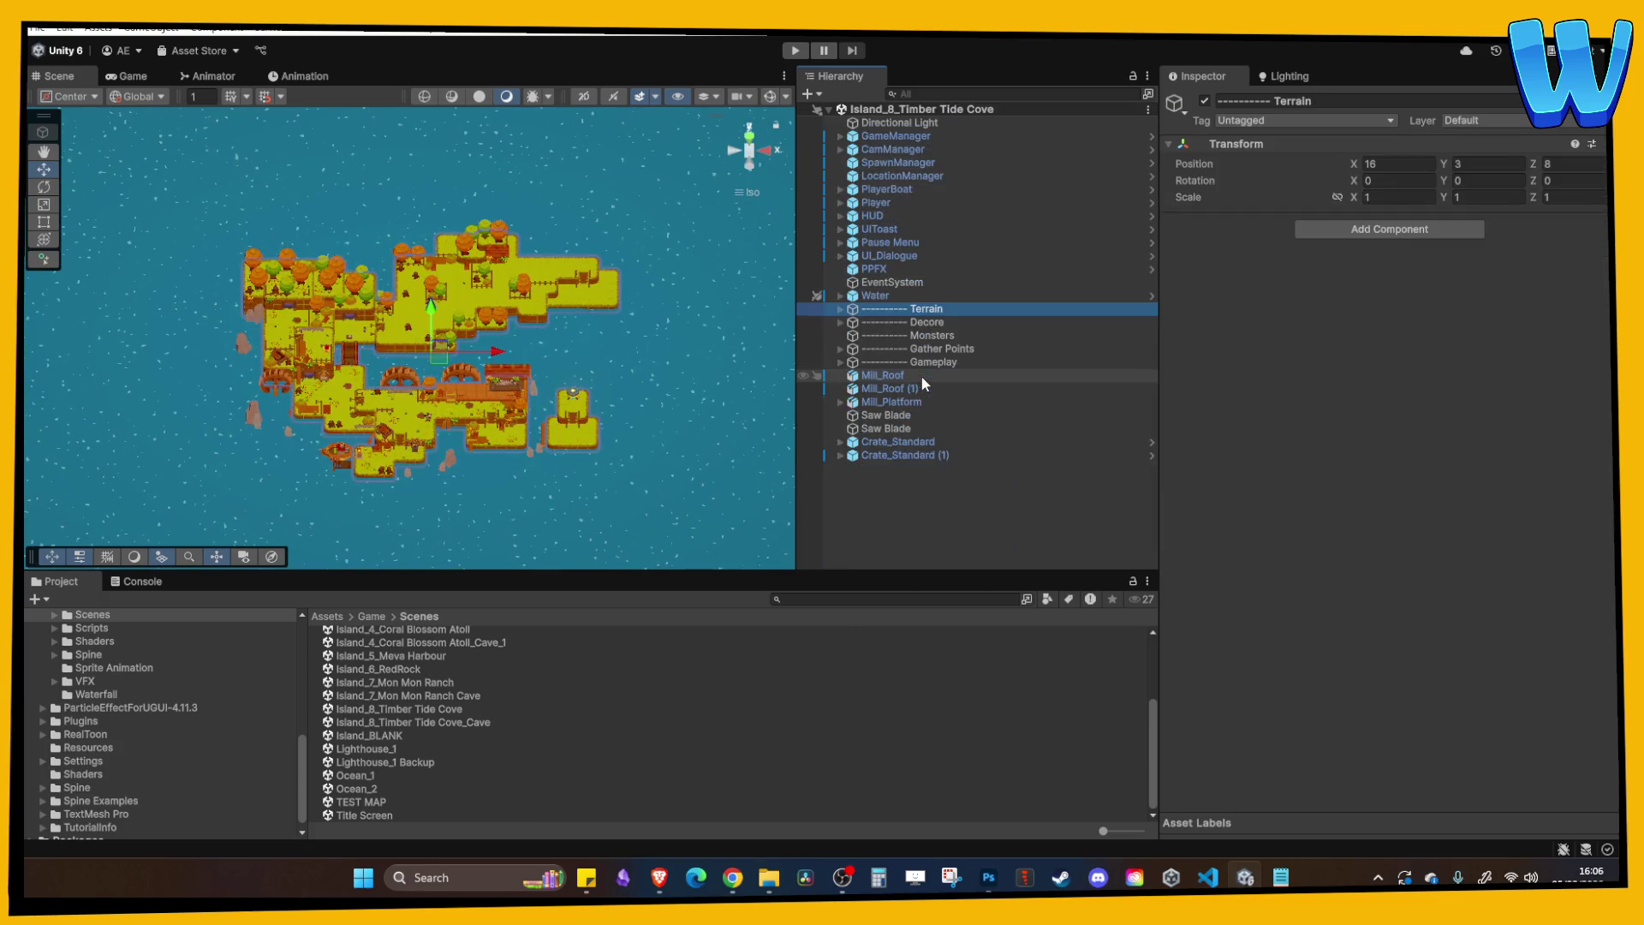
Expand Gather Points, duplicate SpawnPoint_Tree and place the first copy on the island.
left_click(841, 349)
left_click(942, 418)
key("Up")
scroll(451, 378, "up", 1)
scroll(452, 377, "up", 5)
key("ctrl+d")
mouse_move(399, 284)
left_mouse_down()
mouse_move(381, 235)
mouse_move(553, 238)
left_mouse_up()
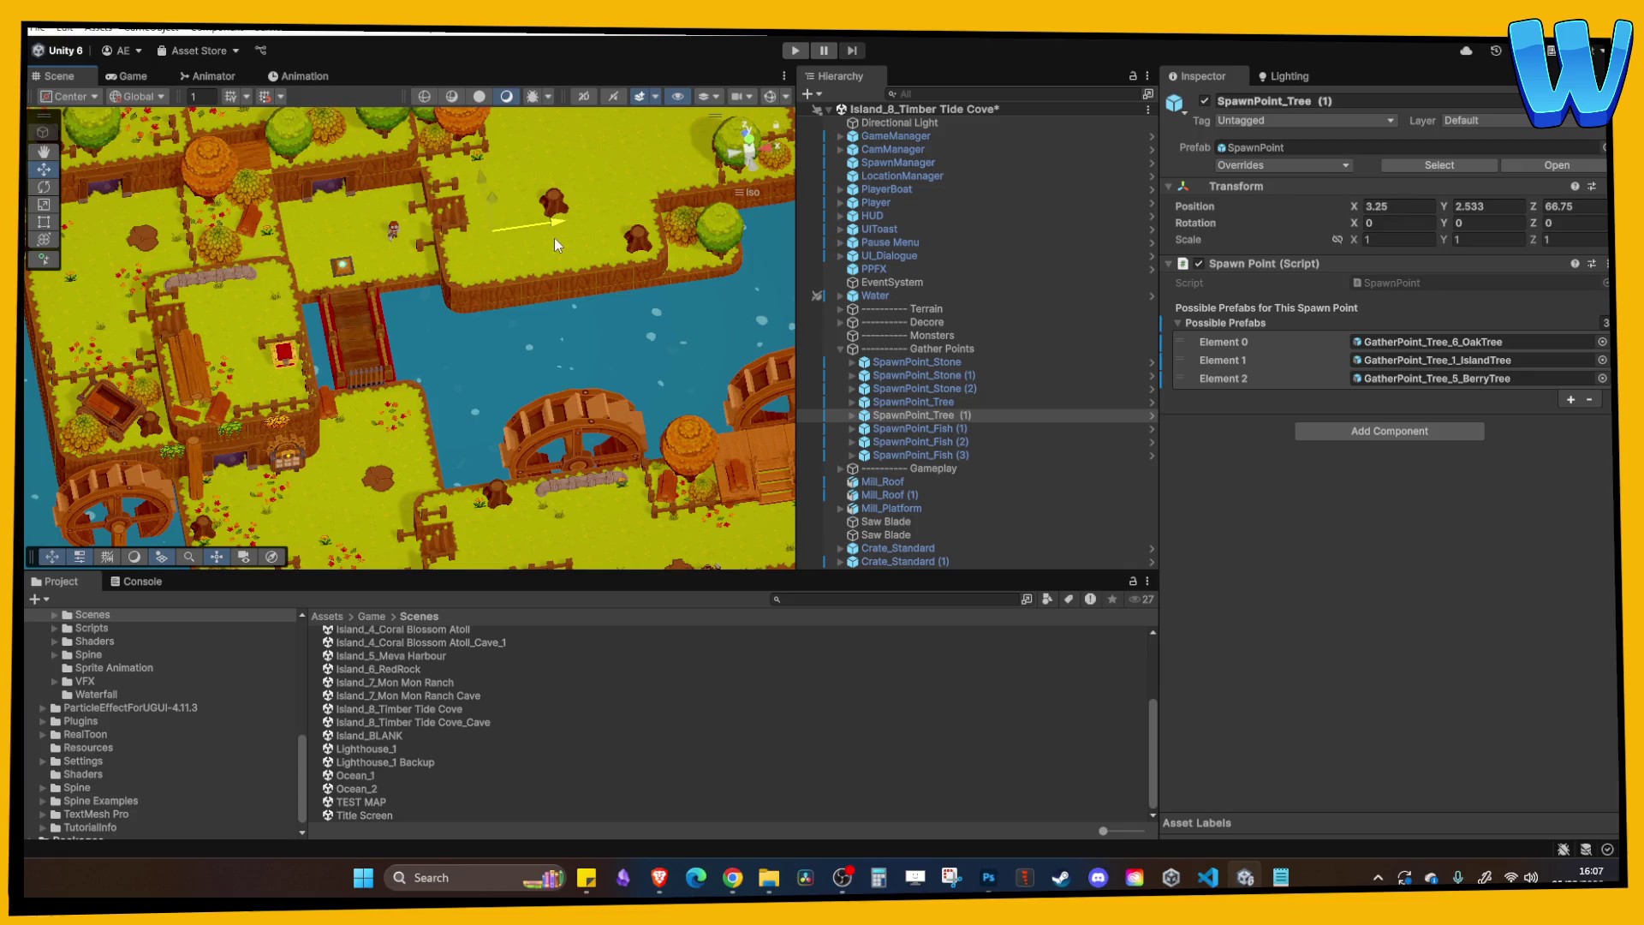
key("f")
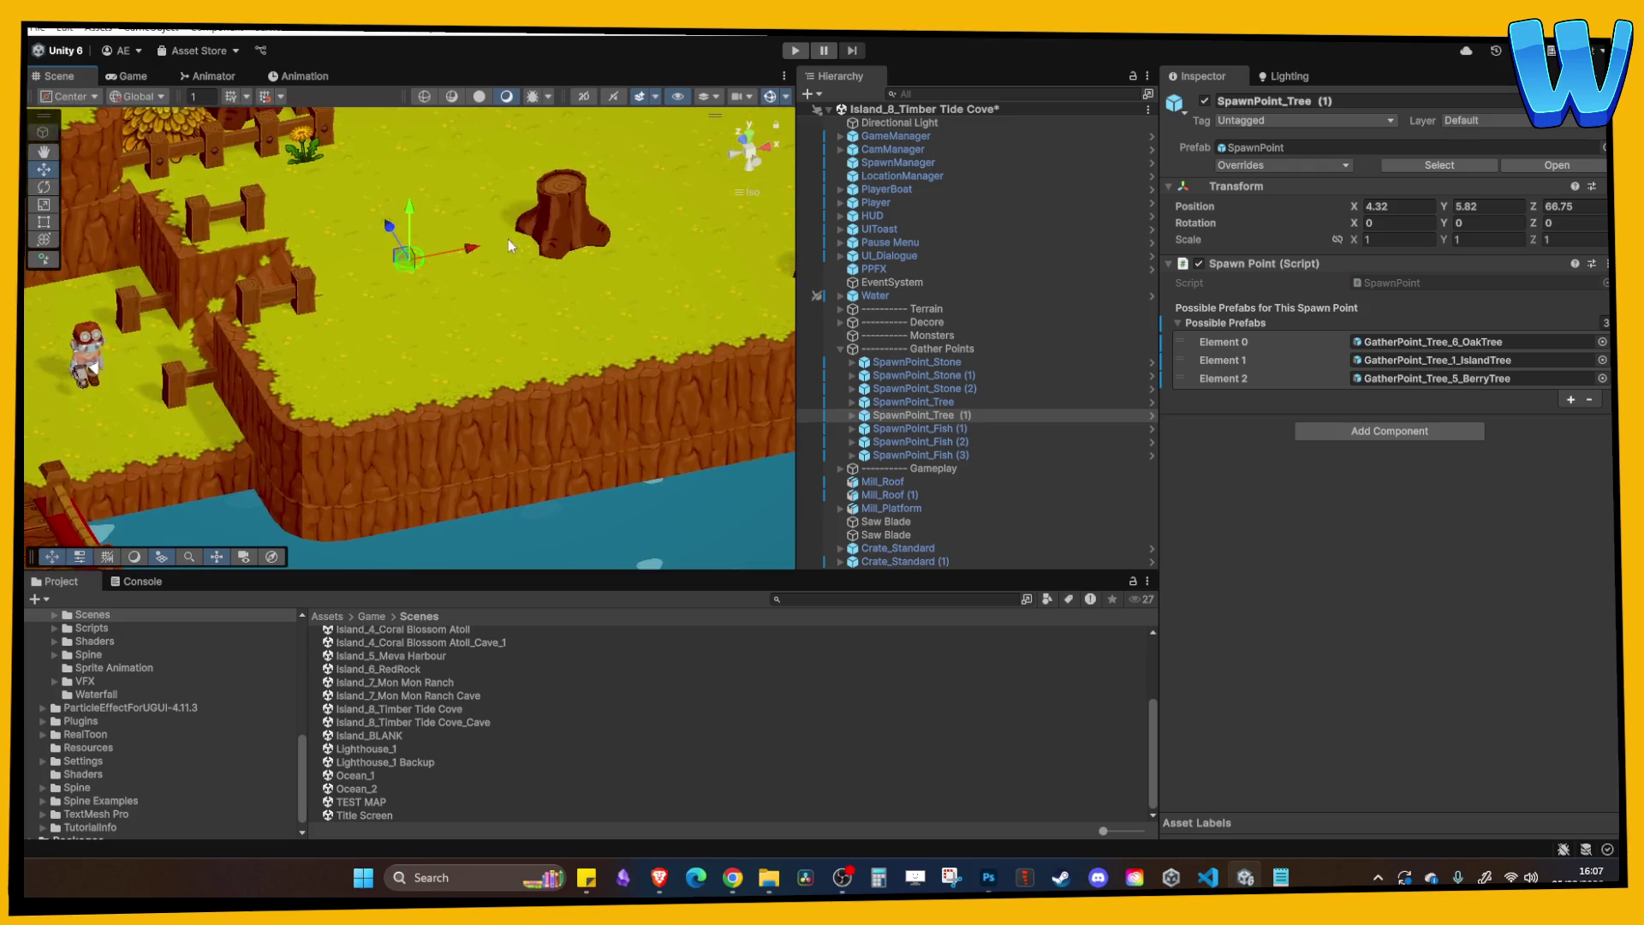
scroll(420, 202, "up", 3)
left_click_drag(410, 199, 409, 196)
scroll(429, 368, "down", 5)
mouse_move(398, 267)
left_mouse_down()
mouse_move(413, 338)
mouse_move(524, 369)
mouse_move(629, 357)
mouse_move(496, 377)
mouse_move(653, 356)
mouse_move(577, 172)
left_mouse_up()
Add further SpawnPoint_Tree copies up to (5), spreading them across the field from a top-down view.
key("ctrl+d")
left_click(748, 137)
key("ctrl+d")
left_click_drag(577, 278, 563, 437)
key("w")
key("ctrl+d")
mouse_move(618, 367)
left_mouse_down()
mouse_move(724, 370)
mouse_move(671, 190)
left_mouse_up()
key("ctrl+d")
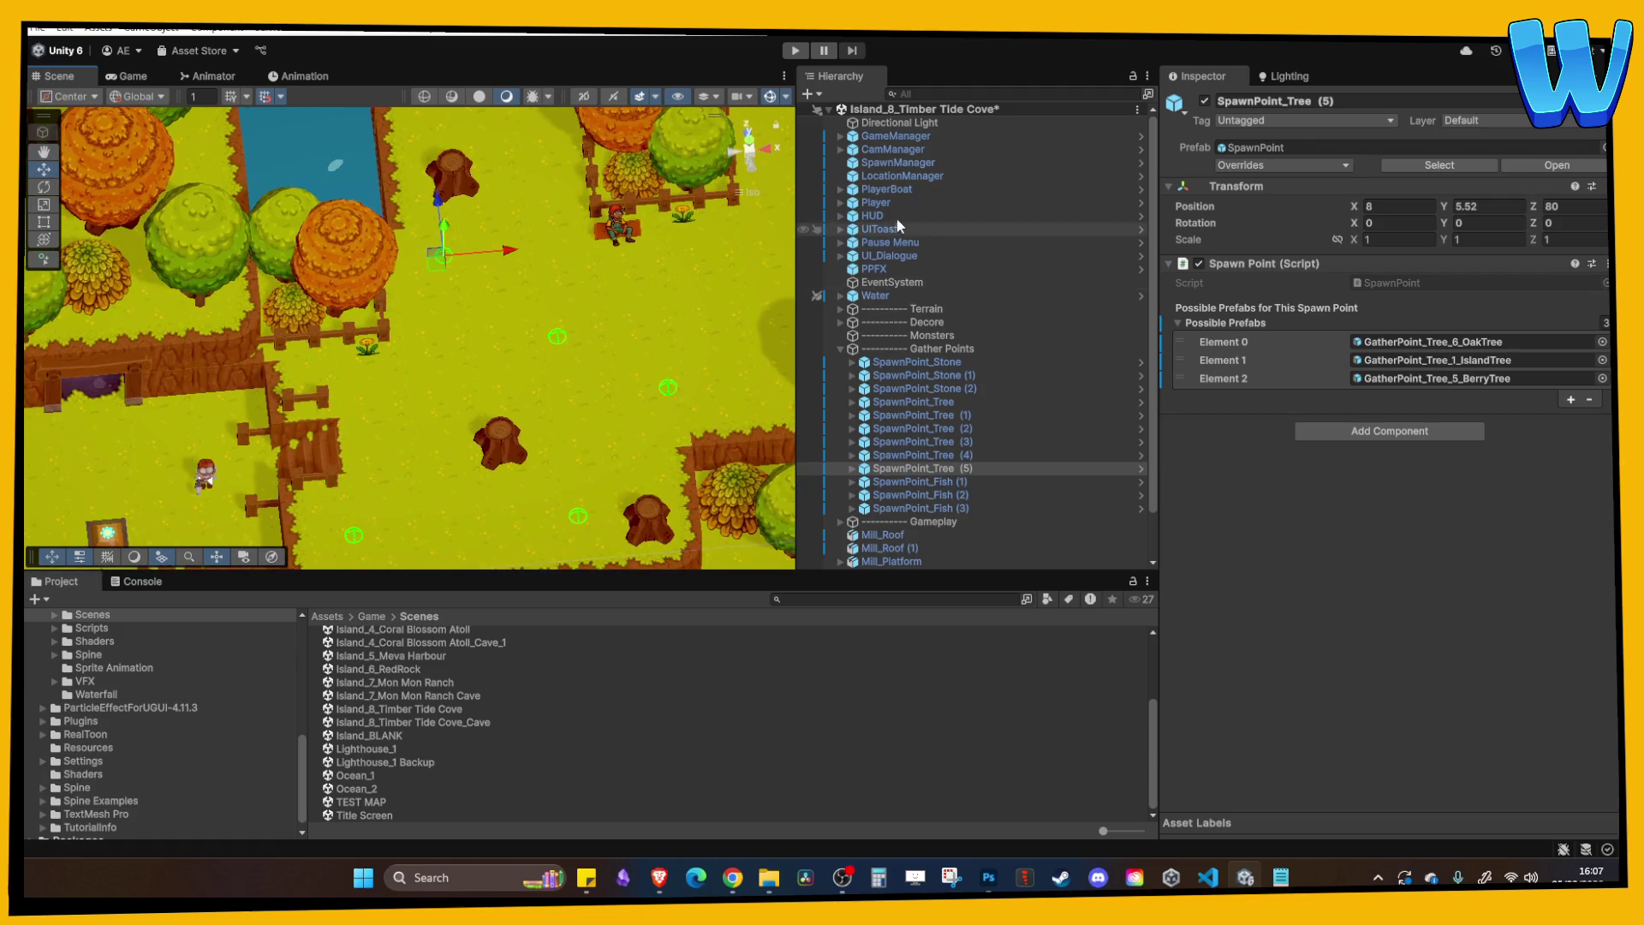
Set SpawnManager to Spawn Interval 4, Respawn Cooldown 4, Initial Spawn Count 20, then press Play.
left_click(901, 175)
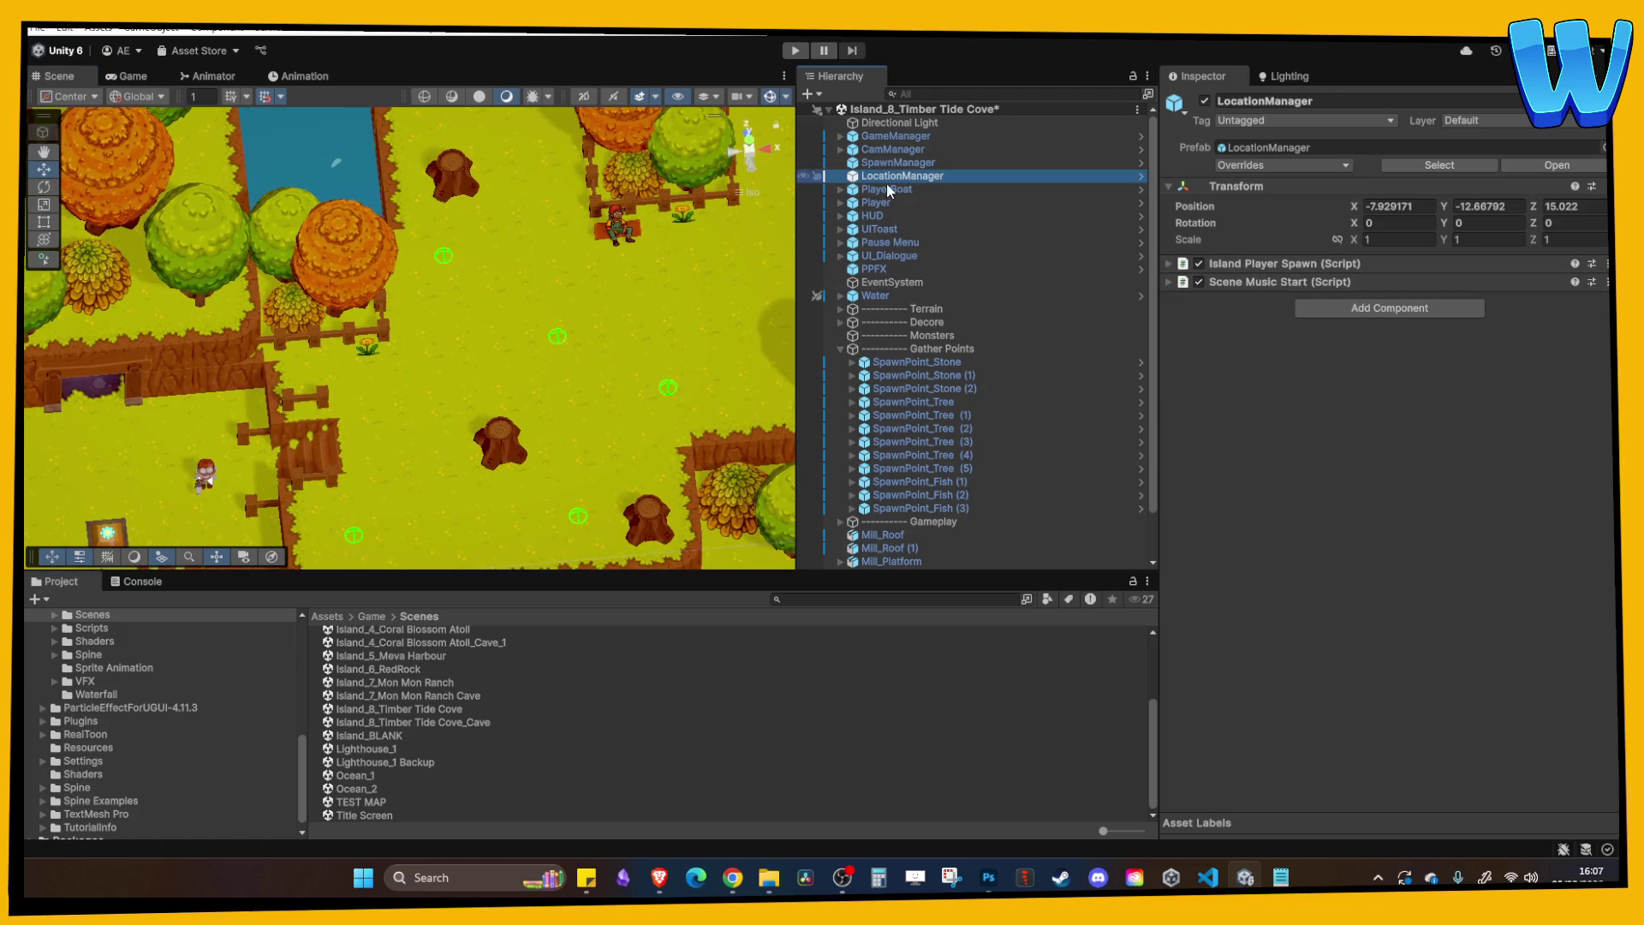
left_click(897, 162)
left_click(1372, 323)
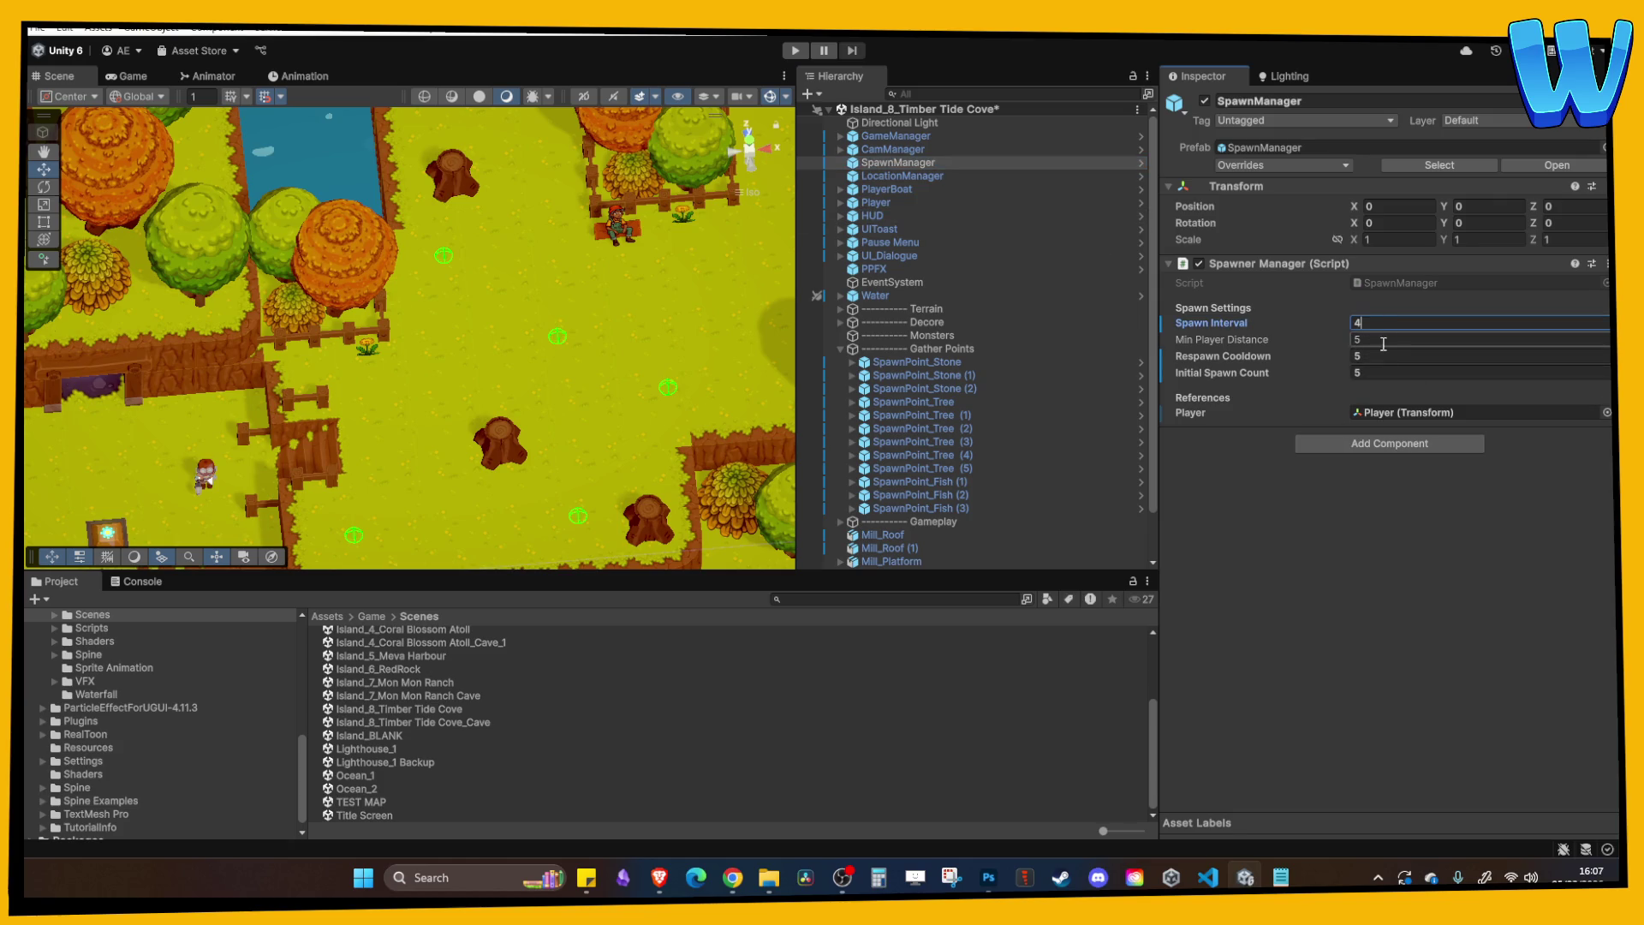
left_click(1379, 358)
left_click(1381, 374)
type("20")
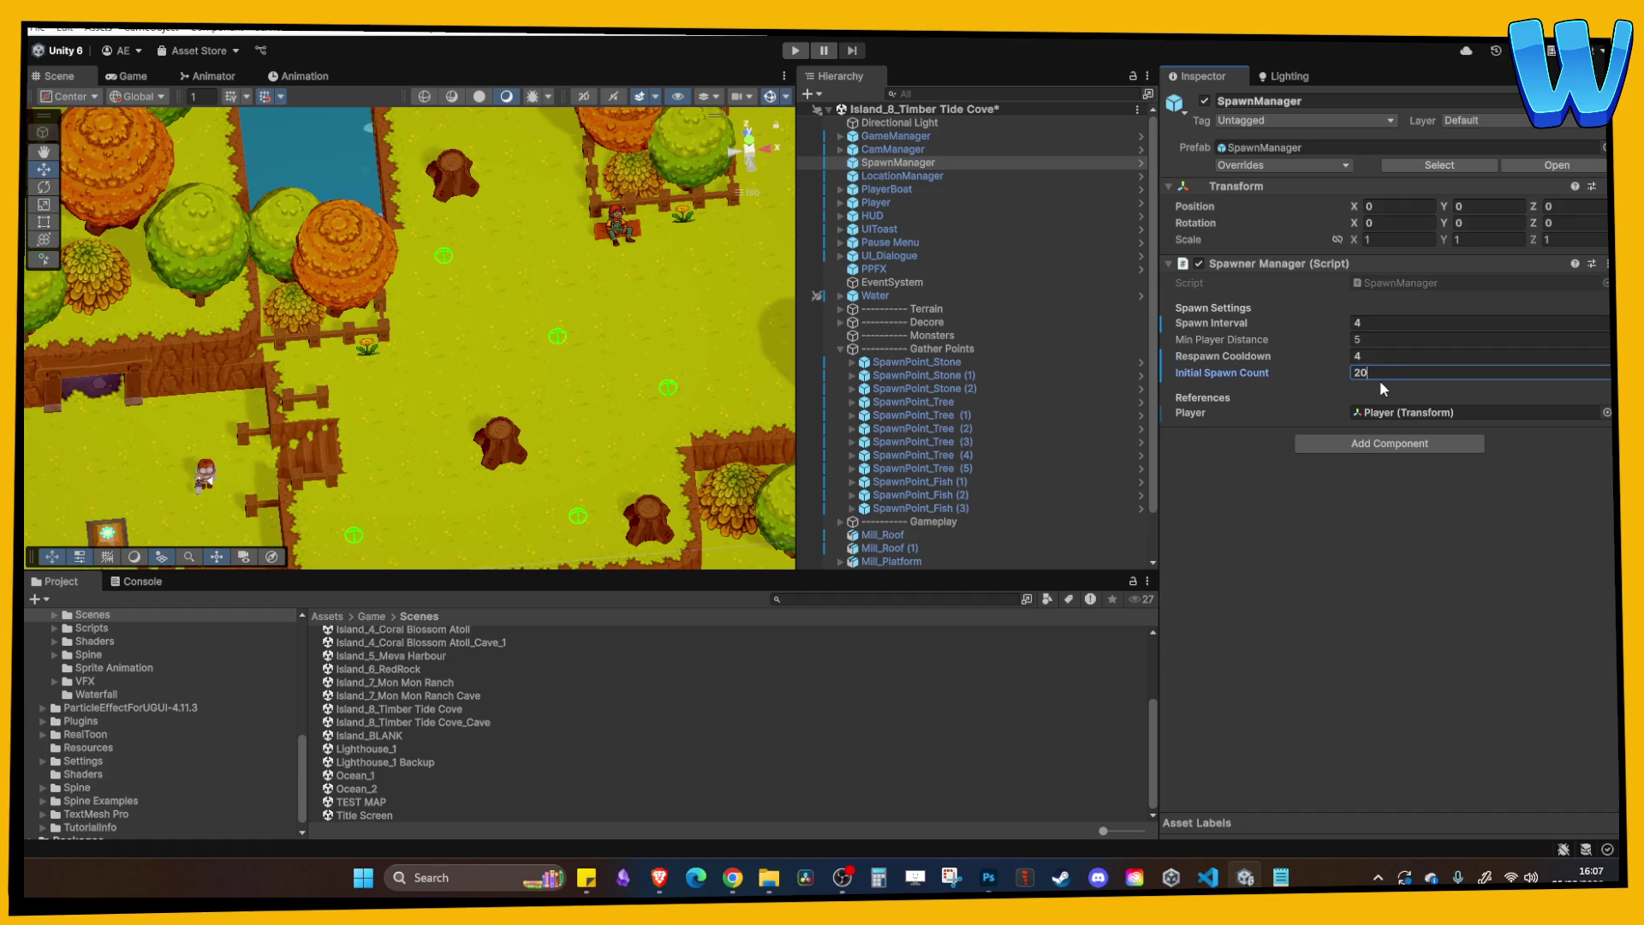
left_click(795, 50)
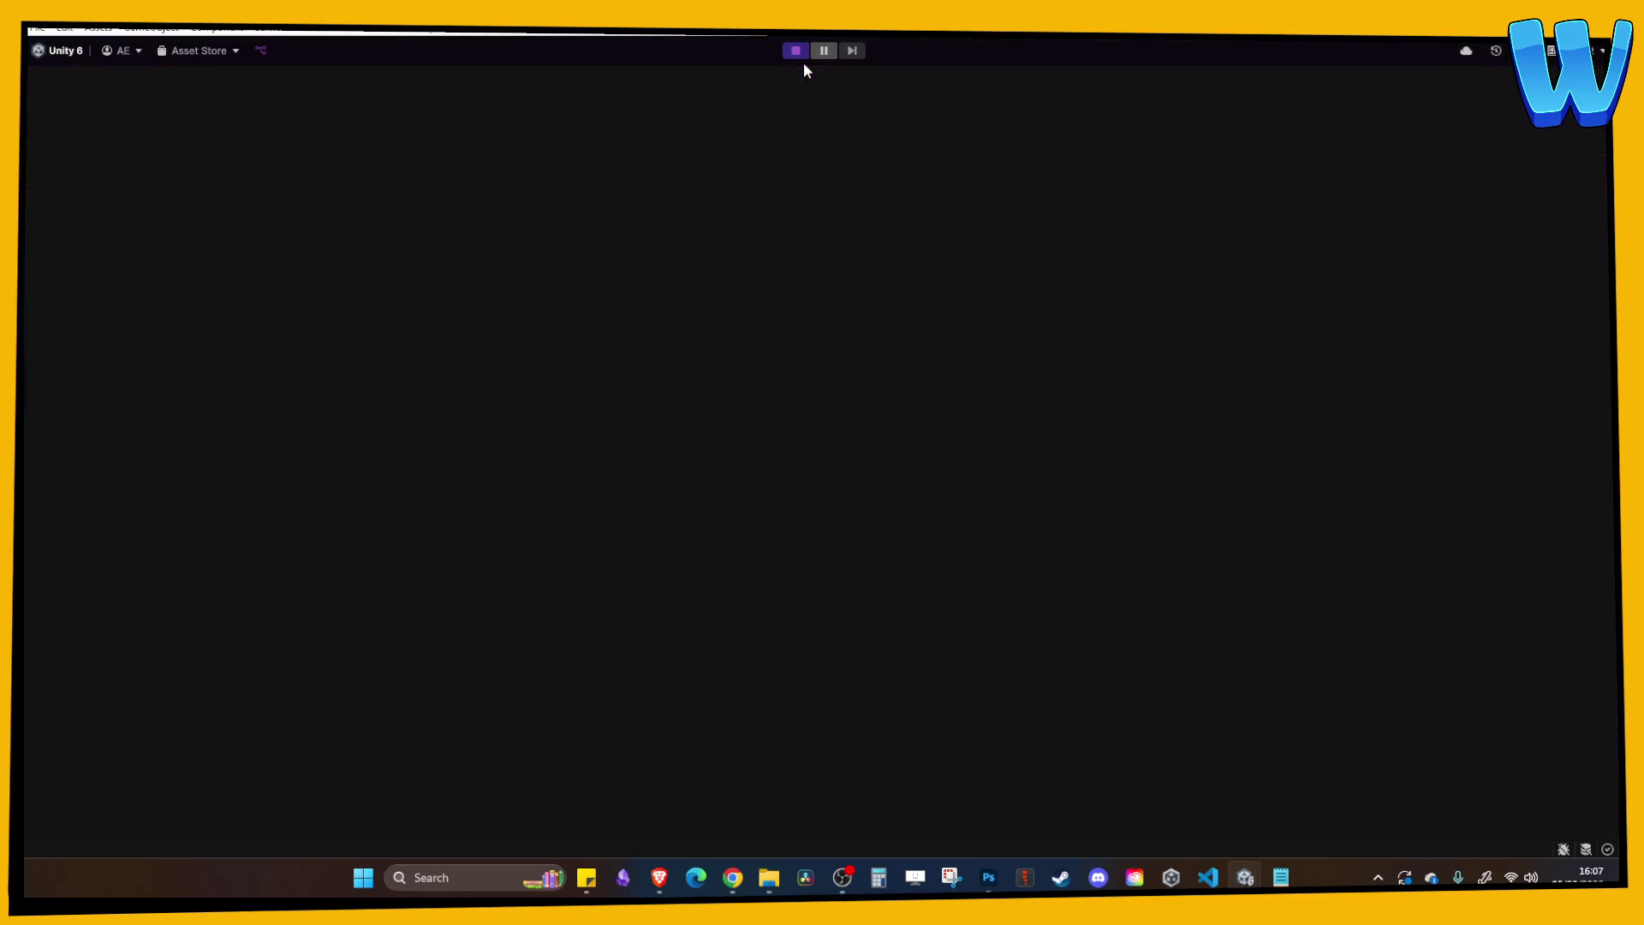
Walk to and chop an Oak Tree, roam past Berry Blossom, then exit Play mode with Ctrl+P.
key("d")
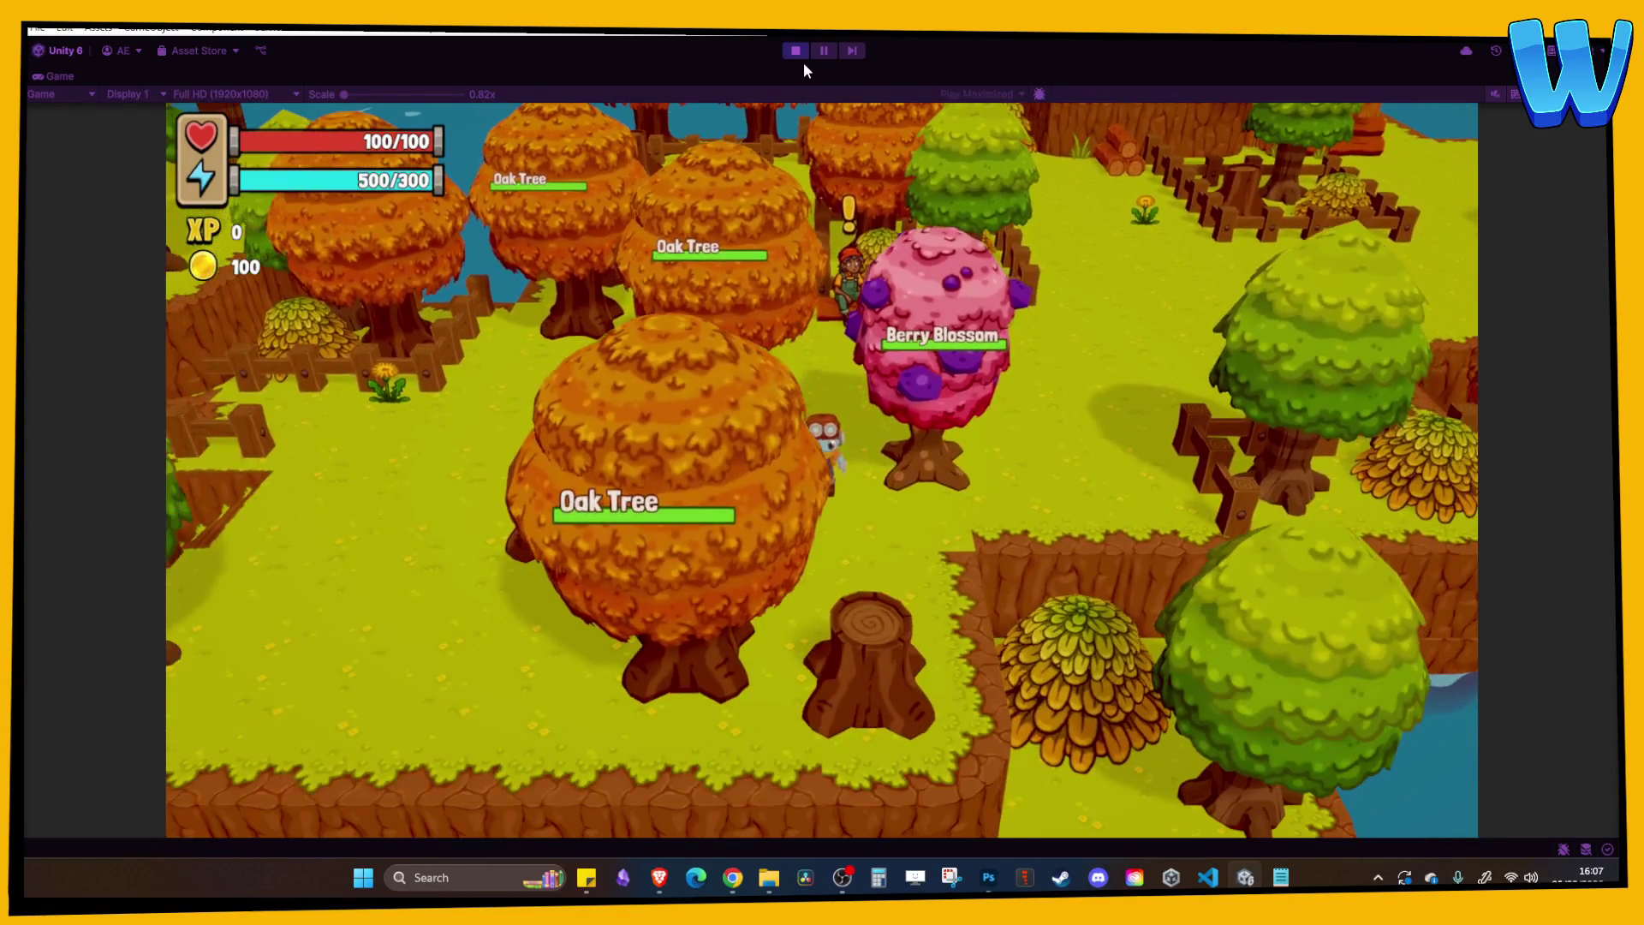
key("a")
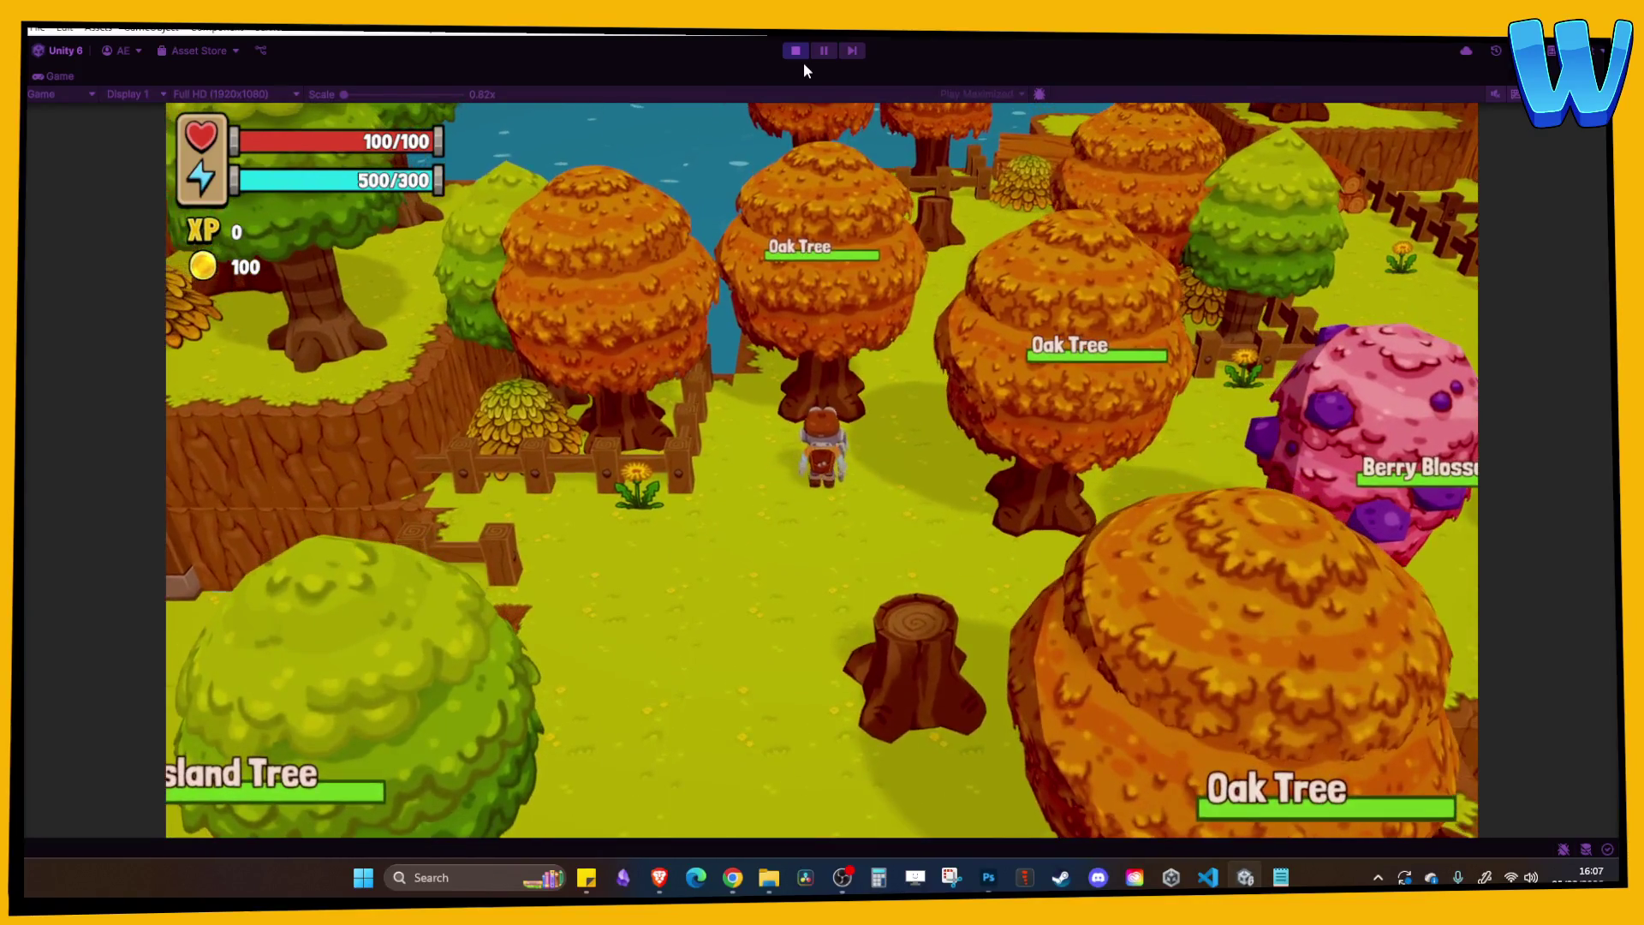
key("s")
key("d")
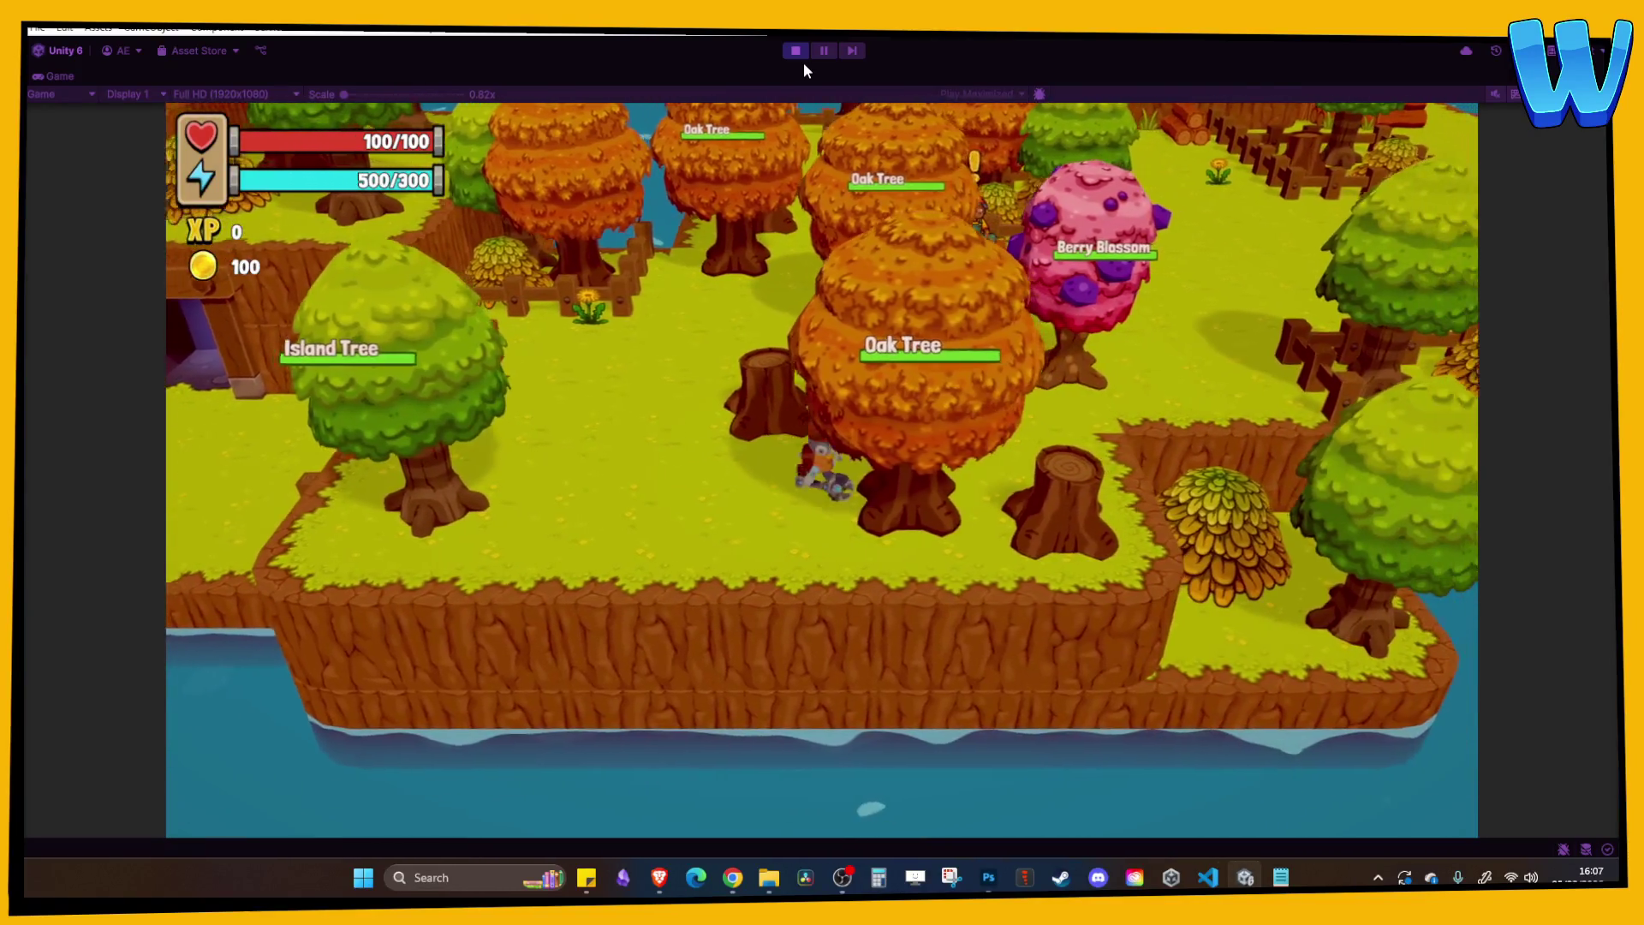
key("w")
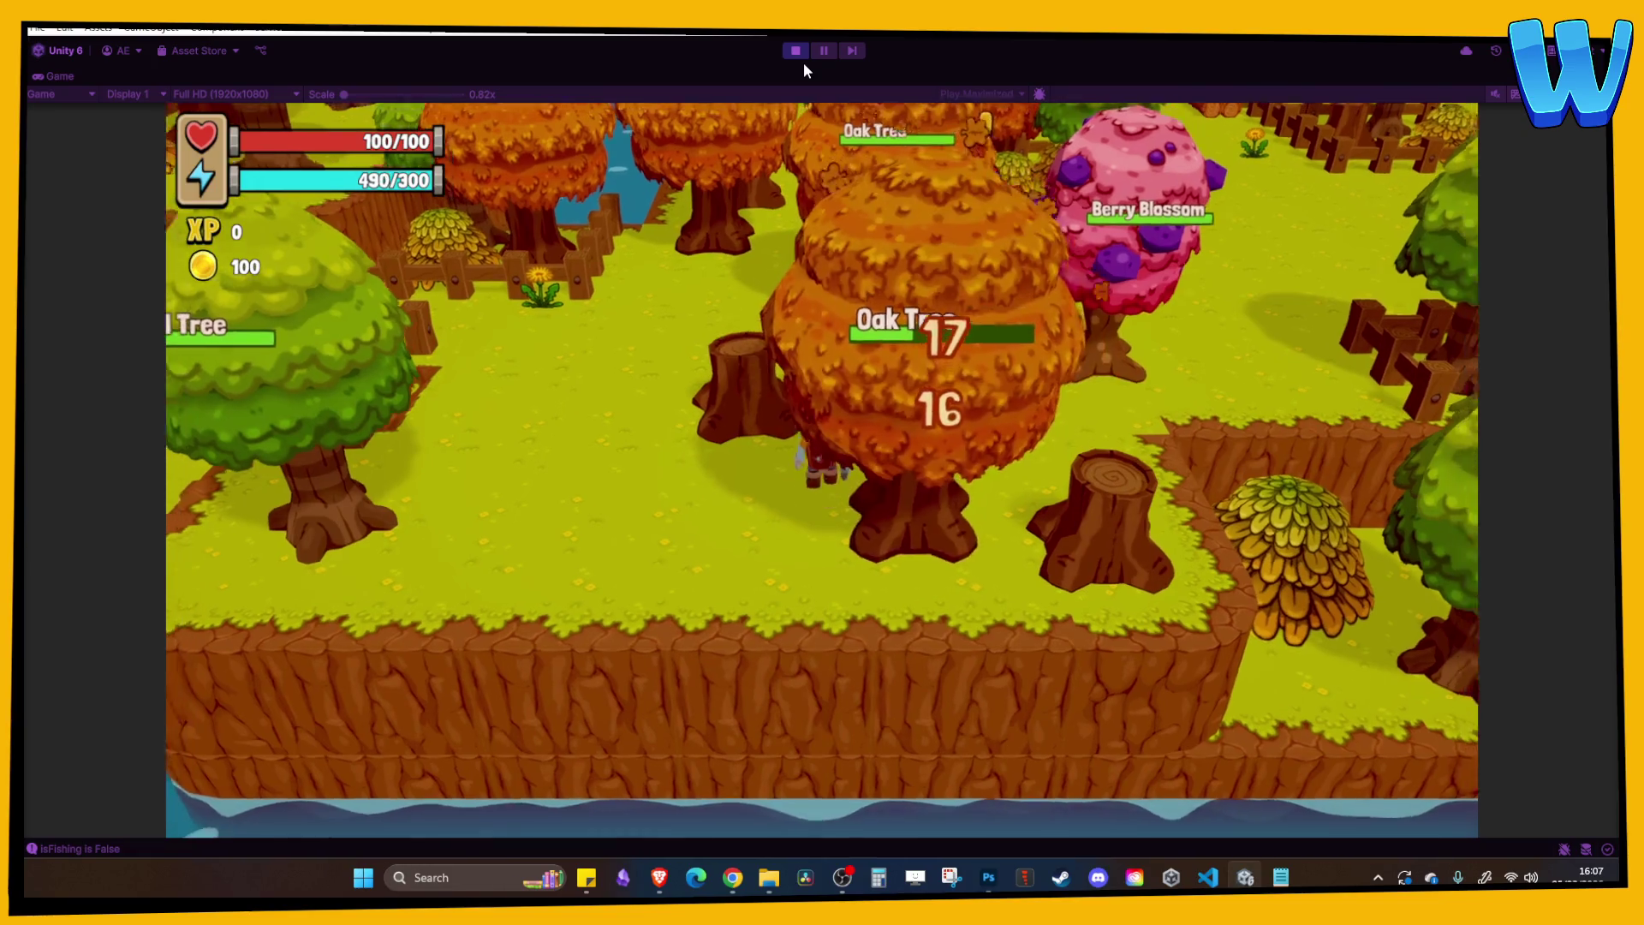
key("w")
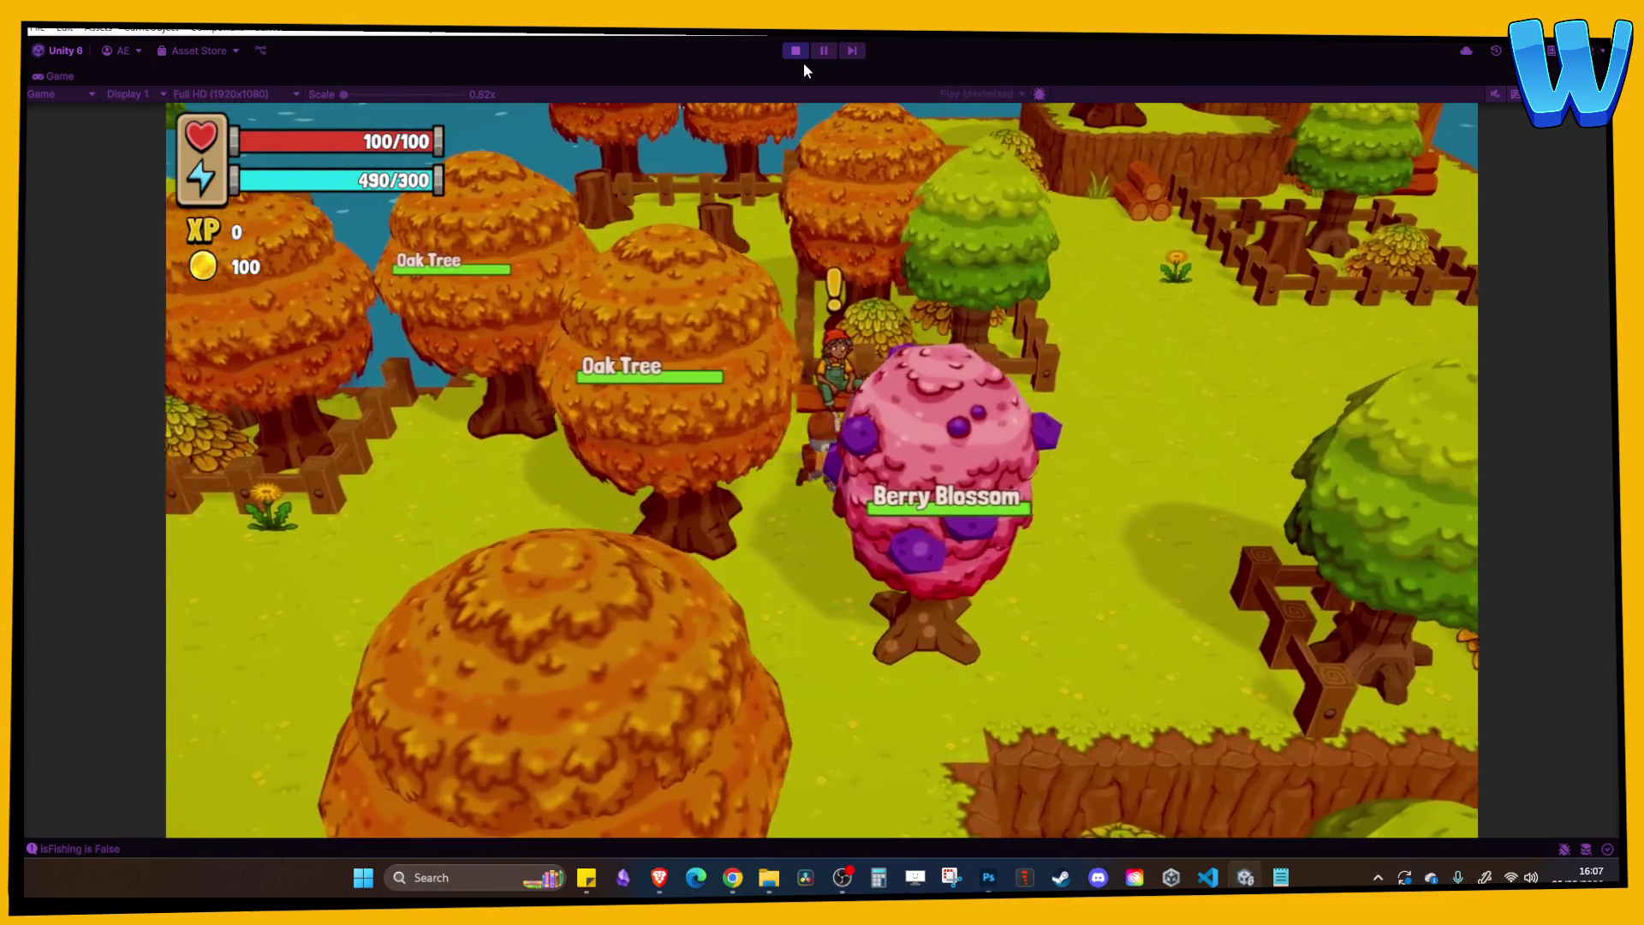
key("w")
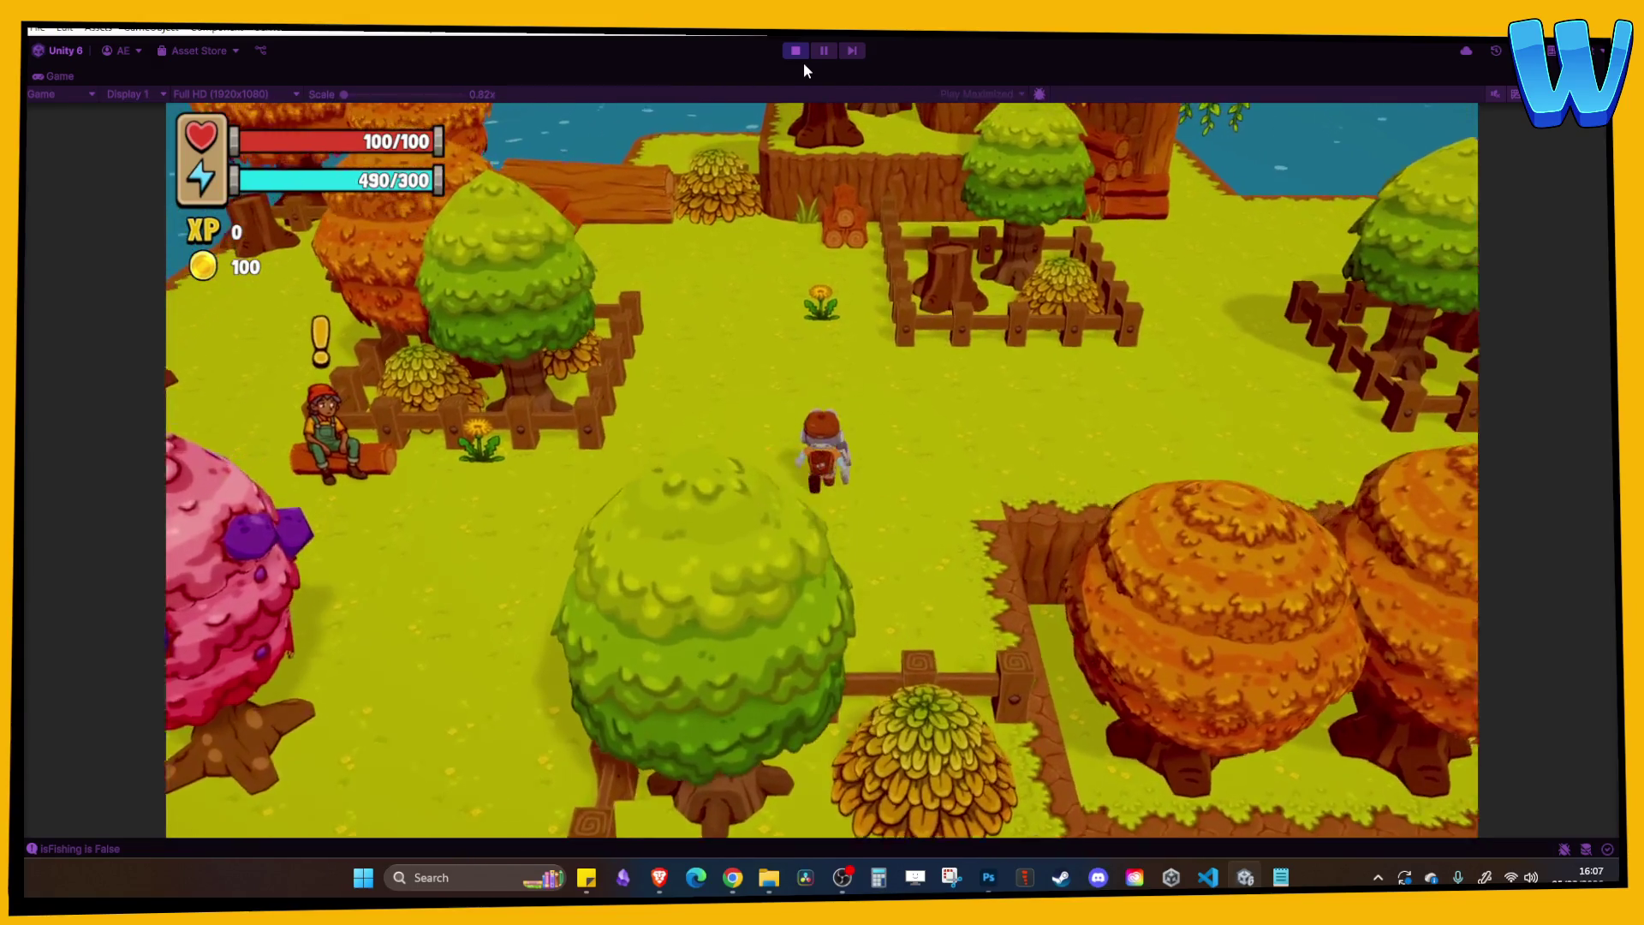
key("s")
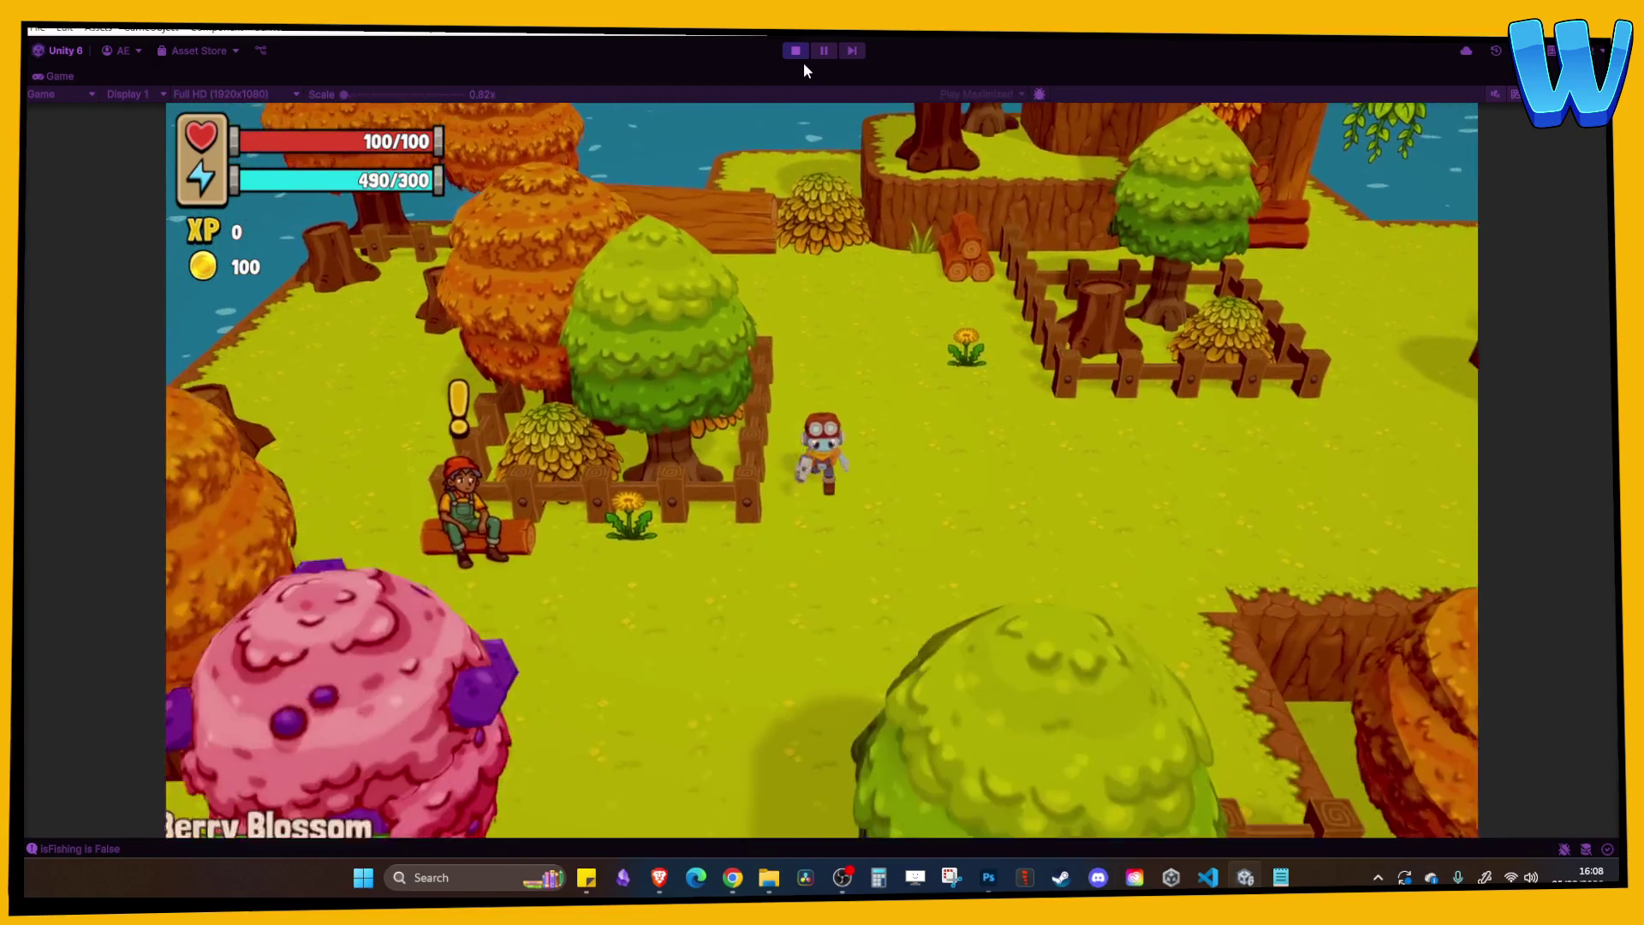
key("a")
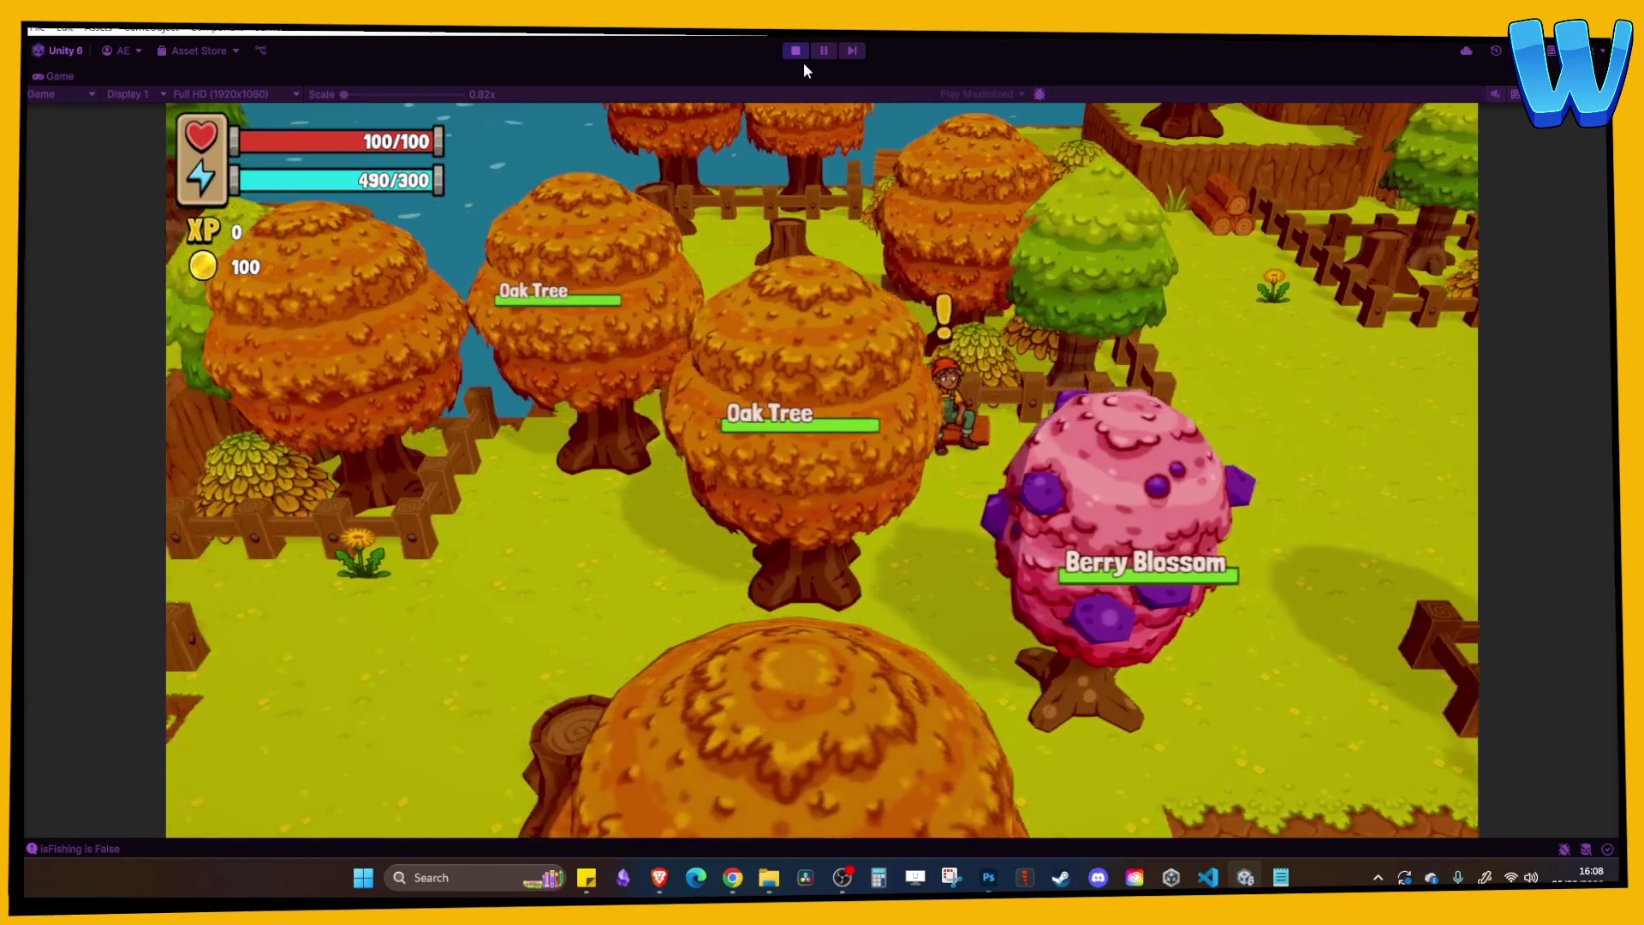
key("ctrl+p")
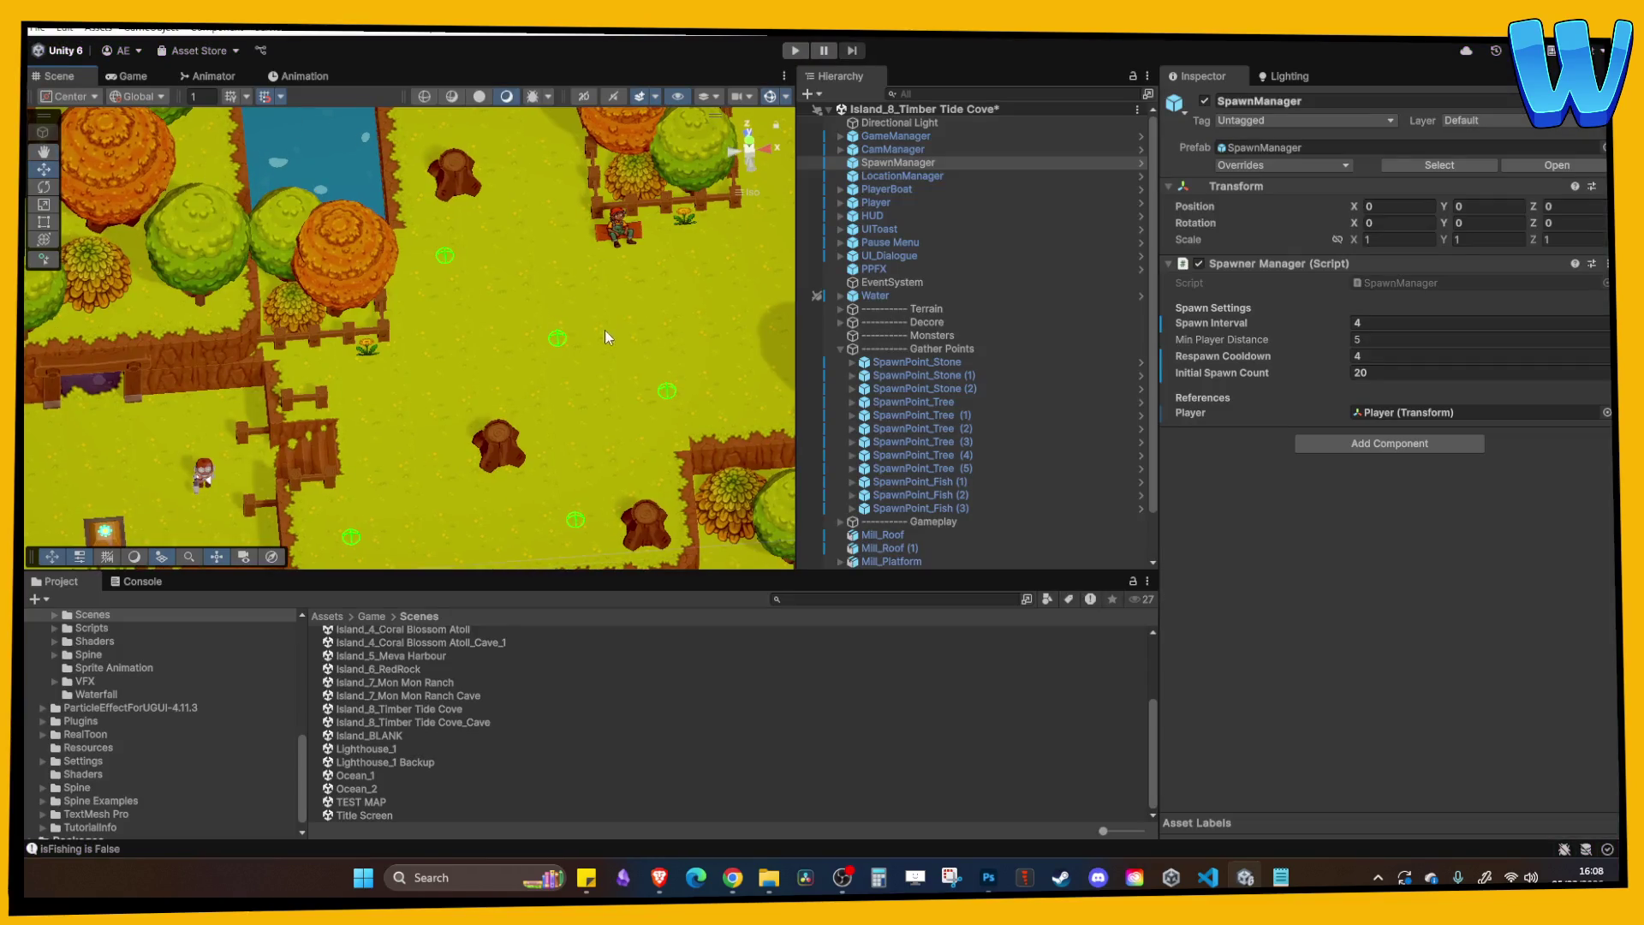
left_click(553, 336)
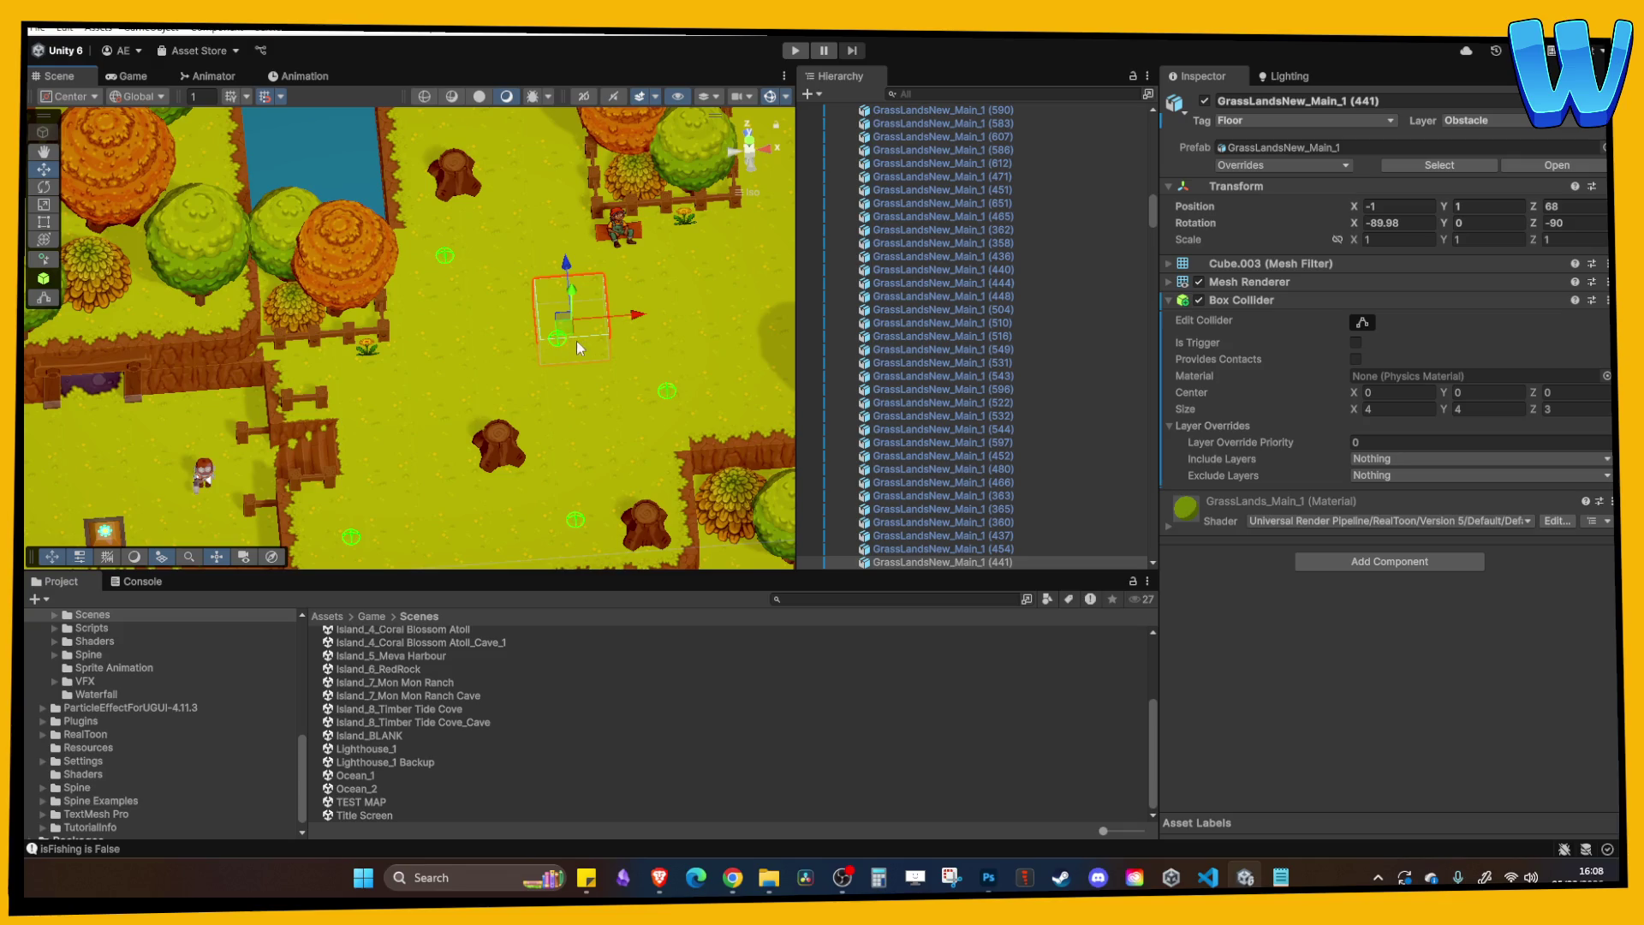
Frame and zoom in on NPC_LumberJack_Teen sitting on its log beside the fenced trees.
mouse_move(632, 357)
left_mouse_down()
mouse_move(500, 394)
mouse_move(500, 277)
left_mouse_up()
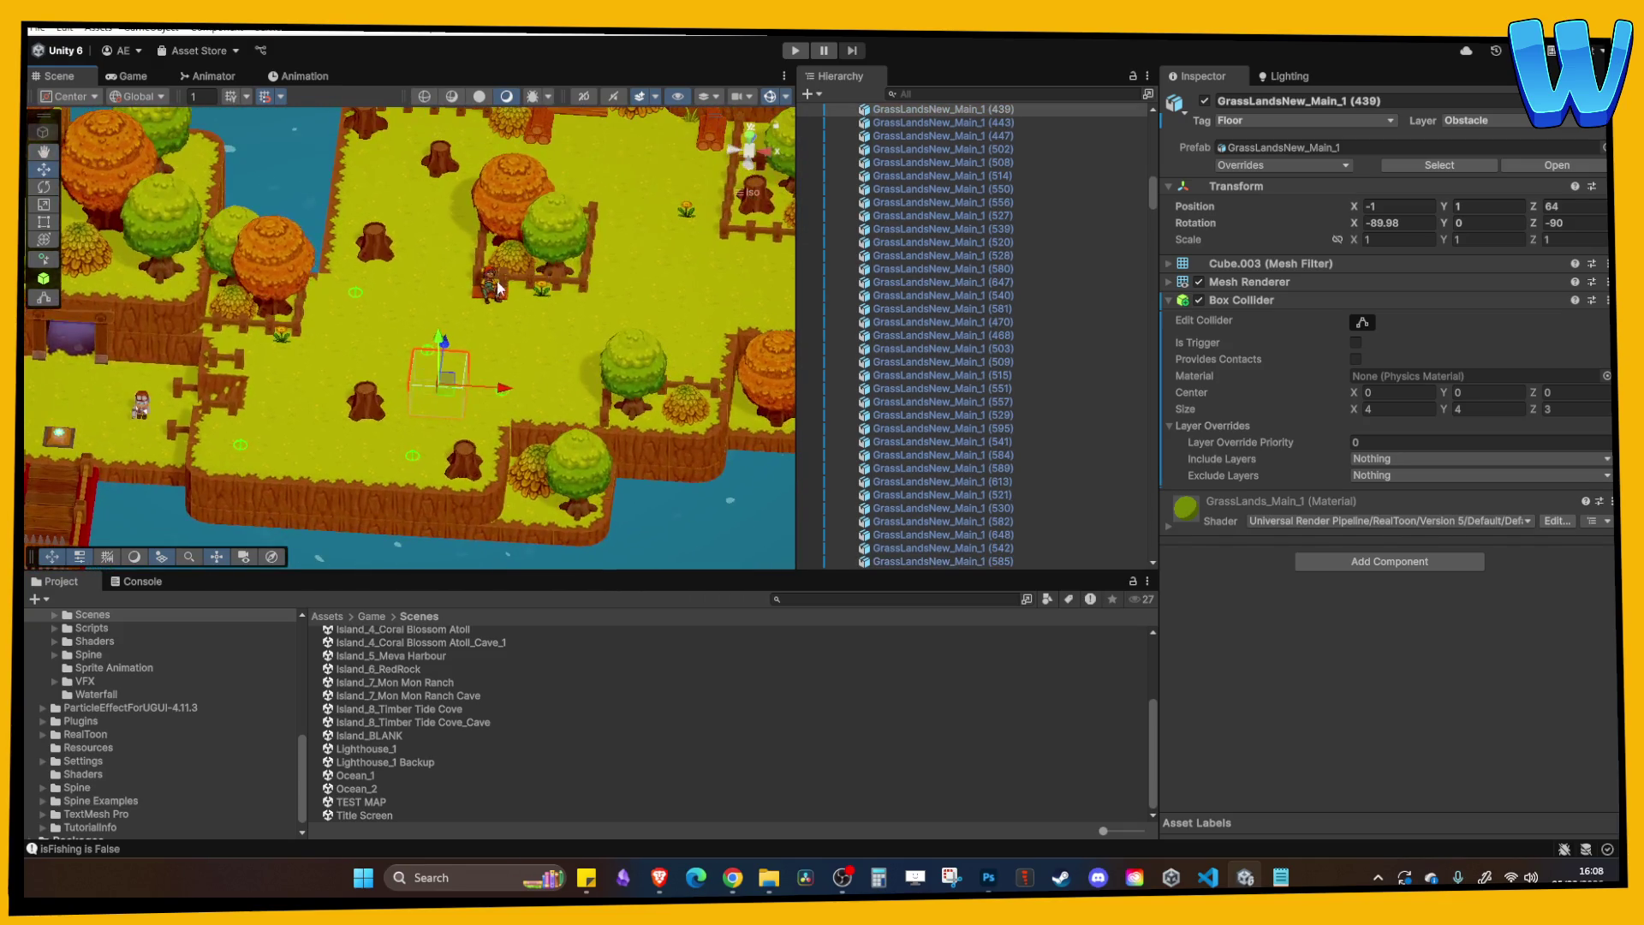
left_click(494, 284)
mouse_move(620, 303)
left_mouse_down()
mouse_move(404, 310)
mouse_move(485, 307)
left_mouse_up()
scroll(462, 343, "down", 3)
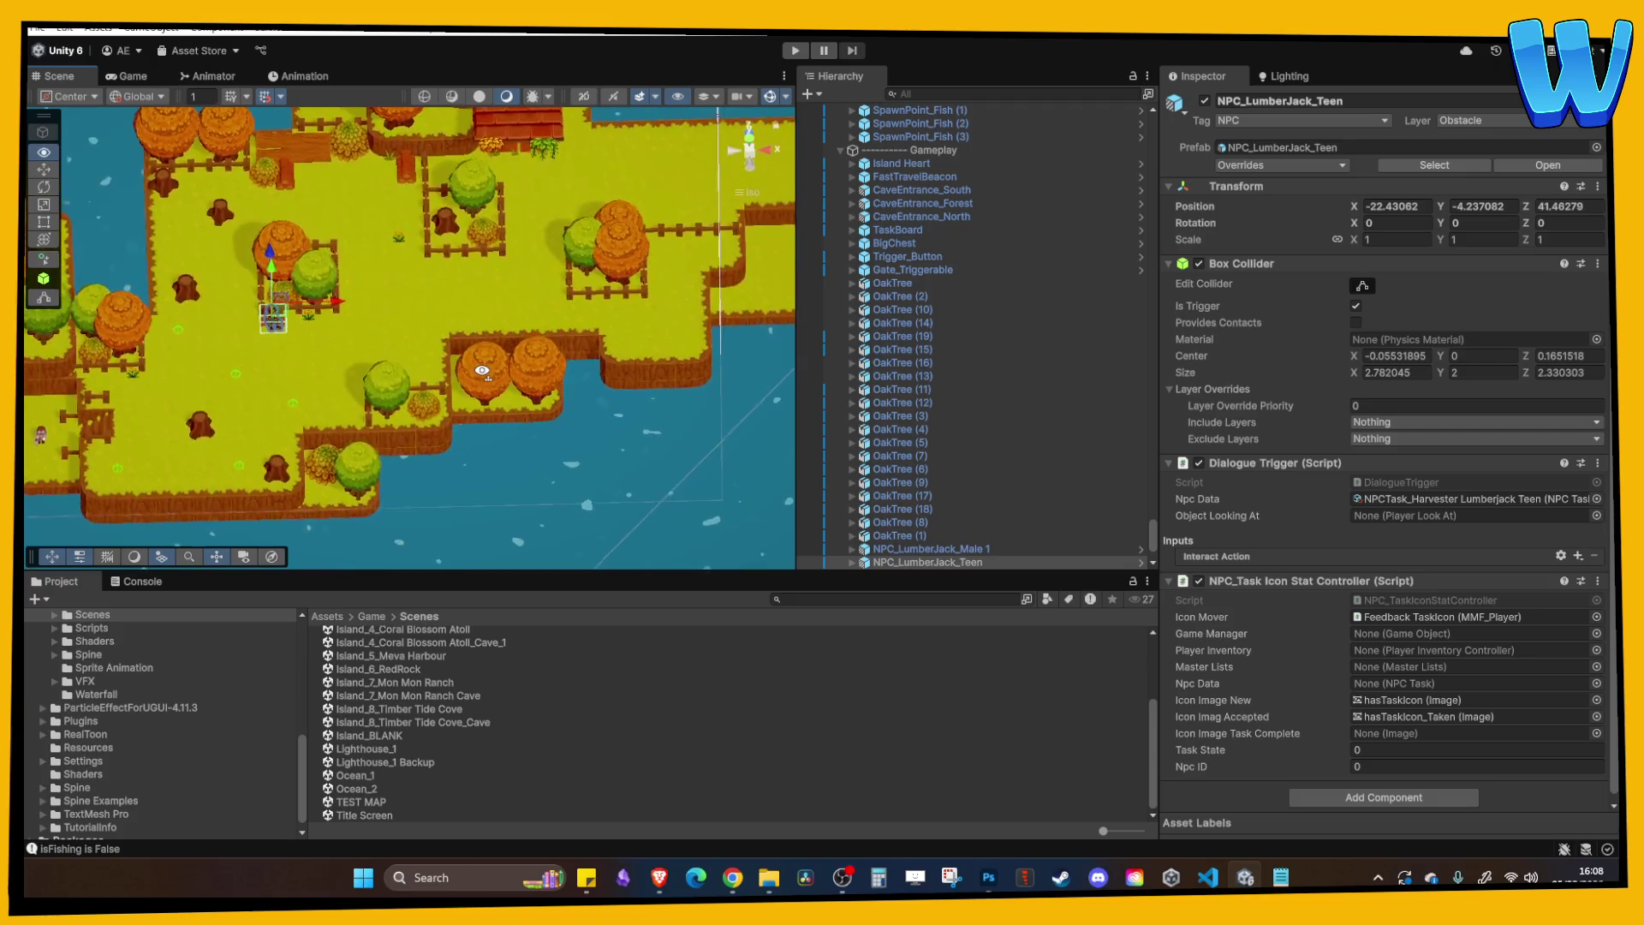
mouse_move(439, 355)
left_mouse_down()
mouse_move(254, 401)
mouse_move(257, 445)
mouse_move(500, 373)
left_mouse_up()
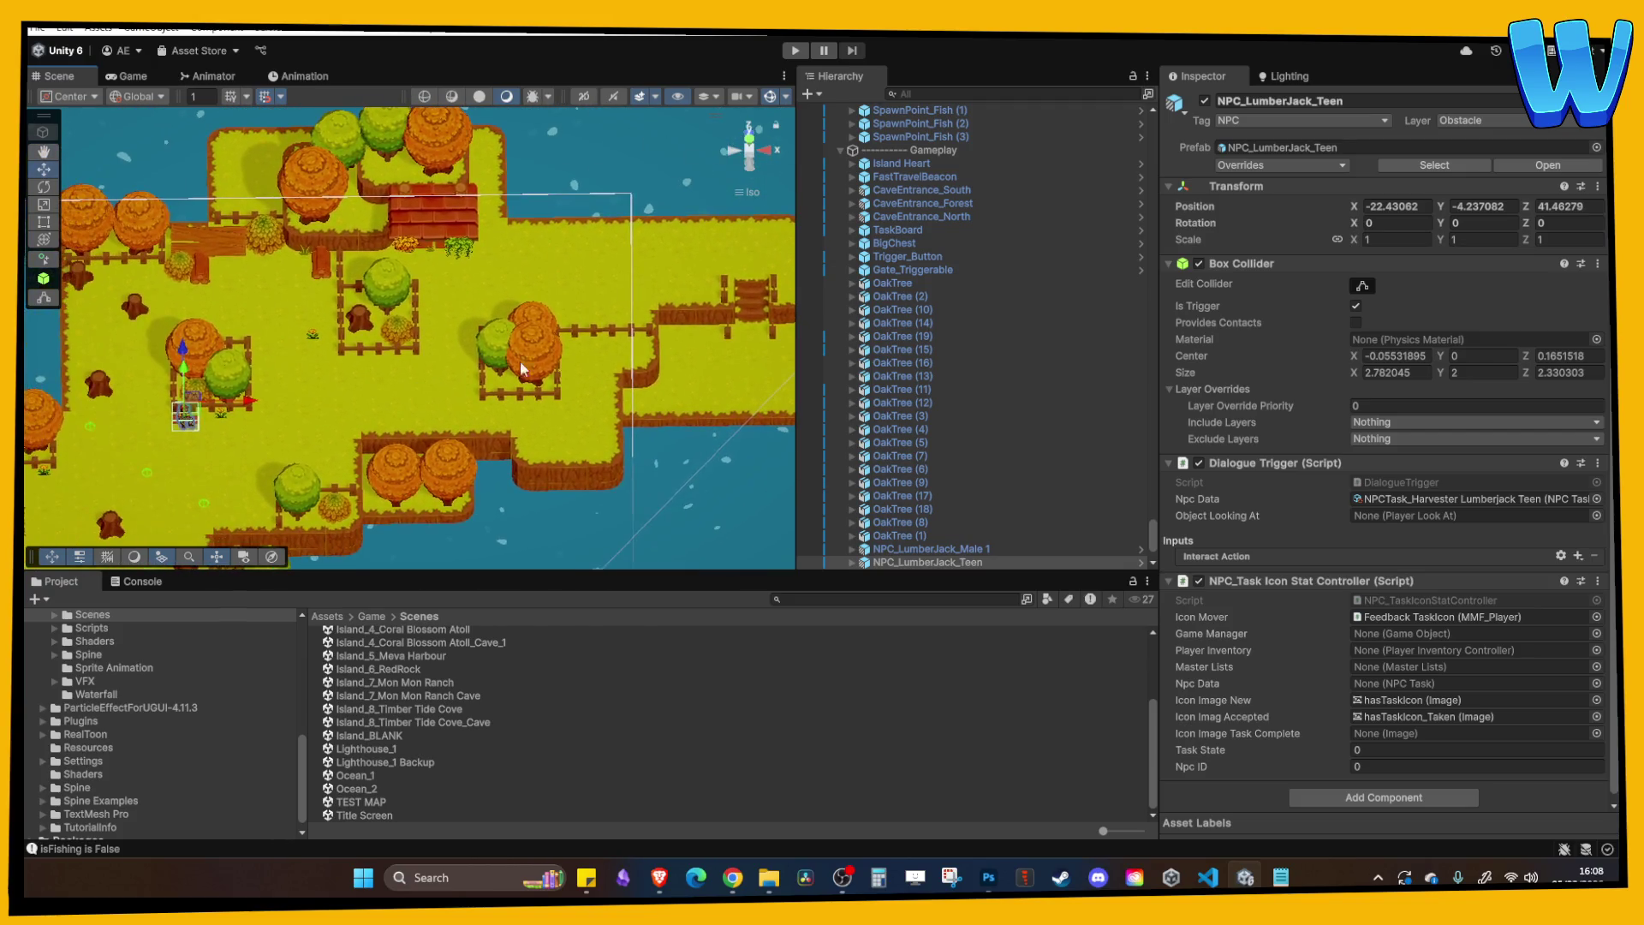
mouse_move(491, 311)
left_mouse_down()
mouse_move(550, 275)
mouse_move(428, 293)
mouse_move(442, 331)
mouse_move(402, 336)
mouse_move(393, 372)
mouse_move(426, 370)
mouse_move(365, 353)
mouse_move(312, 285)
mouse_move(512, 300)
mouse_move(429, 332)
left_mouse_up()
scroll(378, 347, "up", 3)
left_click(466, 358)
key("f")
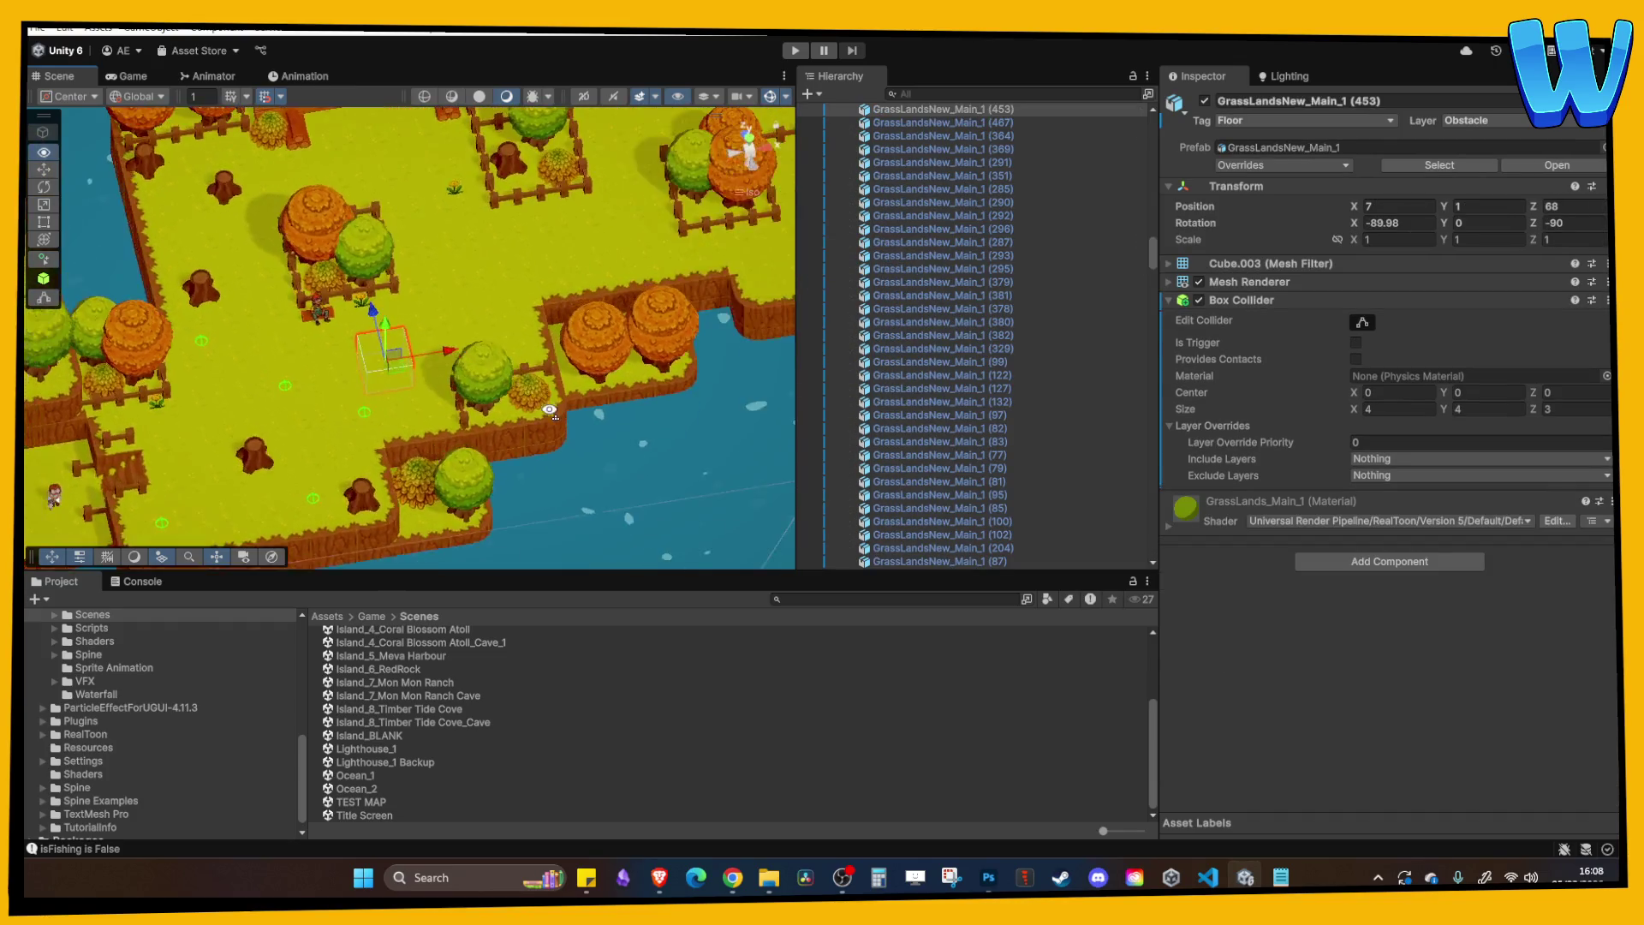
left_click(327, 301)
key("f")
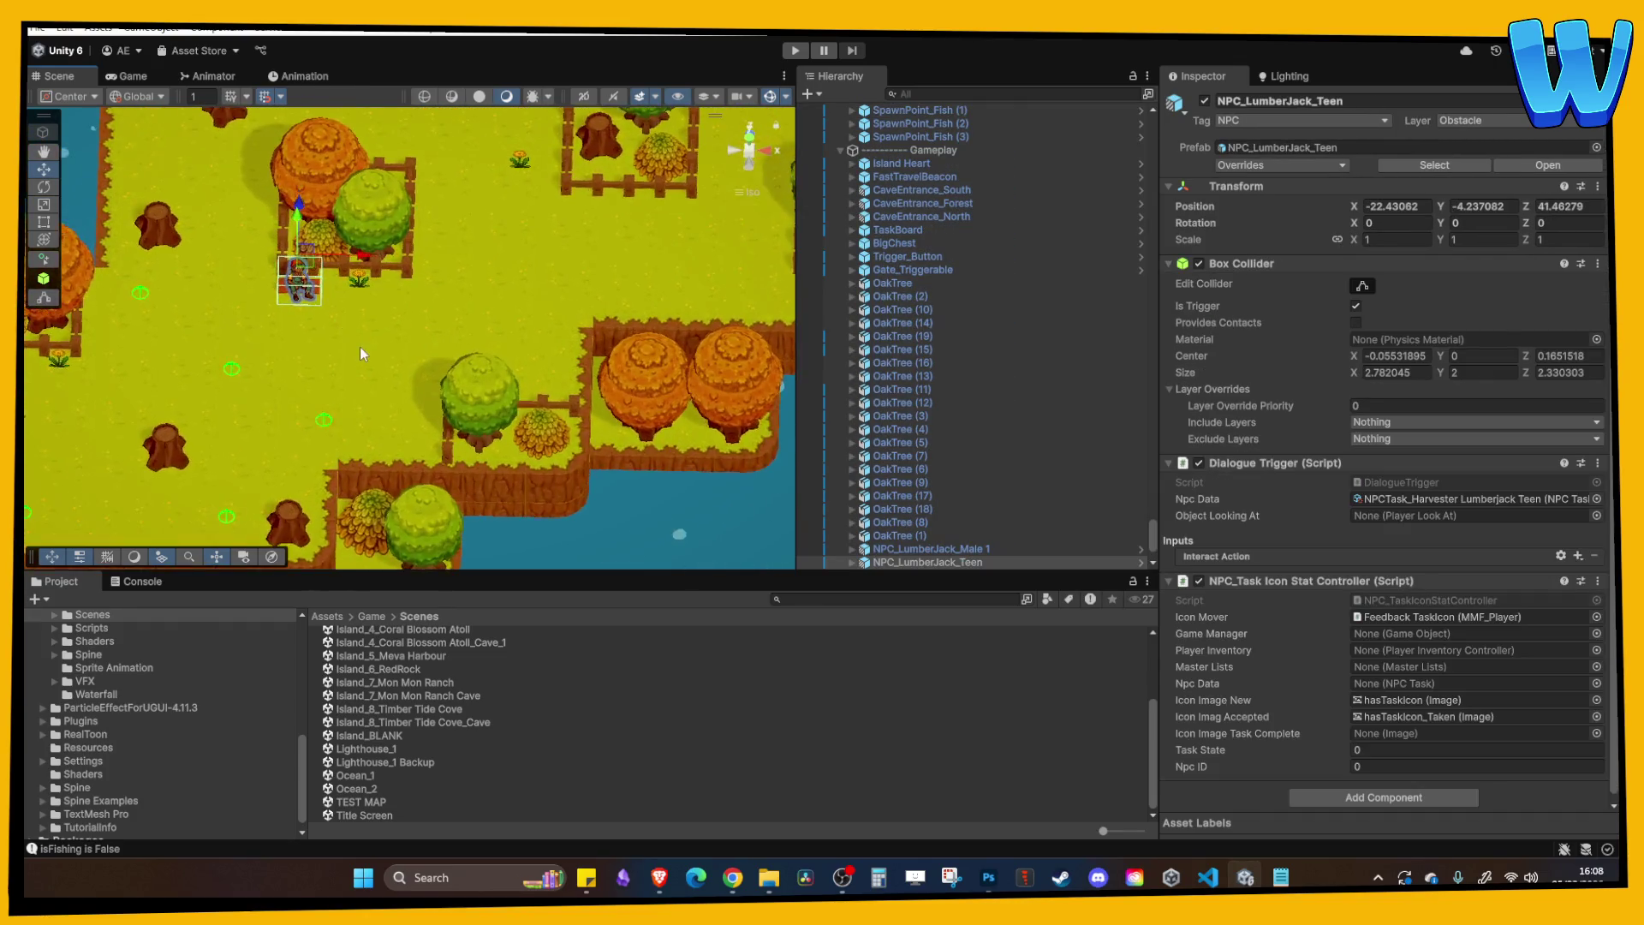
scroll(428, 360, "down", 2)
left_click_drag(458, 358, 436, 351)
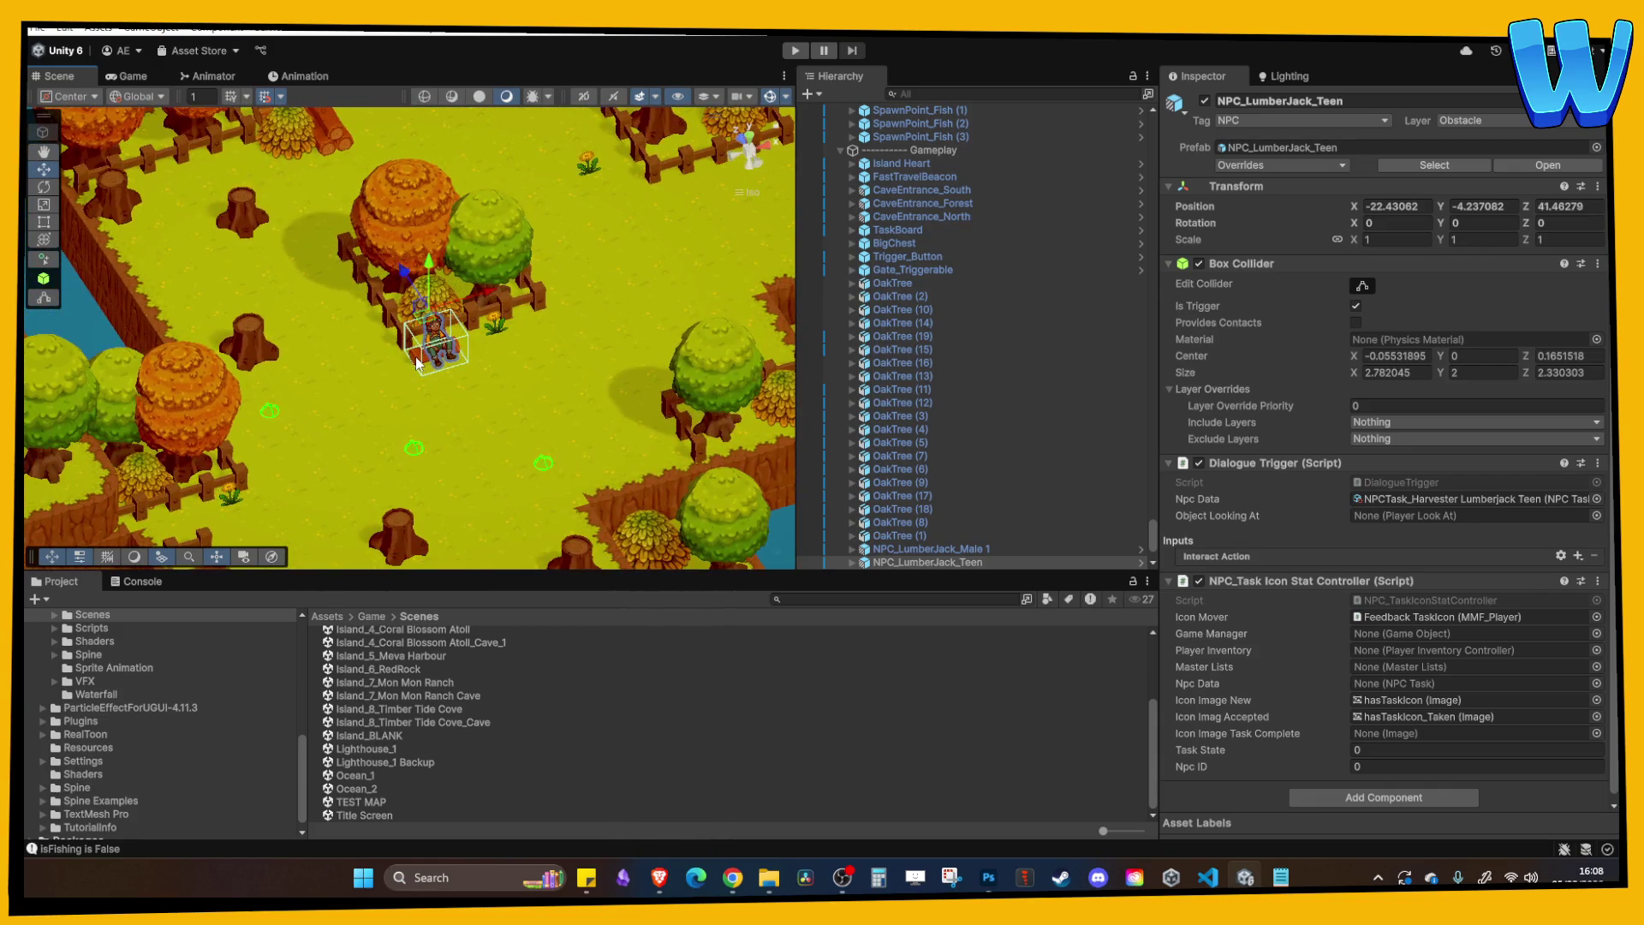
scroll(543, 371, "up", 5)
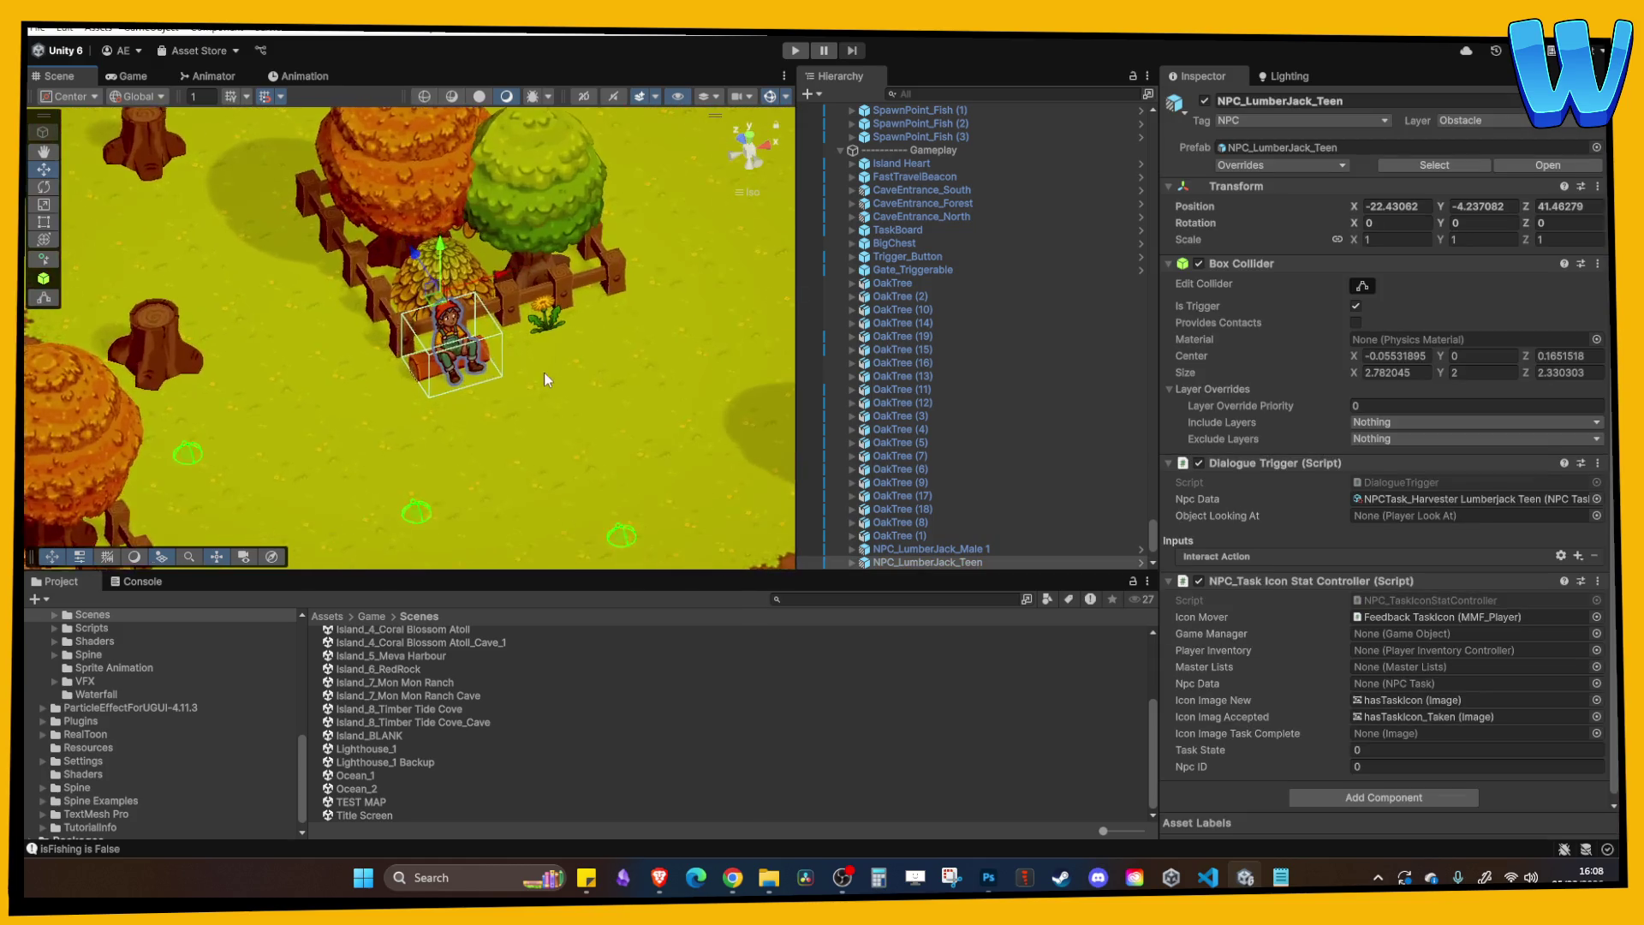
left_click(423, 381)
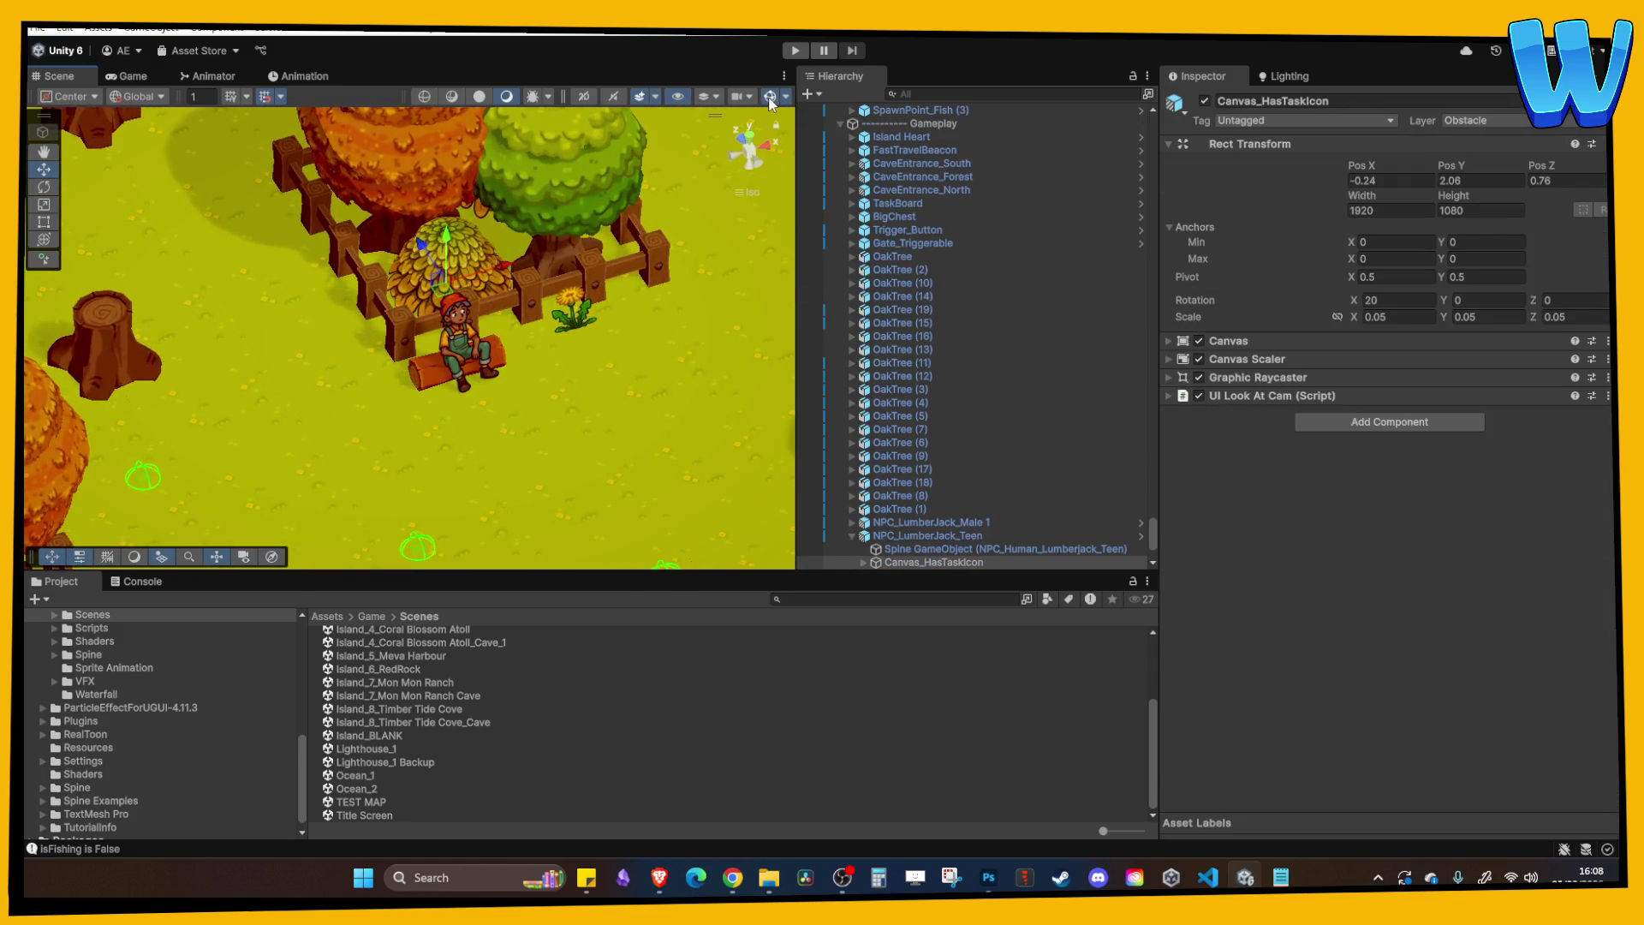
Move the lumberjack NPC and his Timber_Small log beside the fenced tree stump.
left_click(449, 352)
left_click(452, 328, "shift")
scroll(462, 317, "down", 4)
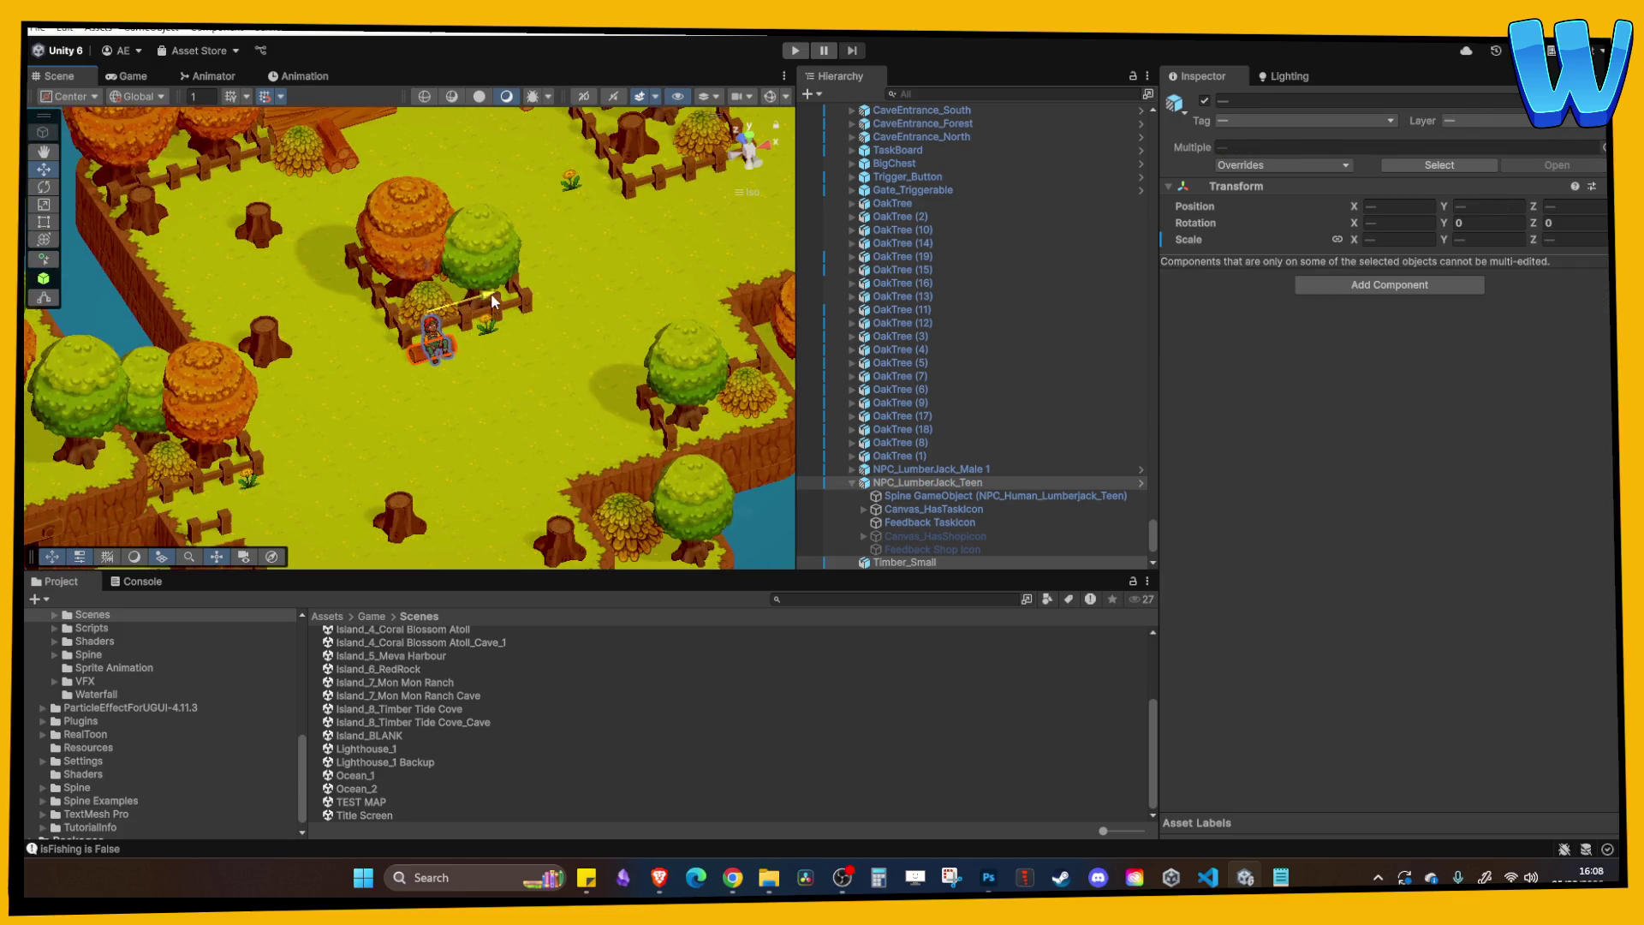
mouse_move(716, 257)
left_mouse_down()
mouse_move(433, 364)
mouse_move(419, 298)
mouse_move(433, 351)
left_mouse_up()
left_click(437, 353)
scroll(433, 351, "up", 6)
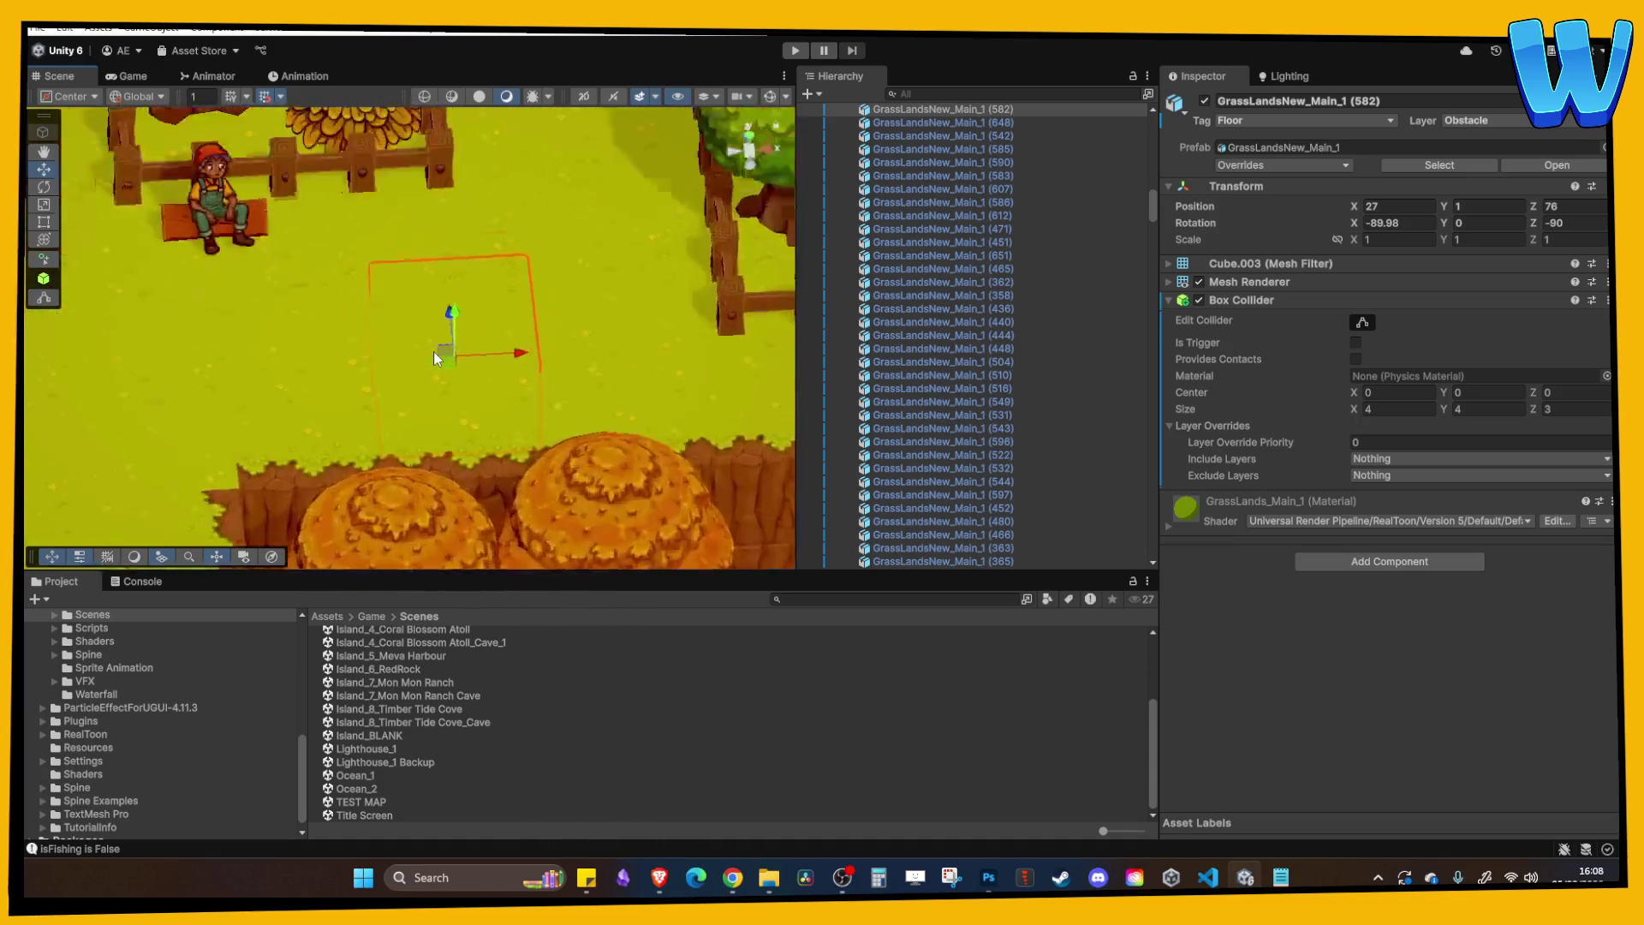
scroll(435, 351, "down", 2)
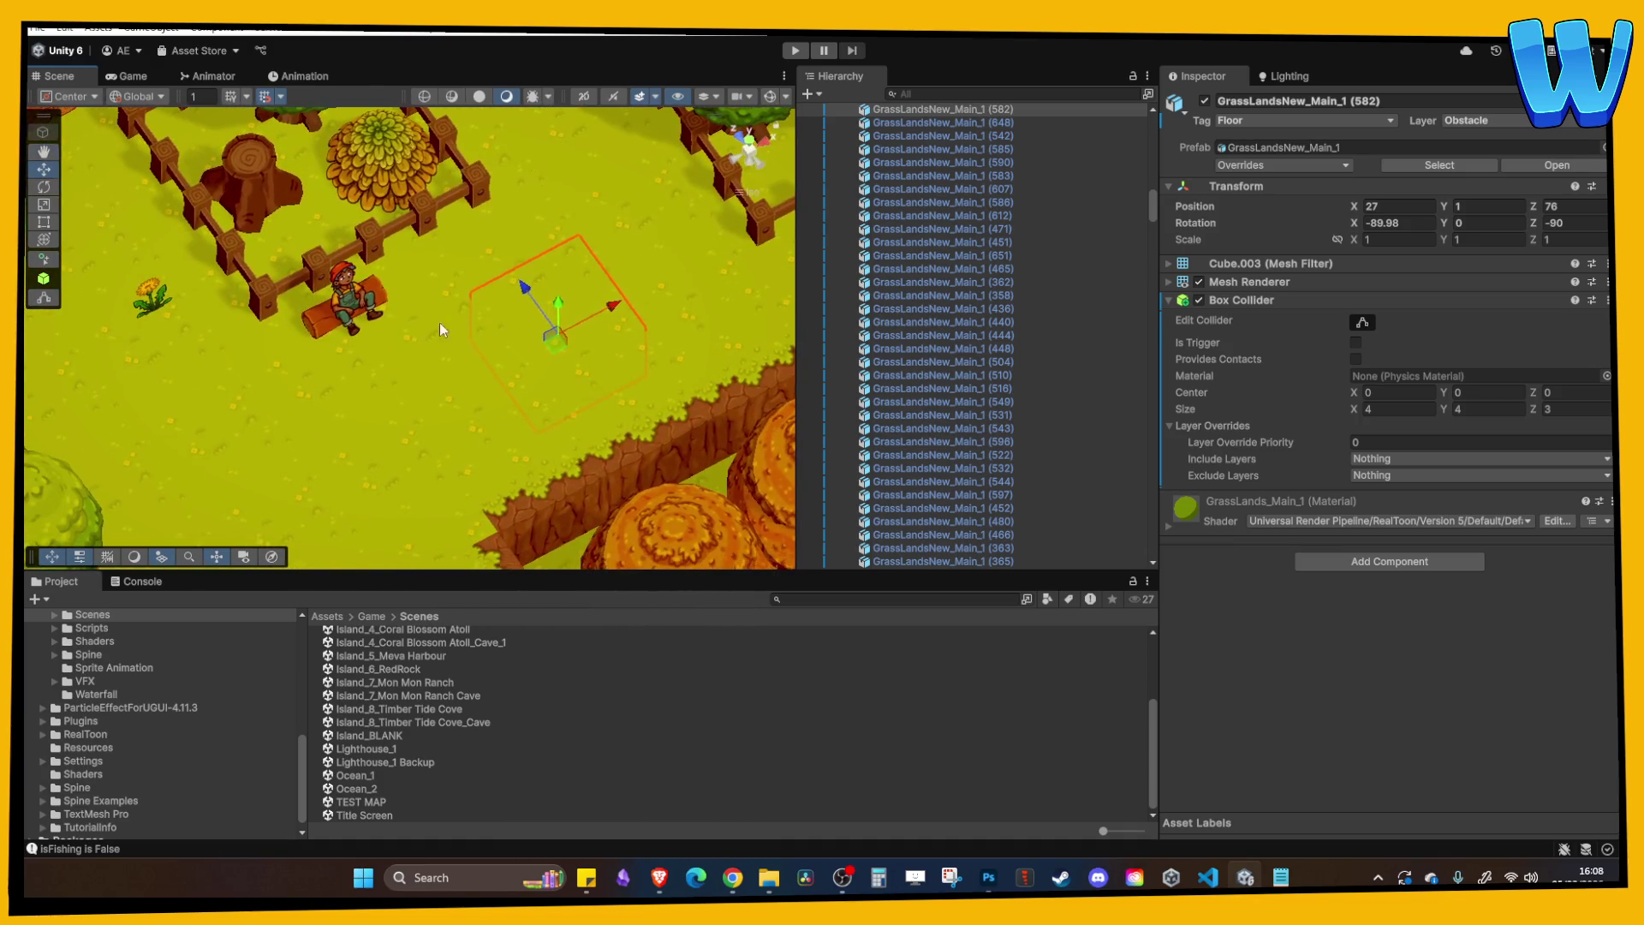
key("ctrl+z")
Frame the grass tile beside the NPC, orbit over the stumps and show gizmo icons.
left_click(449, 332)
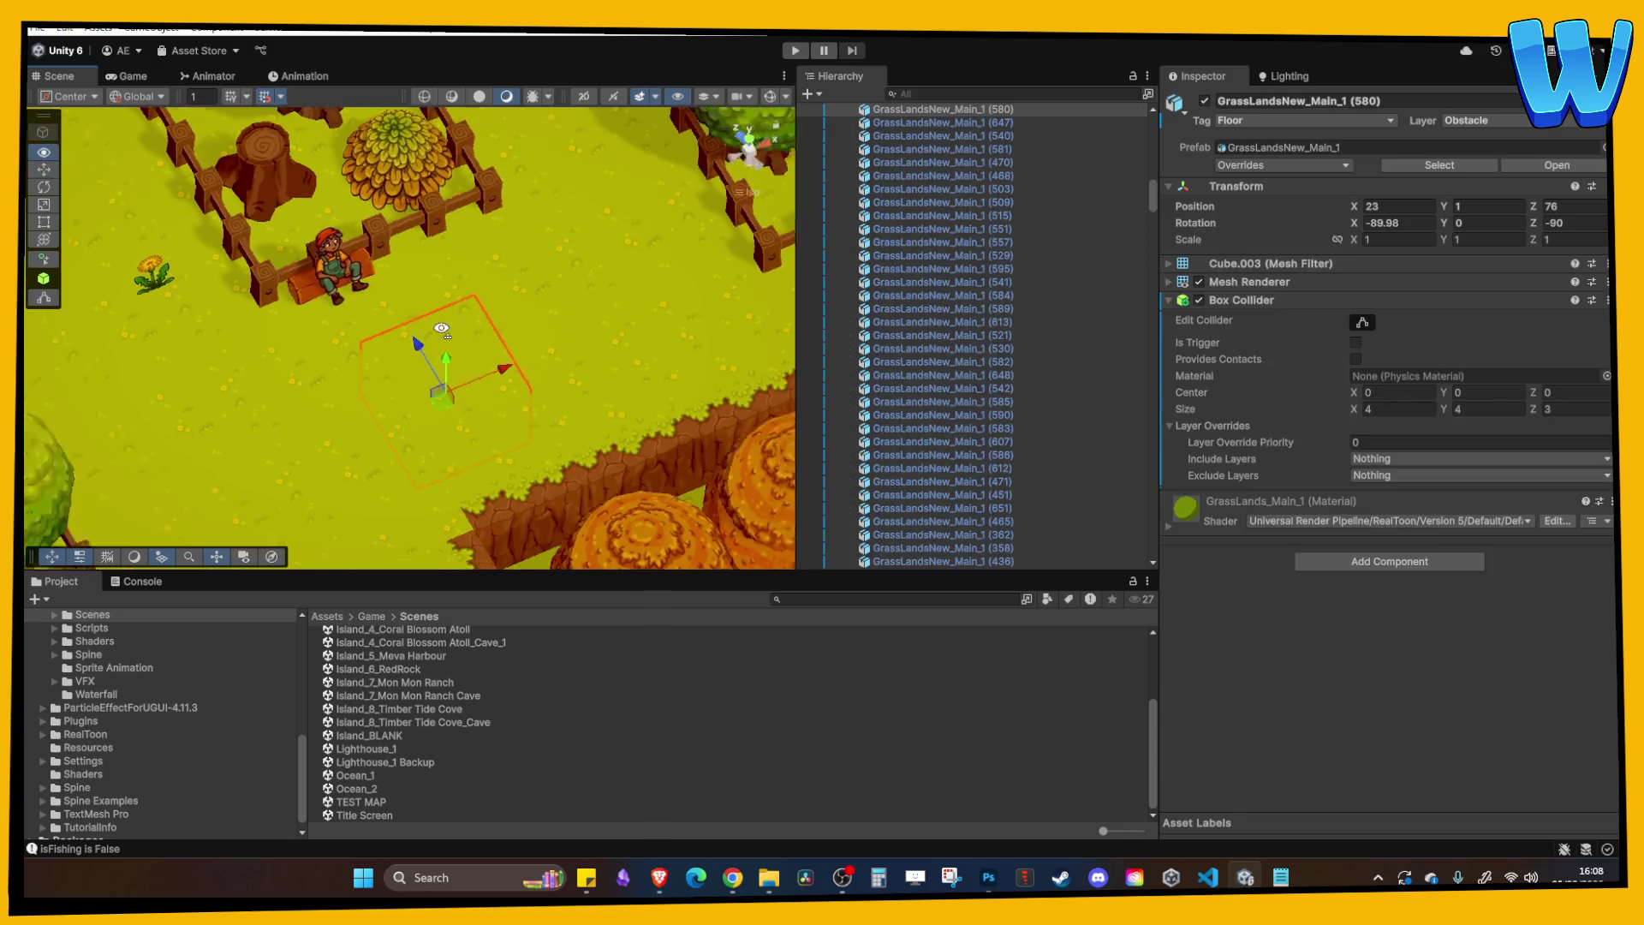
key("f")
mouse_move(269, 275)
left_mouse_down()
mouse_move(287, 233)
mouse_move(387, 264)
mouse_move(415, 311)
mouse_move(449, 276)
left_mouse_up()
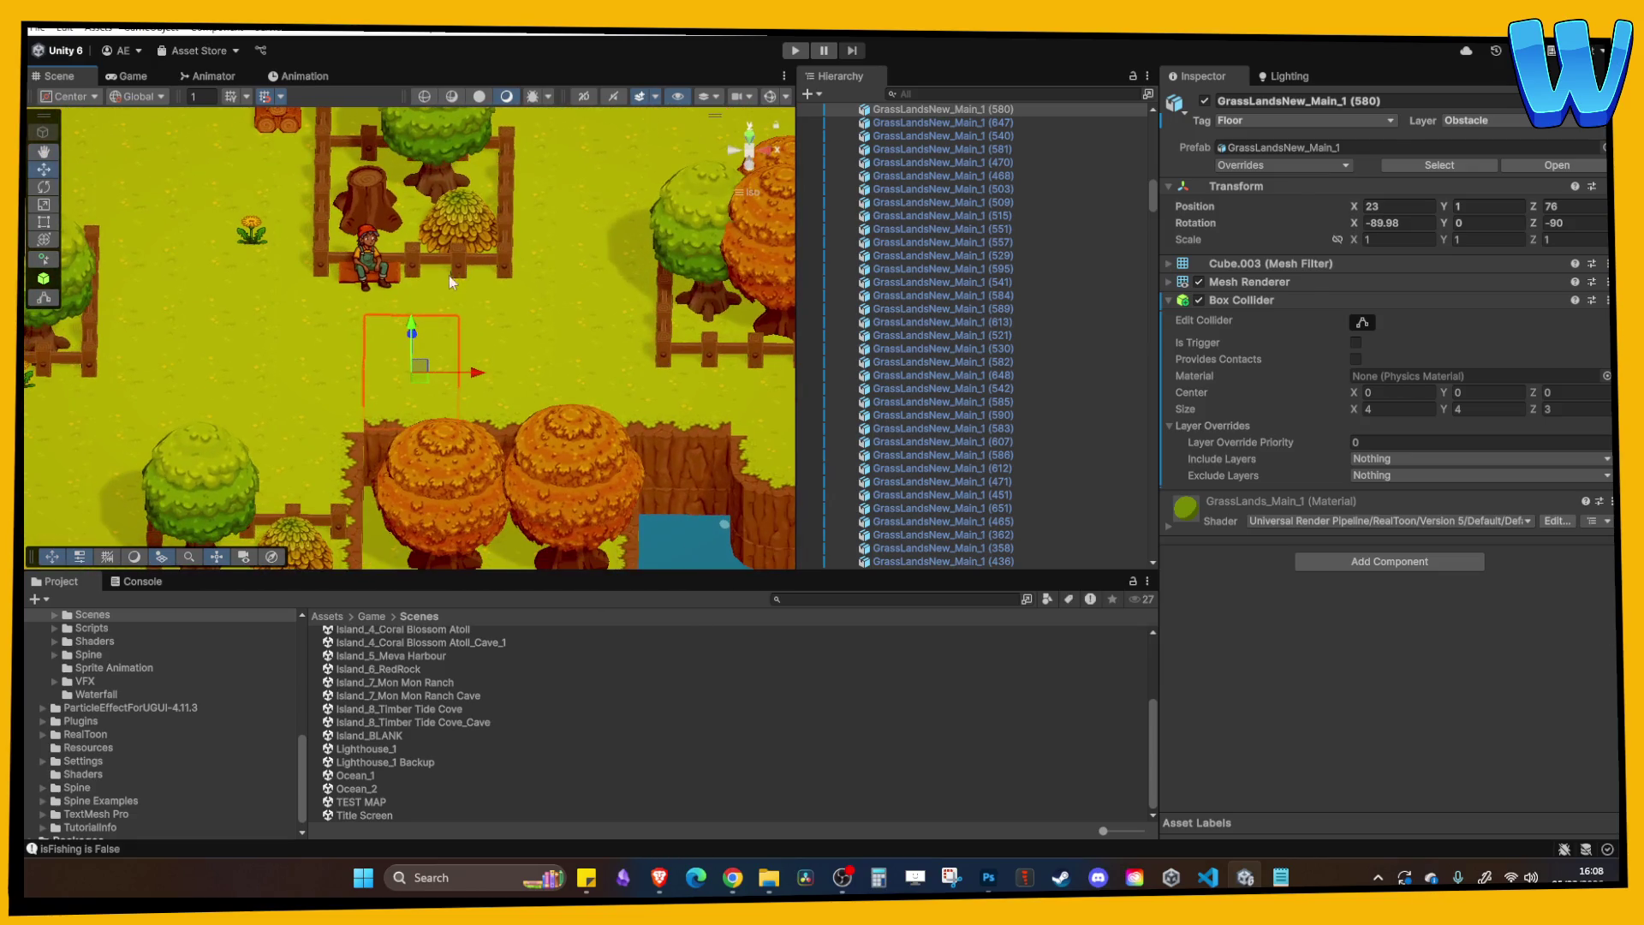
left_click(396, 280)
left_click(377, 259, "ctrl")
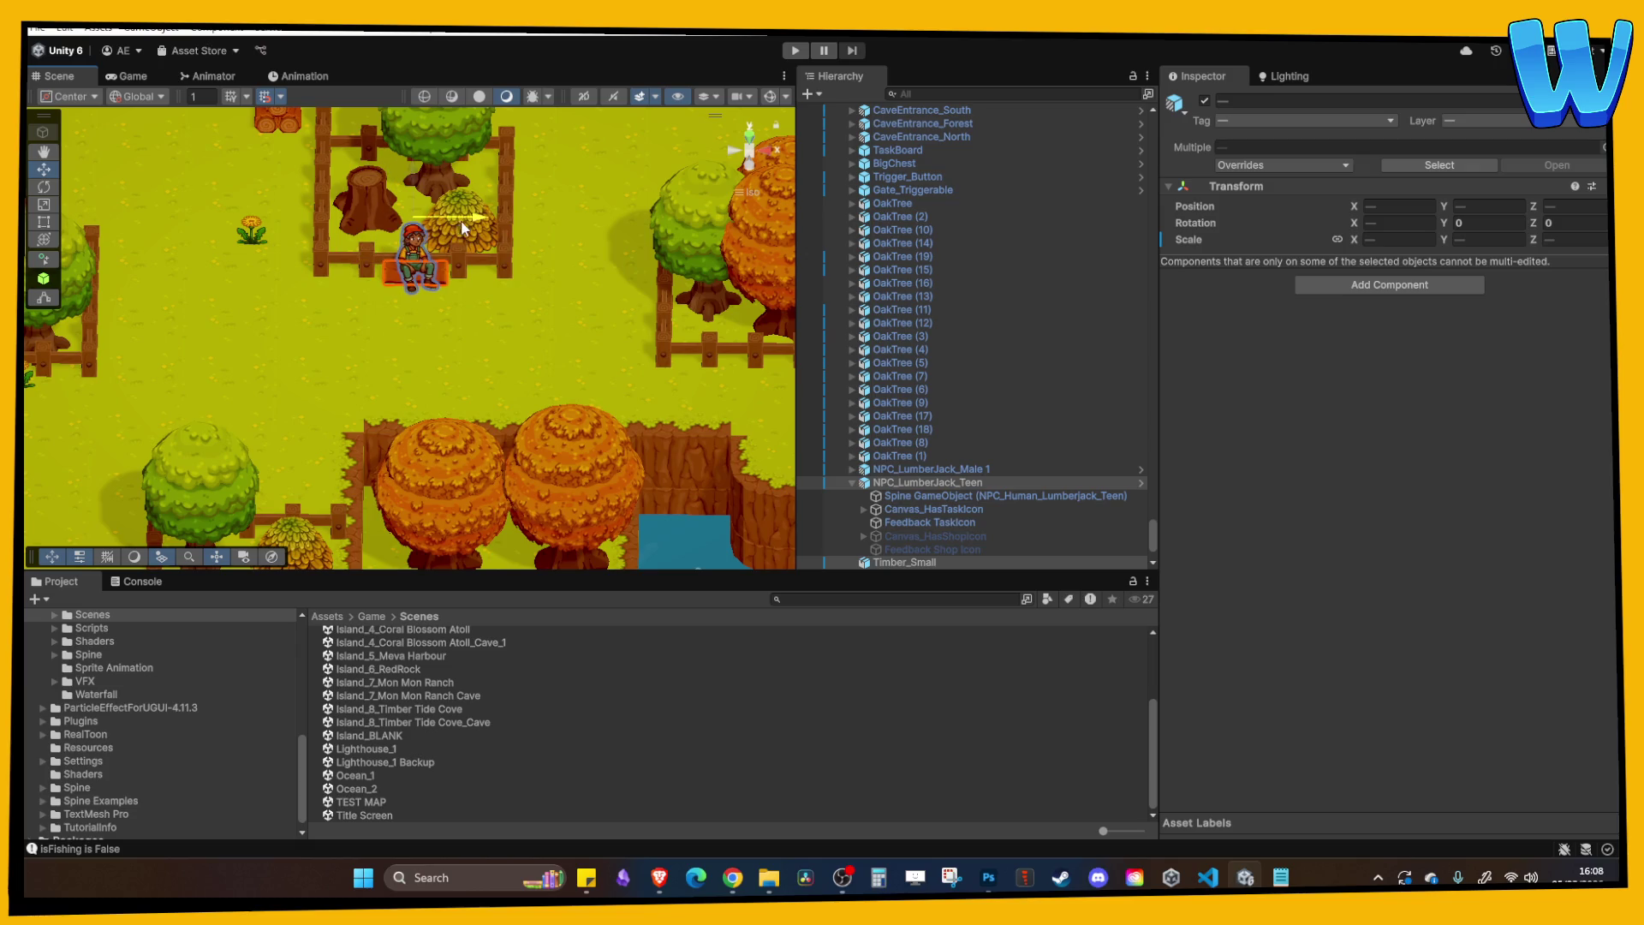
left_click(470, 358)
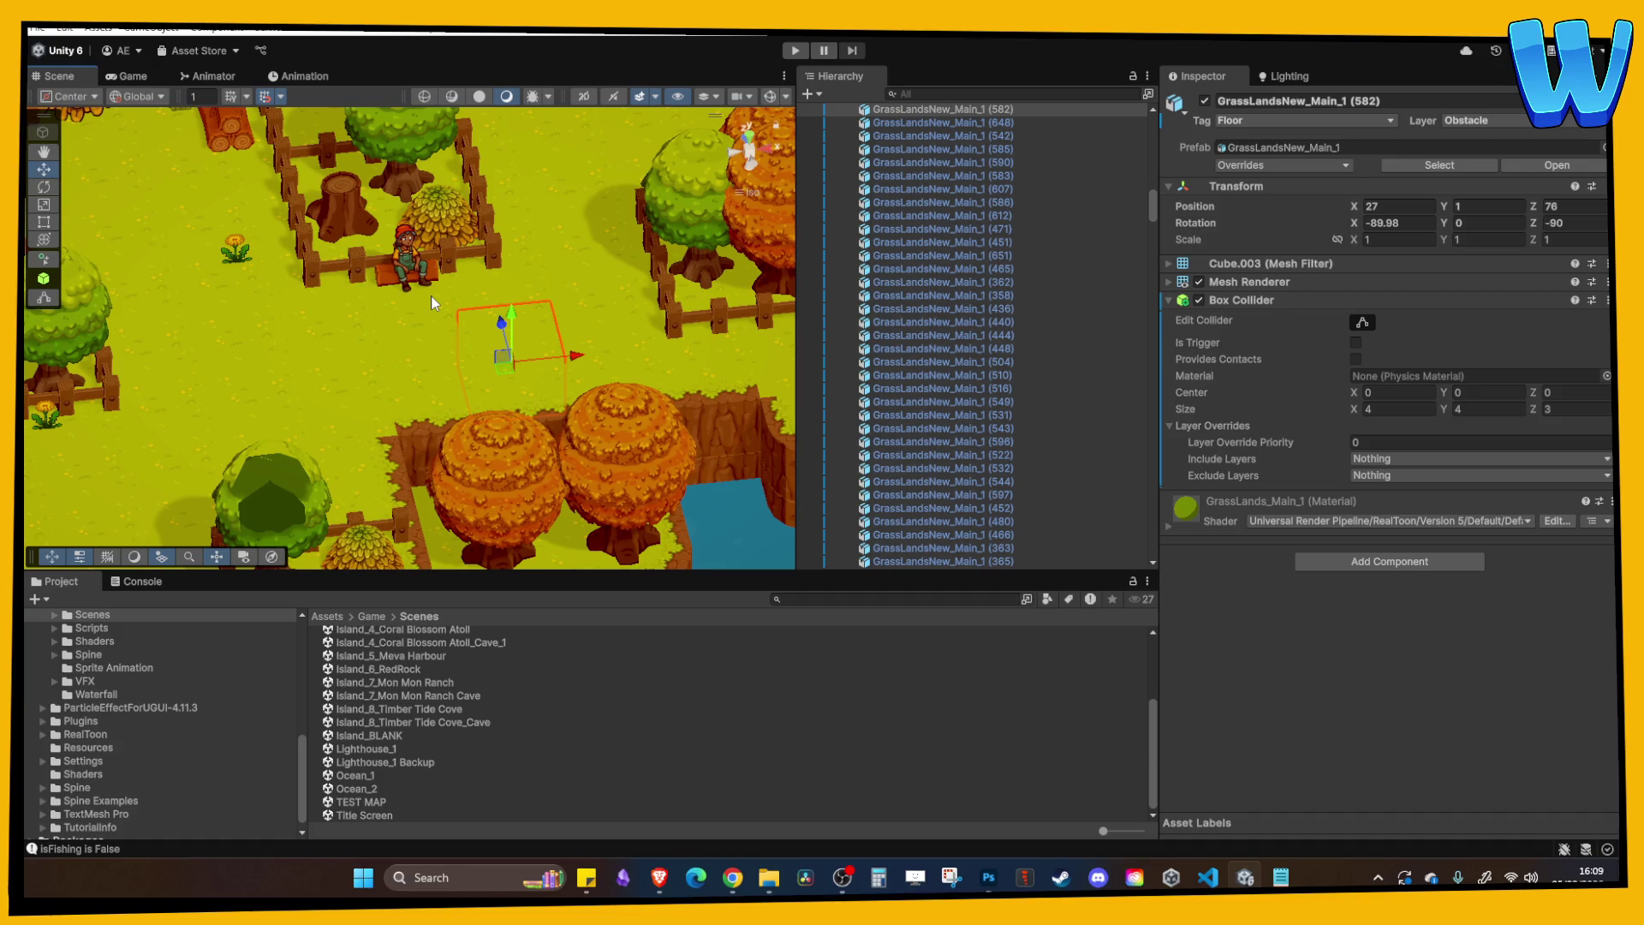
mouse_move(430, 295)
left_mouse_down()
mouse_move(491, 336)
mouse_move(567, 252)
mouse_move(530, 248)
left_mouse_up()
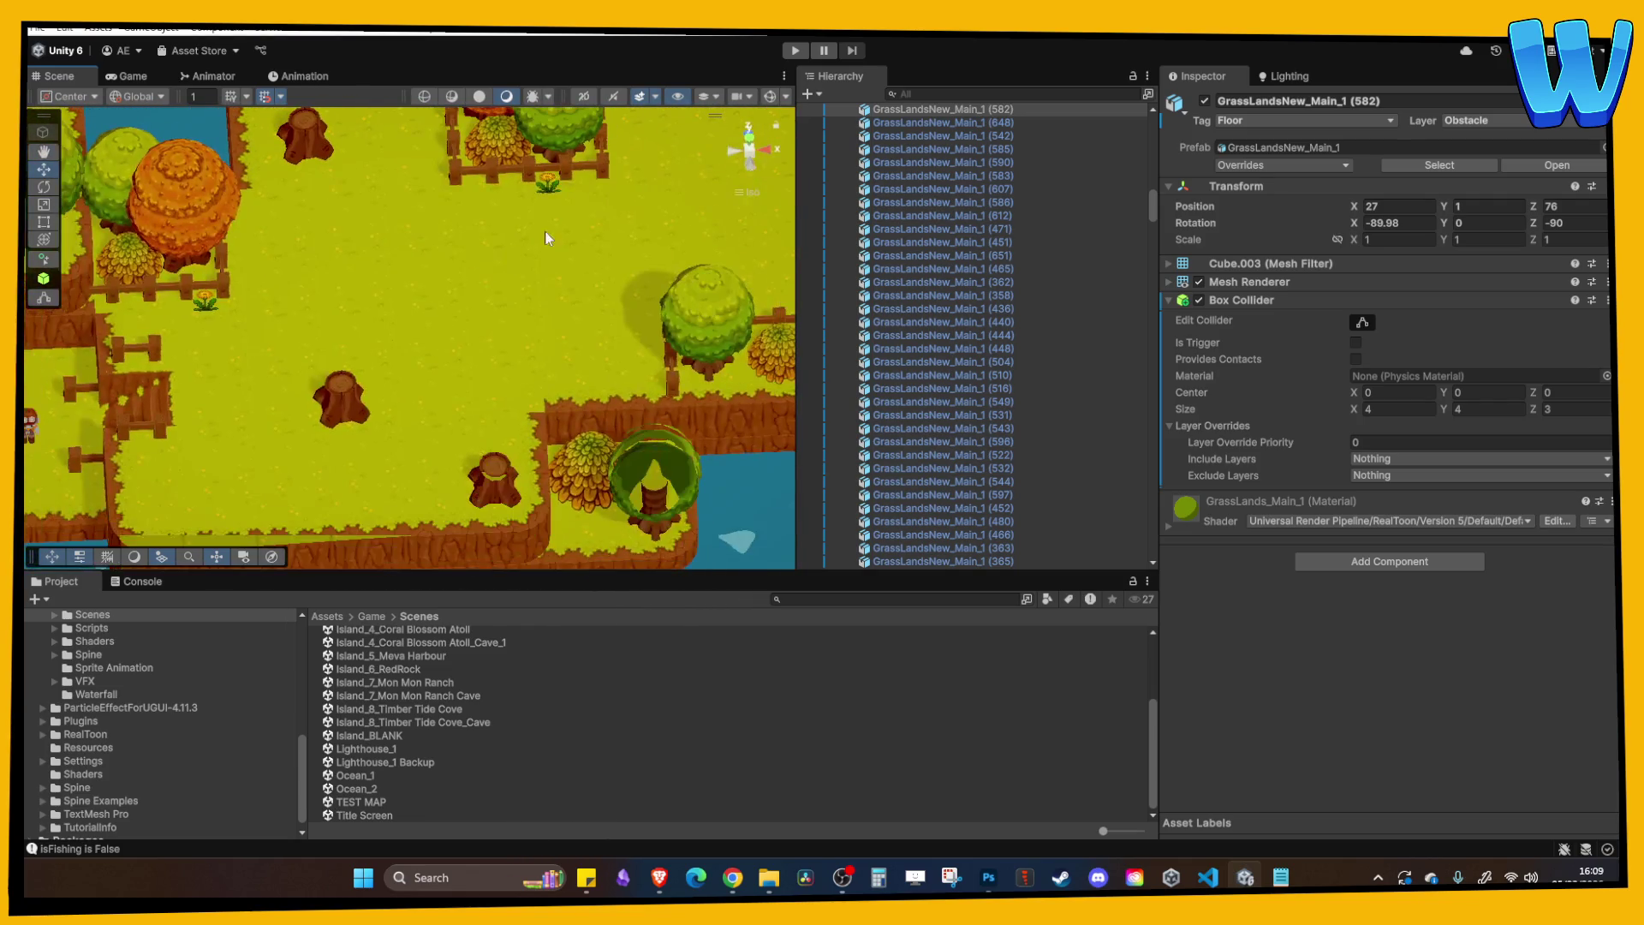
left_click(770, 97)
Duplicate the tree spawn point several times and spread the copies around the island.
left_click(522, 353)
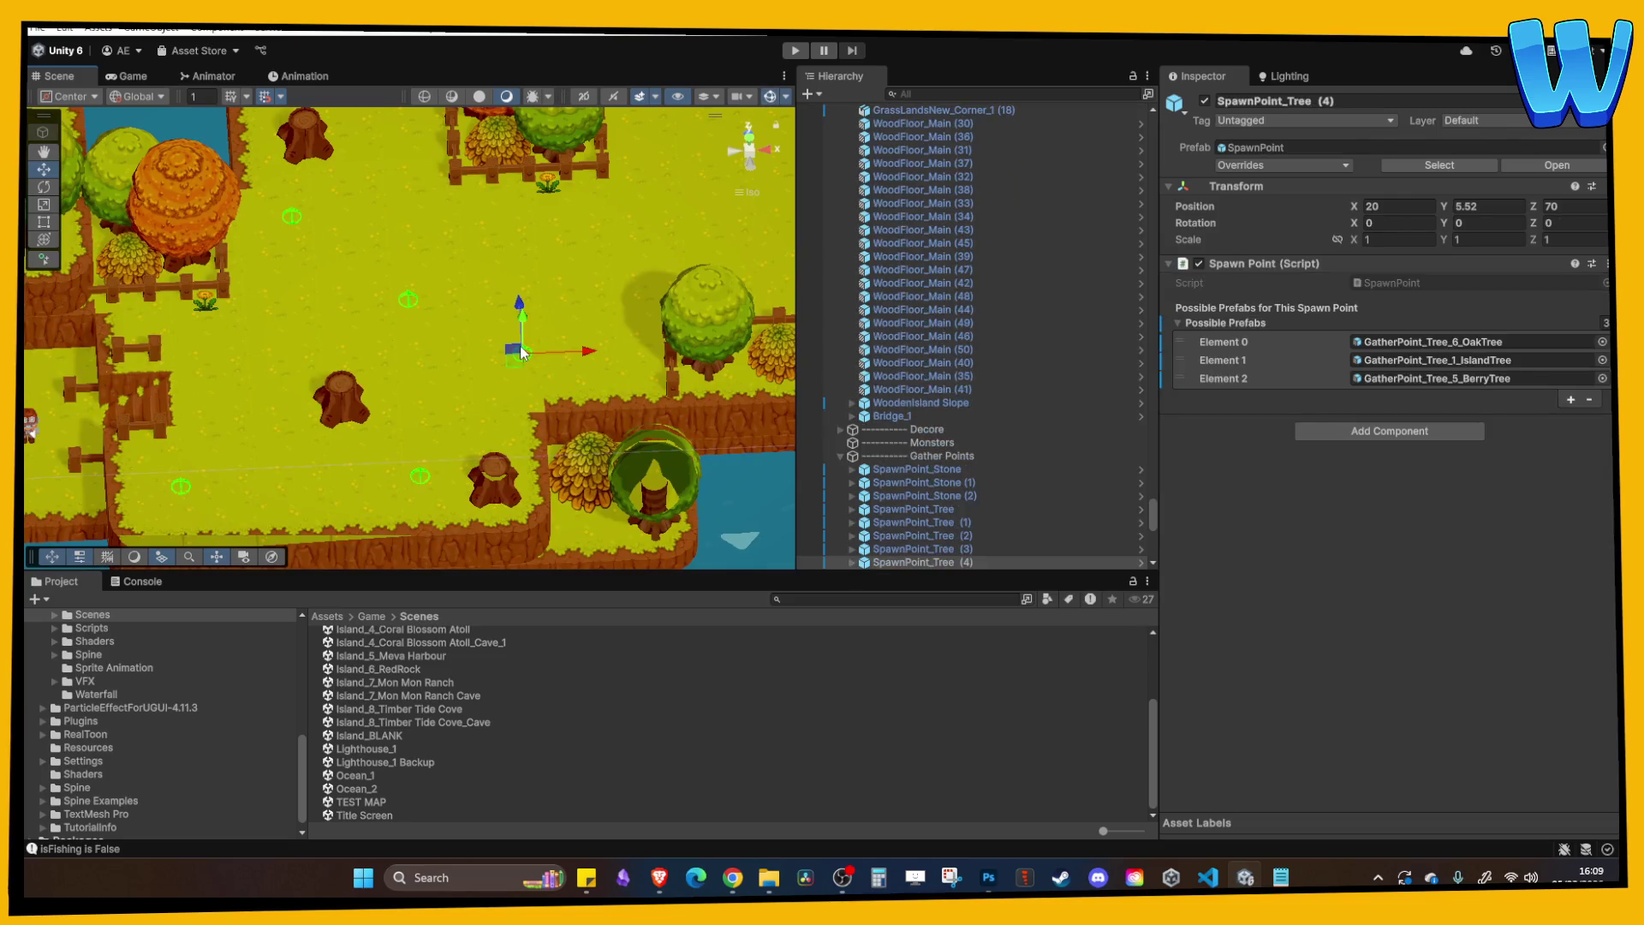
key("ctrl+d")
left_click_drag(519, 300, 516, 248)
key("f")
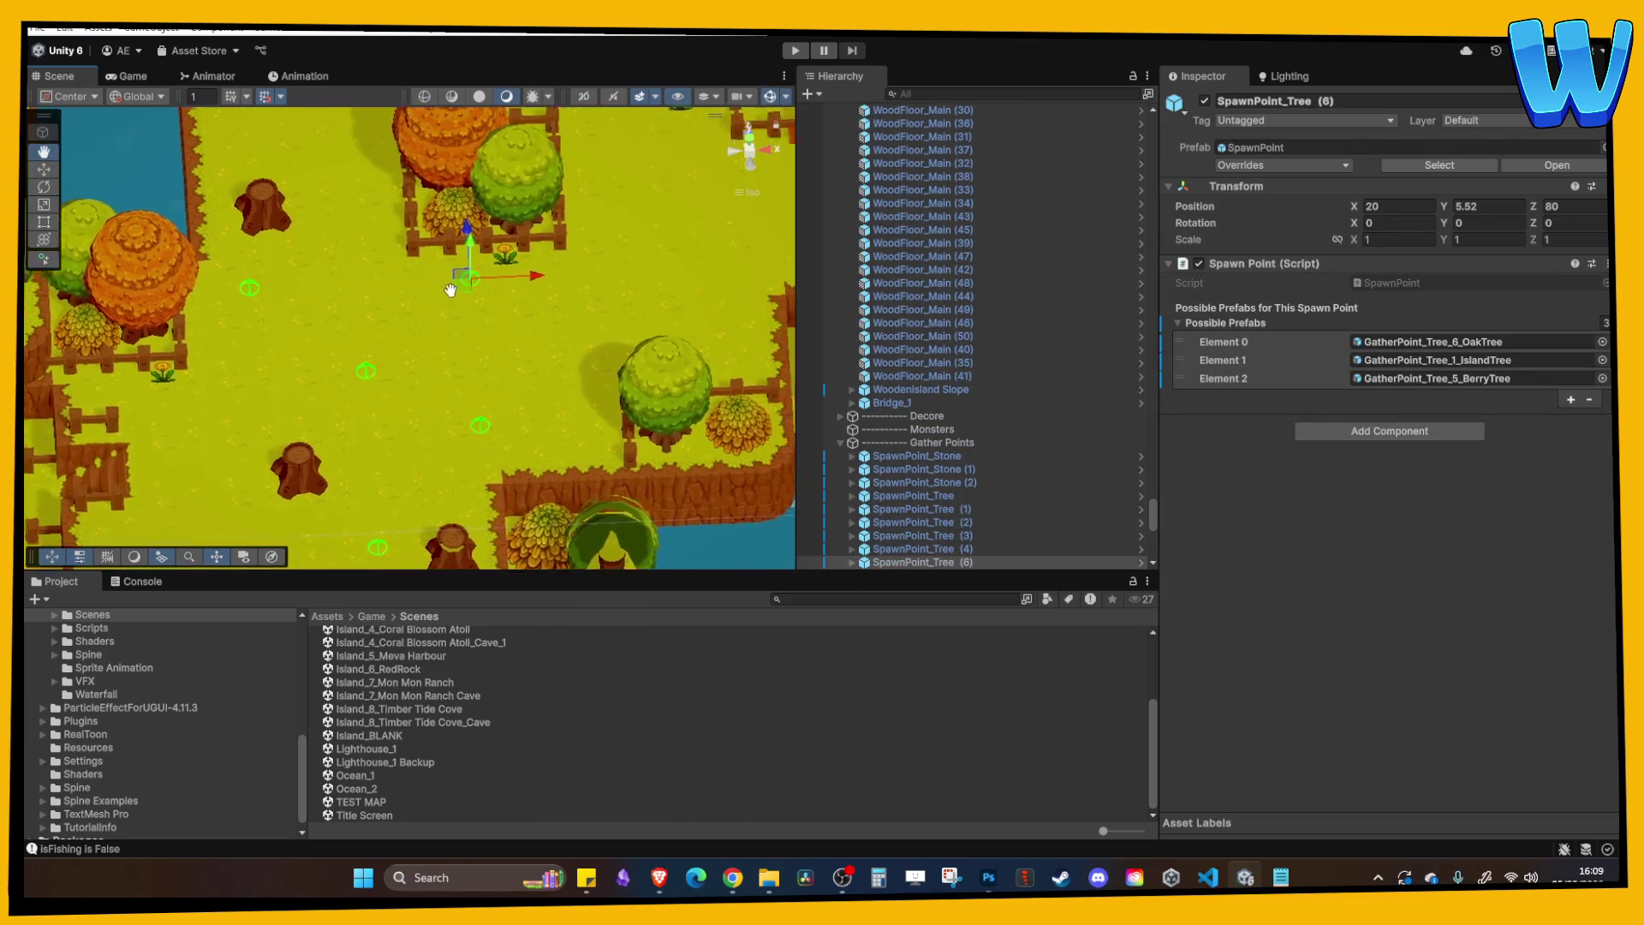
mouse_move(545, 343)
left_mouse_down()
mouse_move(614, 344)
mouse_move(550, 387)
mouse_move(523, 364)
mouse_move(519, 411)
mouse_move(469, 167)
left_mouse_up()
key("ctrl+d")
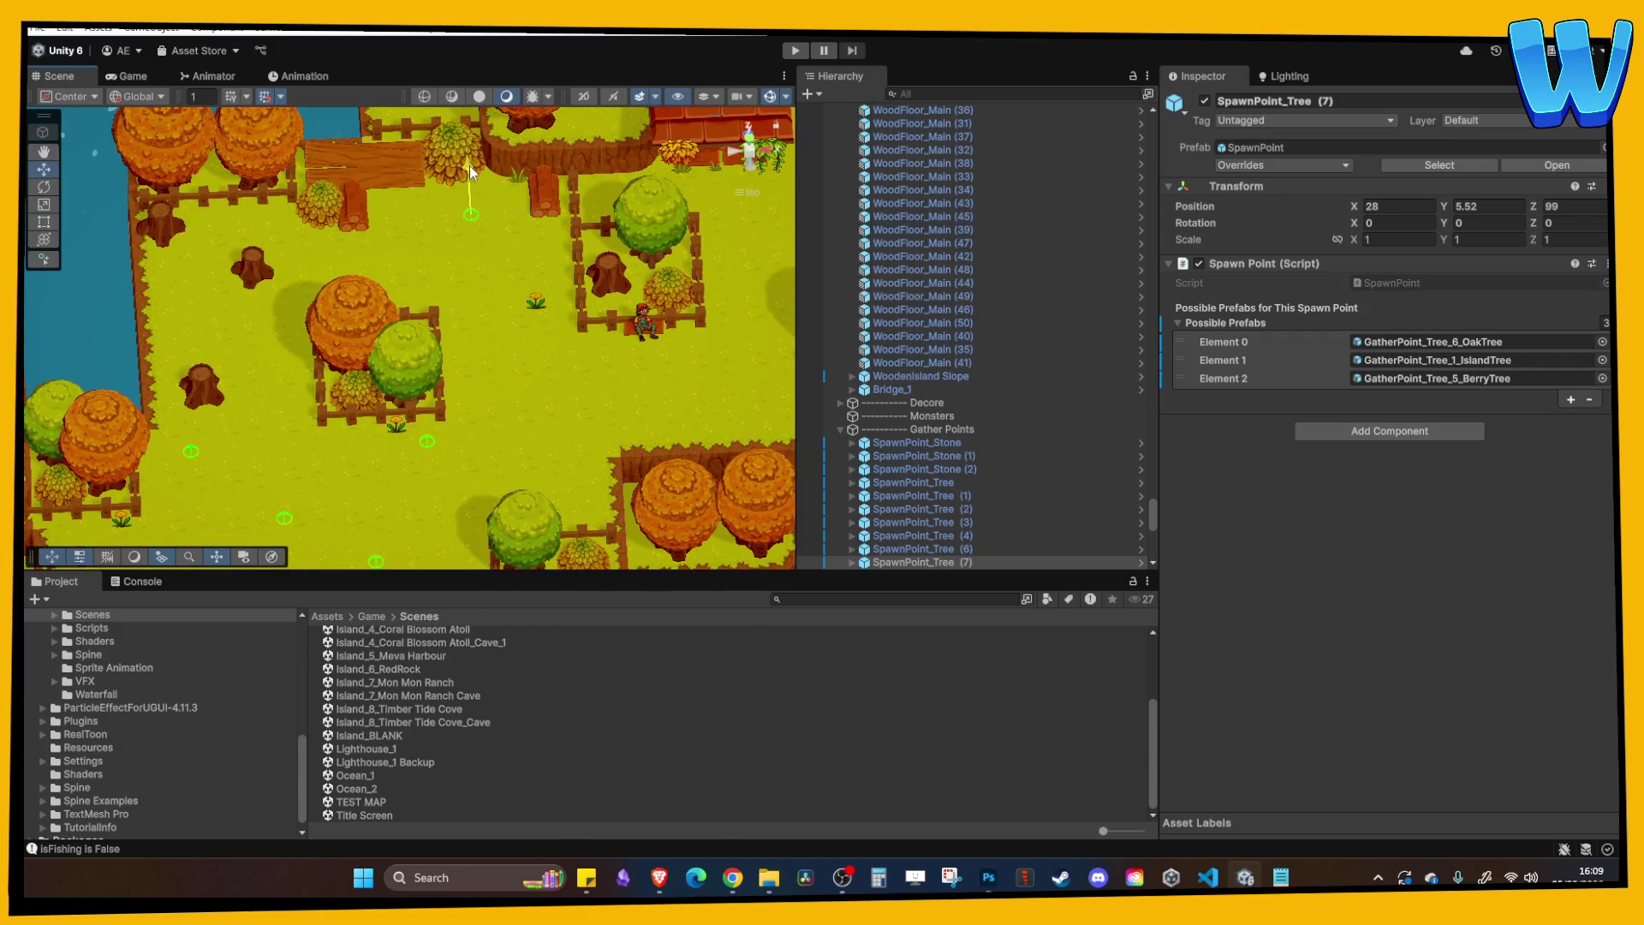
mouse_move(531, 235)
left_mouse_down()
mouse_move(471, 228)
mouse_move(568, 246)
left_mouse_up()
key("ctrl+d")
key("ctrl+d")
left_click_drag(503, 195, 495, 147)
left_click_drag(556, 194, 518, 202)
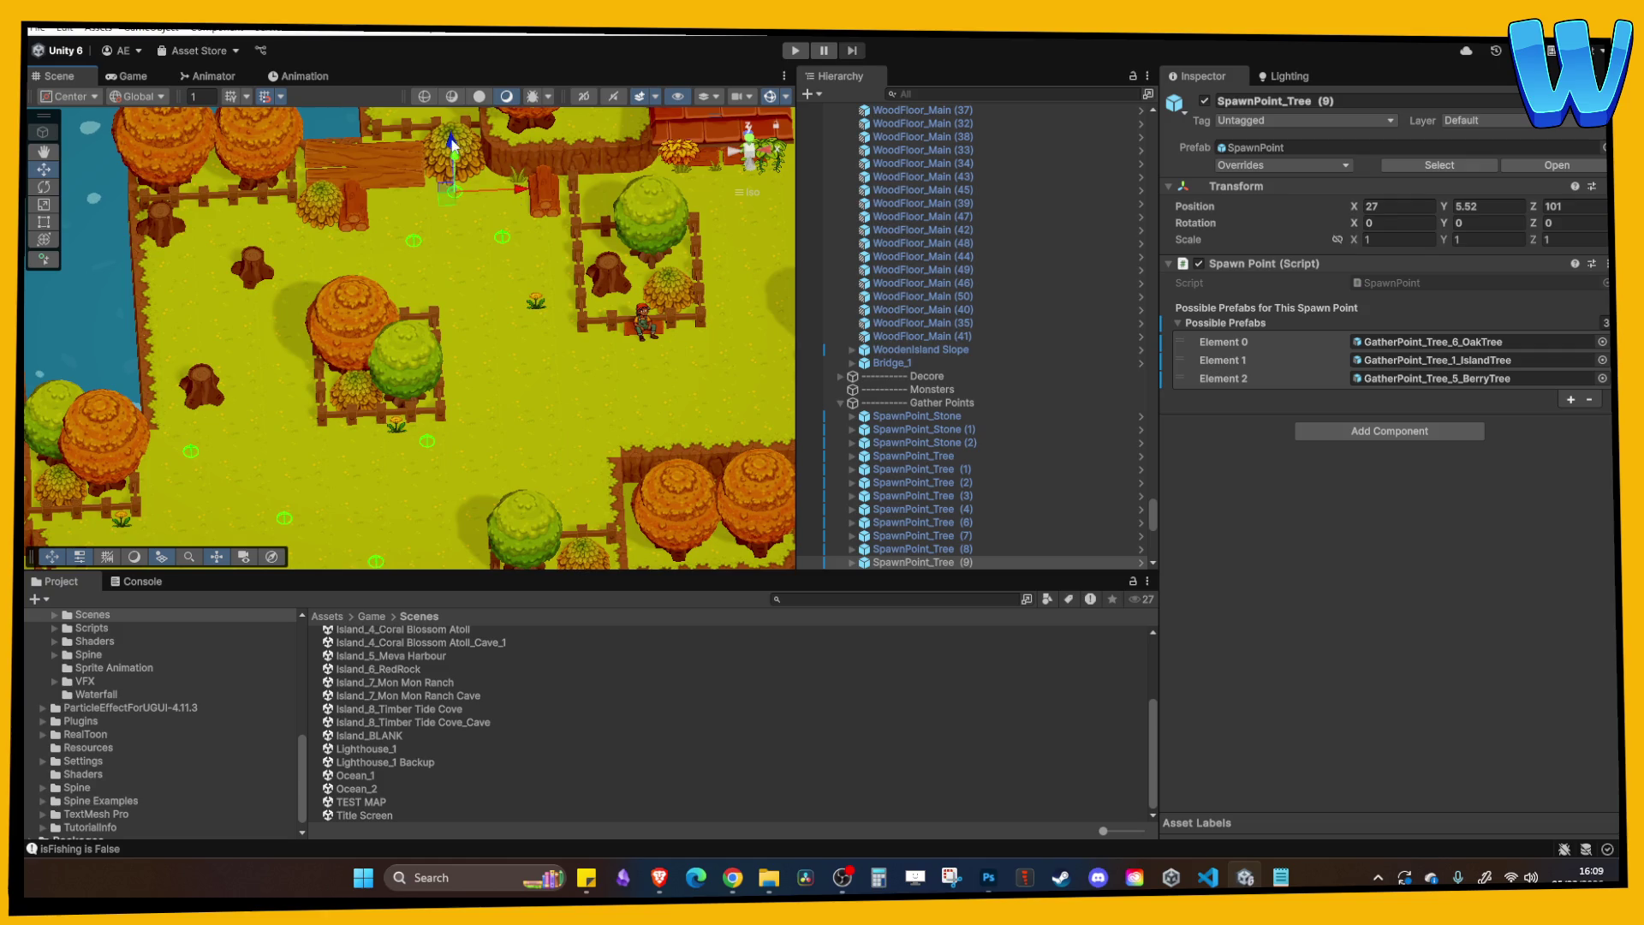
key("ctrl+d")
mouse_move(518, 287)
left_mouse_down()
mouse_move(252, 295)
mouse_move(378, 303)
left_mouse_up()
key("ctrl+d")
left_click_drag(316, 248, 328, 209)
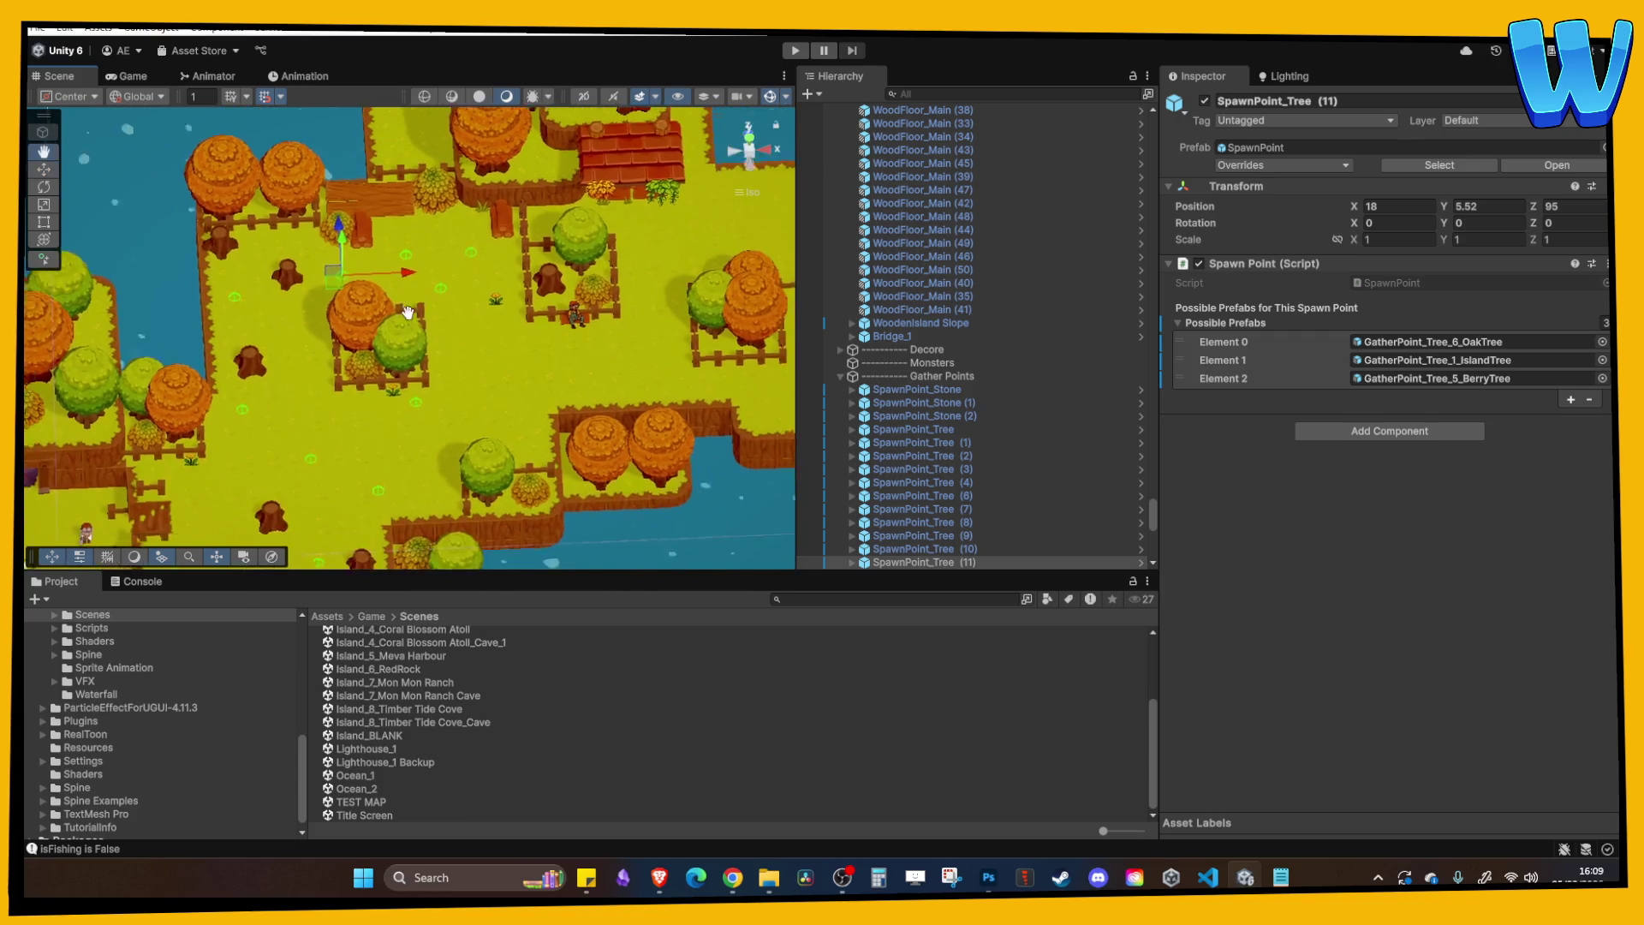
Add more tree spawn point copies, placing them right, left and further up the island.
key("ctrl+d")
mouse_move(396, 256)
left_mouse_down()
mouse_move(670, 257)
mouse_move(605, 276)
left_mouse_up()
key("ctrl+d")
left_click_drag(707, 316, 548, 324)
key("ctrl+d")
left_click_drag(464, 285, 464, 286)
mouse_move(529, 381)
left_mouse_down()
mouse_move(555, 394)
mouse_move(726, 347)
mouse_move(665, 289)
mouse_move(630, 358)
mouse_move(583, 203)
mouse_move(581, 234)
left_mouse_up()
key("ctrl+d")
key("ctrl+d")
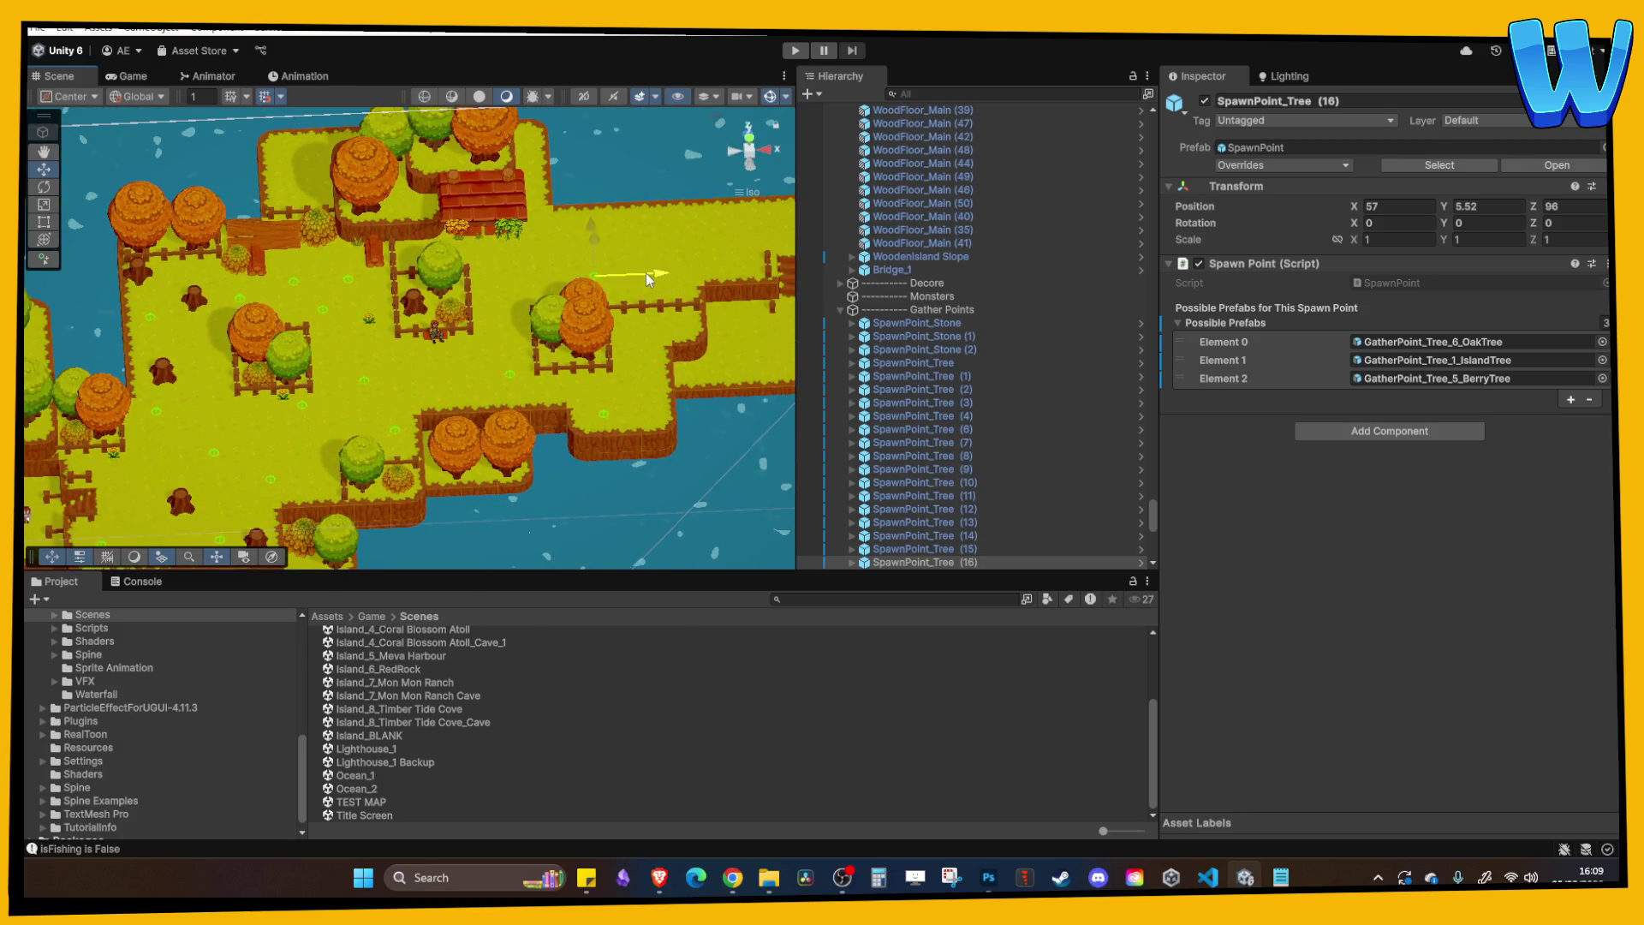
key("ctrl+d")
mouse_move(582, 273)
left_mouse_down()
mouse_move(571, 286)
mouse_move(613, 278)
left_mouse_up()
left_click_drag(544, 227, 538, 202)
mouse_move(589, 269)
left_mouse_down()
mouse_move(554, 301)
mouse_move(510, 269)
mouse_move(497, 325)
left_mouse_up()
Select the spawn points from the first stone through the last fish spawn and enter Play mode.
left_click(916, 309)
scroll(918, 372, "down", 5)
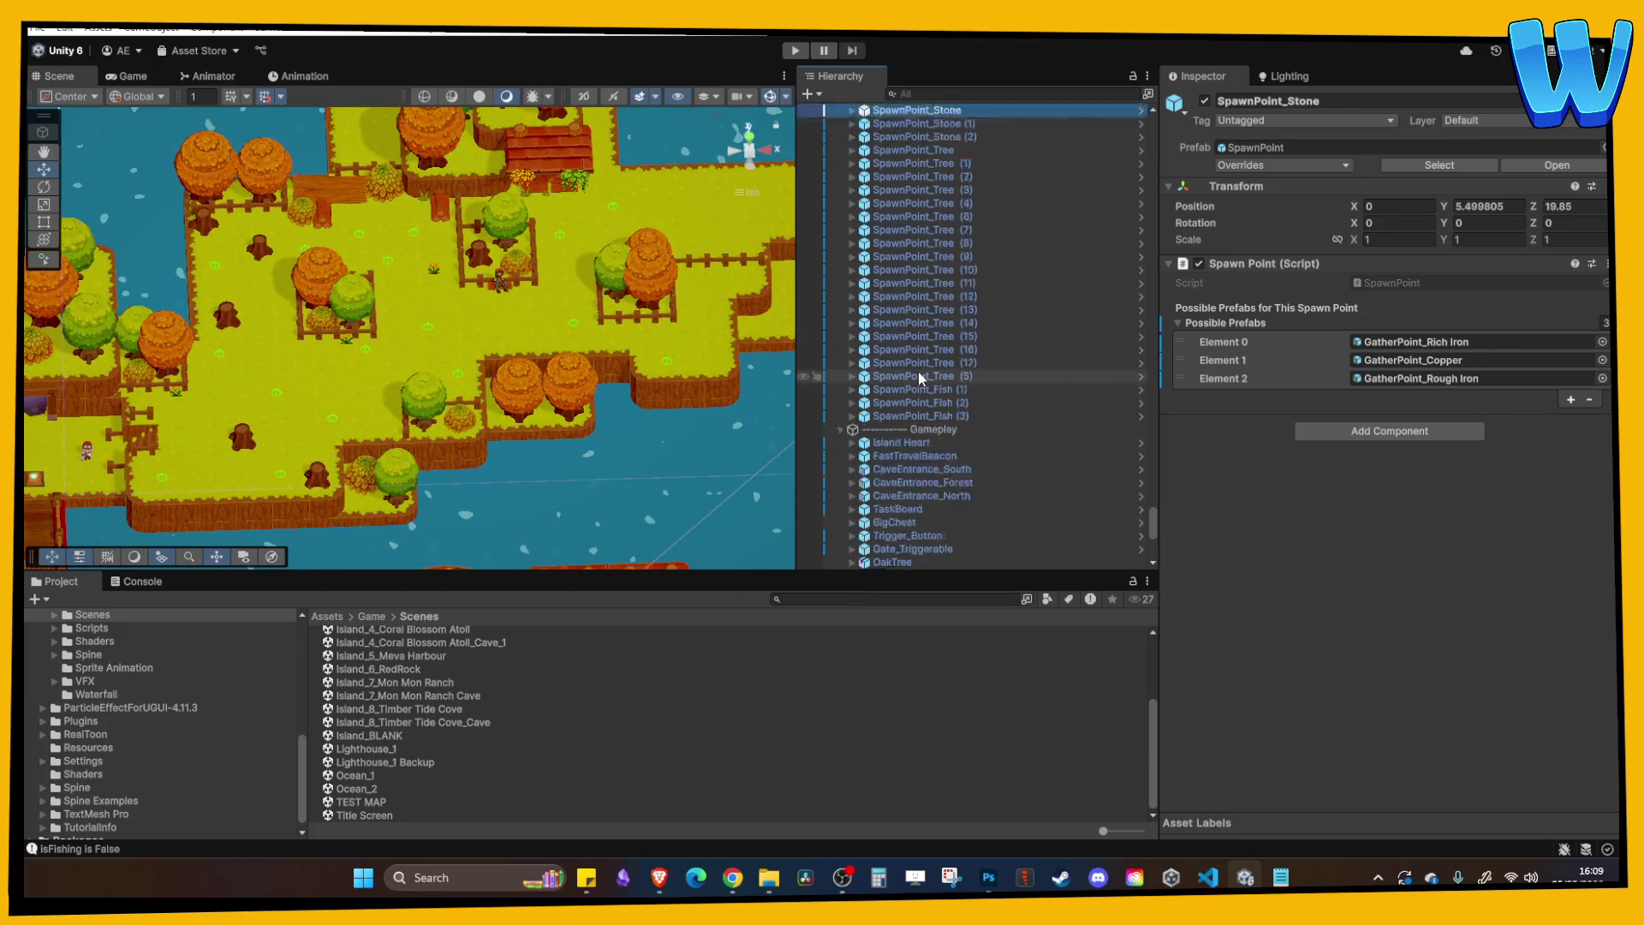
scroll(918, 377, "down", 1)
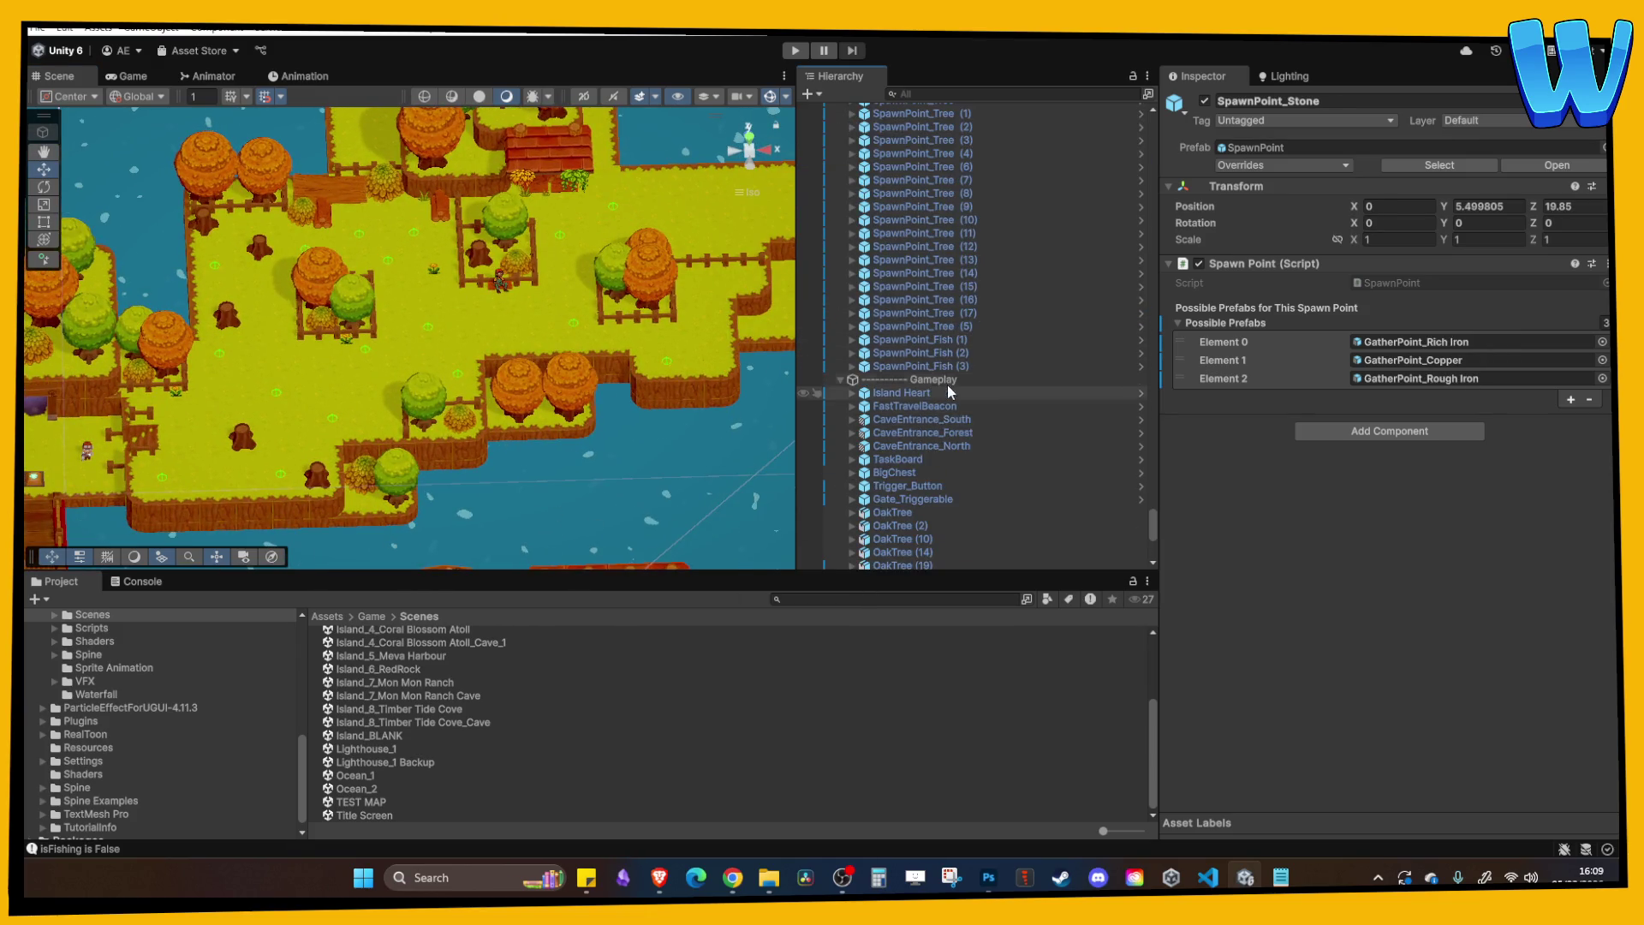
left_click(942, 367, "shift")
scroll(808, 359, "up", 3)
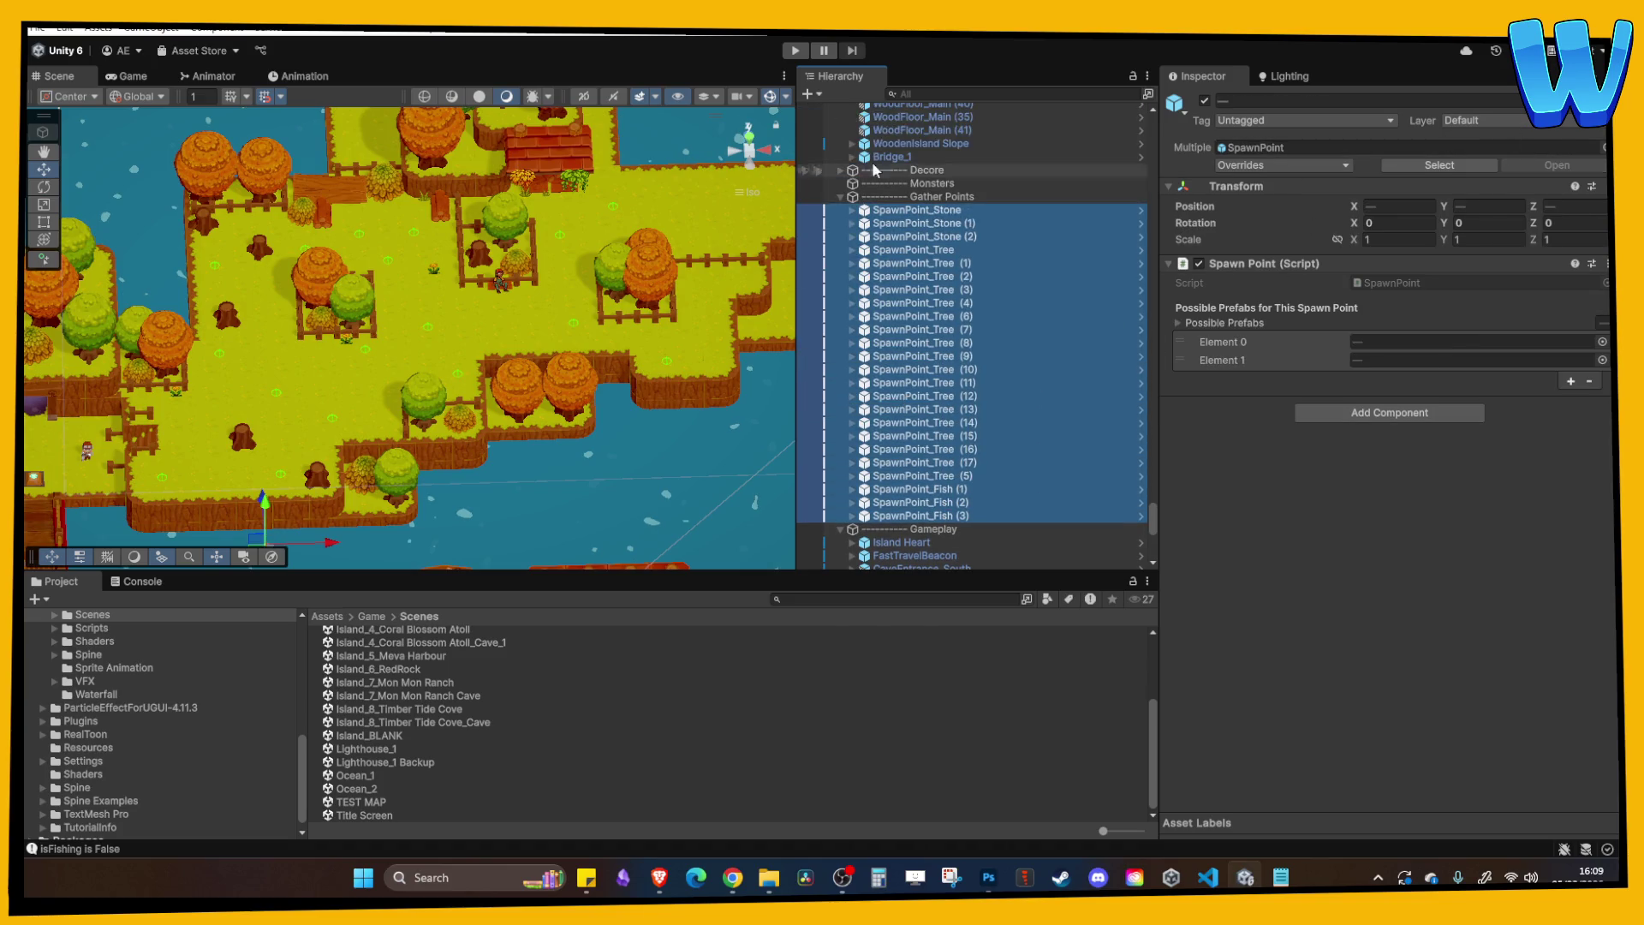
left_click(800, 51)
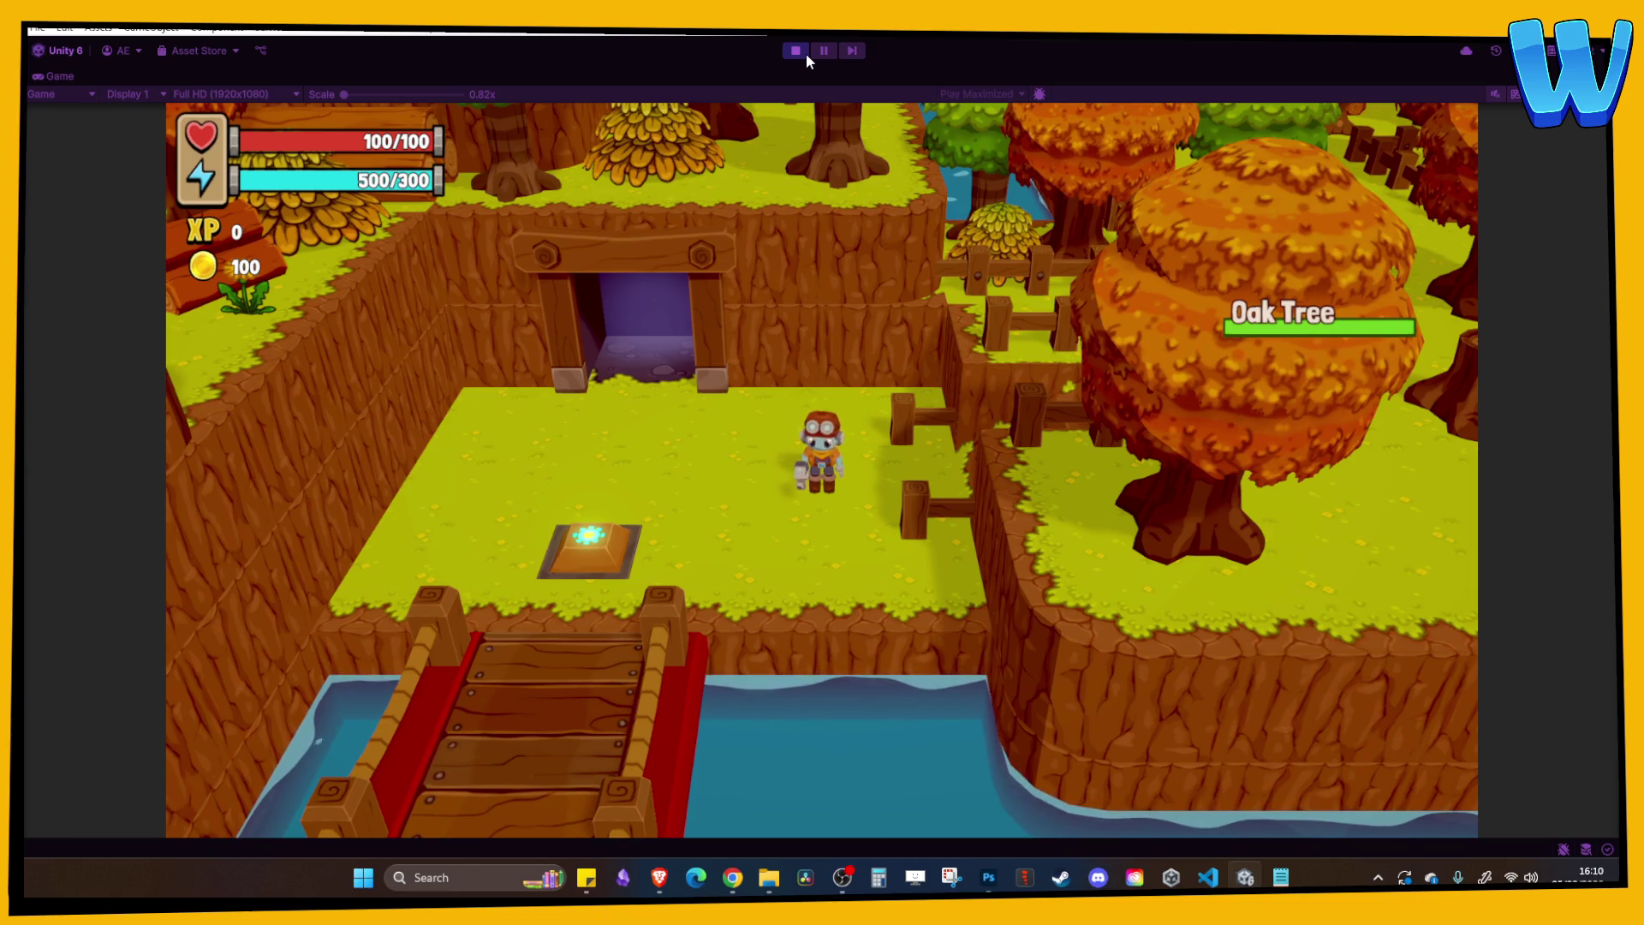
Walk to the seated lumberjack, talk to him, read his quest request and close it.
key("d")
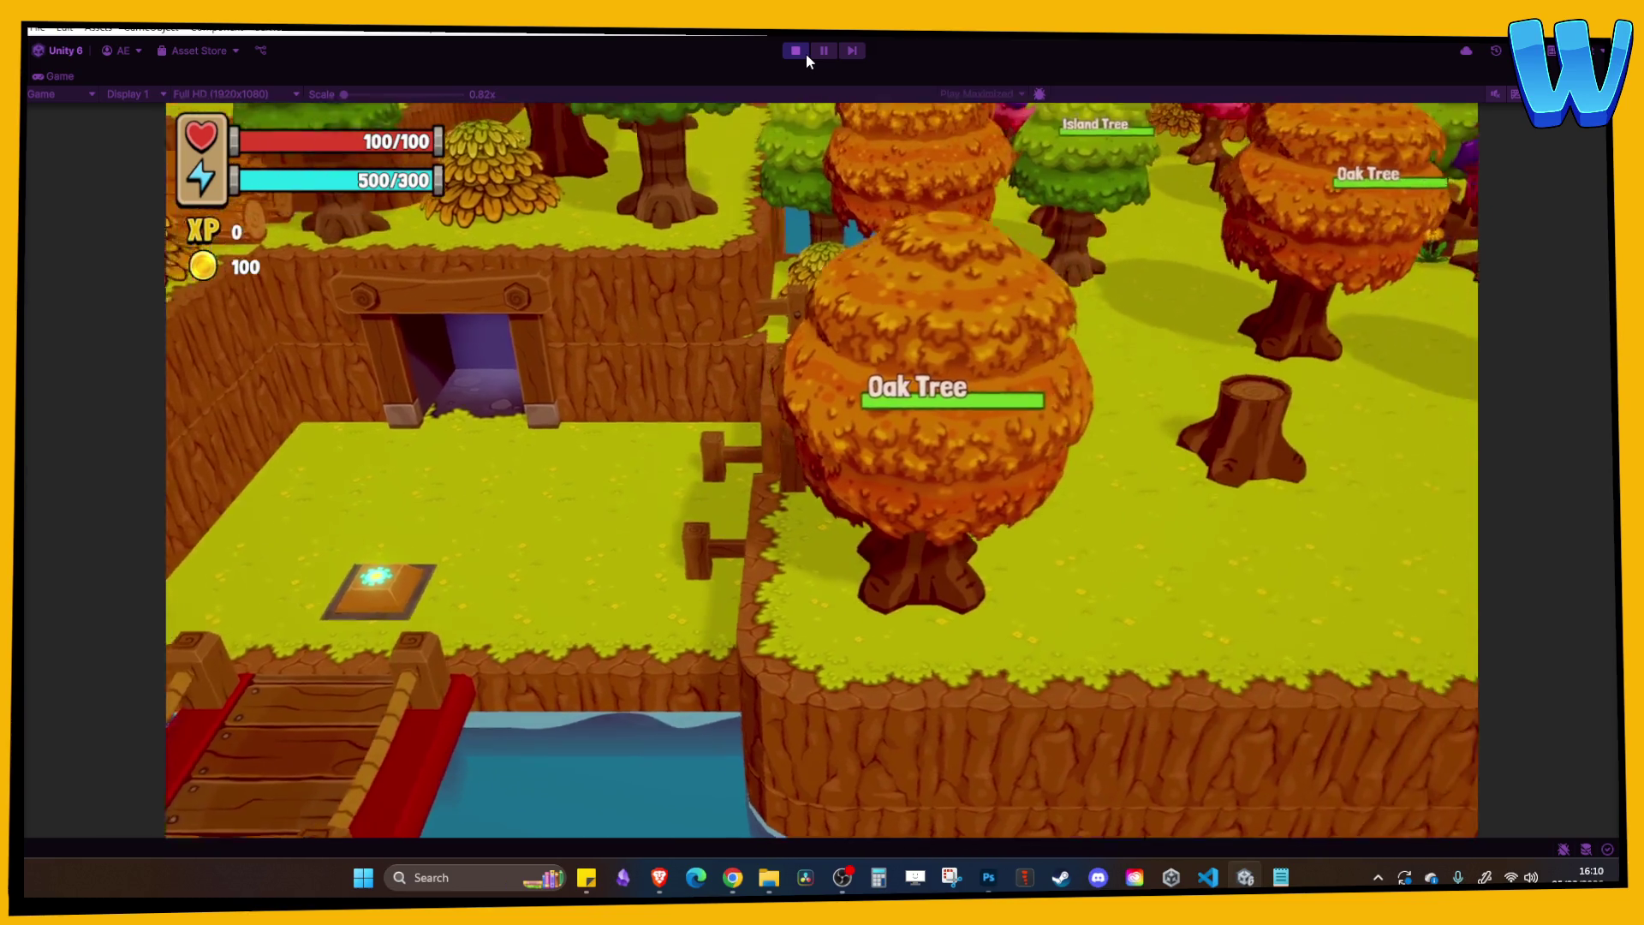
key("d")
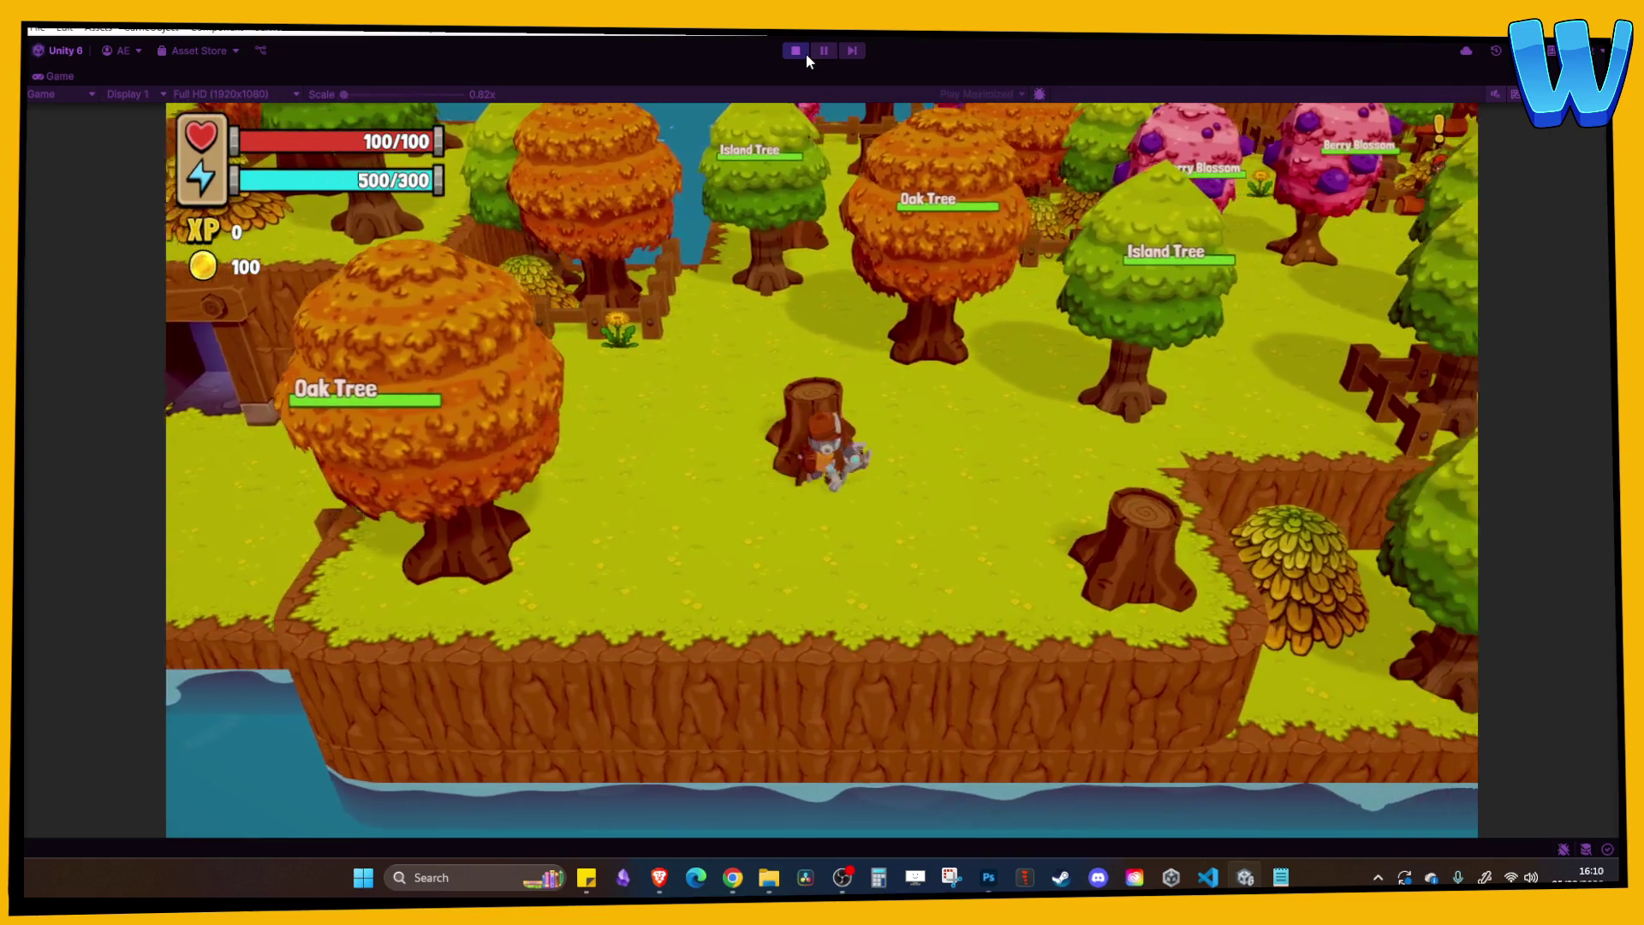
key("w")
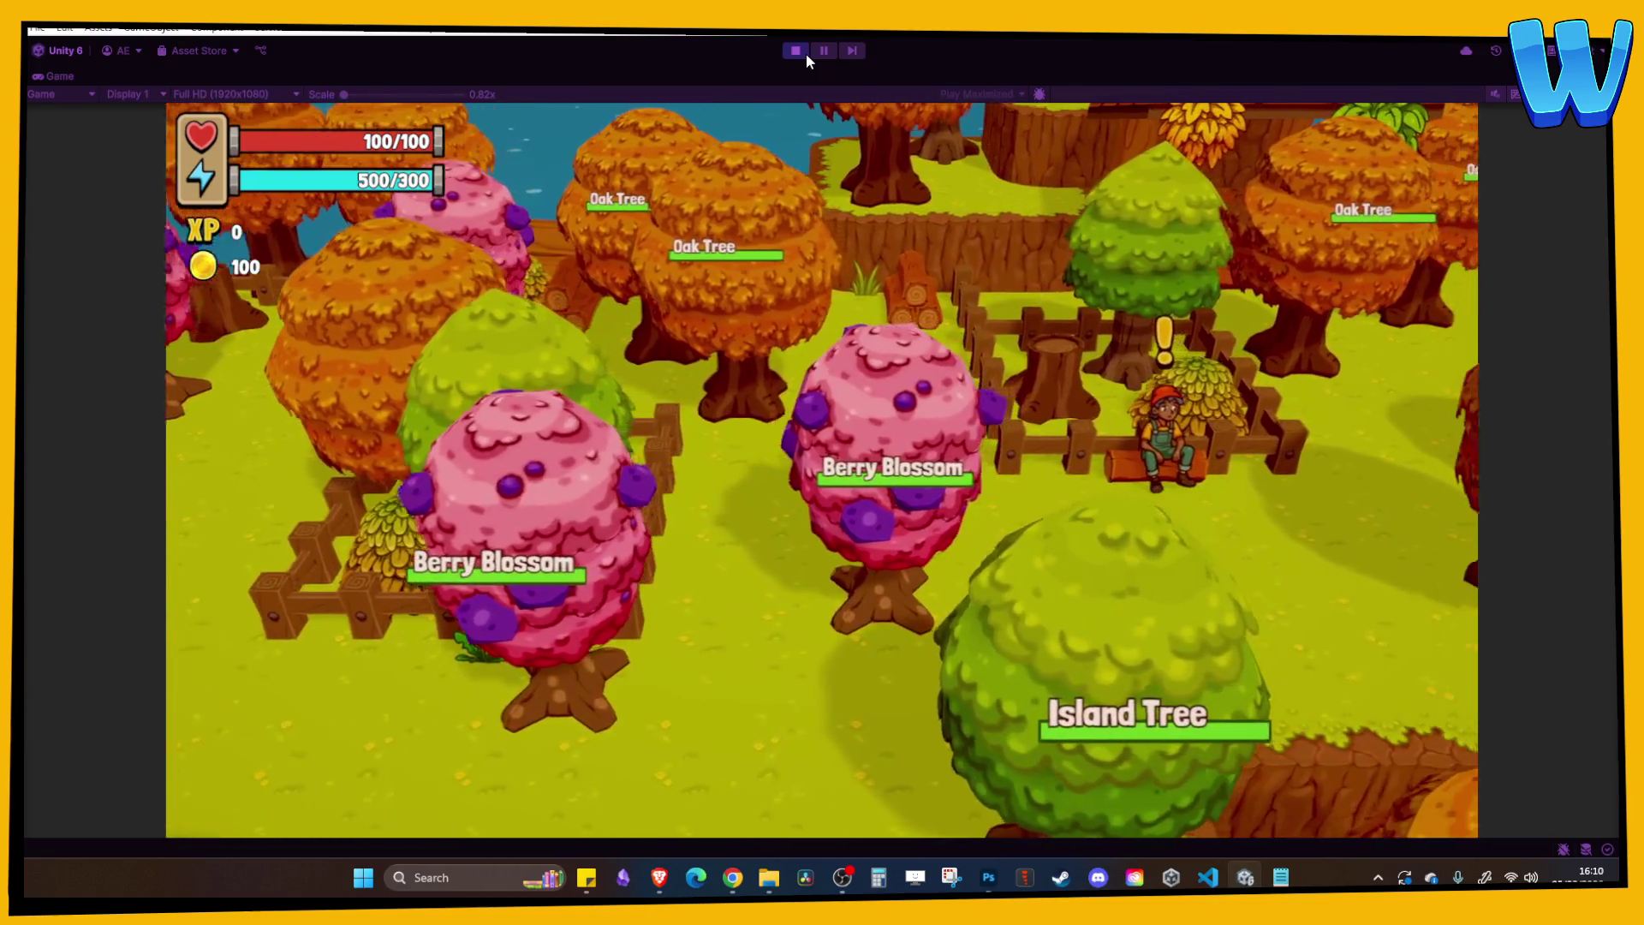
key("d")
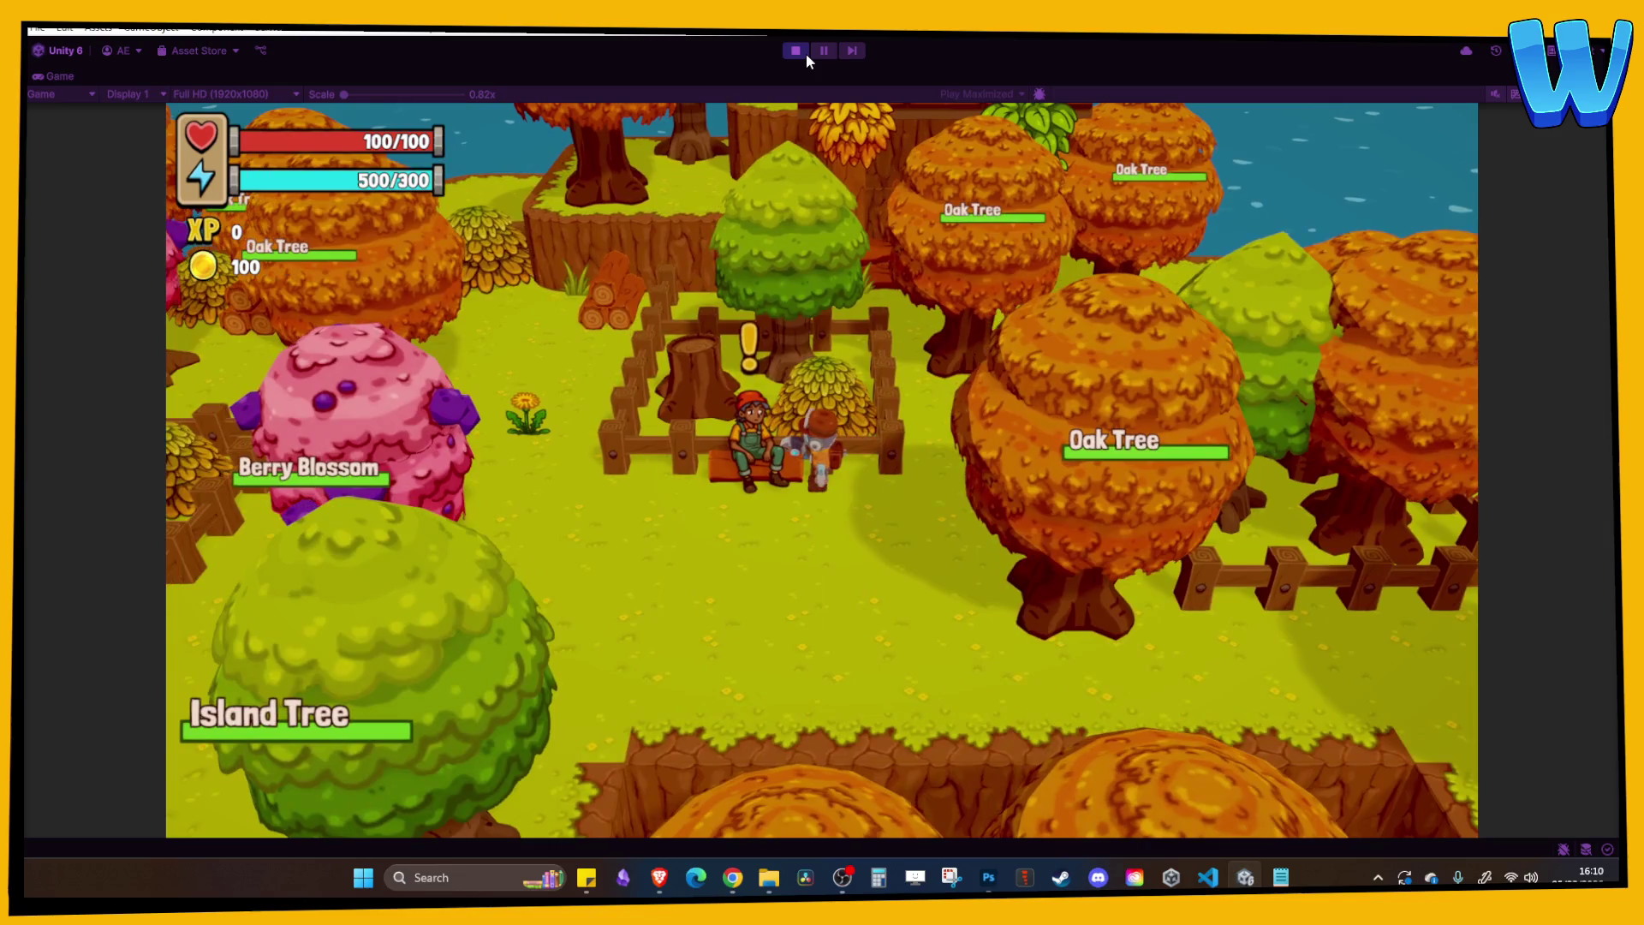
key("e")
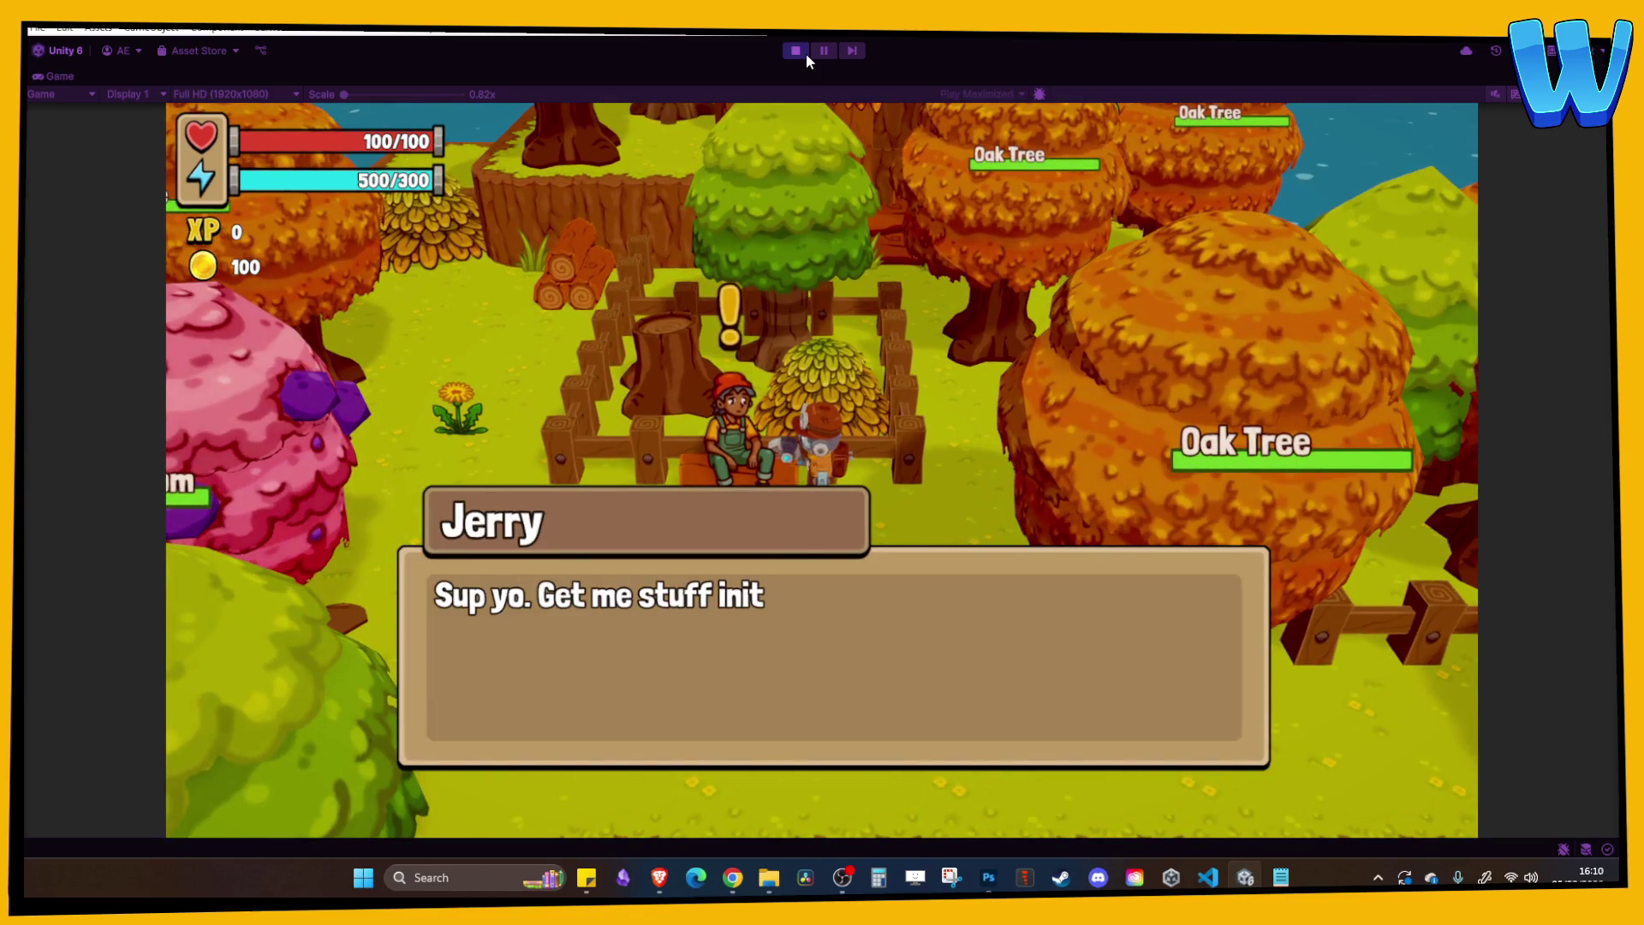
key("e")
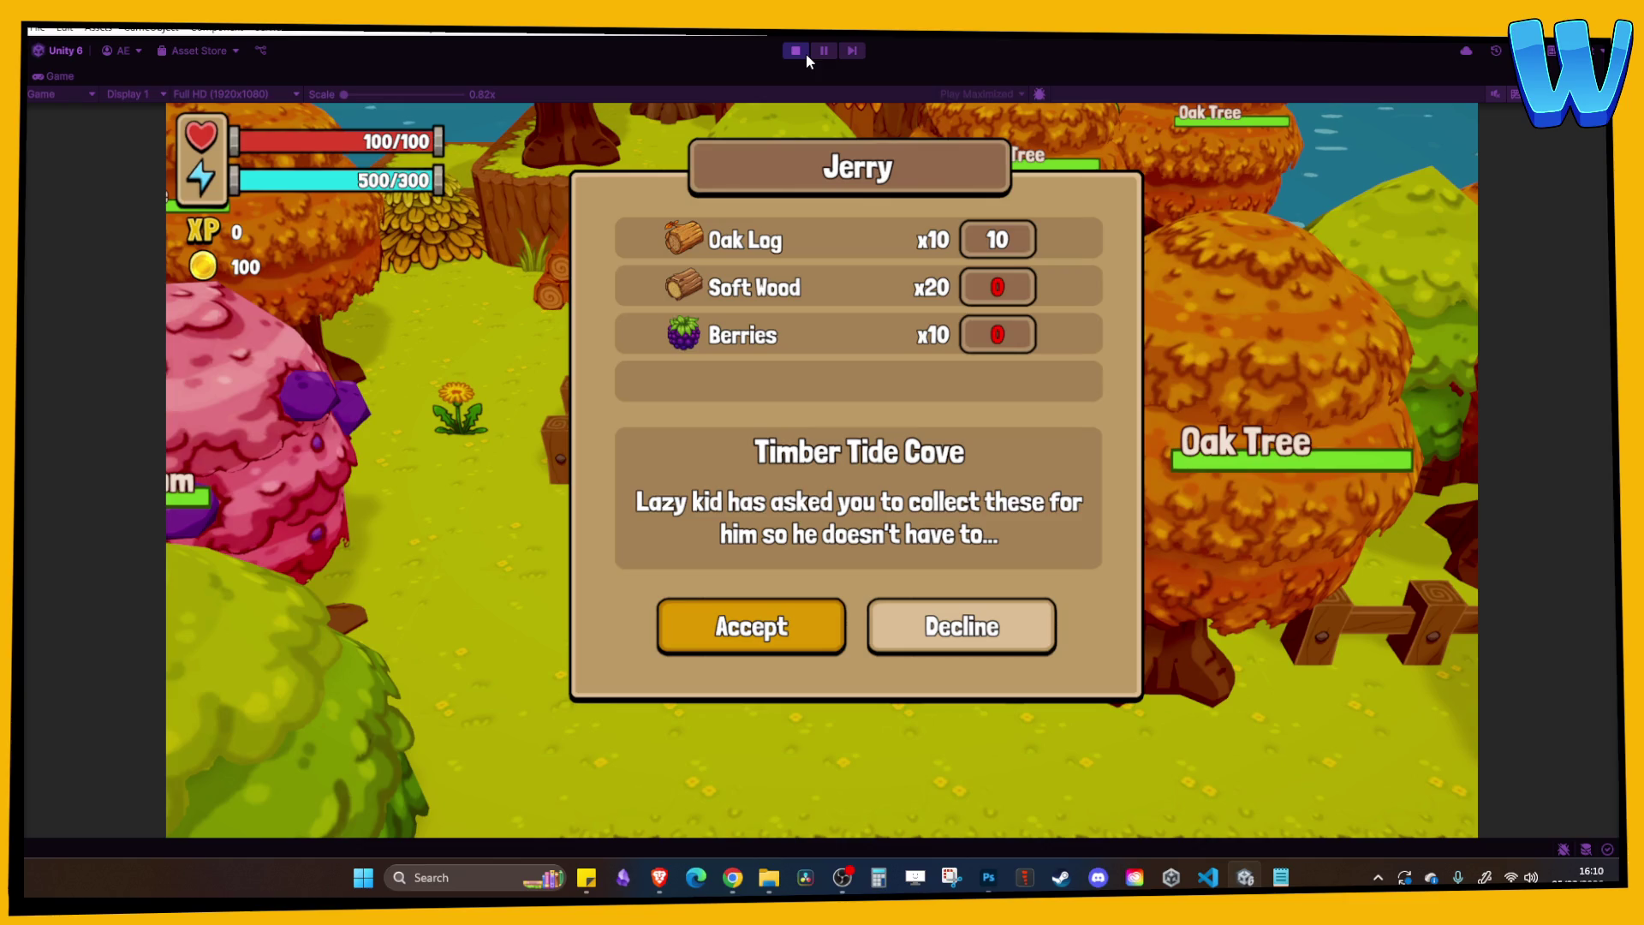
key("Escape")
Wander past the fences, big oak and berry trees, then stop the play-test.
key("s")
key("d")
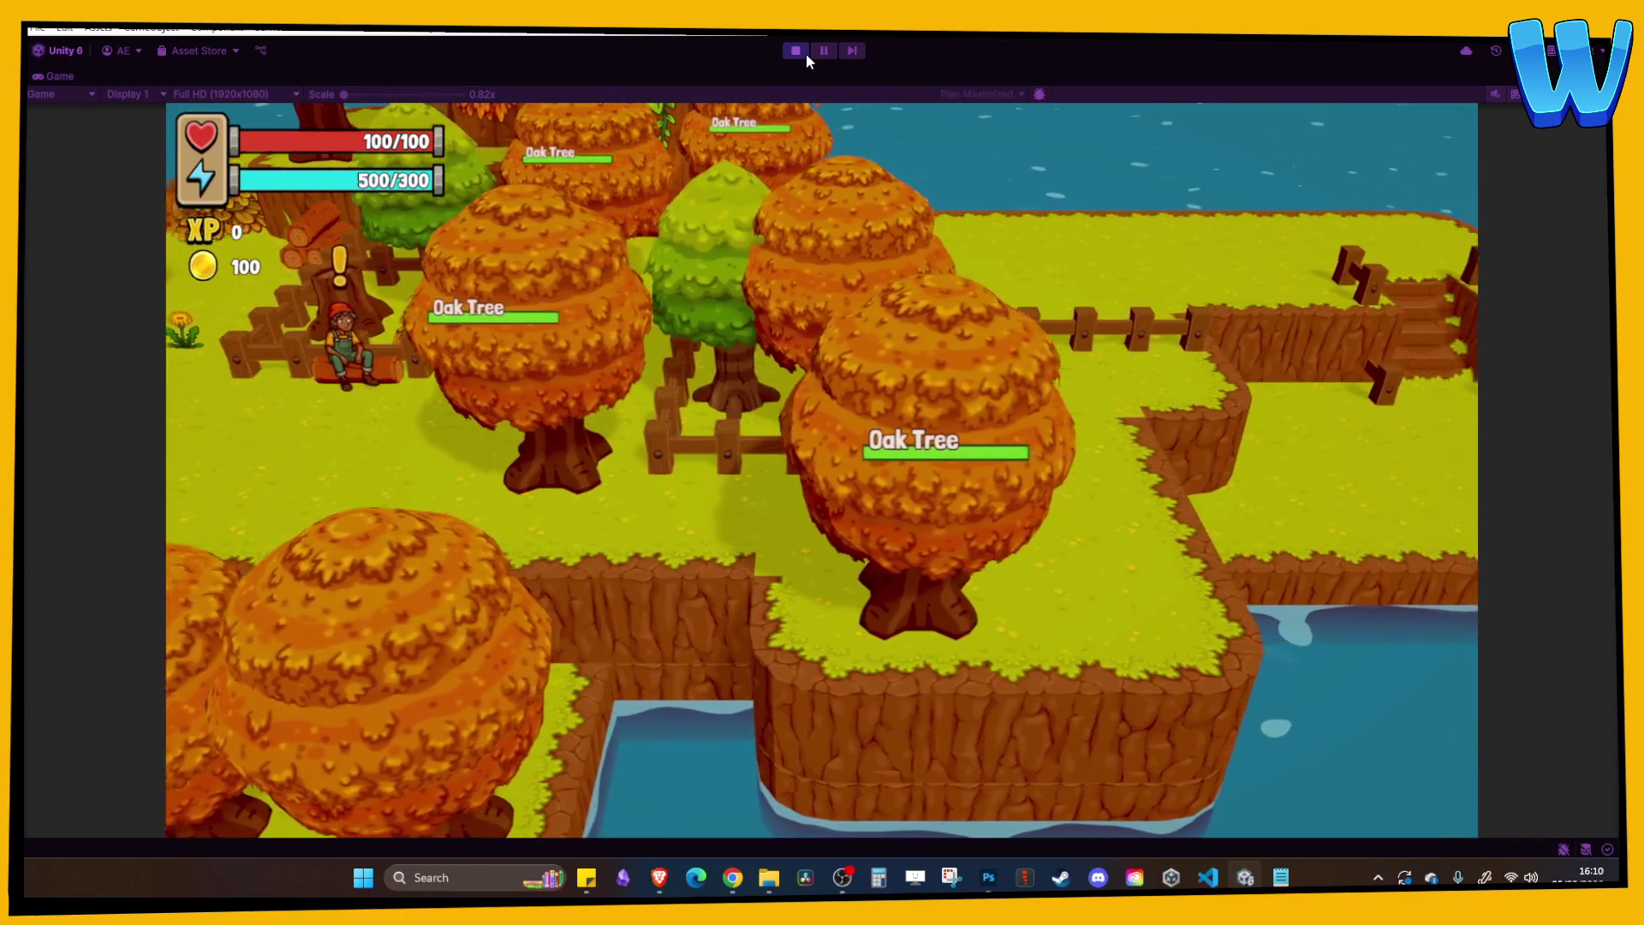
key("w")
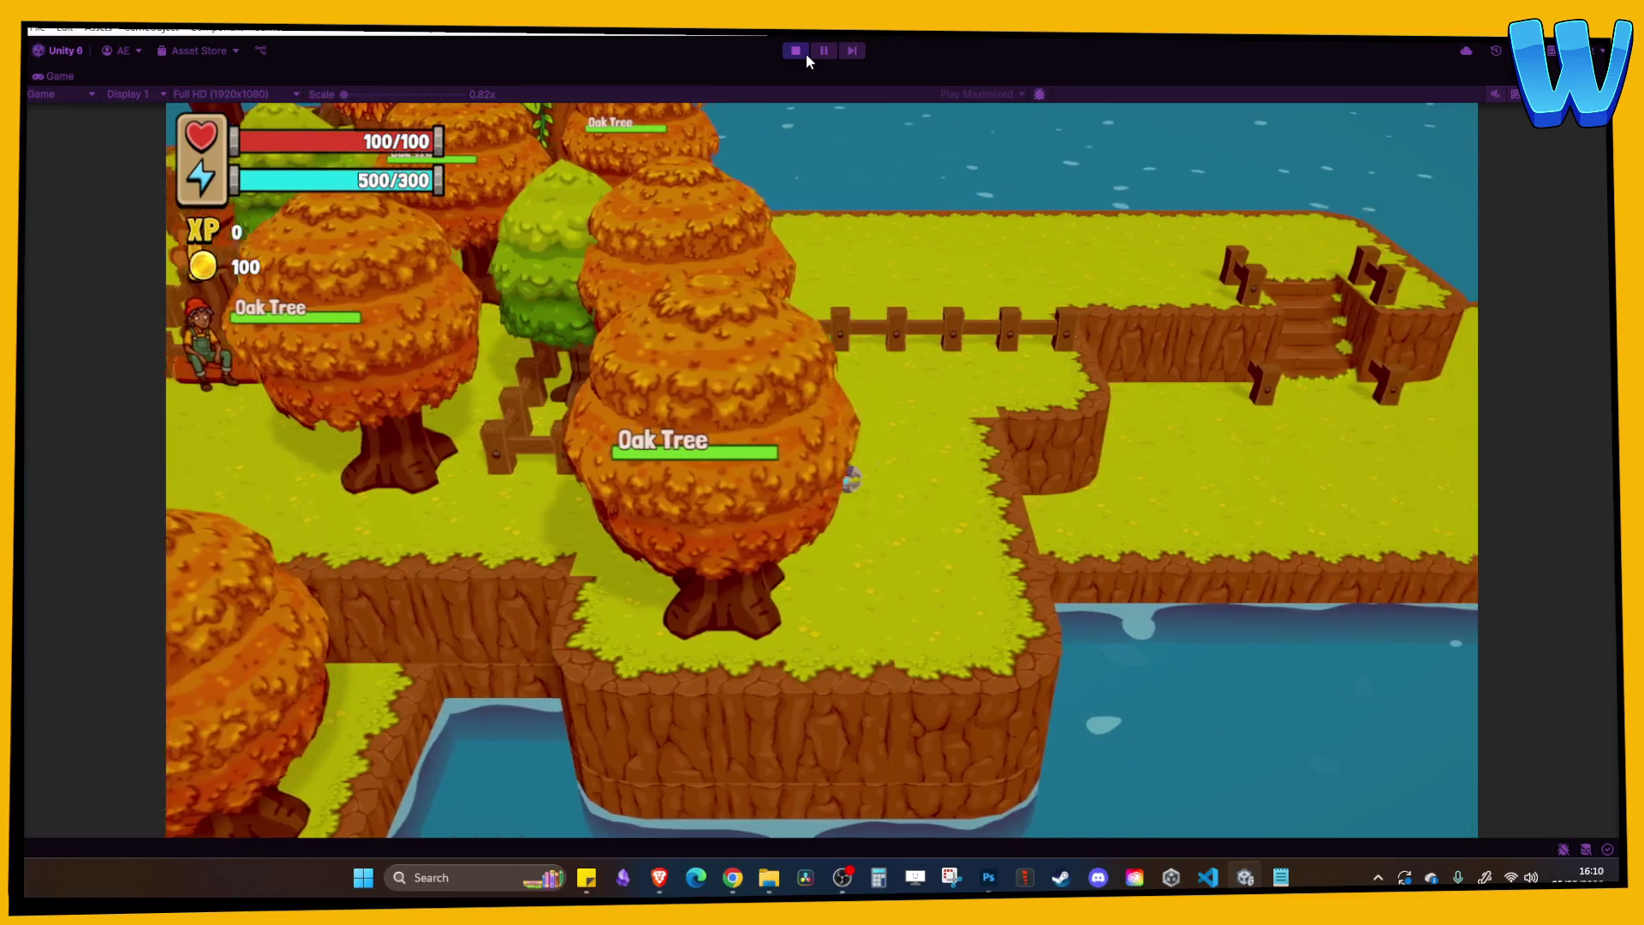
key("a")
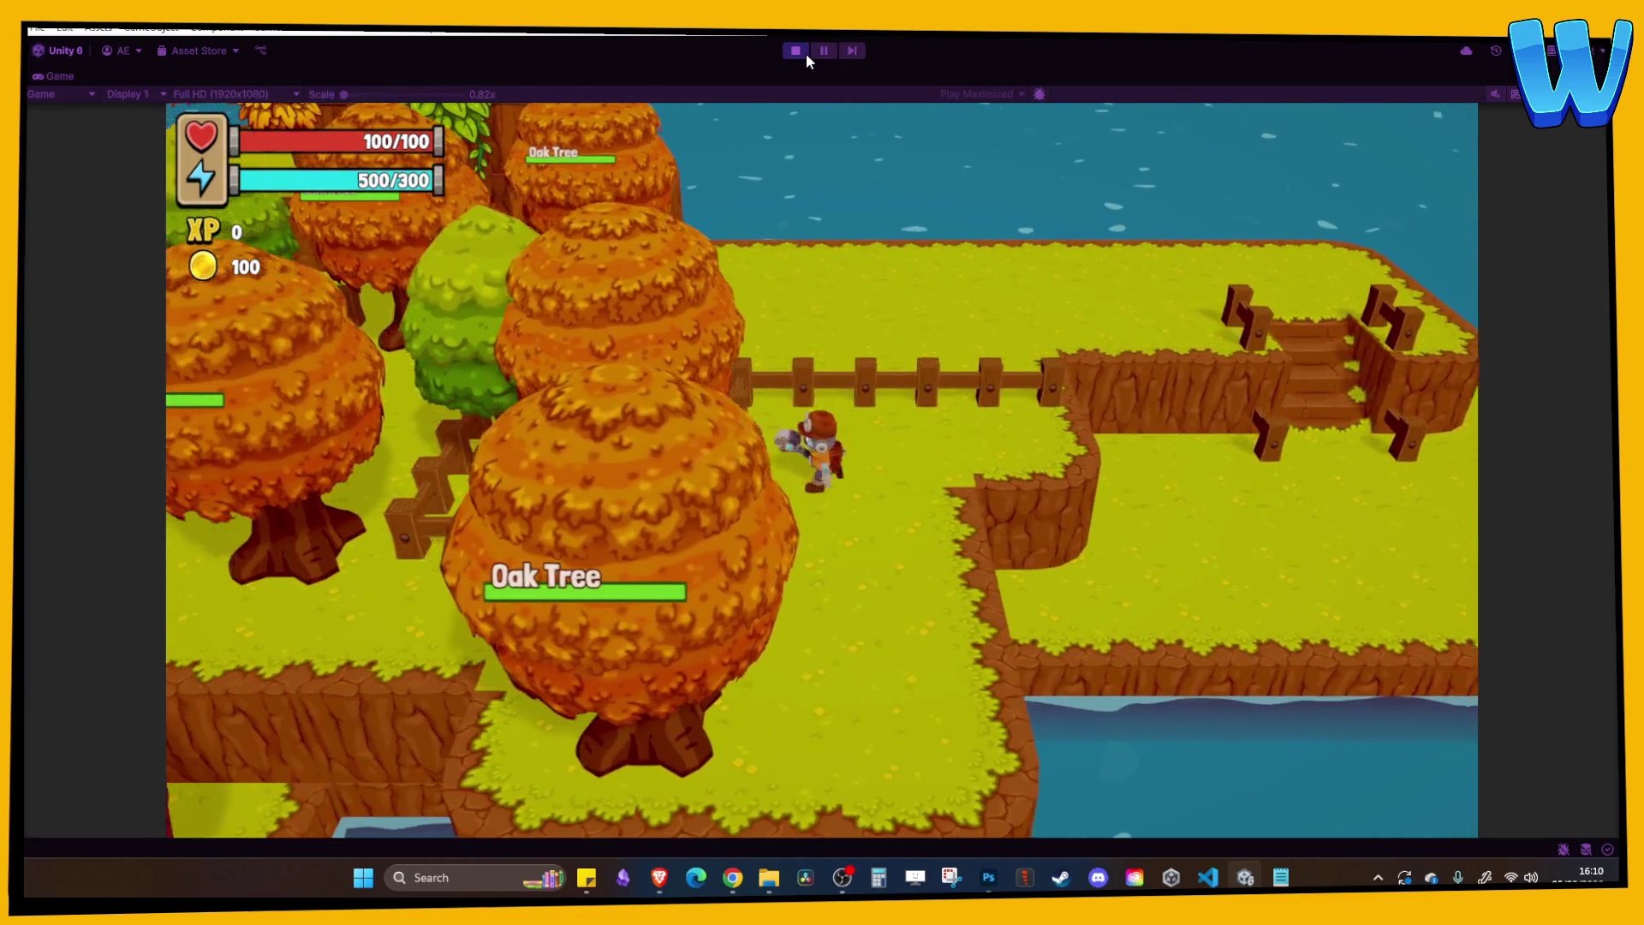
key("a")
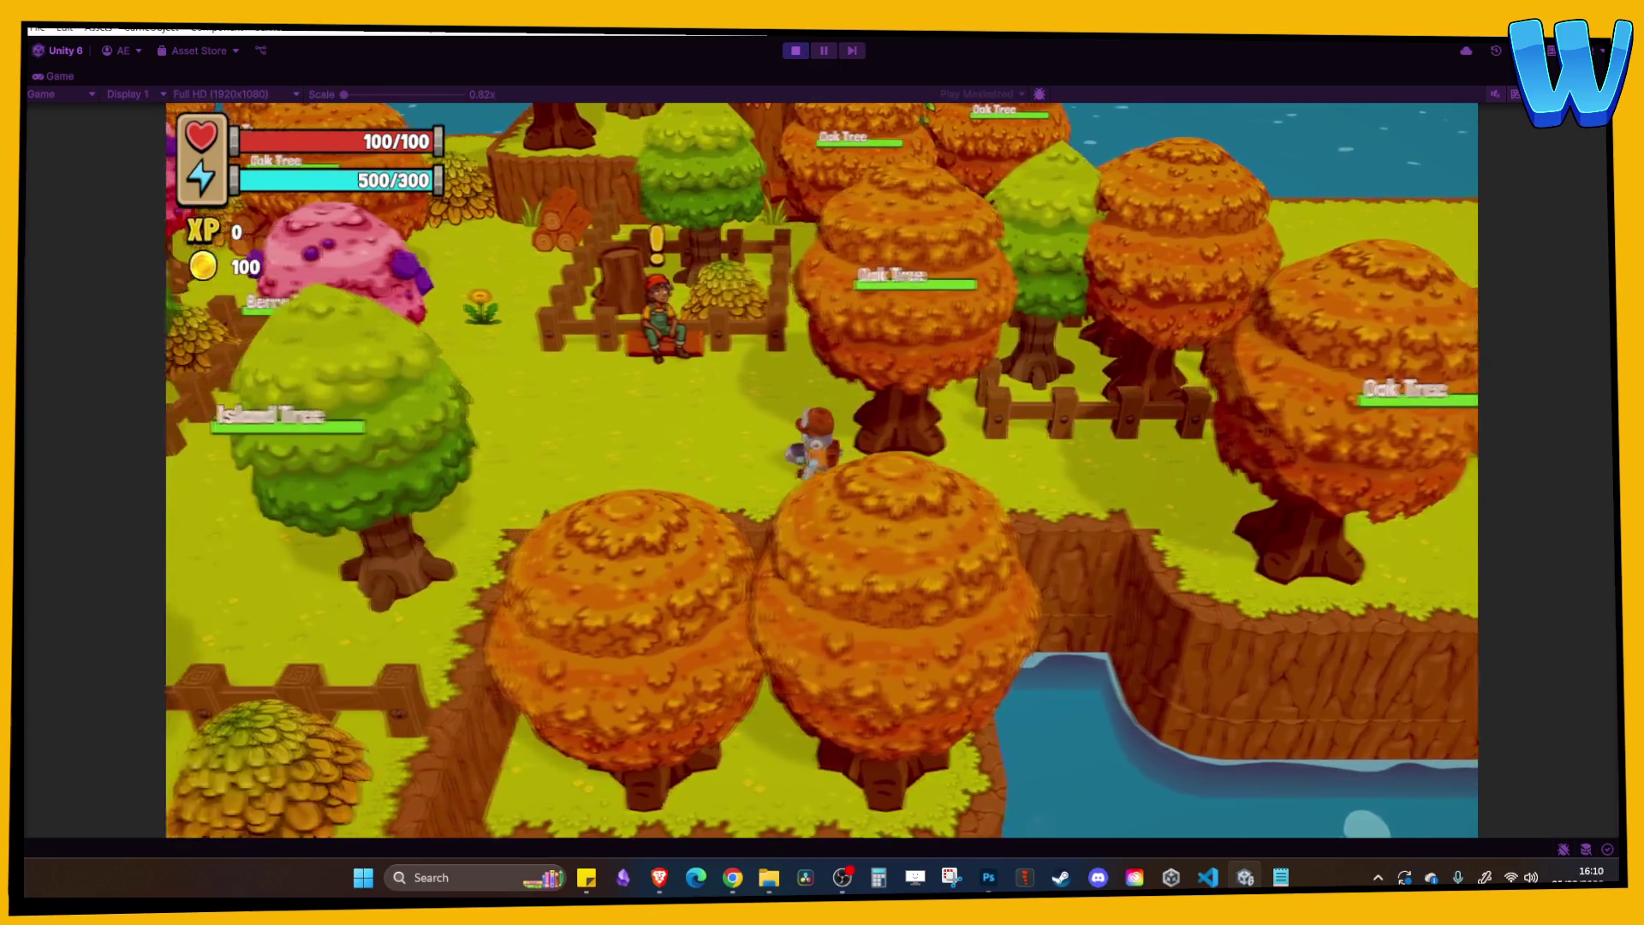
key("a")
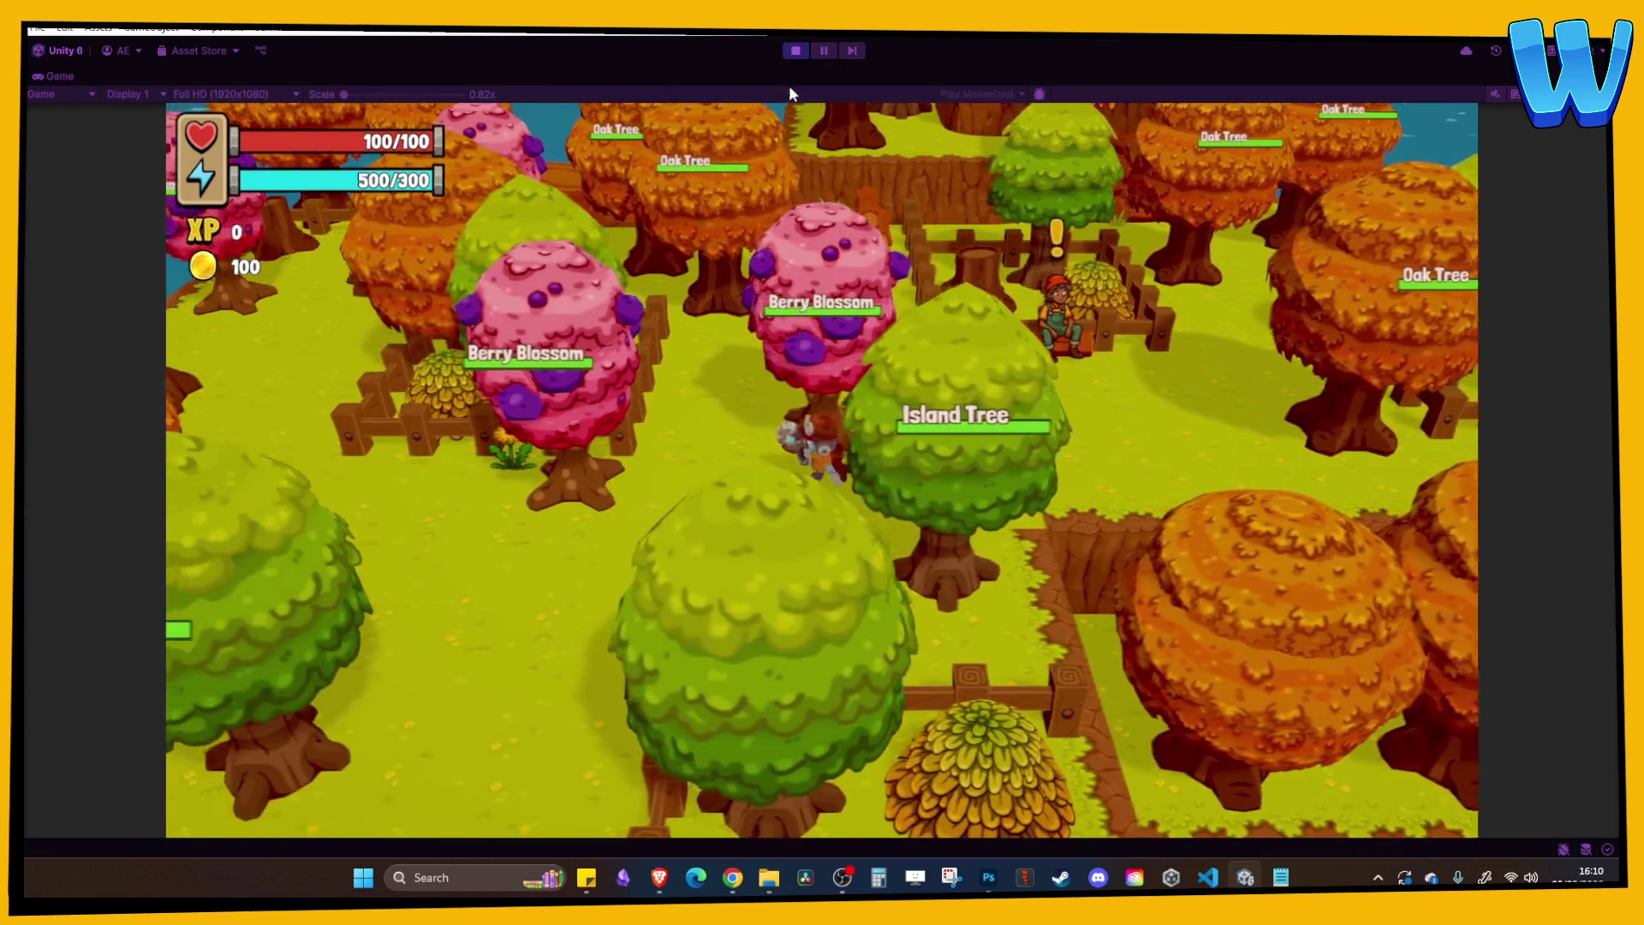
key("a")
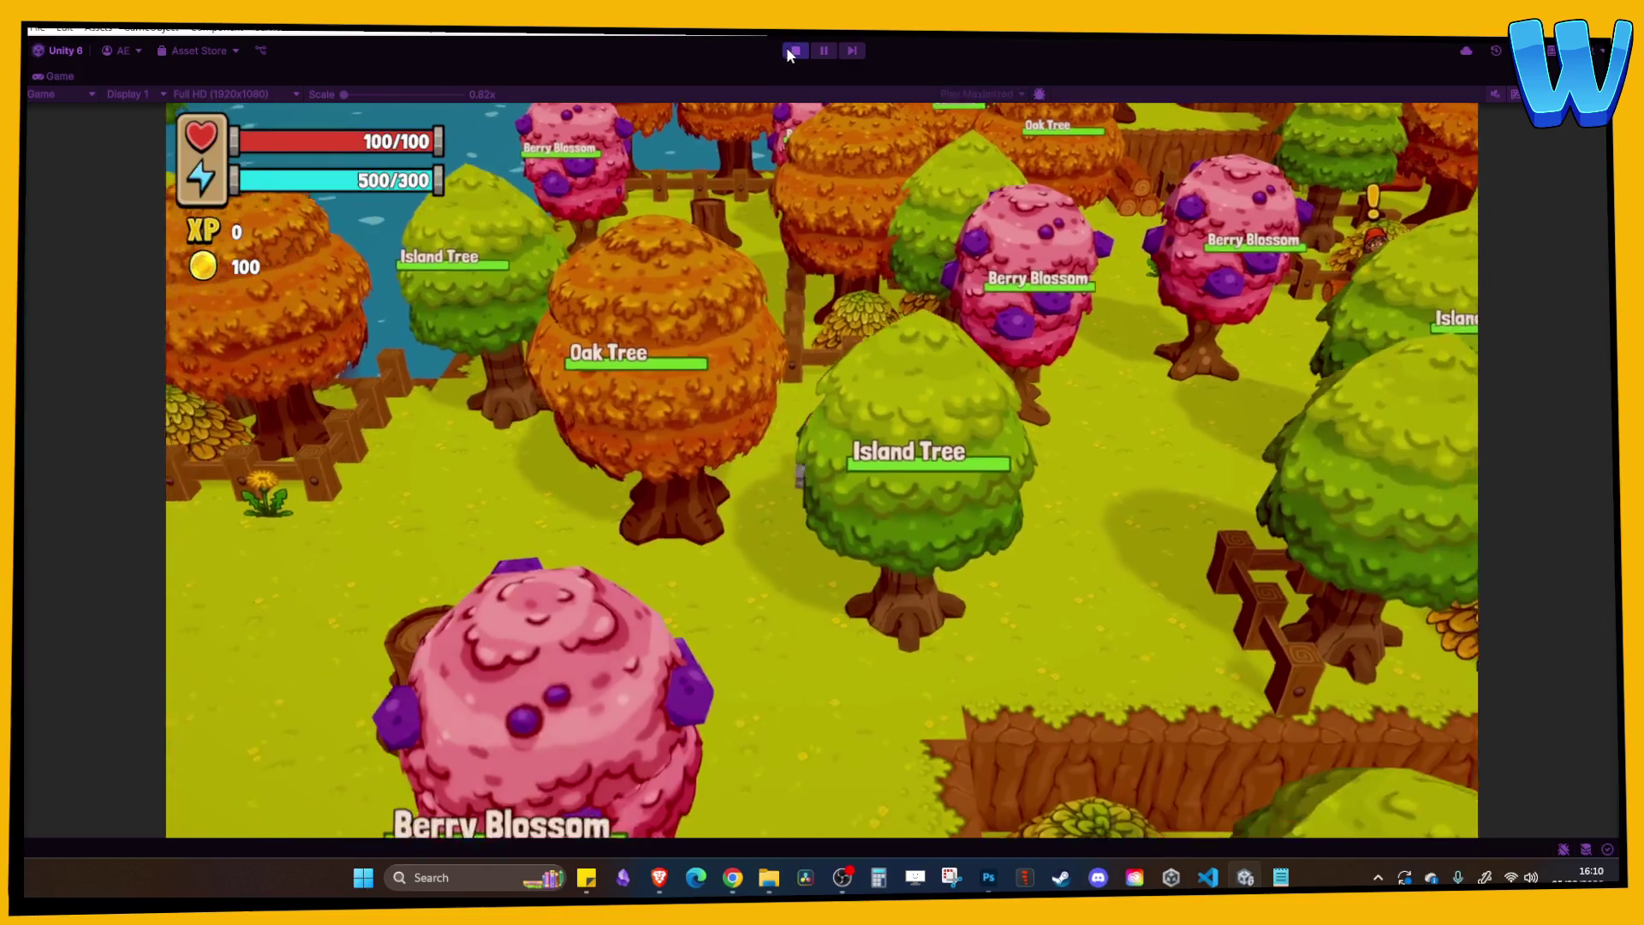
key("s")
left_click(793, 51)
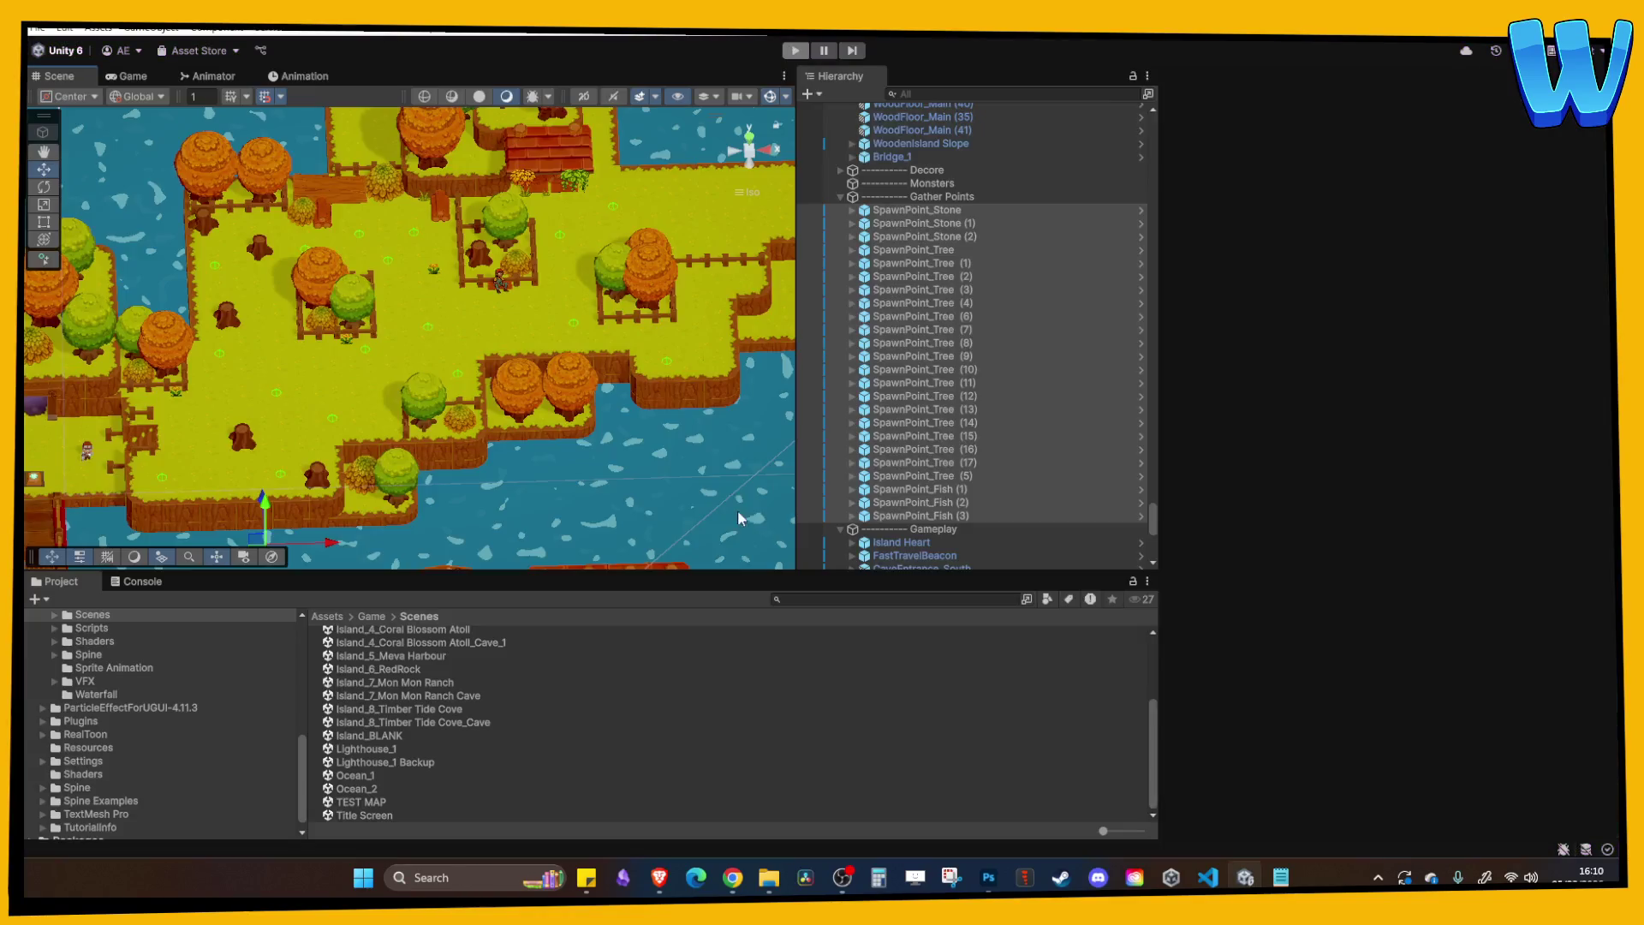
Zoom in on the island and arrow-key pan to the lumberjack's fenced pen.
left_click(681, 369)
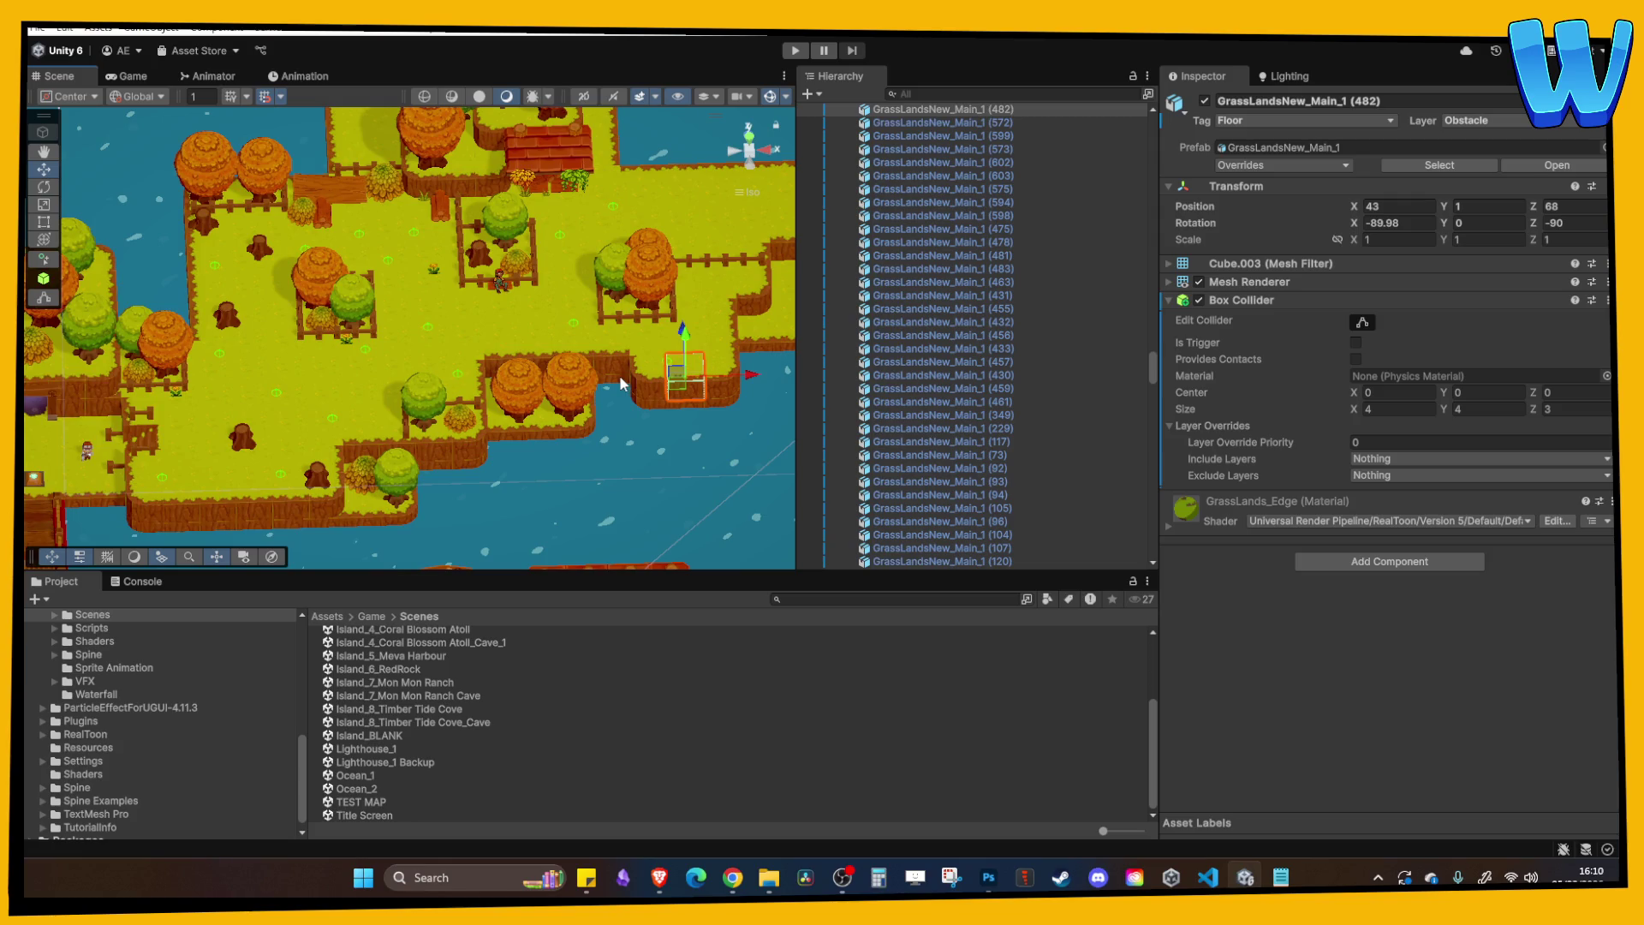
scroll(622, 397, "up", 5)
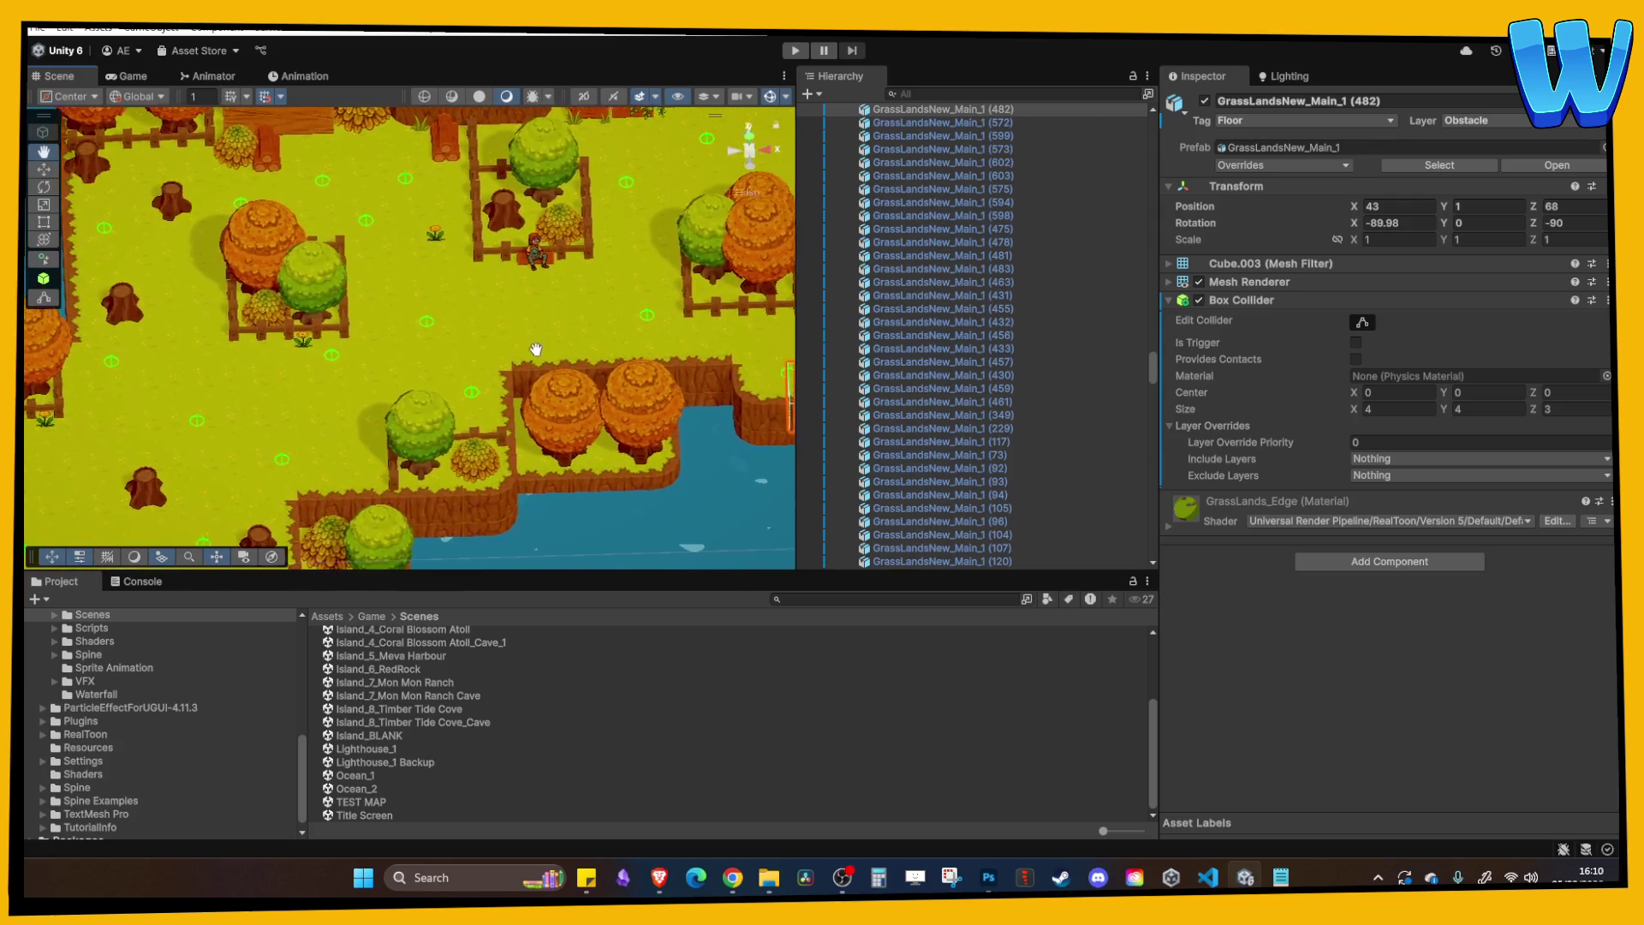
key("Left")
key("Up")
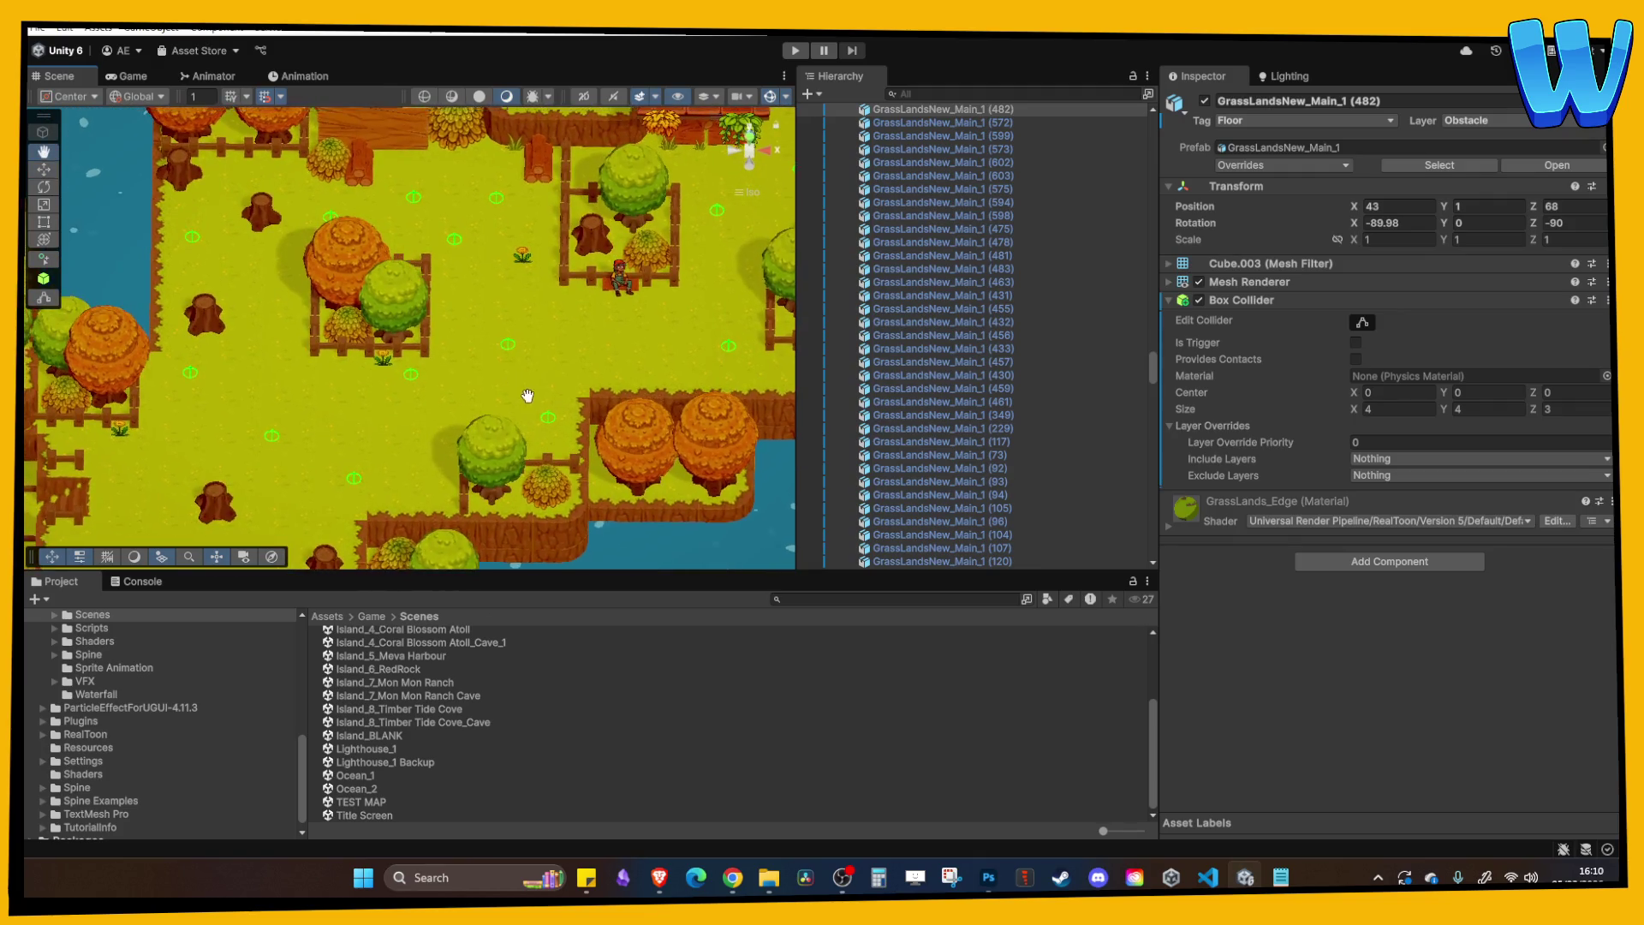
key("Right")
key("Up")
left_click(399, 240)
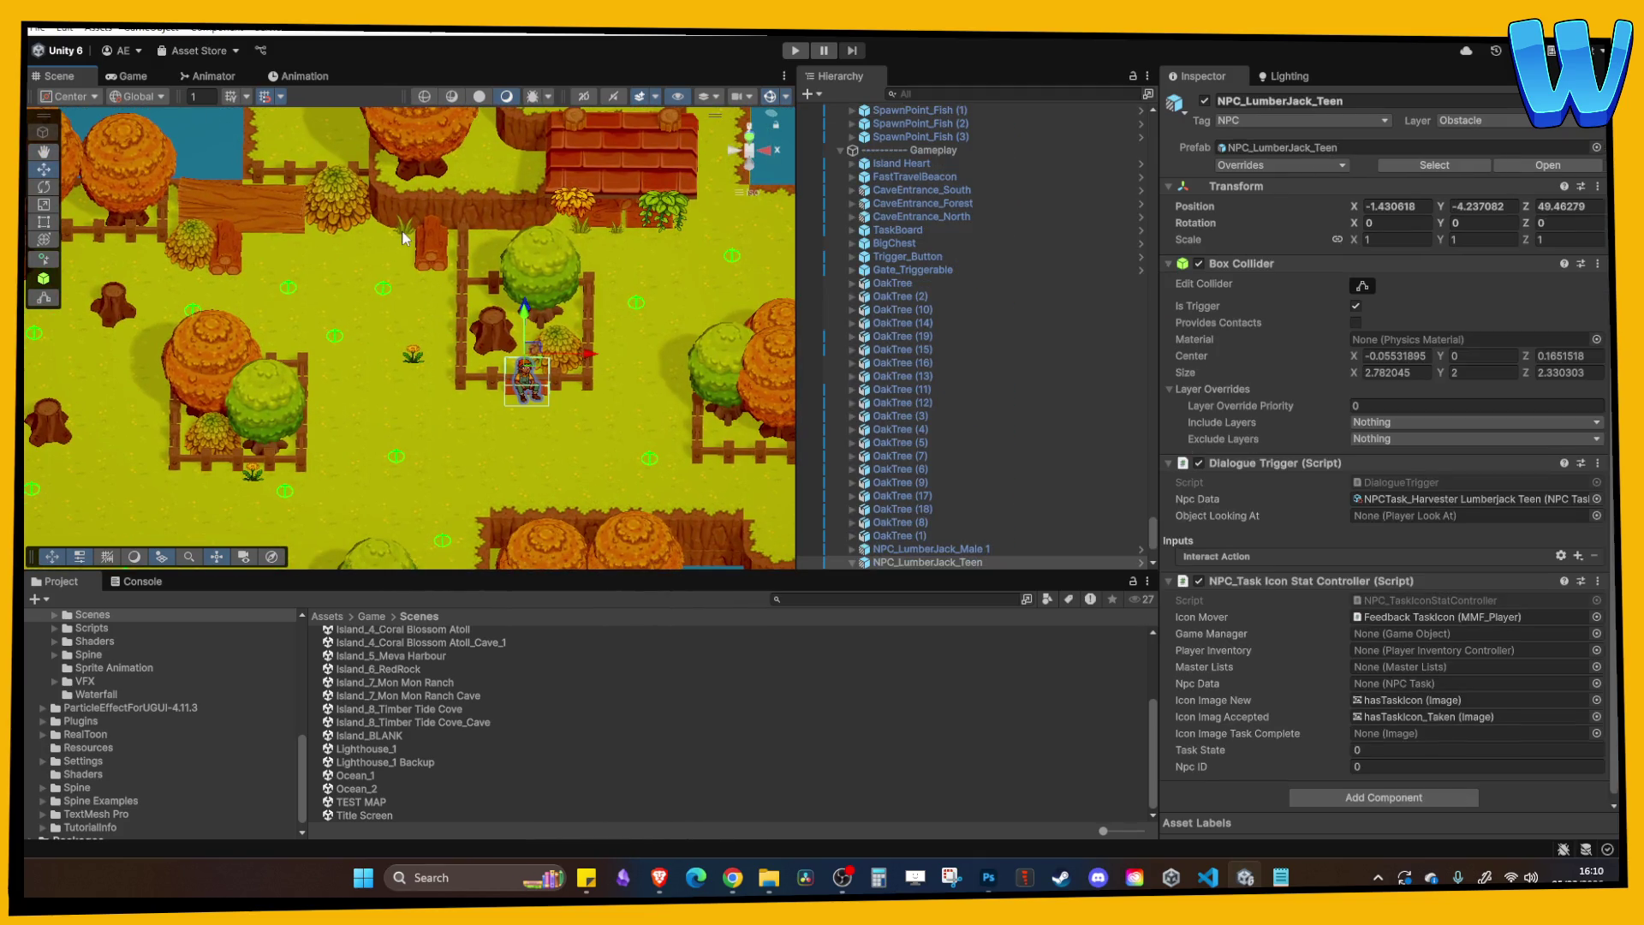
Pick the grass tuft and place duplicates down the island and against a tree stump.
left_click(400, 235)
left_click(402, 227)
key("ctrl+d")
left_click_drag(408, 187, 429, 347)
mouse_move(469, 411)
left_mouse_down()
mouse_move(408, 415)
mouse_move(476, 416)
mouse_move(461, 368)
left_mouse_up()
key("ctrl+d")
key("ctrl+d")
mouse_move(522, 486)
left_mouse_down()
mouse_move(135, 481)
mouse_move(75, 394)
left_mouse_up()
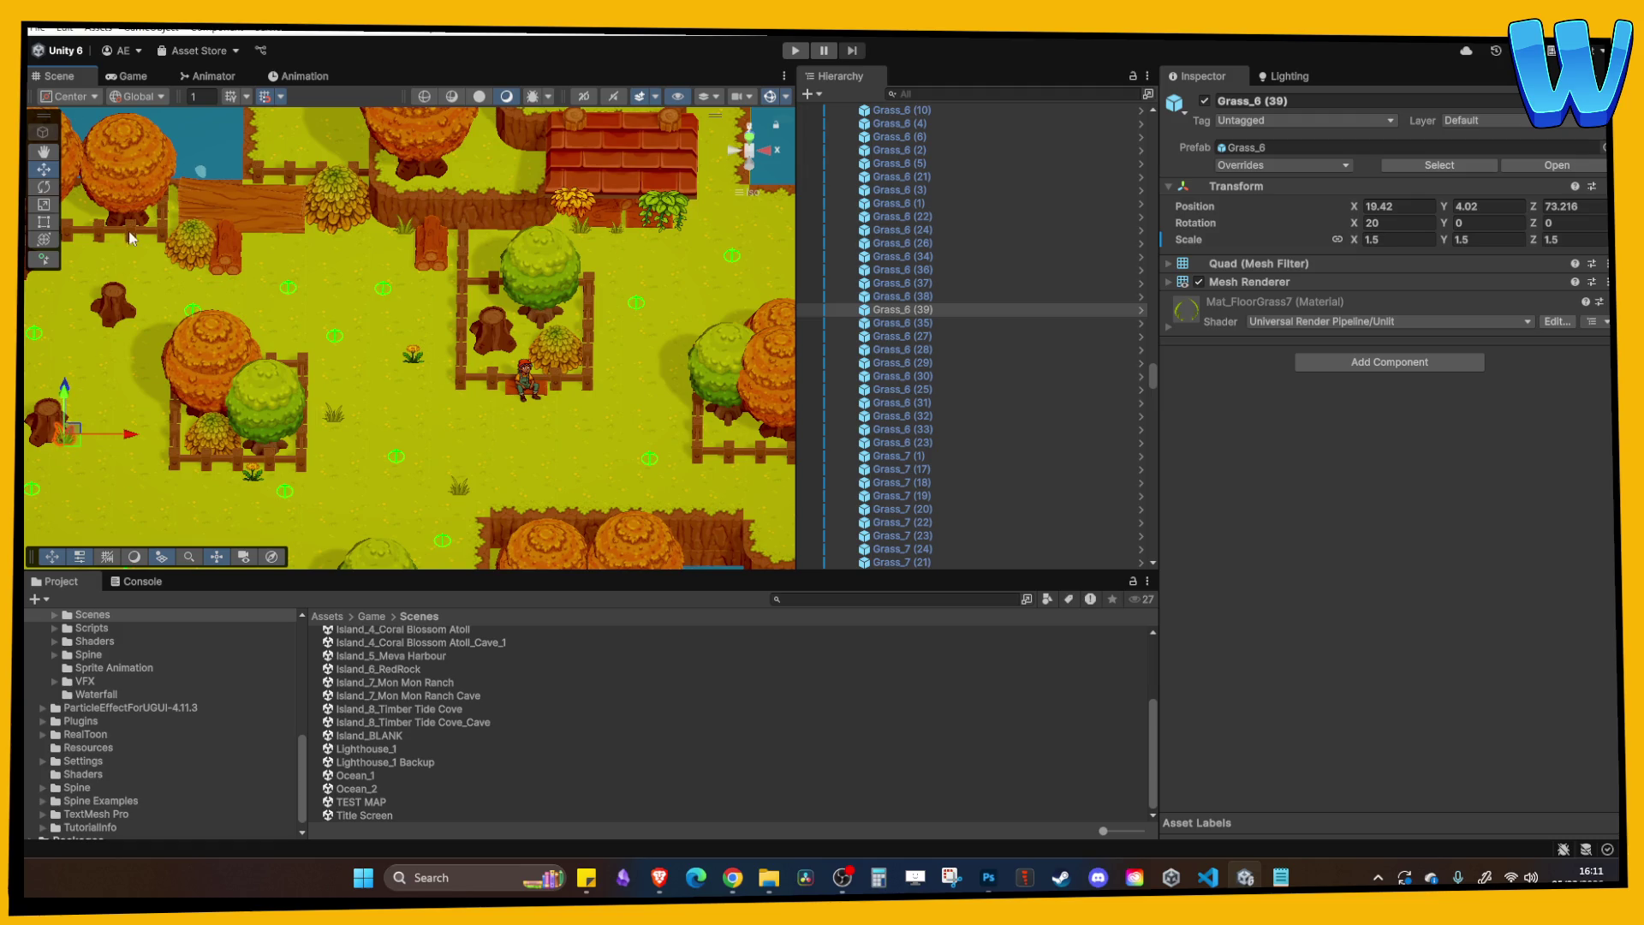
key("f")
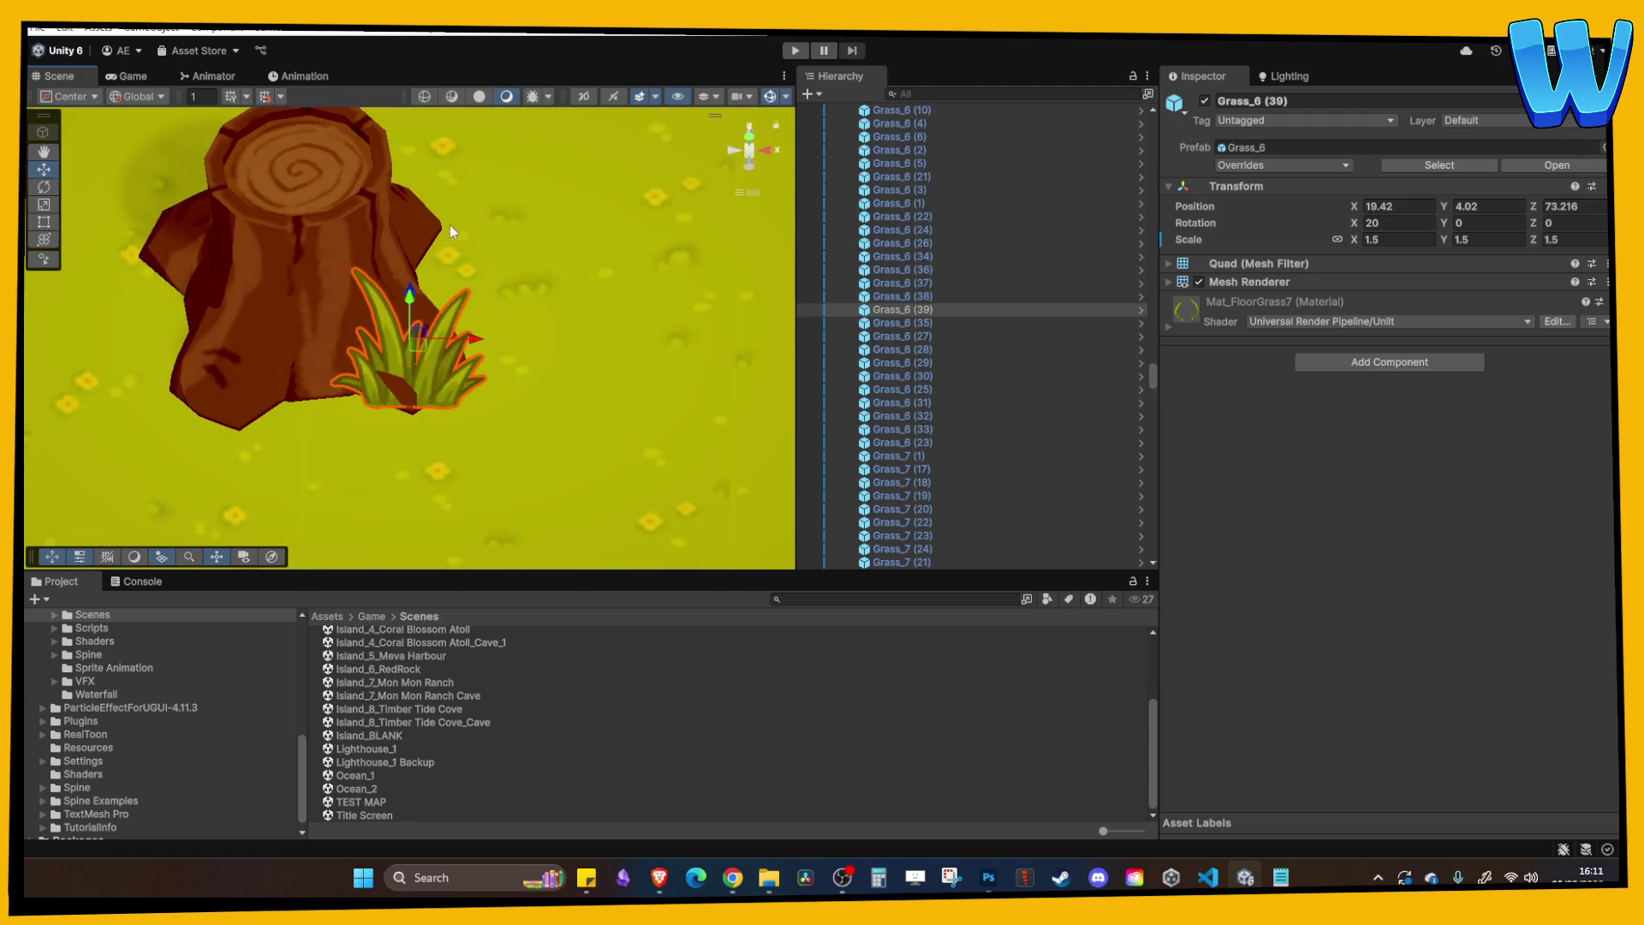
mouse_move(442, 301)
left_mouse_down()
mouse_move(425, 313)
mouse_move(507, 190)
mouse_move(602, 225)
mouse_move(353, 489)
left_mouse_up()
scroll(445, 313, "down", 5)
Make more grass tuft copies, carrying them up the island near the fenced pens.
key("ctrl+d")
scroll(611, 254, "down", 3)
key("ctrl+d")
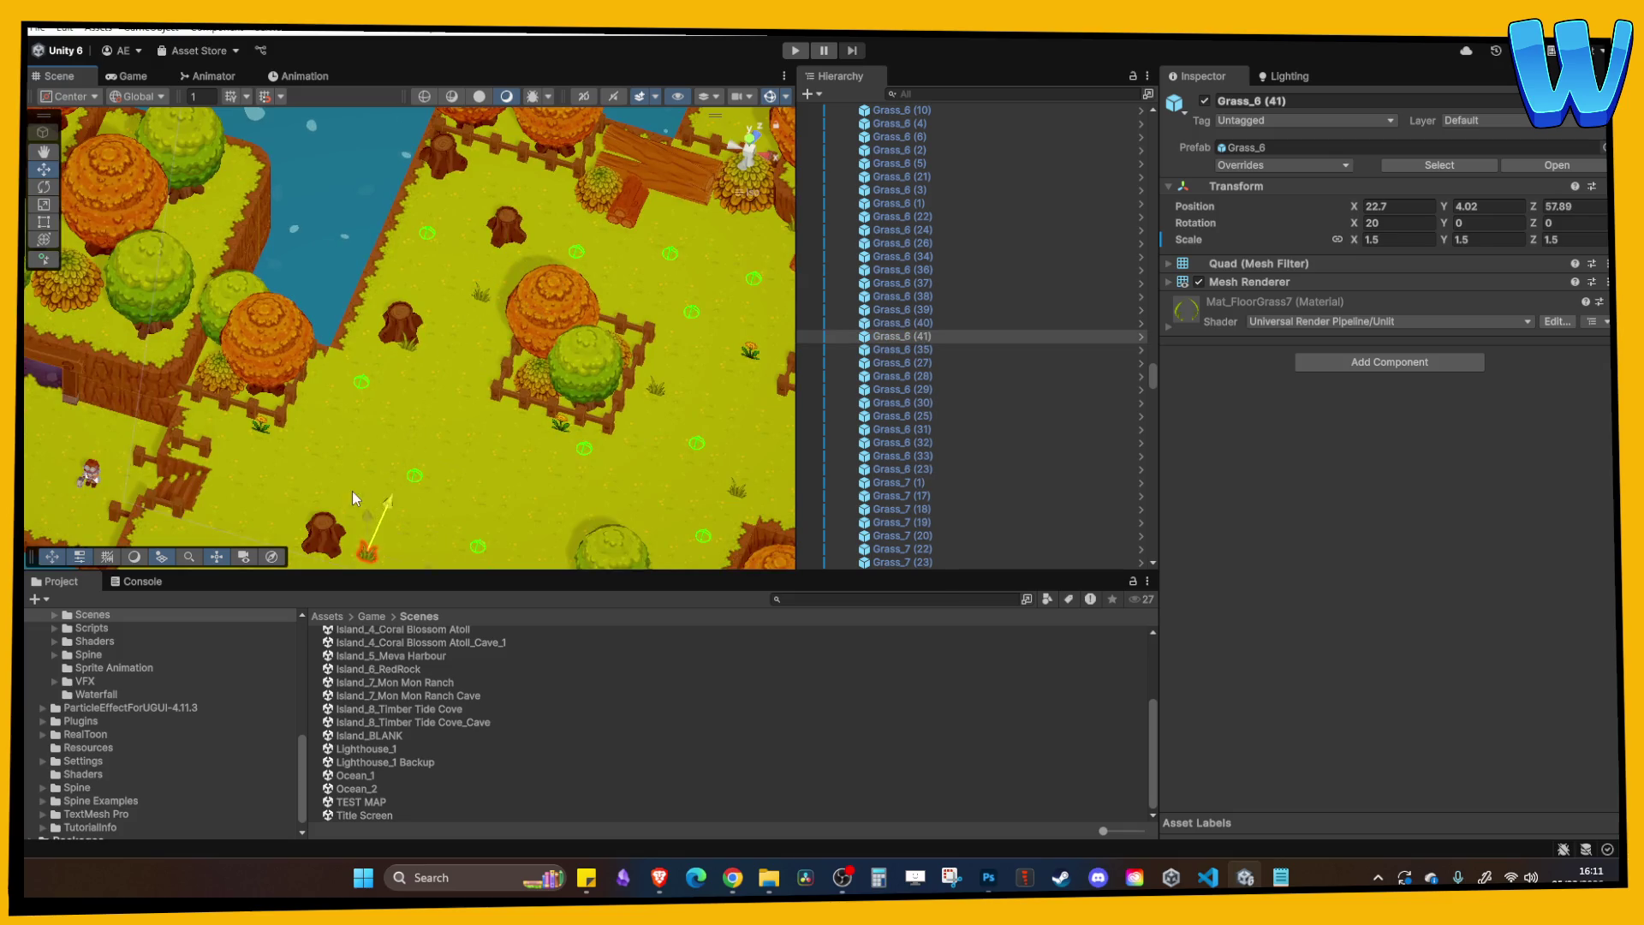
key("f")
key("ctrl+d")
mouse_move(493, 439)
left_mouse_down()
mouse_move(423, 440)
mouse_move(354, 316)
mouse_move(439, 367)
mouse_move(710, 424)
left_mouse_up()
key("ctrl+d")
key("ctrl+d")
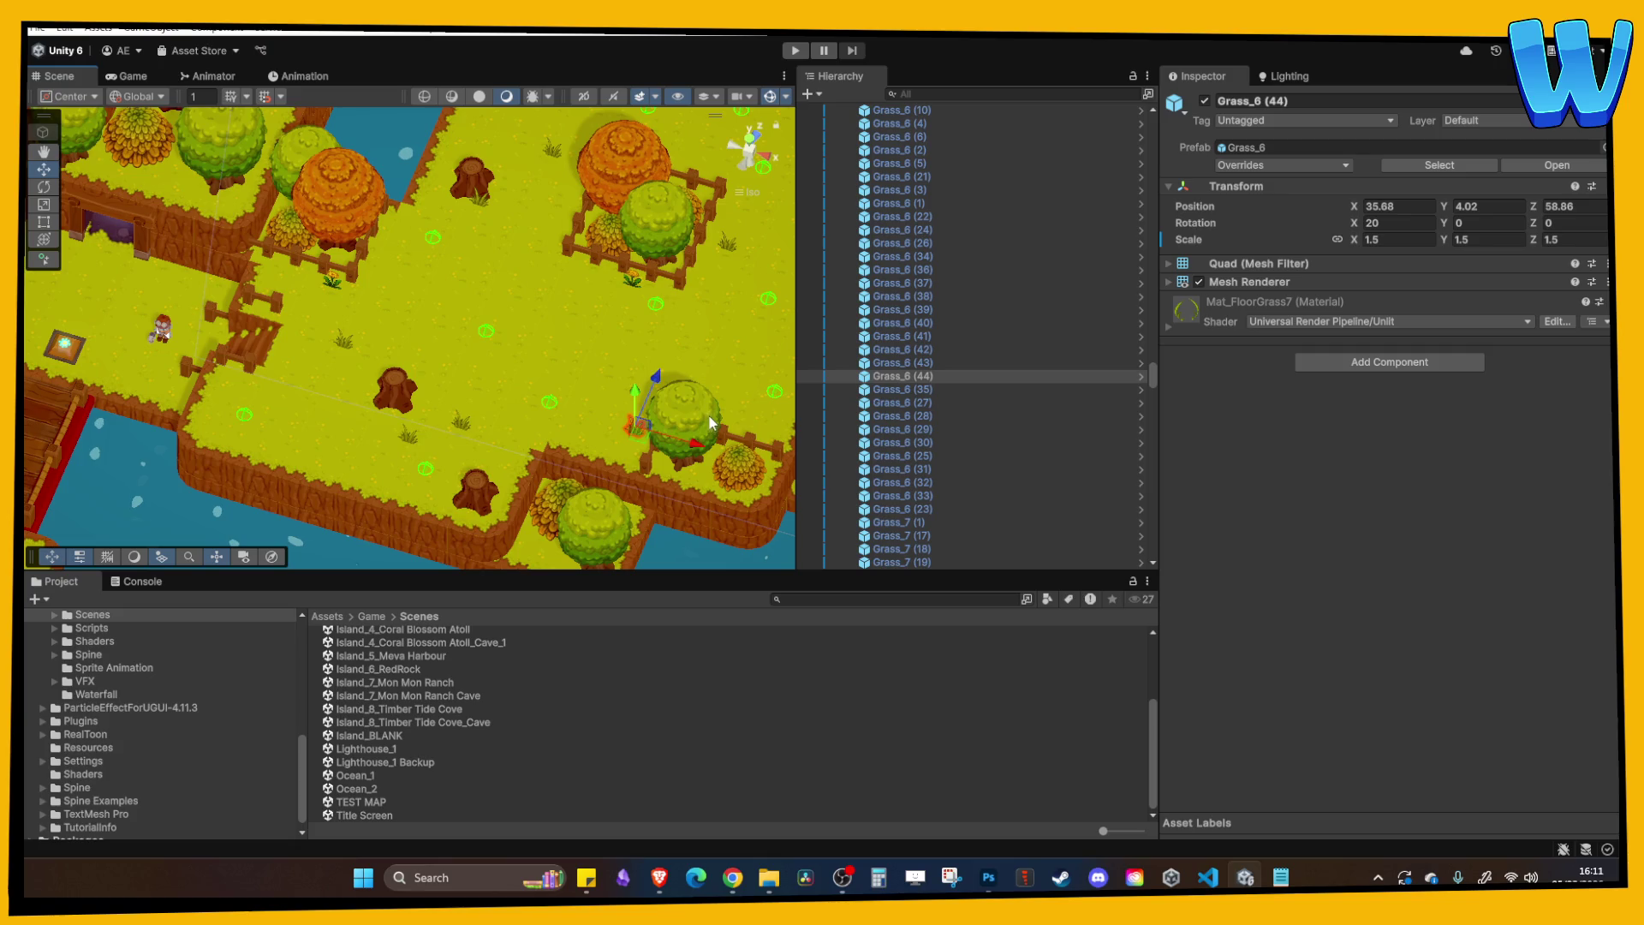
key("ctrl+d")
left_click_drag(536, 388, 580, 343)
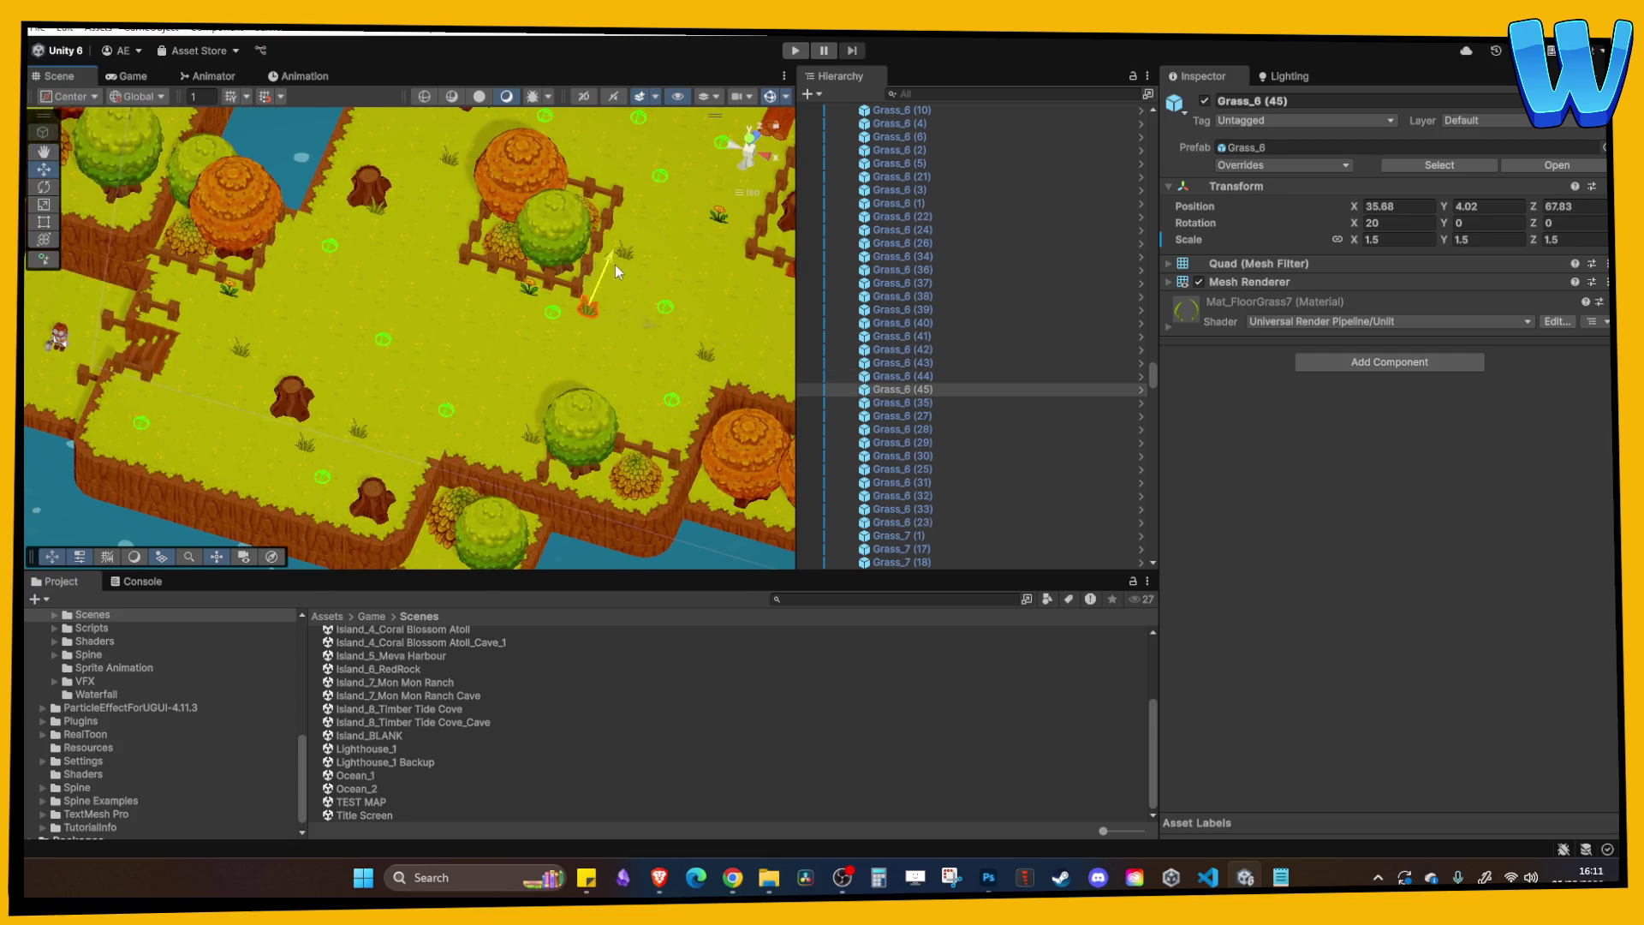
mouse_move(605, 254)
left_mouse_down()
mouse_move(625, 291)
mouse_move(610, 320)
mouse_move(762, 382)
mouse_move(729, 288)
left_mouse_up()
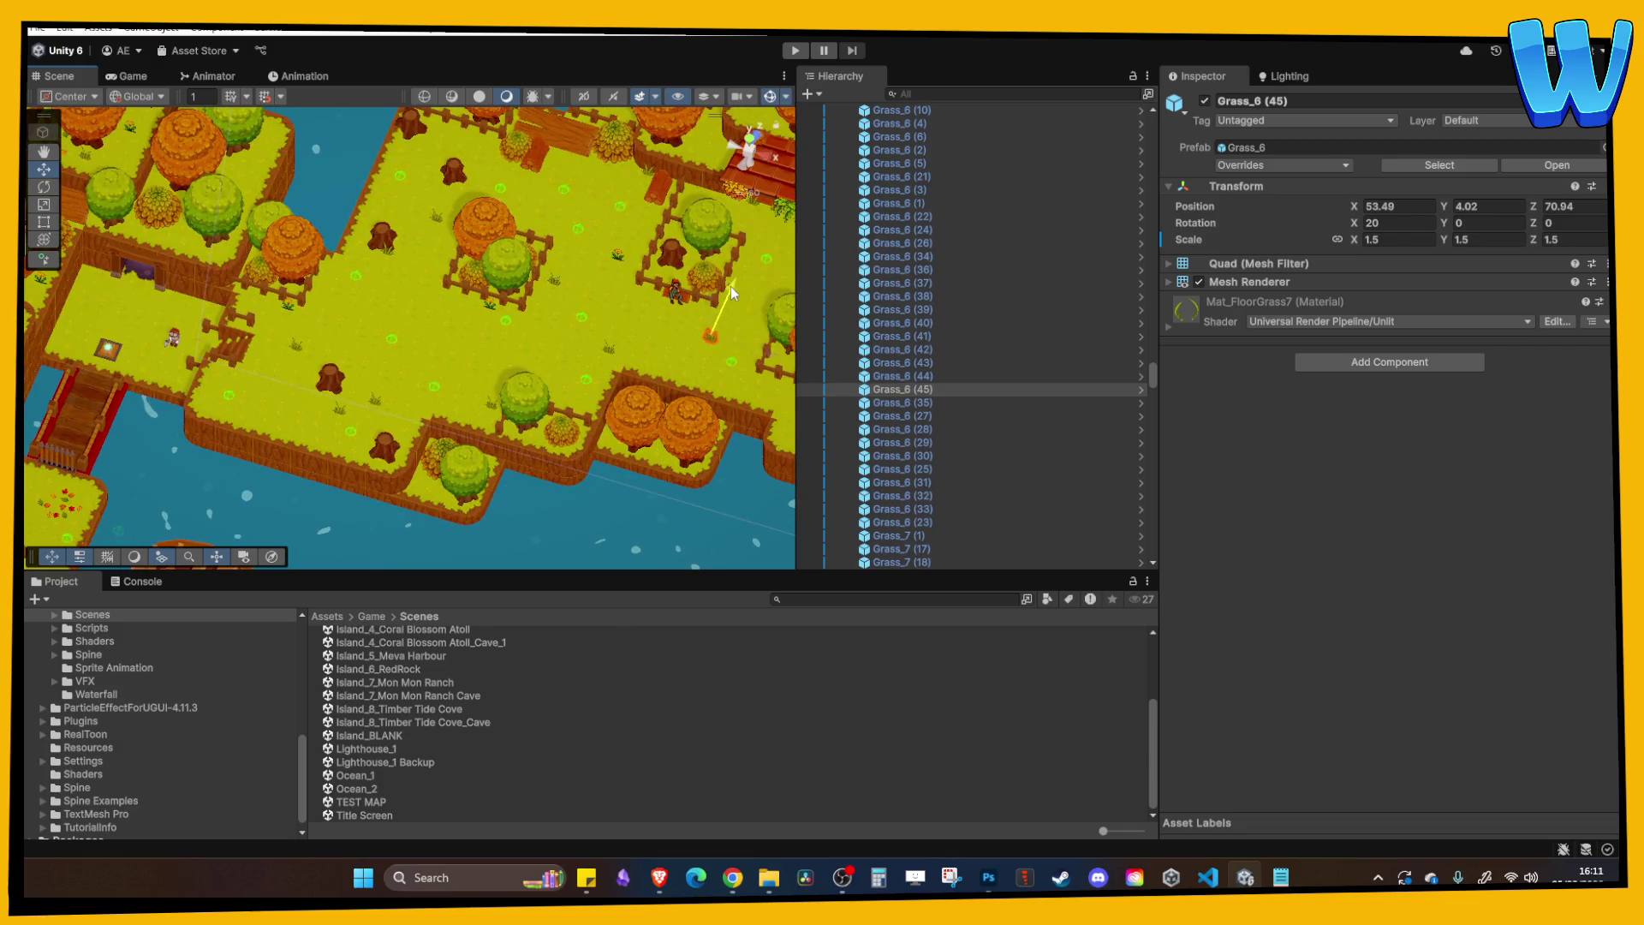
left_click_drag(764, 351, 745, 343)
Select the Grass_7 variety and scatter duplicates across the grass, ending at X 18.03, Z 48.85.
left_click(618, 258)
left_click(618, 259)
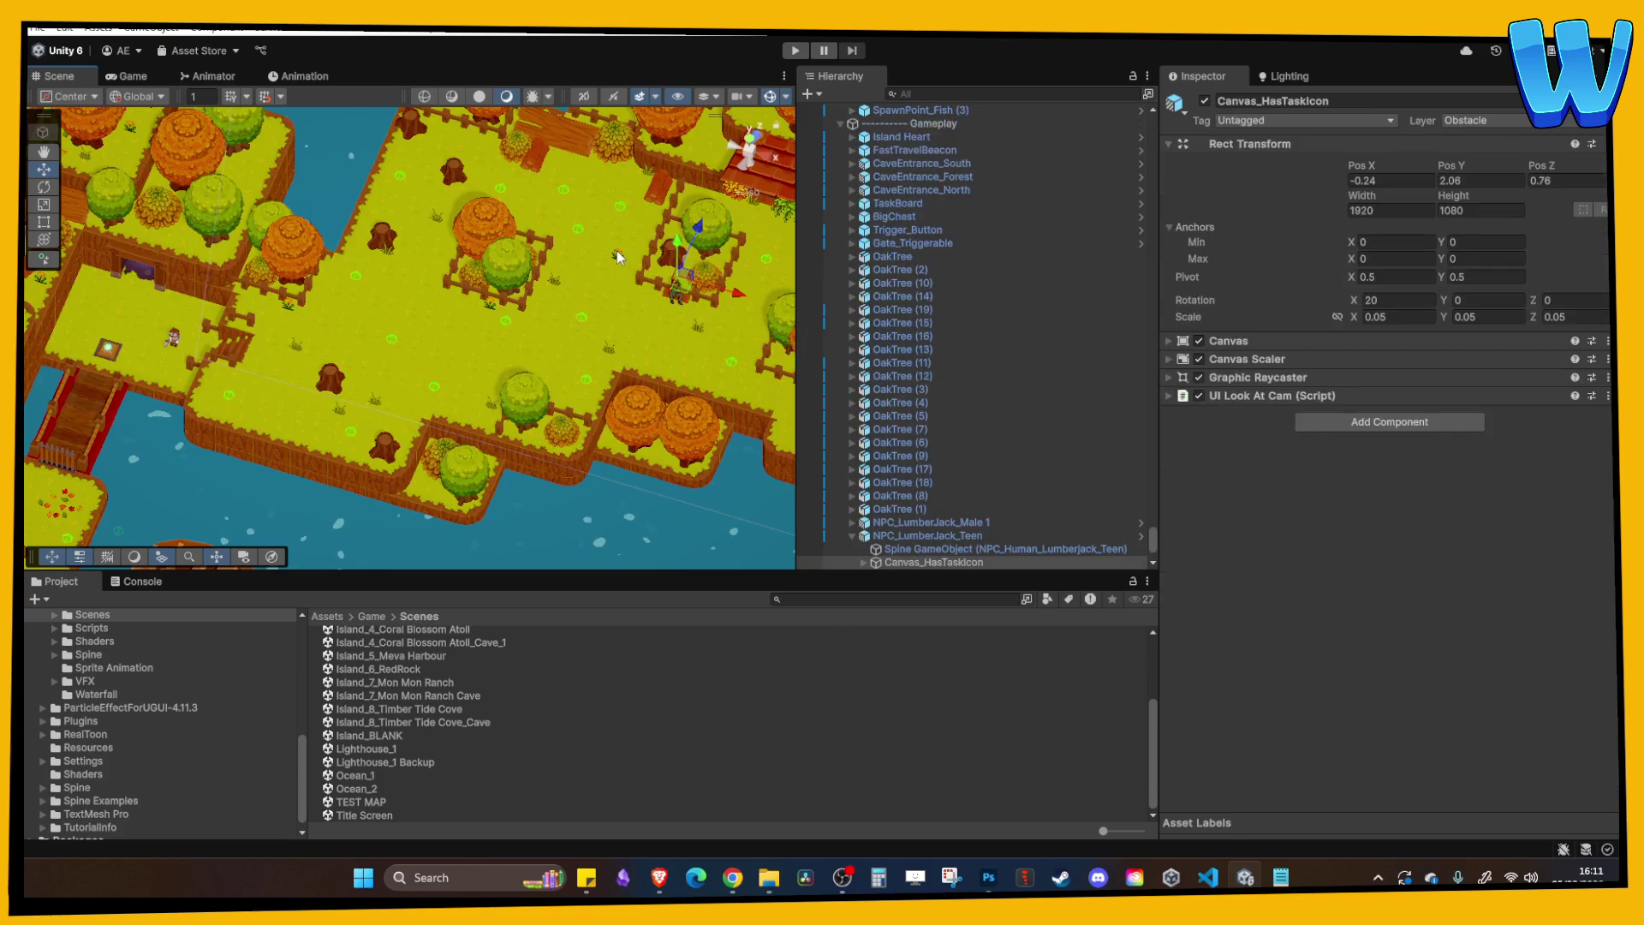
left_click(618, 259)
left_click_drag(618, 257, 636, 214)
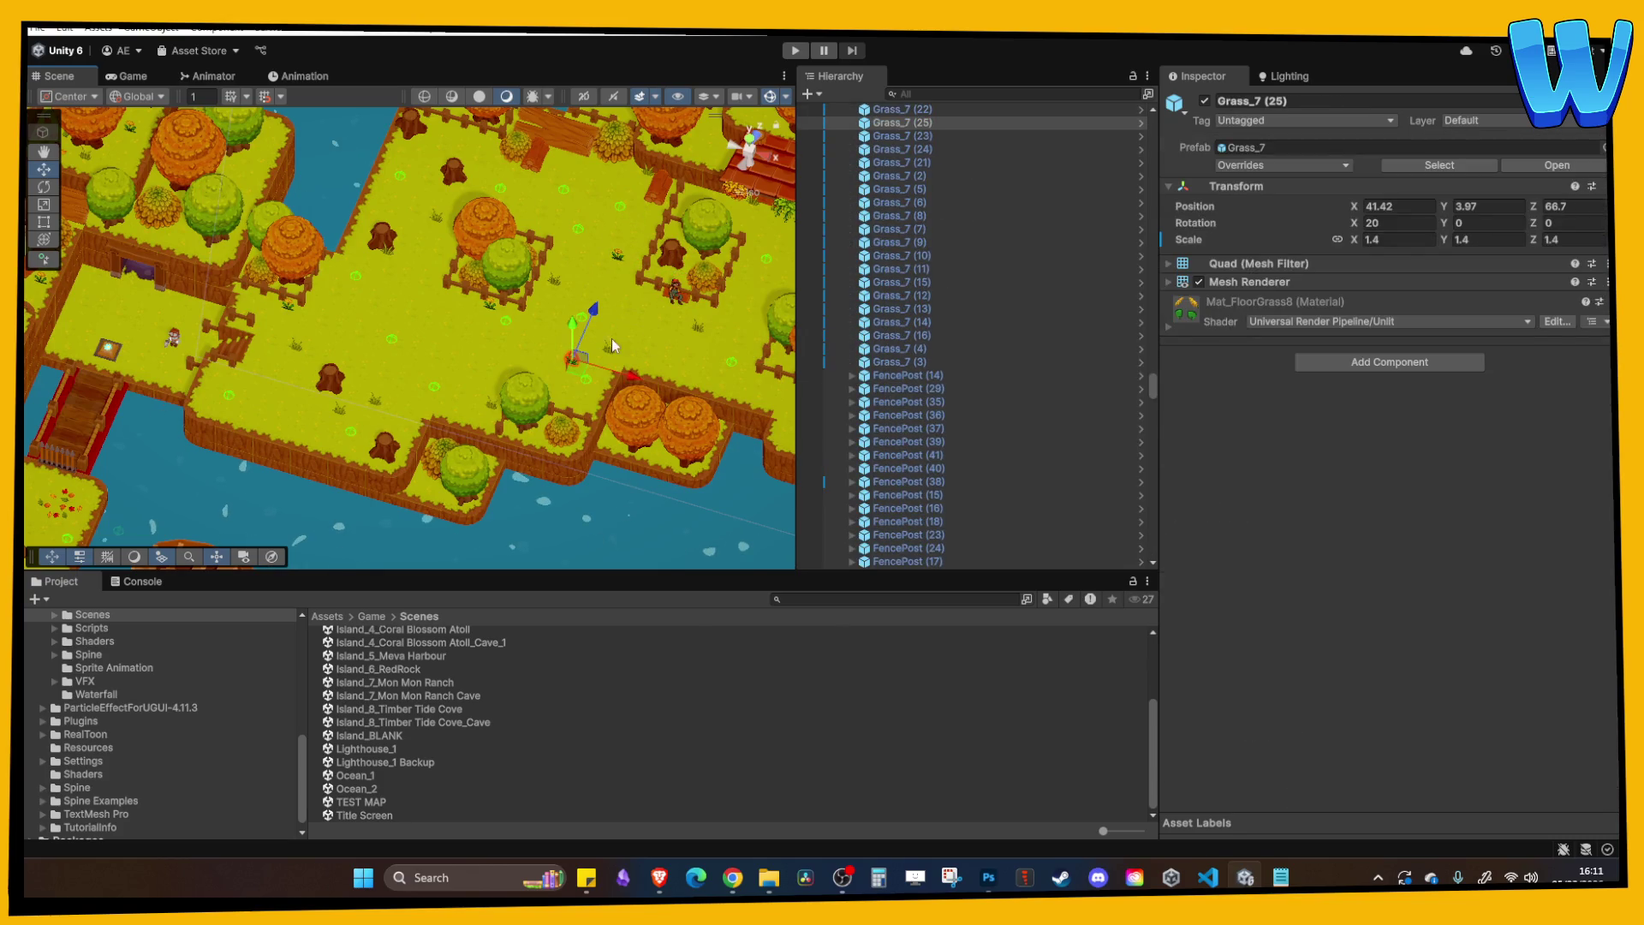
key("ctrl+d")
left_click_drag(604, 311, 584, 317)
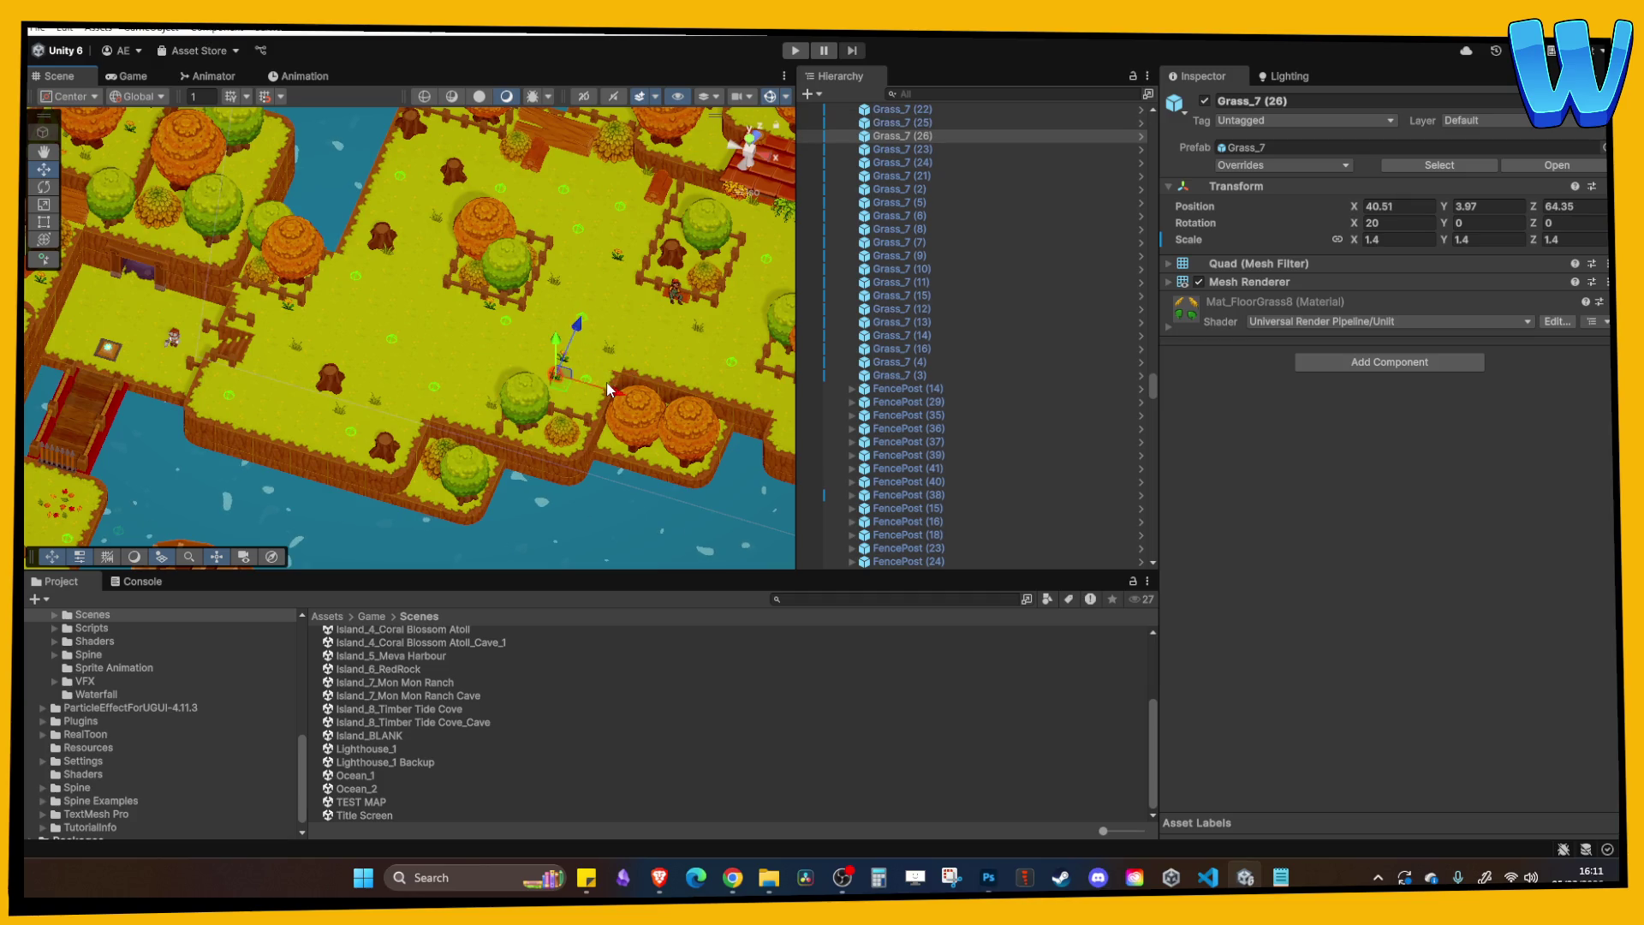
key("ctrl+d")
mouse_move(500, 364)
left_mouse_down()
mouse_move(466, 358)
mouse_move(422, 295)
mouse_move(502, 339)
mouse_move(426, 264)
mouse_move(429, 190)
mouse_move(466, 150)
mouse_move(560, 172)
mouse_move(428, 383)
left_mouse_up()
key("ctrl+d")
left_click(502, 333)
left_click(505, 322)
key("ctrl+d")
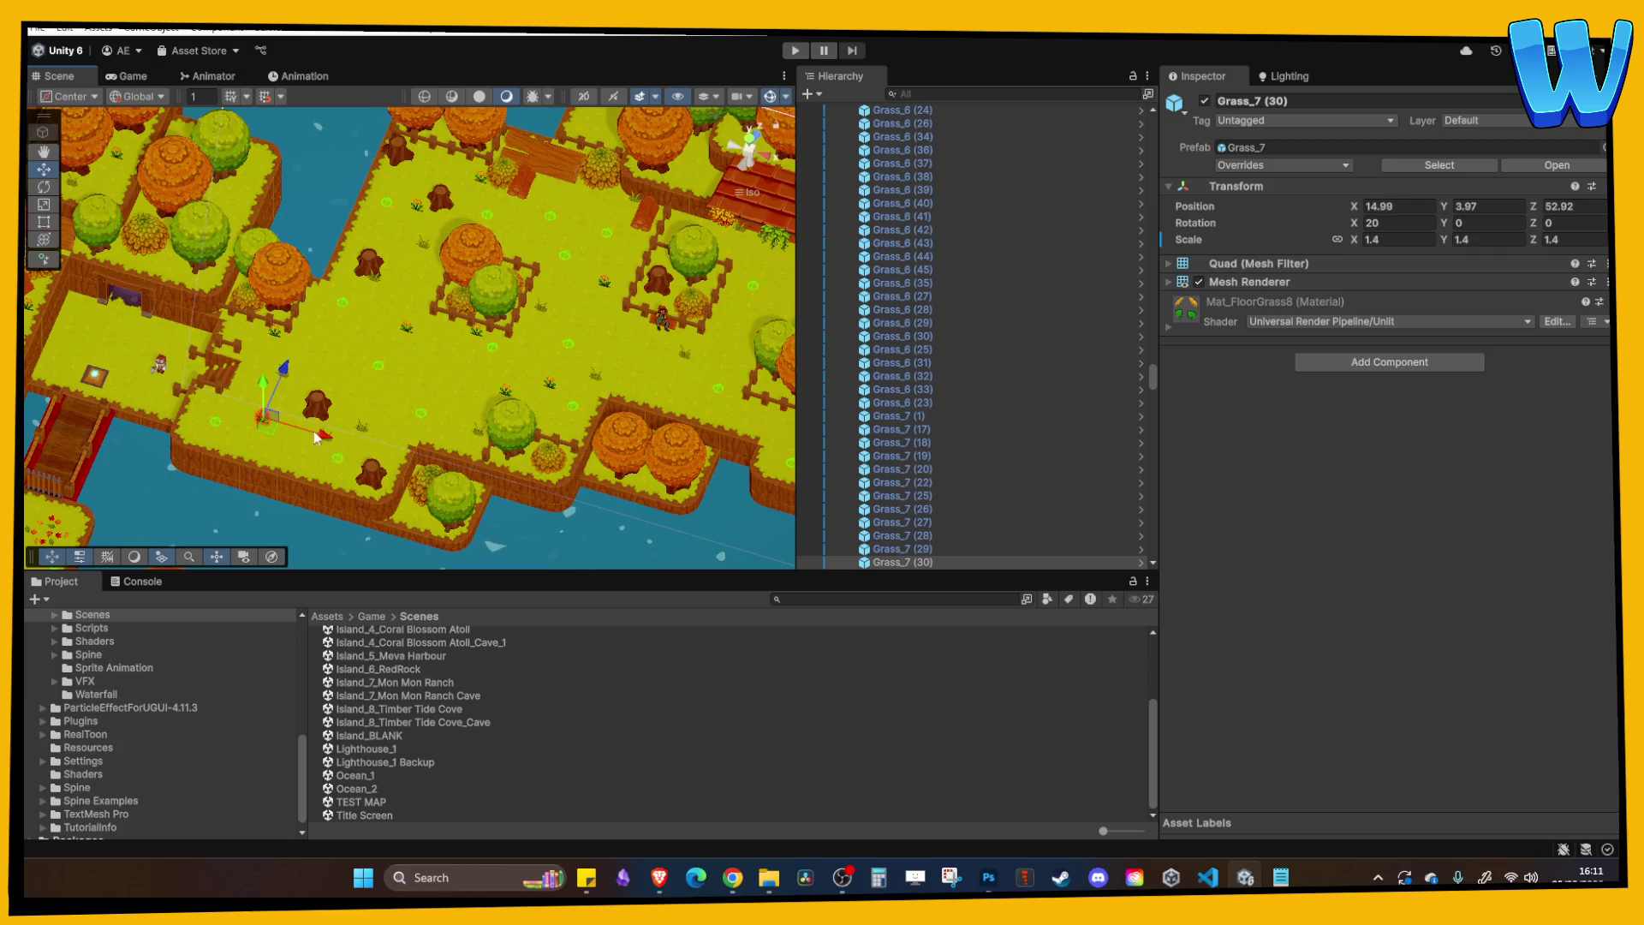
mouse_move(288, 382)
left_mouse_down()
mouse_move(285, 438)
mouse_move(336, 476)
mouse_move(322, 378)
left_mouse_up()
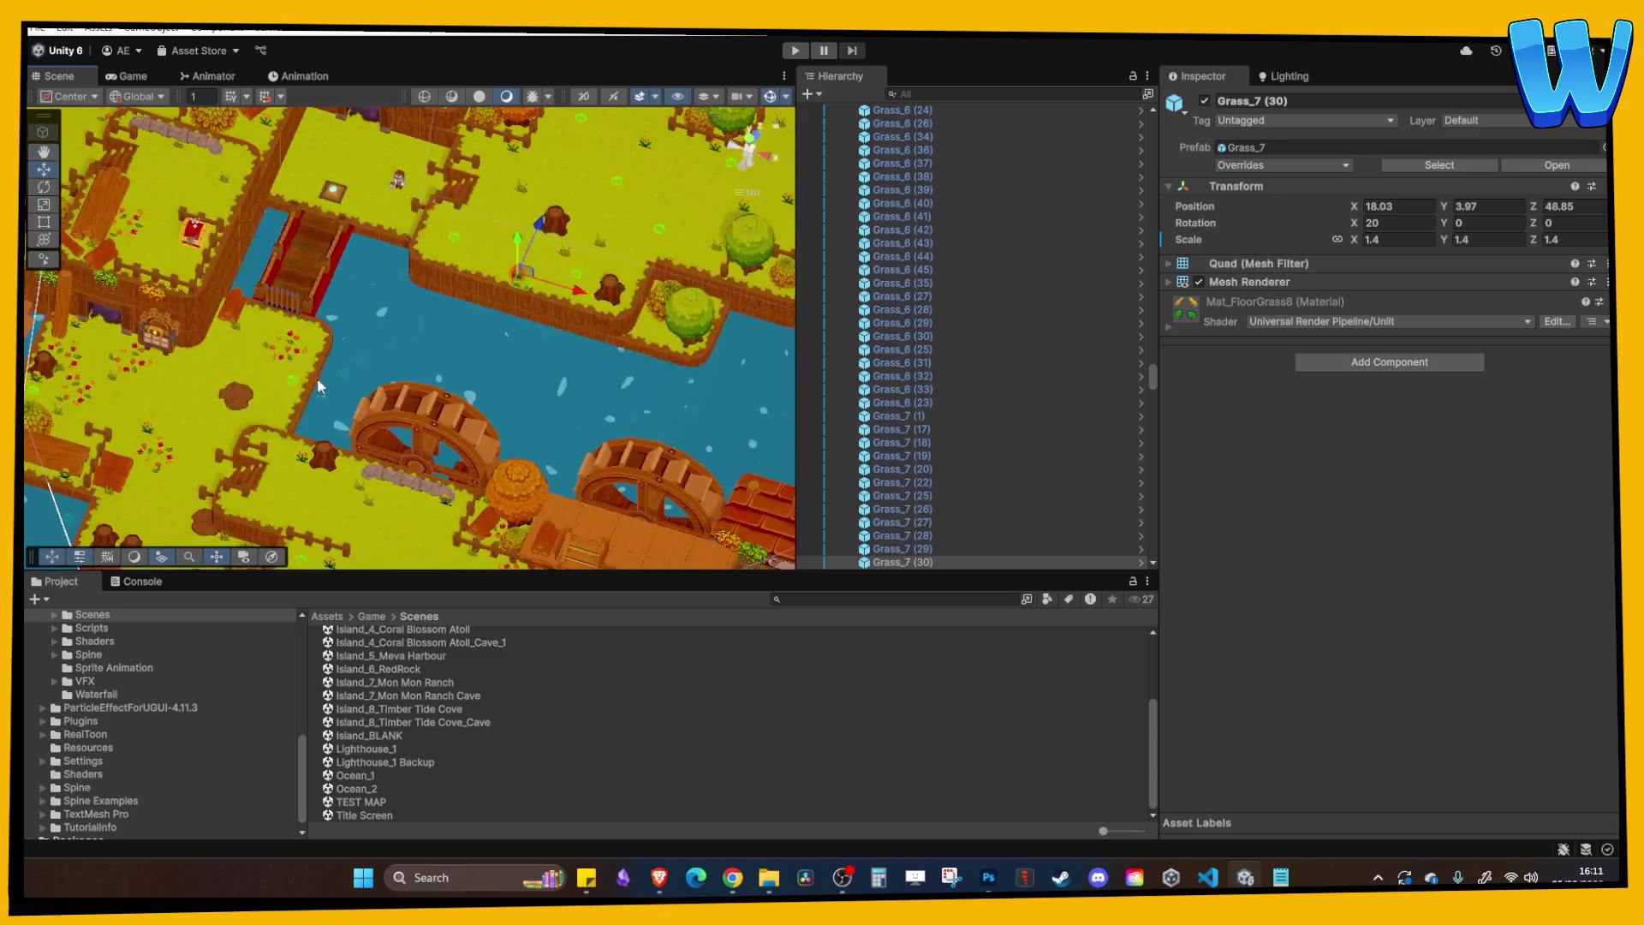
left_click(289, 356)
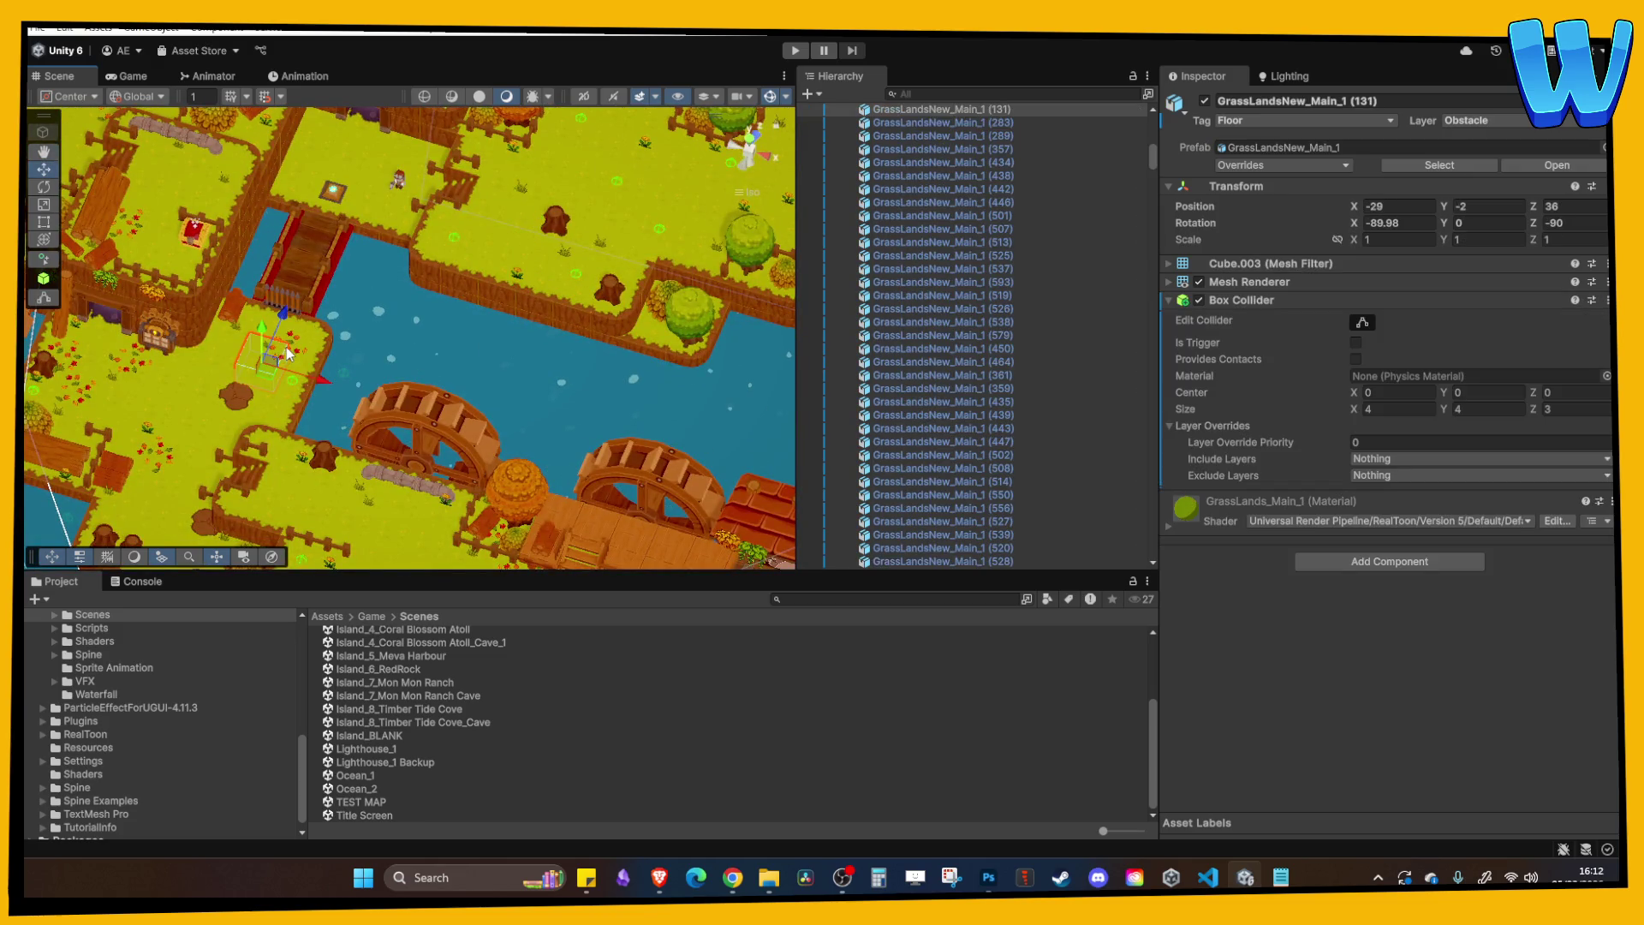
Move Fallen Leaves (24) beside the character and scatter several duplicates nearby.
key("f")
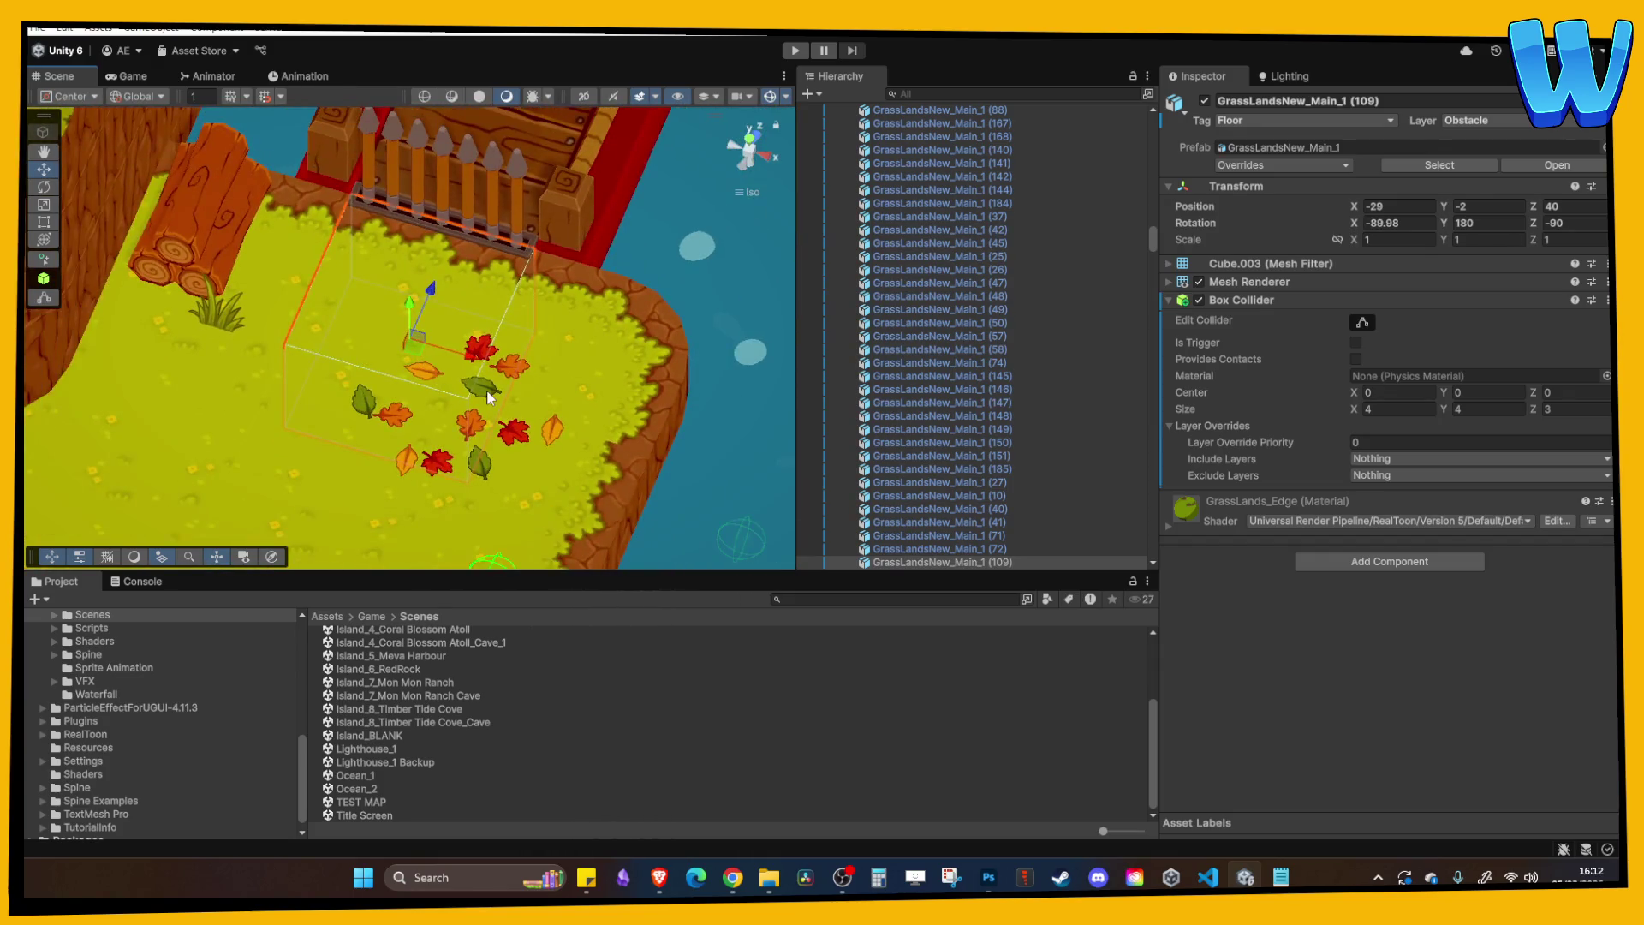
left_click(510, 377)
scroll(506, 369, "down", 5)
mouse_move(514, 154)
left_mouse_down()
mouse_move(584, 109)
mouse_move(428, 345)
mouse_move(514, 348)
left_mouse_up()
key("ctrl+d")
mouse_move(480, 283)
left_mouse_down()
mouse_move(377, 288)
mouse_move(642, 280)
mouse_move(651, 298)
mouse_move(651, 278)
mouse_move(706, 261)
mouse_move(715, 326)
mouse_move(766, 335)
mouse_move(760, 246)
left_mouse_up()
key("ctrl+d")
scroll(679, 302, "down", 2)
key("ctrl+d")
left_click_drag(1444, 181, 384, 244)
In Top view, duplicate leaf patches and spread them up and left across the grass.
mouse_move(657, 313)
left_mouse_down()
mouse_move(233, 307)
mouse_move(429, 377)
mouse_move(514, 343)
left_mouse_up()
left_click(750, 133)
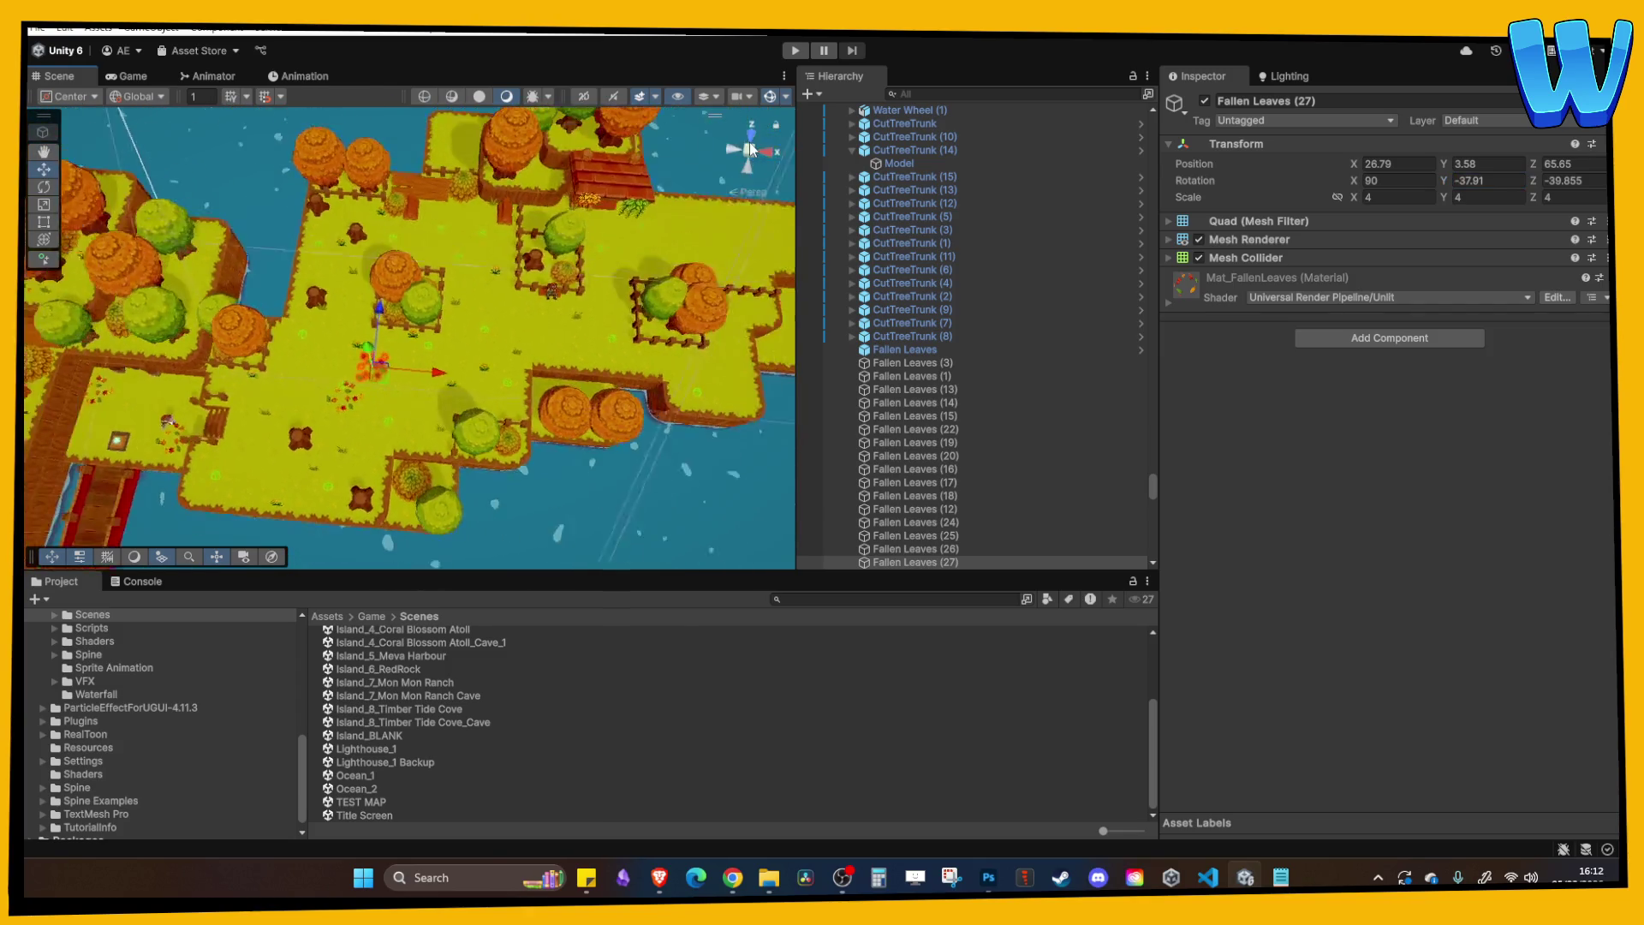
key("ctrl+d")
left_click_drag(479, 301, 480, 239)
mouse_move(556, 302)
left_mouse_down()
mouse_move(423, 320)
mouse_move(546, 316)
left_mouse_up()
key("ctrl+d")
mouse_move(477, 257)
left_mouse_down()
mouse_move(477, 162)
mouse_move(523, 195)
mouse_move(445, 120)
mouse_move(479, 136)
mouse_move(450, 134)
left_mouse_up()
key("ctrl+d")
Give leaf patch copies Y rotations of -95.99 and -141.5, duplicating between edits.
double_click(1458, 180)
type("-95.99")
key("Return")
mouse_move(357, 263)
left_mouse_down()
mouse_move(392, 316)
mouse_move(417, 210)
mouse_move(492, 257)
mouse_move(467, 115)
mouse_move(438, 163)
mouse_move(393, 111)
left_mouse_up()
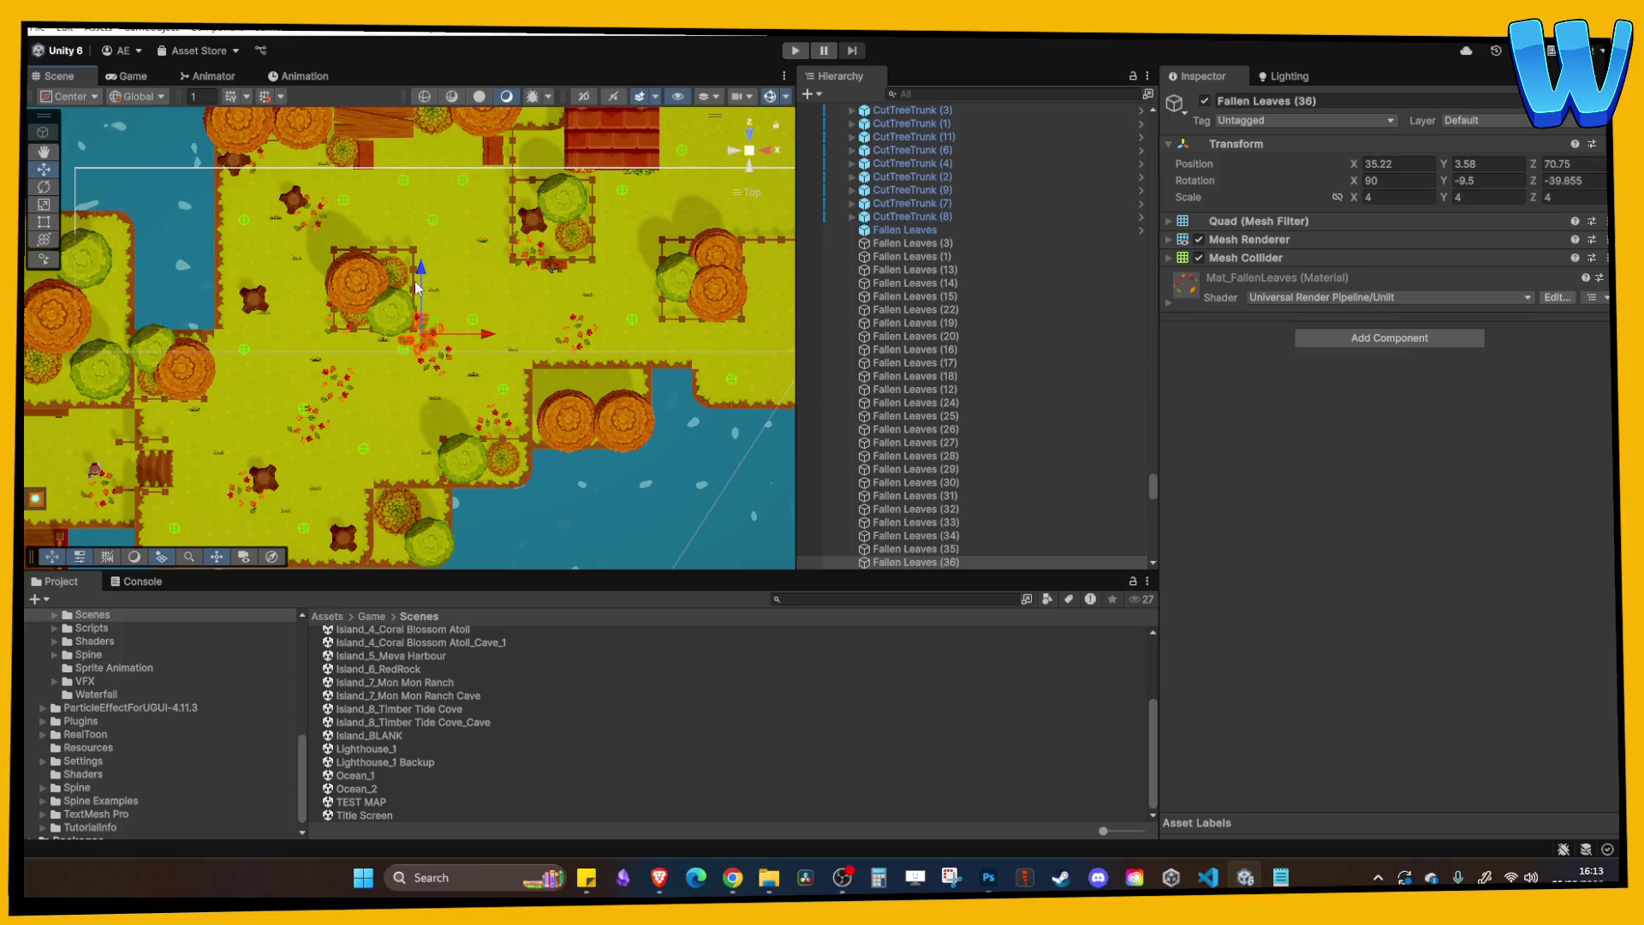
key("ctrl+d")
key("ctrl+d")
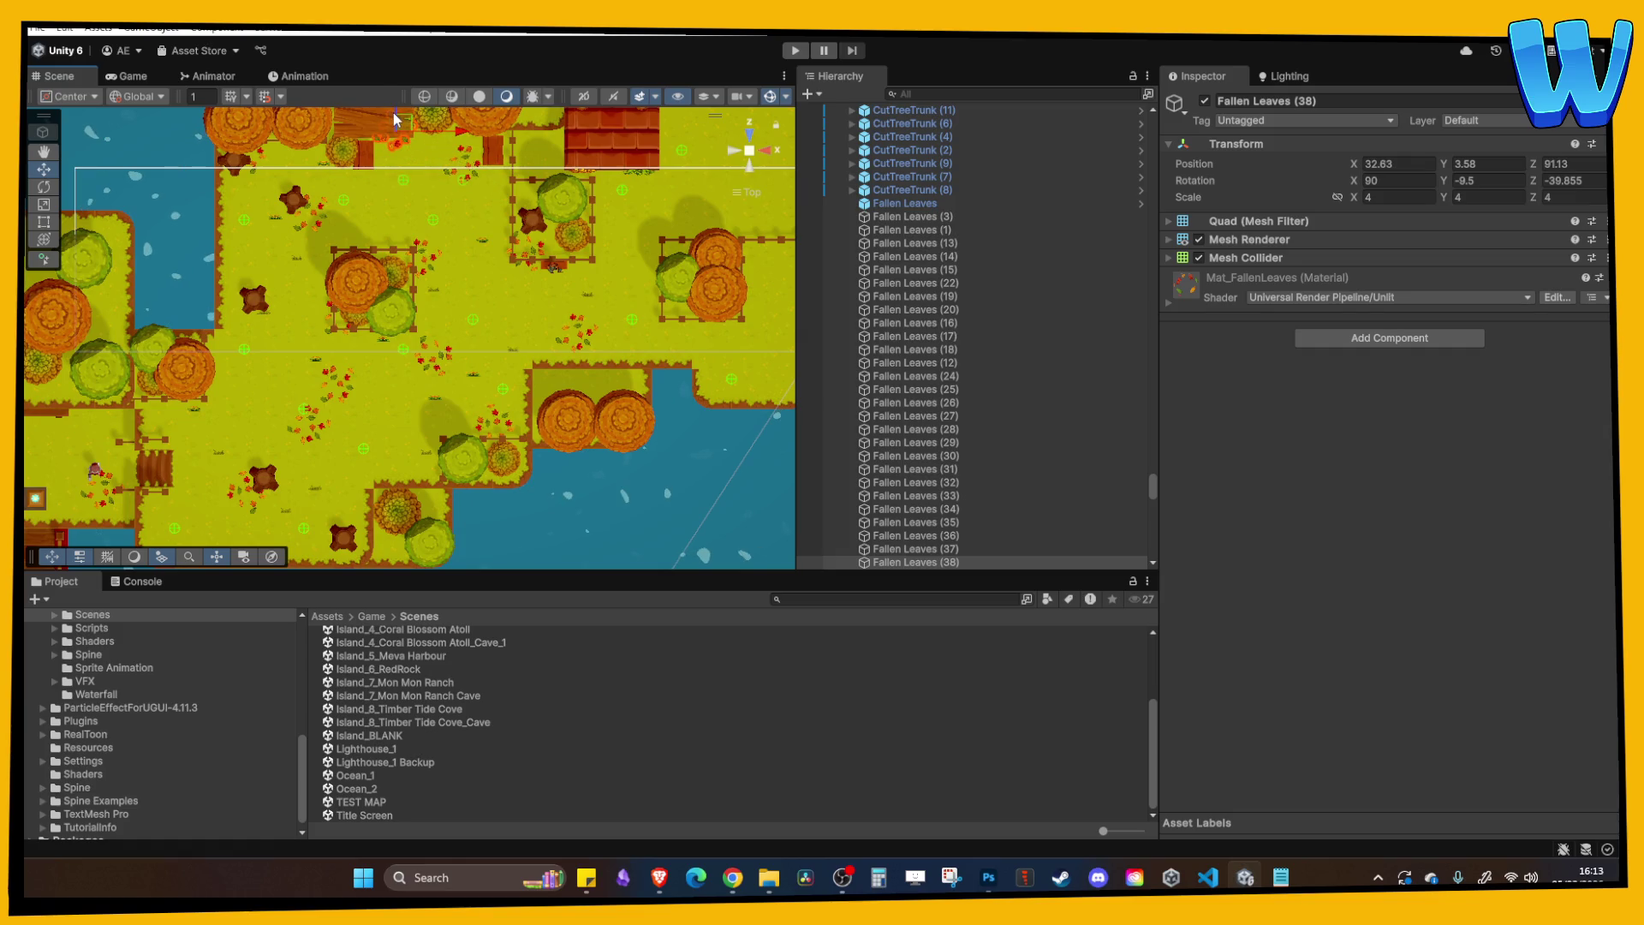
left_click(1438, 184)
type("-141.5")
key("Return")
key("ctrl+d")
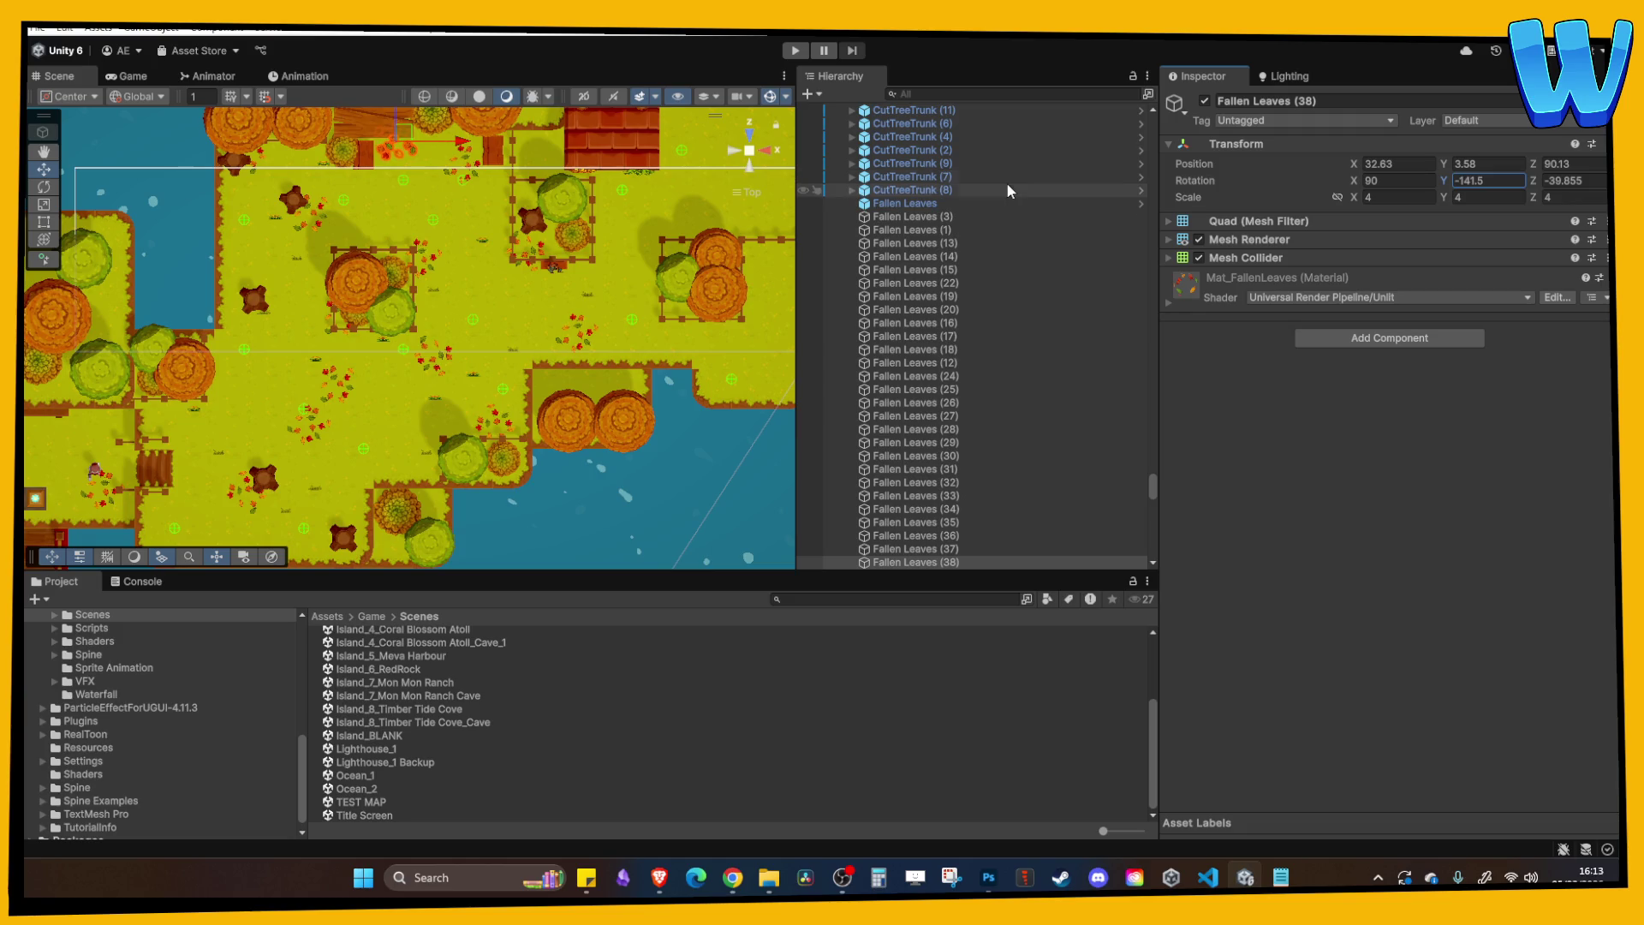
Scatter more leaf copies over the next grassy area, ending up beside the hut roof.
mouse_move(384, 125)
left_mouse_down()
mouse_move(480, 172)
mouse_move(742, 225)
left_mouse_up()
left_click_drag(682, 158, 685, 313)
key("ctrl+d")
left_click_drag(631, 360, 712, 363)
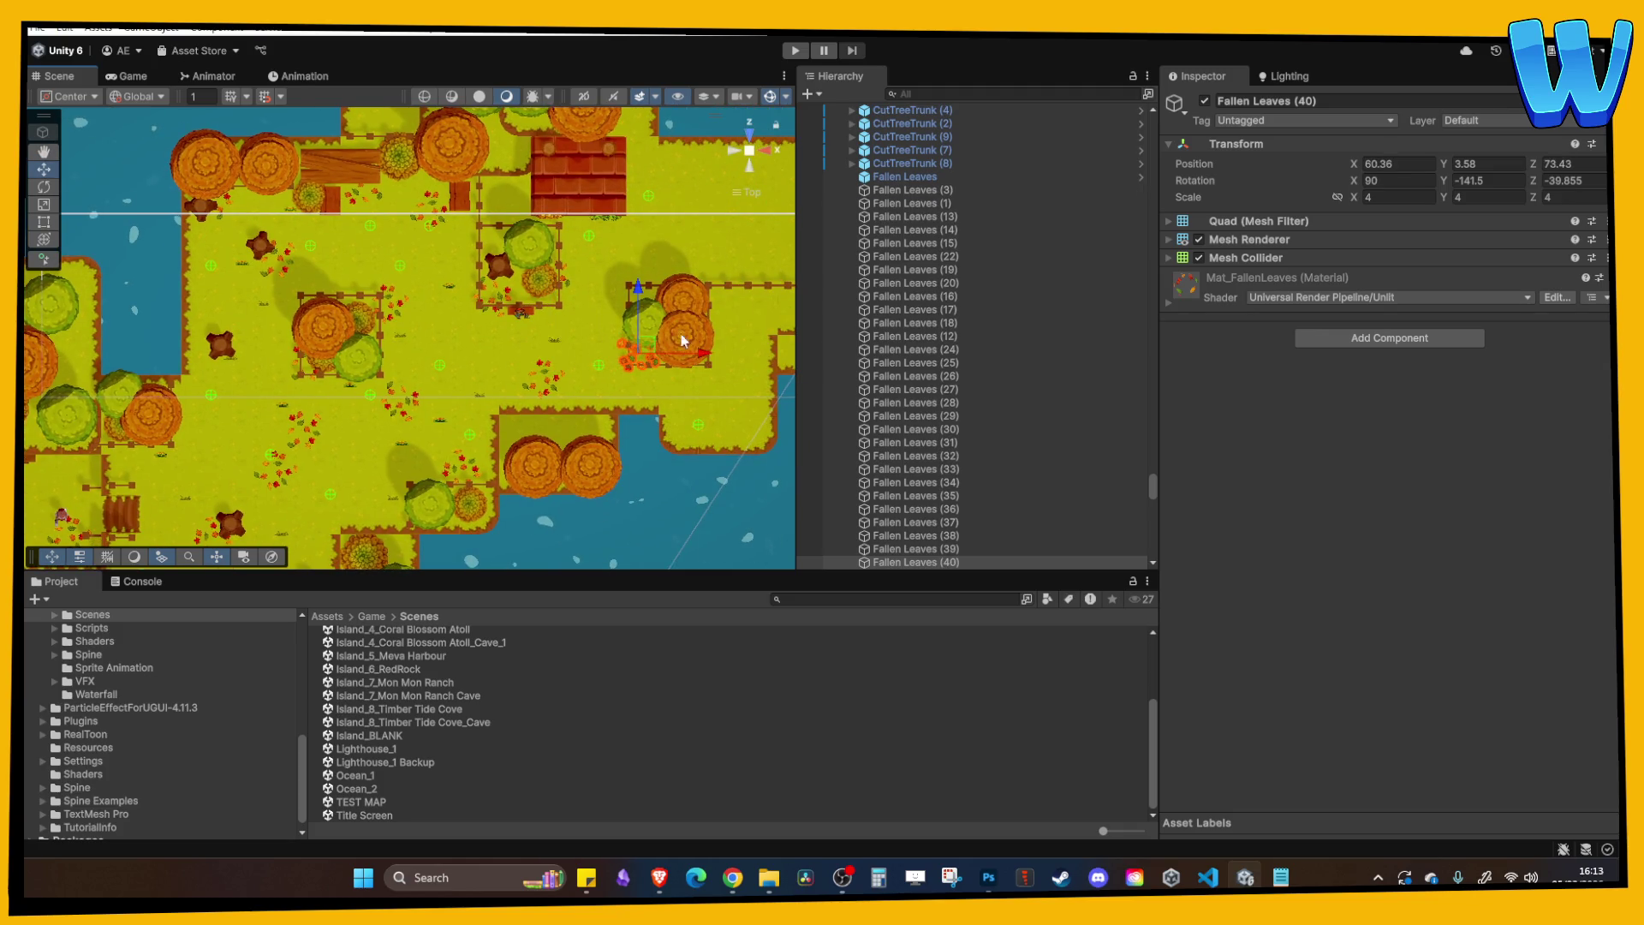
key("ctrl+d")
mouse_move(643, 288)
left_mouse_down()
mouse_move(644, 255)
mouse_move(712, 302)
left_mouse_up()
left_click_drag(641, 249, 639, 231)
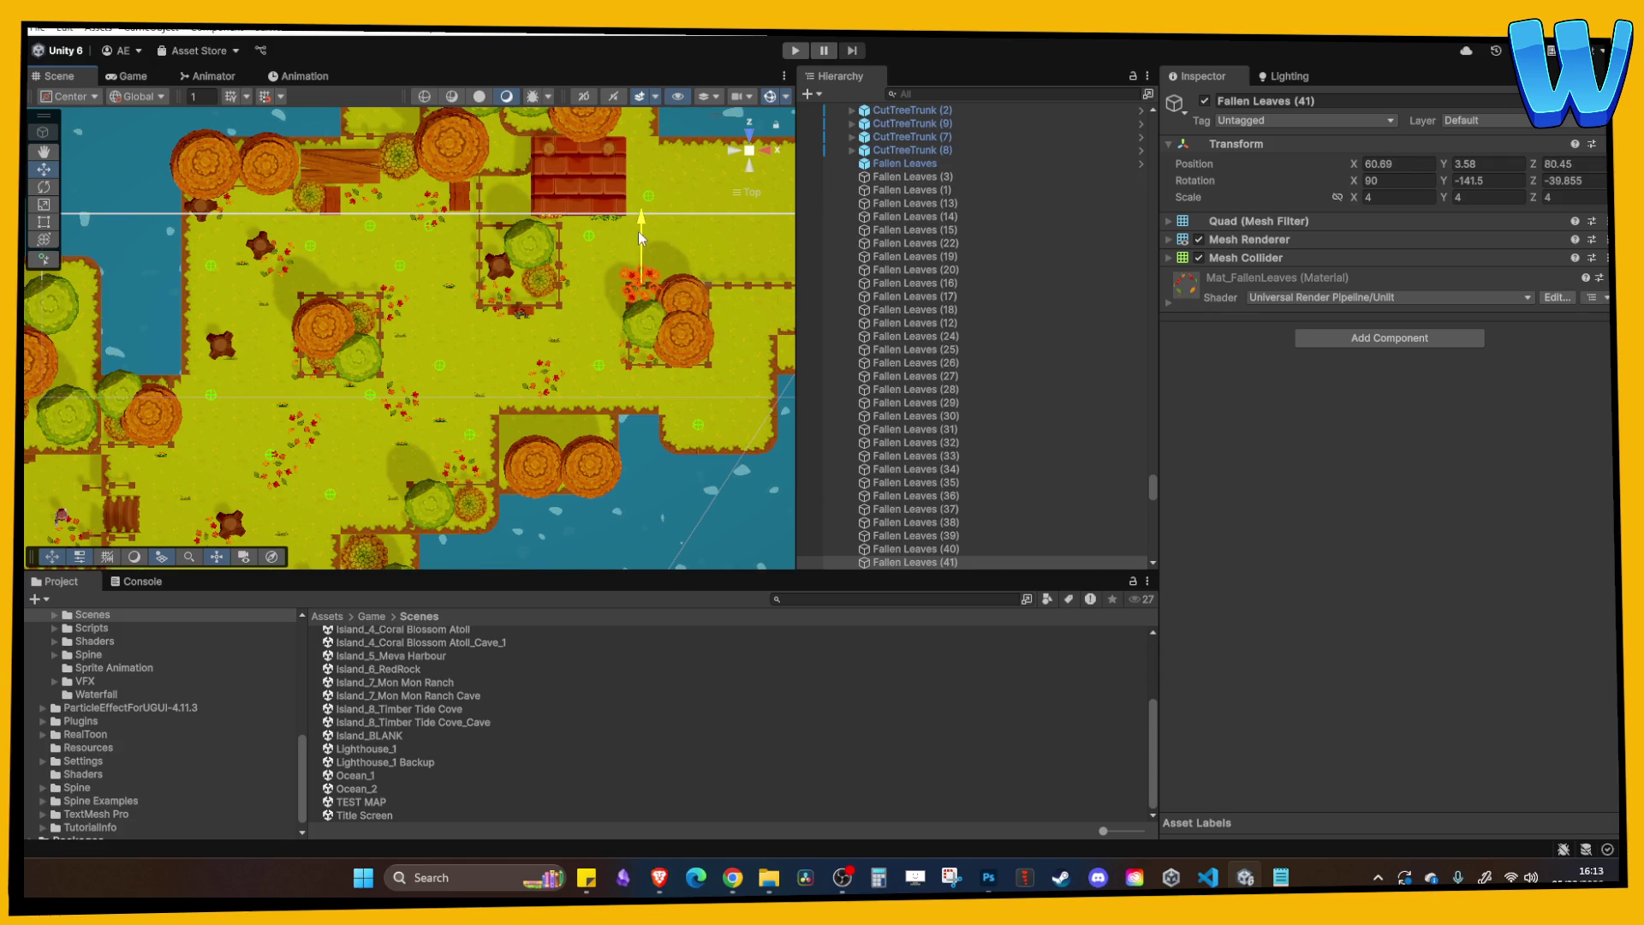
left_click_drag(712, 290, 695, 291)
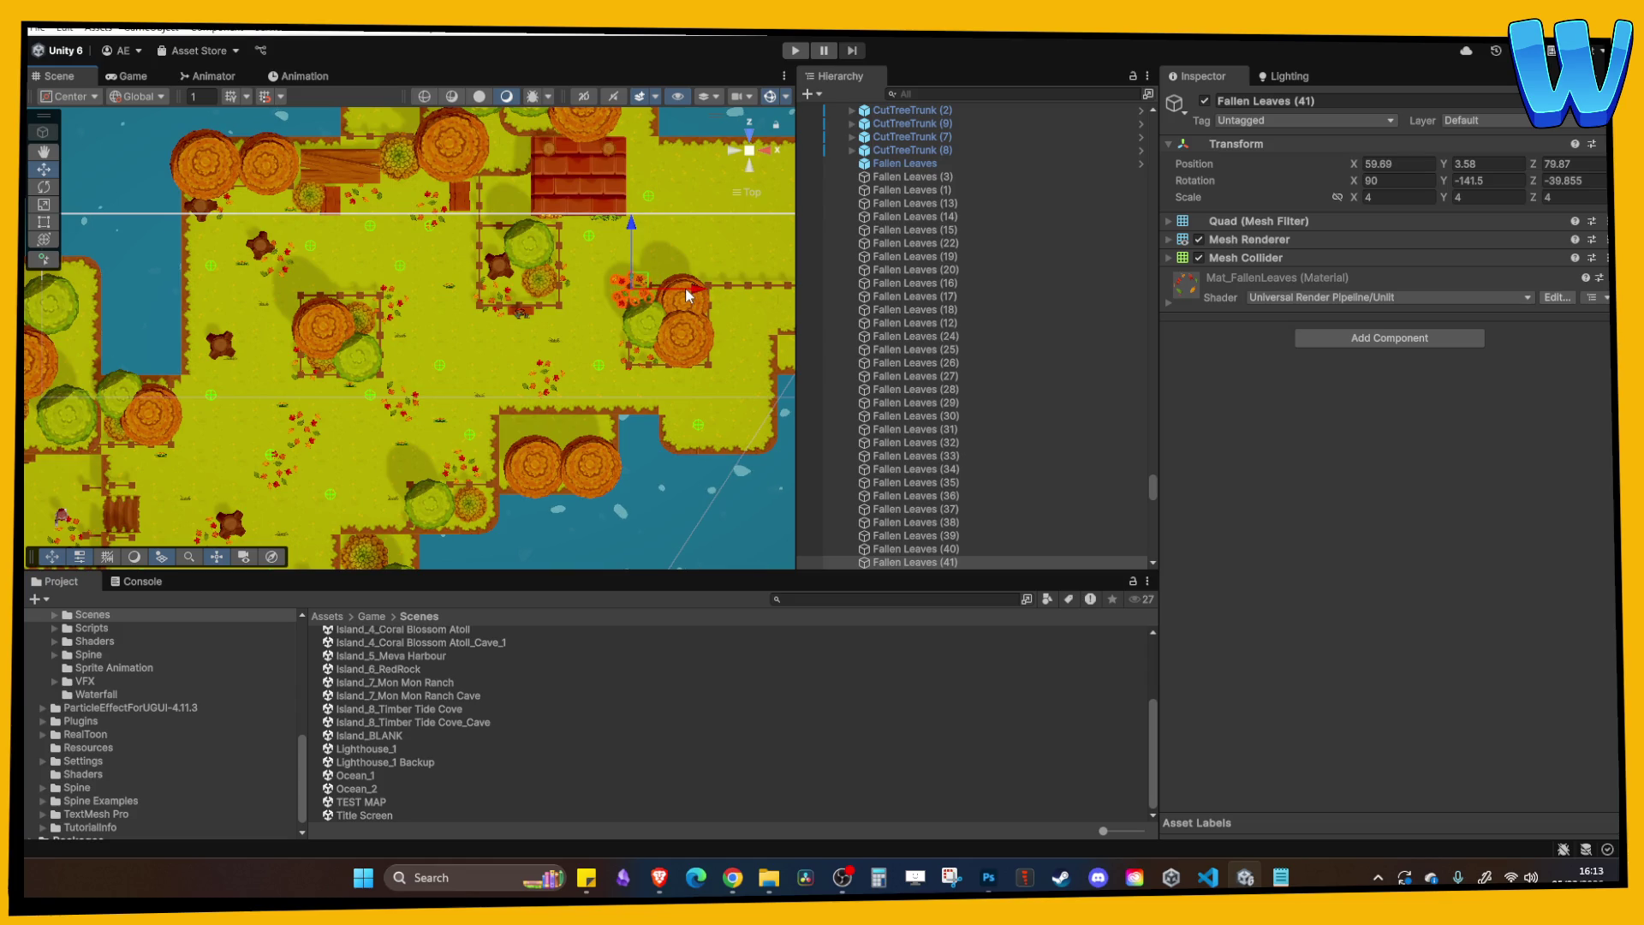
key("ctrl+d")
mouse_move(635, 233)
left_mouse_down()
mouse_move(638, 154)
mouse_move(595, 208)
mouse_move(615, 274)
mouse_move(619, 231)
left_mouse_up()
Copy the green hanging bush onto another cliff edge and set its Rotation X to 0.
left_click(619, 231)
left_click(619, 261)
left_click(609, 262)
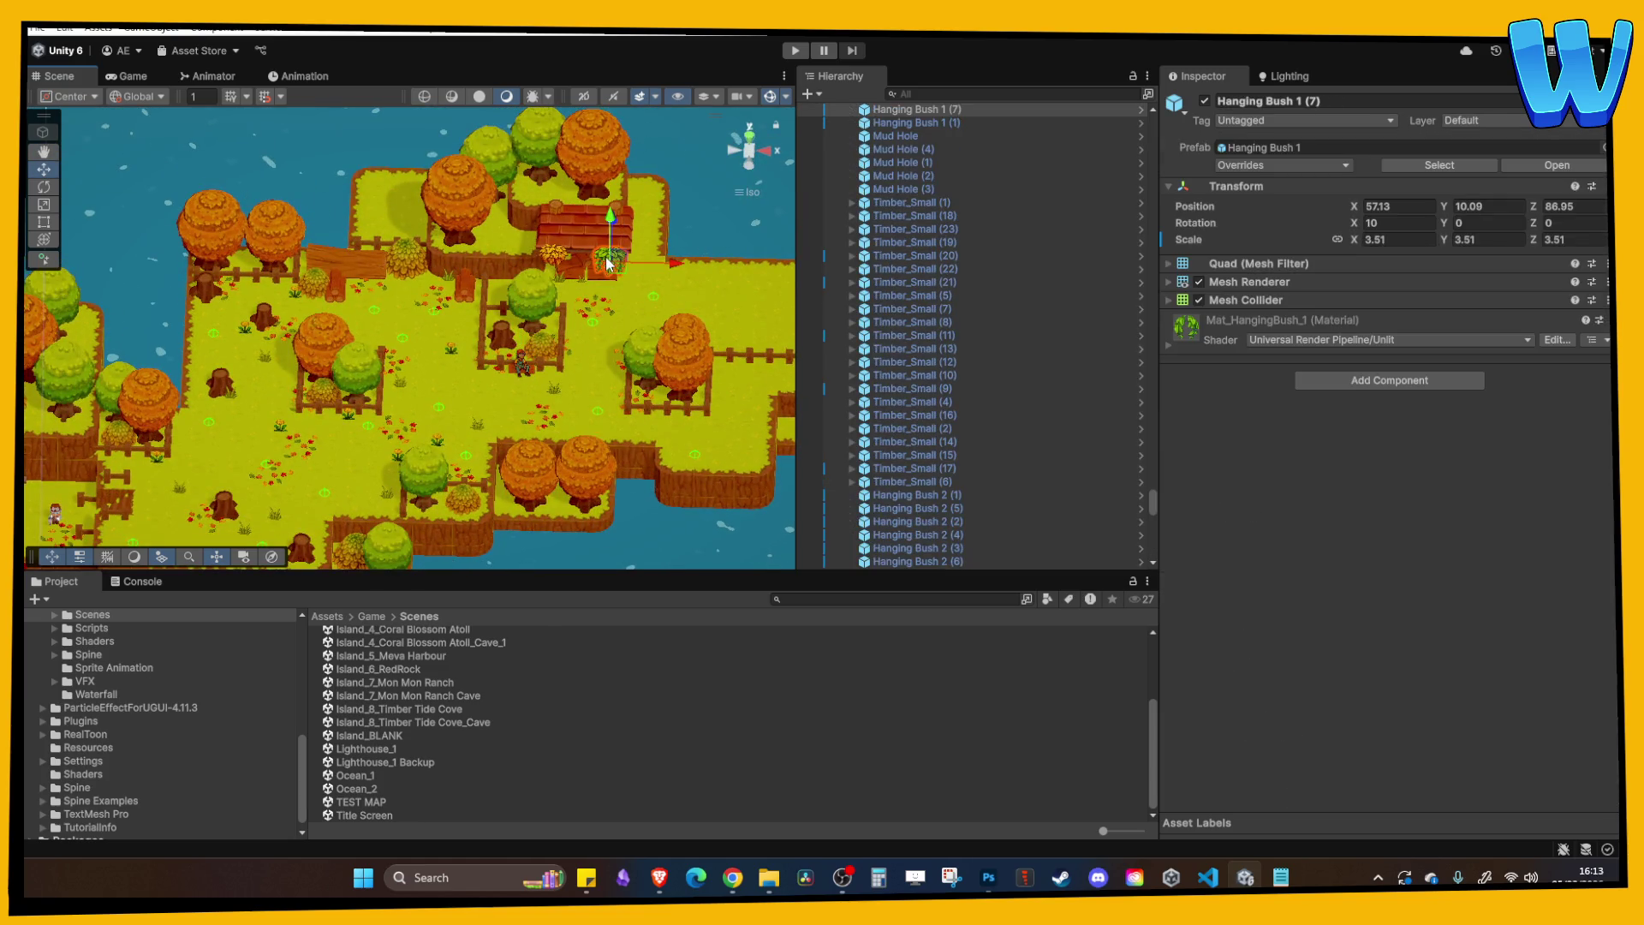
key("ctrl+d")
mouse_move(599, 234)
left_mouse_down()
mouse_move(628, 234)
mouse_move(690, 422)
mouse_move(404, 422)
left_mouse_up()
left_click_drag(289, 373, 294, 413)
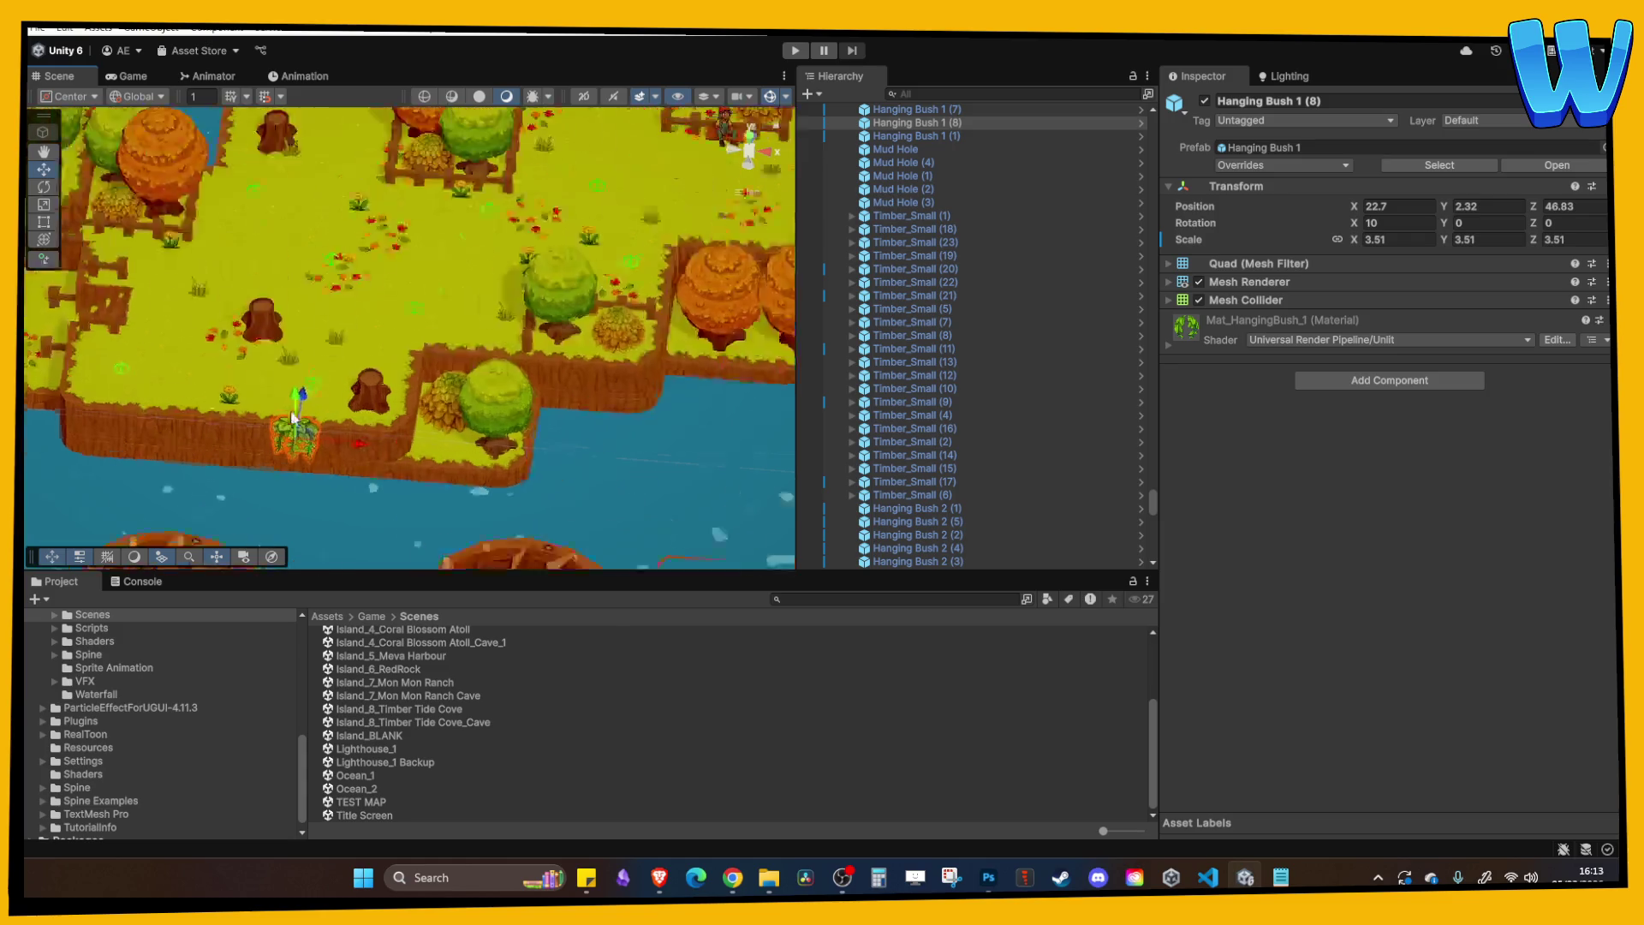
key("f")
left_click_drag(528, 391, 331, 377)
left_click(1389, 223)
type("0")
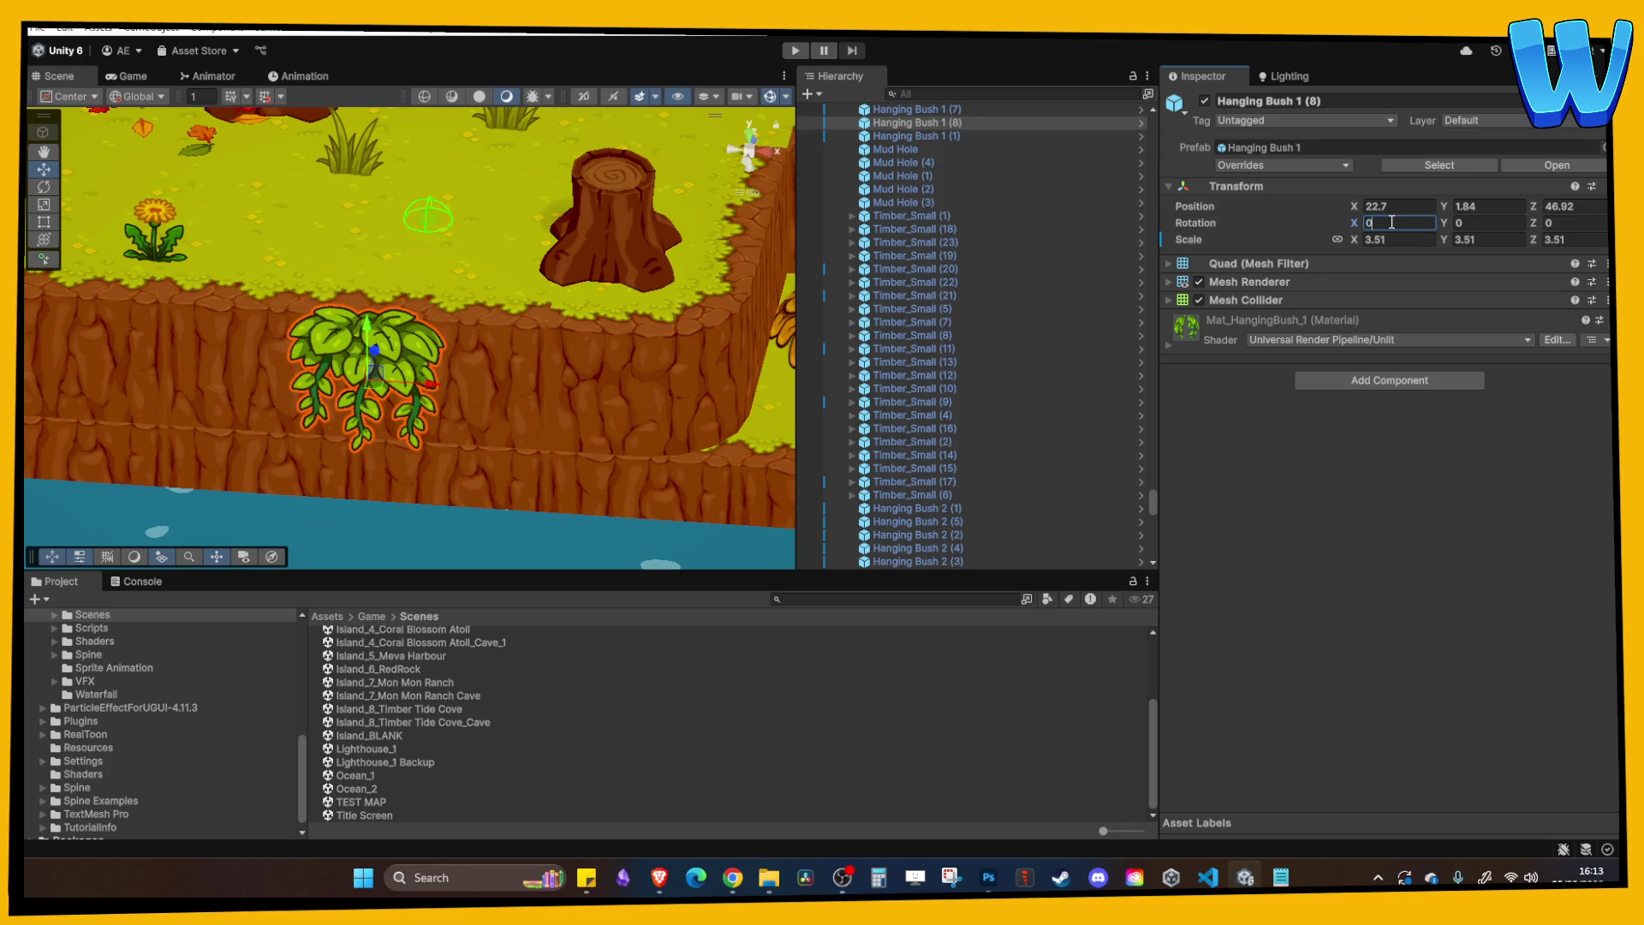
key("BackSpace")
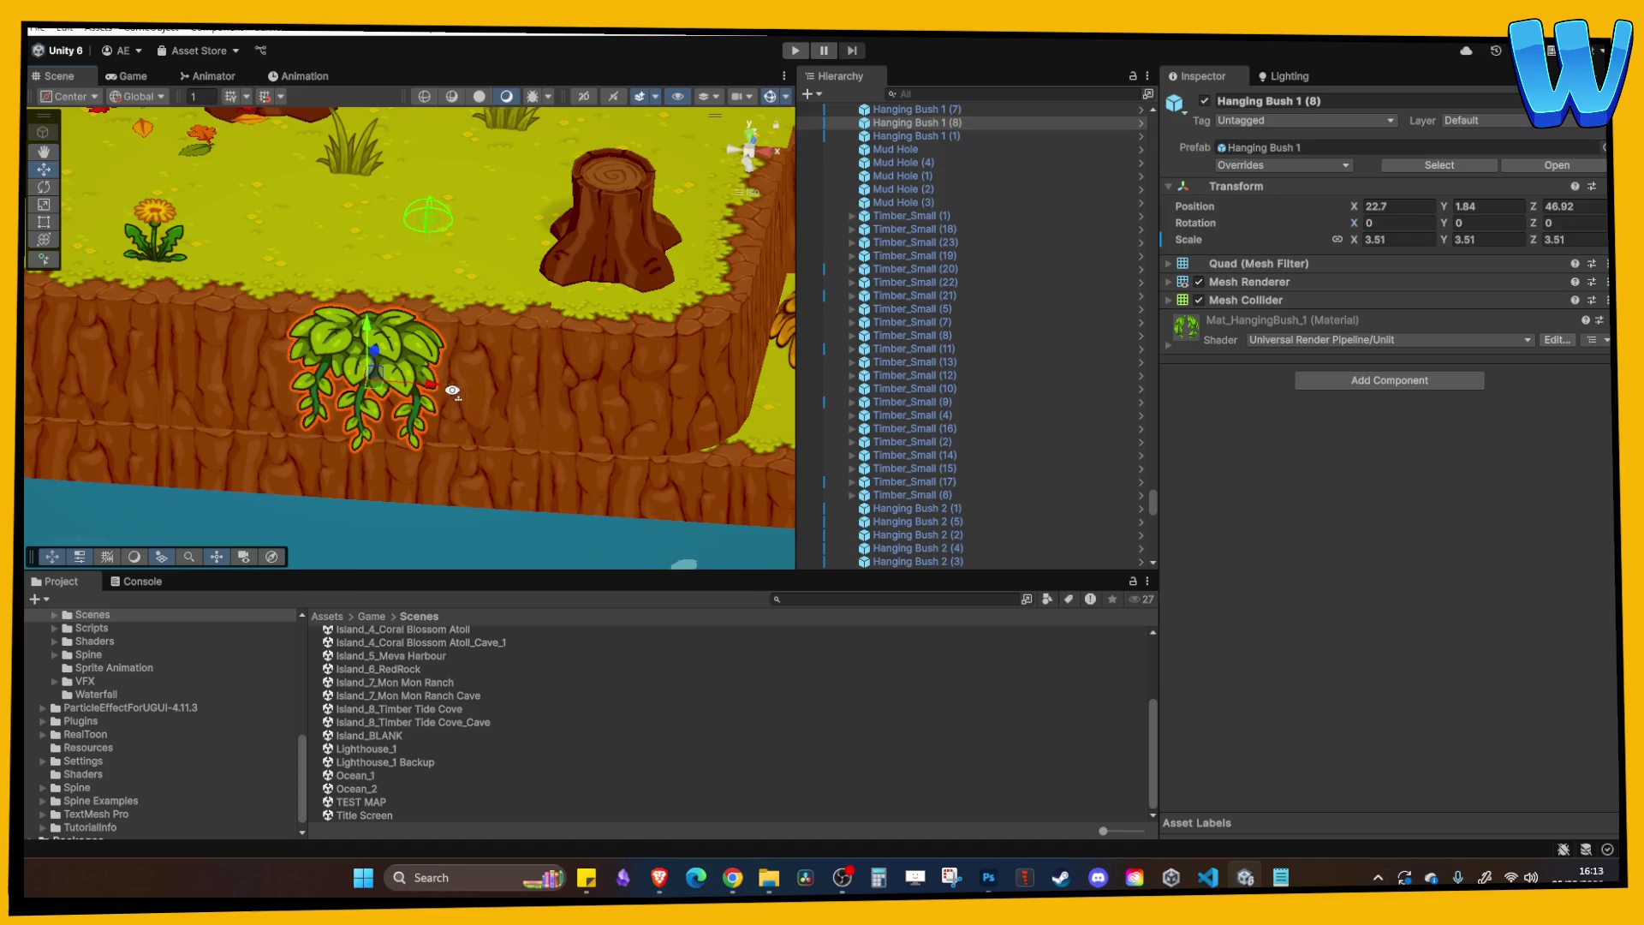
Add another green hanging bush copy further left along the cliff.
scroll(527, 294, "down", 3)
key("ctrl+d")
mouse_move(432, 376)
left_mouse_down()
mouse_move(144, 380)
mouse_move(531, 320)
left_mouse_up()
mouse_move(418, 334)
left_mouse_down()
mouse_move(310, 341)
mouse_move(334, 330)
left_mouse_up()
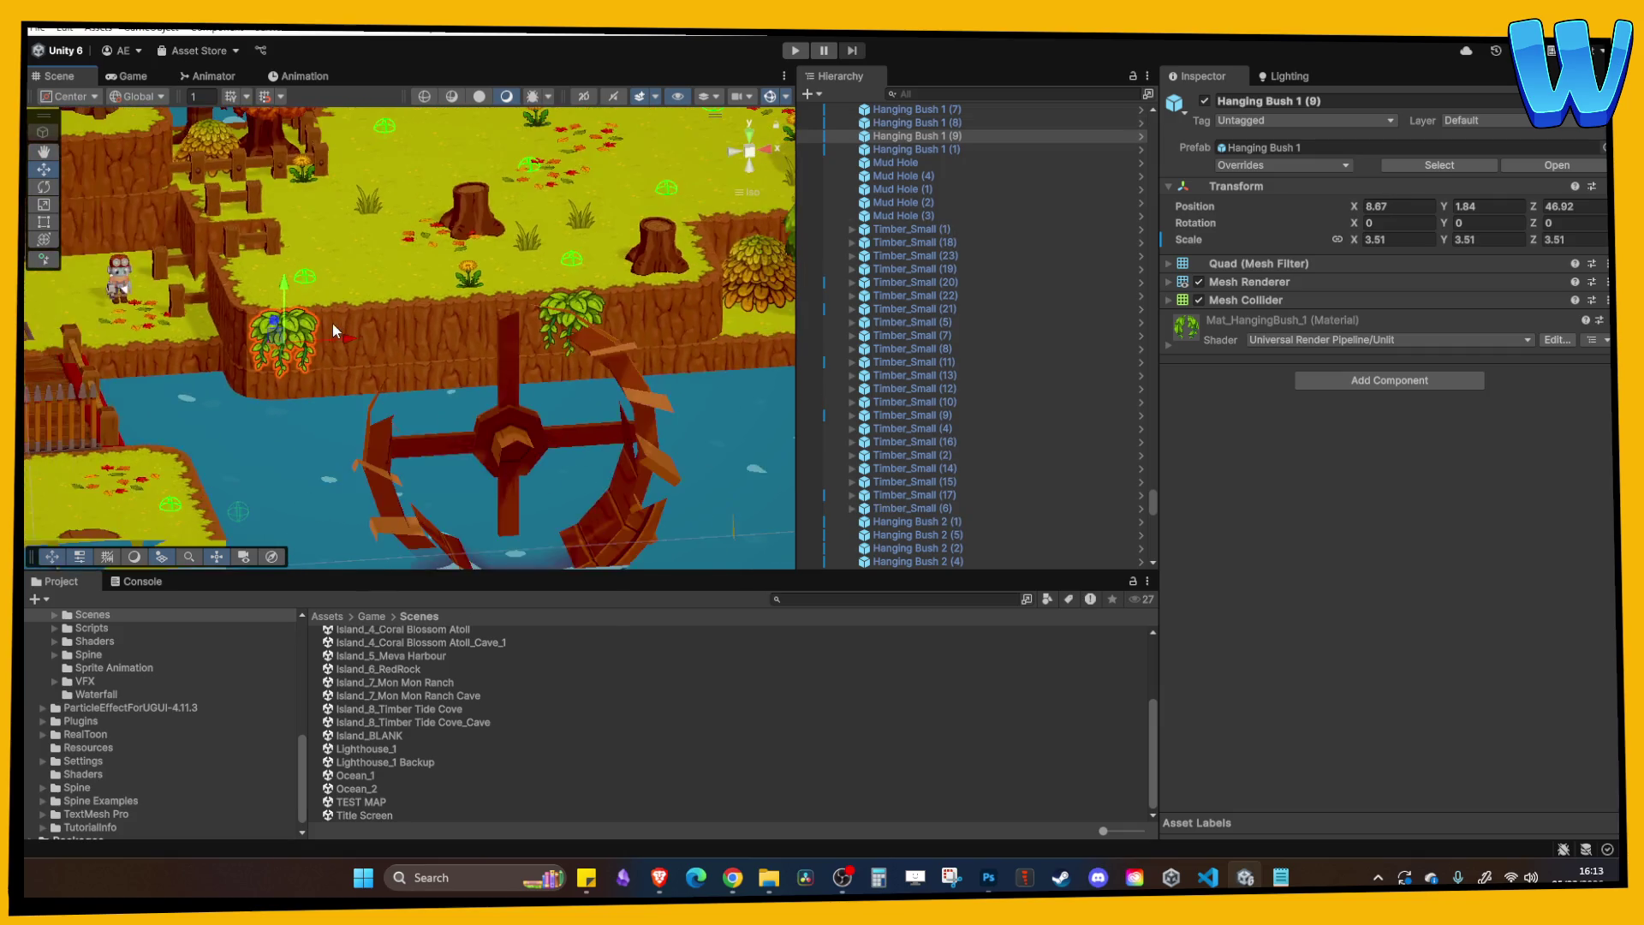
scroll(334, 331, "down", 3)
left_click_drag(423, 289, 548, 295)
Duplicate the autumn hanging bush twice and lower the copies onto the cliff face.
left_click(152, 343)
key("ctrl+d")
mouse_move(152, 343)
left_mouse_down()
mouse_move(625, 334)
mouse_move(649, 323)
mouse_move(676, 241)
left_mouse_up()
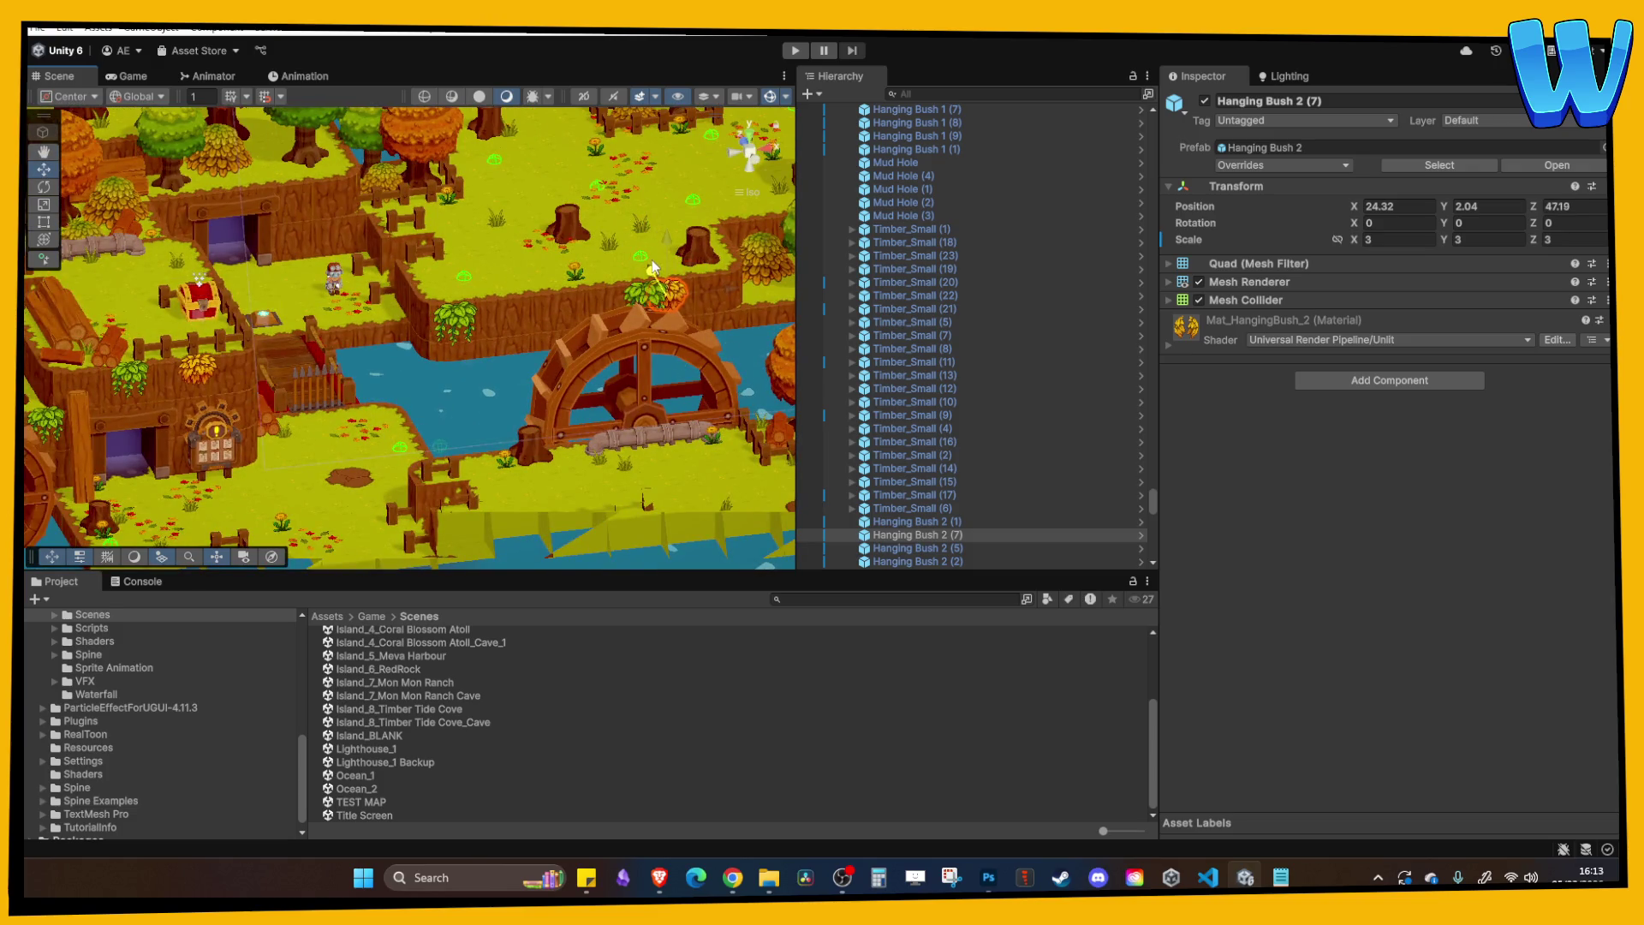
mouse_move(651, 260)
left_mouse_down()
mouse_move(541, 291)
mouse_move(524, 248)
left_mouse_up()
mouse_move(600, 297)
left_mouse_down()
mouse_move(379, 337)
mouse_move(389, 368)
mouse_move(660, 364)
mouse_move(687, 340)
left_mouse_up()
key("ctrl+d")
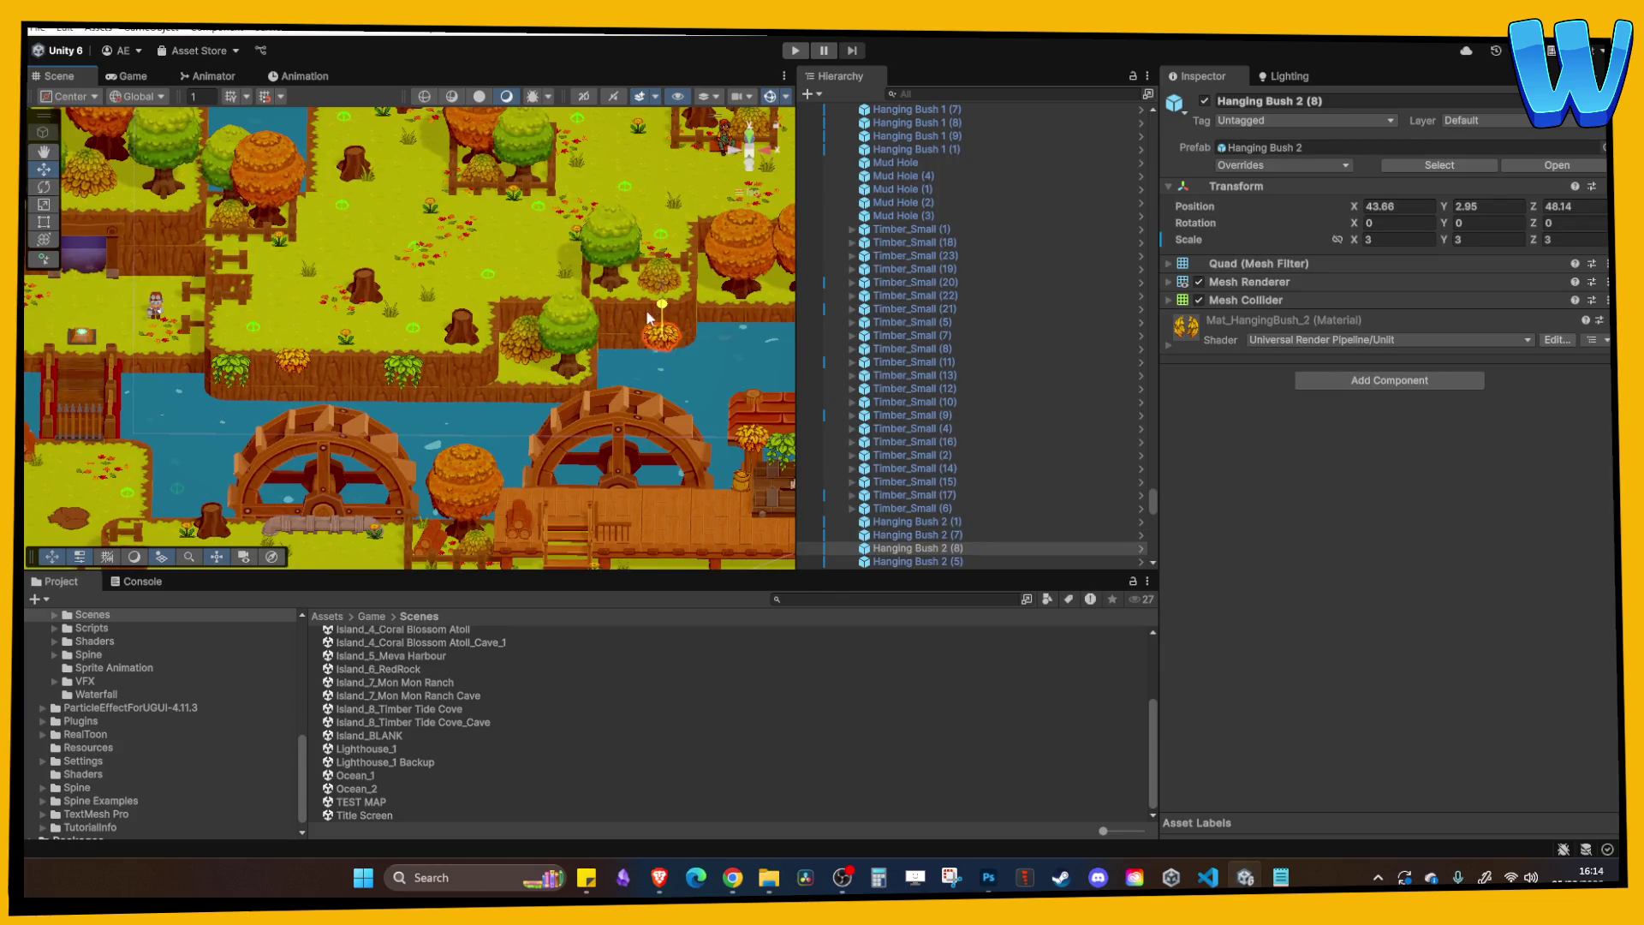
key("f")
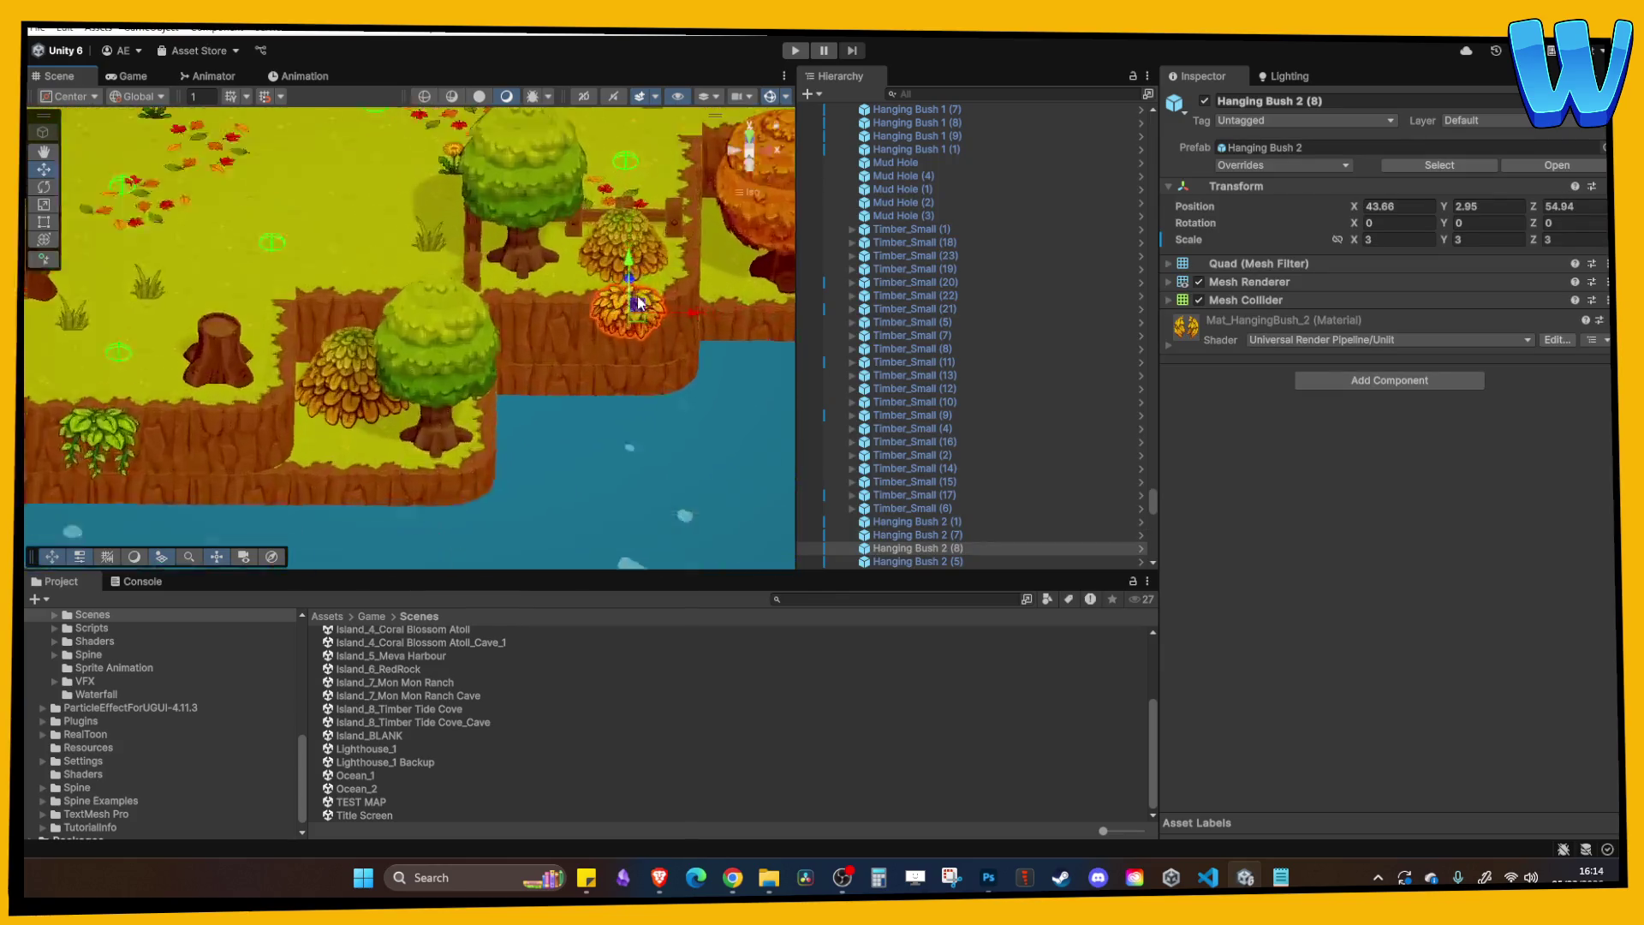
mouse_move(439, 289)
left_mouse_down()
mouse_move(525, 410)
mouse_move(566, 347)
left_mouse_up()
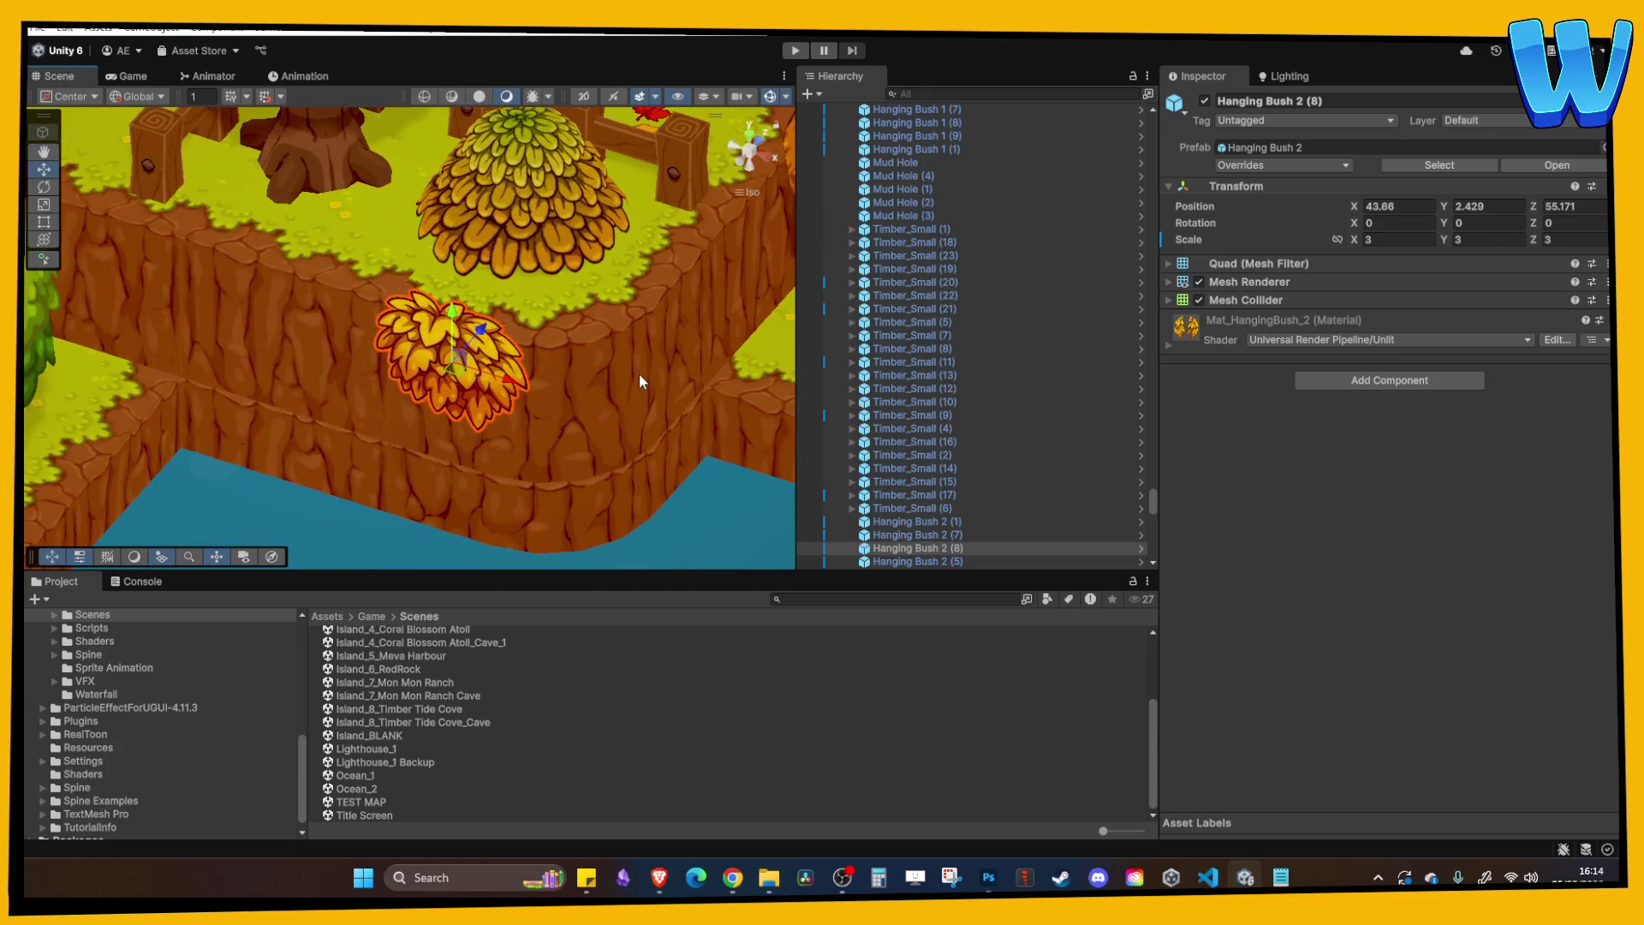
key("f")
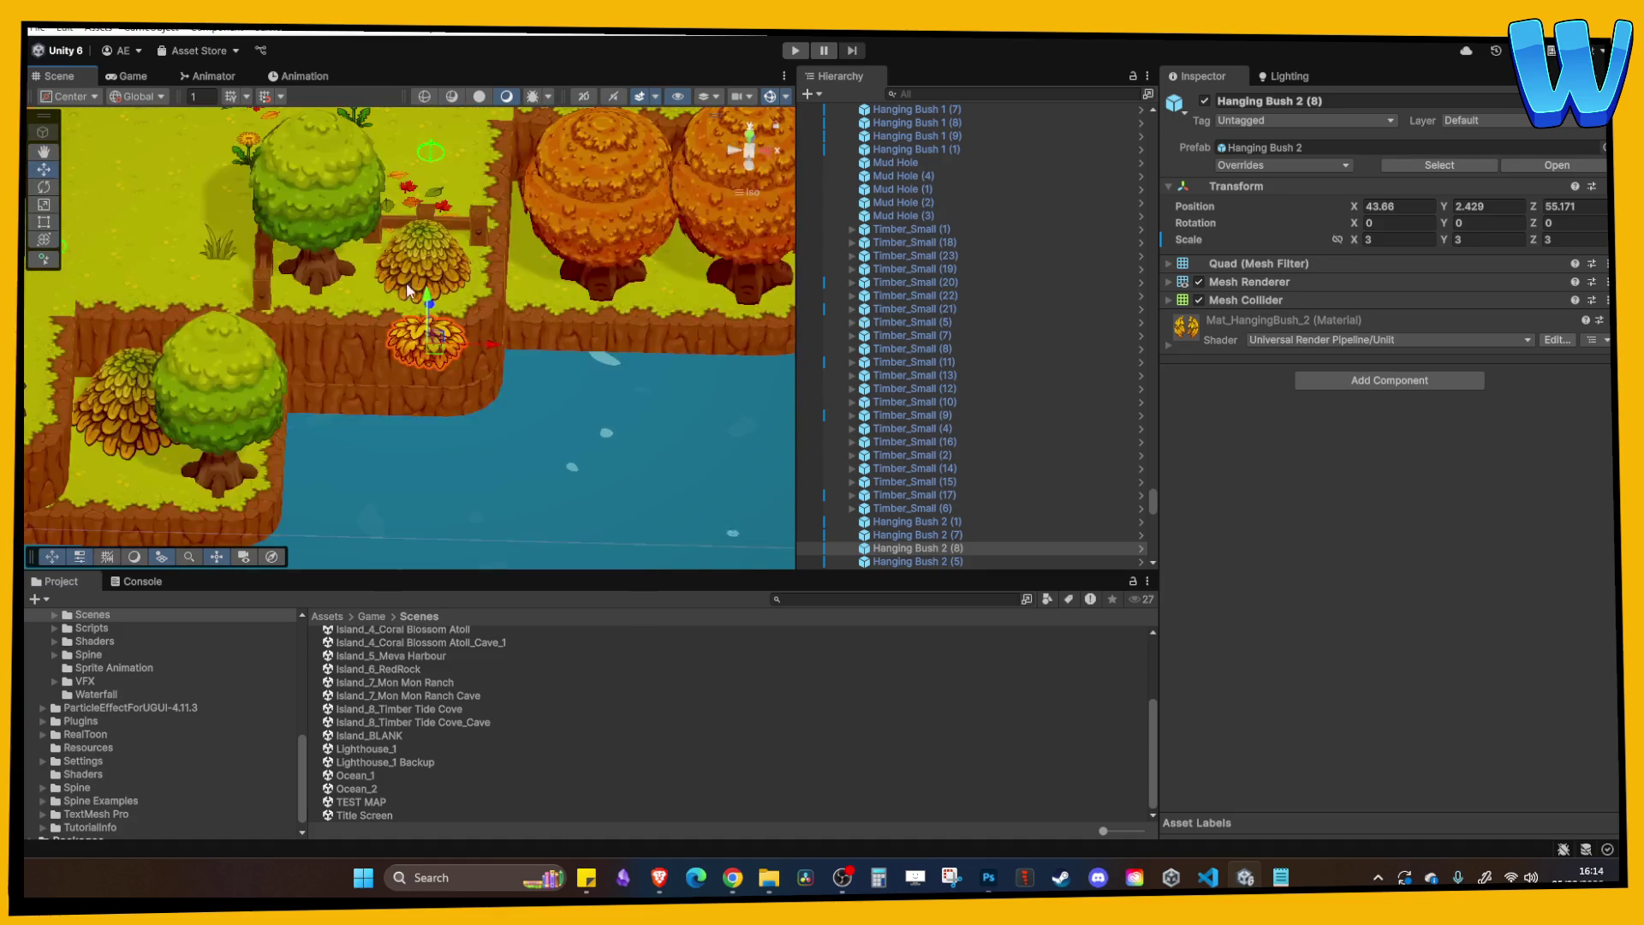
scroll(410, 289, "down", 10)
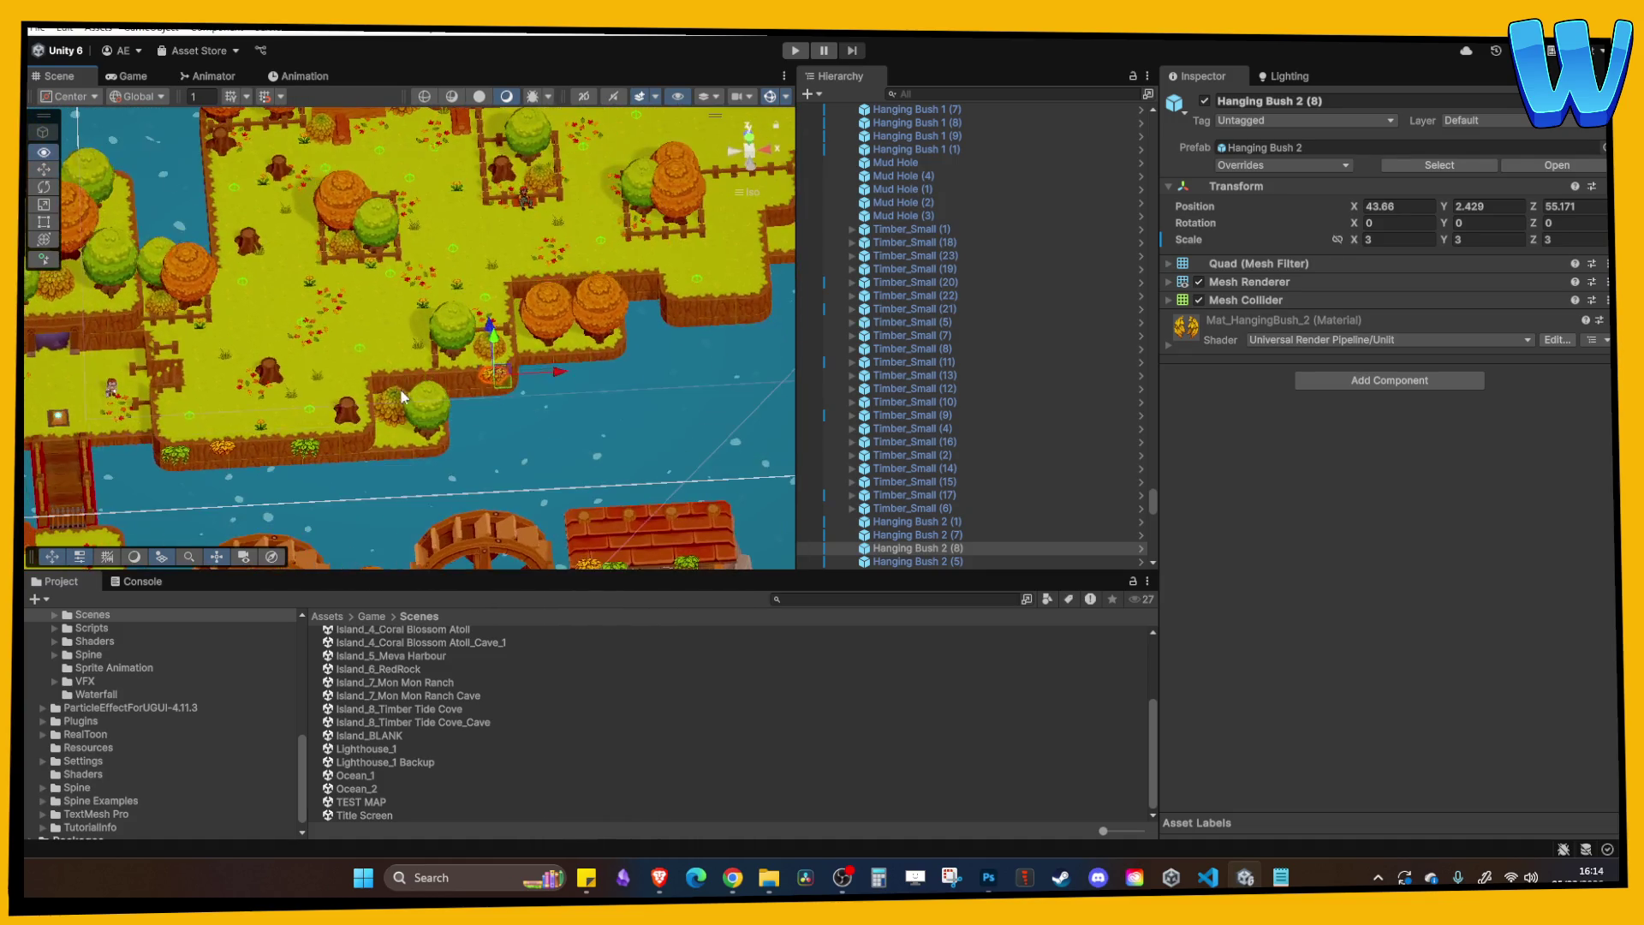
left_click(263, 381)
left_click(536, 344)
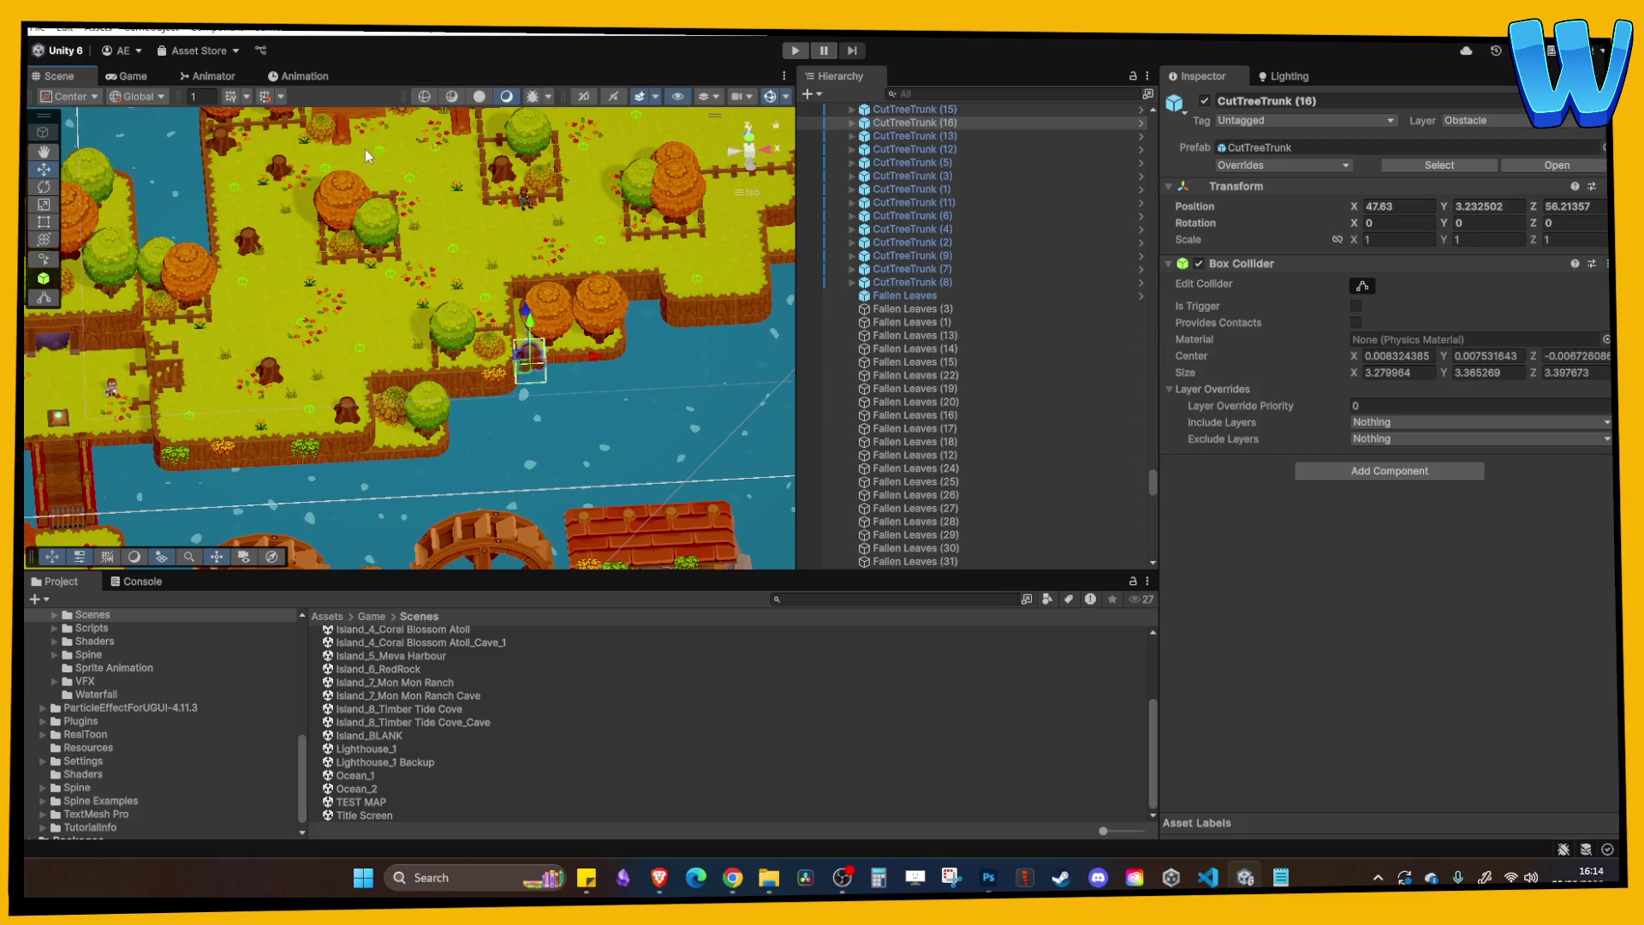
Shift CutTreeTrunk (16) right and up from a top-down view.
scroll(479, 257, "up", 2)
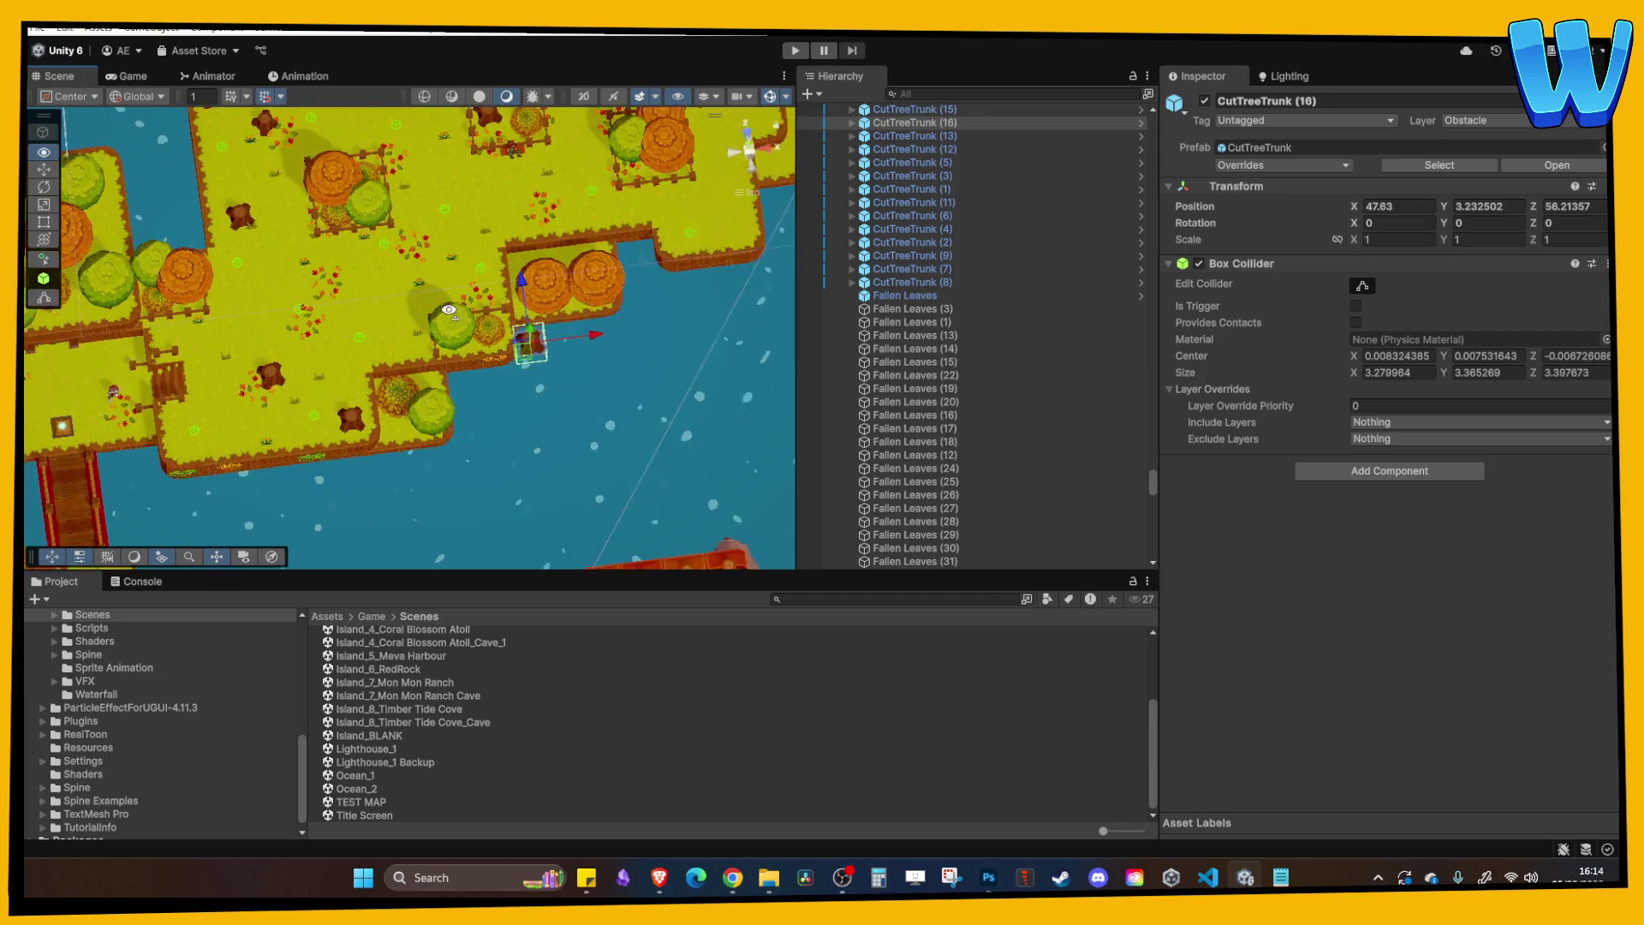
left_click(484, 166)
left_click(505, 205)
left_click_drag(573, 210, 631, 217)
left_click_drag(524, 137, 723, 435)
left_click_drag(485, 259, 497, 258)
left_click_drag(434, 184, 434, 164)
Place the stump beside the fence, leaving CutTreeTrunk (17) at X 74.41, Z 84.21.
scroll(436, 156, "up", 5)
left_click_drag(515, 200, 381, 479)
mouse_move(311, 355)
left_mouse_down()
mouse_move(326, 294)
mouse_move(362, 434)
mouse_move(331, 373)
mouse_move(280, 418)
left_mouse_up()
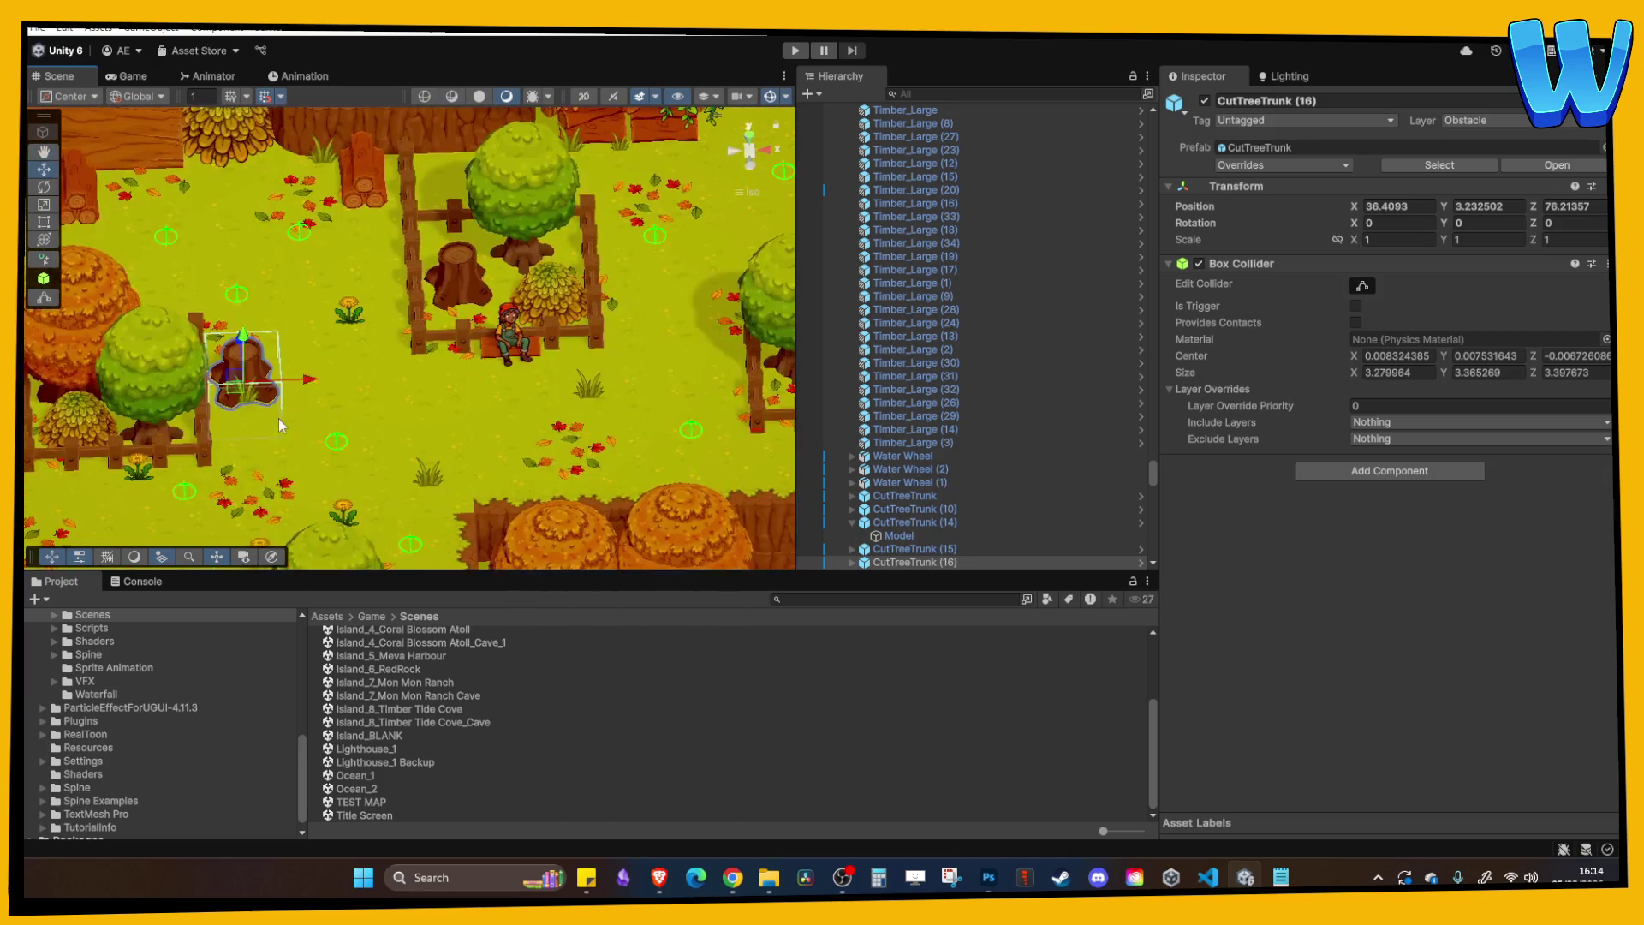
left_click(249, 403)
left_click(259, 385)
mouse_move(232, 366)
left_mouse_down()
mouse_move(321, 382)
mouse_move(291, 368)
mouse_move(475, 368)
mouse_move(681, 334)
mouse_move(685, 363)
mouse_move(616, 195)
mouse_move(630, 260)
mouse_move(523, 312)
mouse_move(741, 335)
left_mouse_up()
left_click(316, 373)
left_click(446, 365)
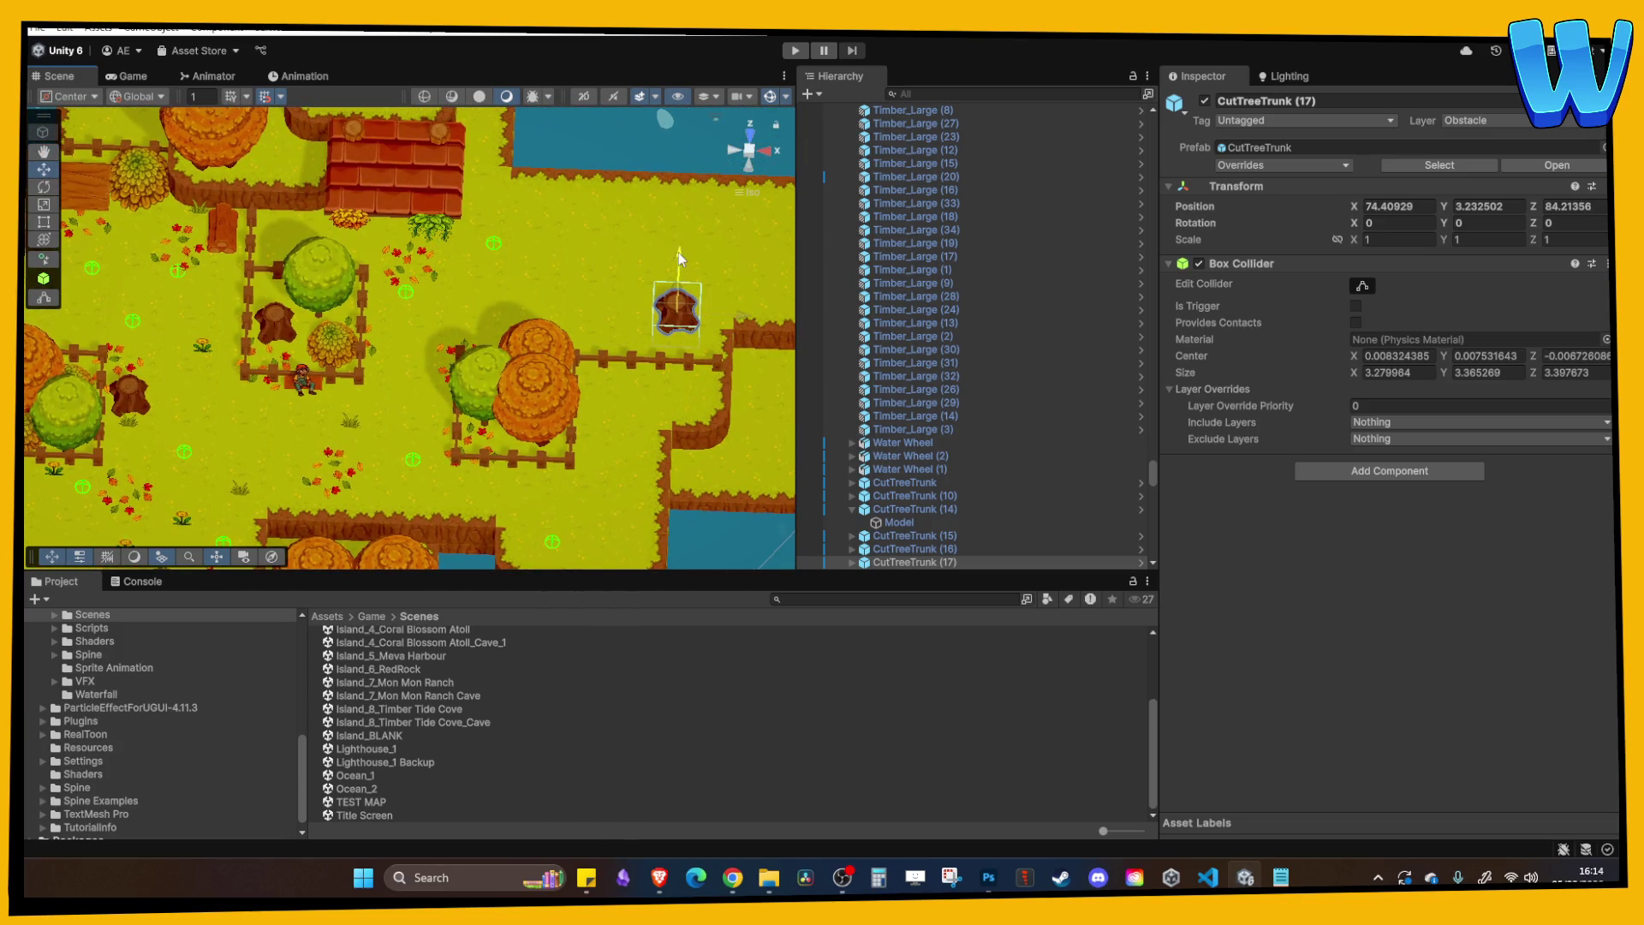
Check the lumberjack NPC and its task icon canvas, zoom out, and enter Play Mode.
right_click(697, 282)
left_click(530, 309)
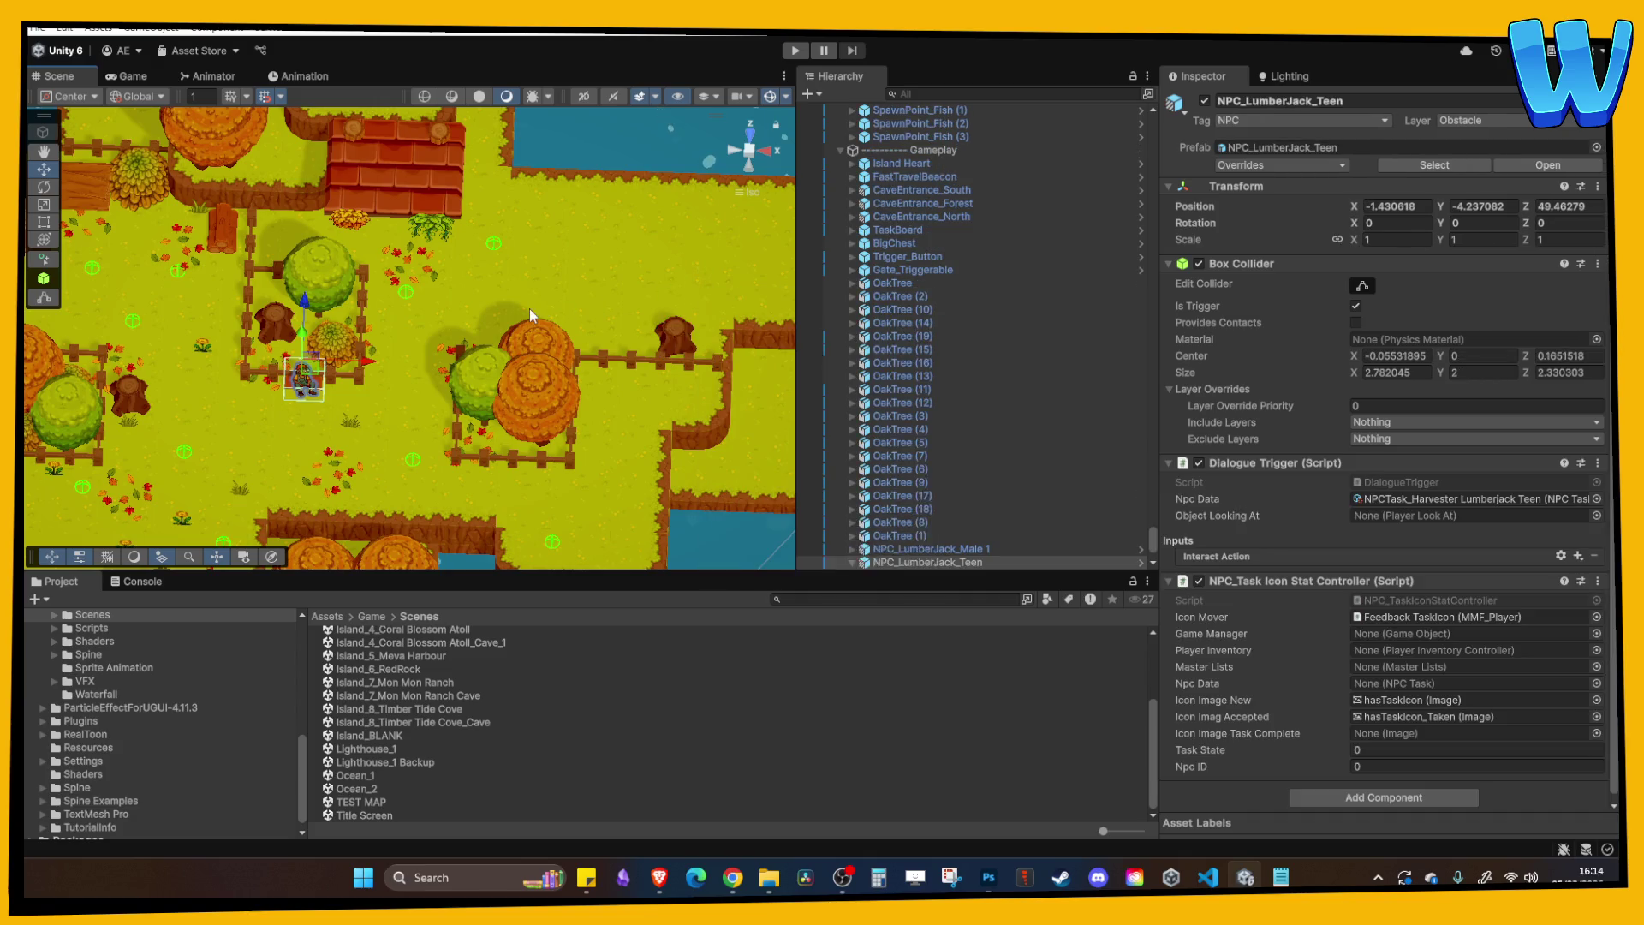
left_click(301, 361)
left_click_drag(423, 309, 452, 260)
scroll(451, 260, "down", 10)
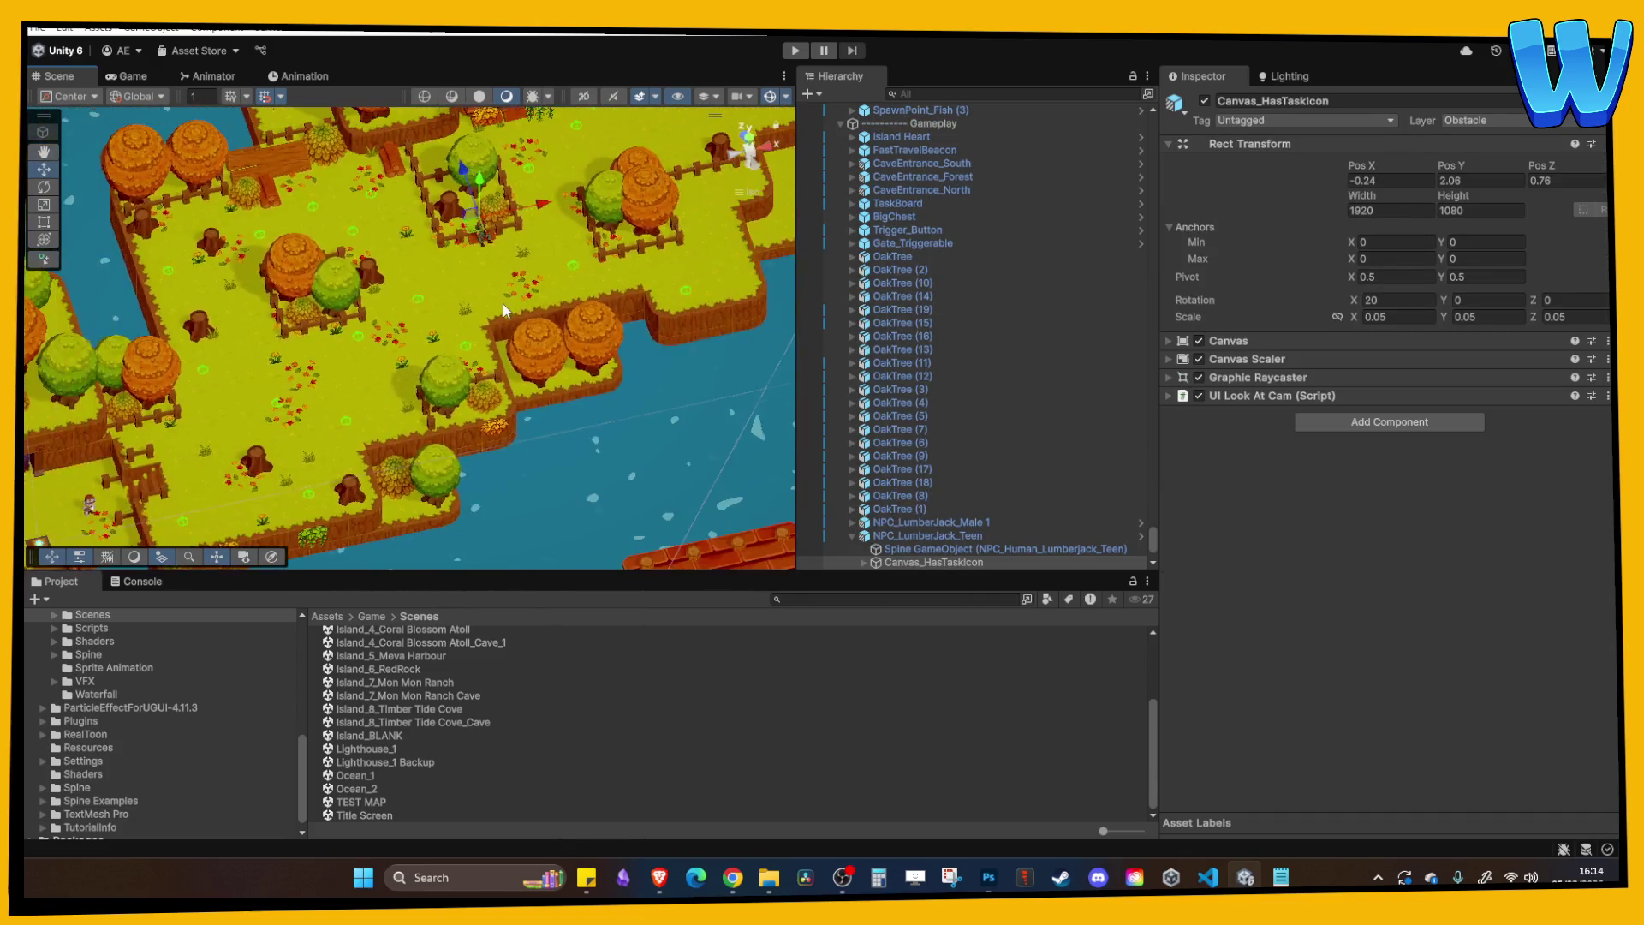
left_click(795, 51)
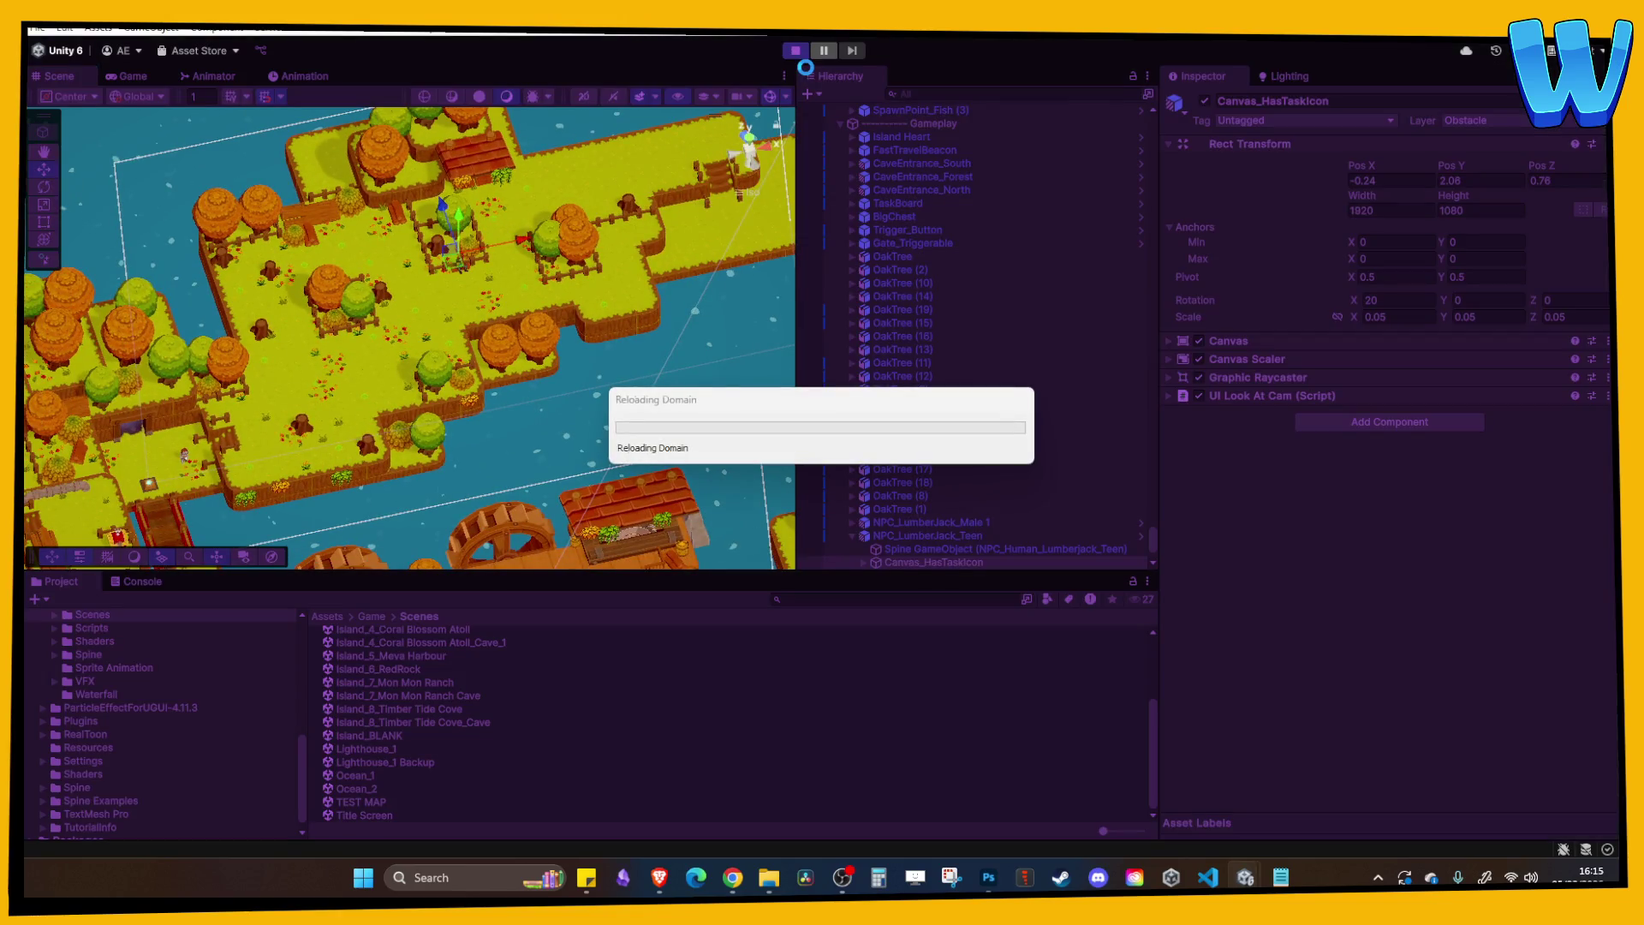
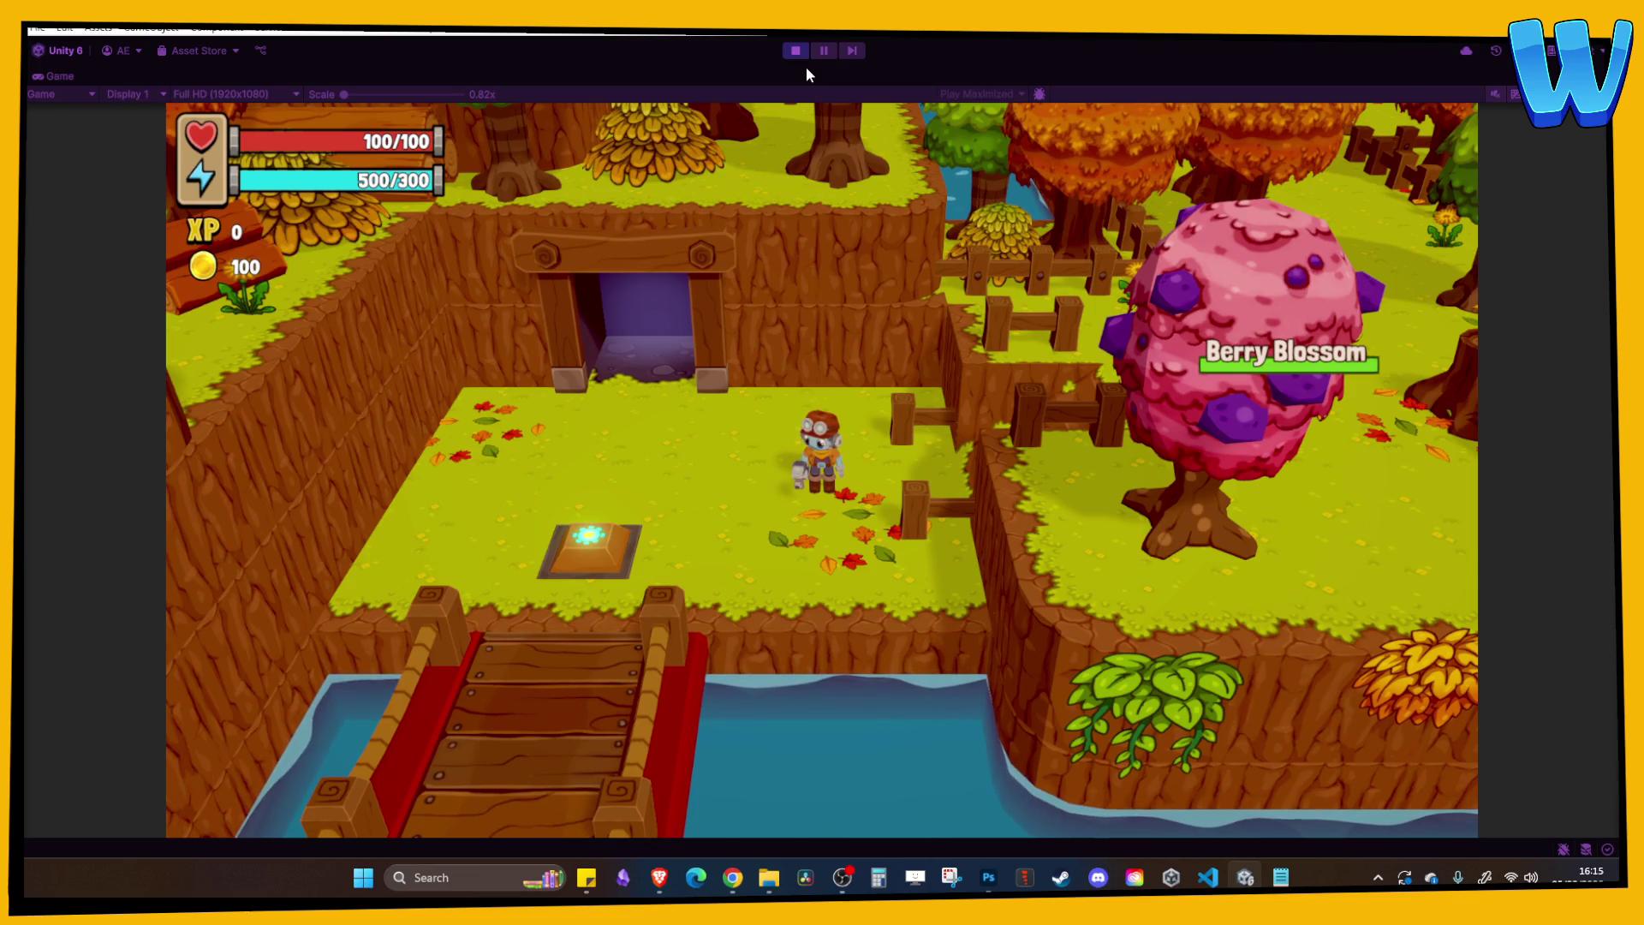
Walk the character right and up past the Berry Blossom trees toward the farmer and fence.
key("d")
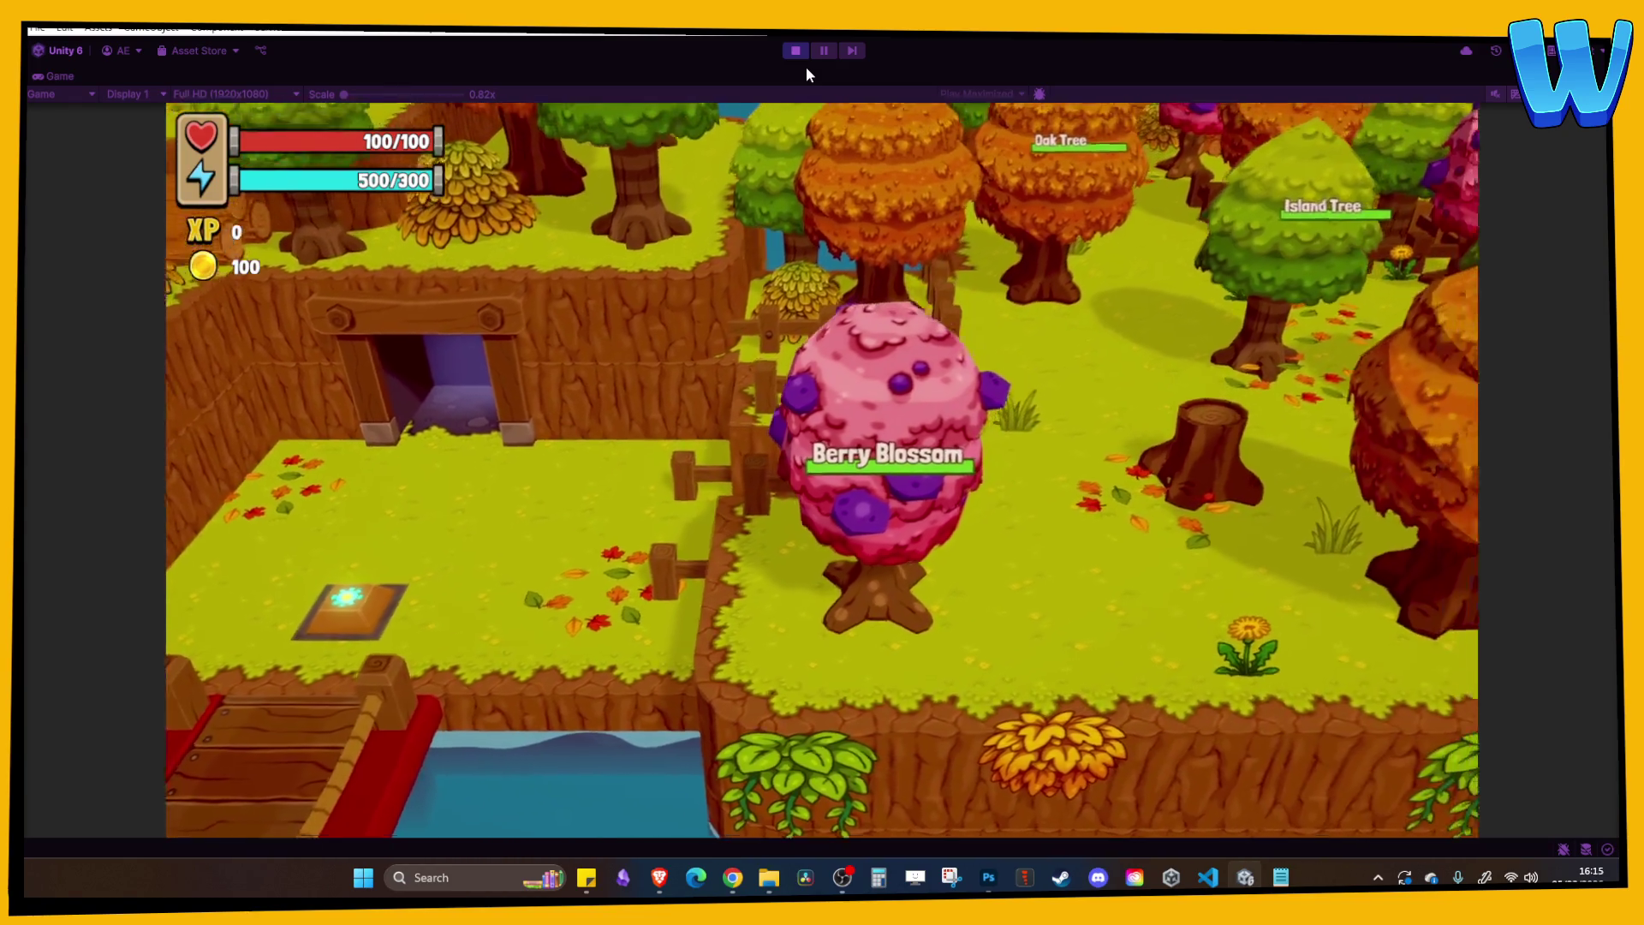
key("d")
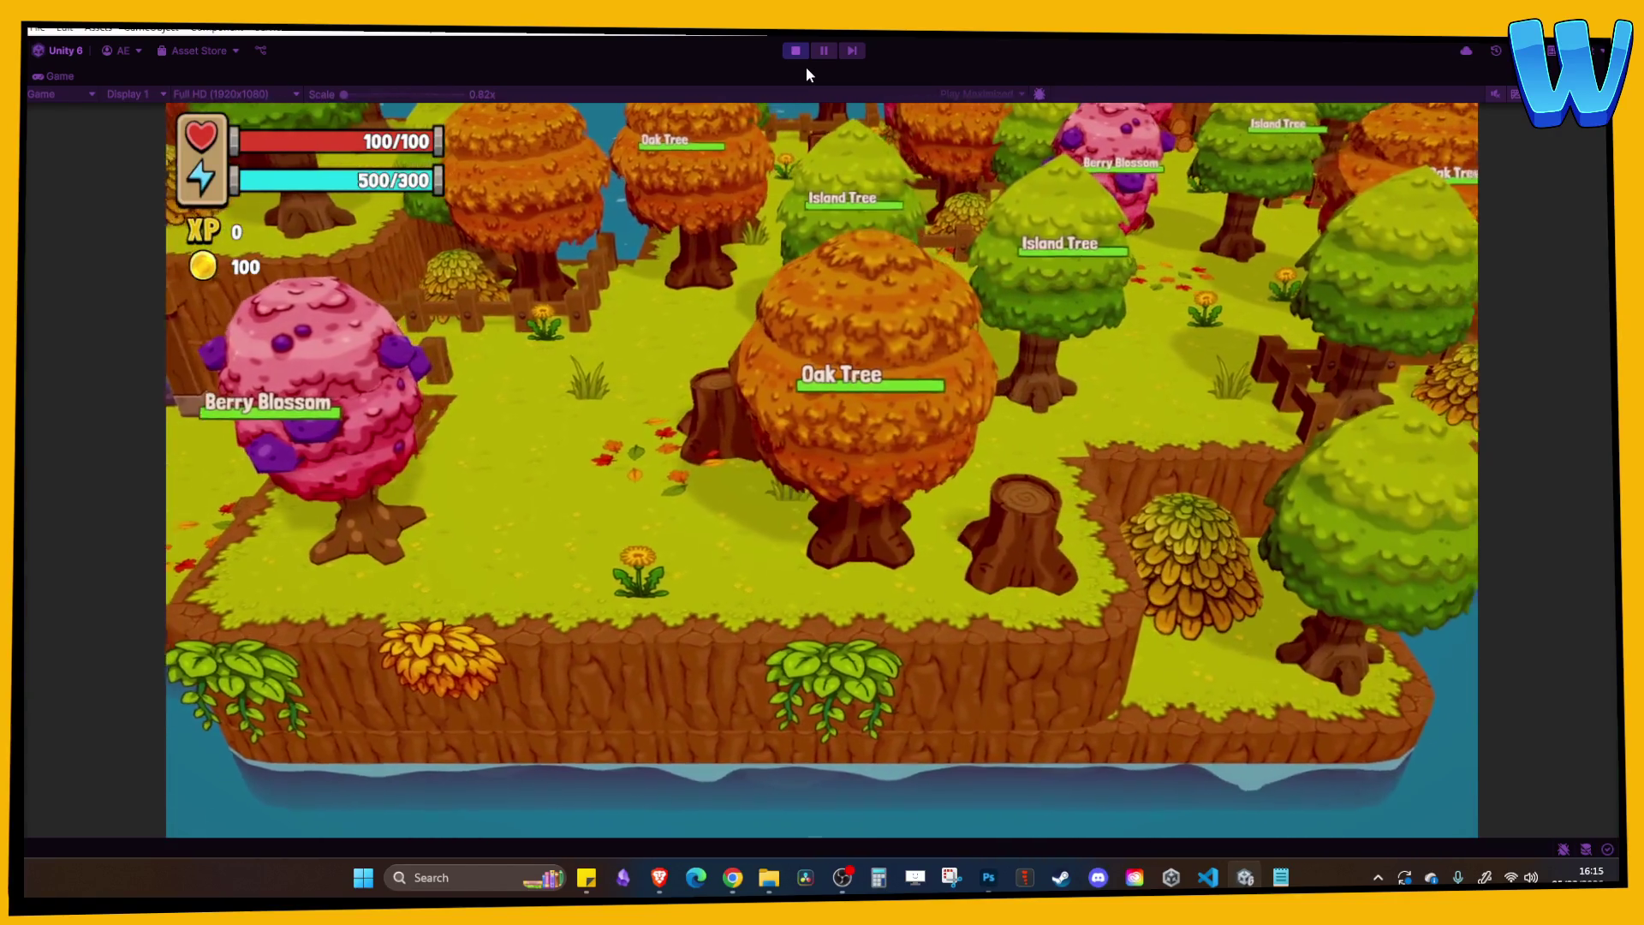
key("w")
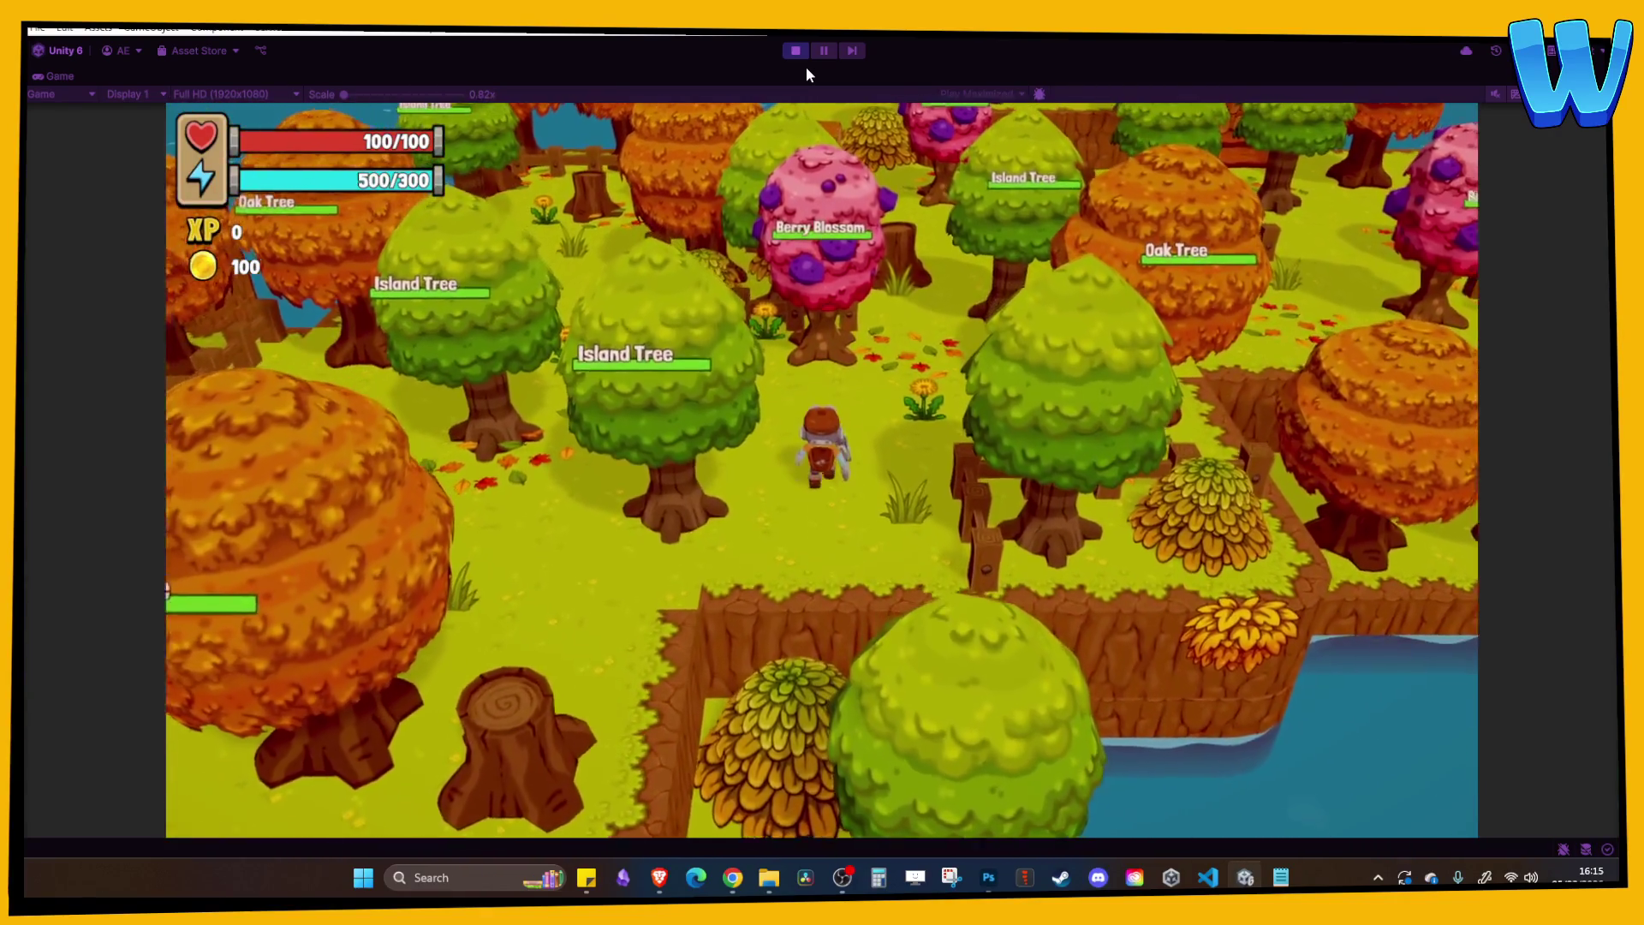
key("d")
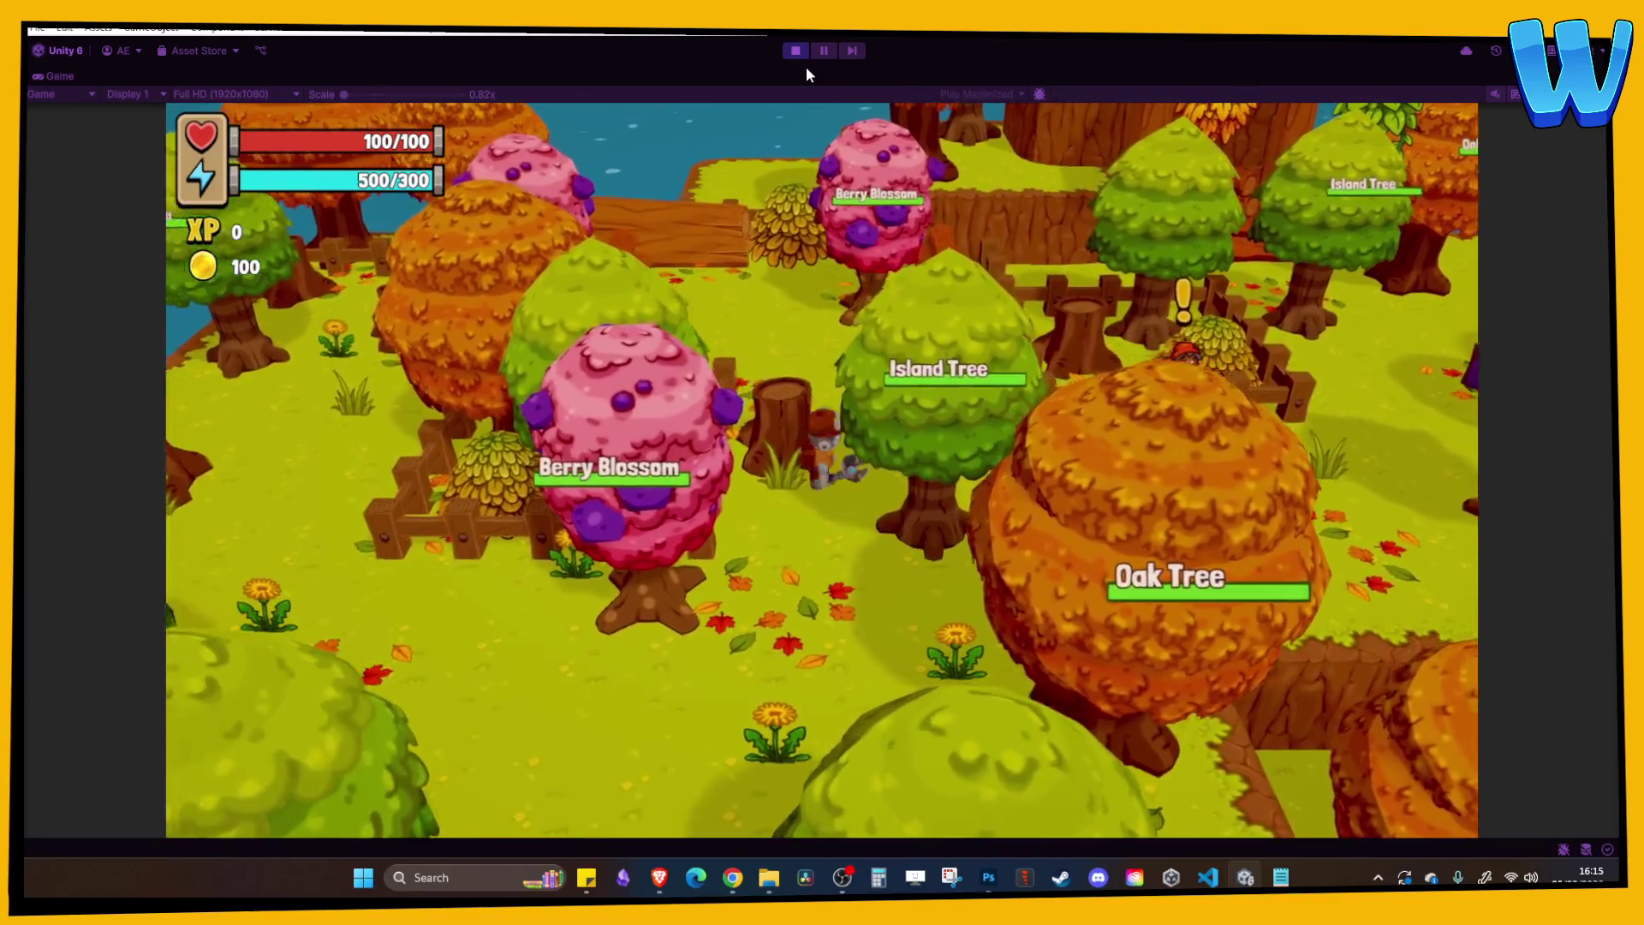
key("w")
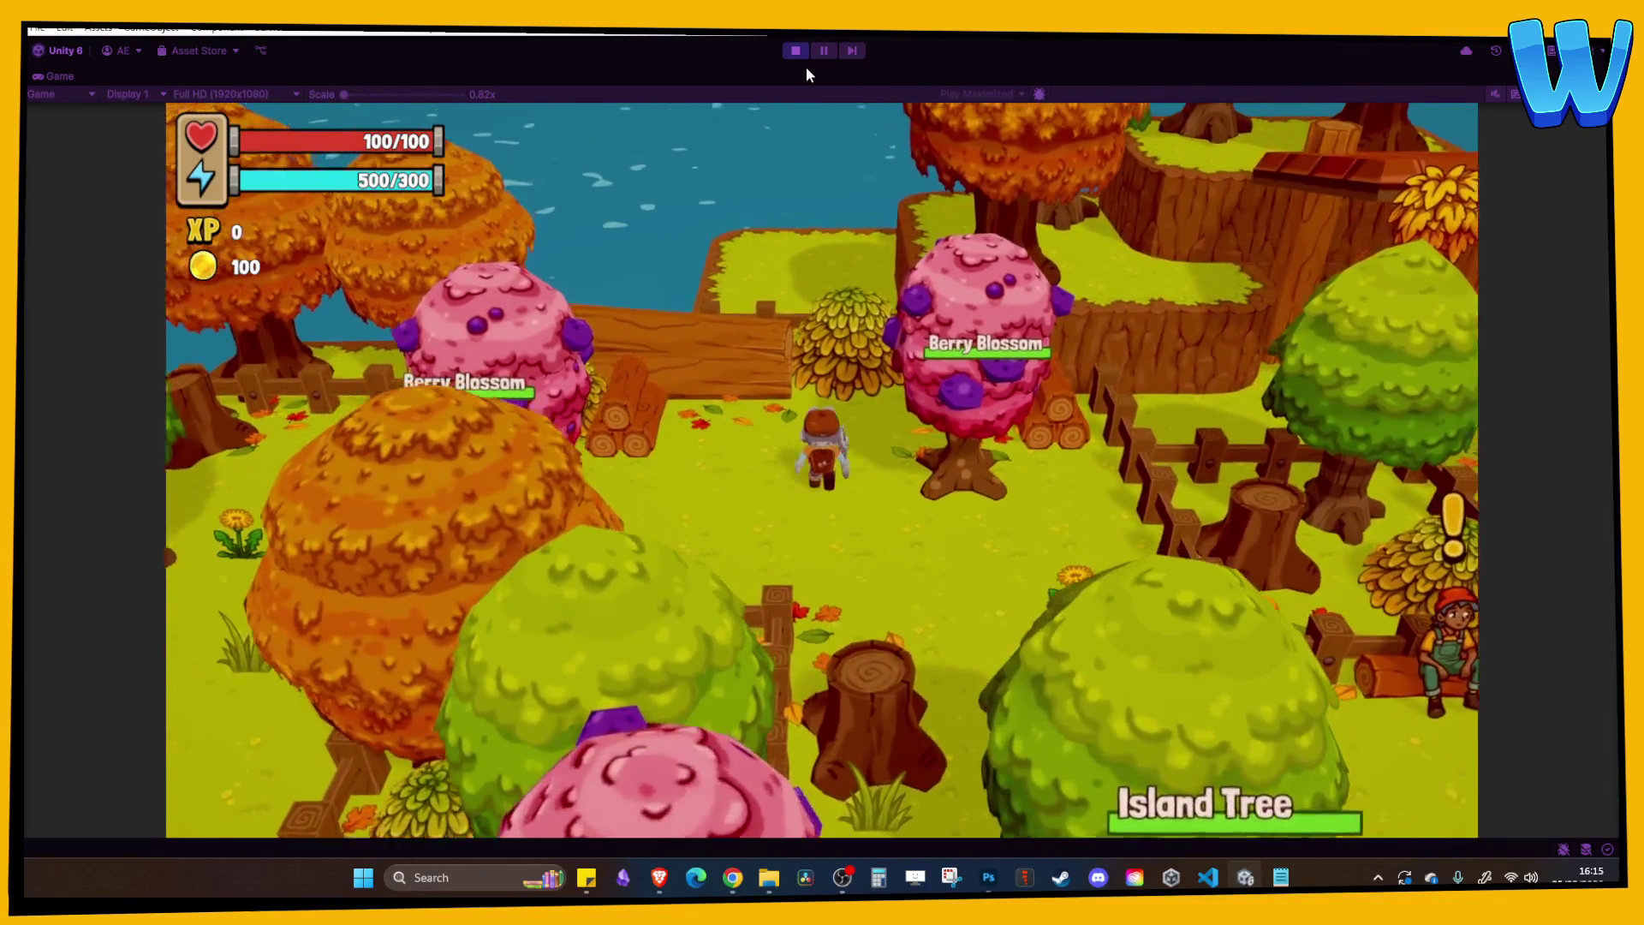
key("s")
key("d")
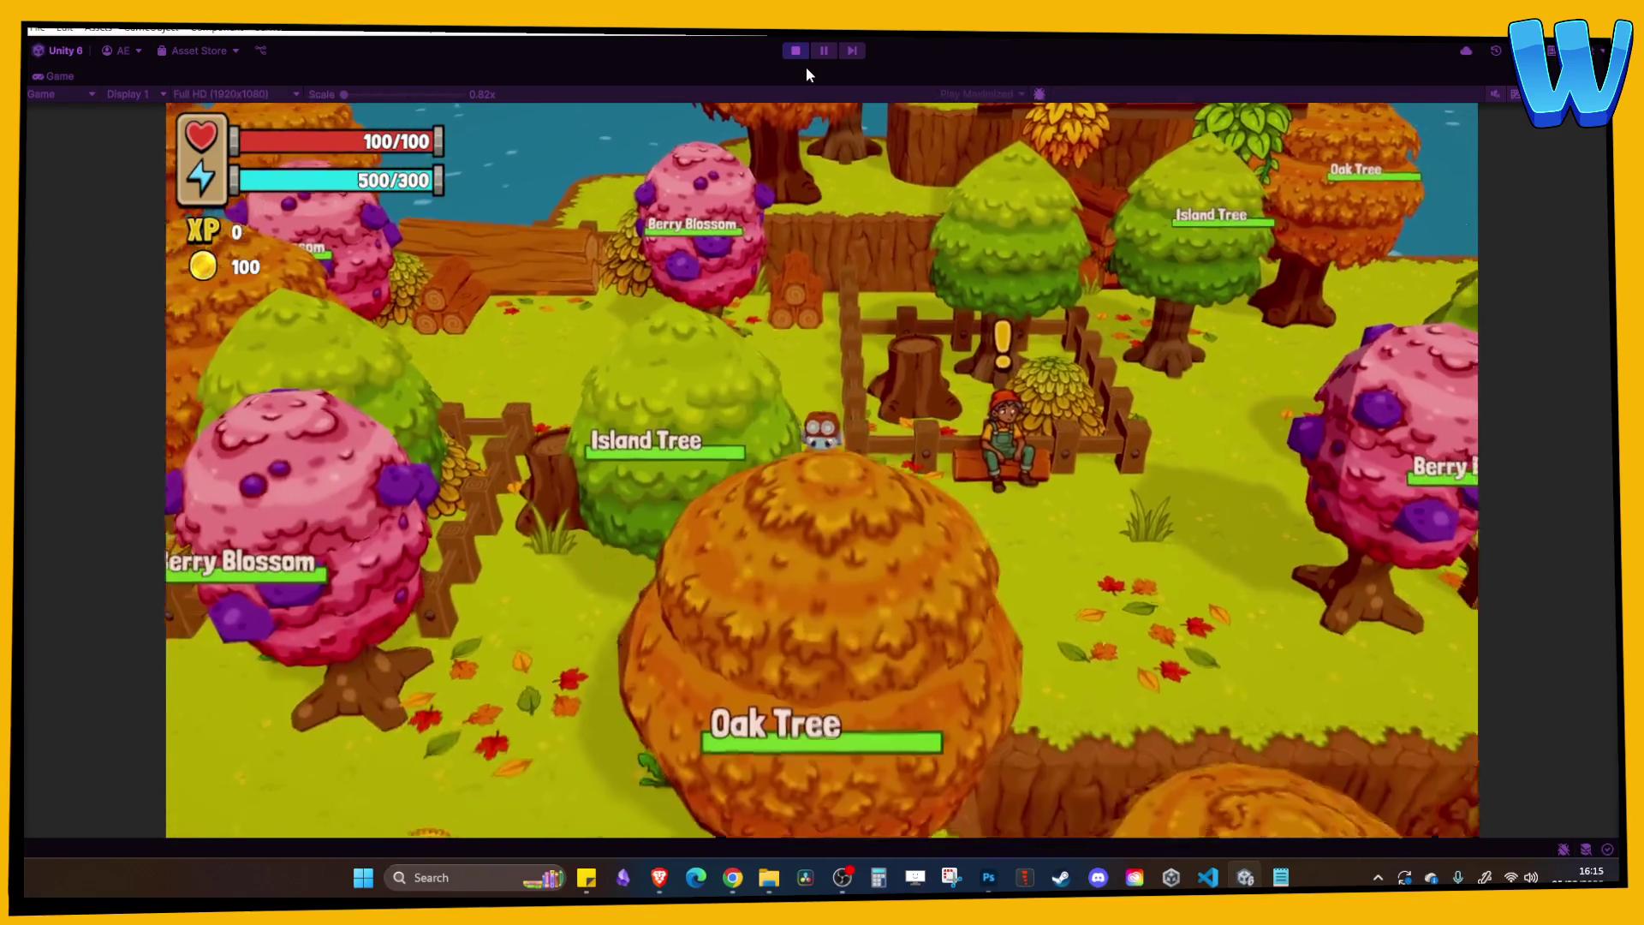
key("d")
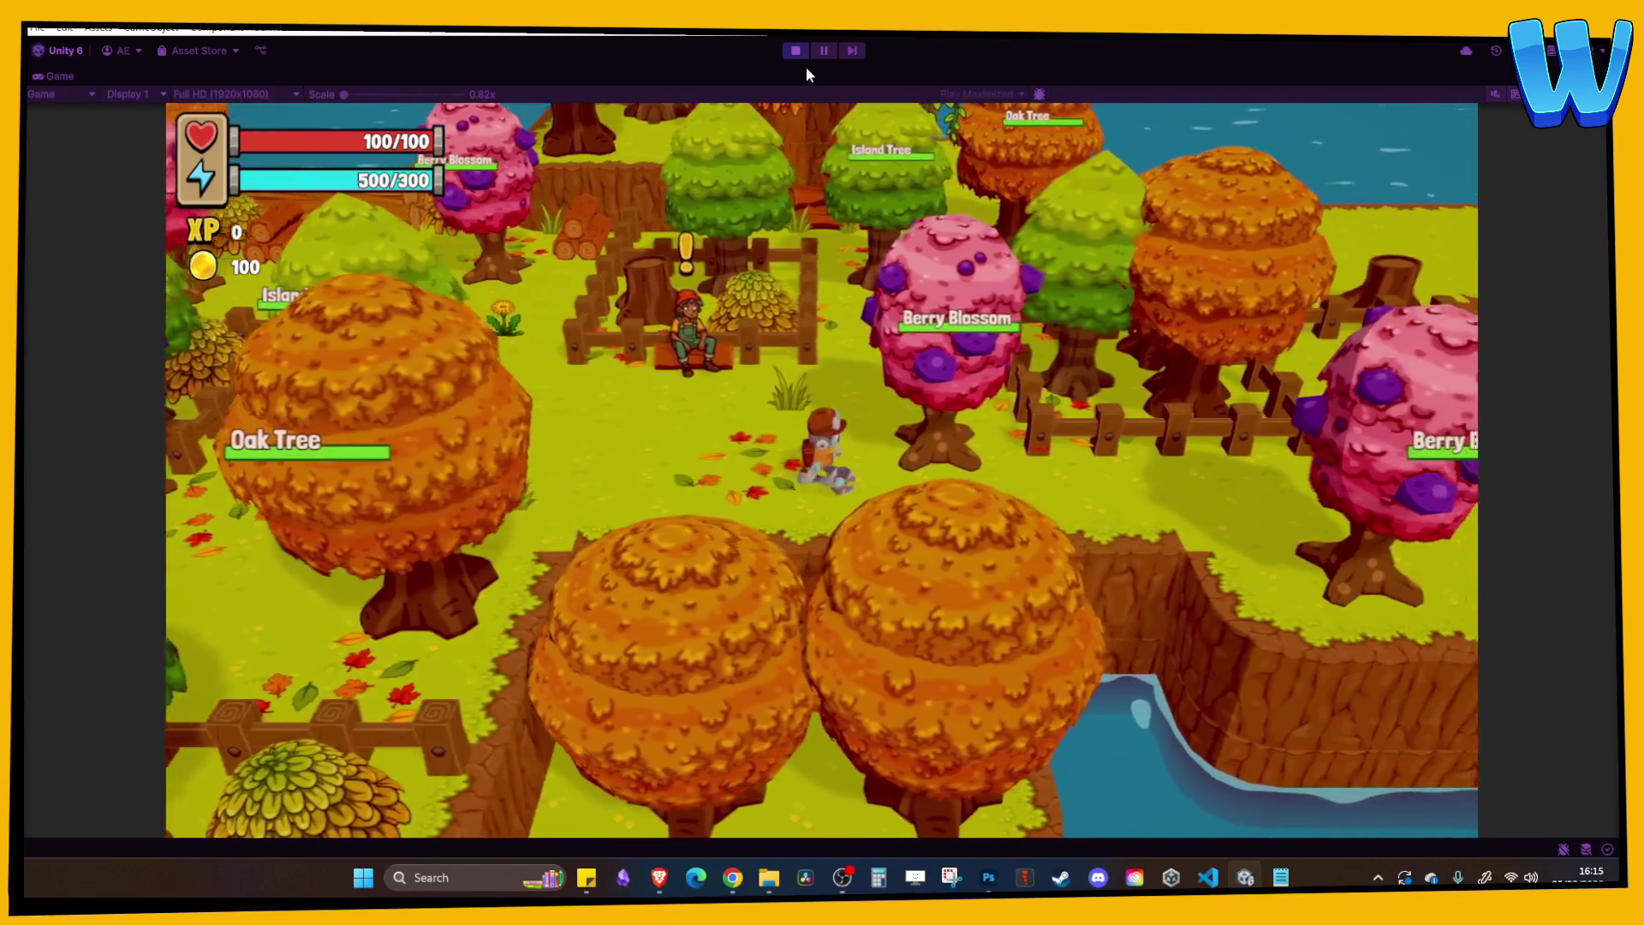
key("d")
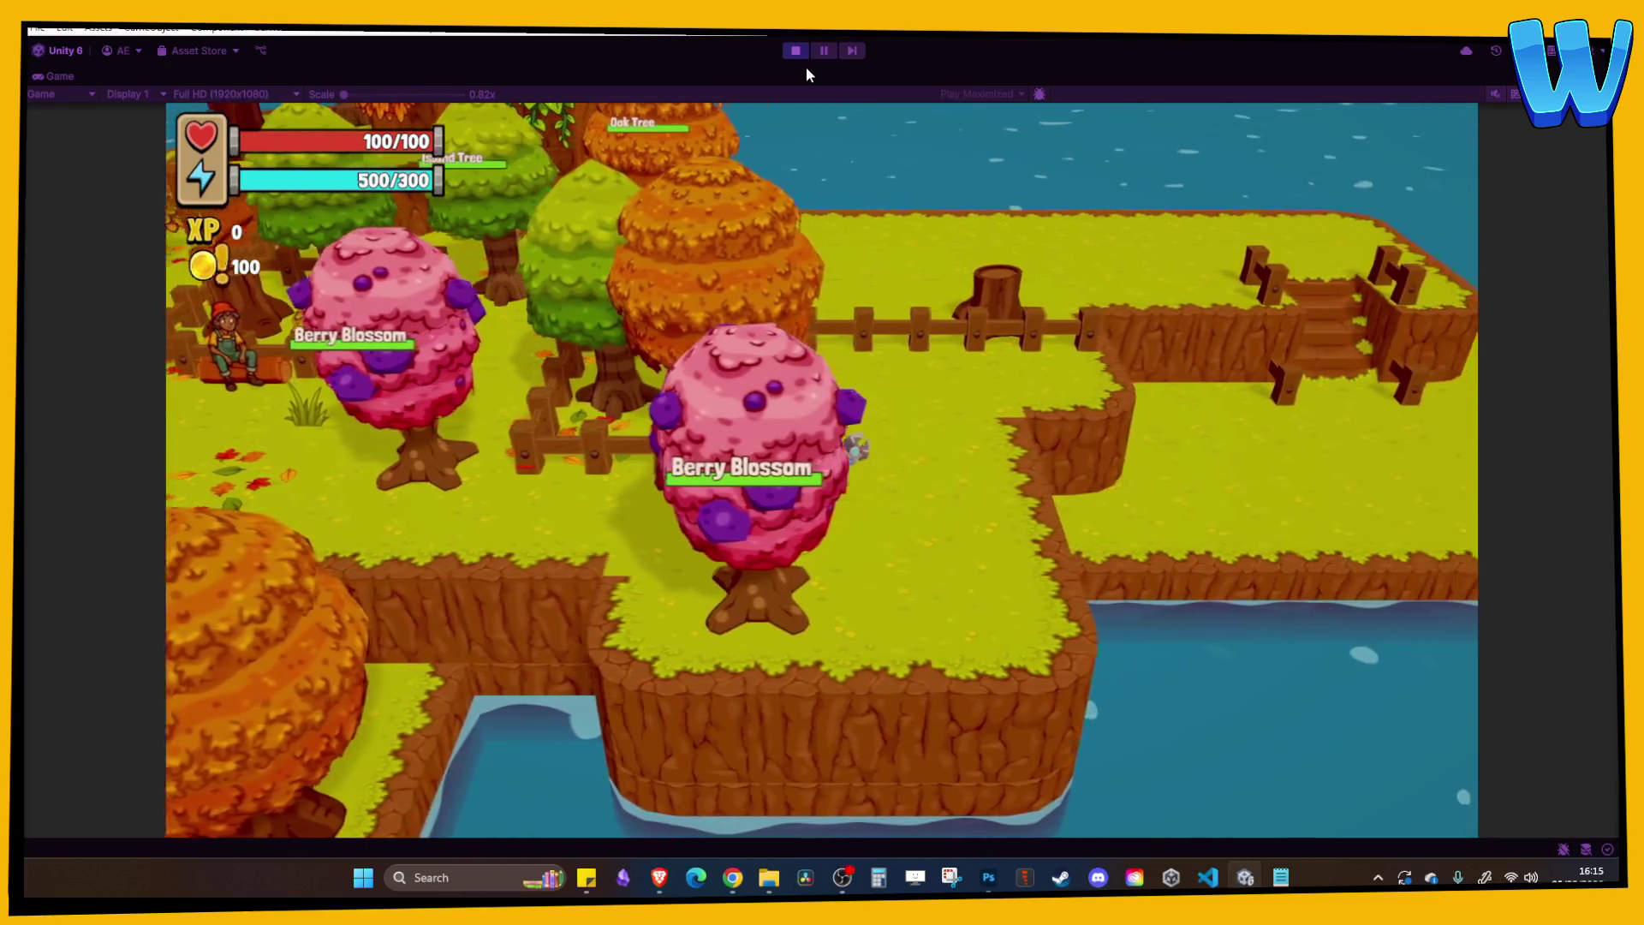
key("w")
key("a")
key("s")
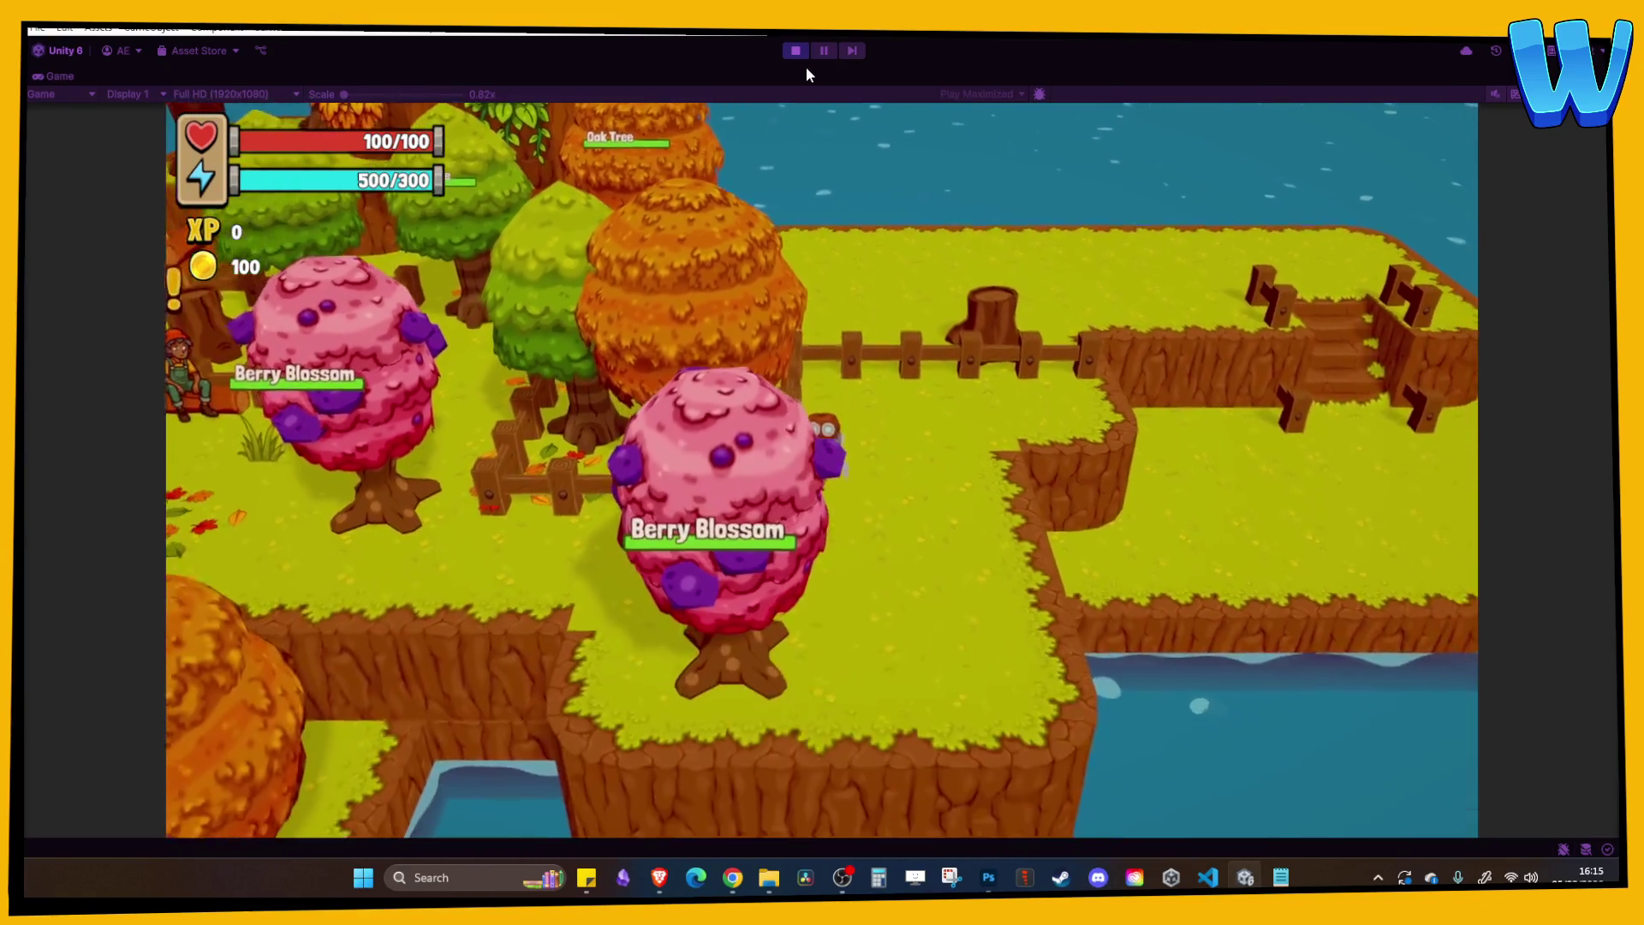
Walk back left and down among the trees toward the water, then stop play mode.
key("a")
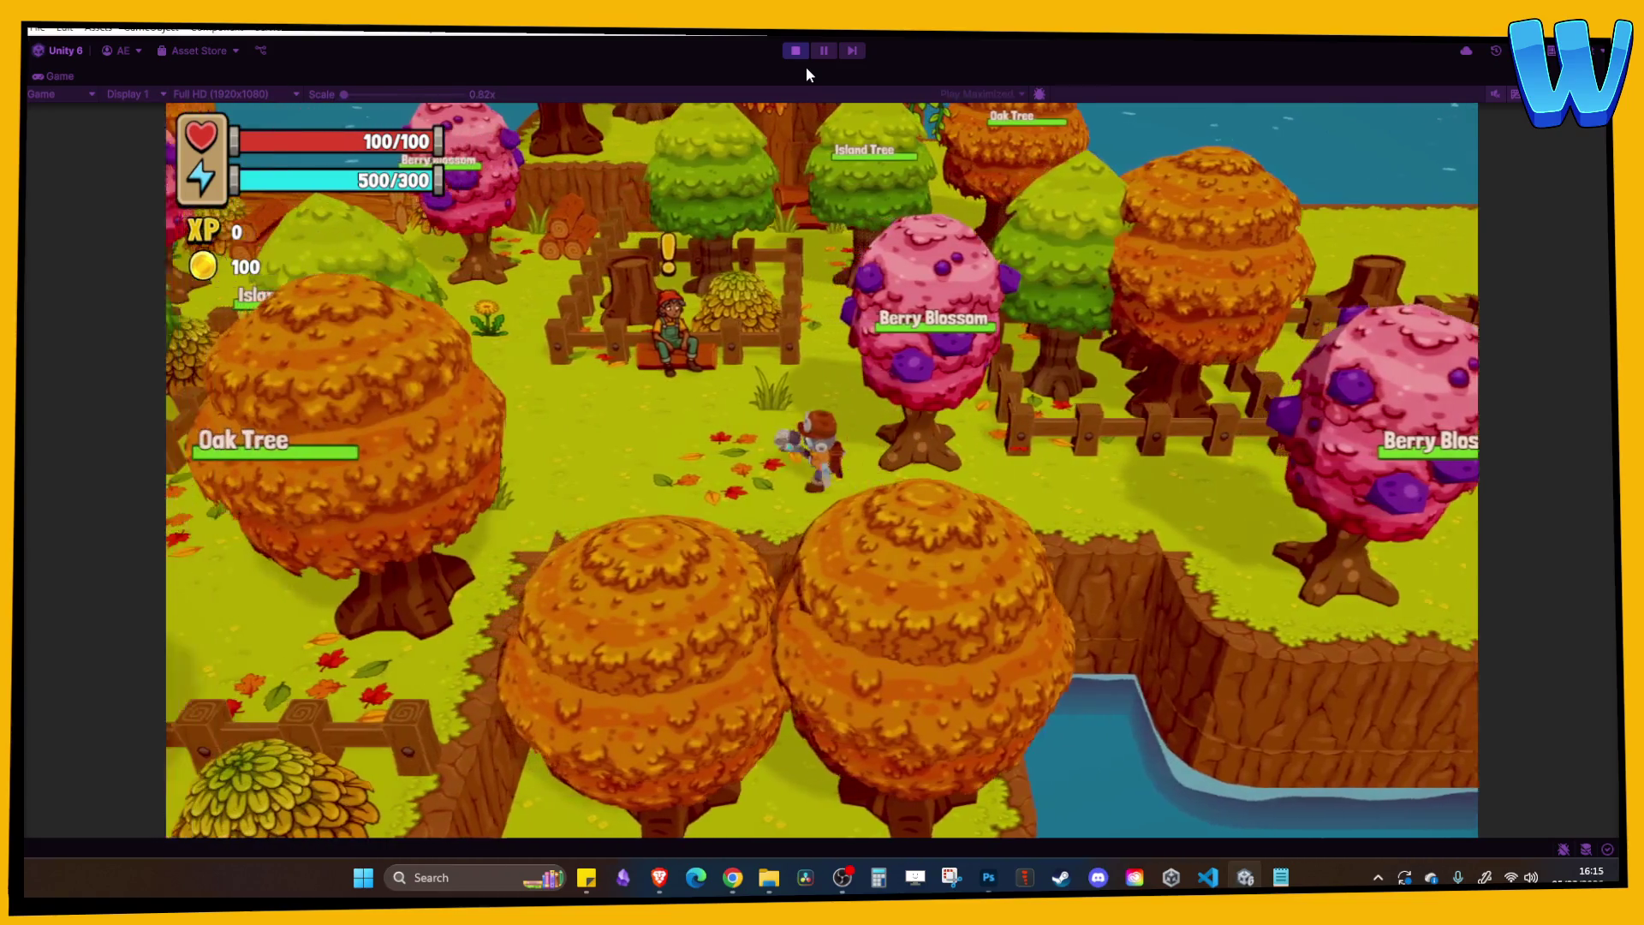
key("a")
key("s")
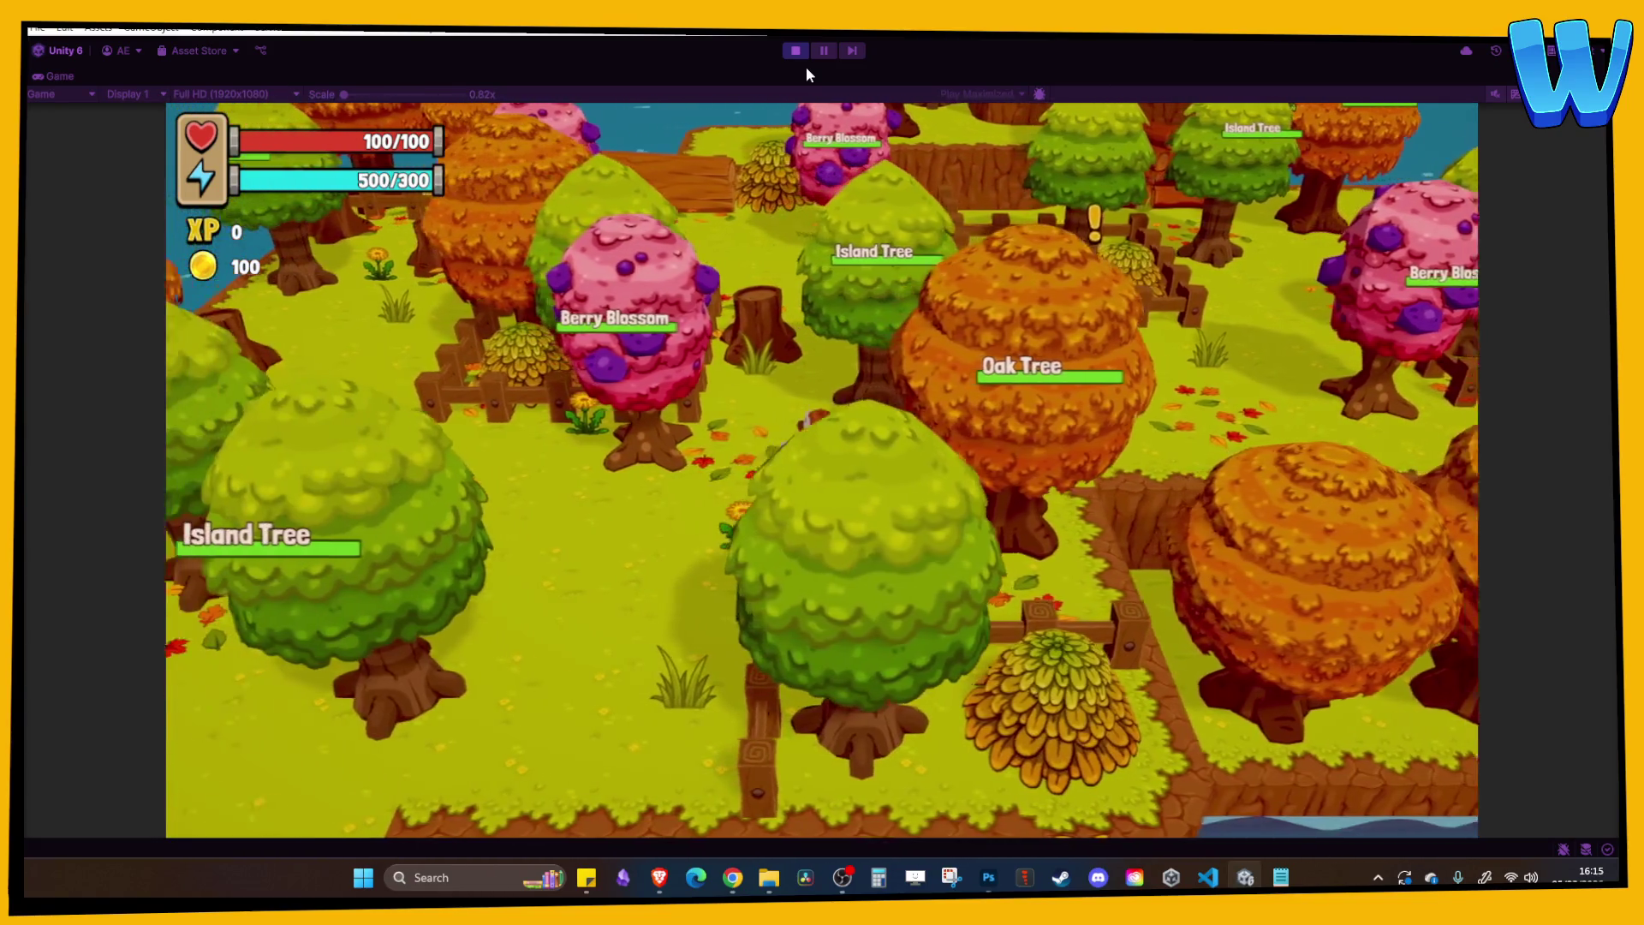
key("a")
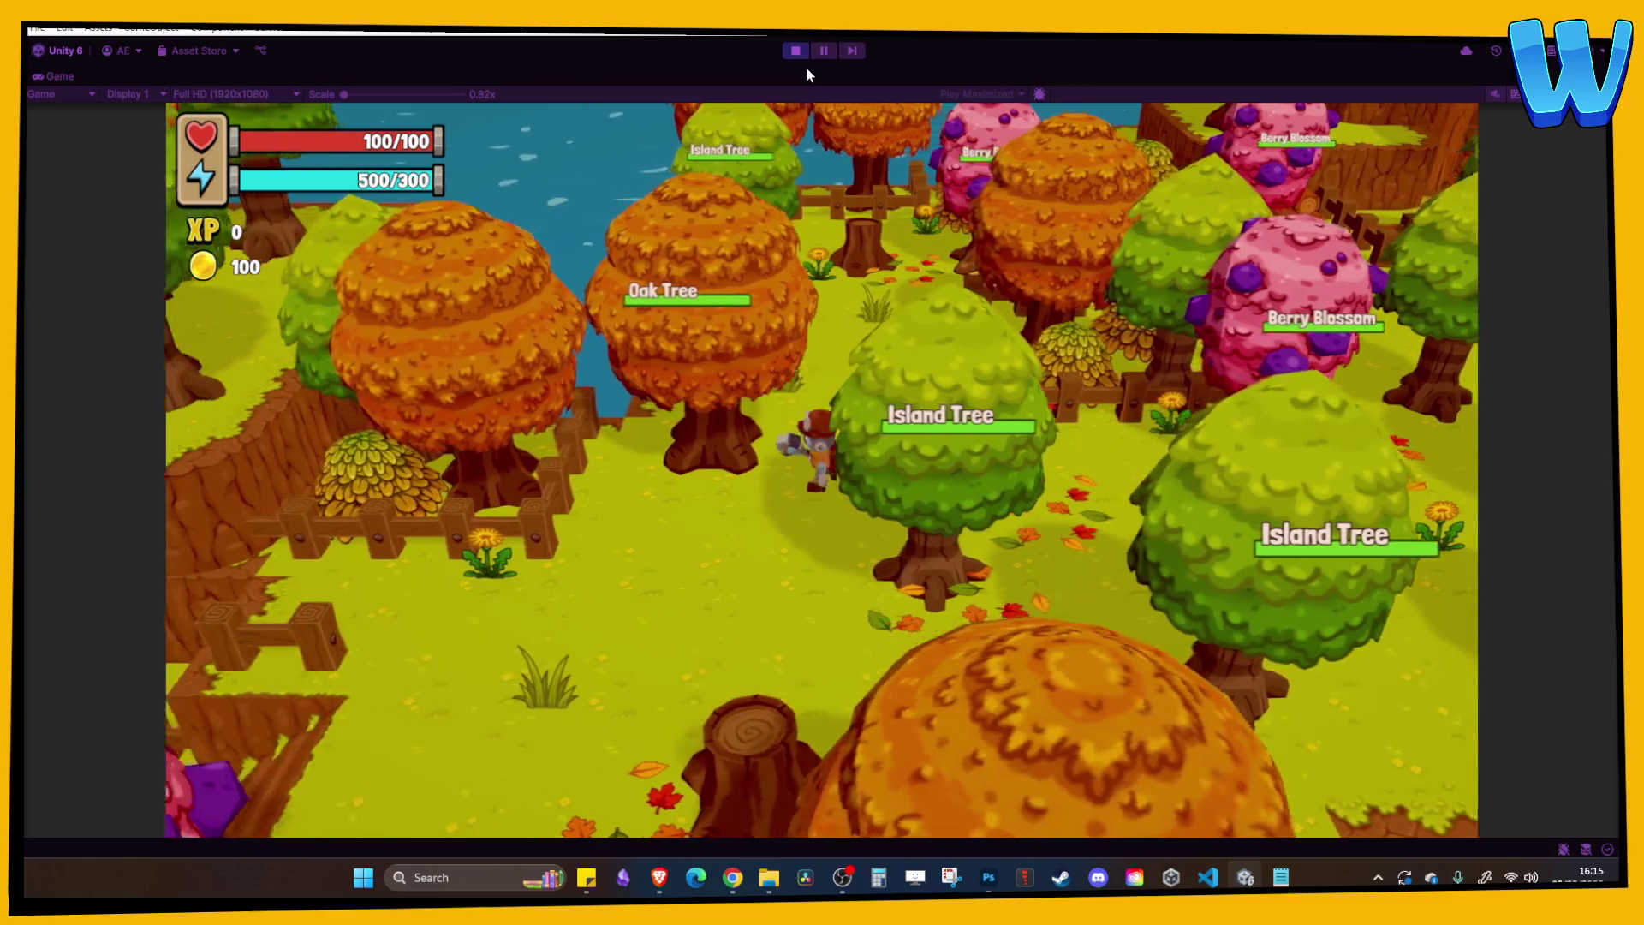
key("s")
key("s")
key("a")
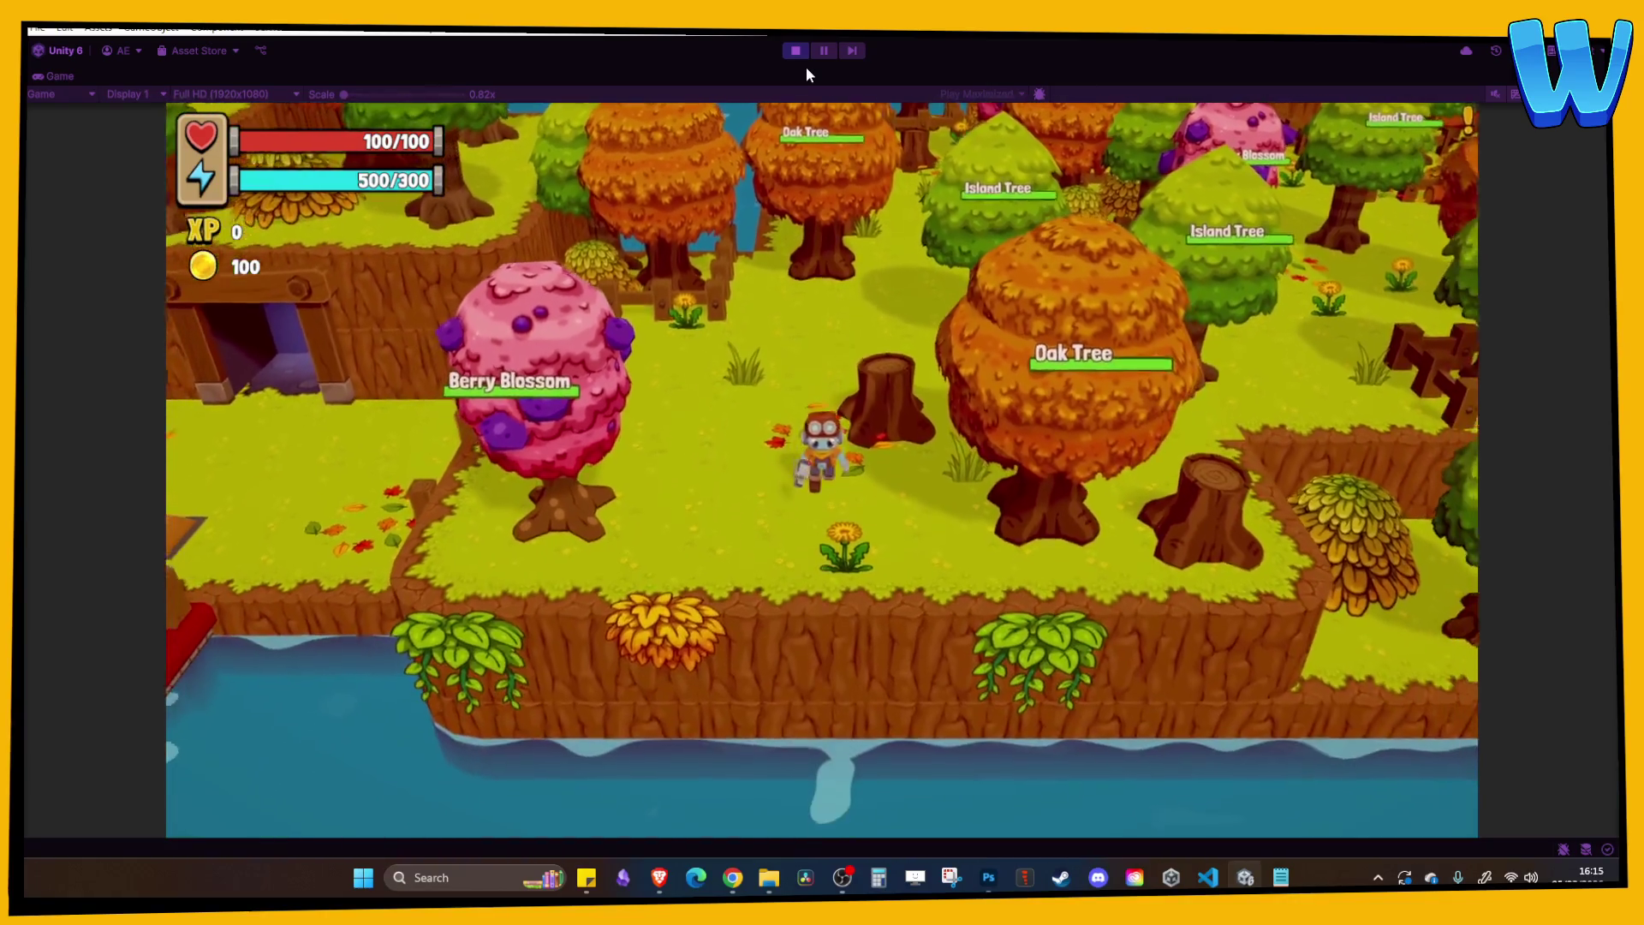
key("w")
key("d")
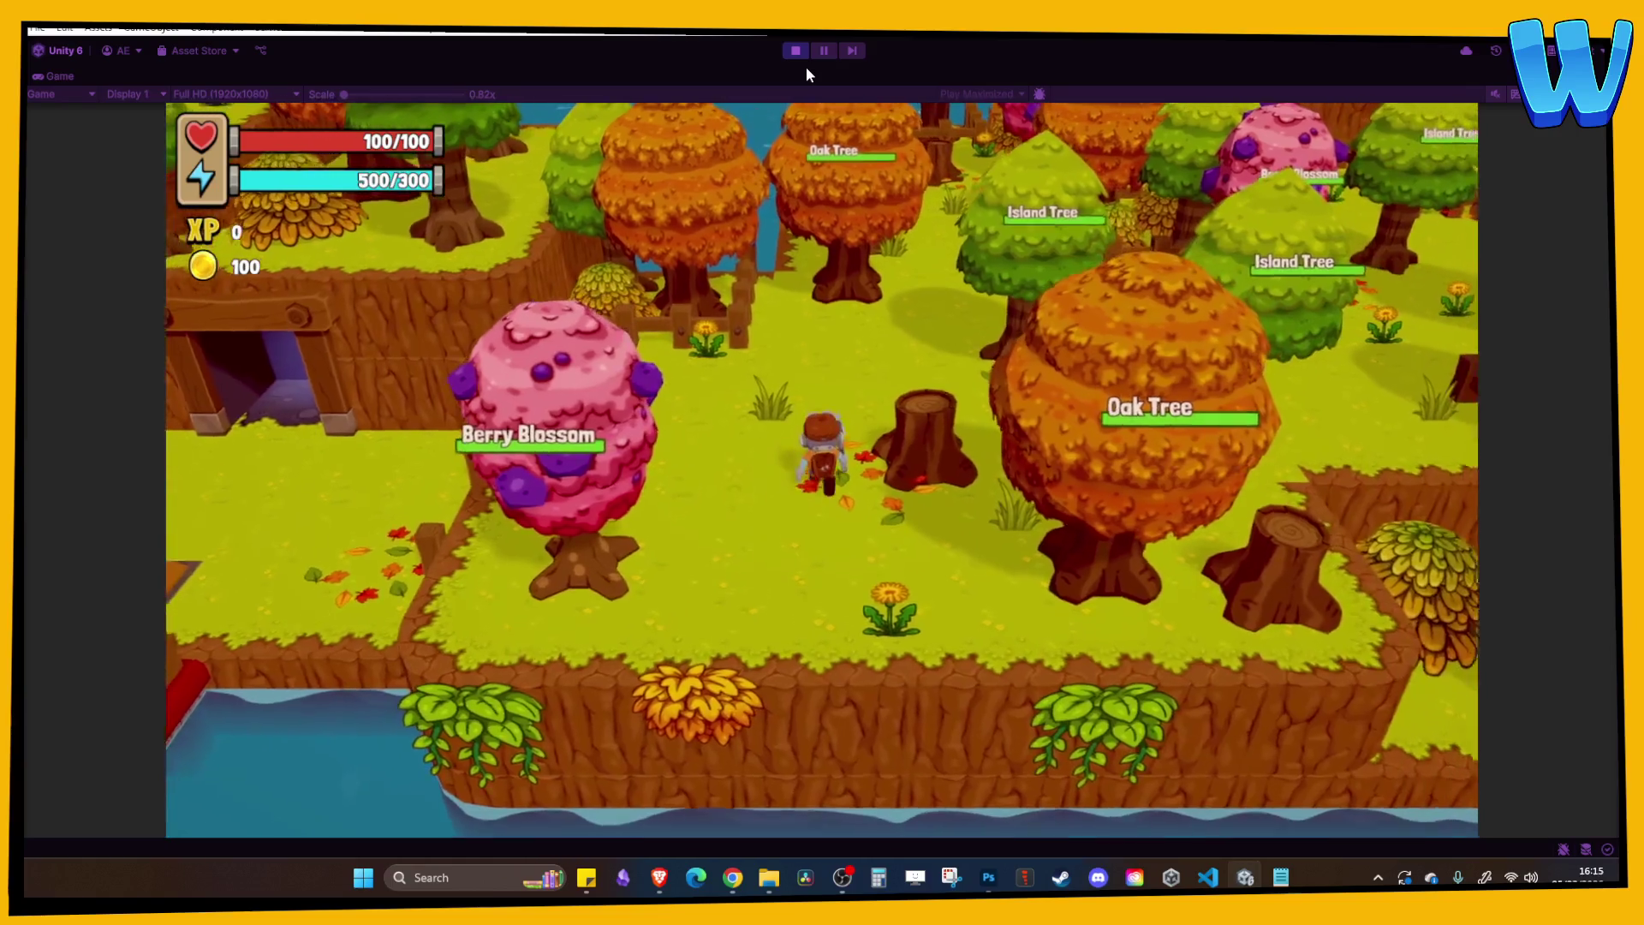
key("w")
key("d")
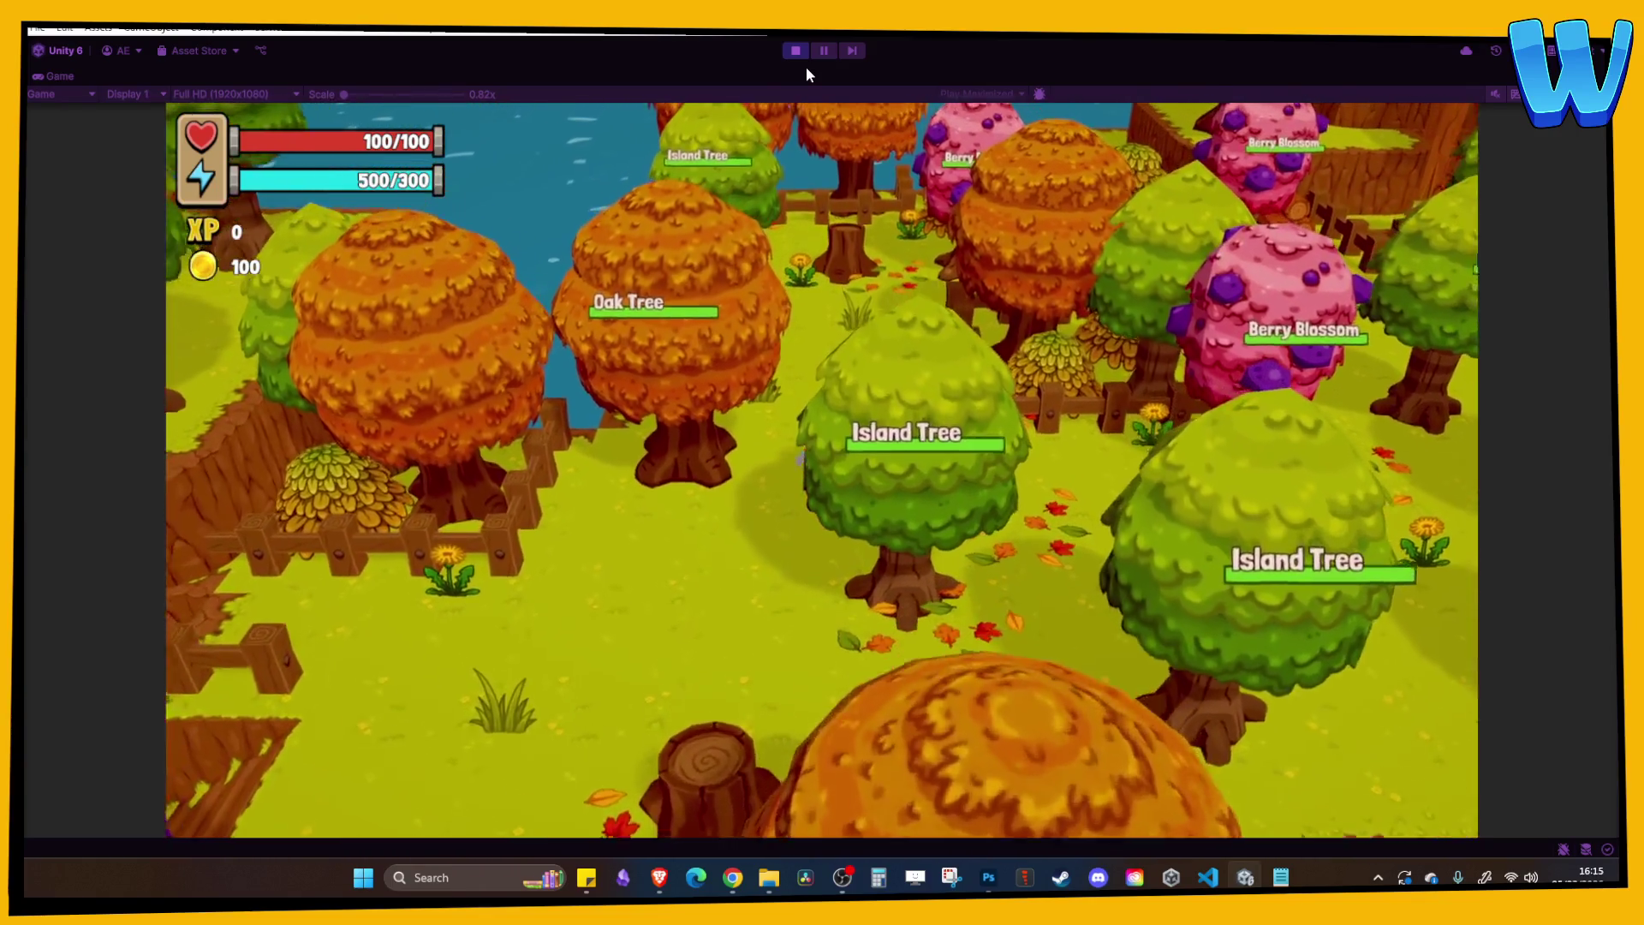
key("w")
key("d")
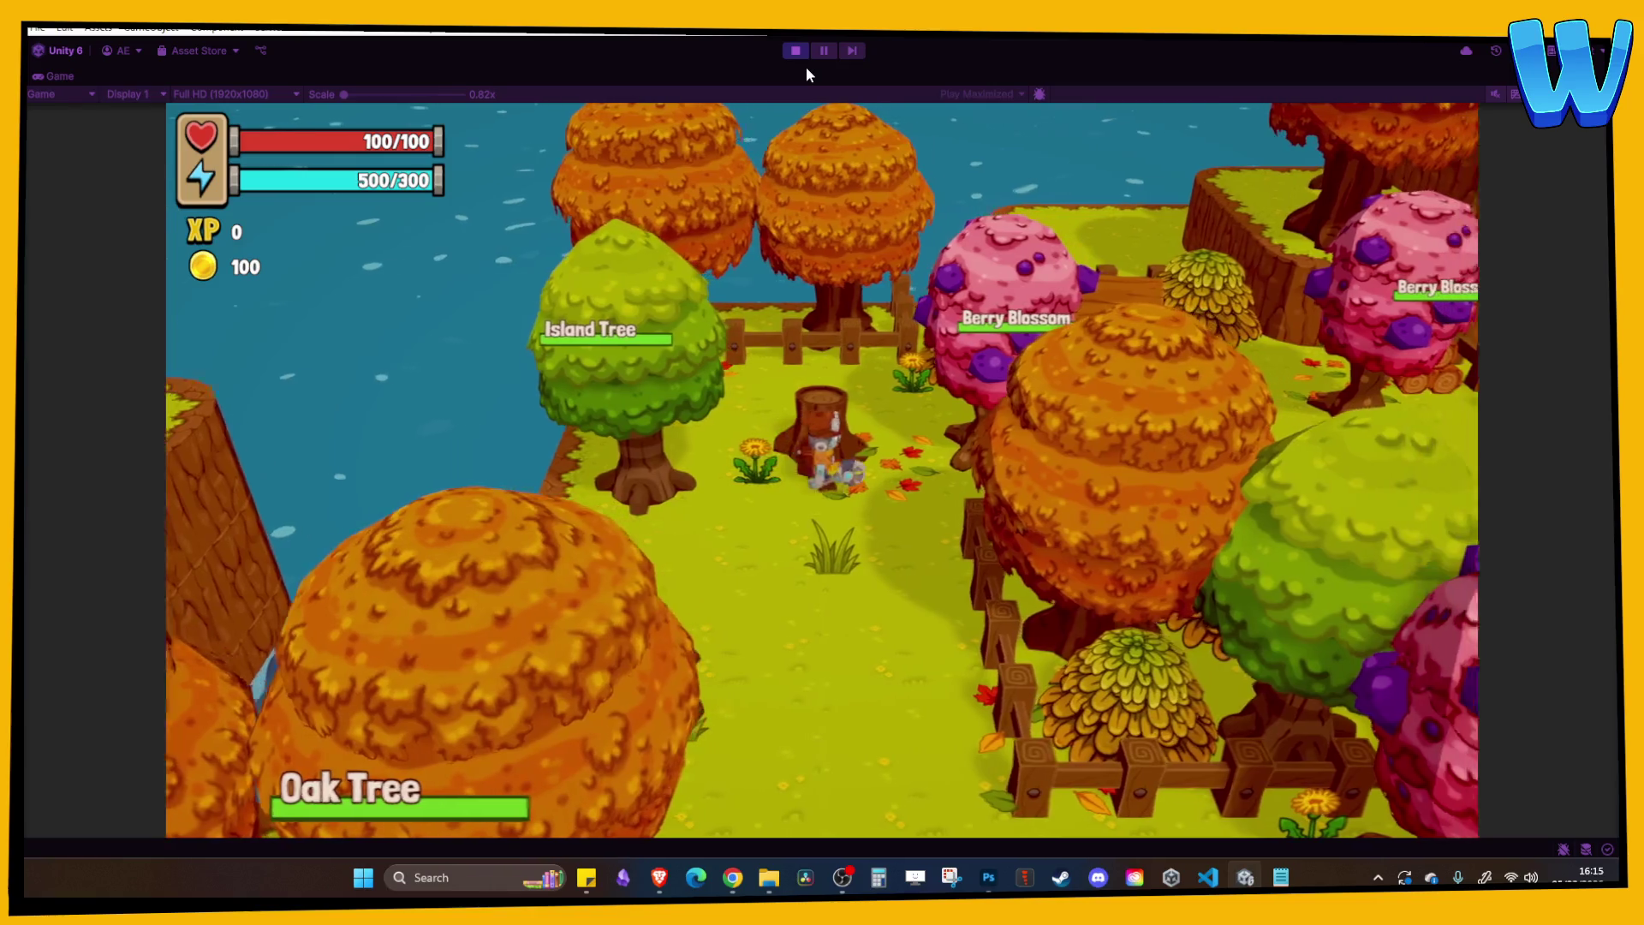
key("s")
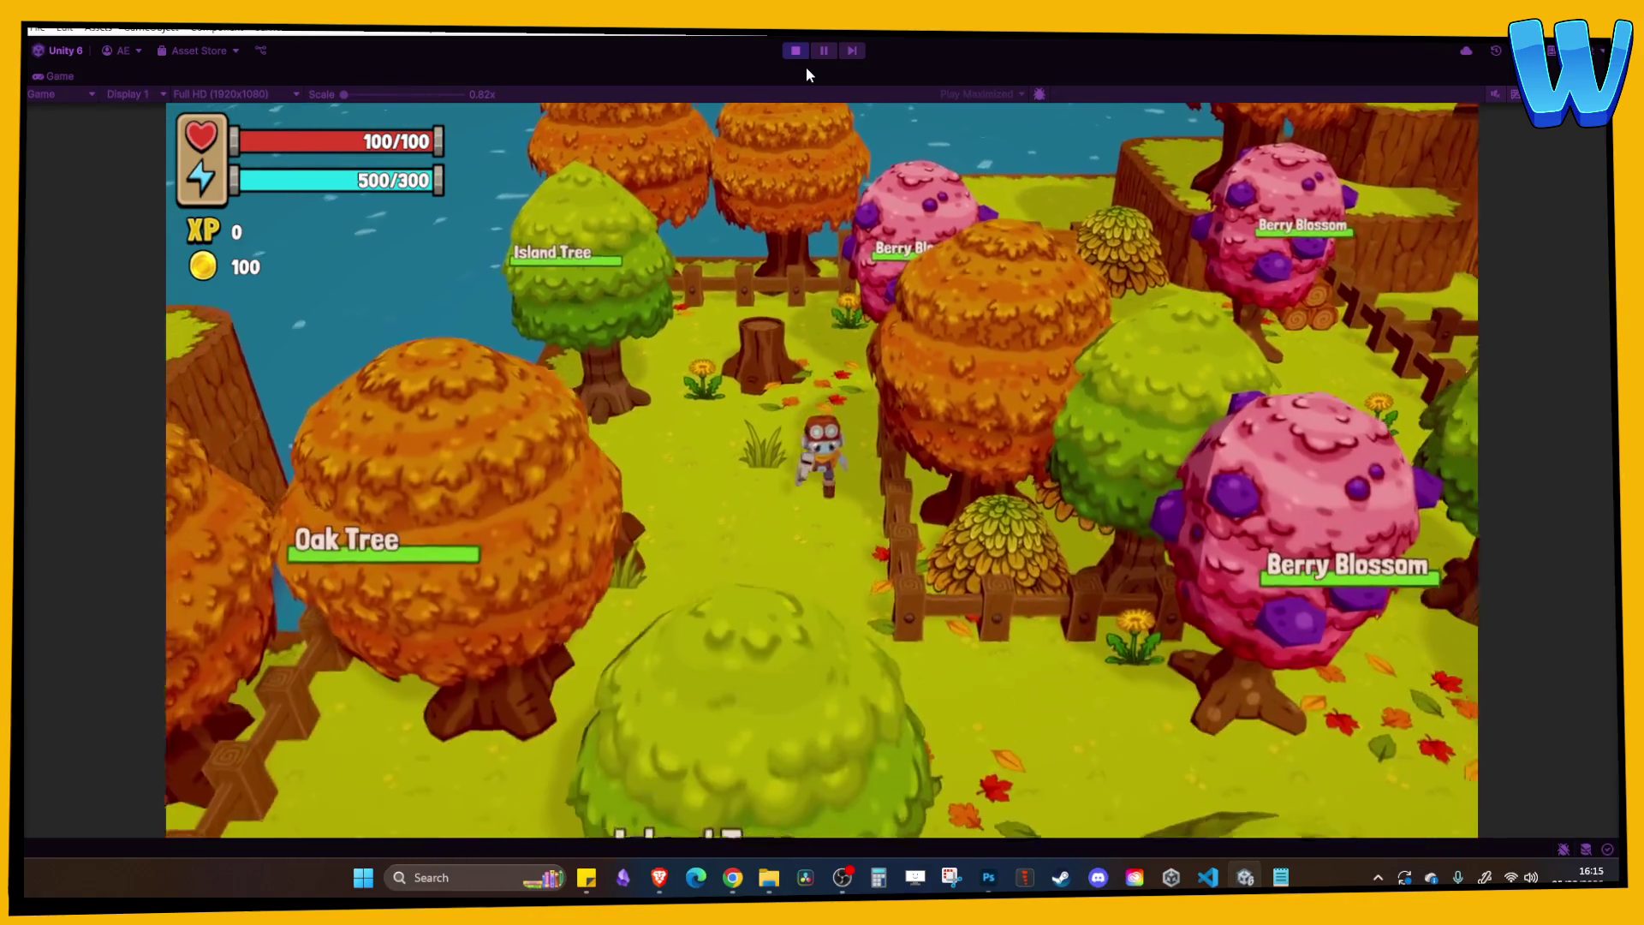
key("s")
key("d")
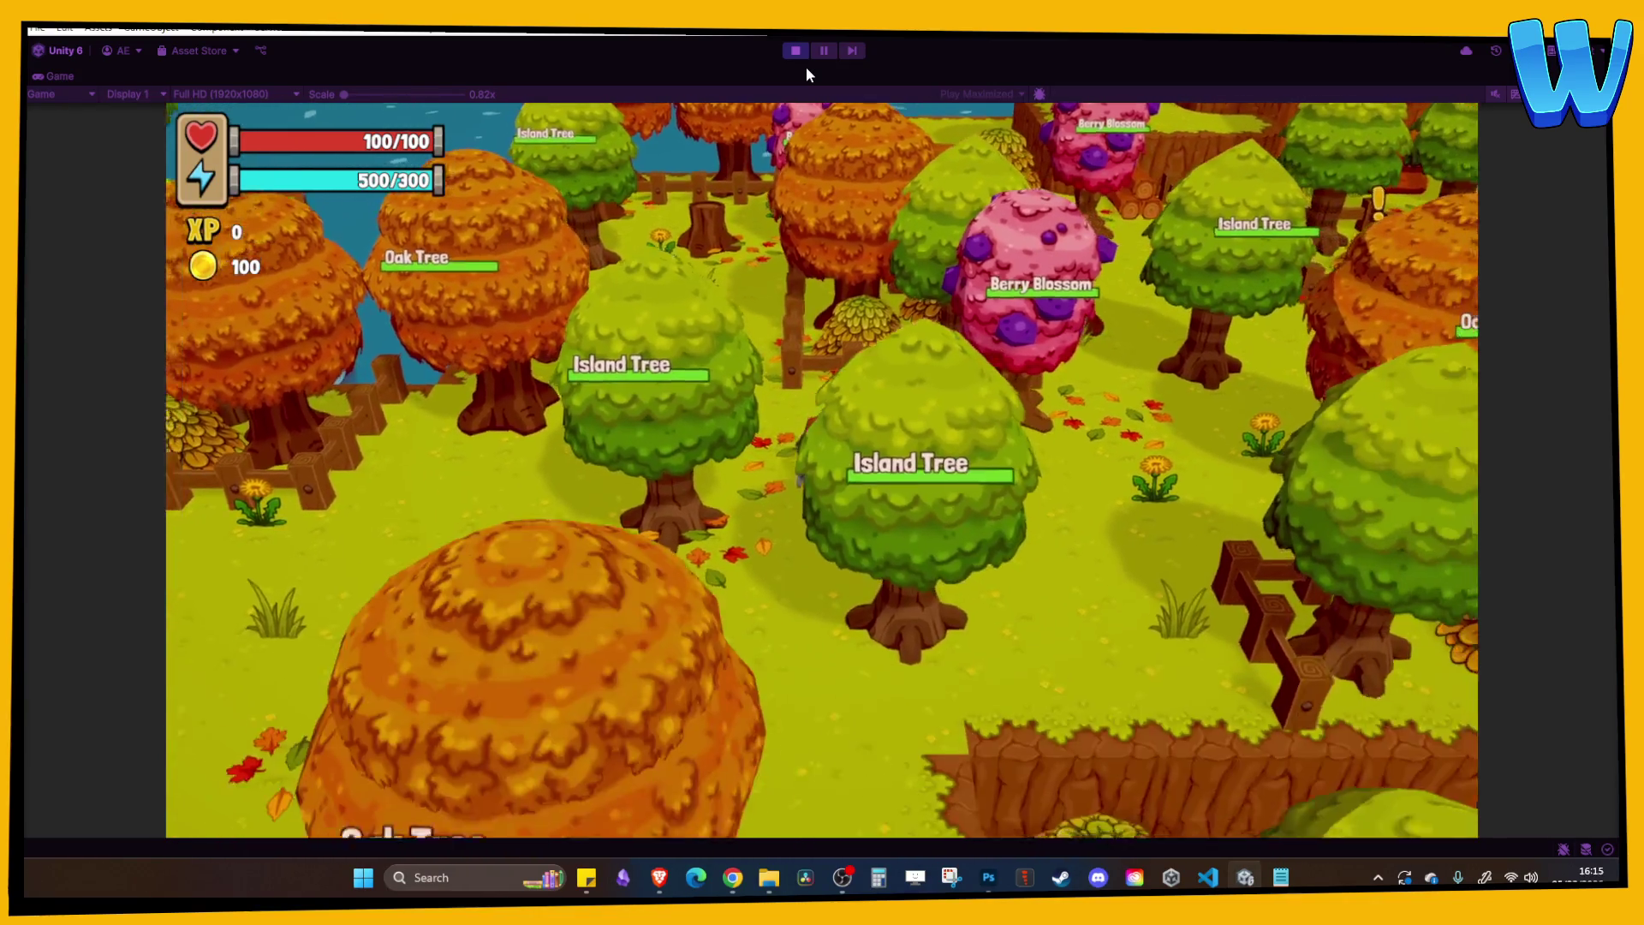
key("a")
key("s")
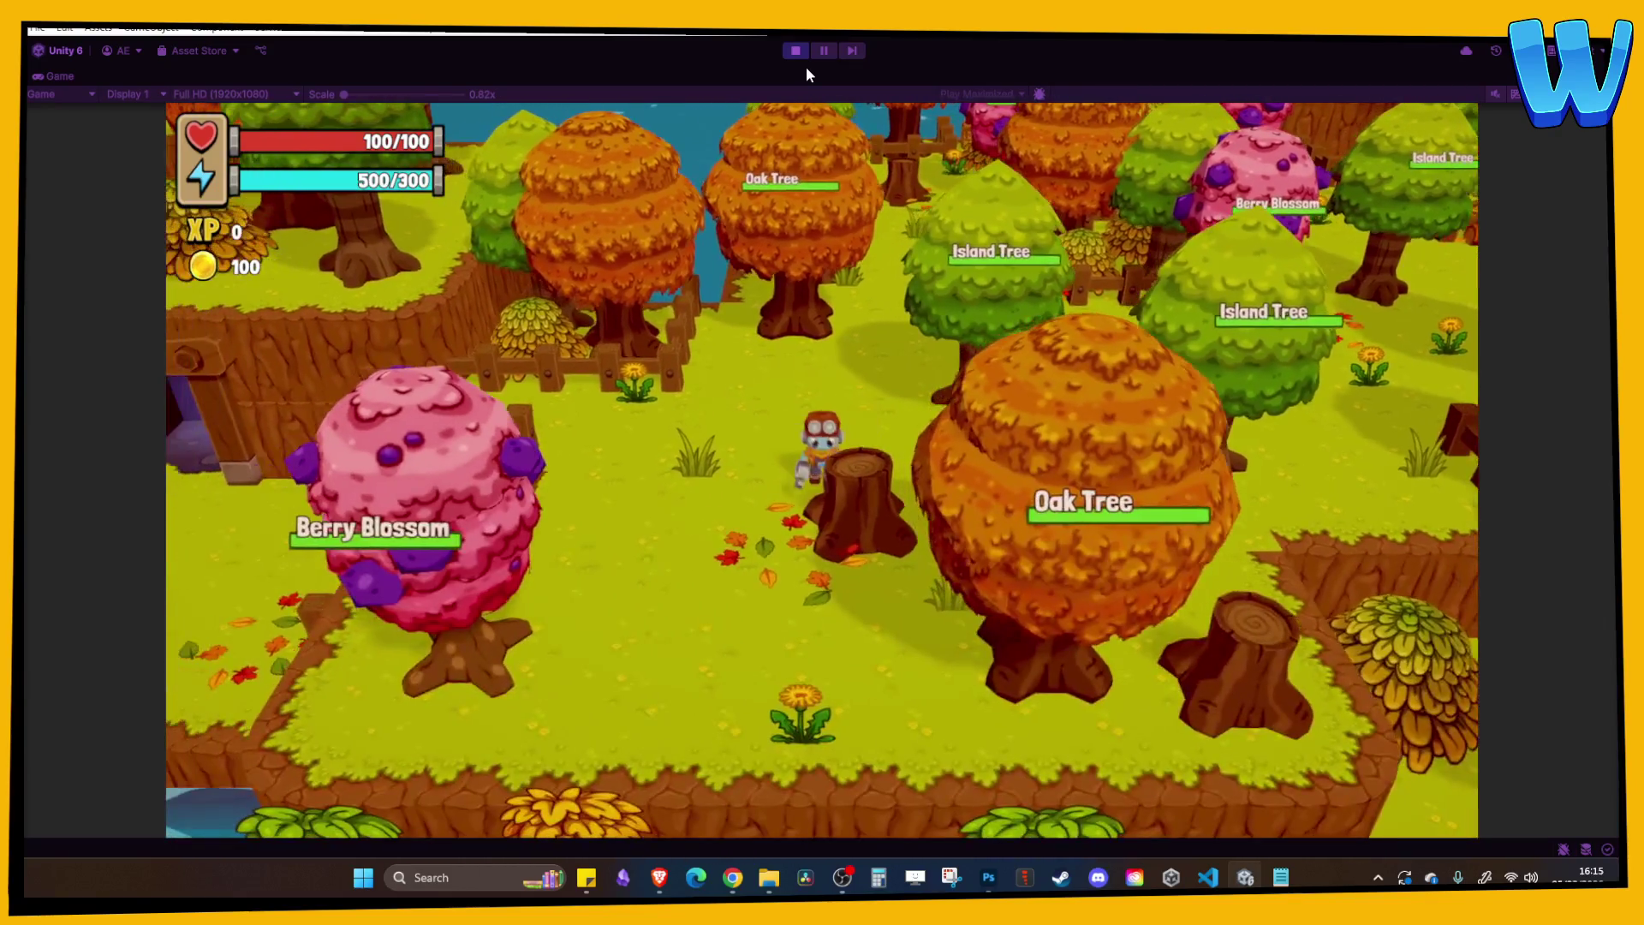
key("s")
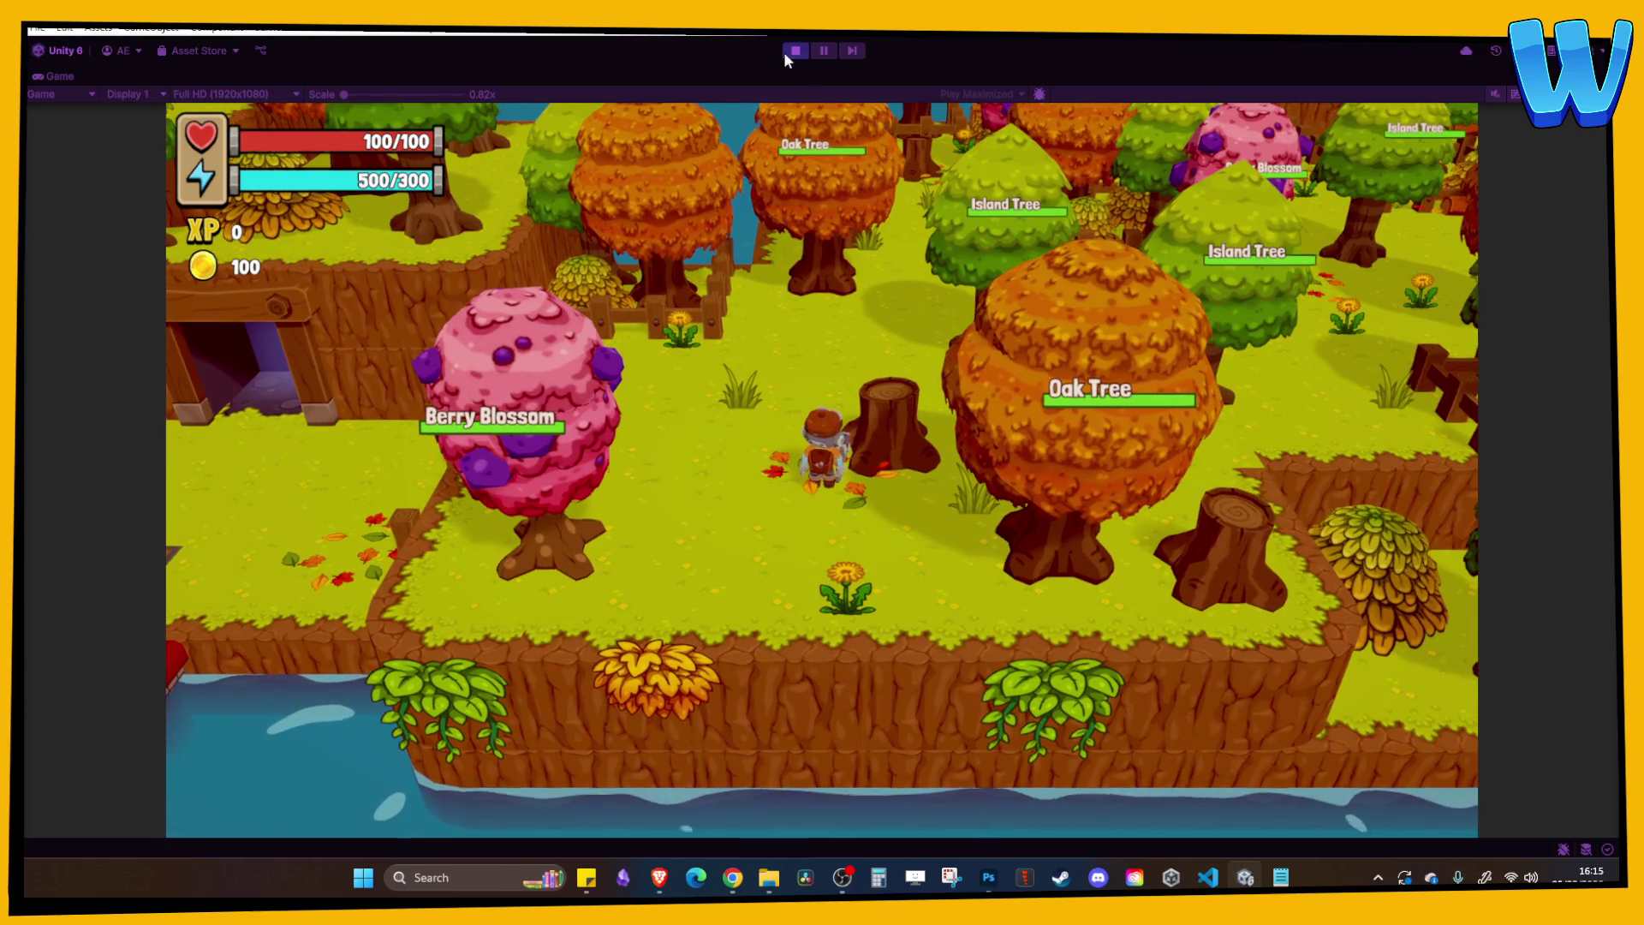
left_click(793, 51)
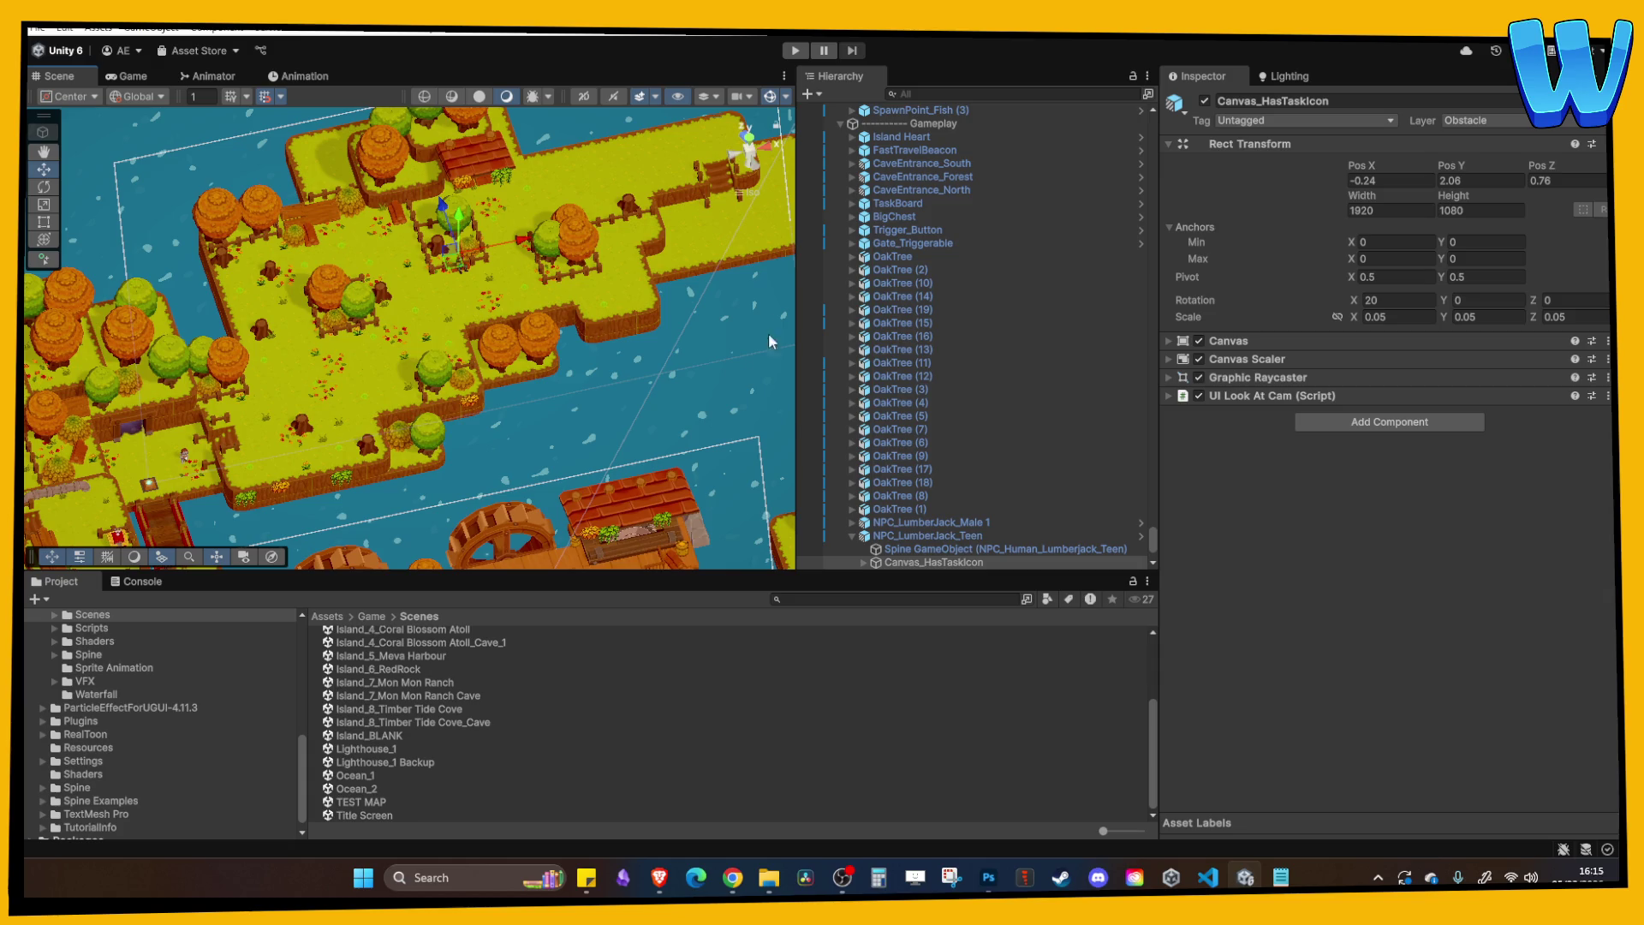
Select the Fallen Leaves objects up to Fallen Leaves (26) and frame them in the Scene view.
scroll(633, 352, "up", 5)
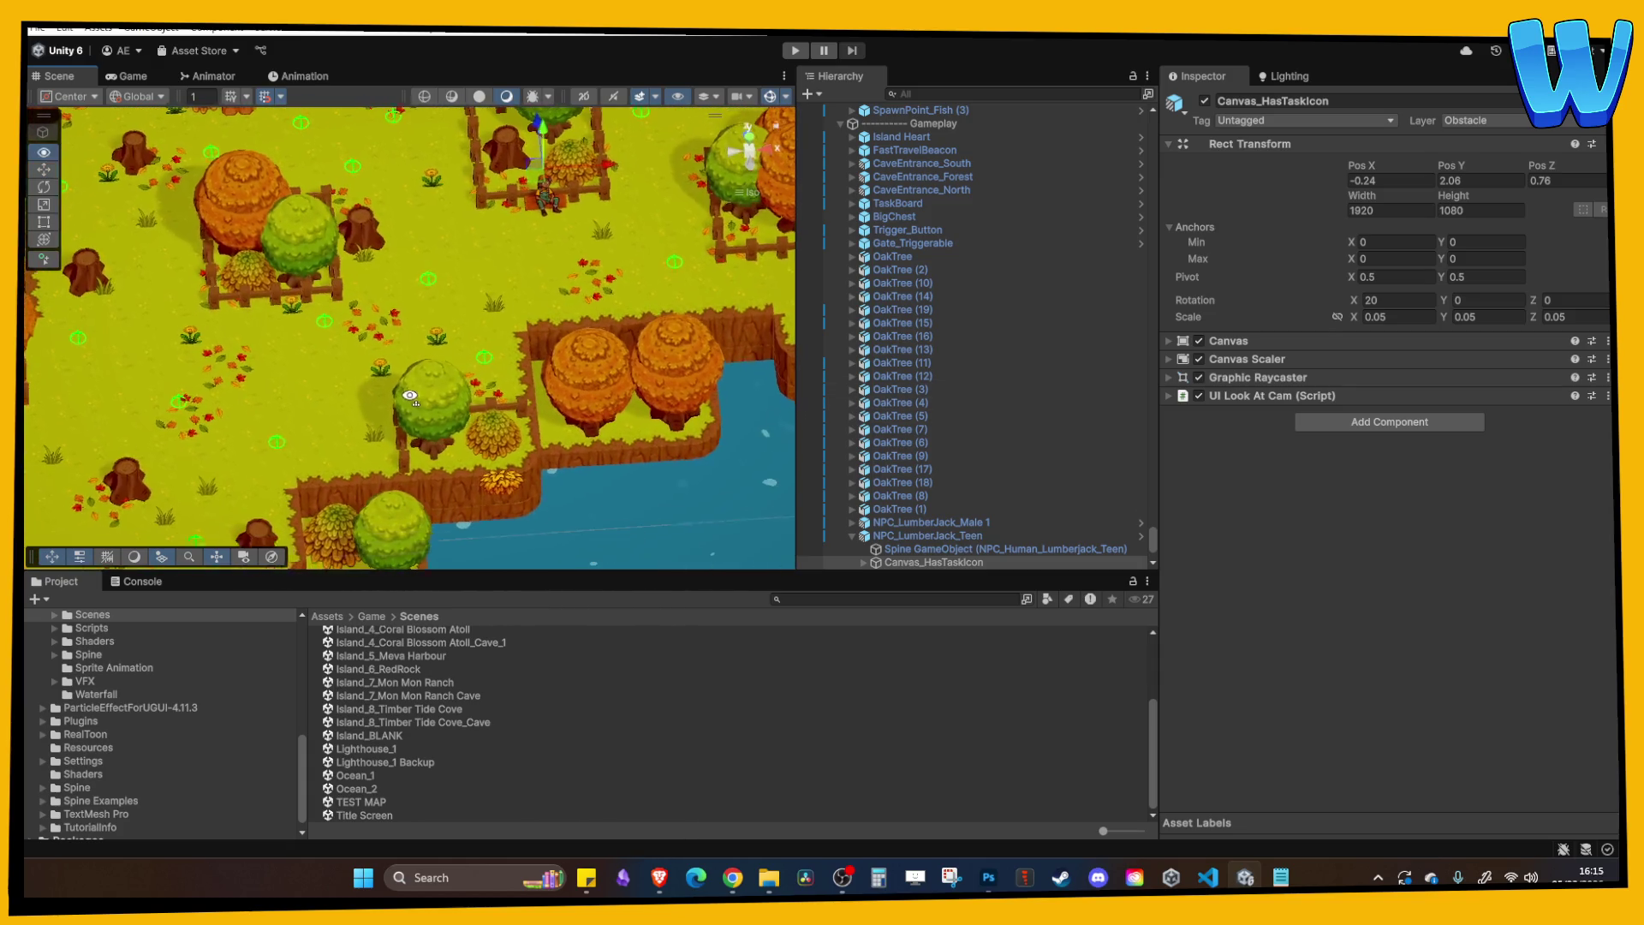
left_click(369, 326)
scroll(873, 342, "up", 3)
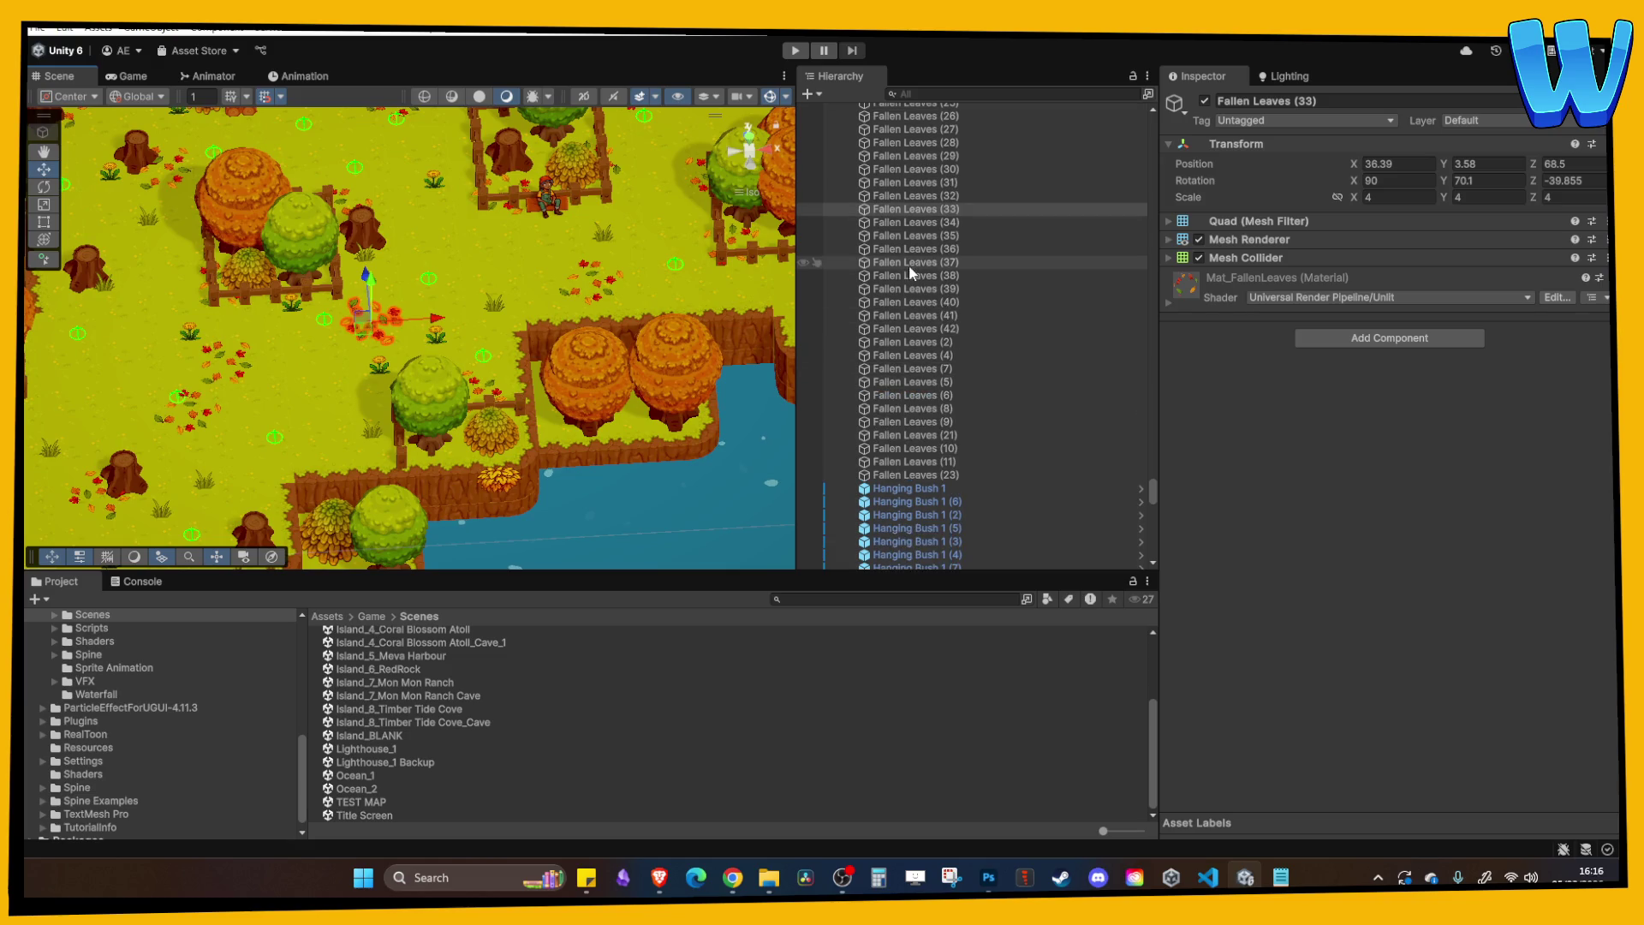
left_click(925, 475, "shift")
left_click_drag(479, 381, 452, 356)
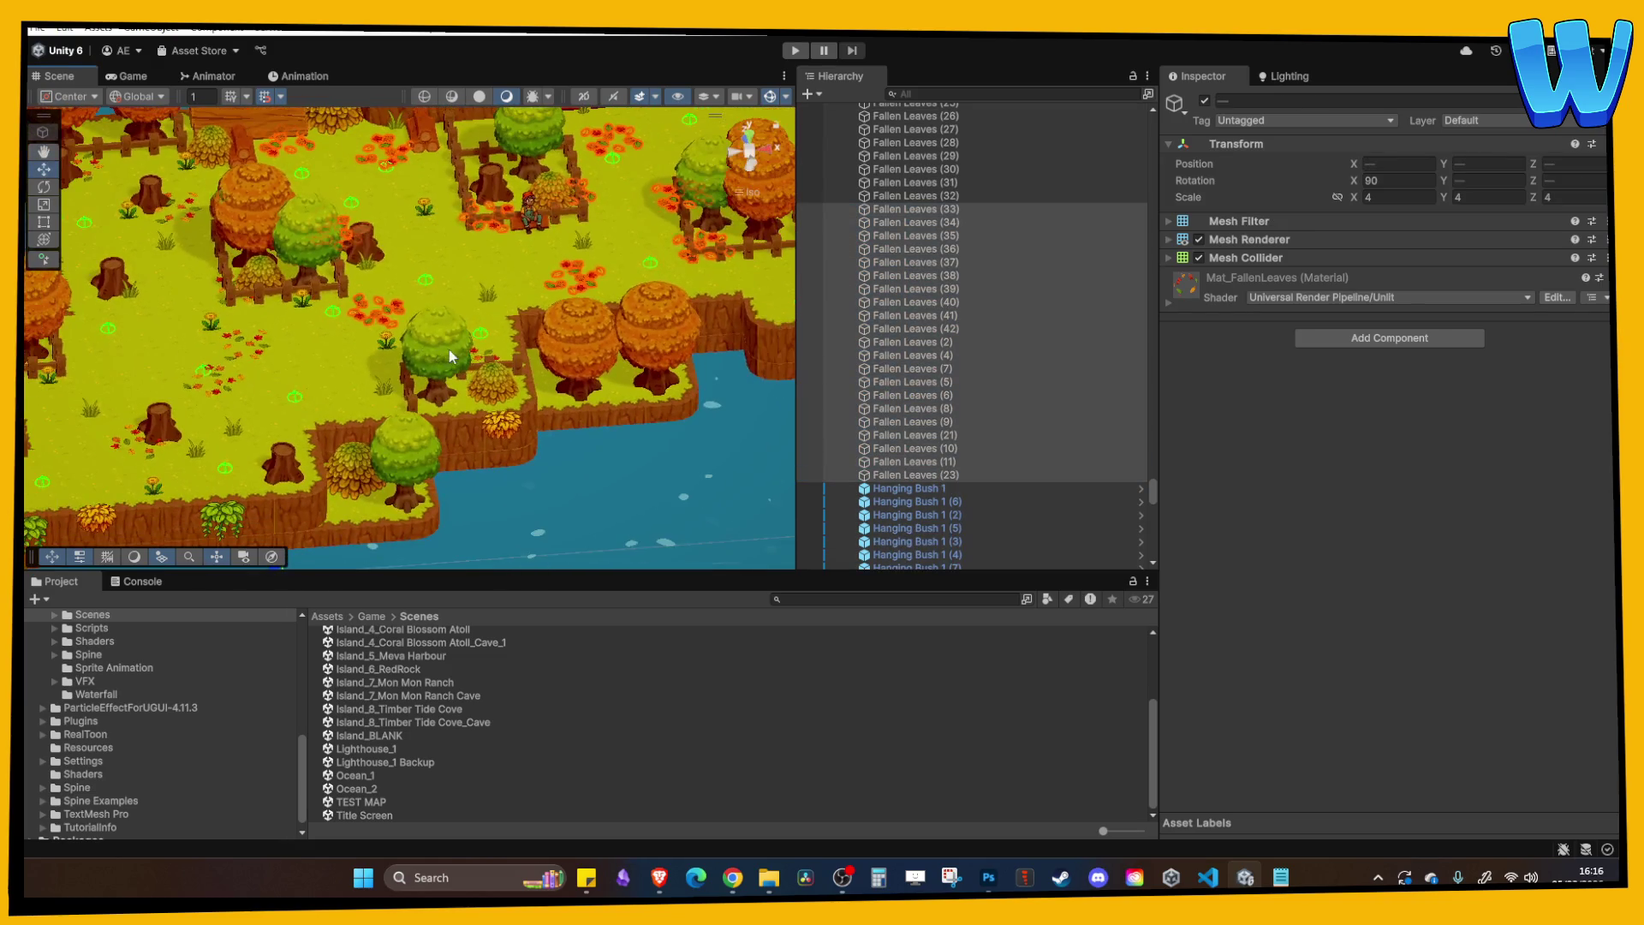
left_click(944, 185, "shift")
key("f")
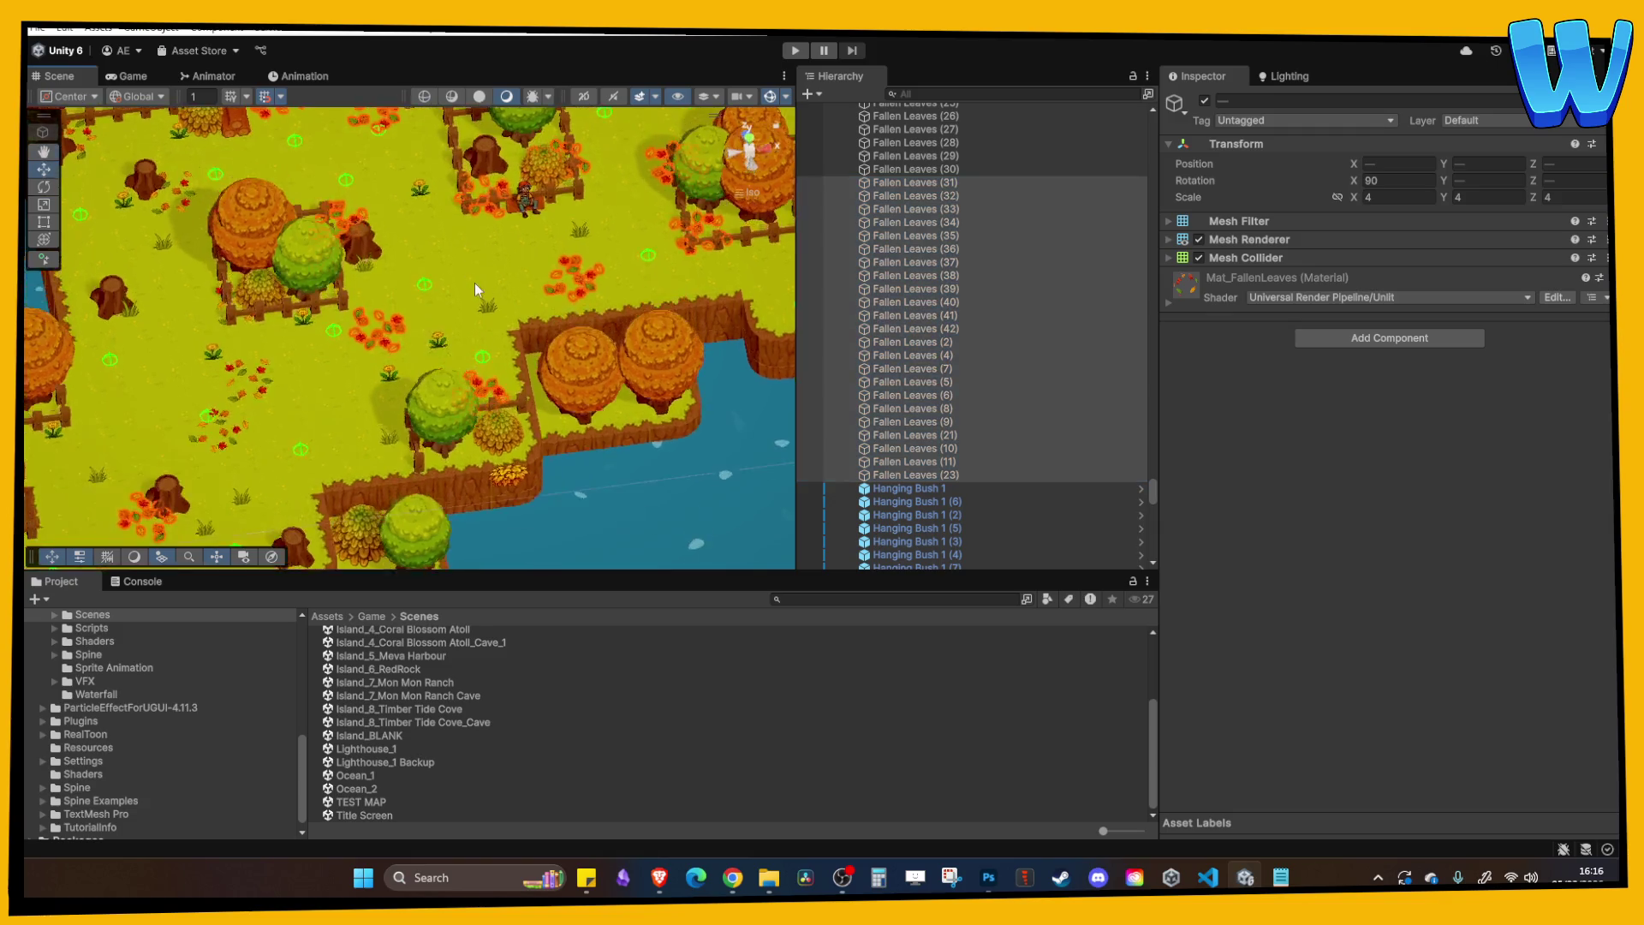
left_click(891, 169, "shift")
left_click(908, 155, "shift")
left_click(916, 142, "shift")
left_click(922, 130, "shift")
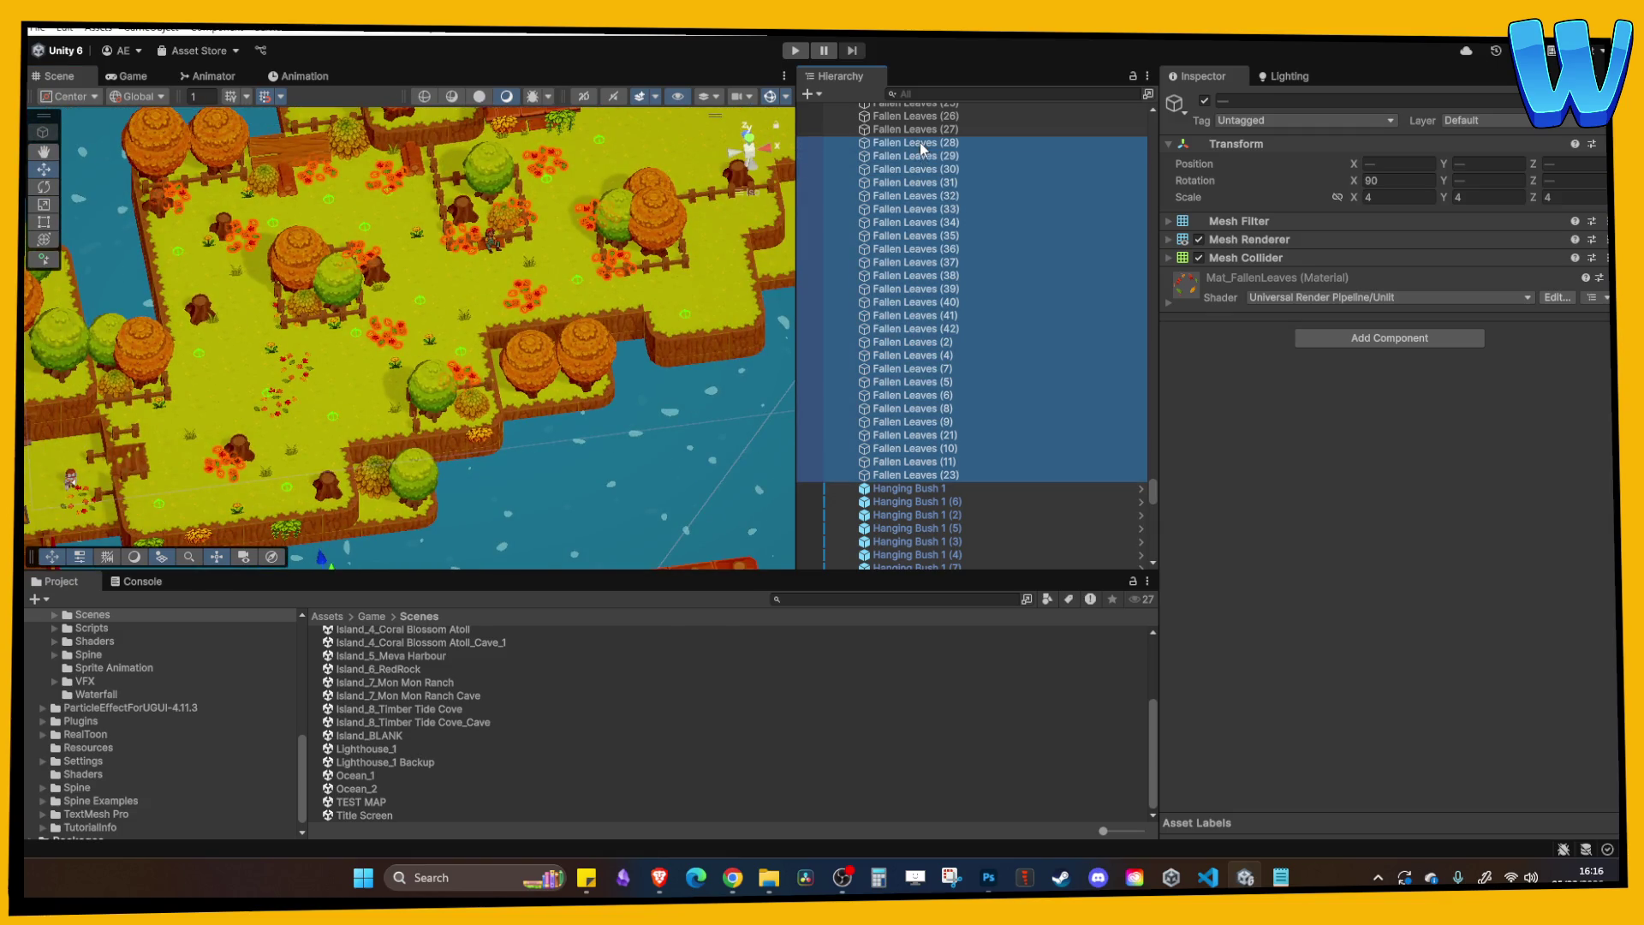
key("f")
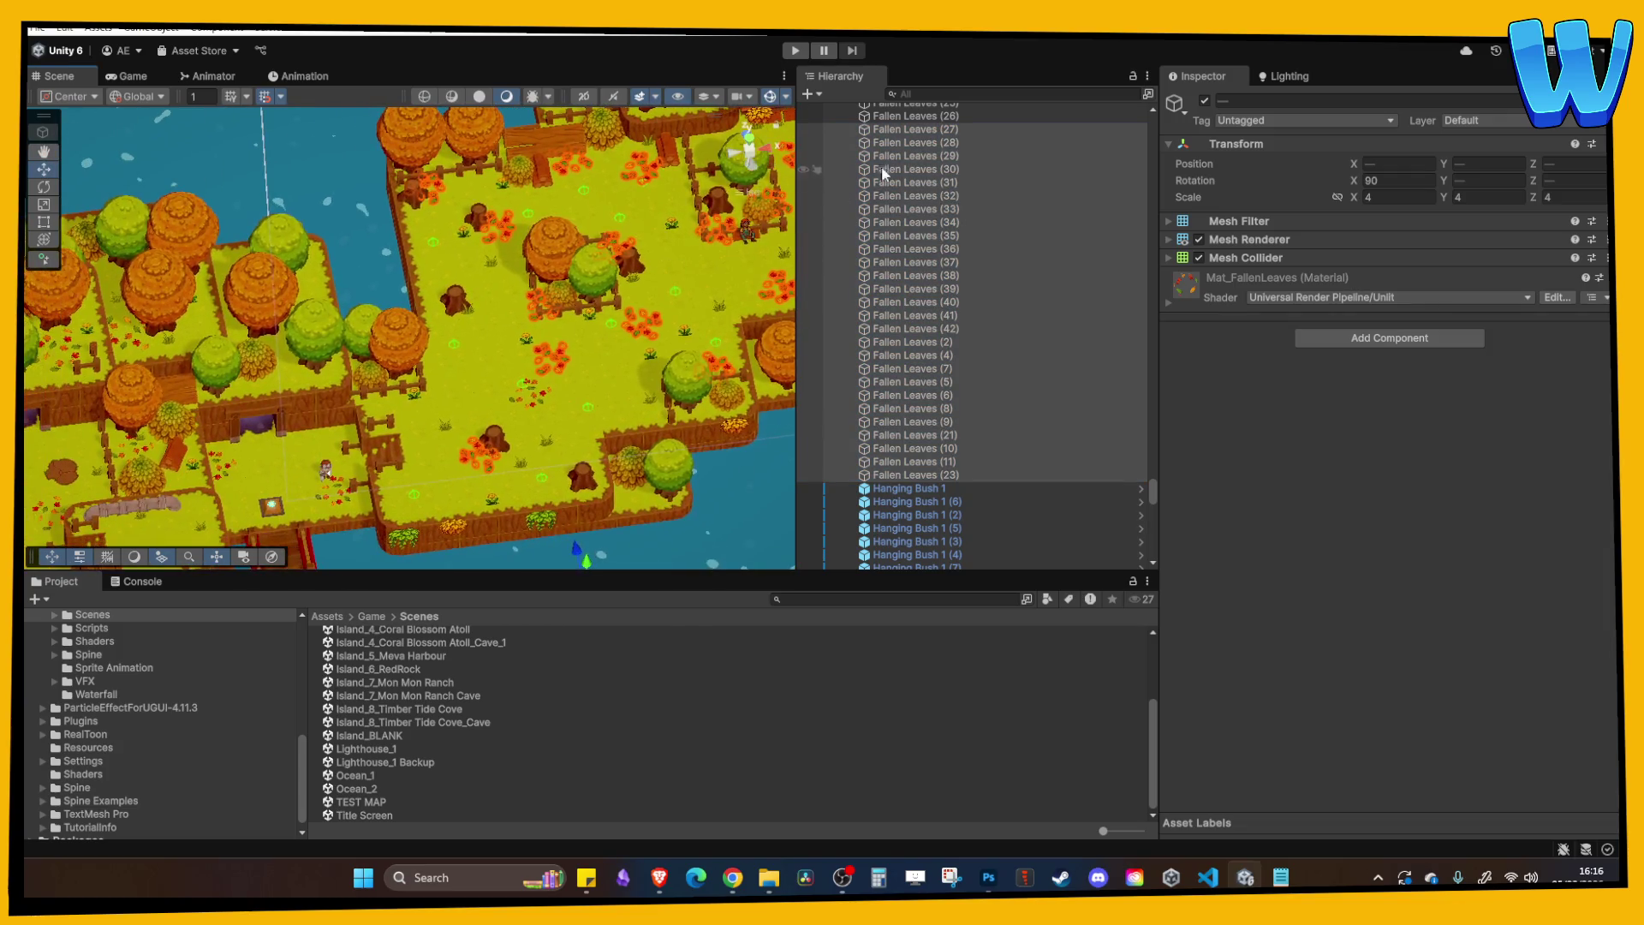
left_click(916, 116, "shift")
key("f")
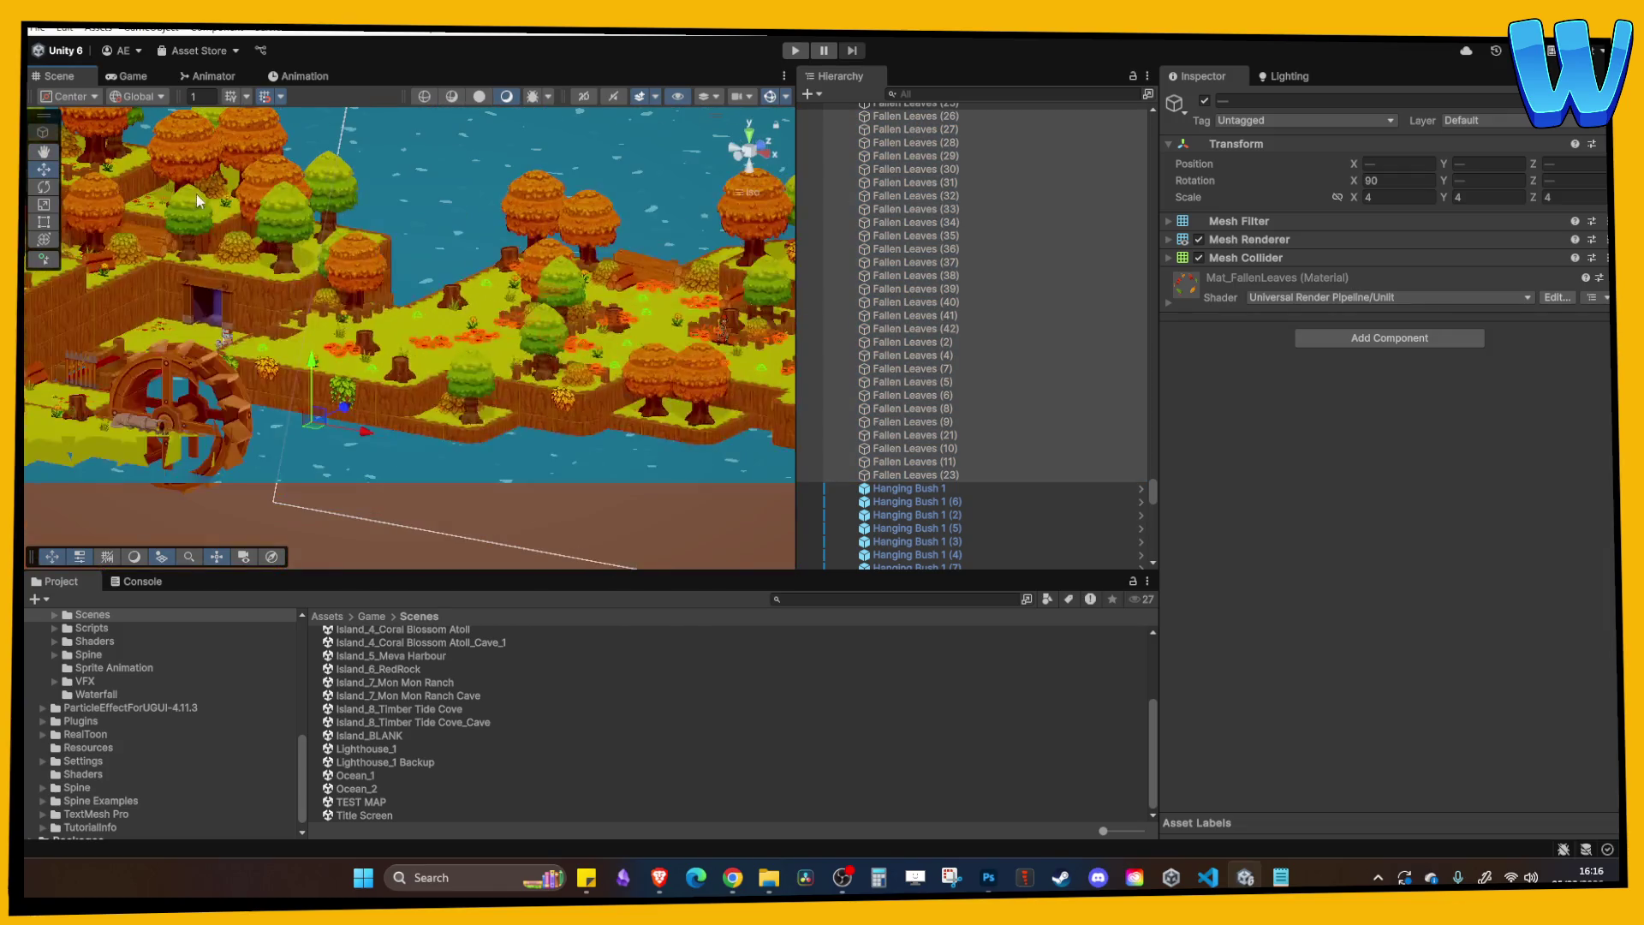
key("f")
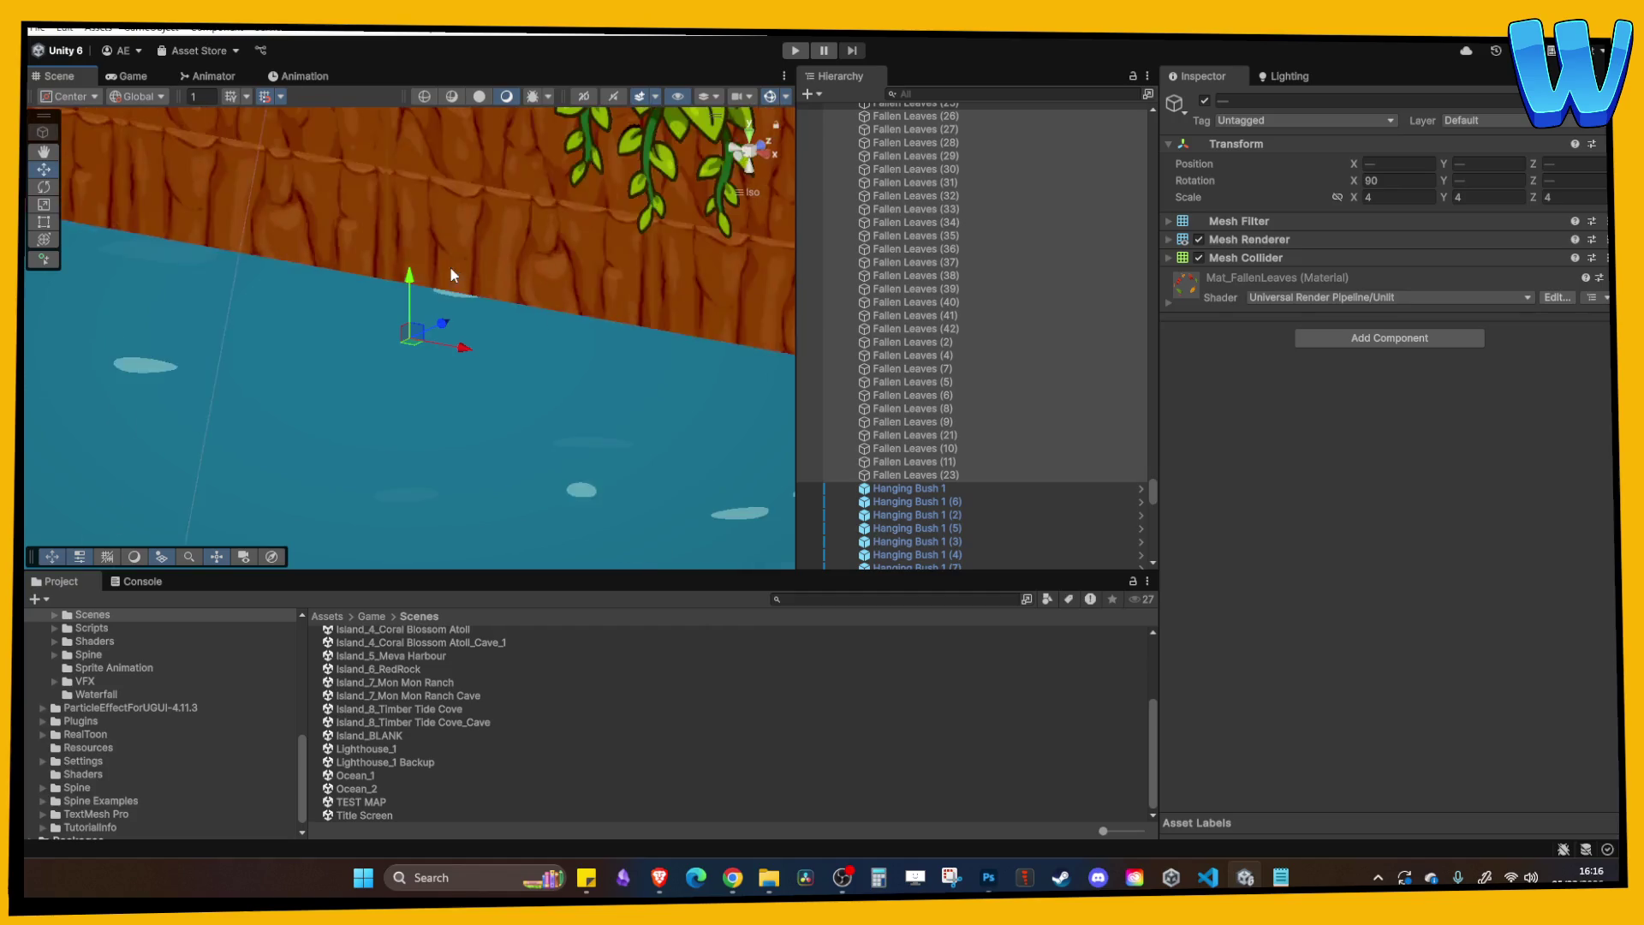
Zoom out to a top-down view of the island and select a GrassLandsNew_Main_1 tile.
scroll(445, 265, "down", 10)
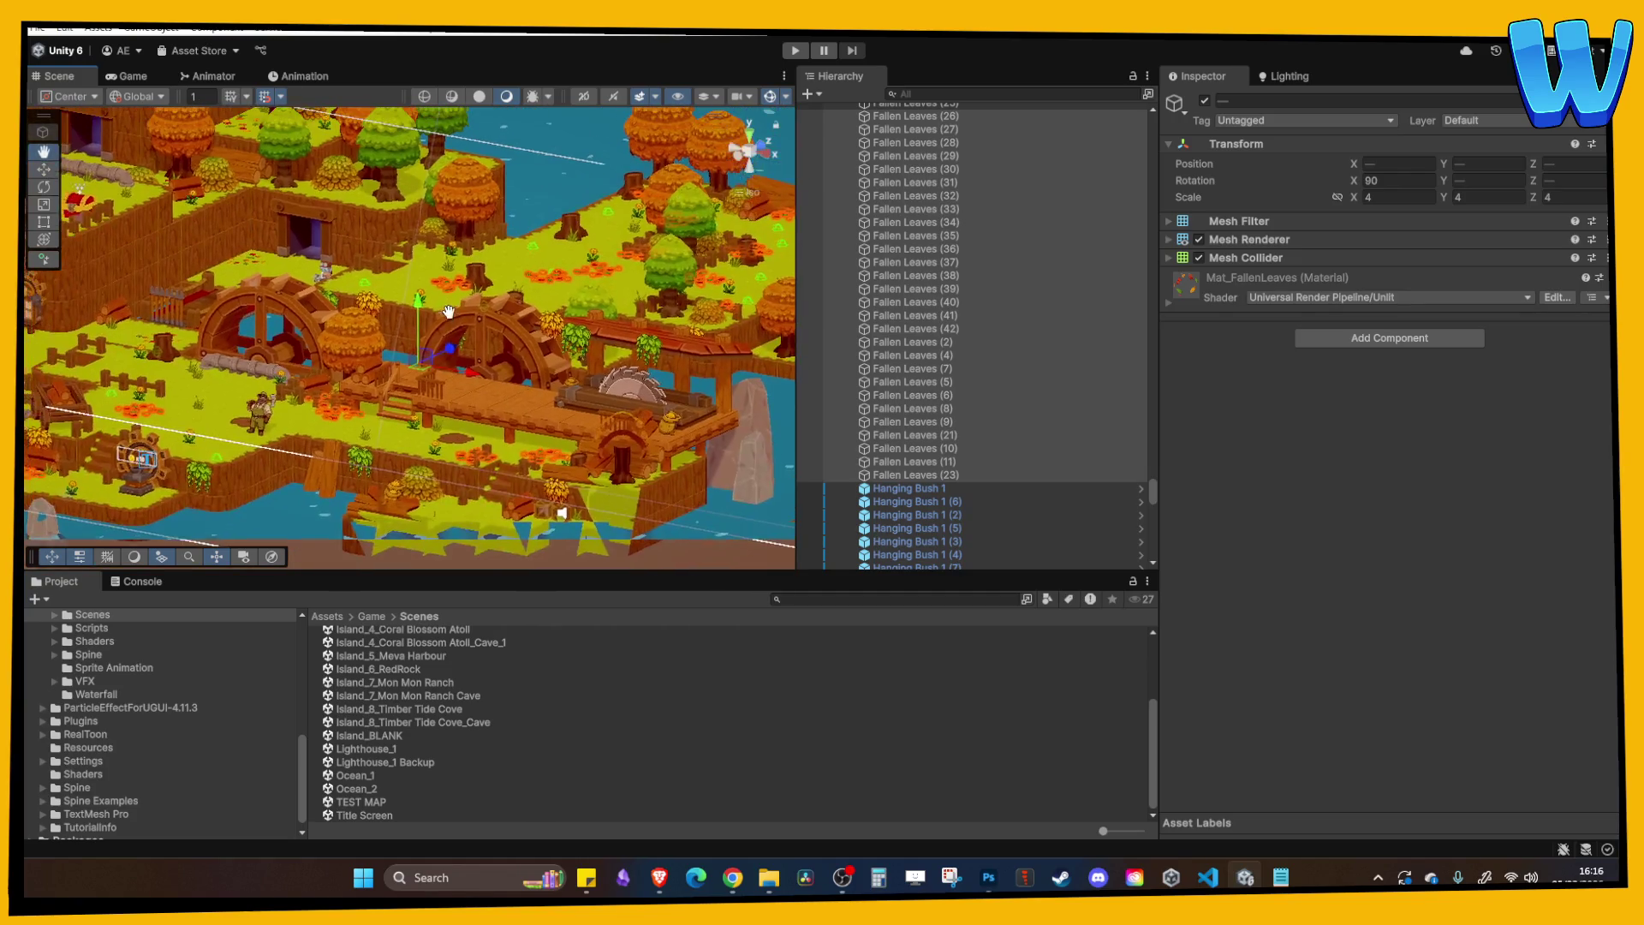
scroll(449, 313, "down", 2)
mouse_move(448, 313)
left_mouse_down()
mouse_move(687, 415)
mouse_move(604, 407)
mouse_move(539, 306)
left_mouse_up()
scroll(539, 306, "down", 4)
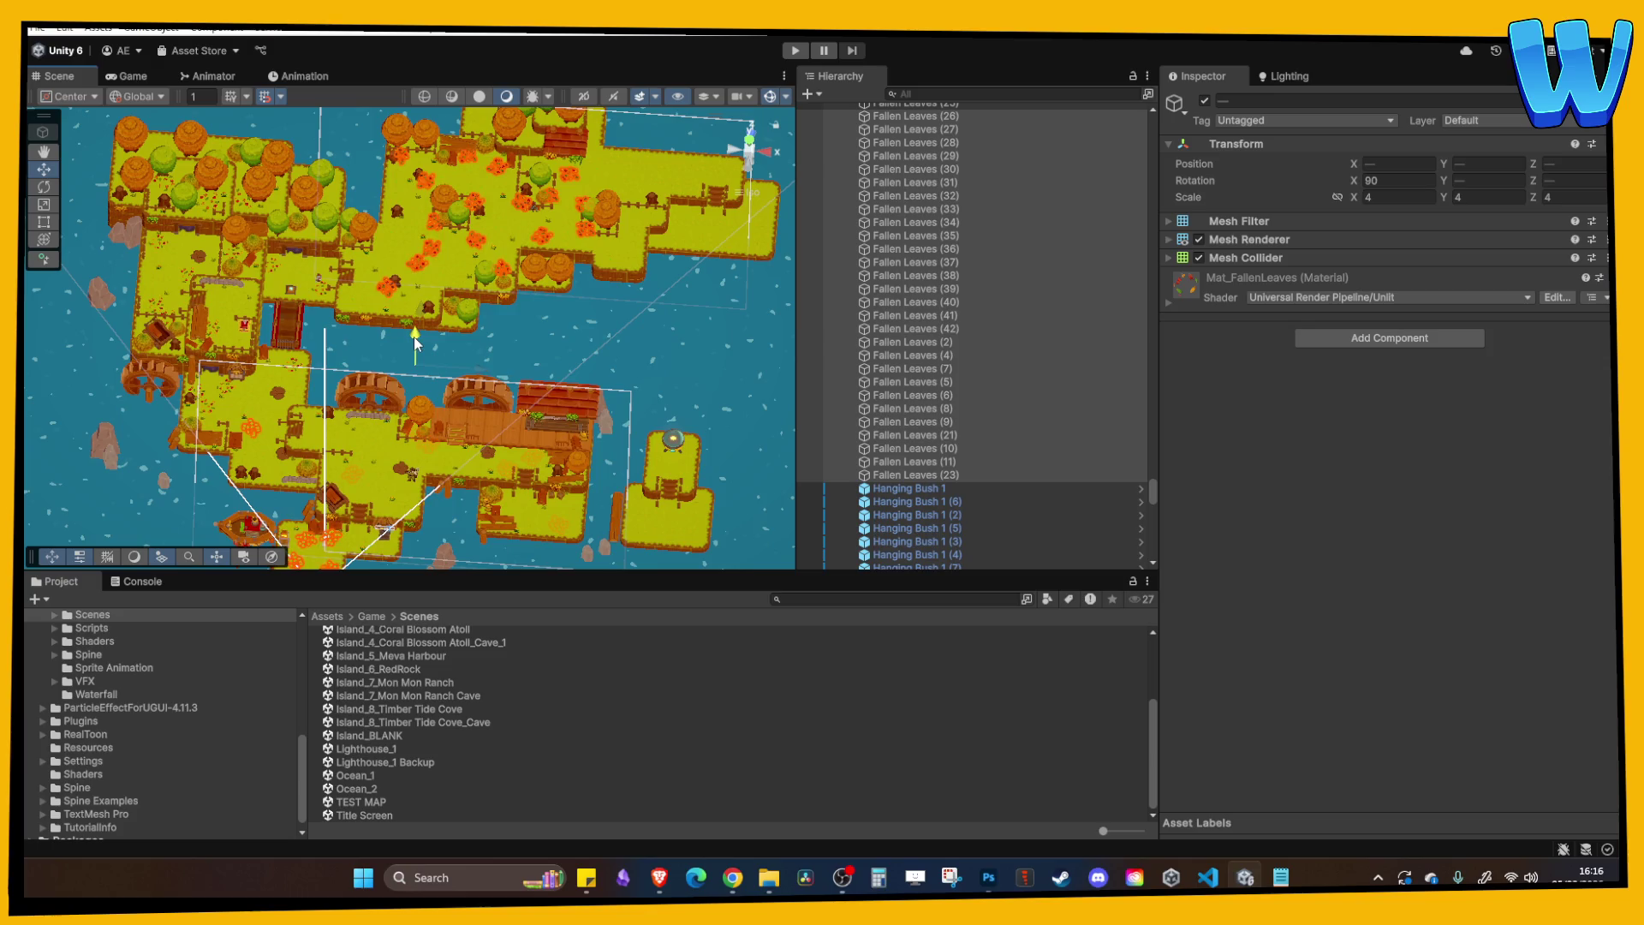
left_click(498, 269)
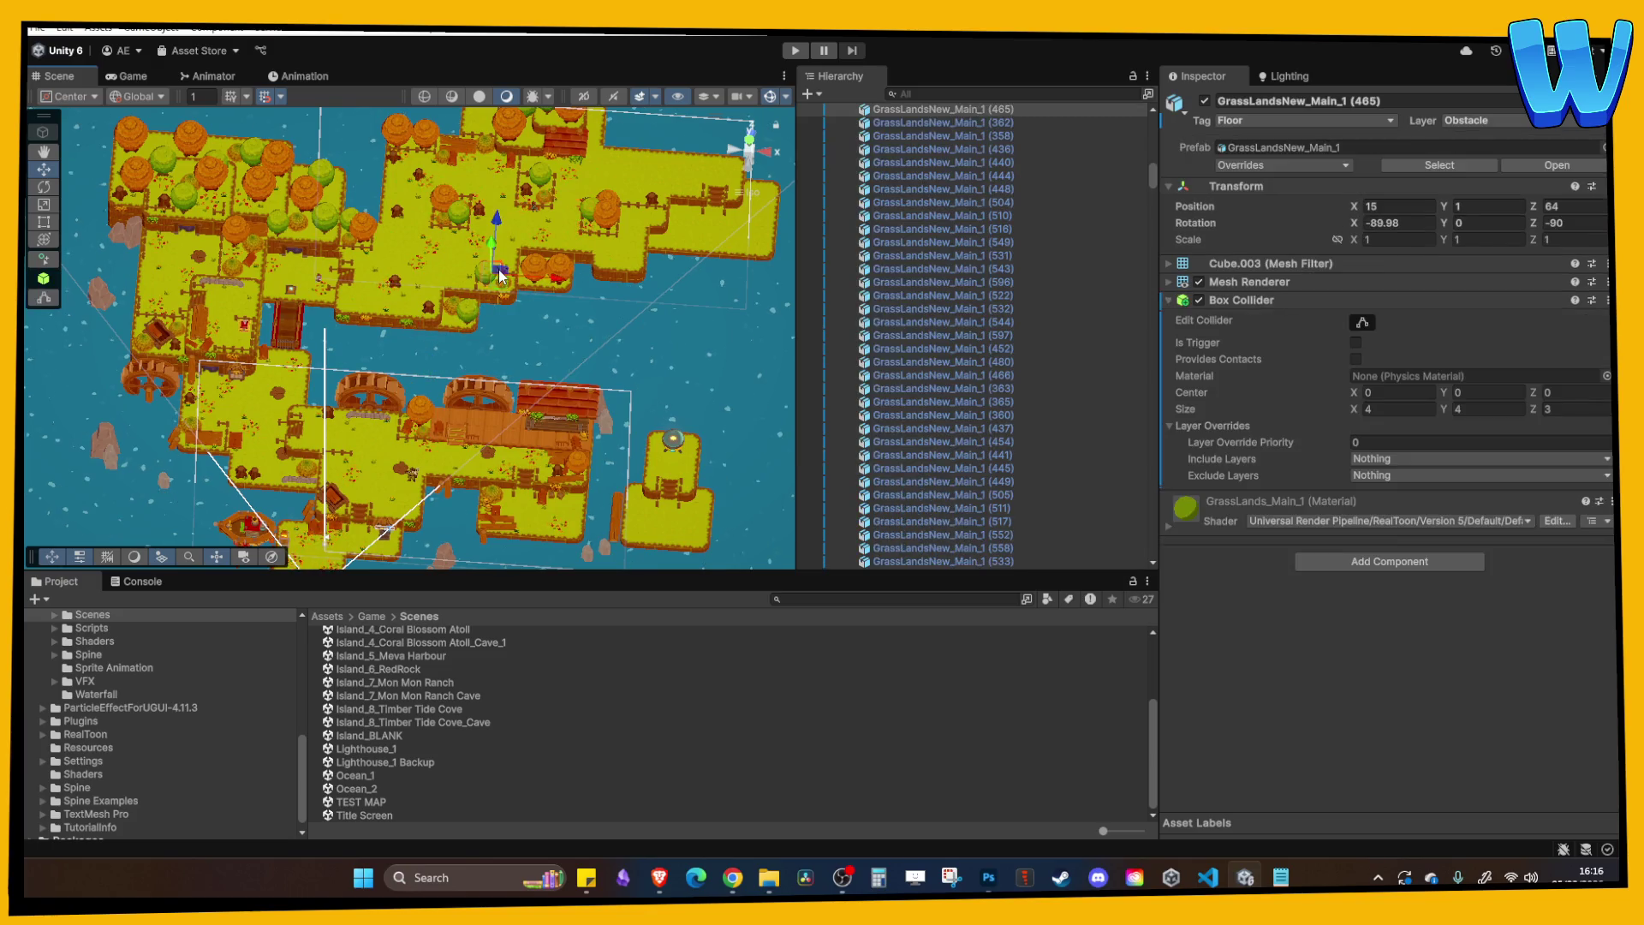
scroll(443, 275, "up", 6)
left_click(489, 303)
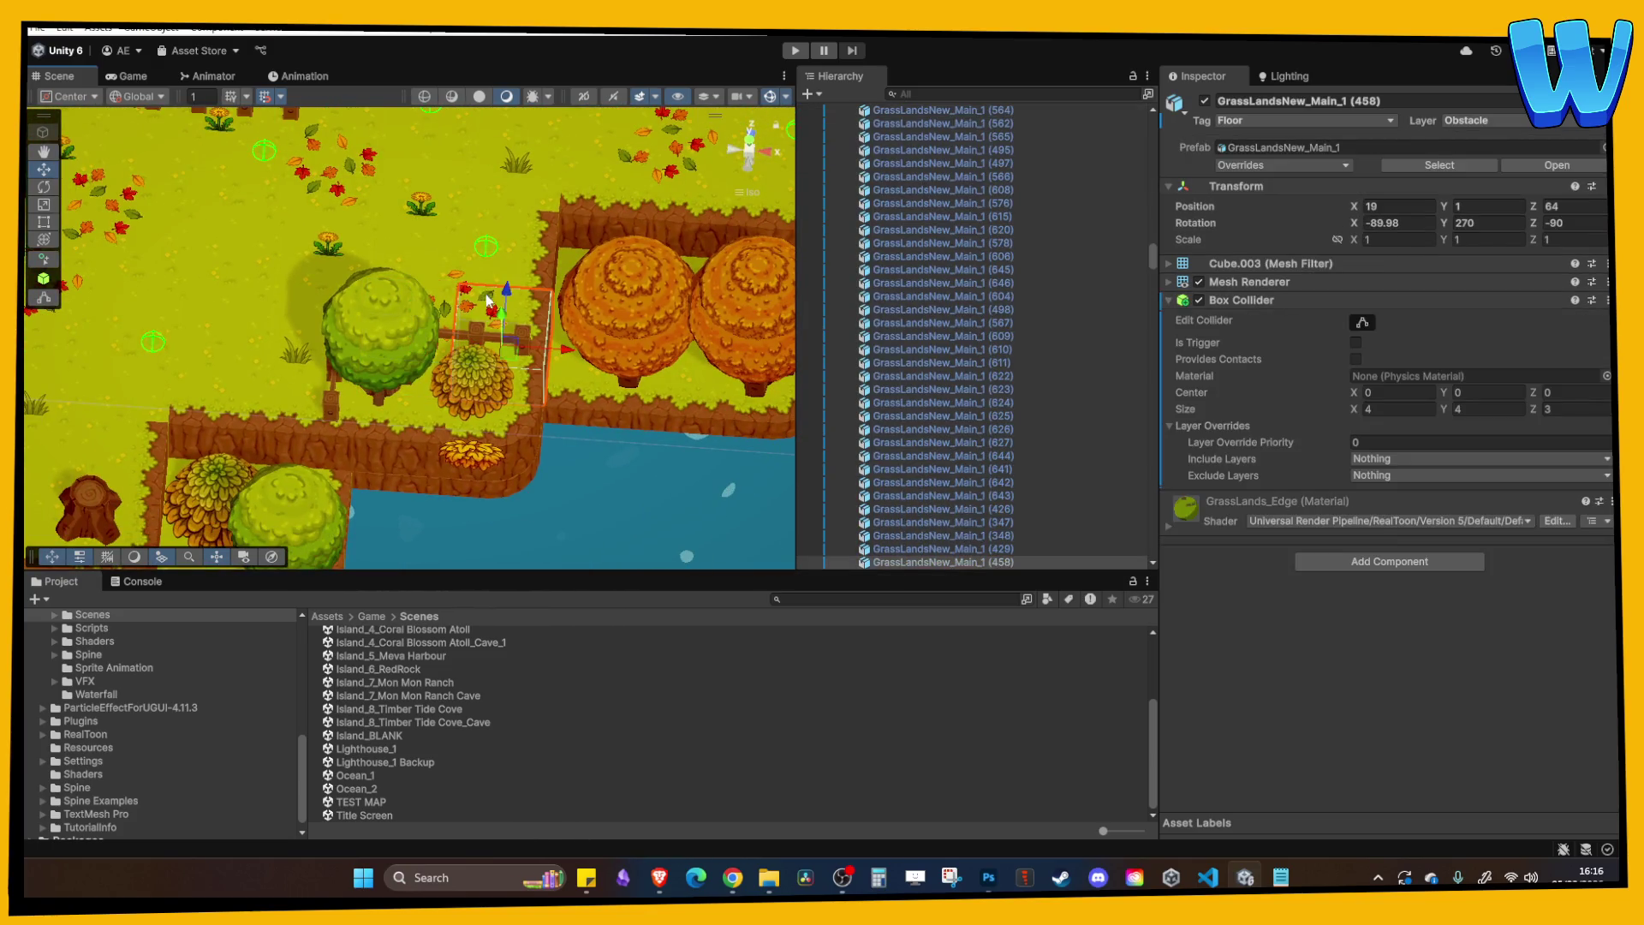
left_click_drag(474, 288, 455, 246)
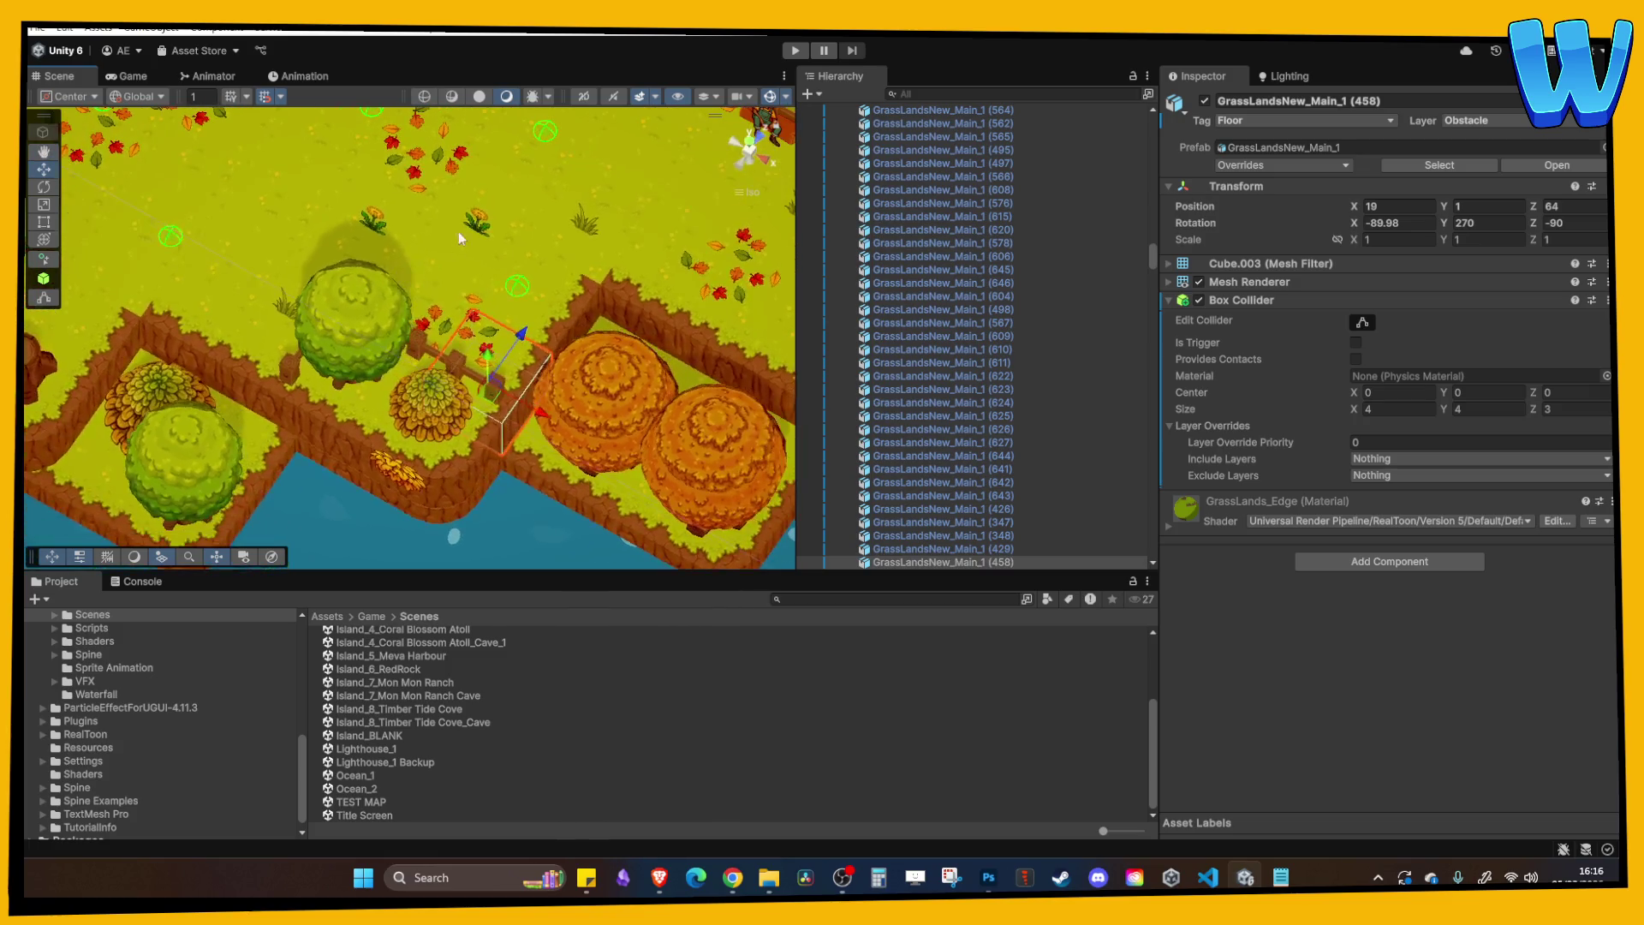
left_click(451, 166)
scroll(450, 166, "down", 10)
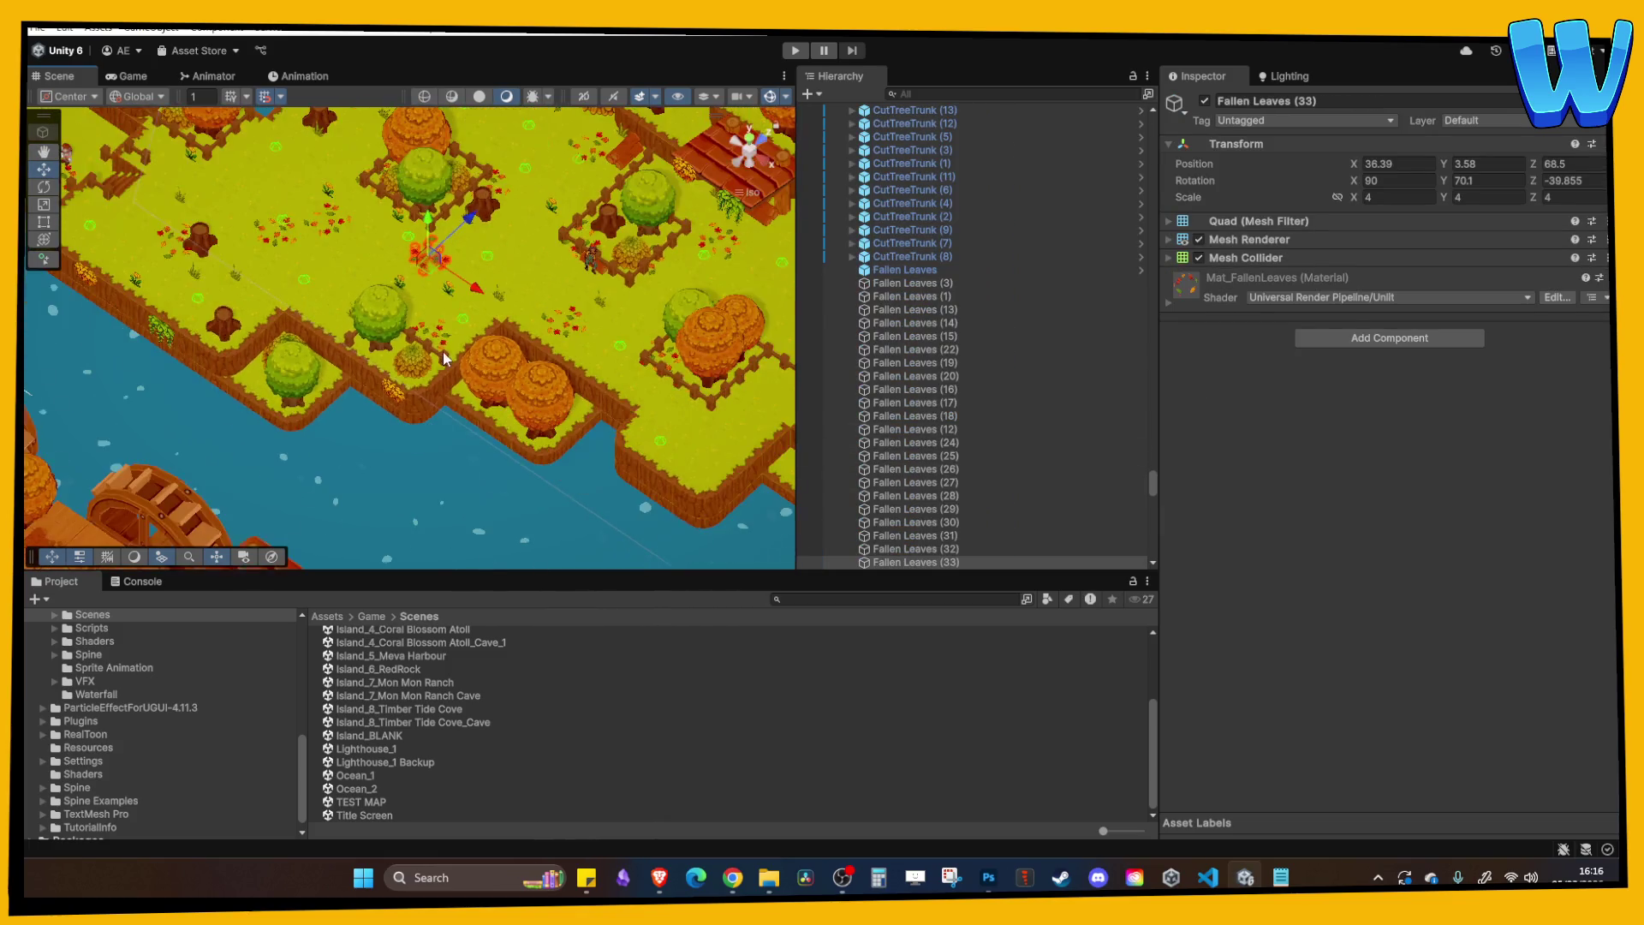
scroll(456, 342, "down", 10)
left_click(902, 283)
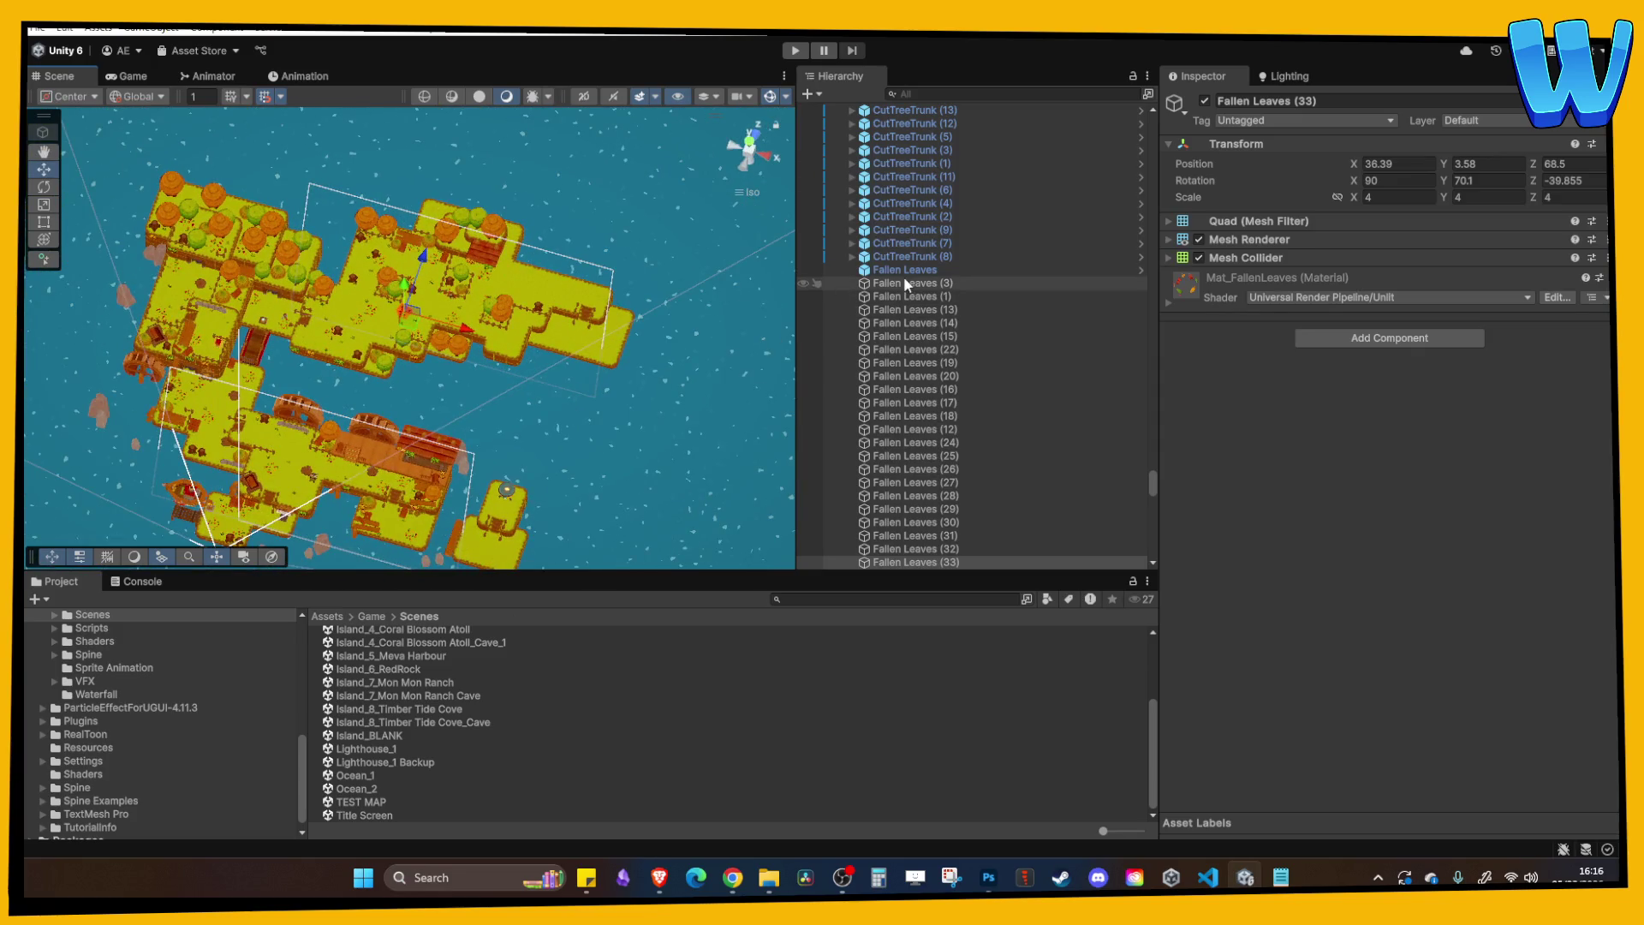
Select Fallen Leaves (26) through (42) in the Hierarchy, leaving Fallen Leaves (2) out.
key("Down")
key("Down")
key("Down")
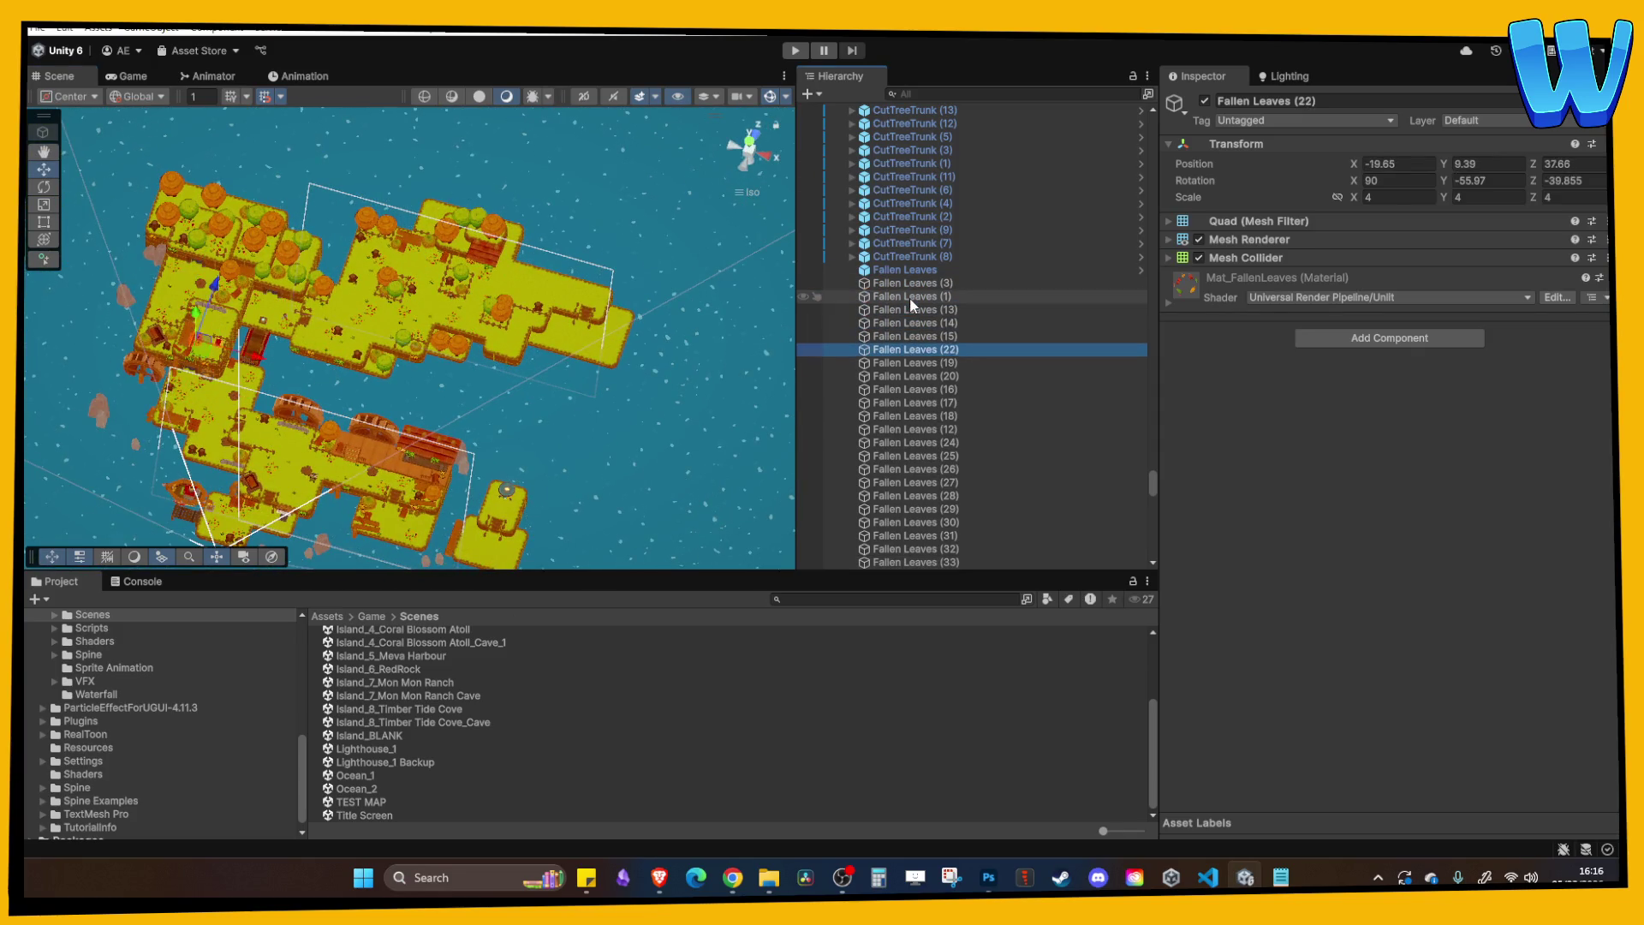
key("Down")
key("Down")
key("Down")
key("Up")
key("Up")
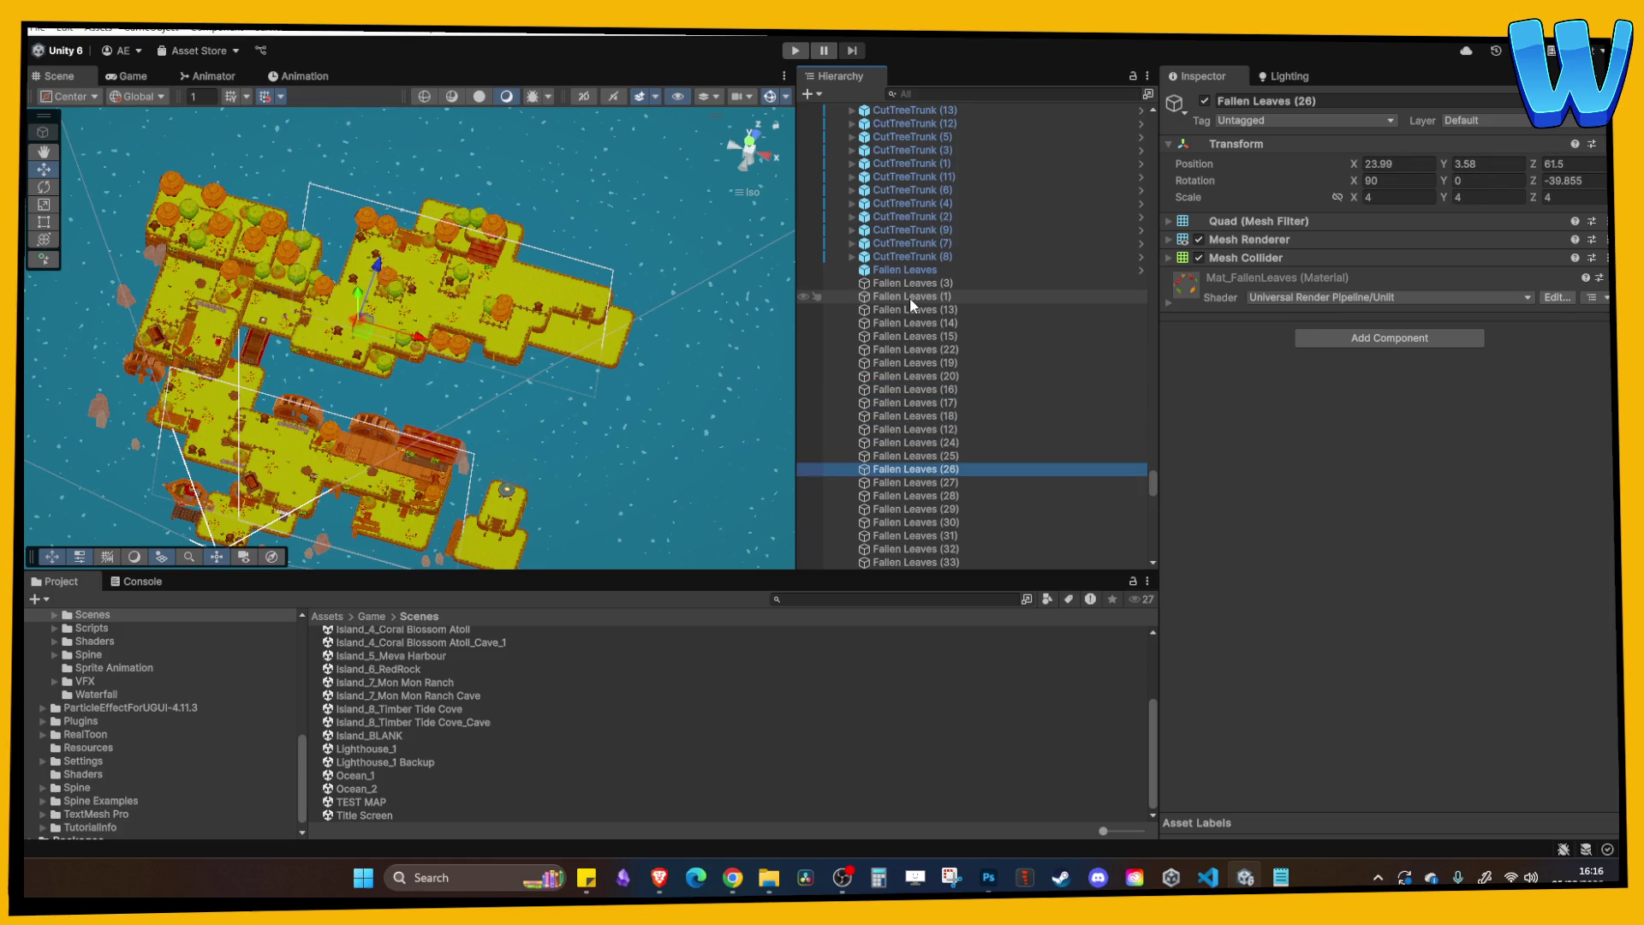
left_click(911, 482, "shift")
left_click(916, 496, "shift")
left_click(925, 522, "ctrl")
left_click(930, 531, "shift")
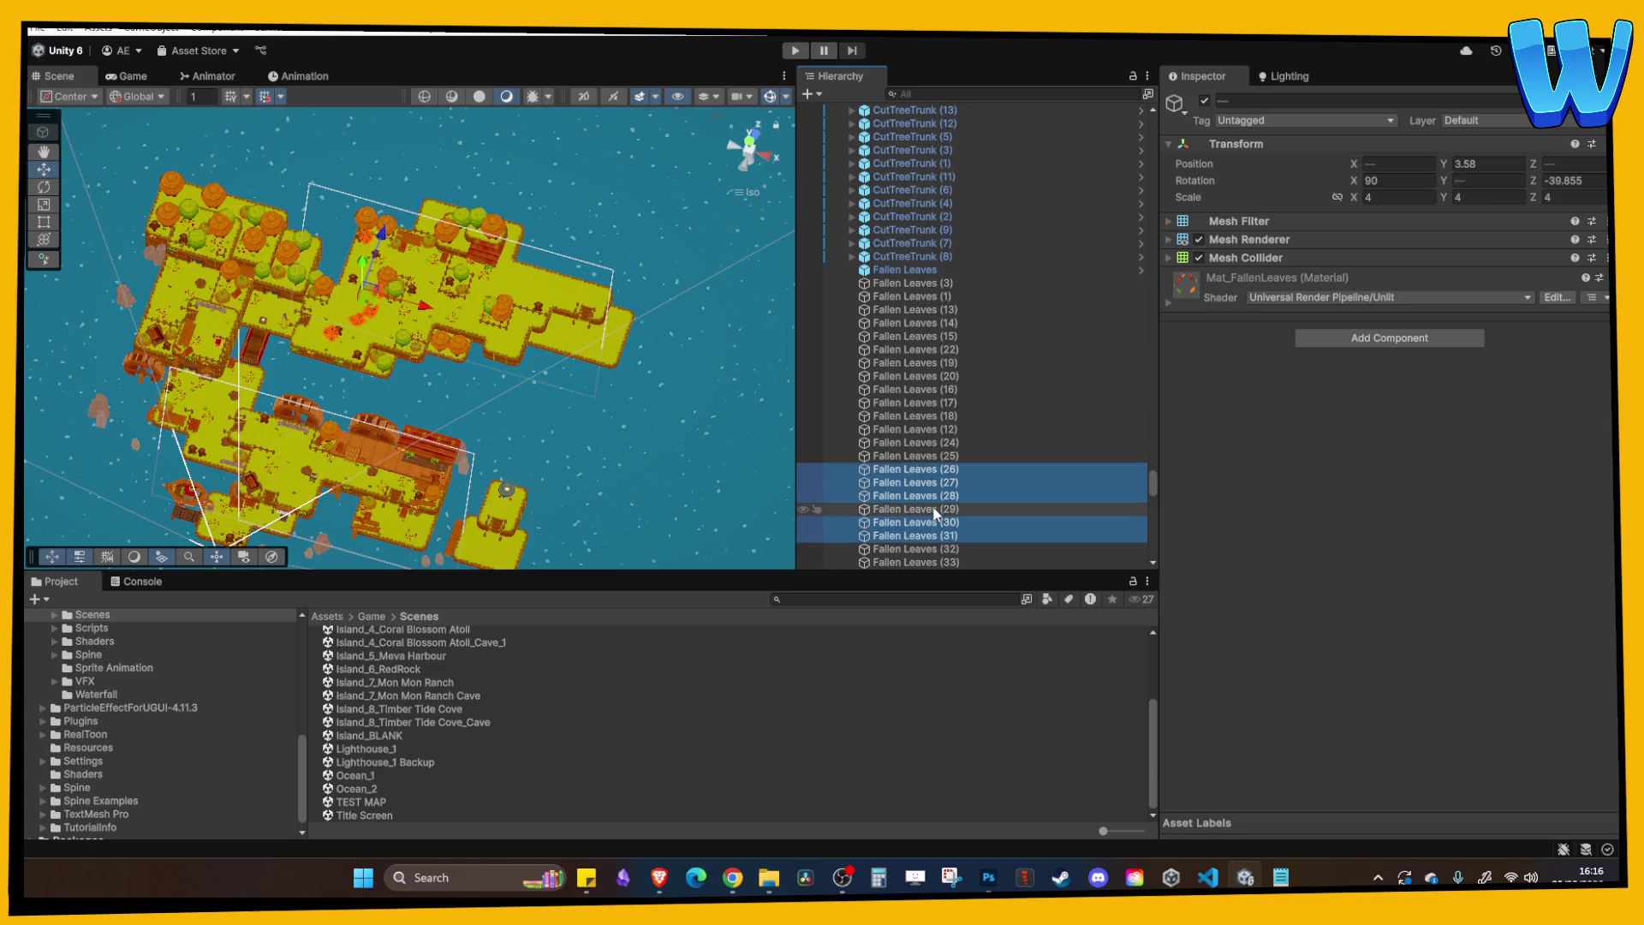
scroll(934, 527, "down", 1)
scroll(938, 526, "down", 3)
key("shift+Down")
key("shift+Down")
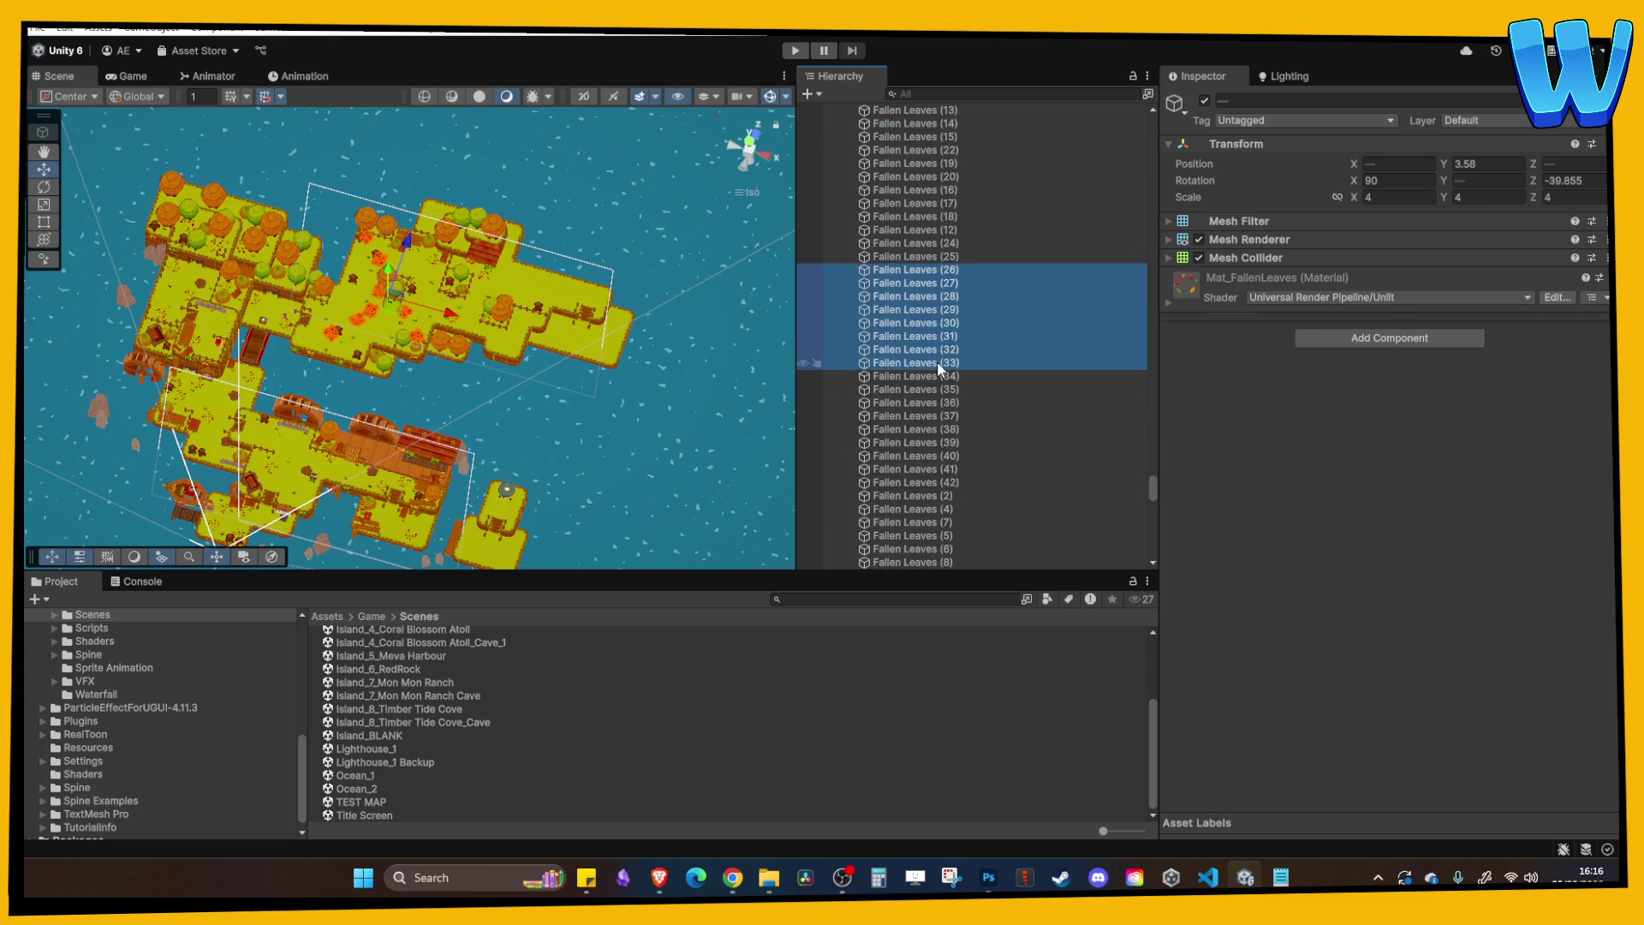
left_click(947, 482, "shift")
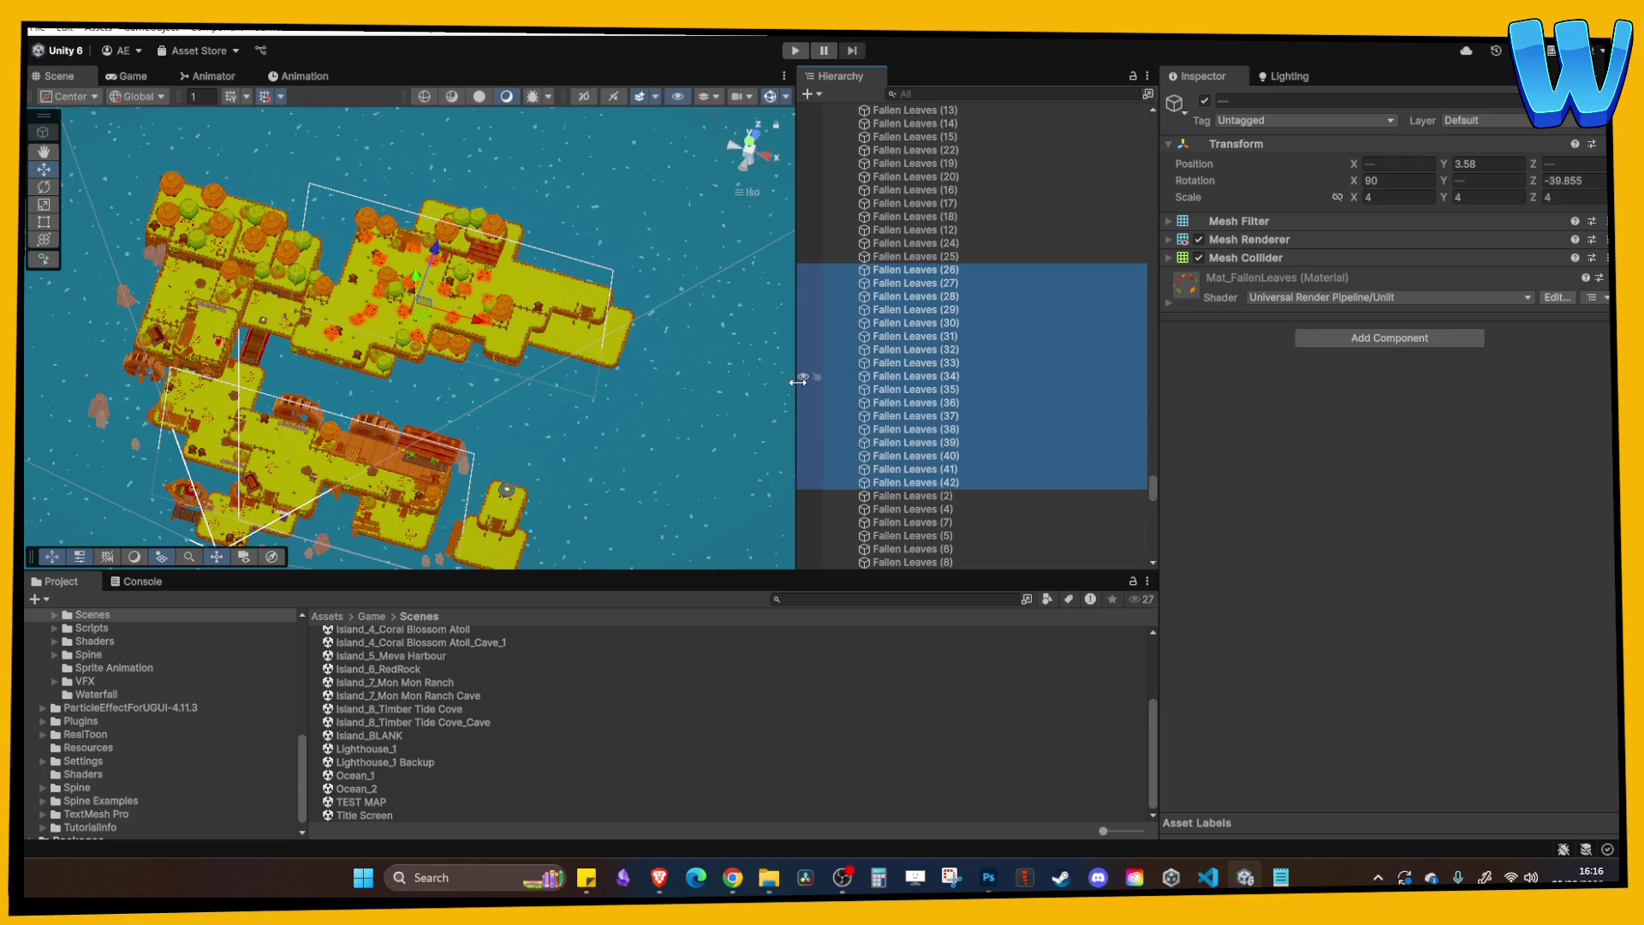
scroll(926, 422, "down", 2)
left_click(947, 395, "shift")
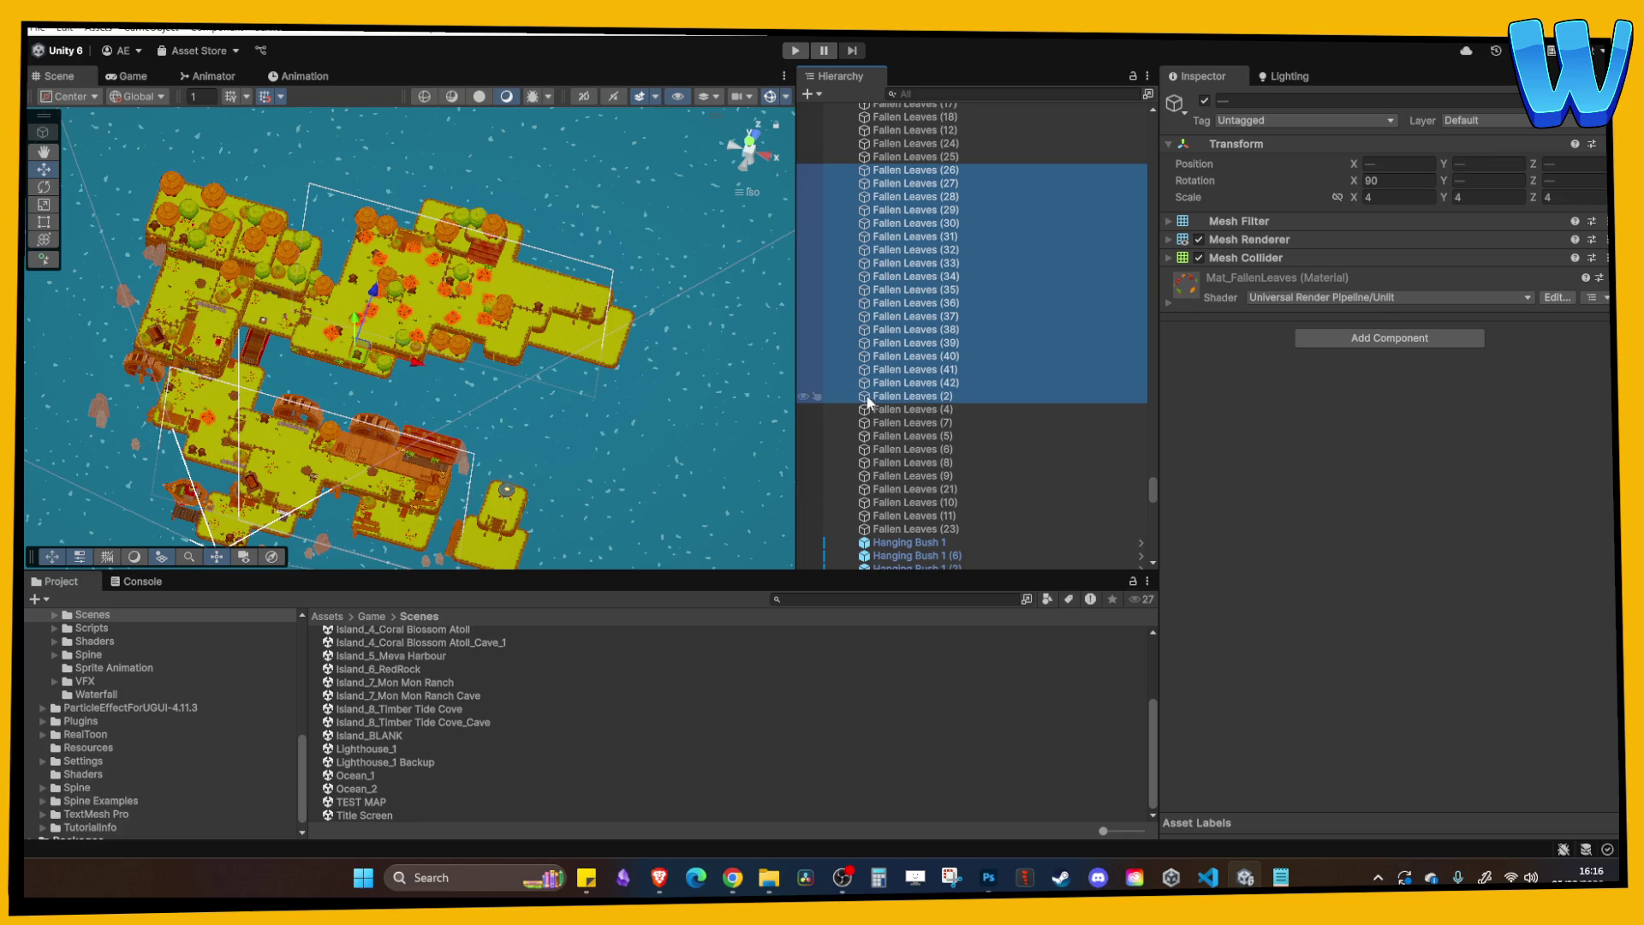
key("ctrl+z")
Zoom into the forest and select the NPC_LumberJack_Teen.
scroll(560, 363, "up", 6)
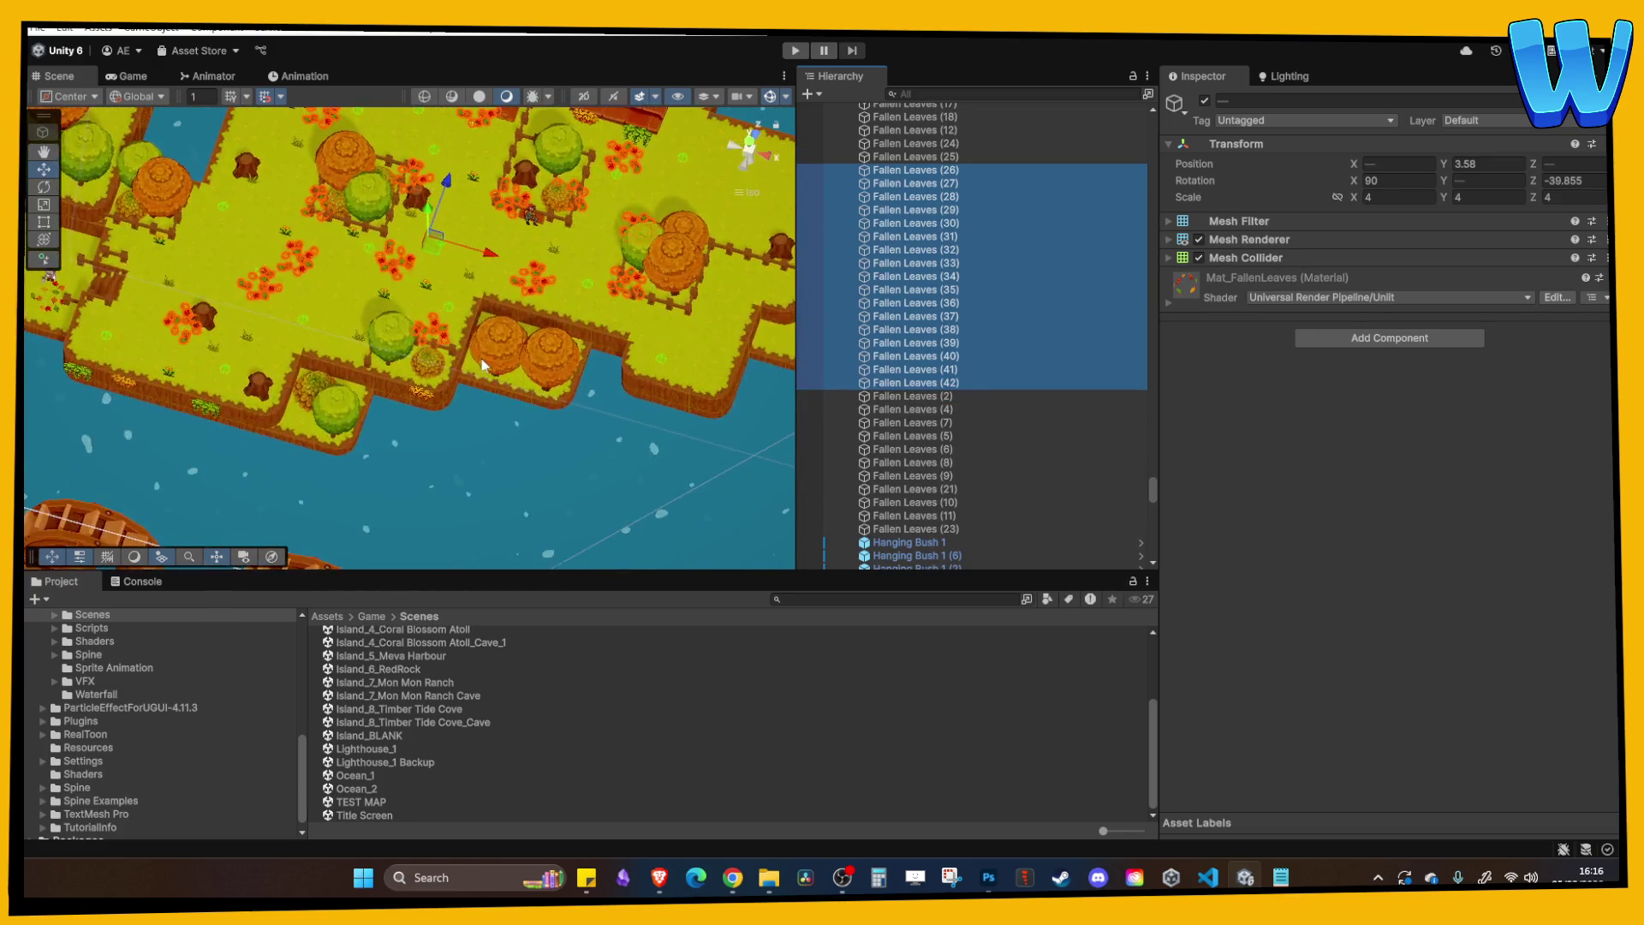
scroll(495, 288, "down", 3)
scroll(438, 299, "up", 2)
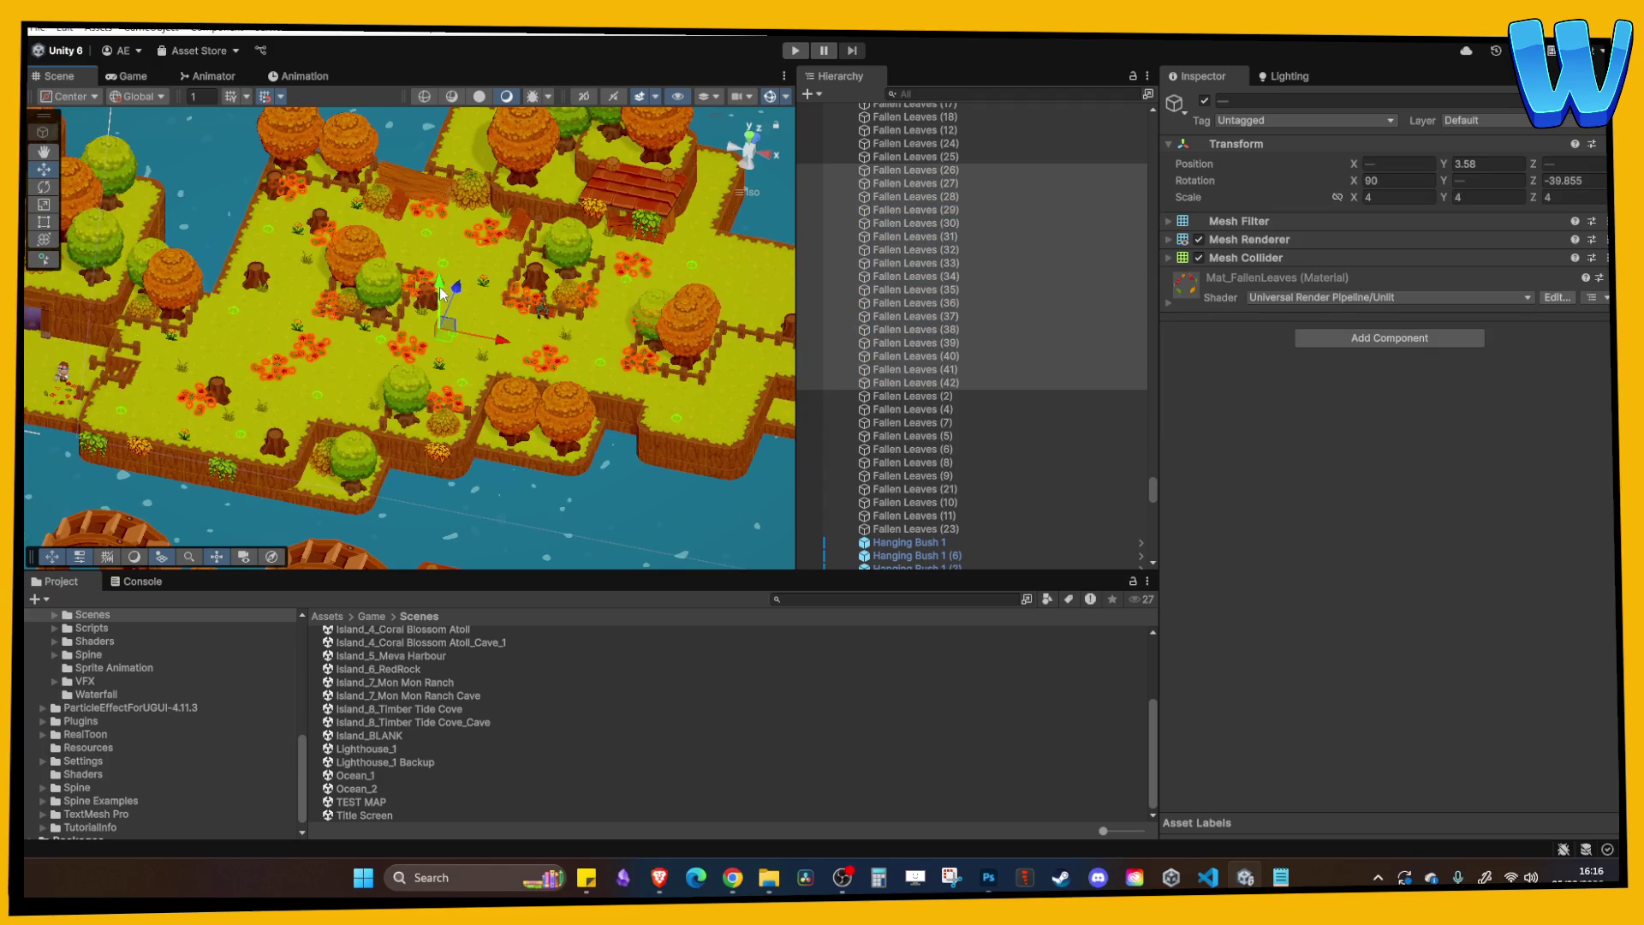
scroll(316, 154, "up", 1)
scroll(506, 248, "up", 4)
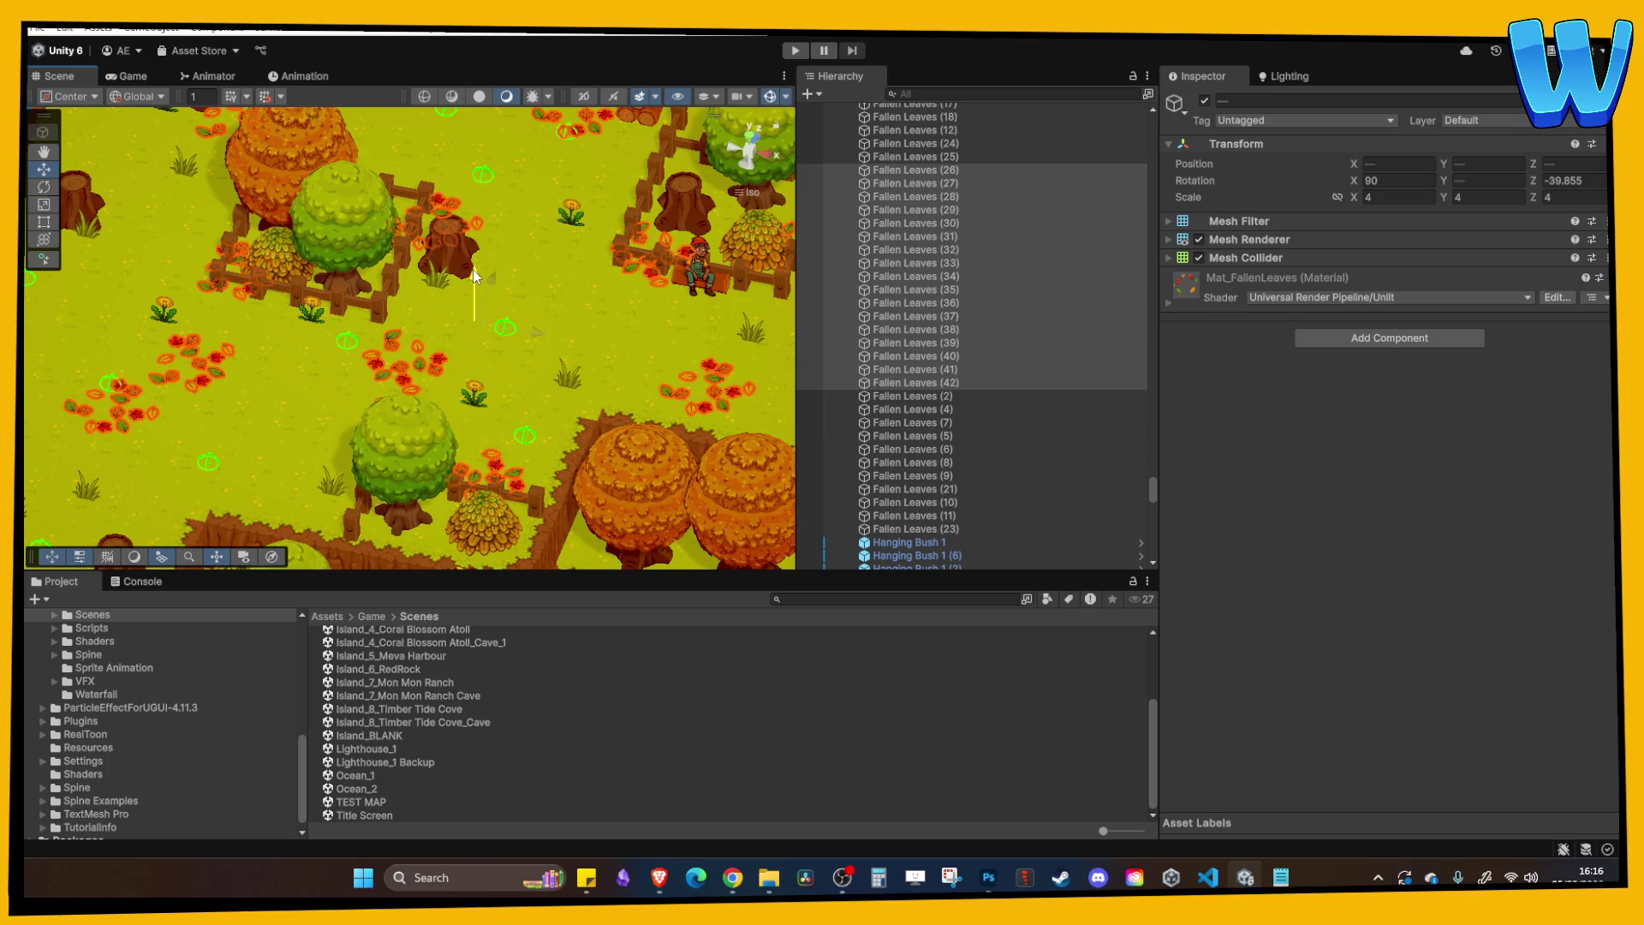
left_click(583, 257)
scroll(582, 262, "down", 5)
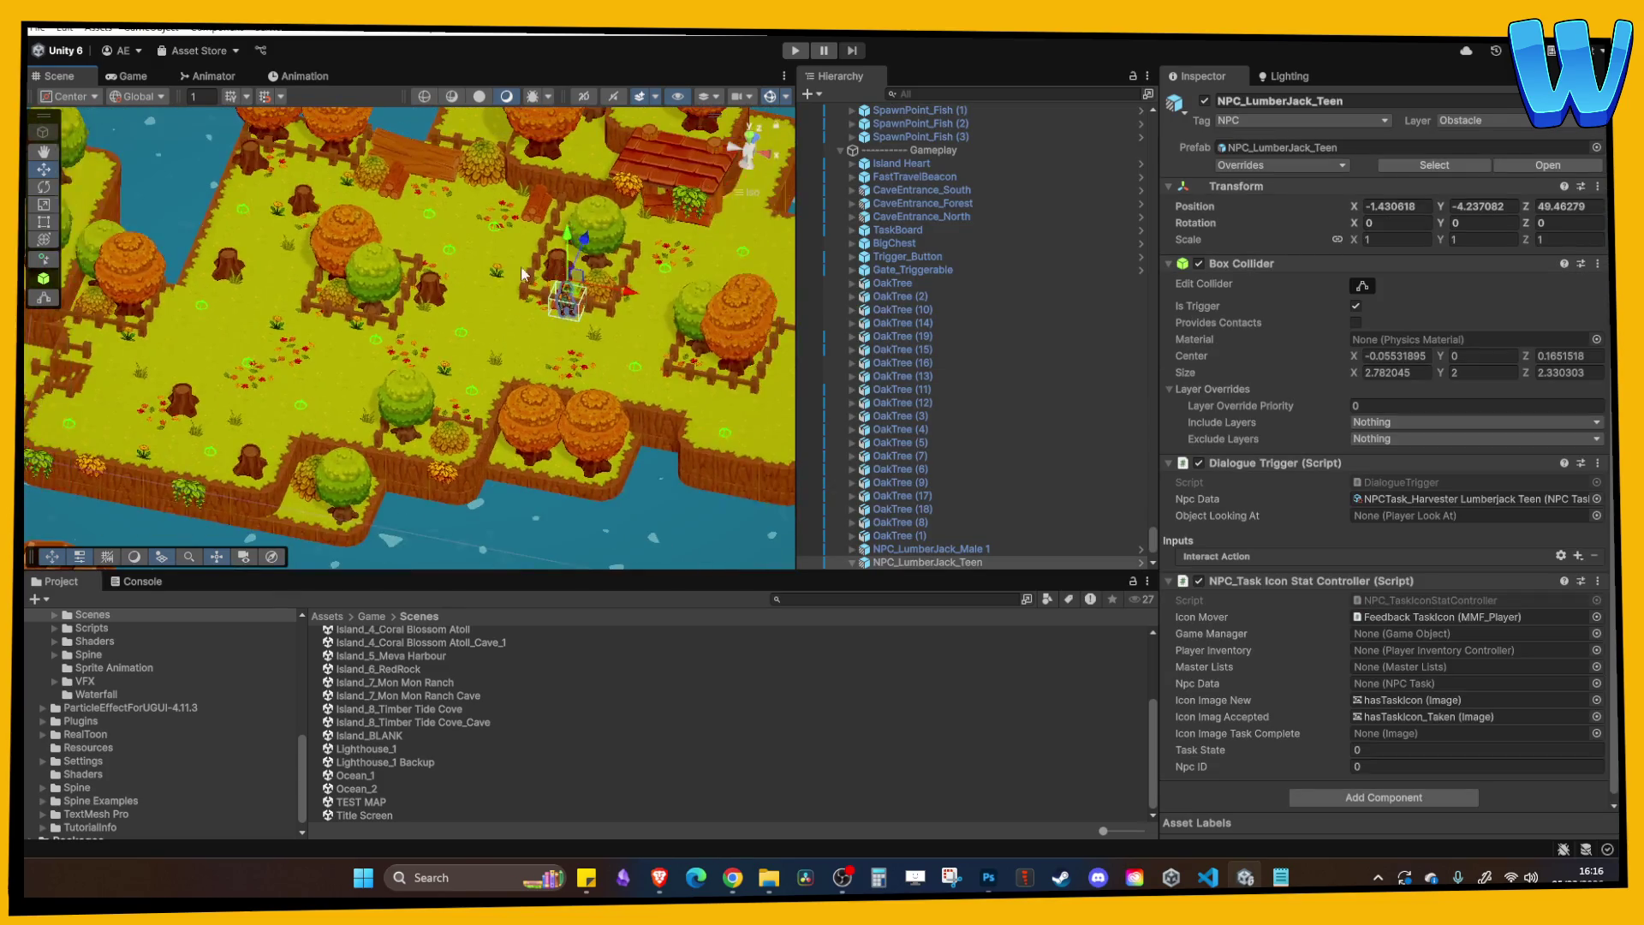
Select the tree spawn points SpawnPoint_Tree (1) through SpawnPoint_Tree (17) in the Hierarchy.
scroll(950, 304, "up", 5)
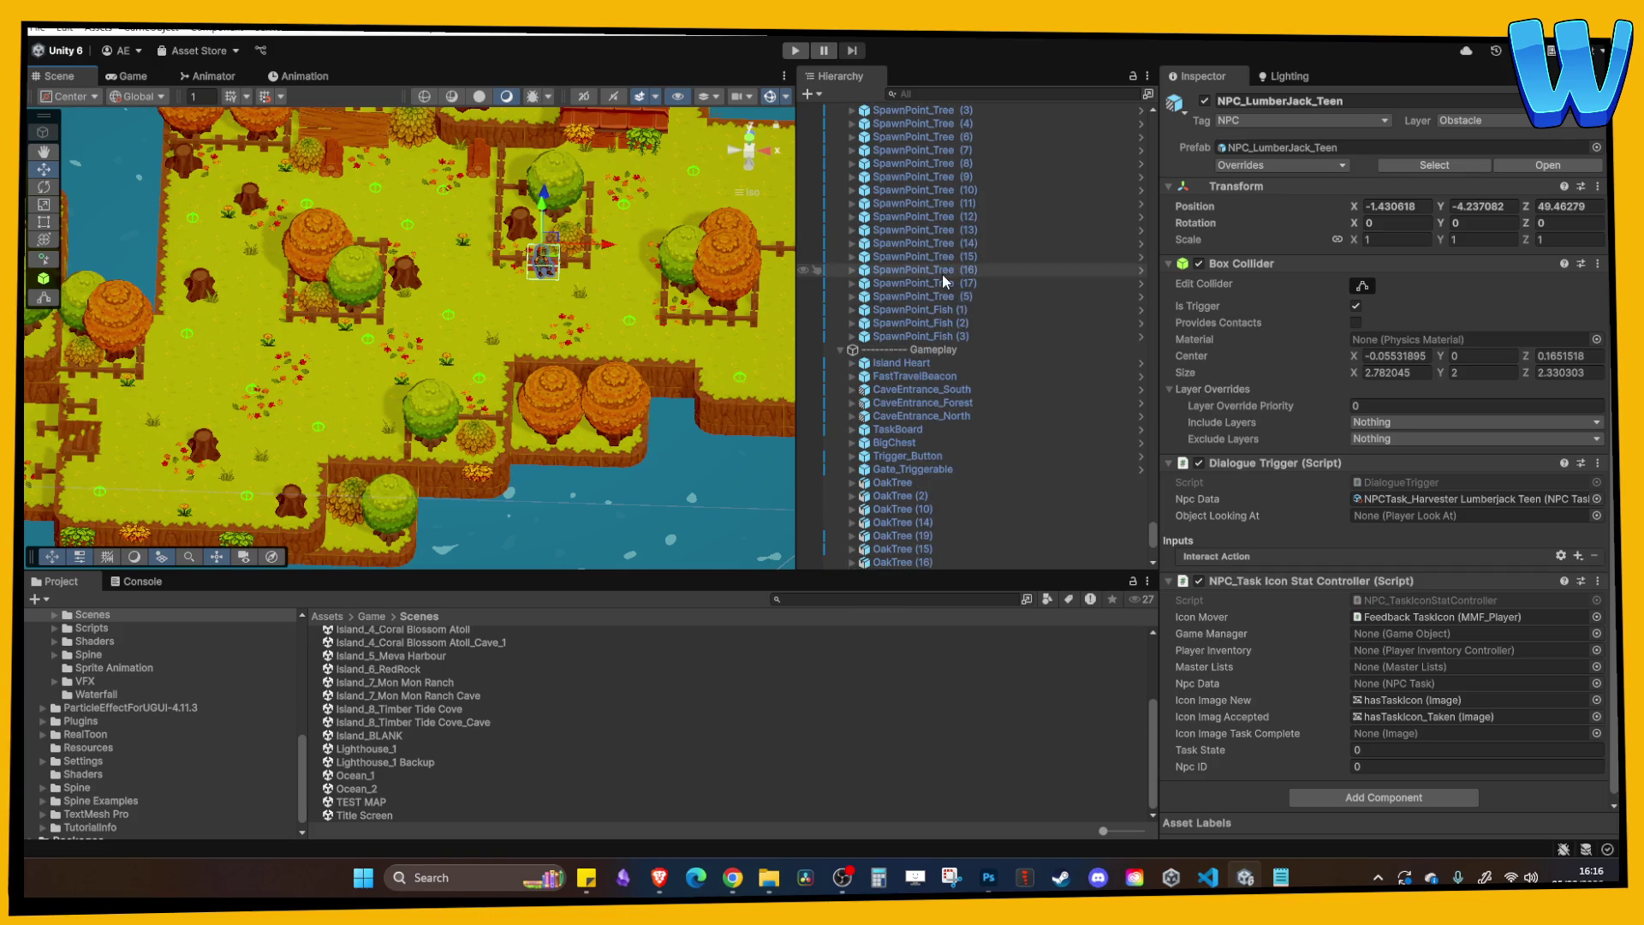
left_click(901, 431)
key("Left")
key("Left")
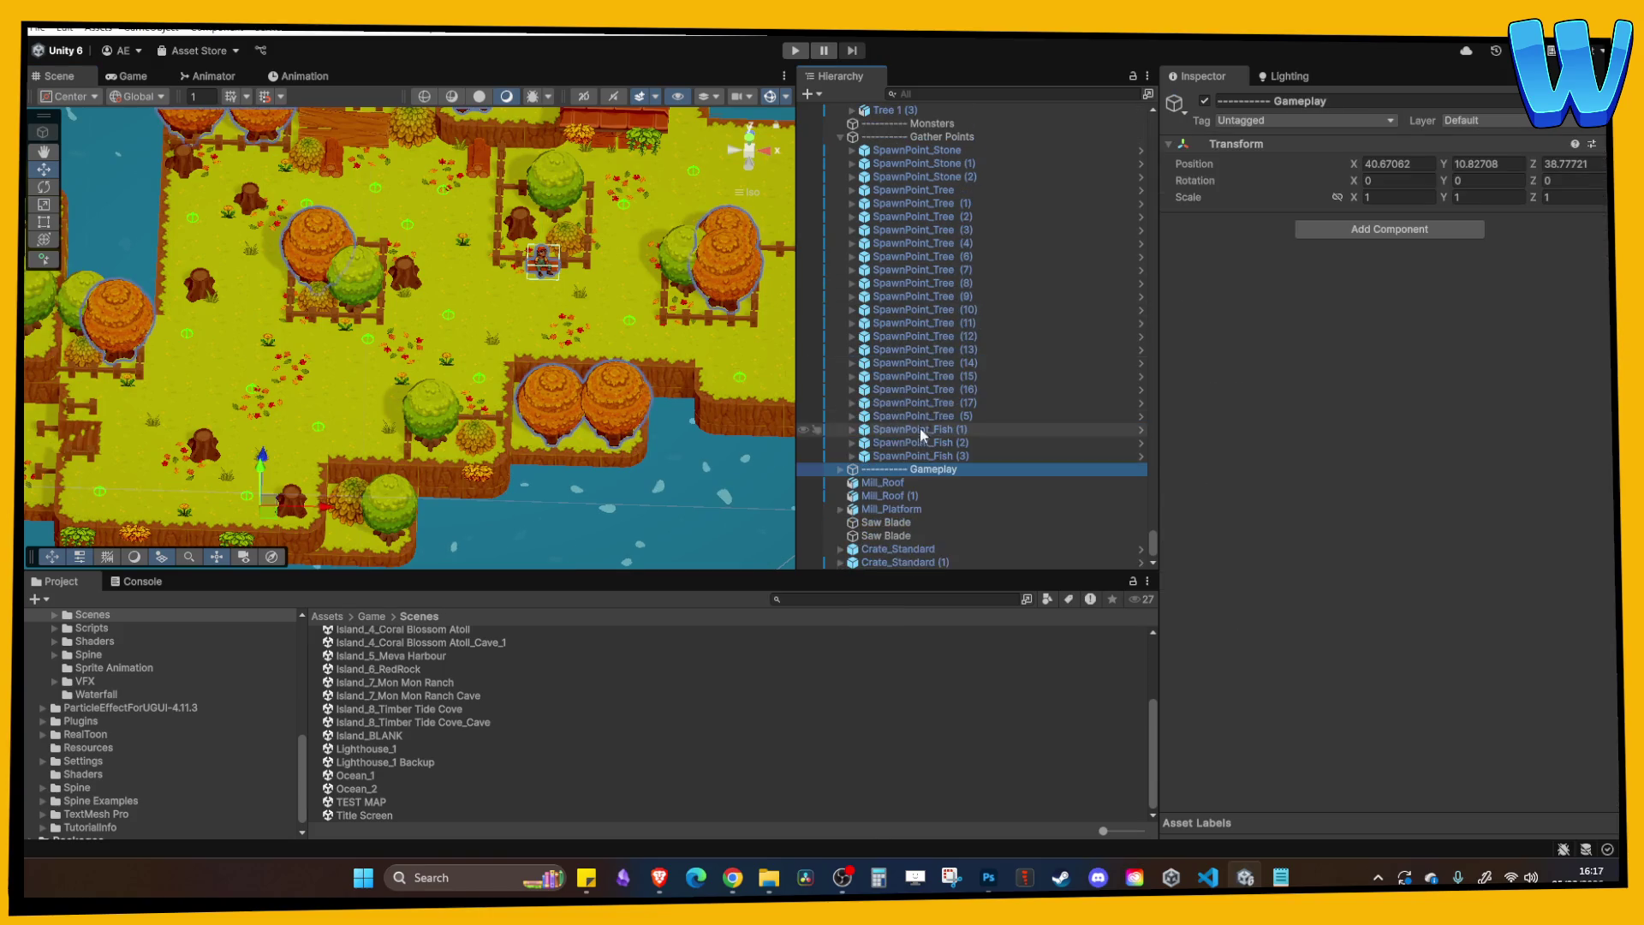
left_click(938, 255)
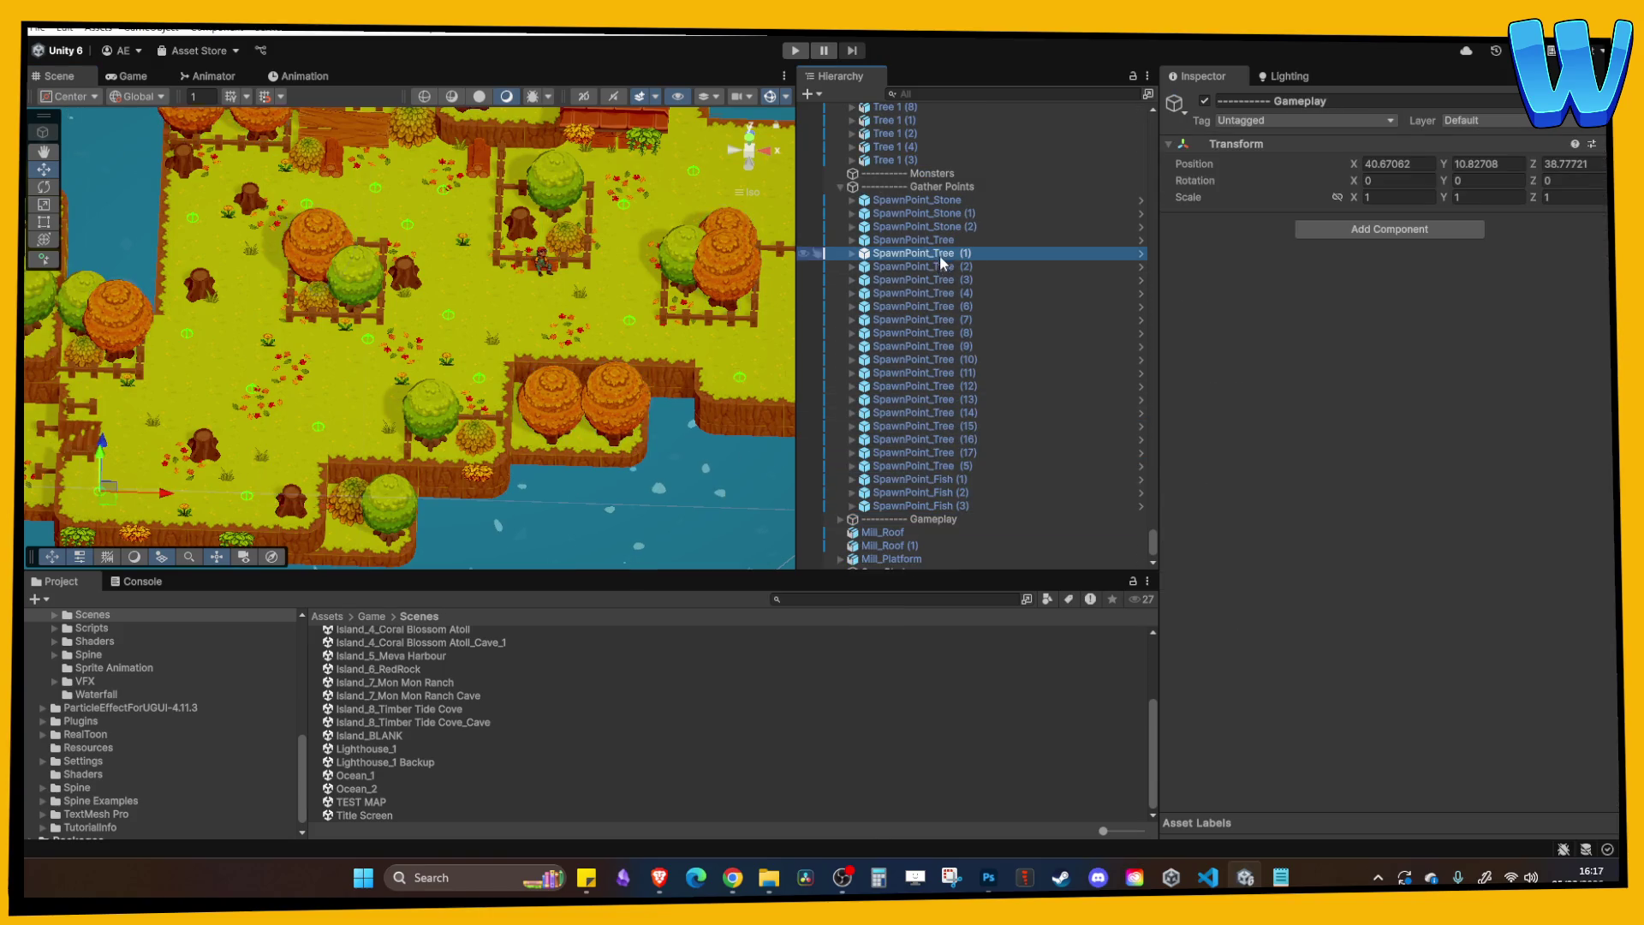
left_click(964, 452, "shift")
left_click(972, 468, "shift")
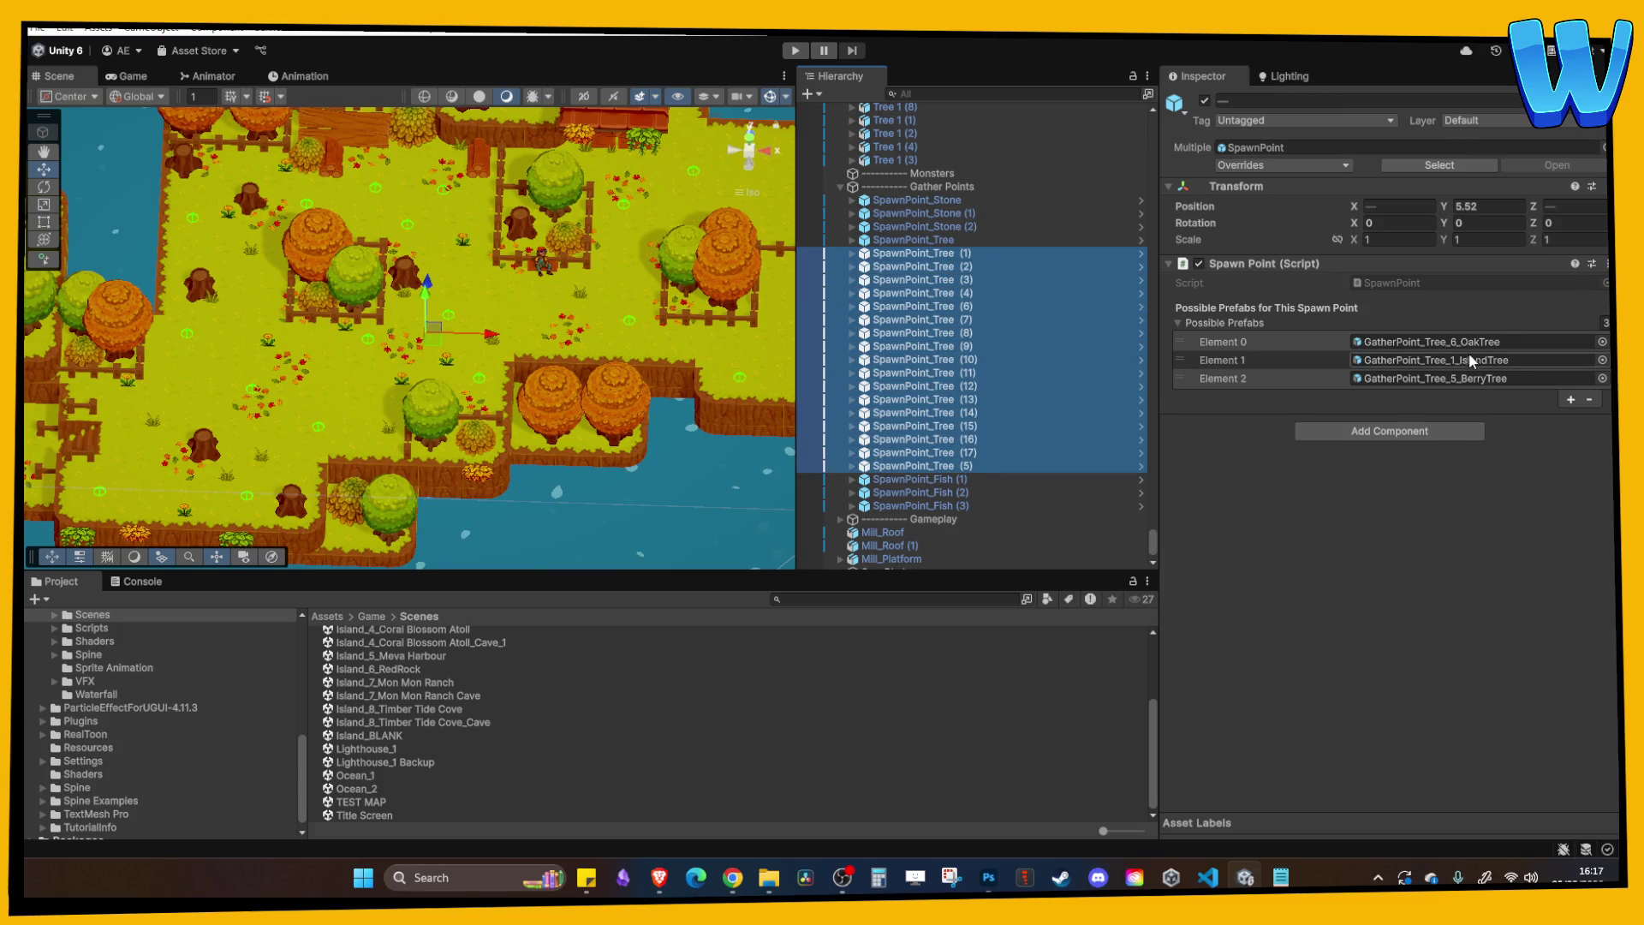
Delete BerryTree from Possible Prefabs, keeping OakTree and IslandTree, and enter Play mode.
right_click(1307, 387)
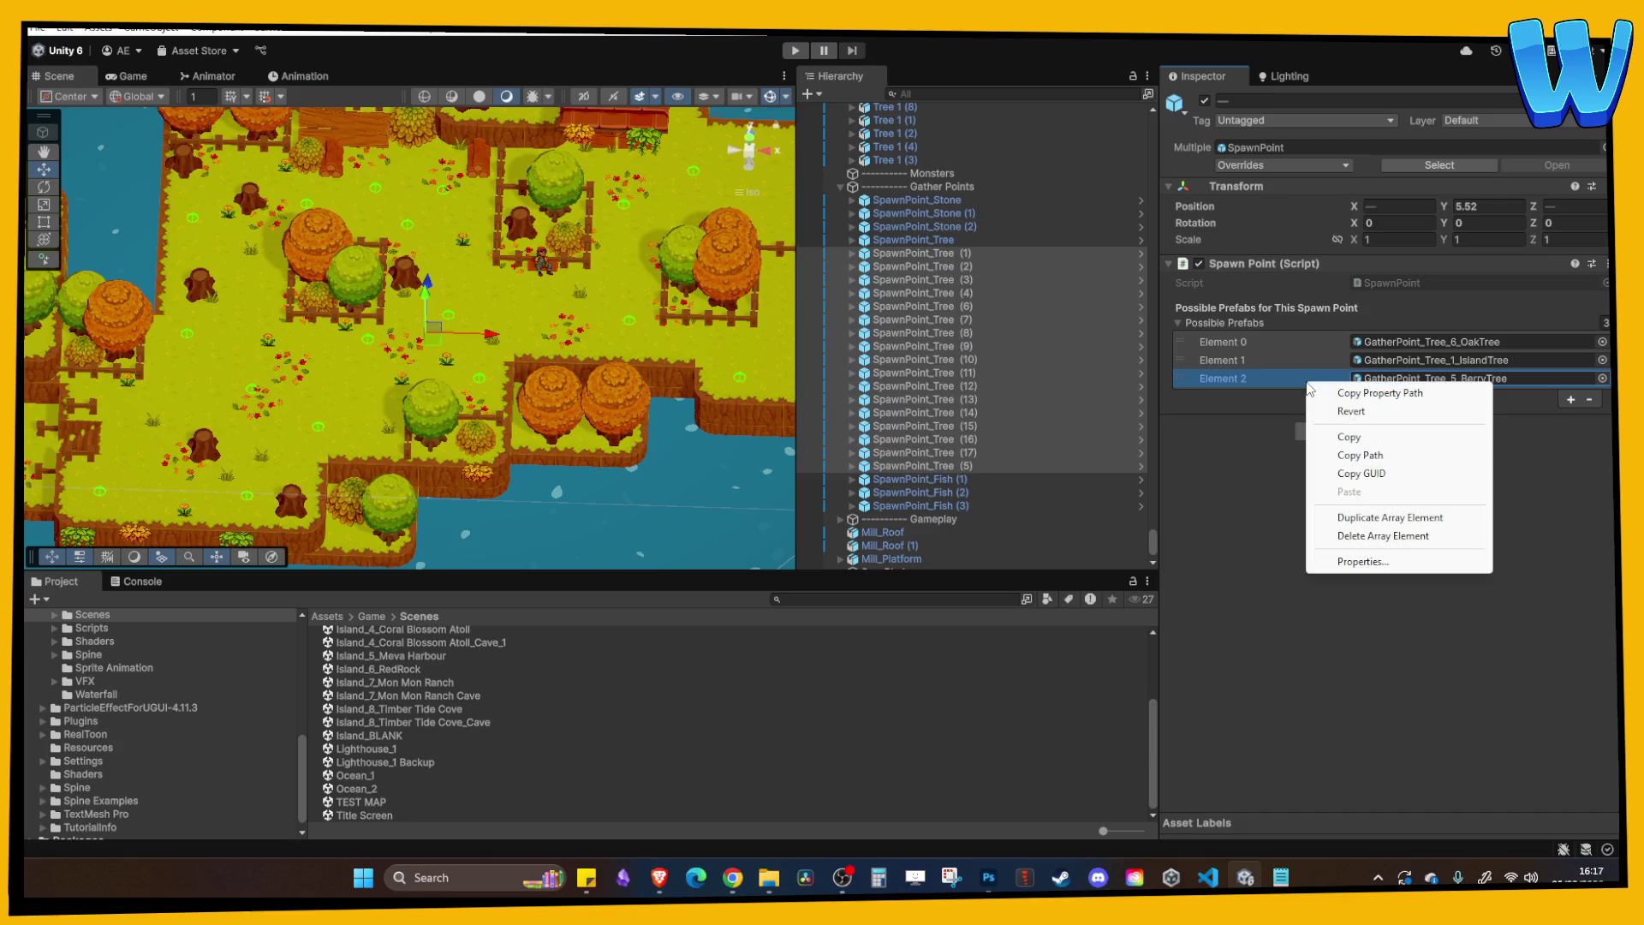
left_click(1375, 519)
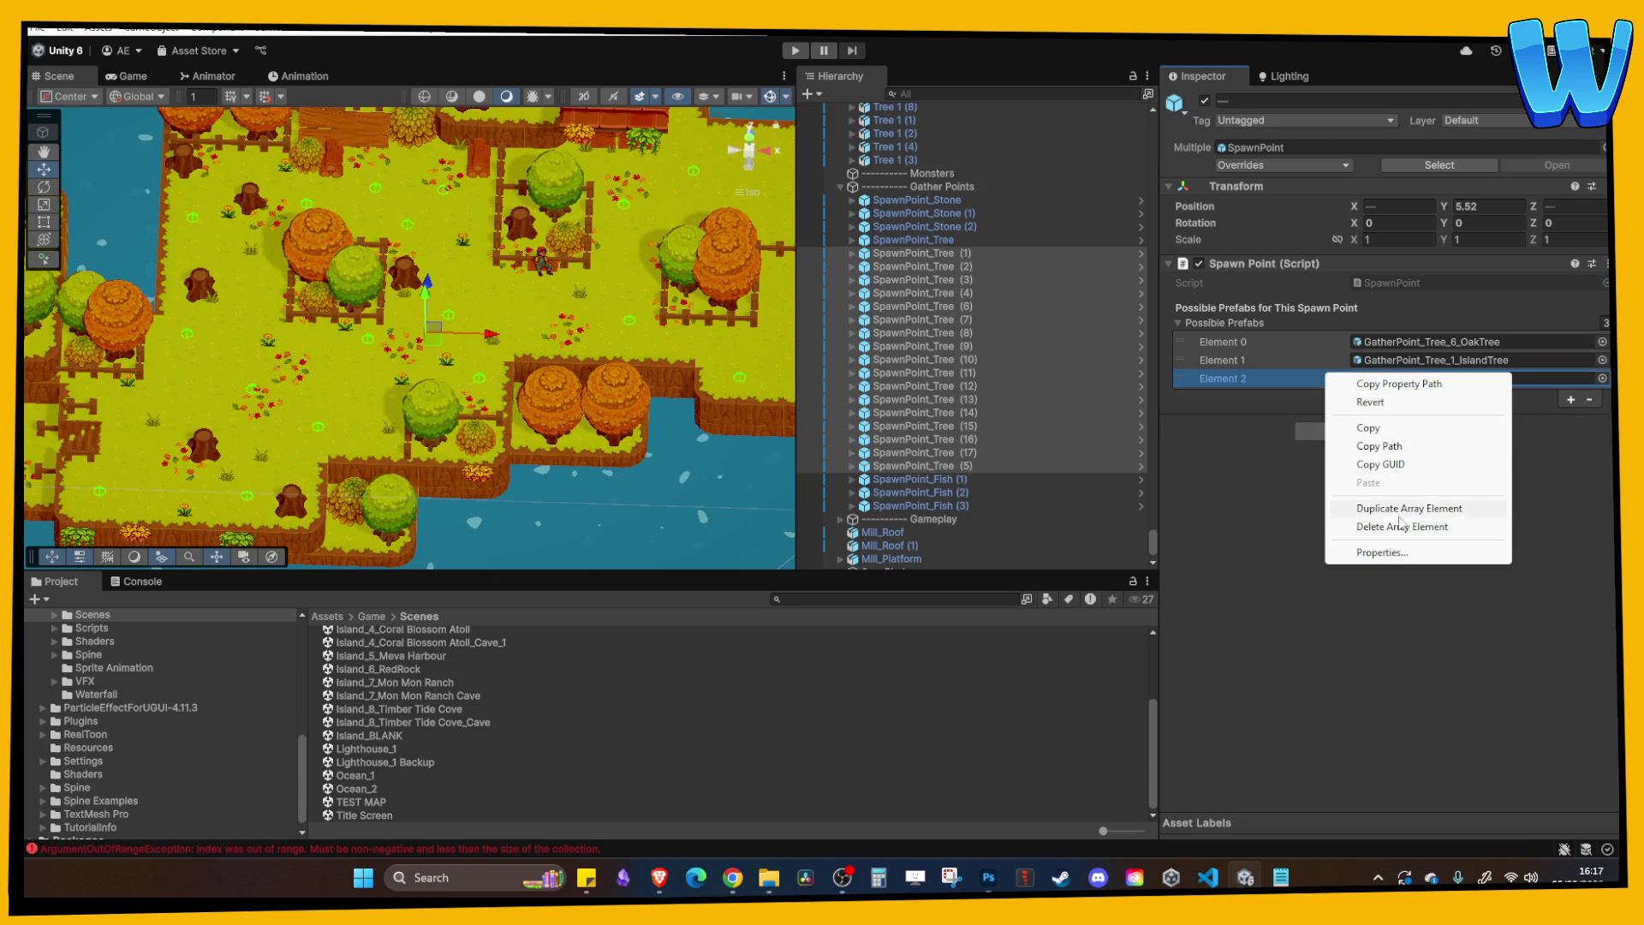
left_click(1402, 527)
left_click(805, 55)
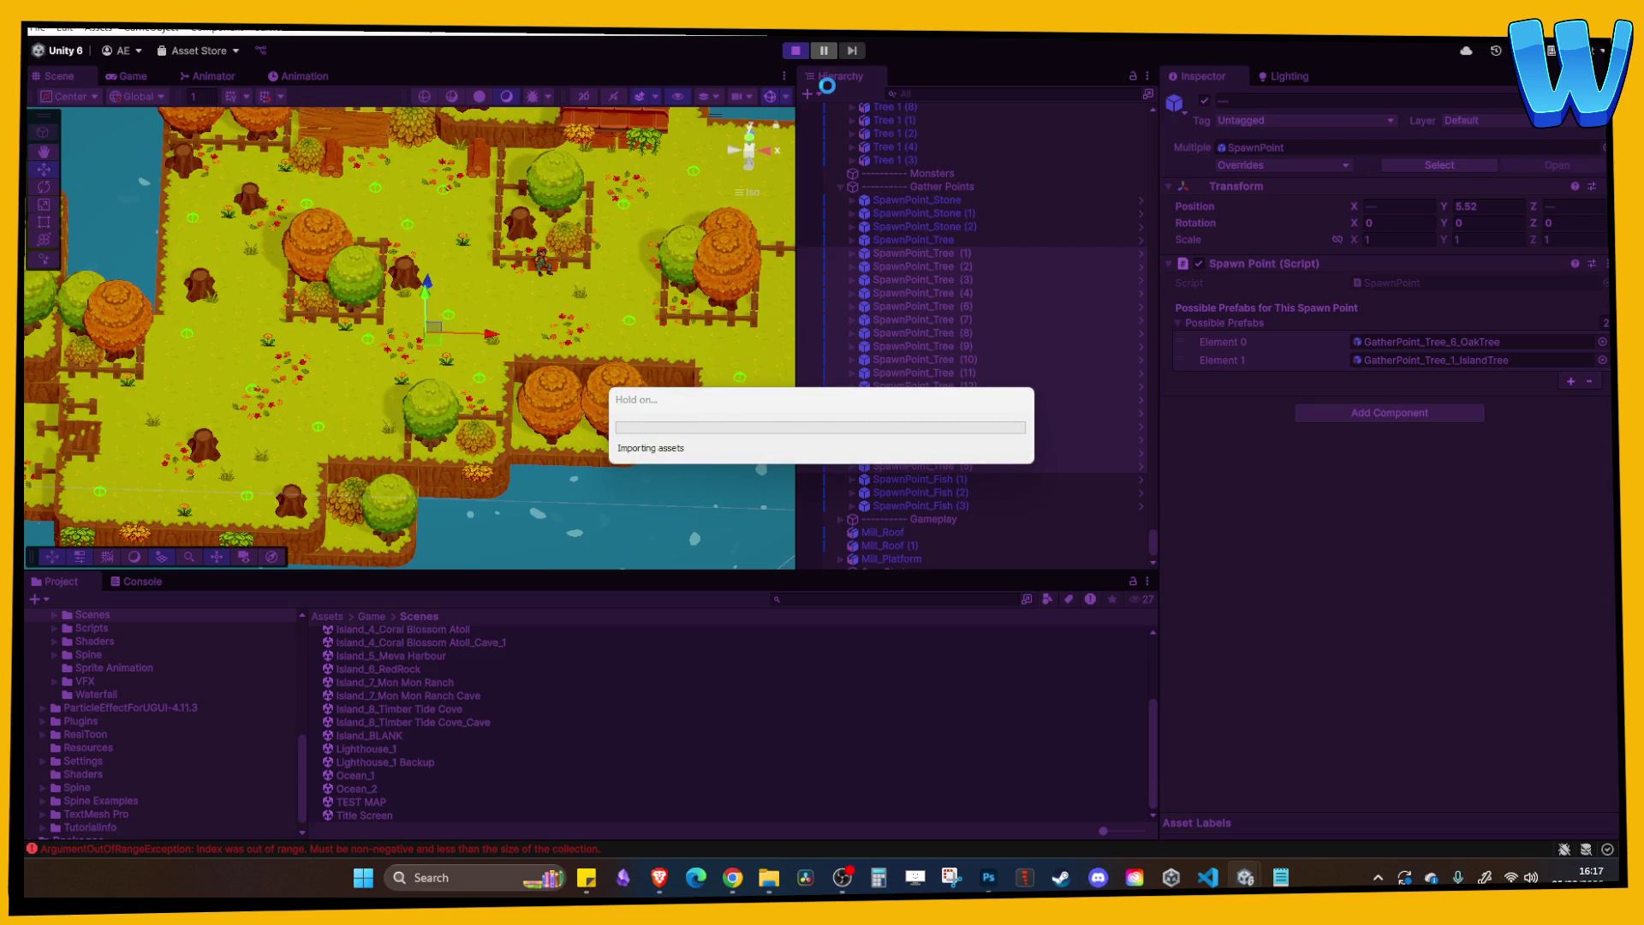
Walk into the forest and chop an Island Tree until it falls.
key("d")
key("d")
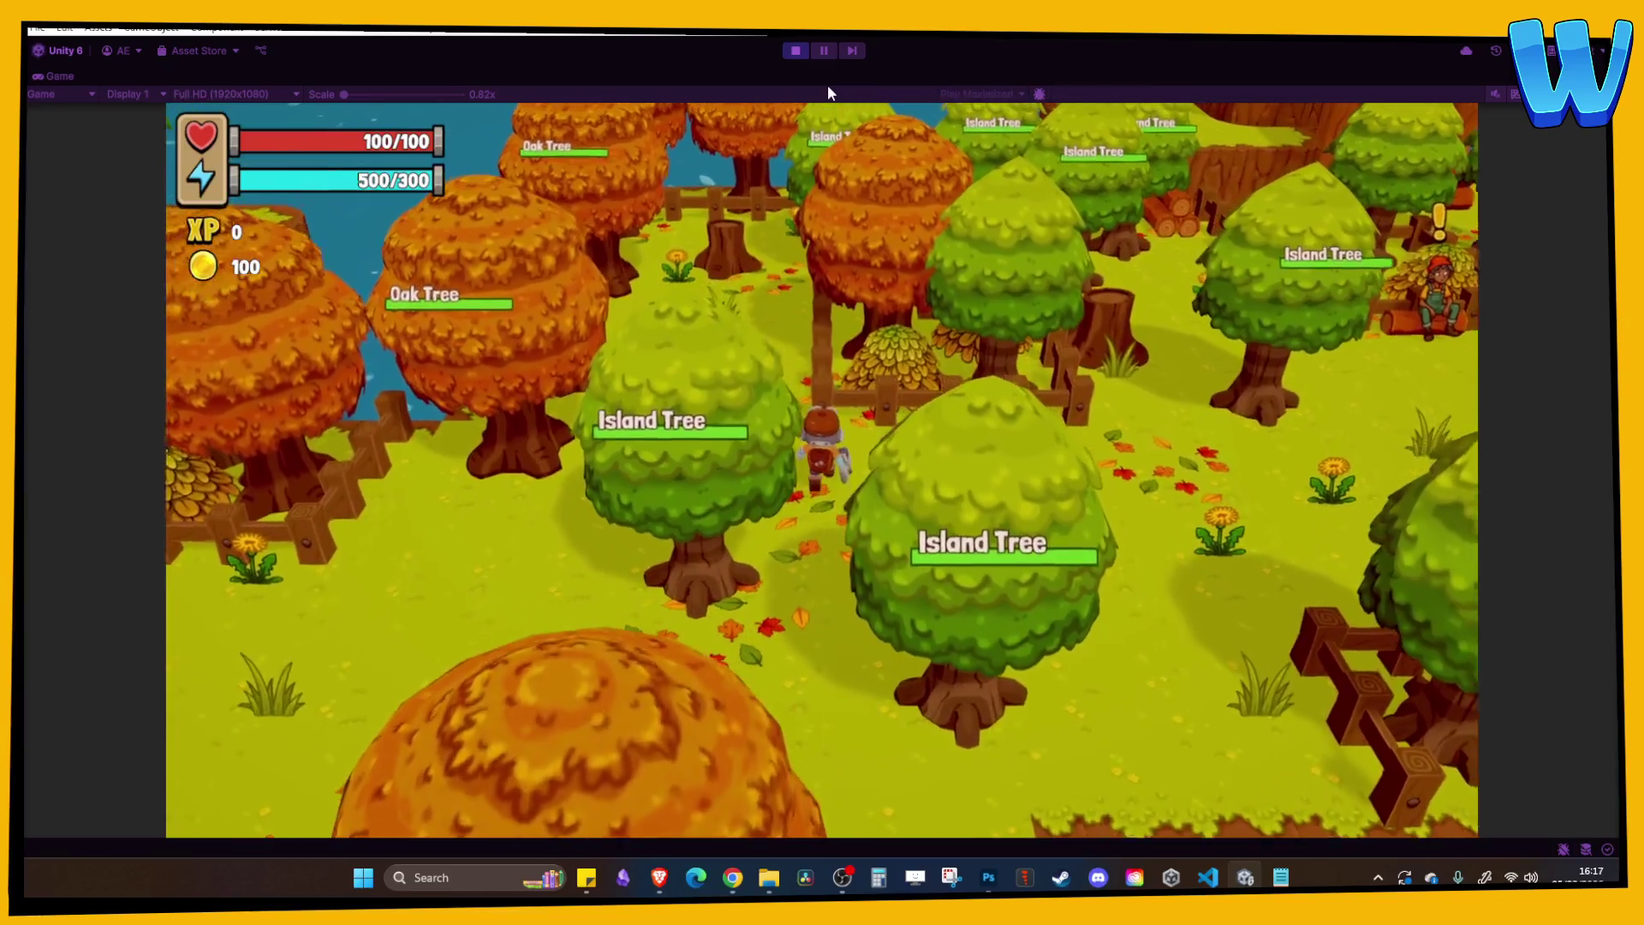
key("d")
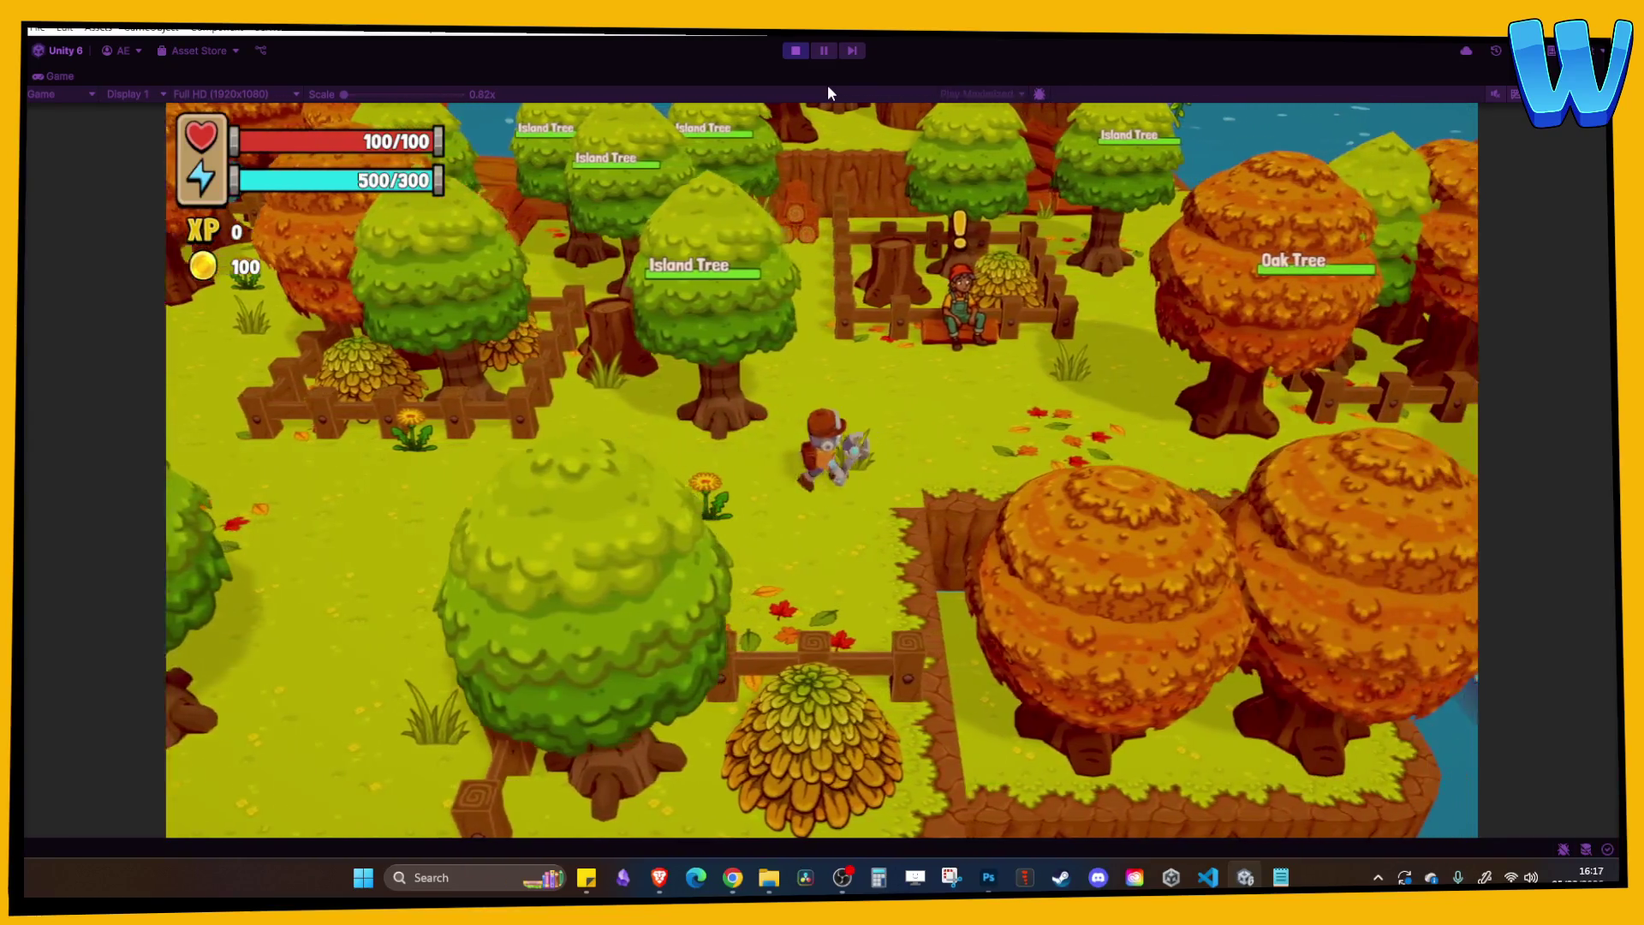
key("w")
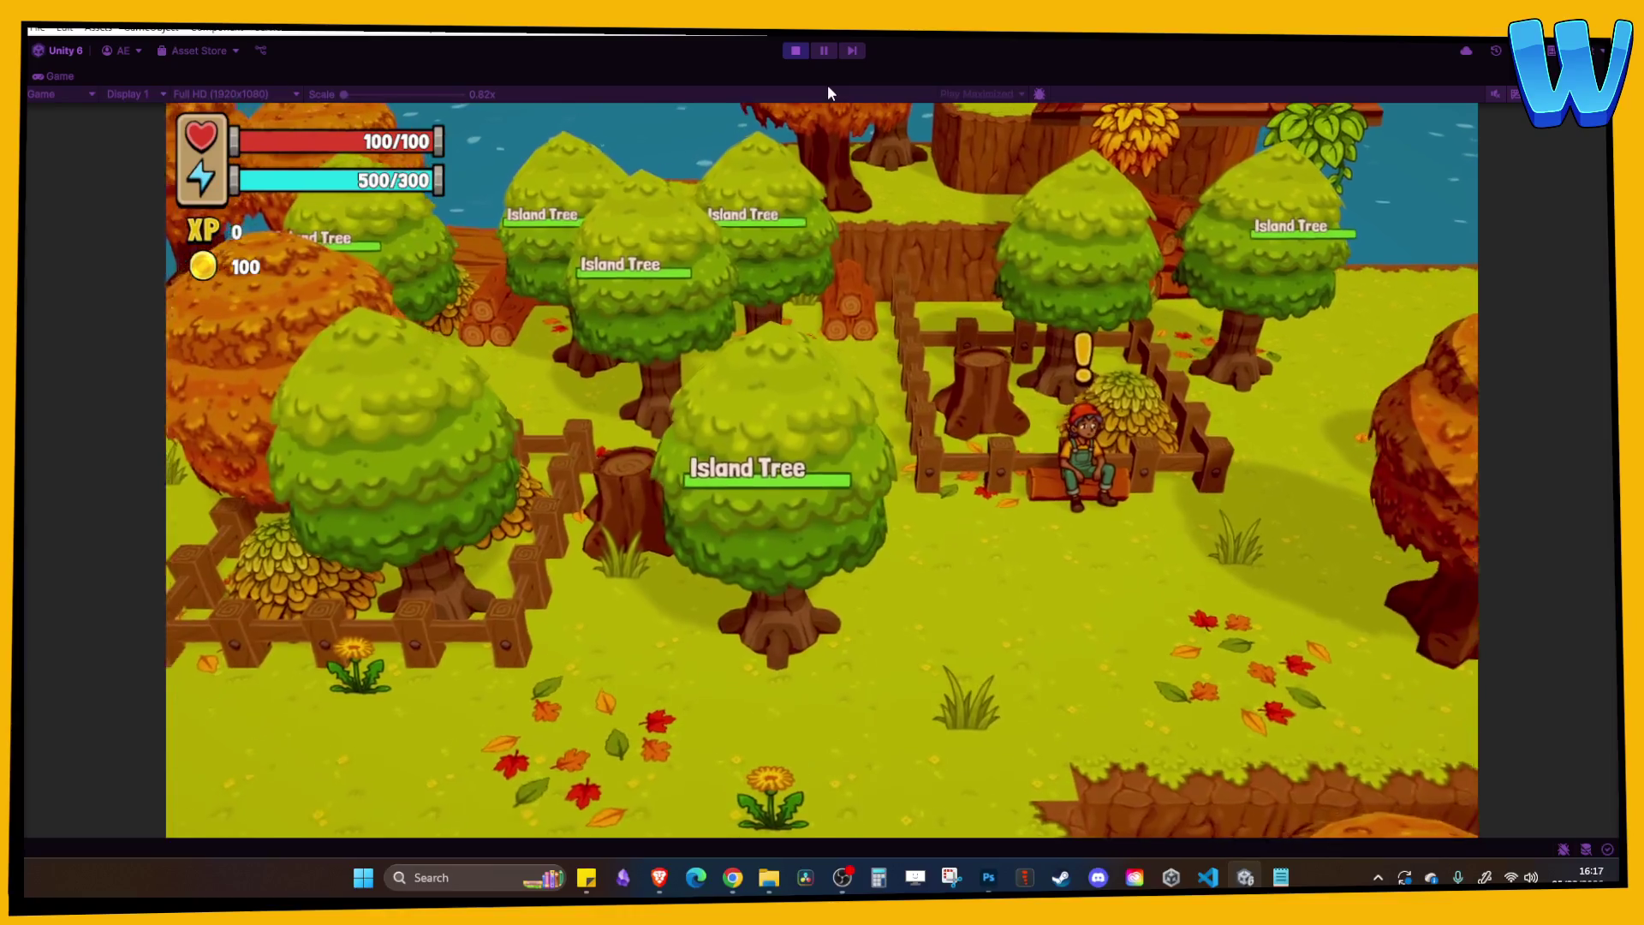
key("w")
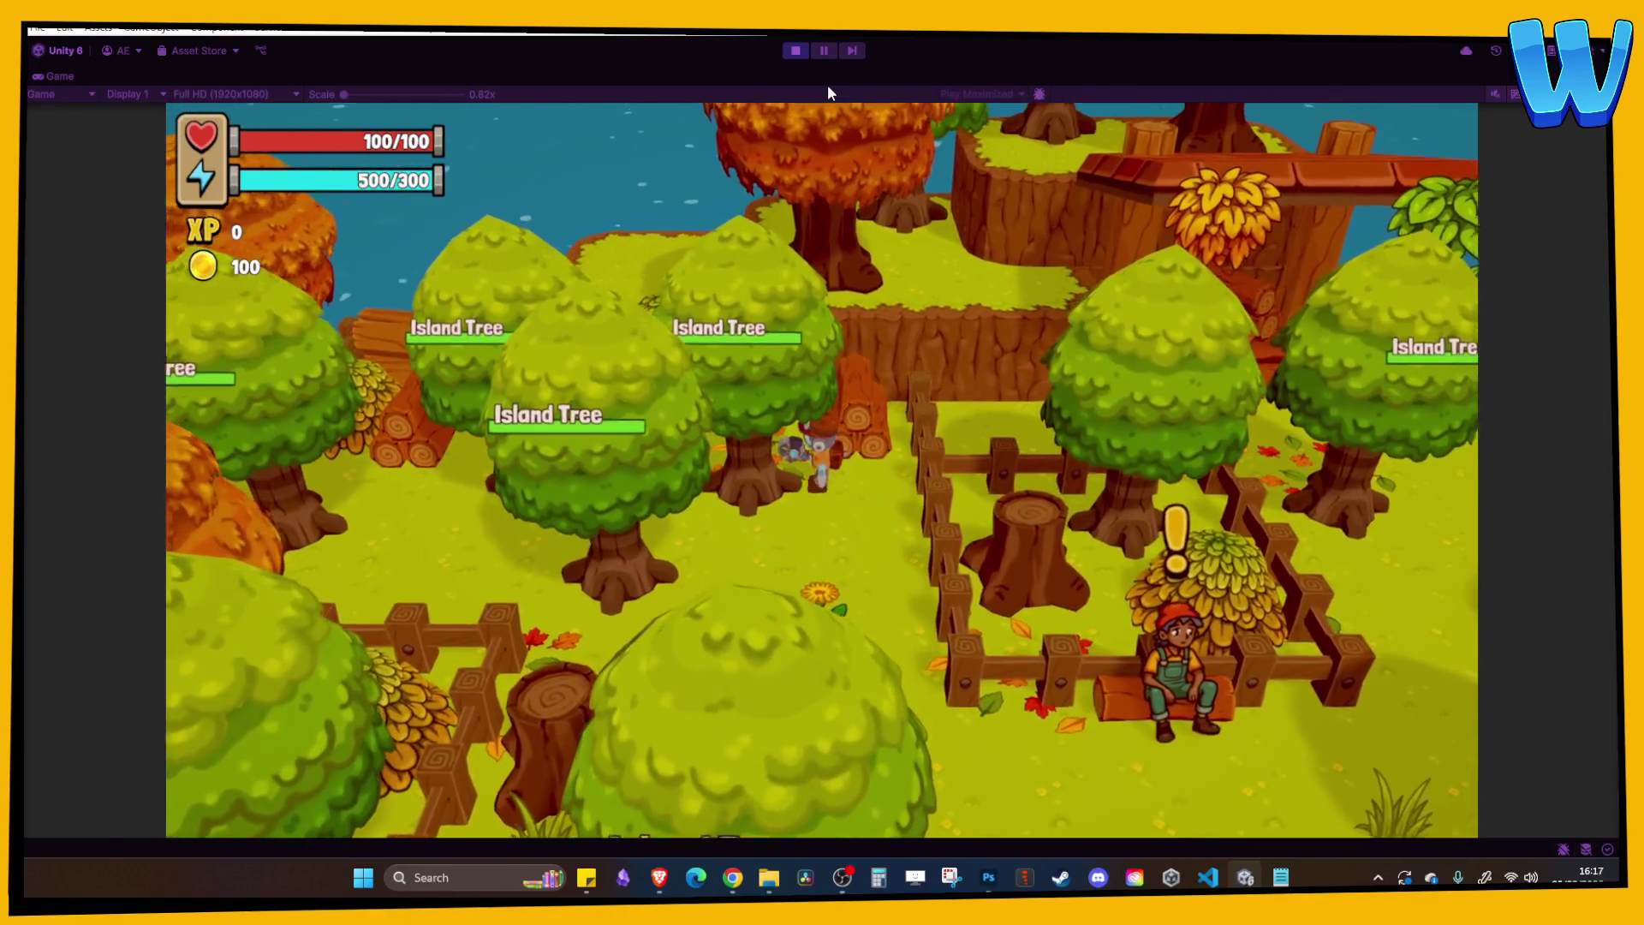
key("space")
key("space")
key("space")
key("w")
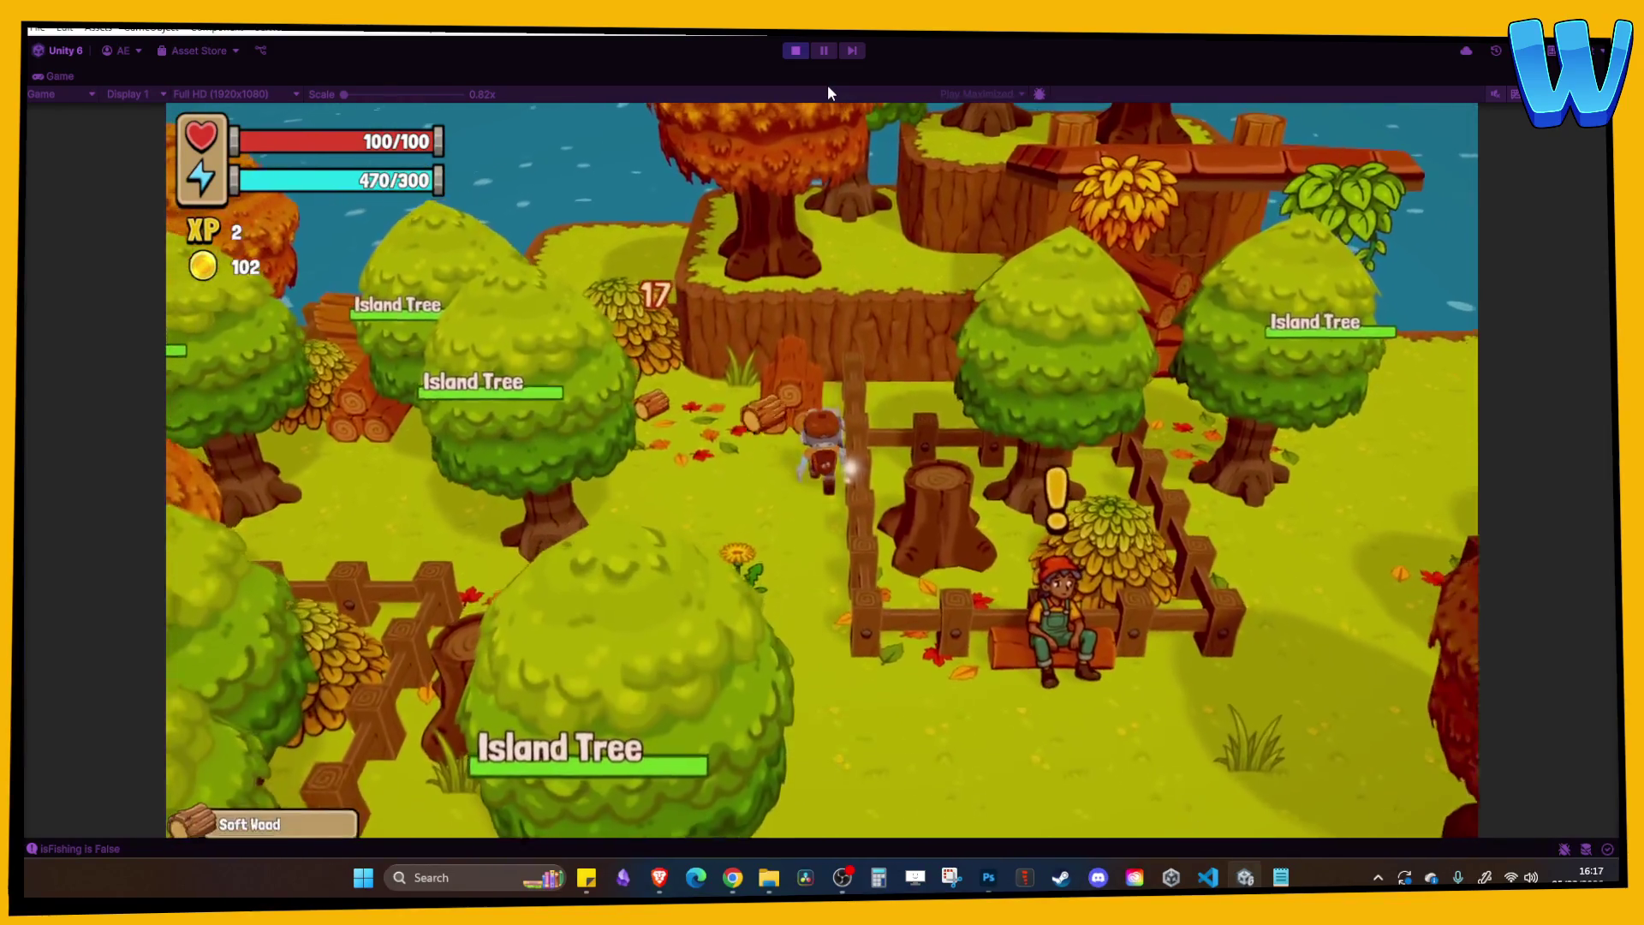
Walk among the Oak and Island Trees, check the Oak Log in the inventory, then stop play mode.
key("w")
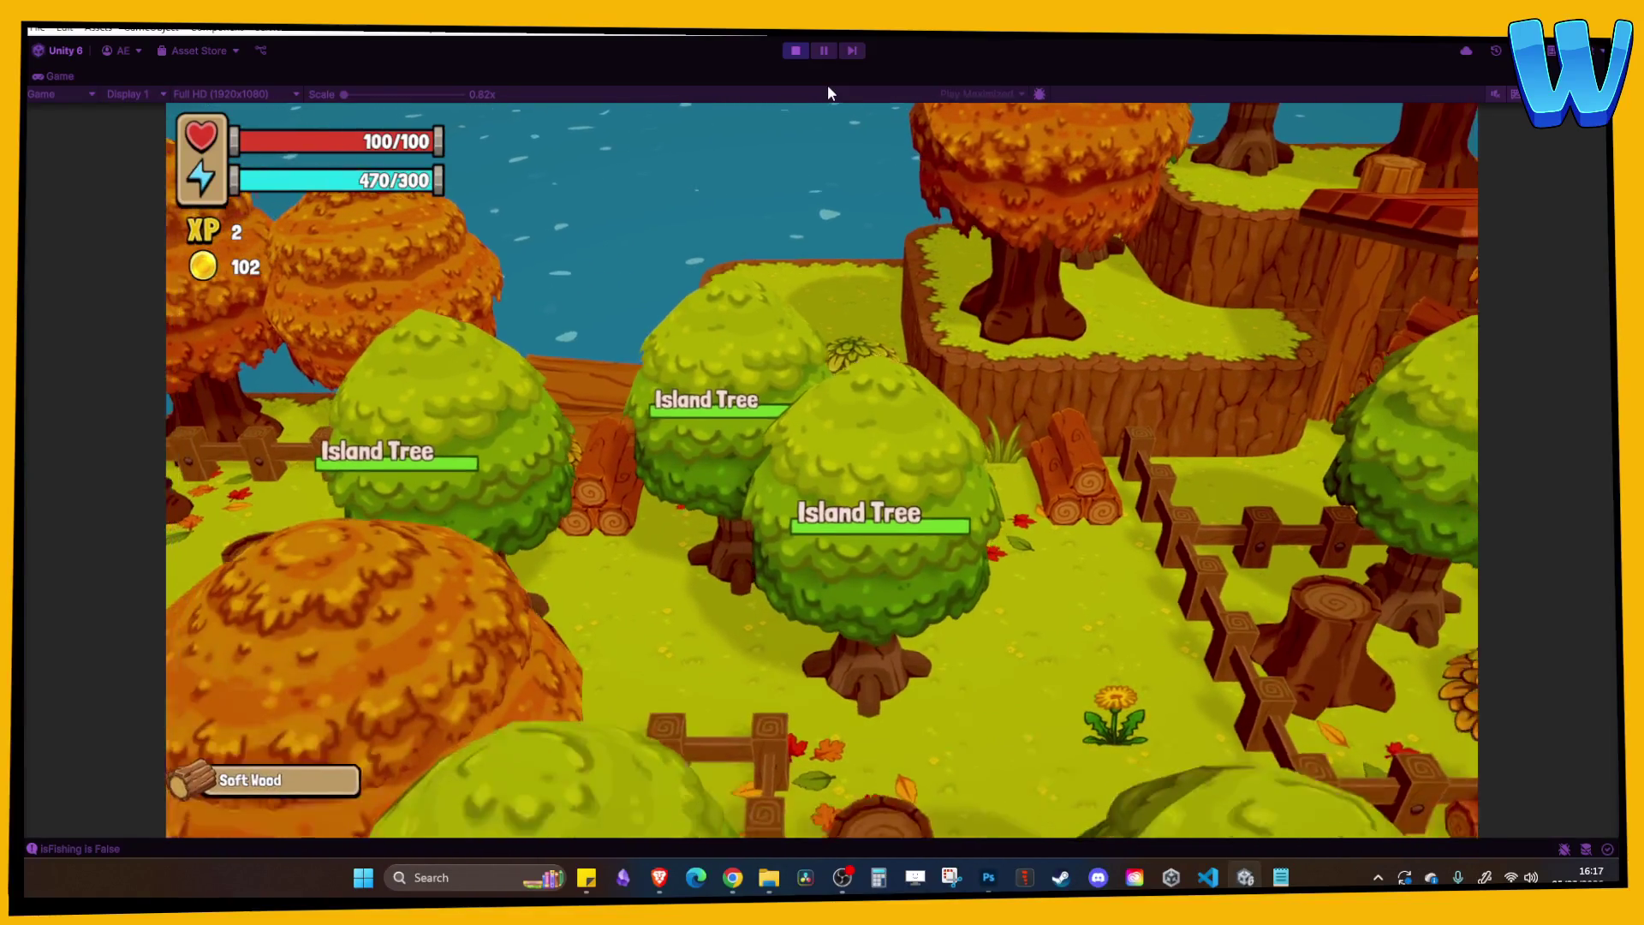
key("s")
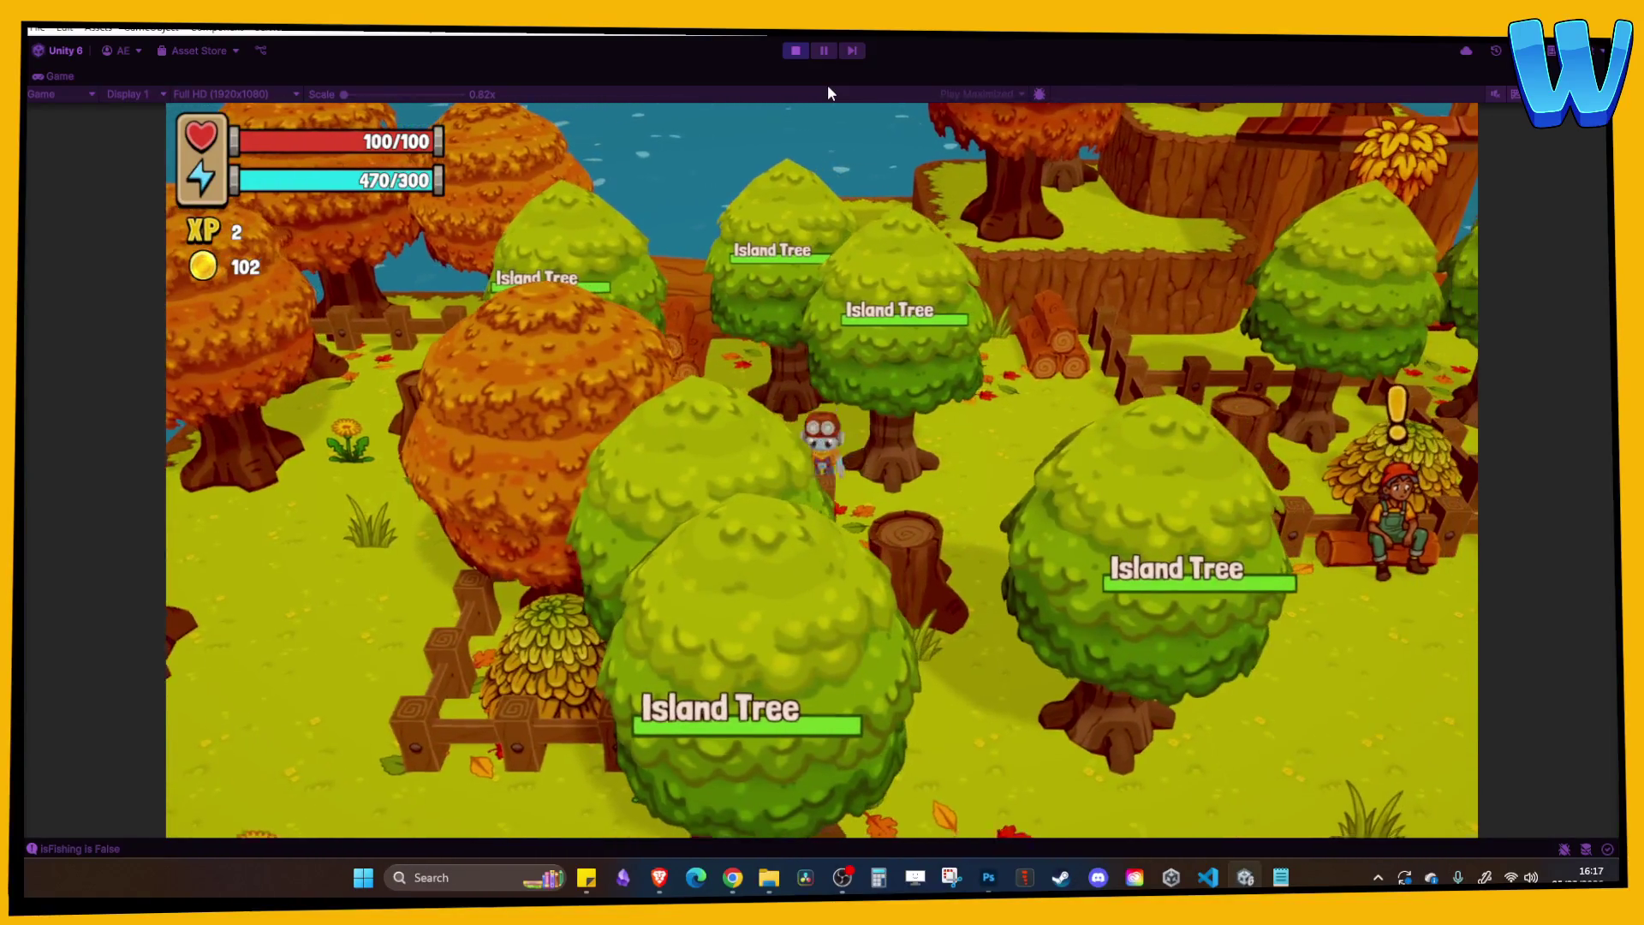
key("d")
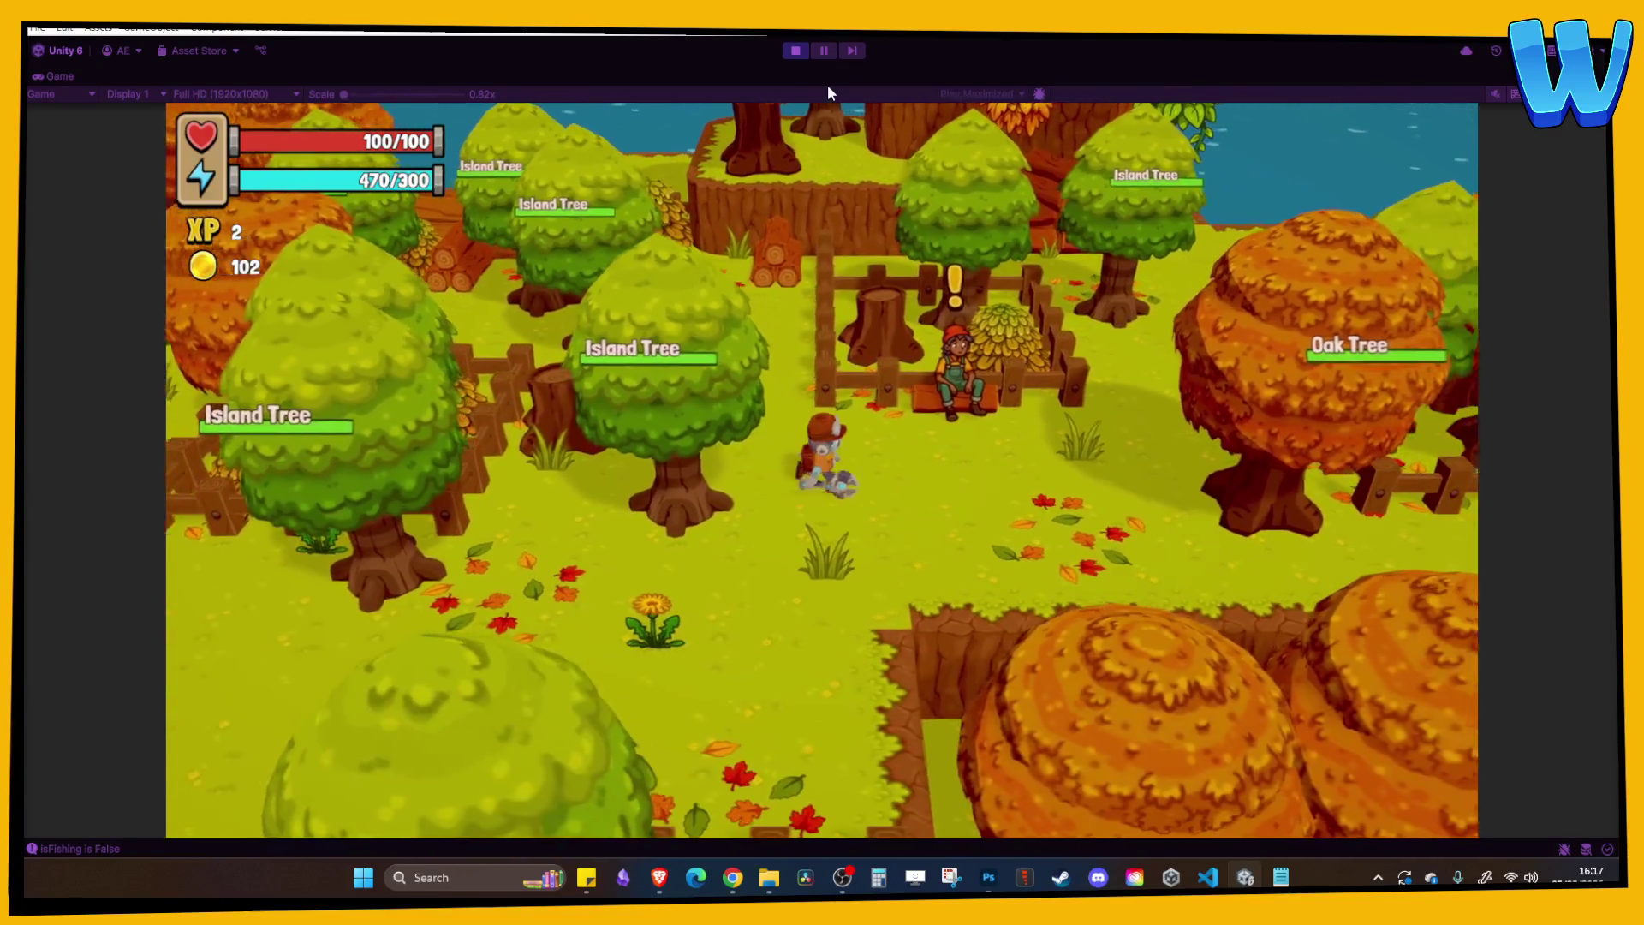
key("d")
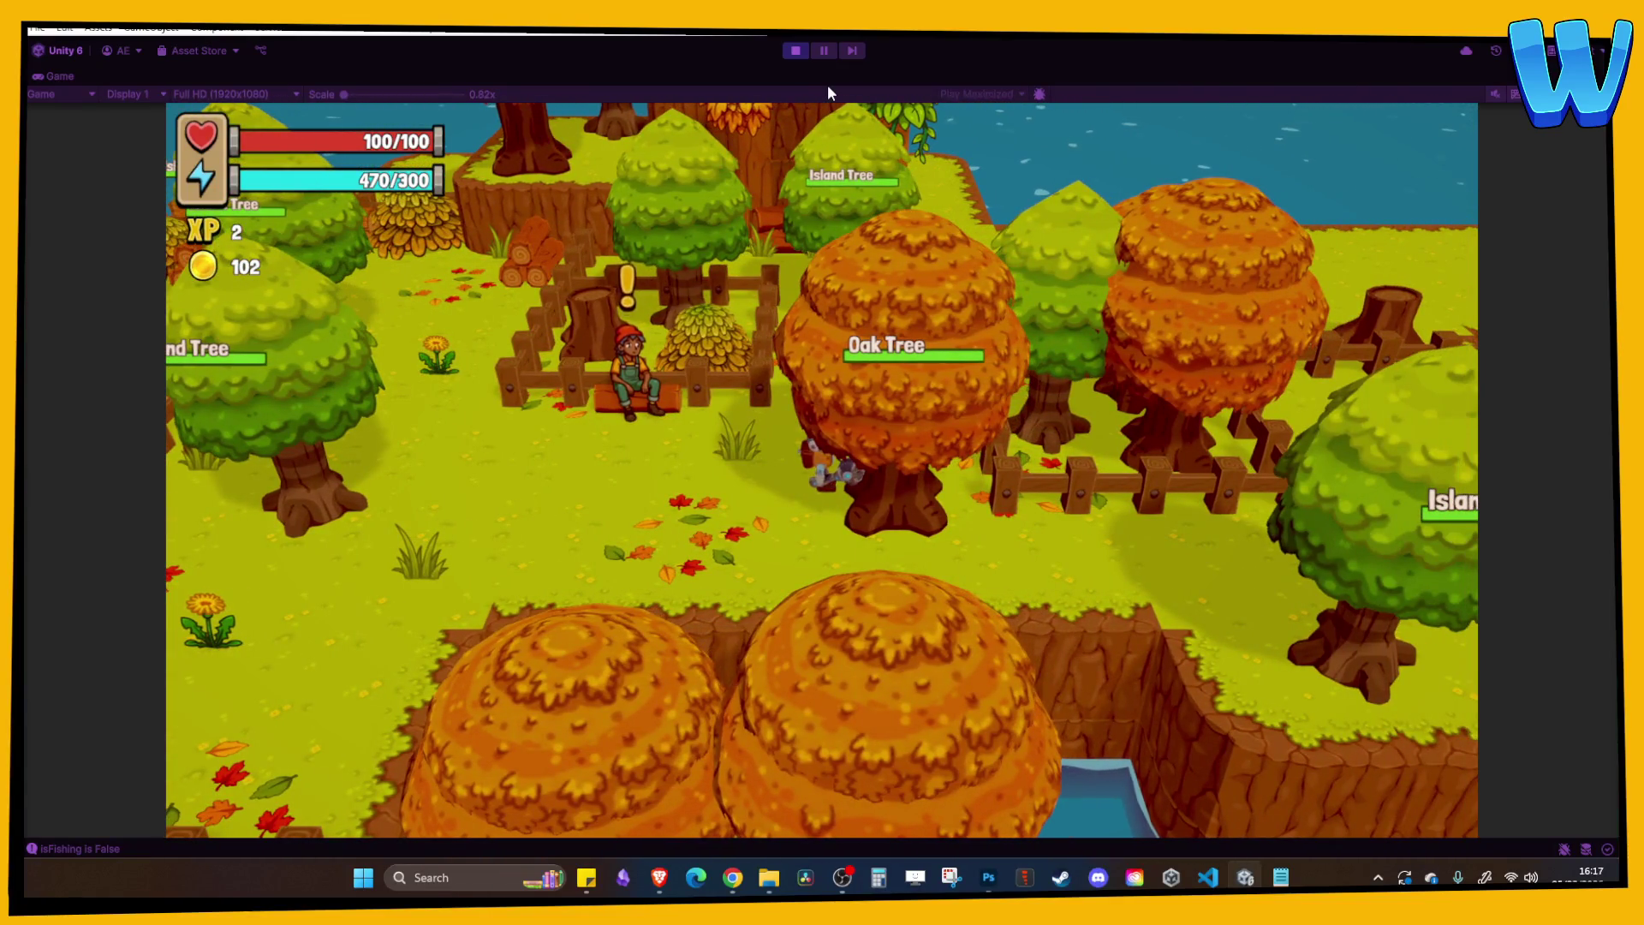
key("a")
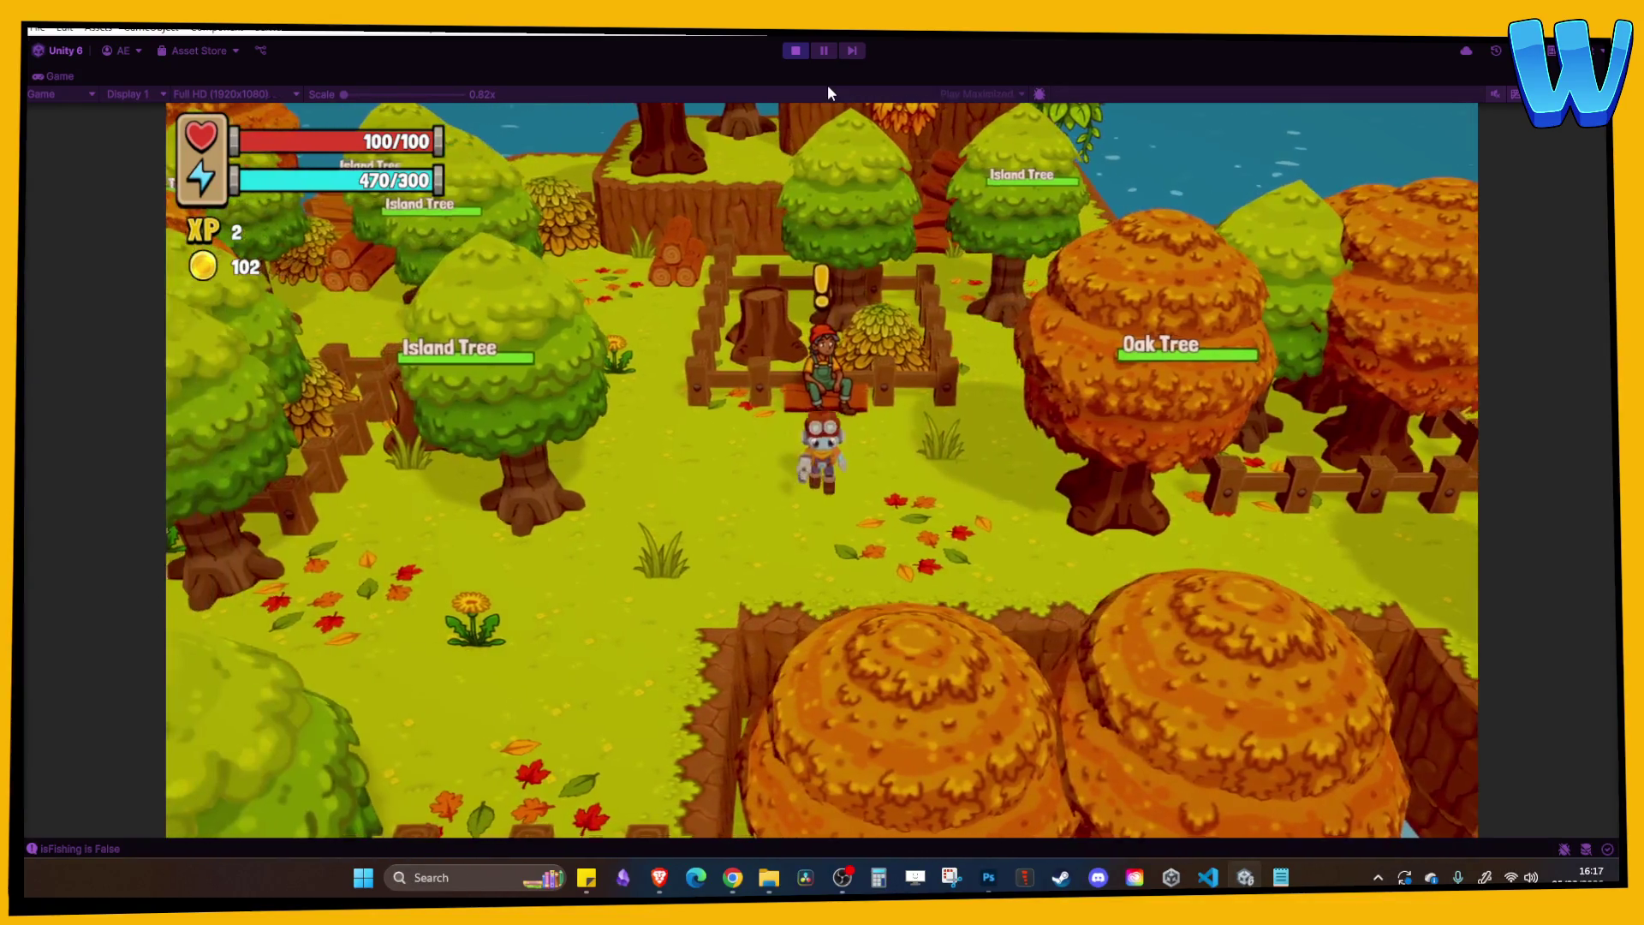
key("s")
key("a")
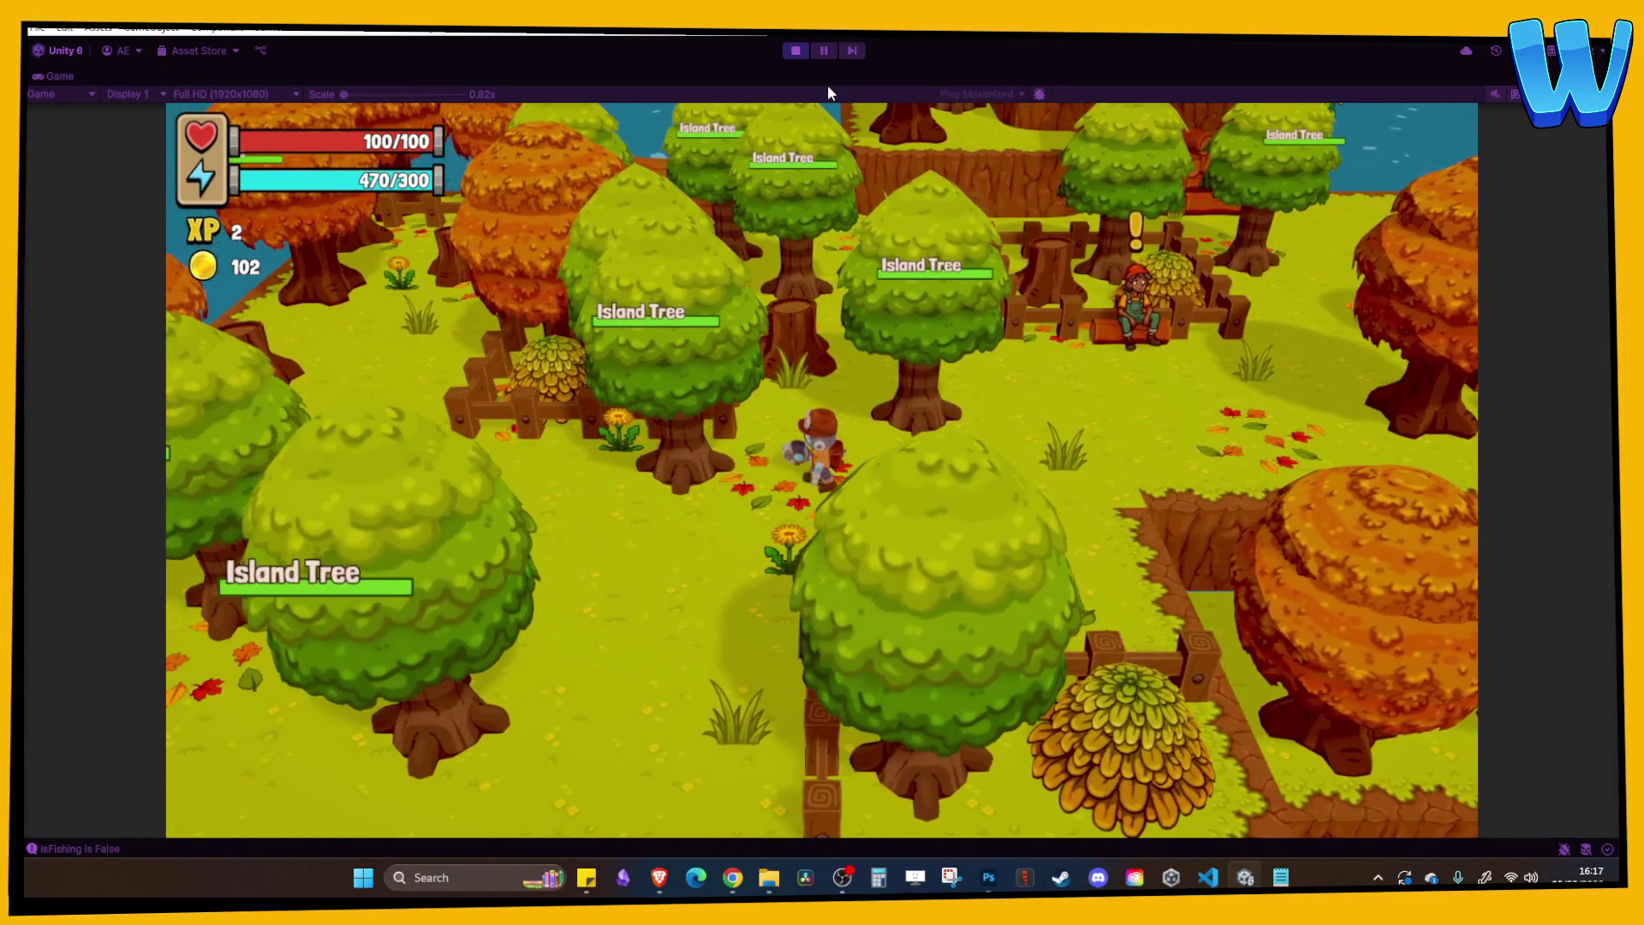
key("s")
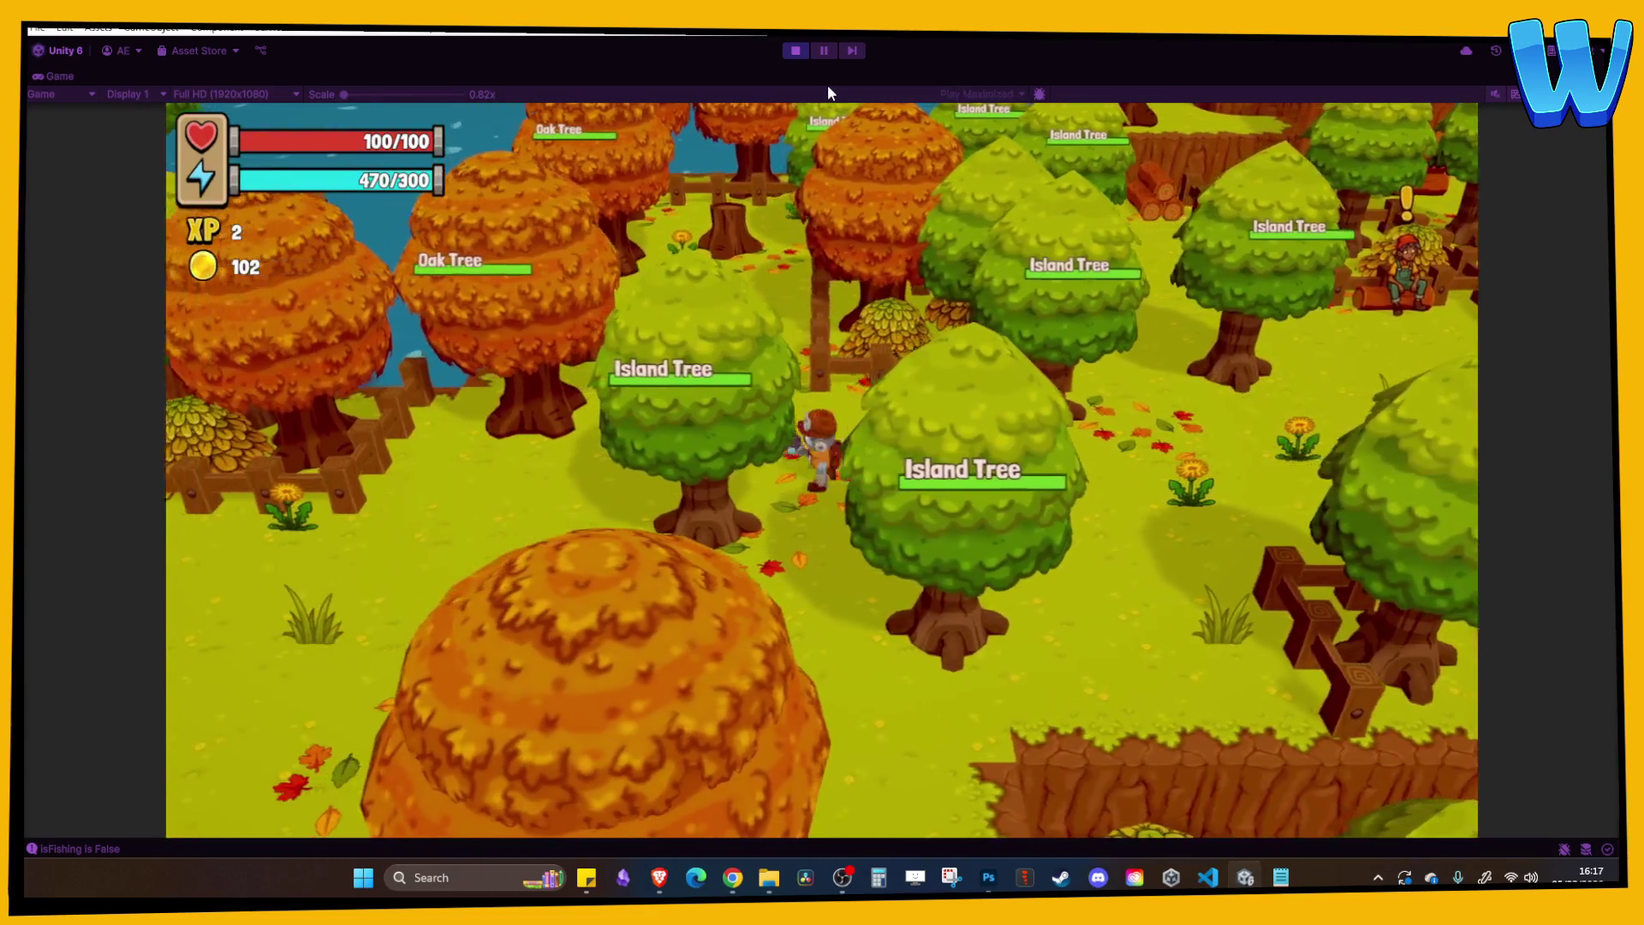
key("i")
key("s")
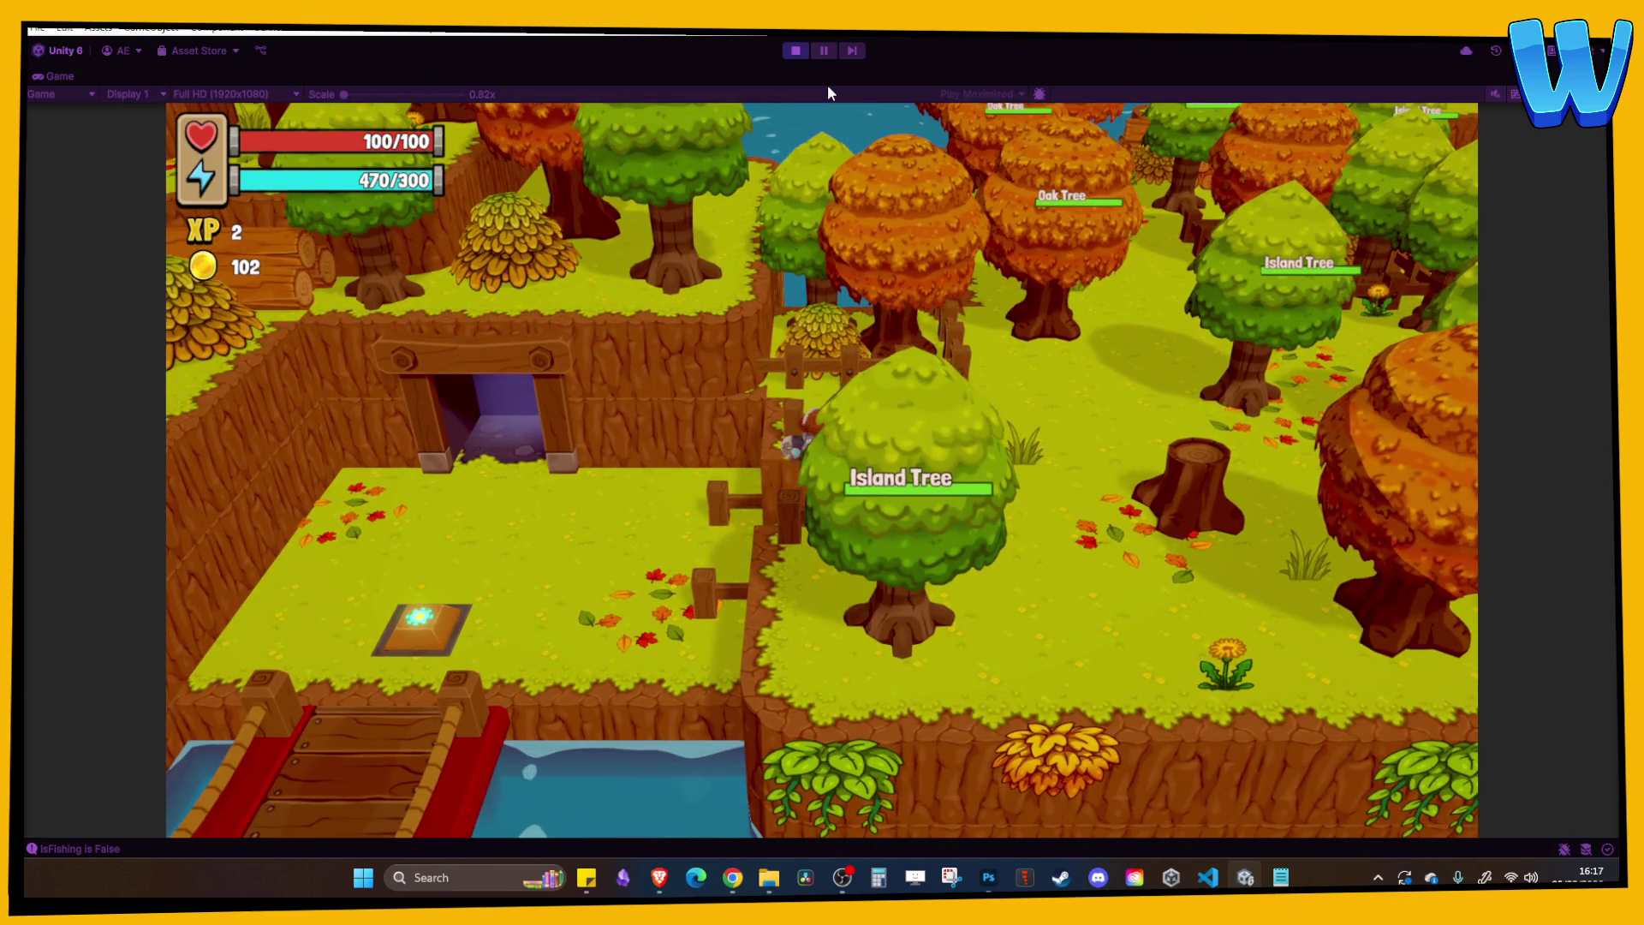
left_click(791, 53)
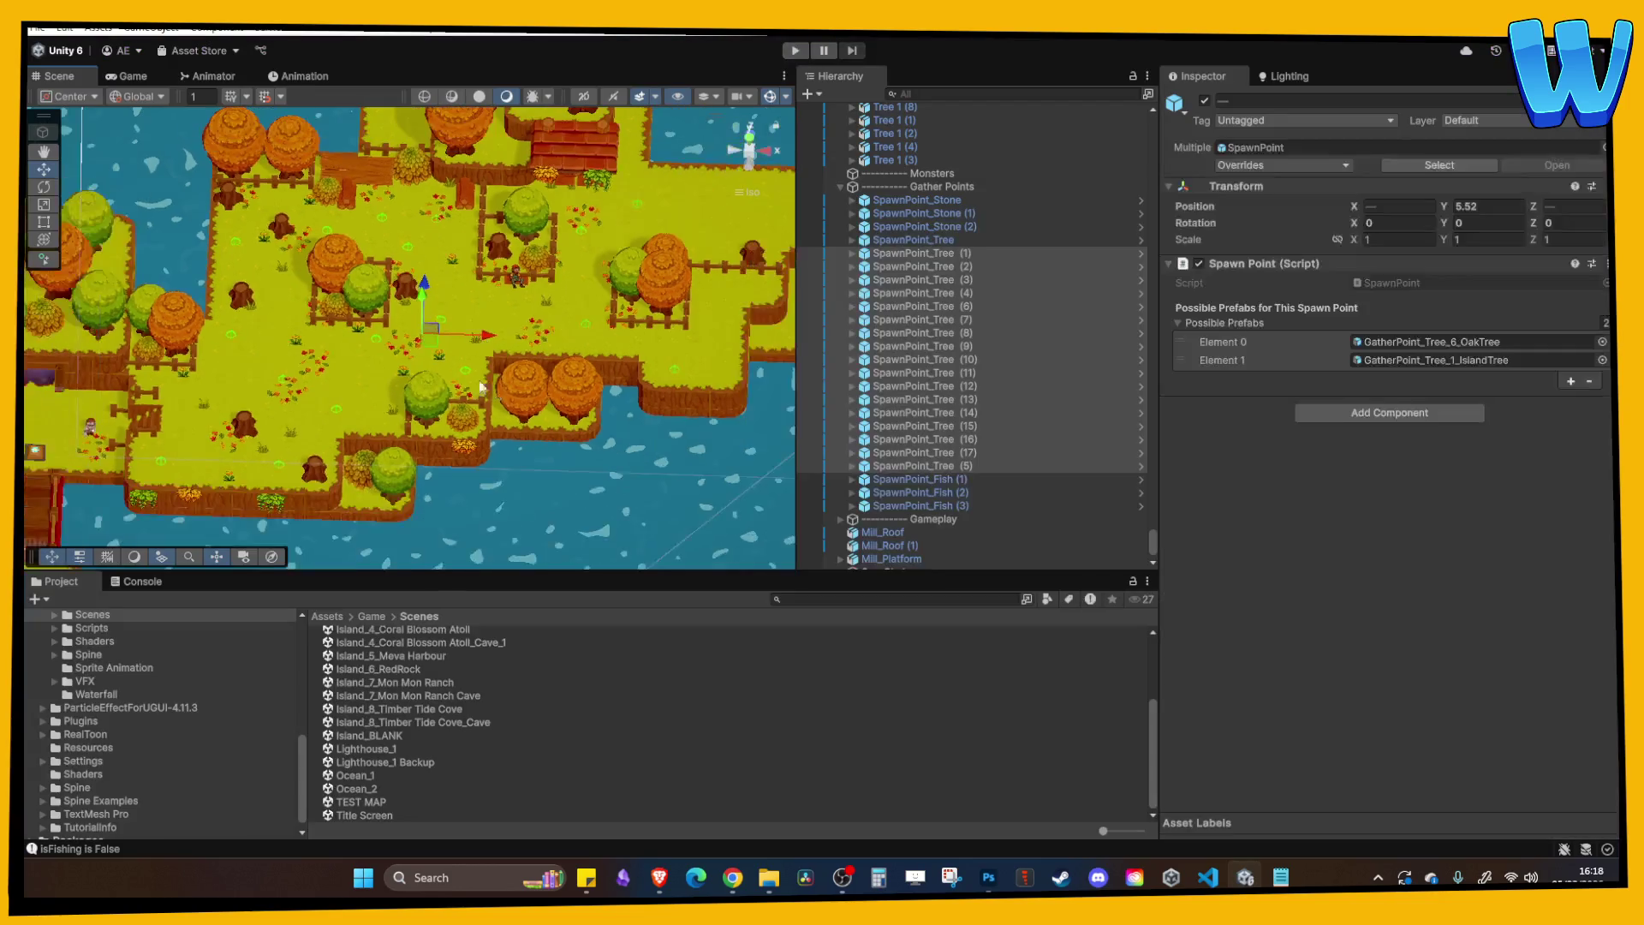
Frame the mill and dock island top-down to review tree spawn points, then open the Ocean_1 scene.
mouse_move(308, 343)
left_mouse_down()
mouse_move(444, 286)
mouse_move(492, 400)
left_mouse_up()
scroll(492, 401, "up", 3)
scroll(459, 378, "up", 3)
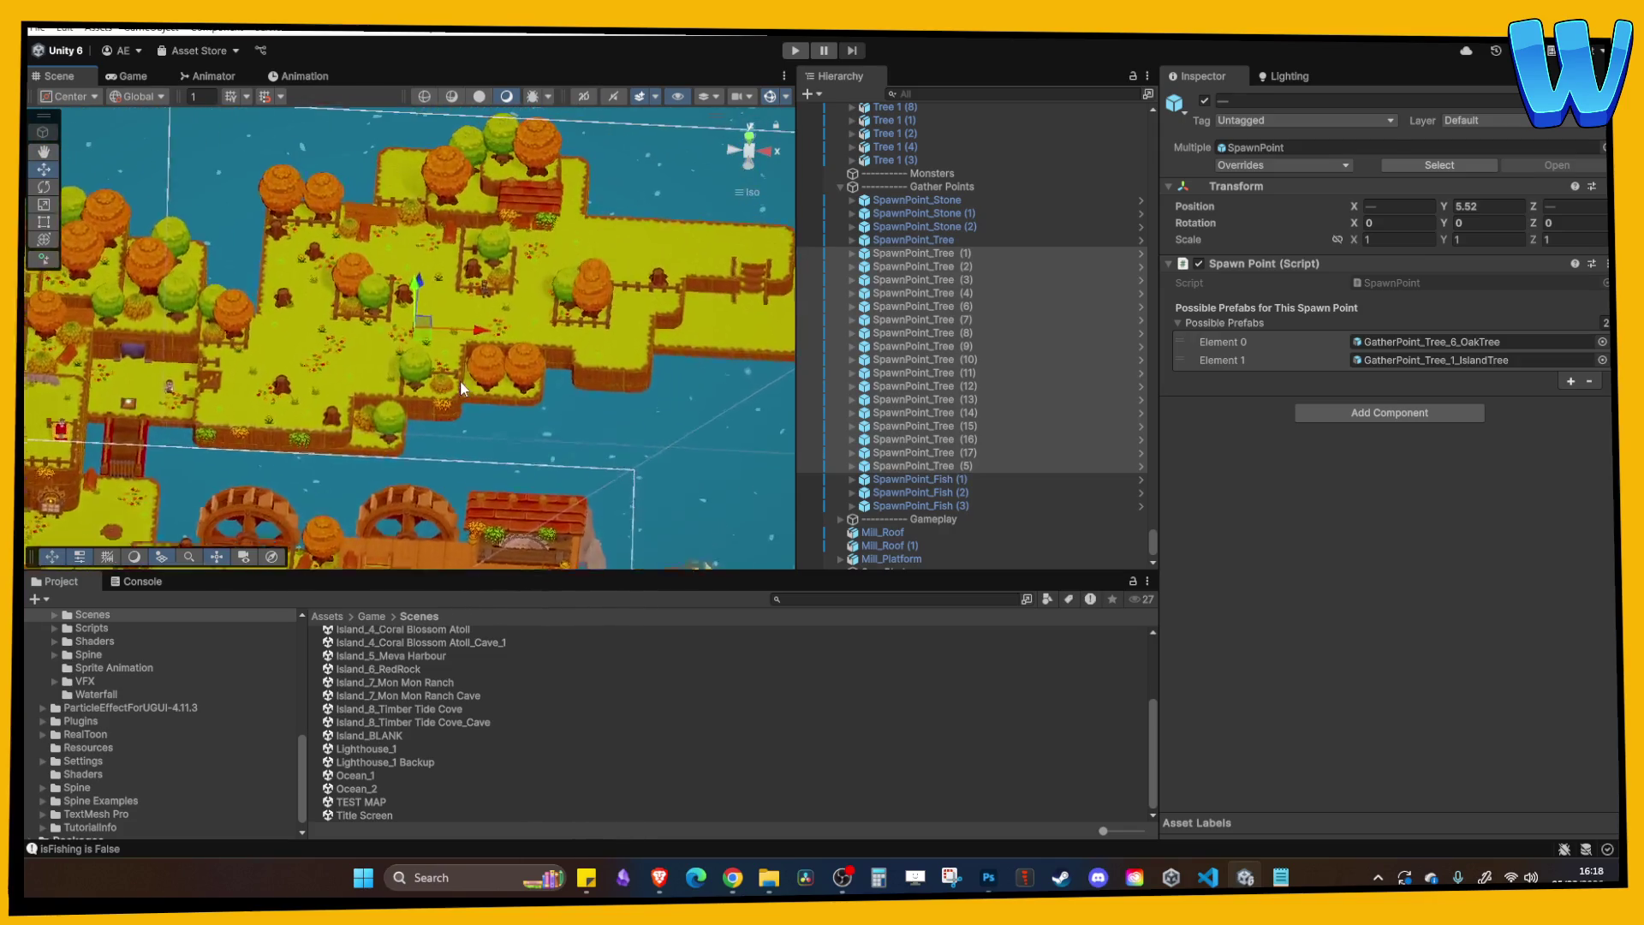
mouse_move(460, 380)
left_mouse_down()
mouse_move(490, 249)
mouse_move(481, 264)
left_mouse_up()
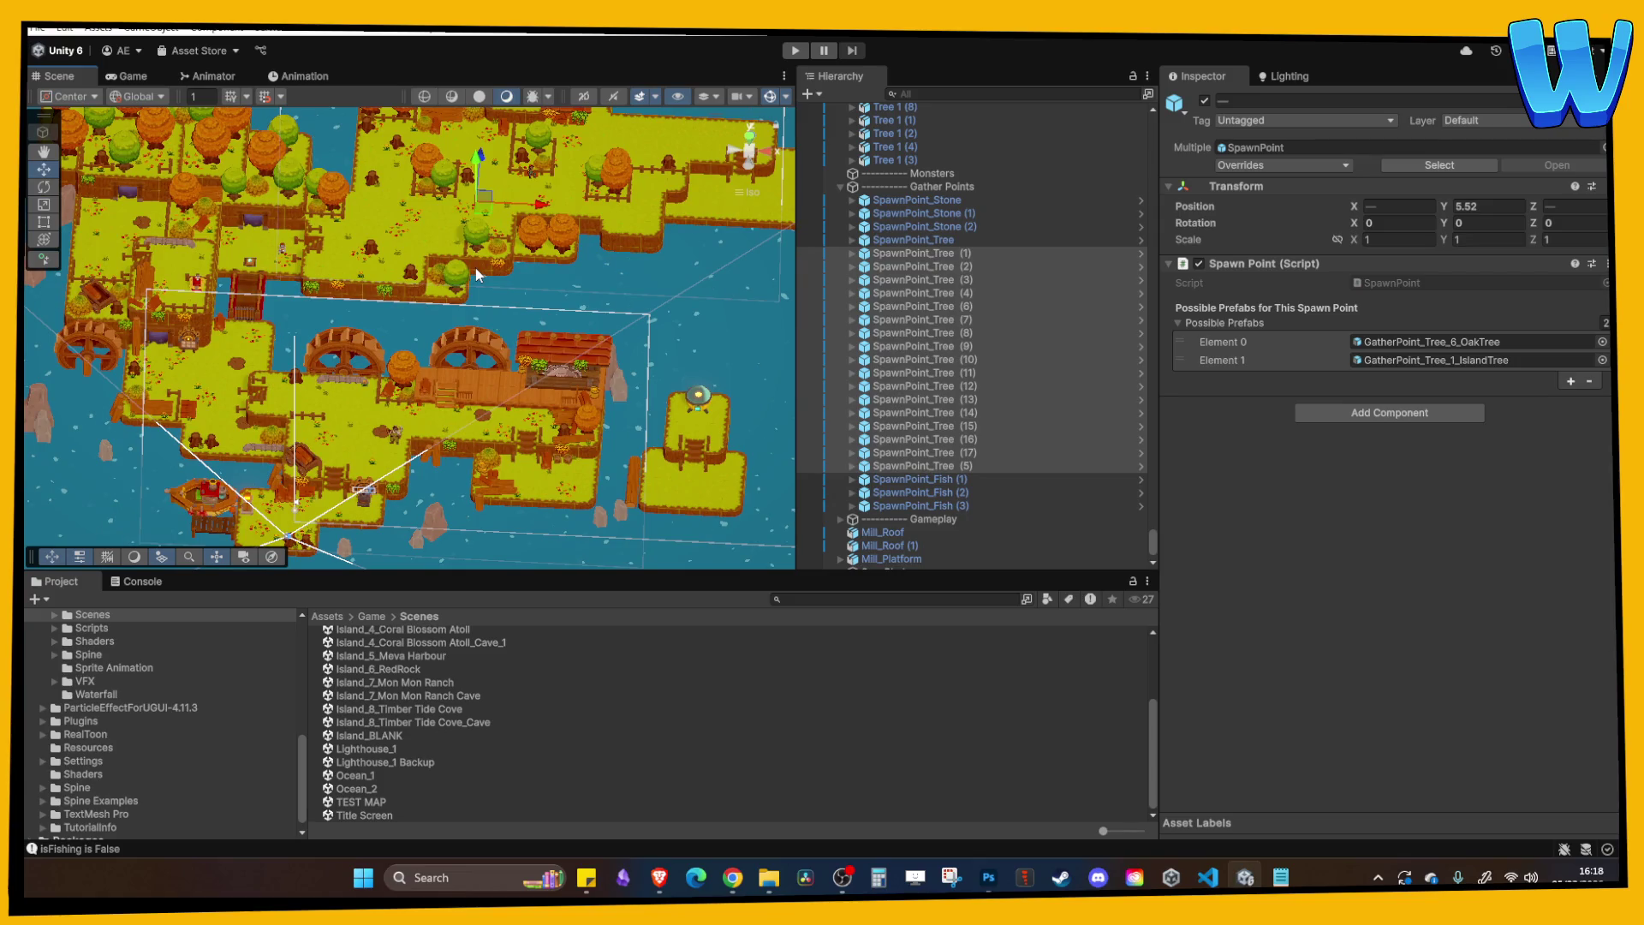
scroll(450, 262, "up", 3)
left_click_drag(450, 262, 577, 257)
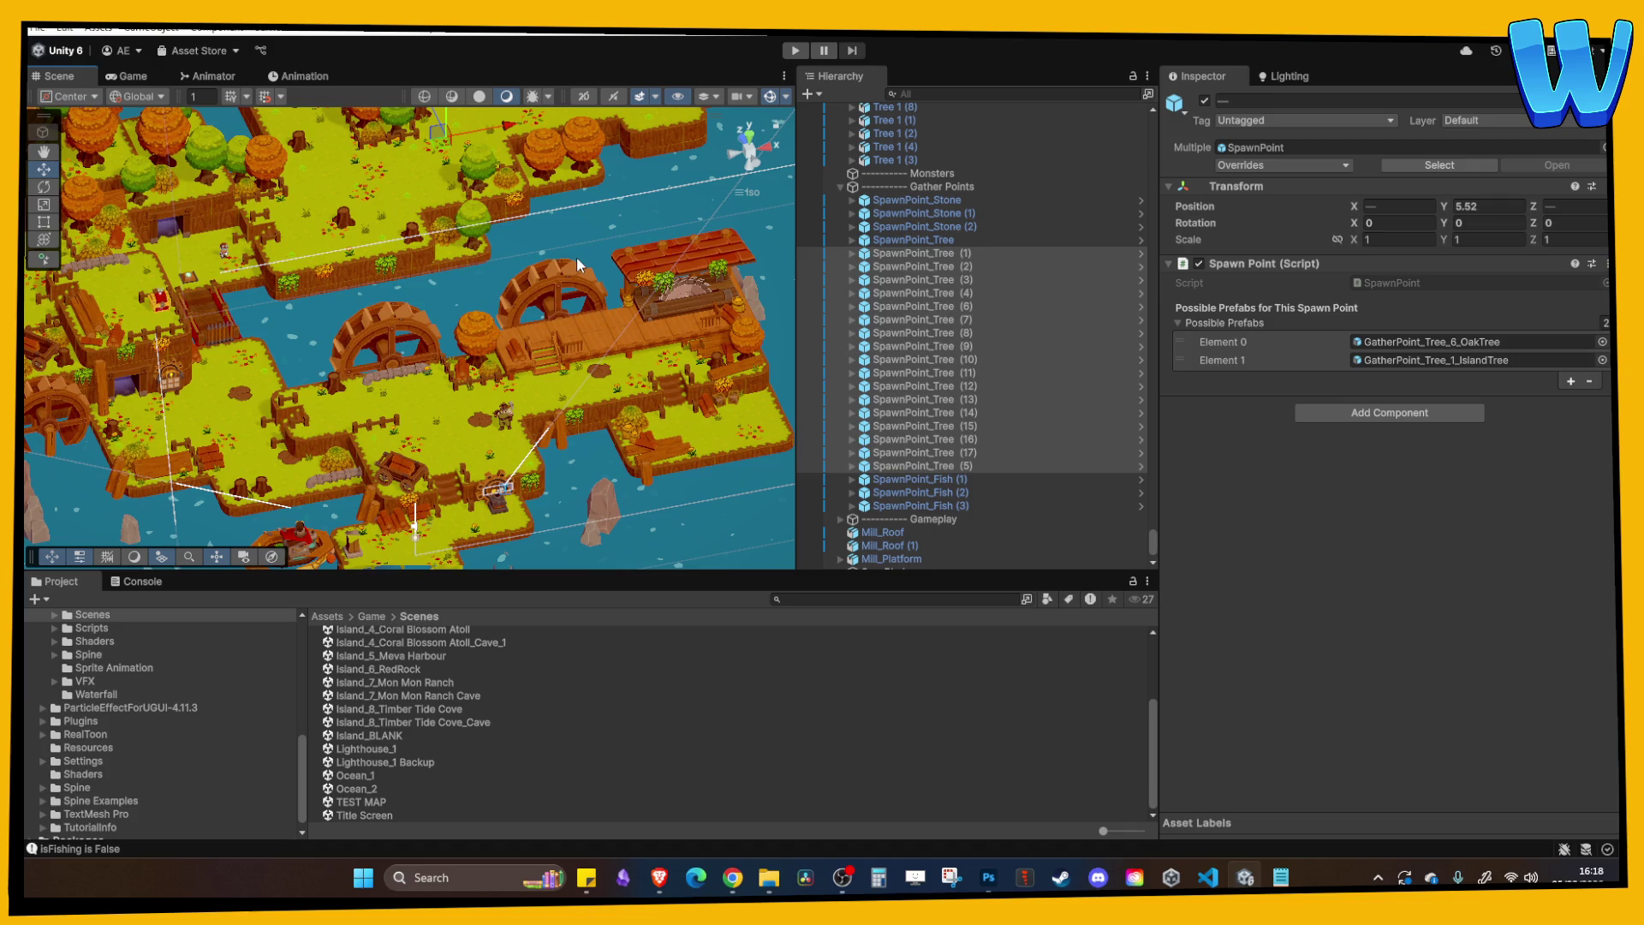
mouse_move(577, 257)
left_mouse_down()
mouse_move(521, 284)
mouse_move(598, 248)
mouse_move(522, 312)
mouse_move(473, 324)
left_mouse_up()
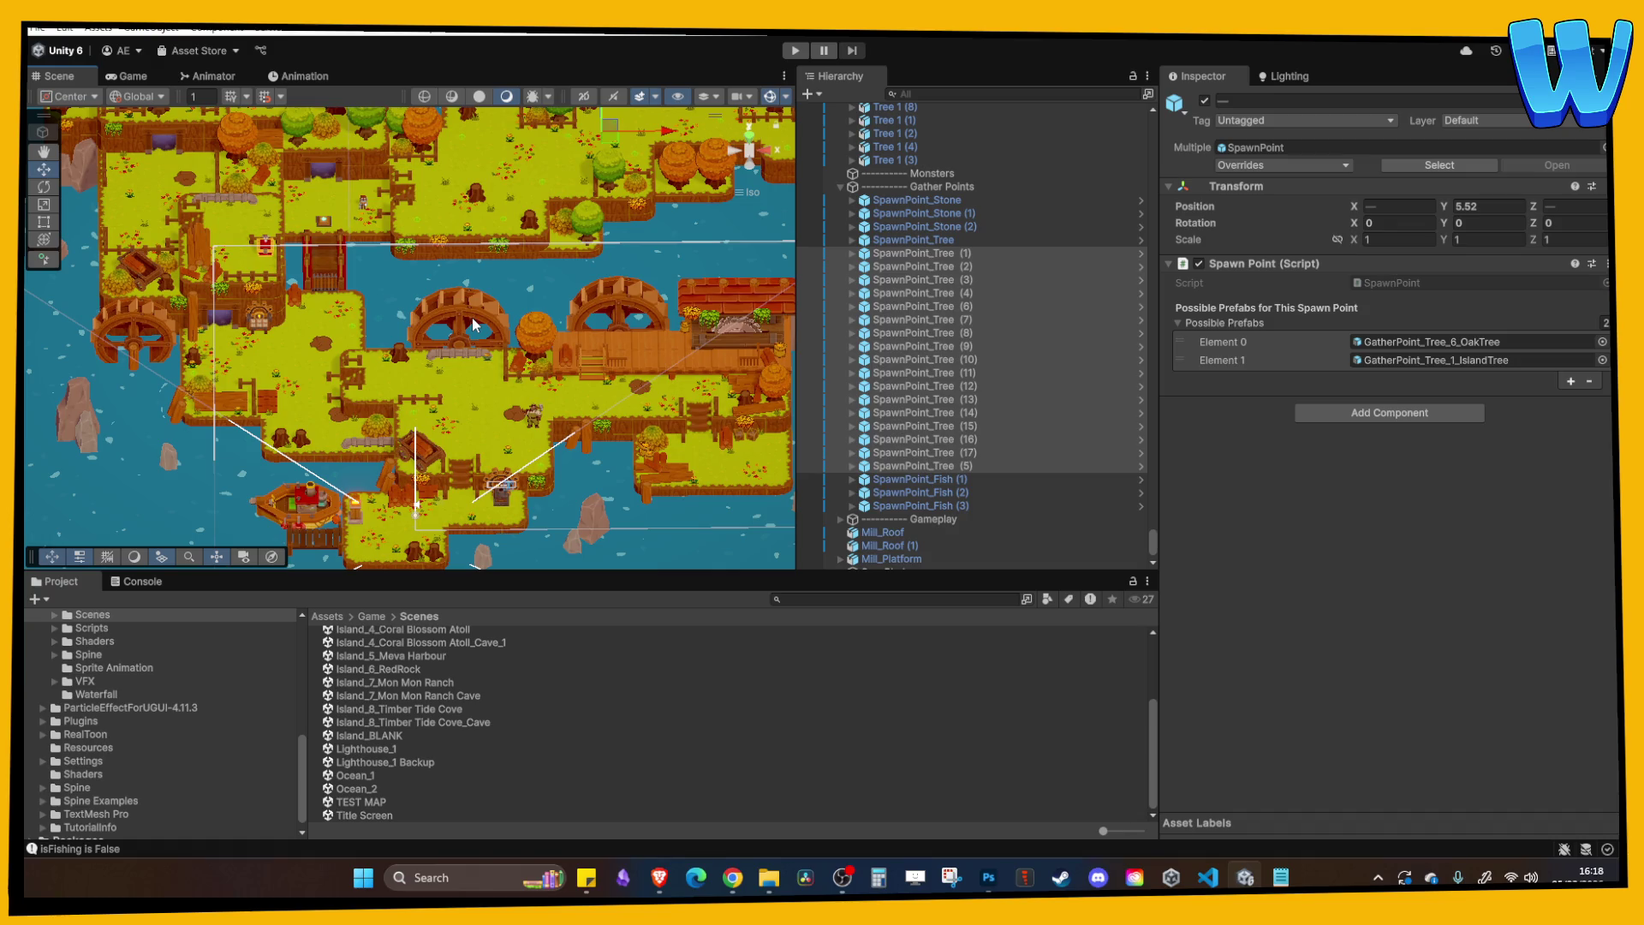
scroll(473, 324, "up", 2)
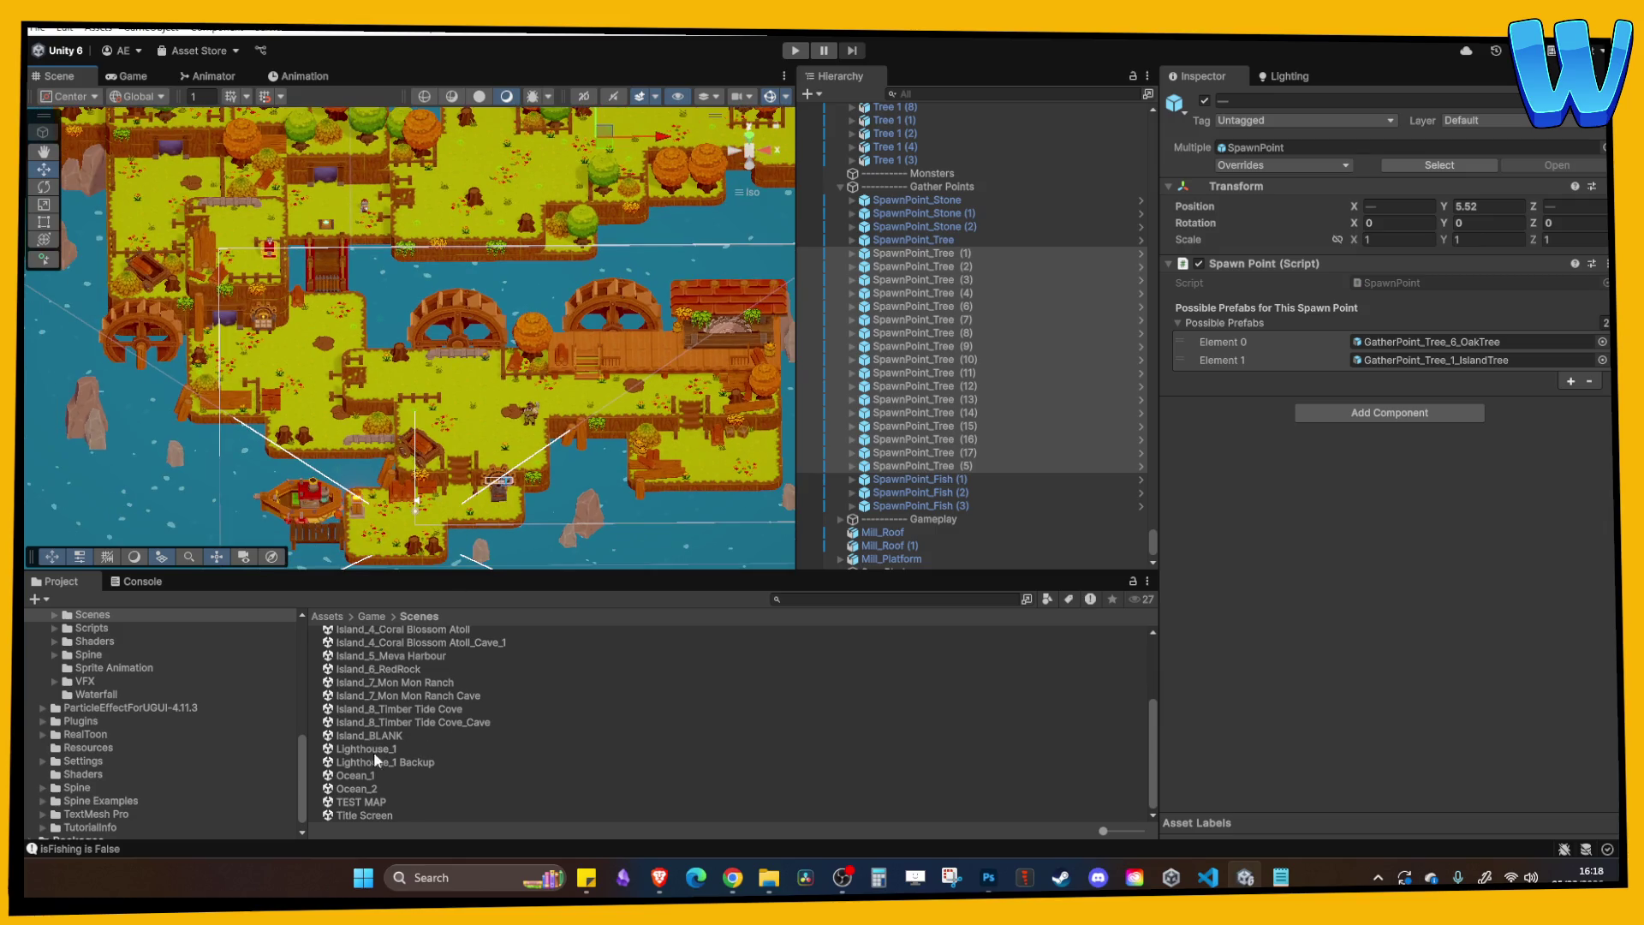
left_click(358, 776)
double_click(358, 775)
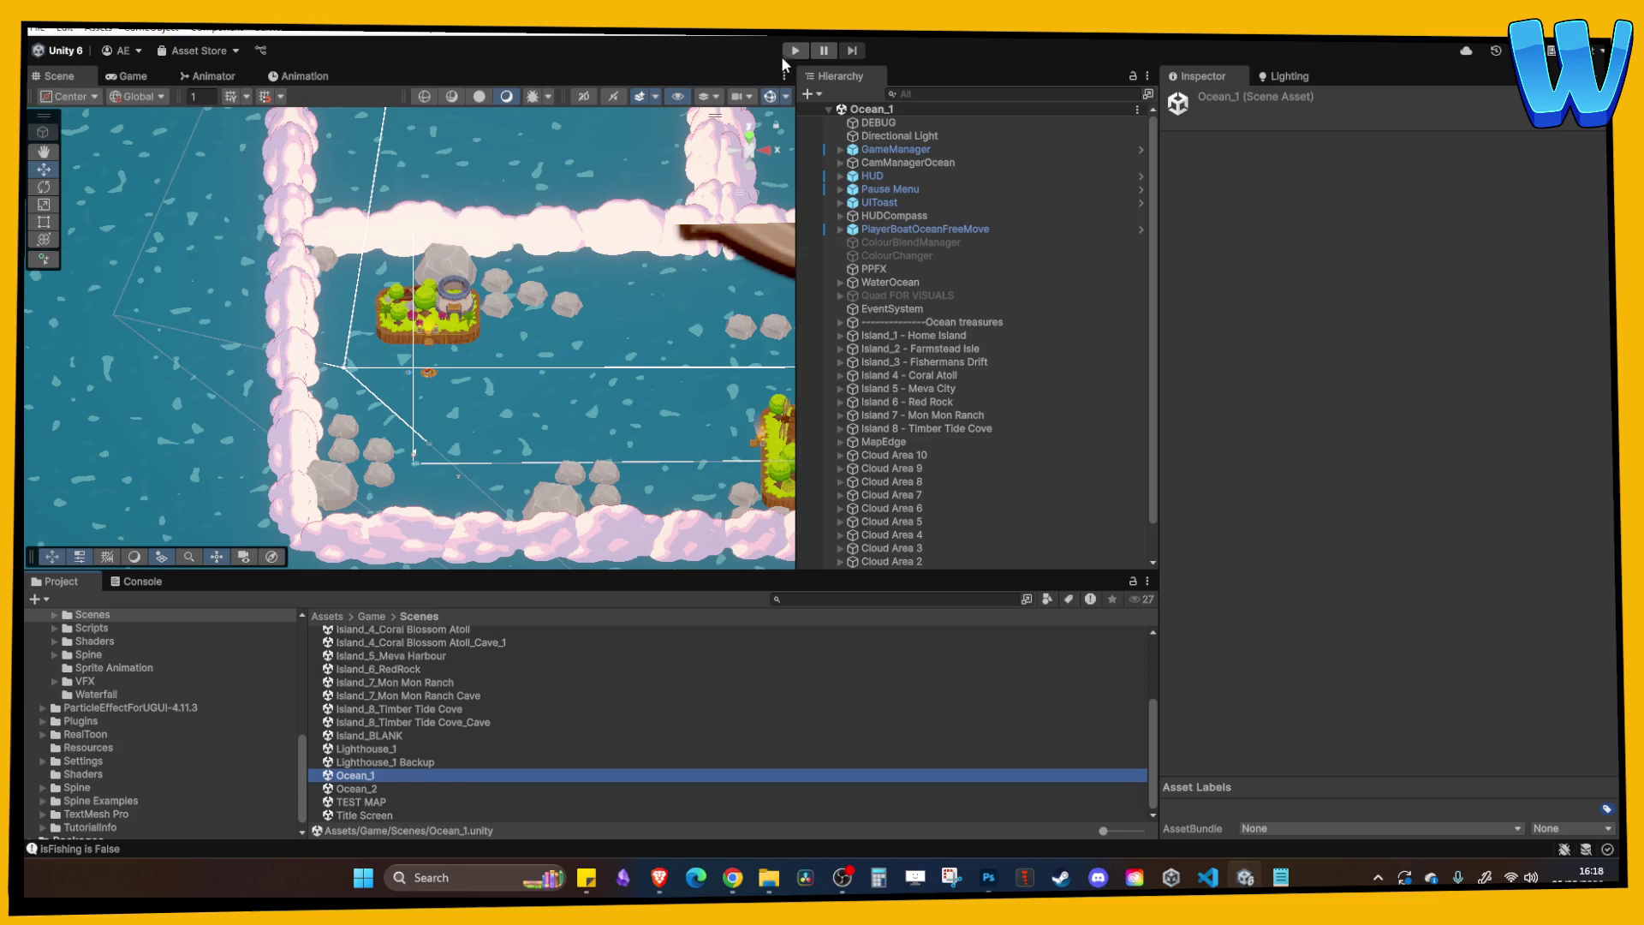
Play Ocean_1 and sail the boat to dock at Farmstead Isle, glancing at its quest list.
left_click(796, 50)
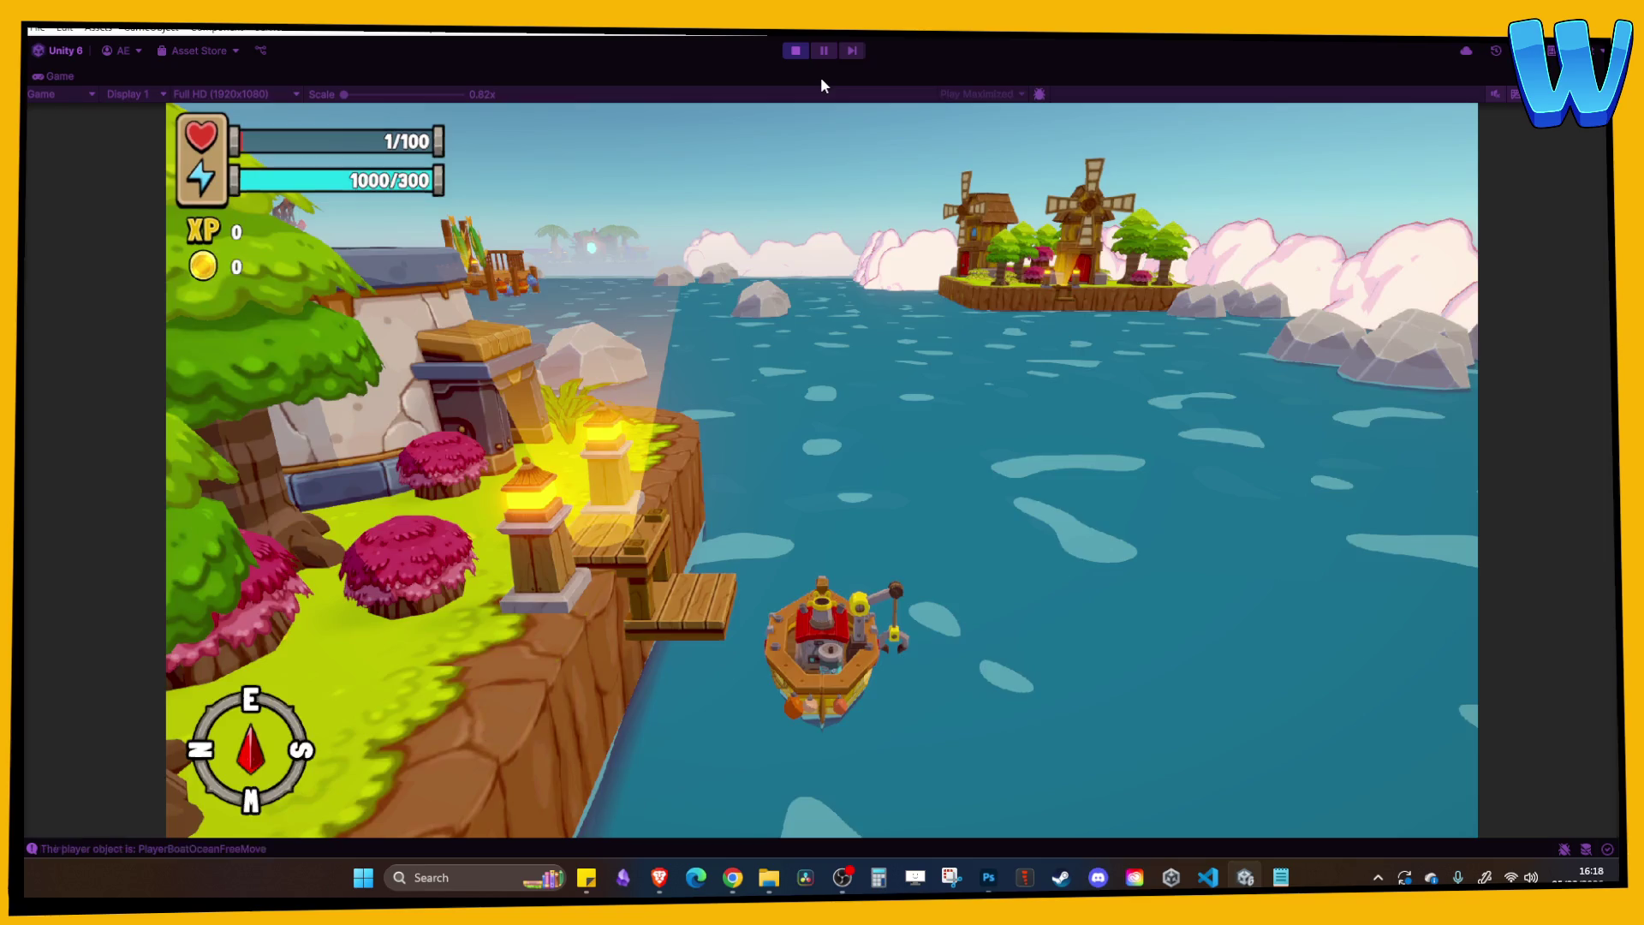
key("w")
key("a")
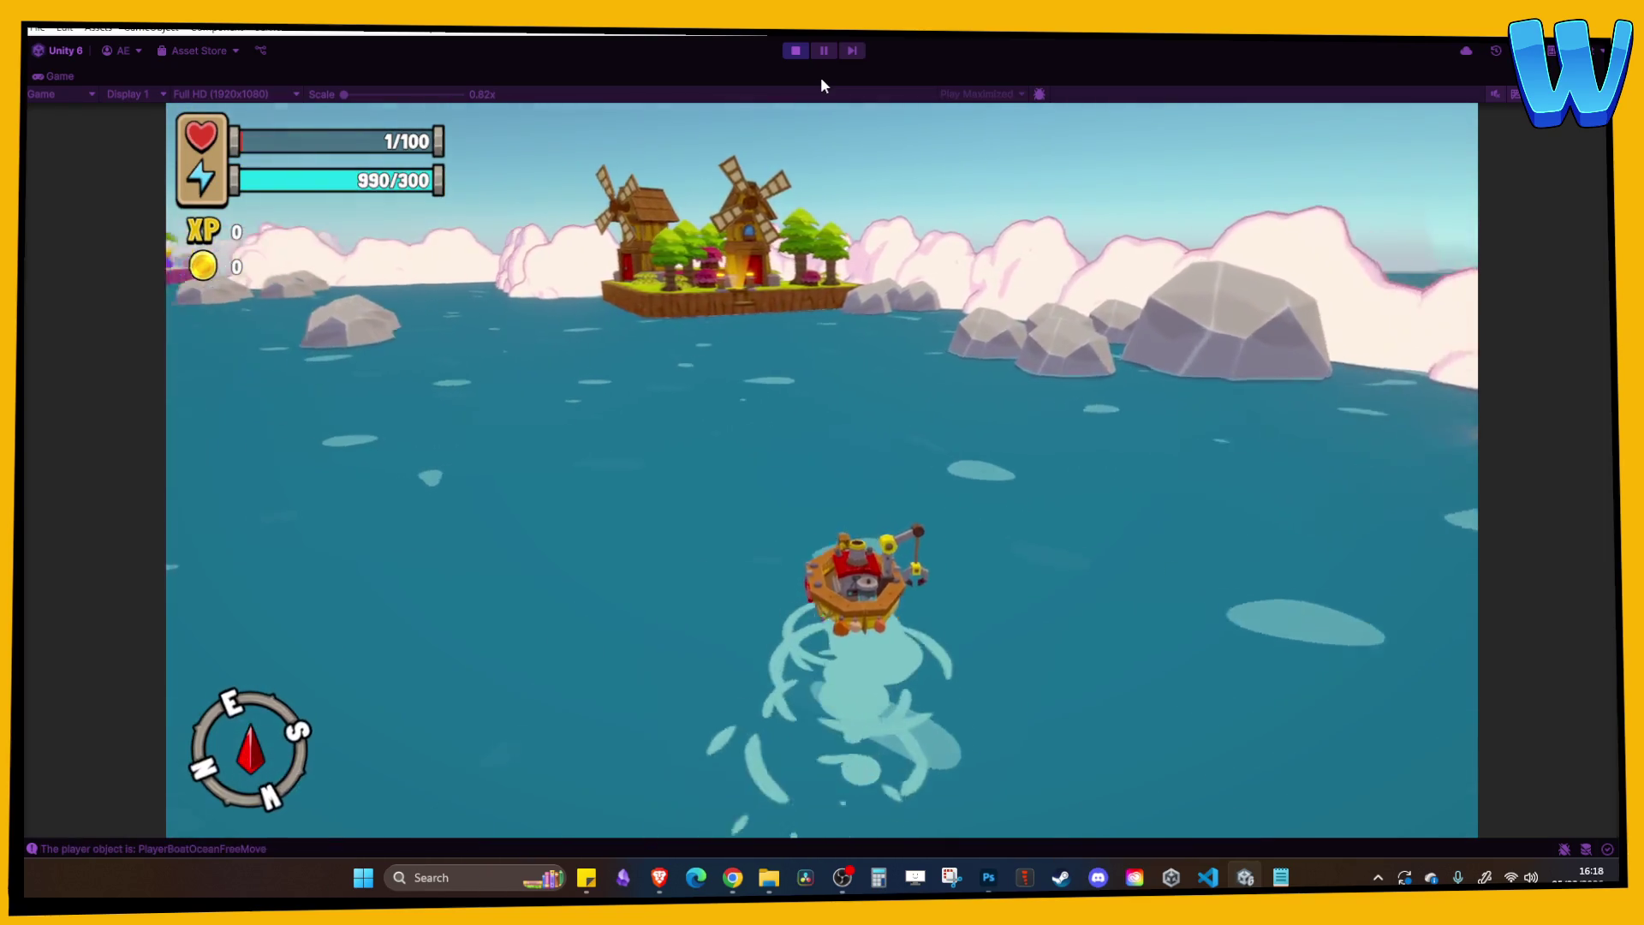
key("a")
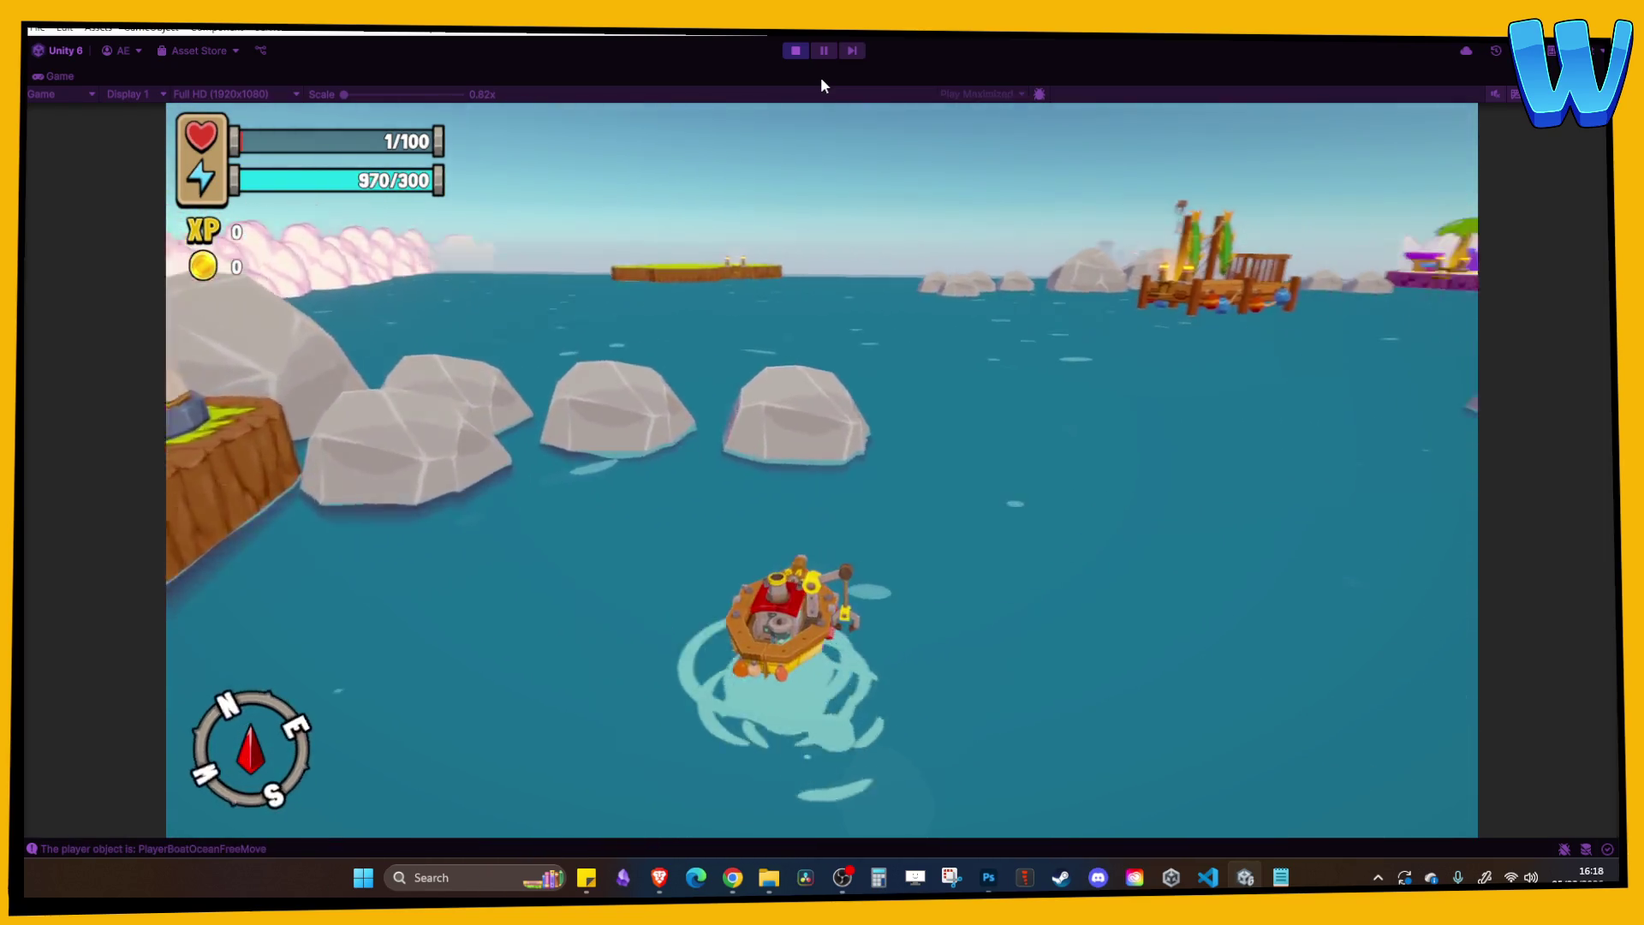
key("d")
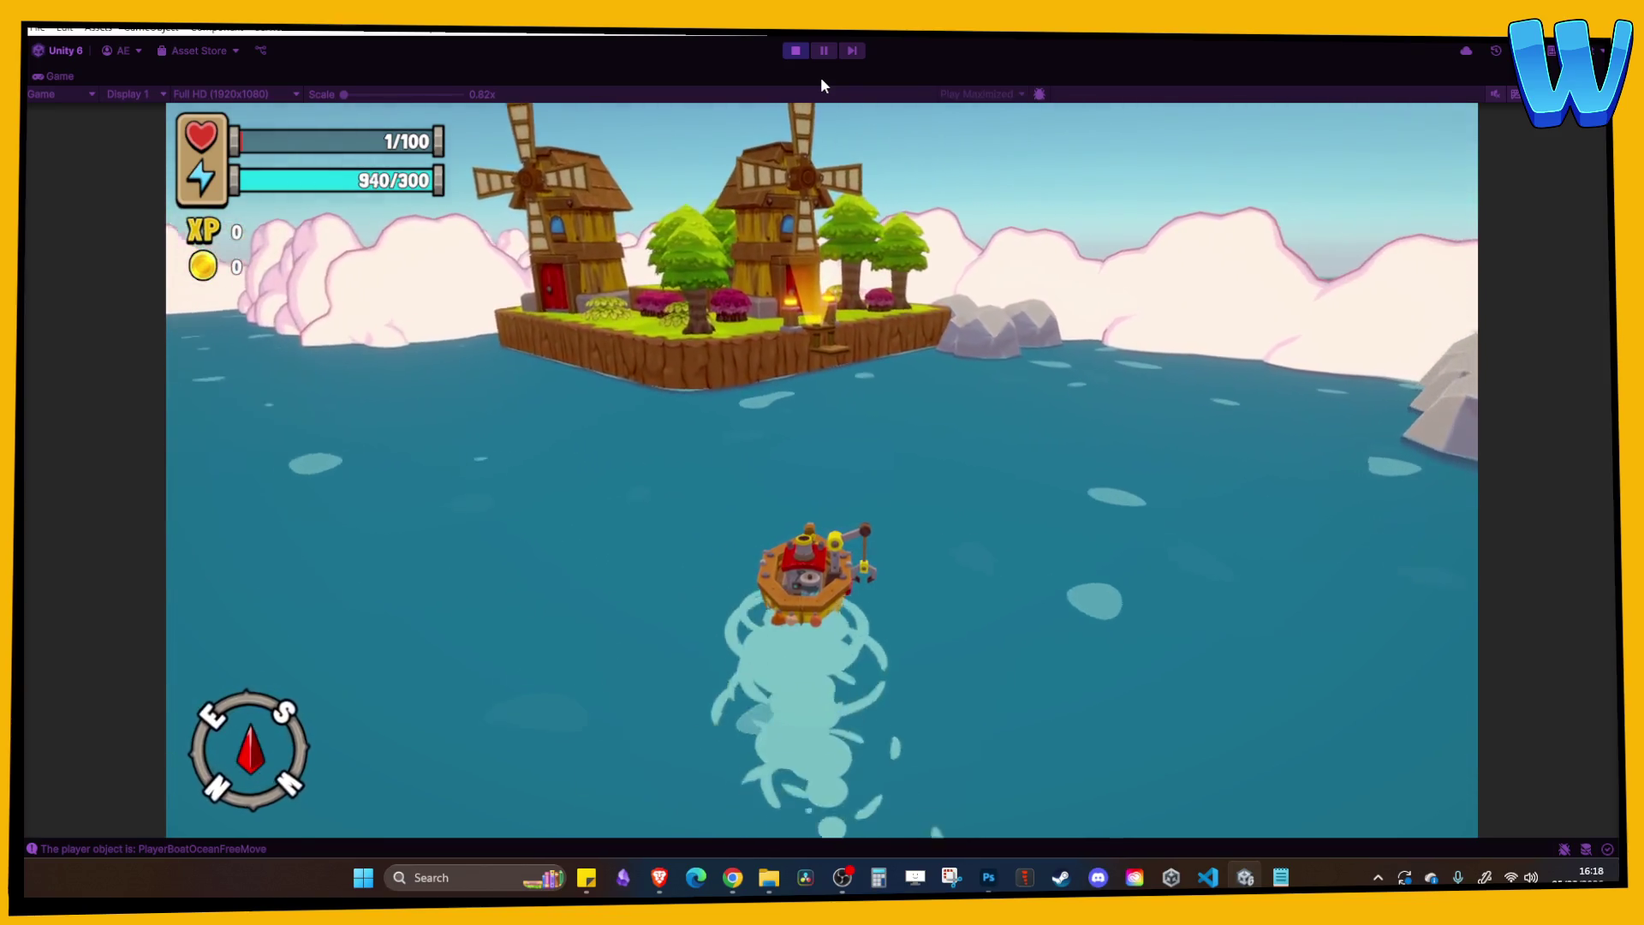
key("a")
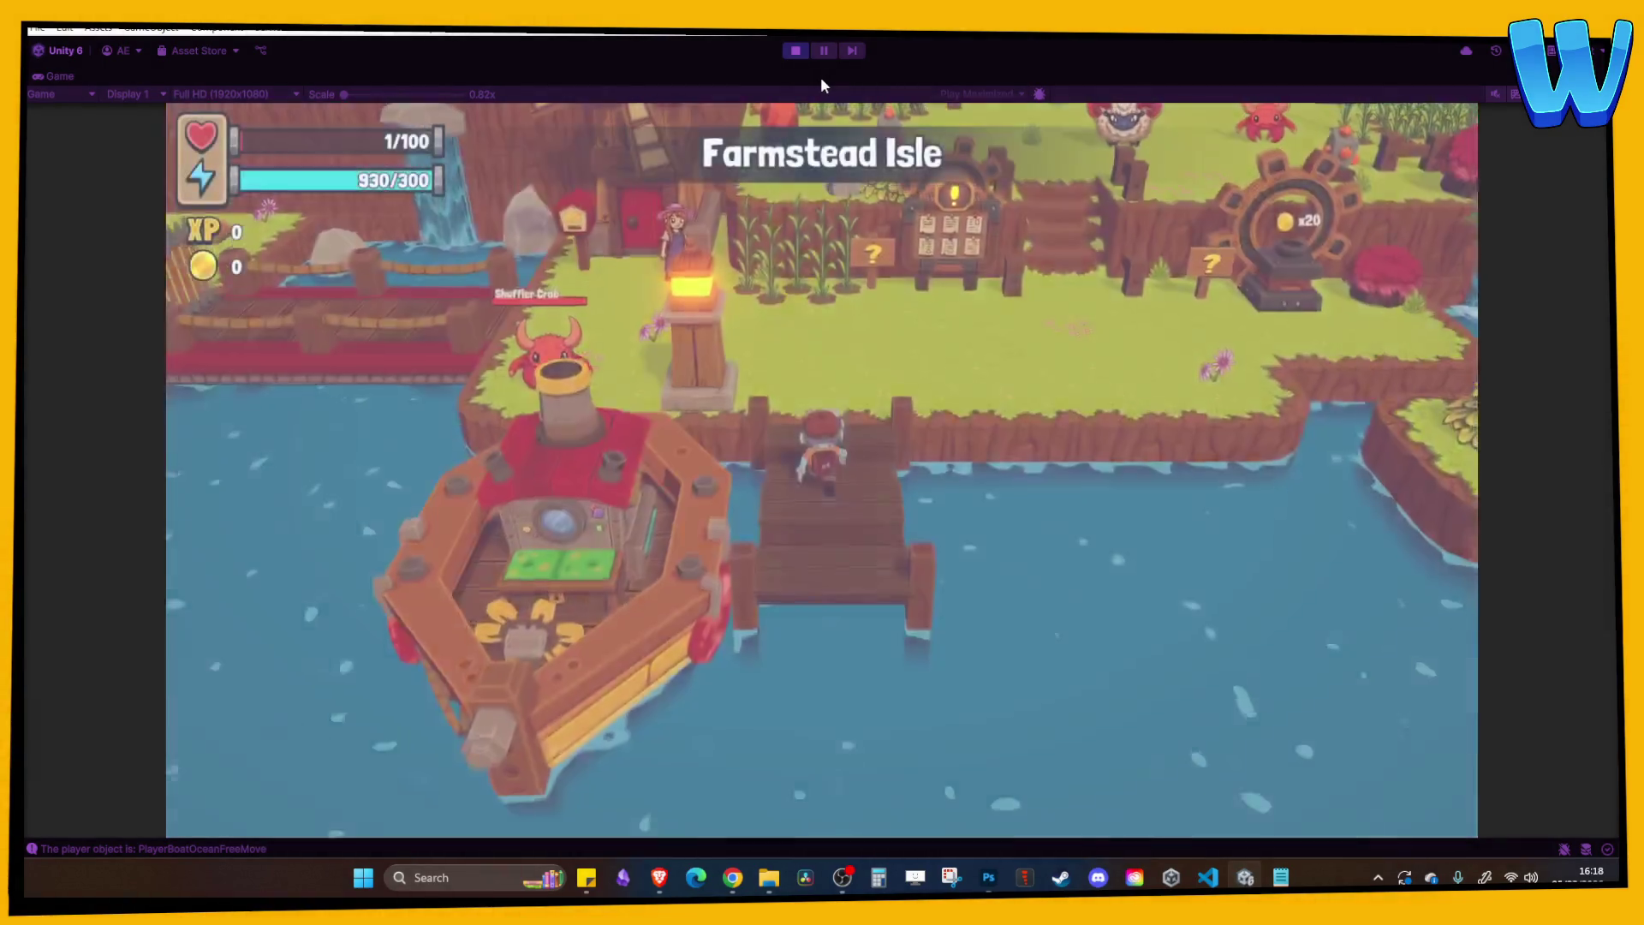
key("e")
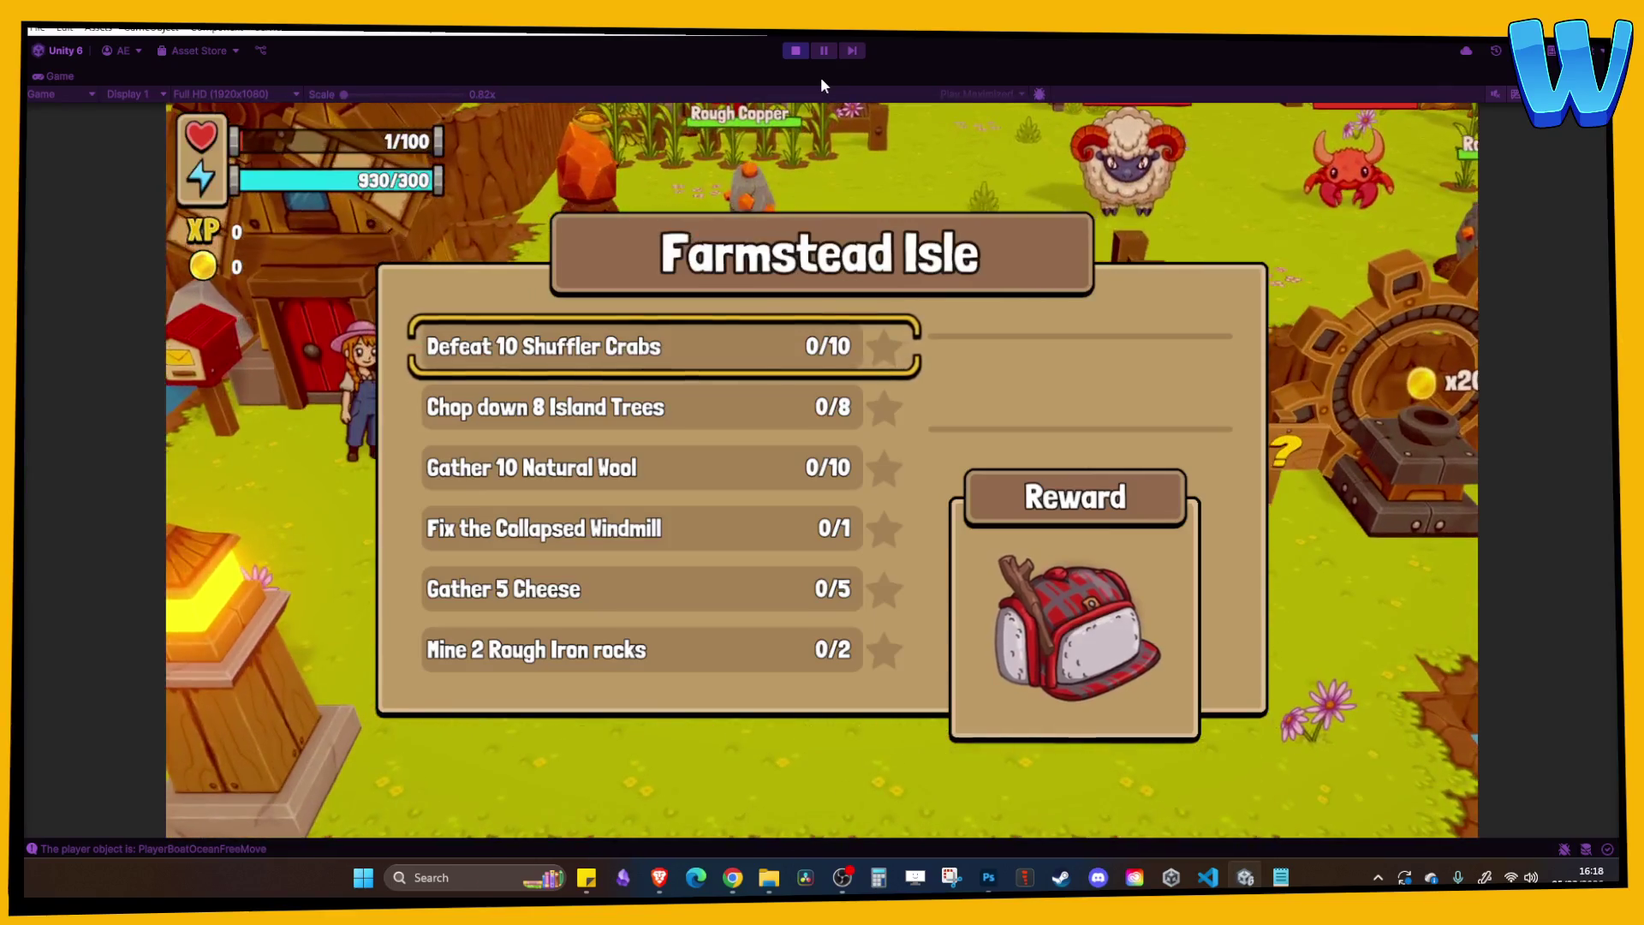
key("Escape")
Walk north across the farm past the animals to the windmill, then stop play mode.
key("w")
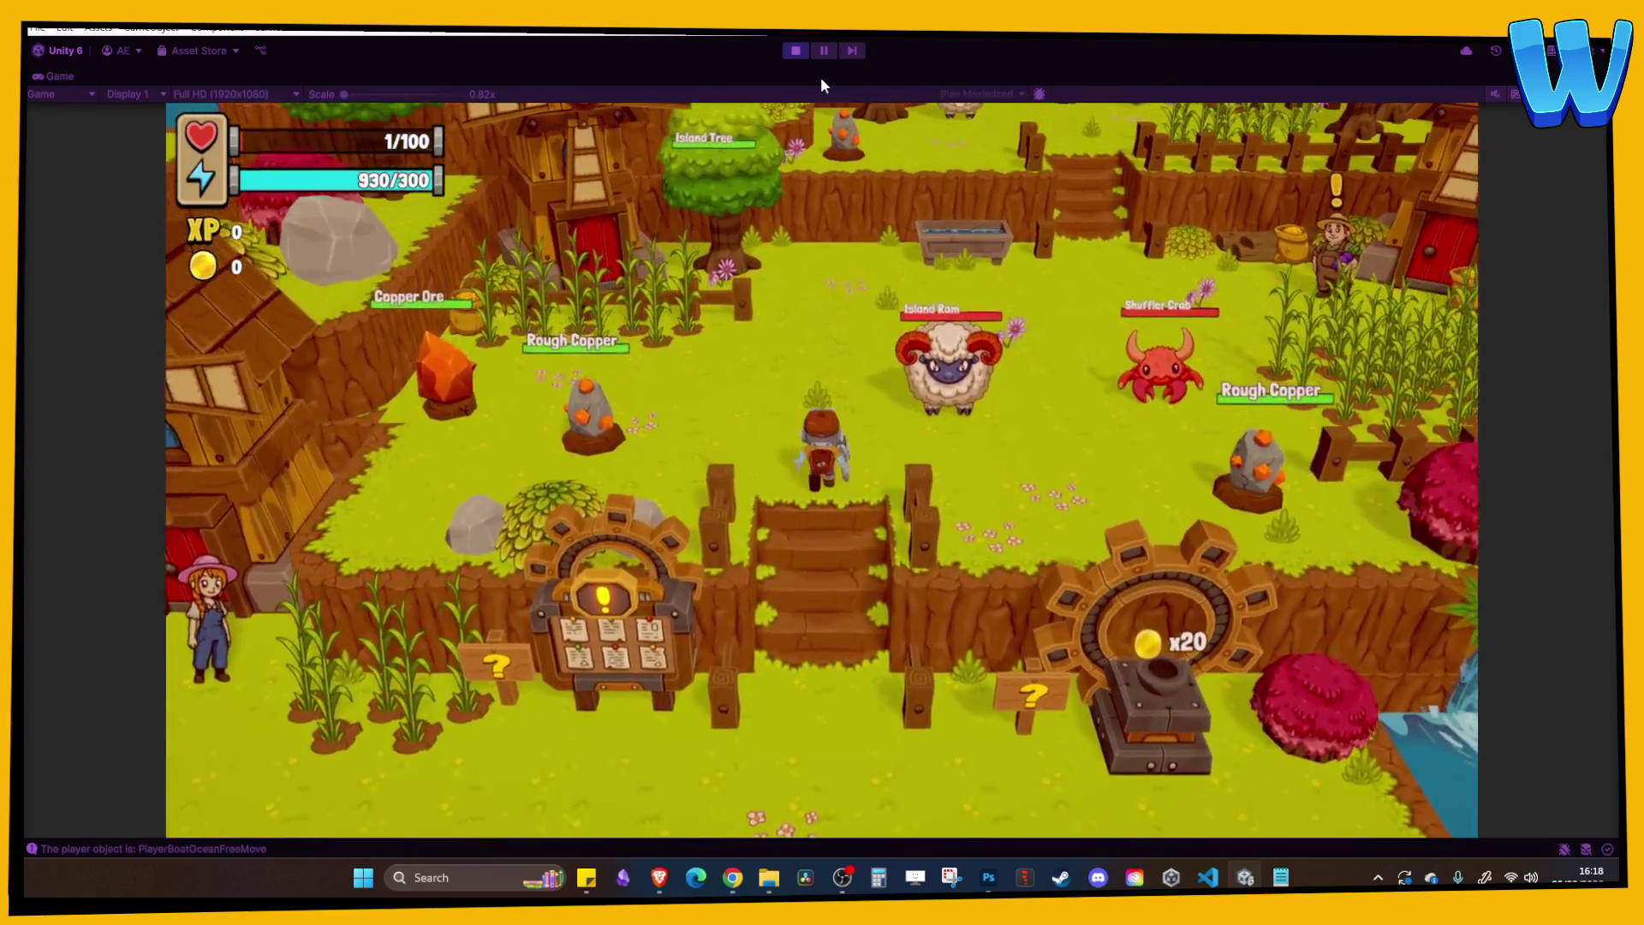
key("w")
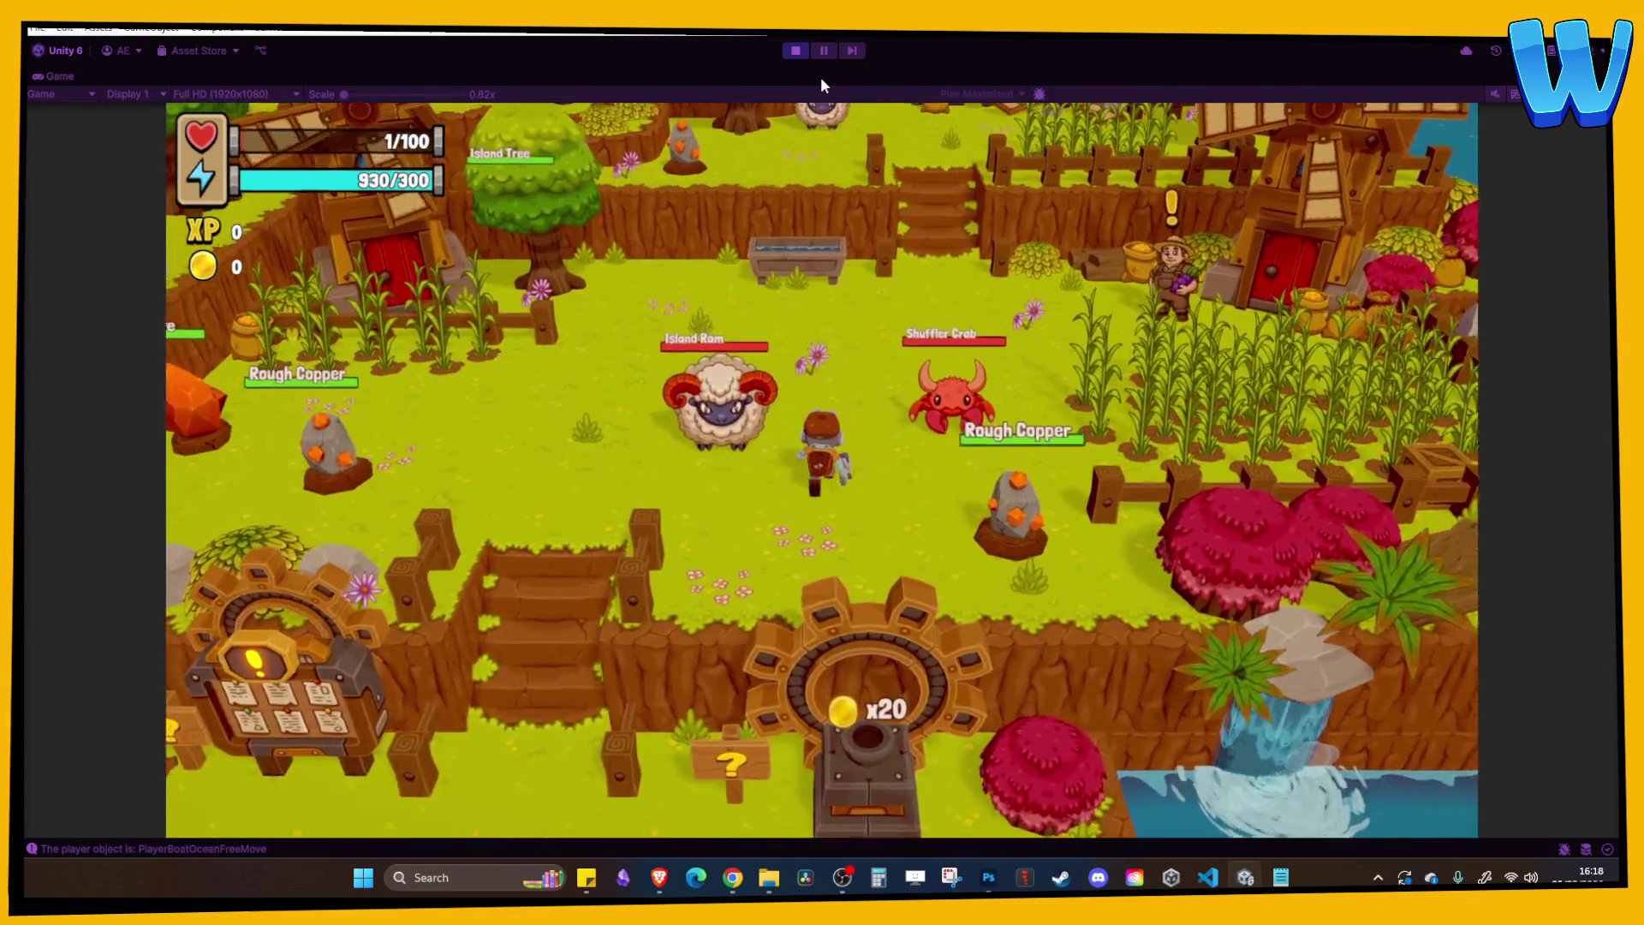
key("w")
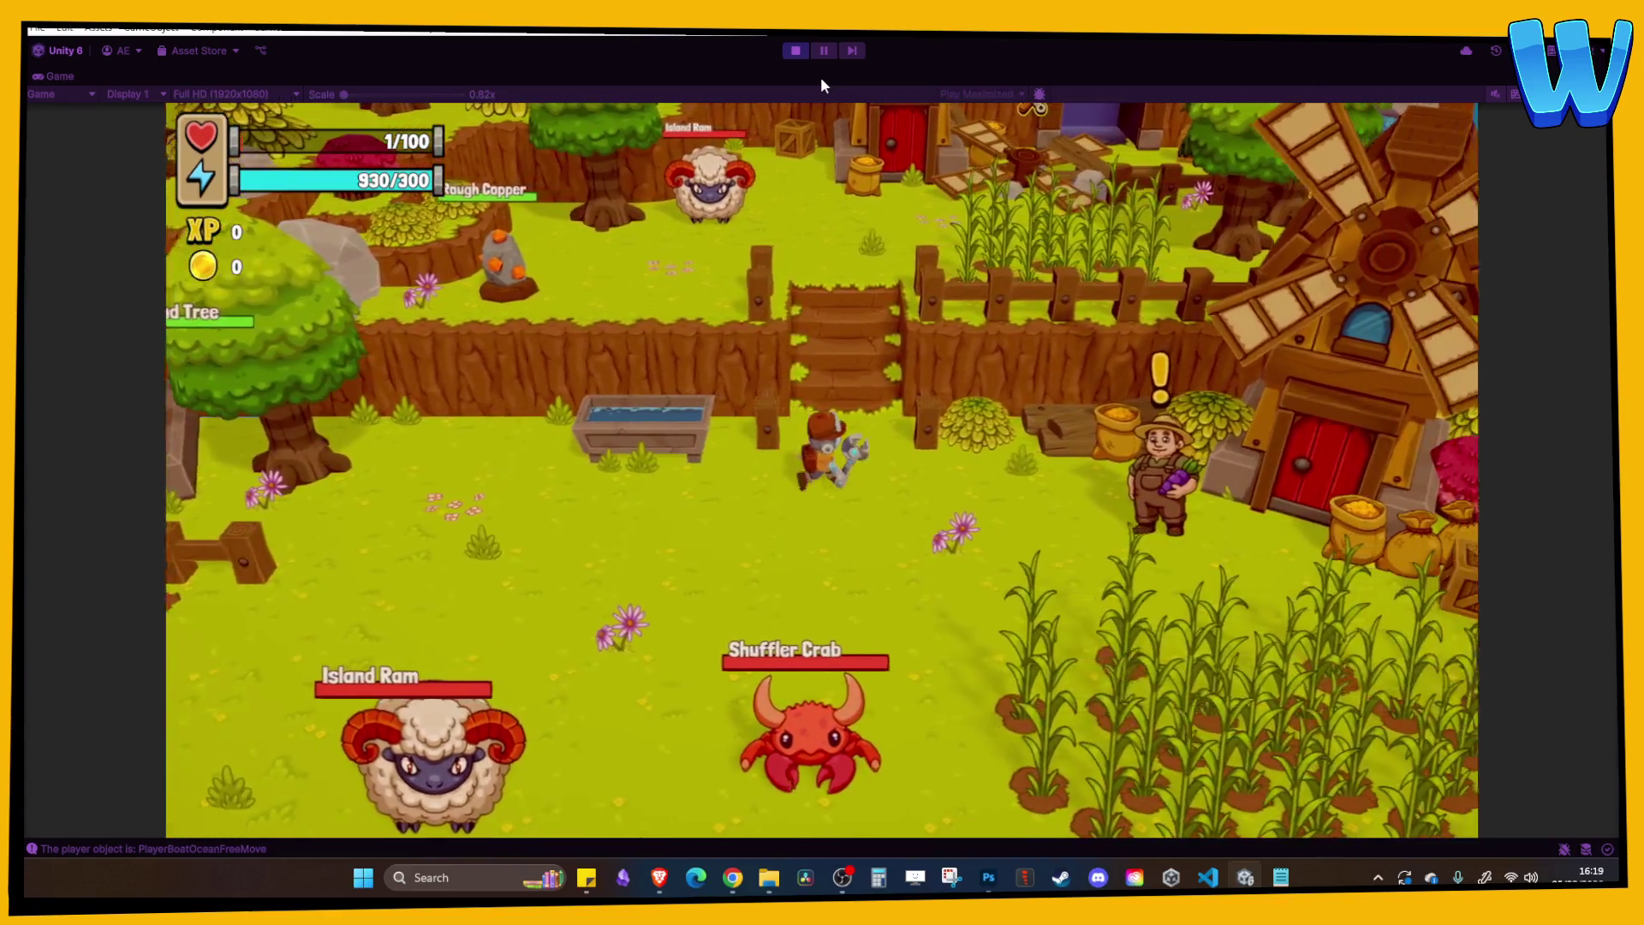
key("w")
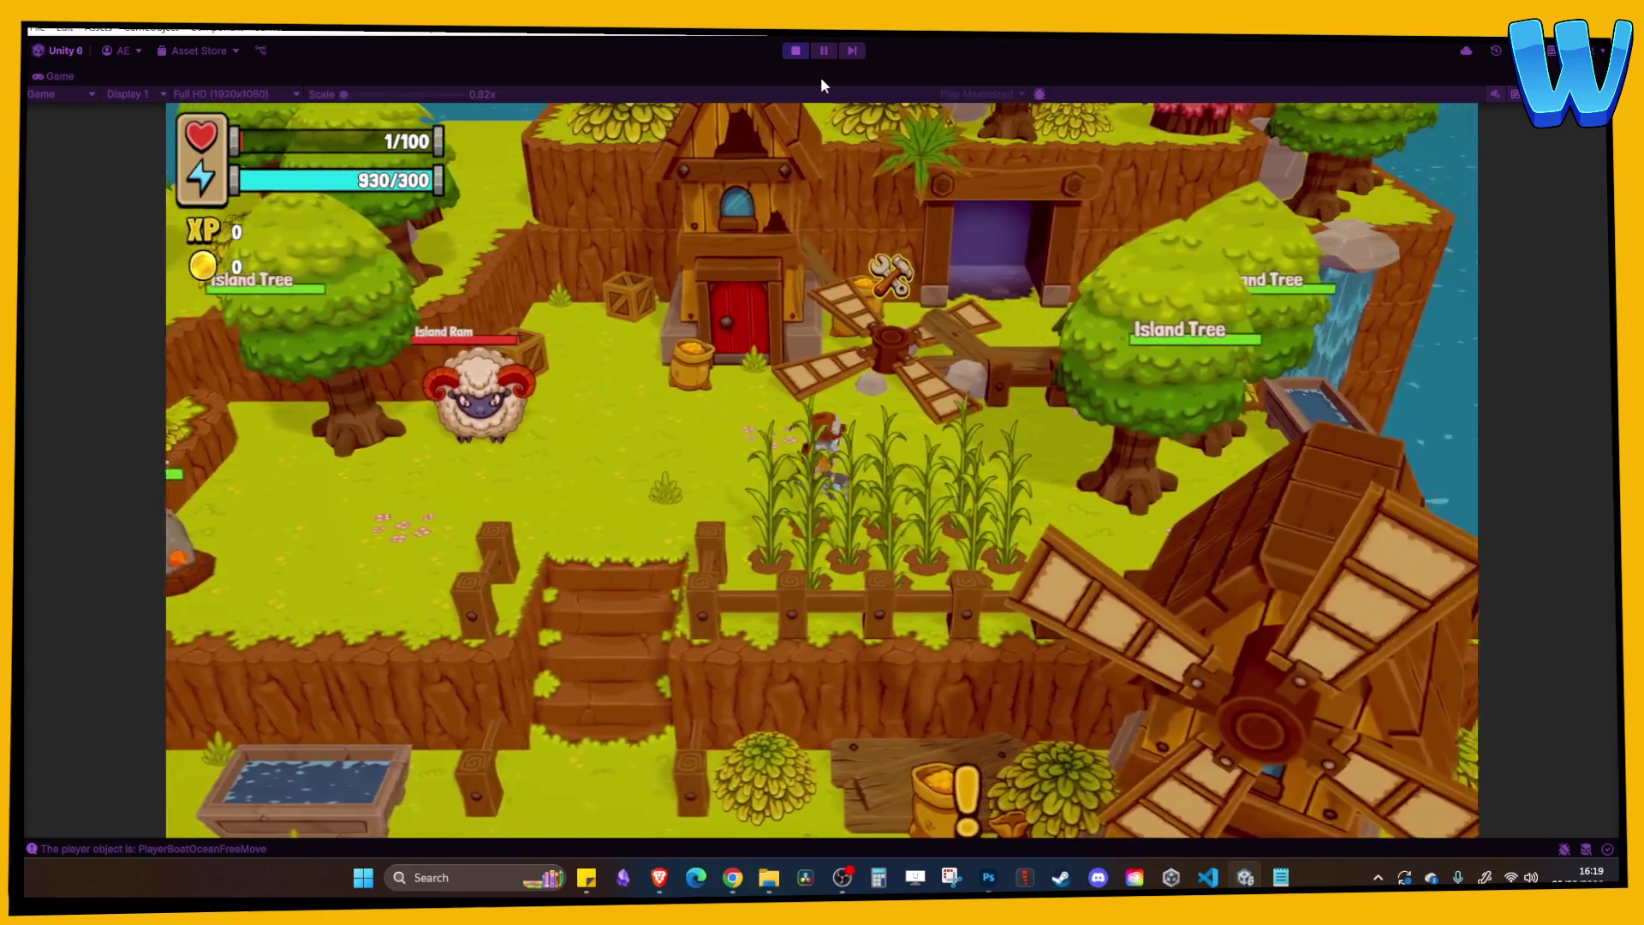
key("w")
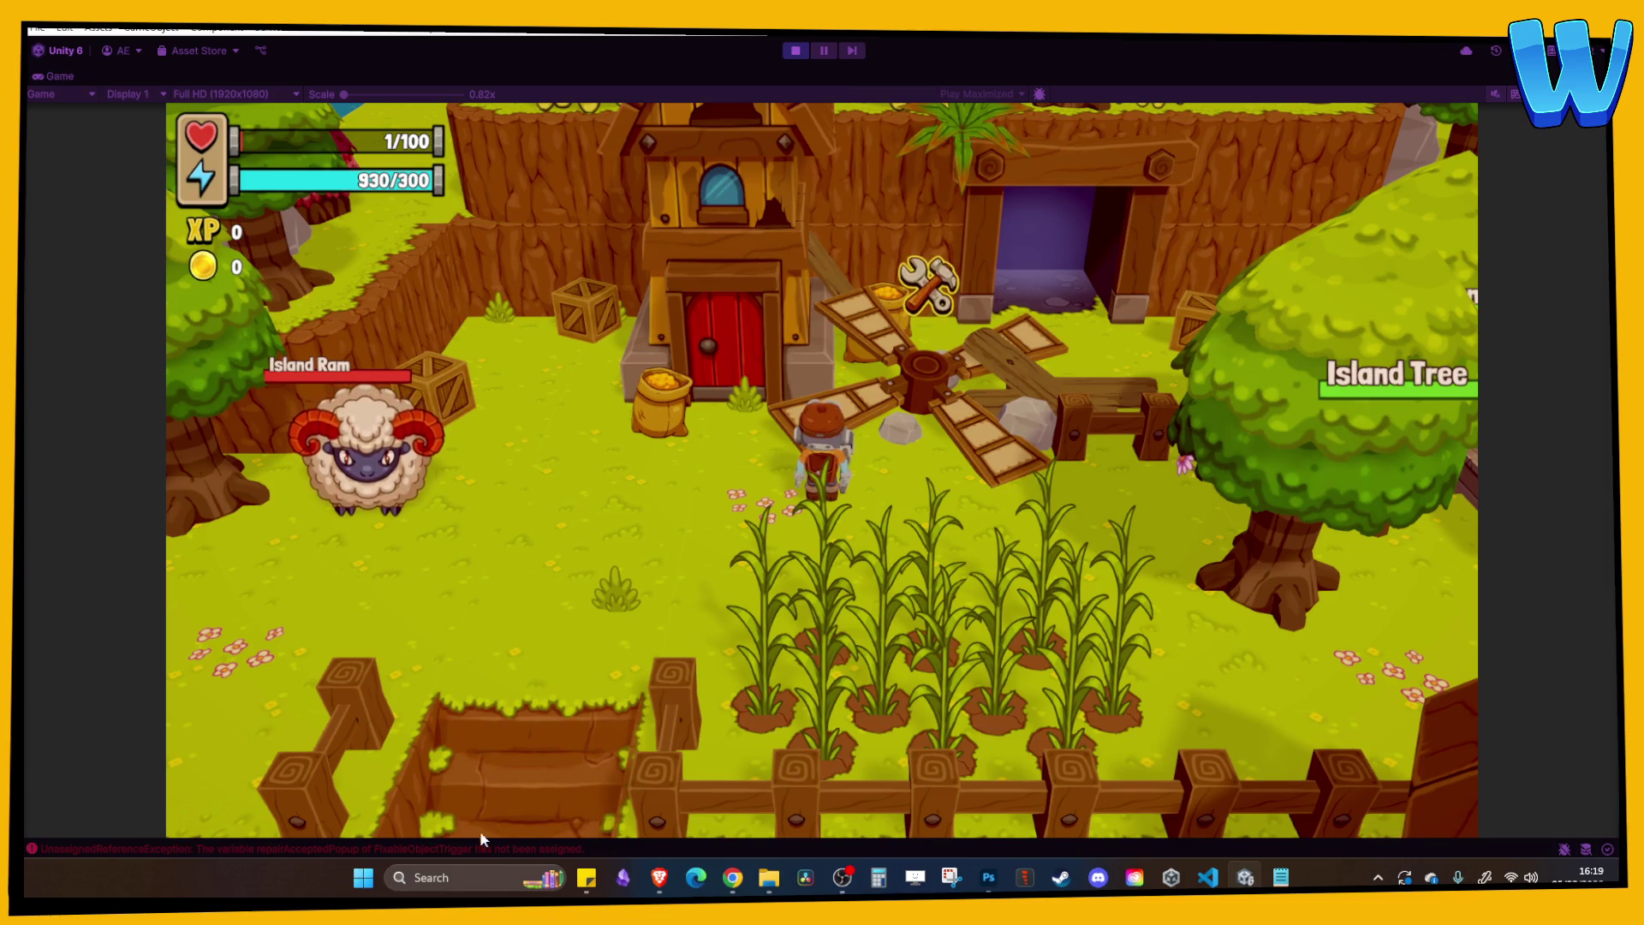
left_click(795, 50)
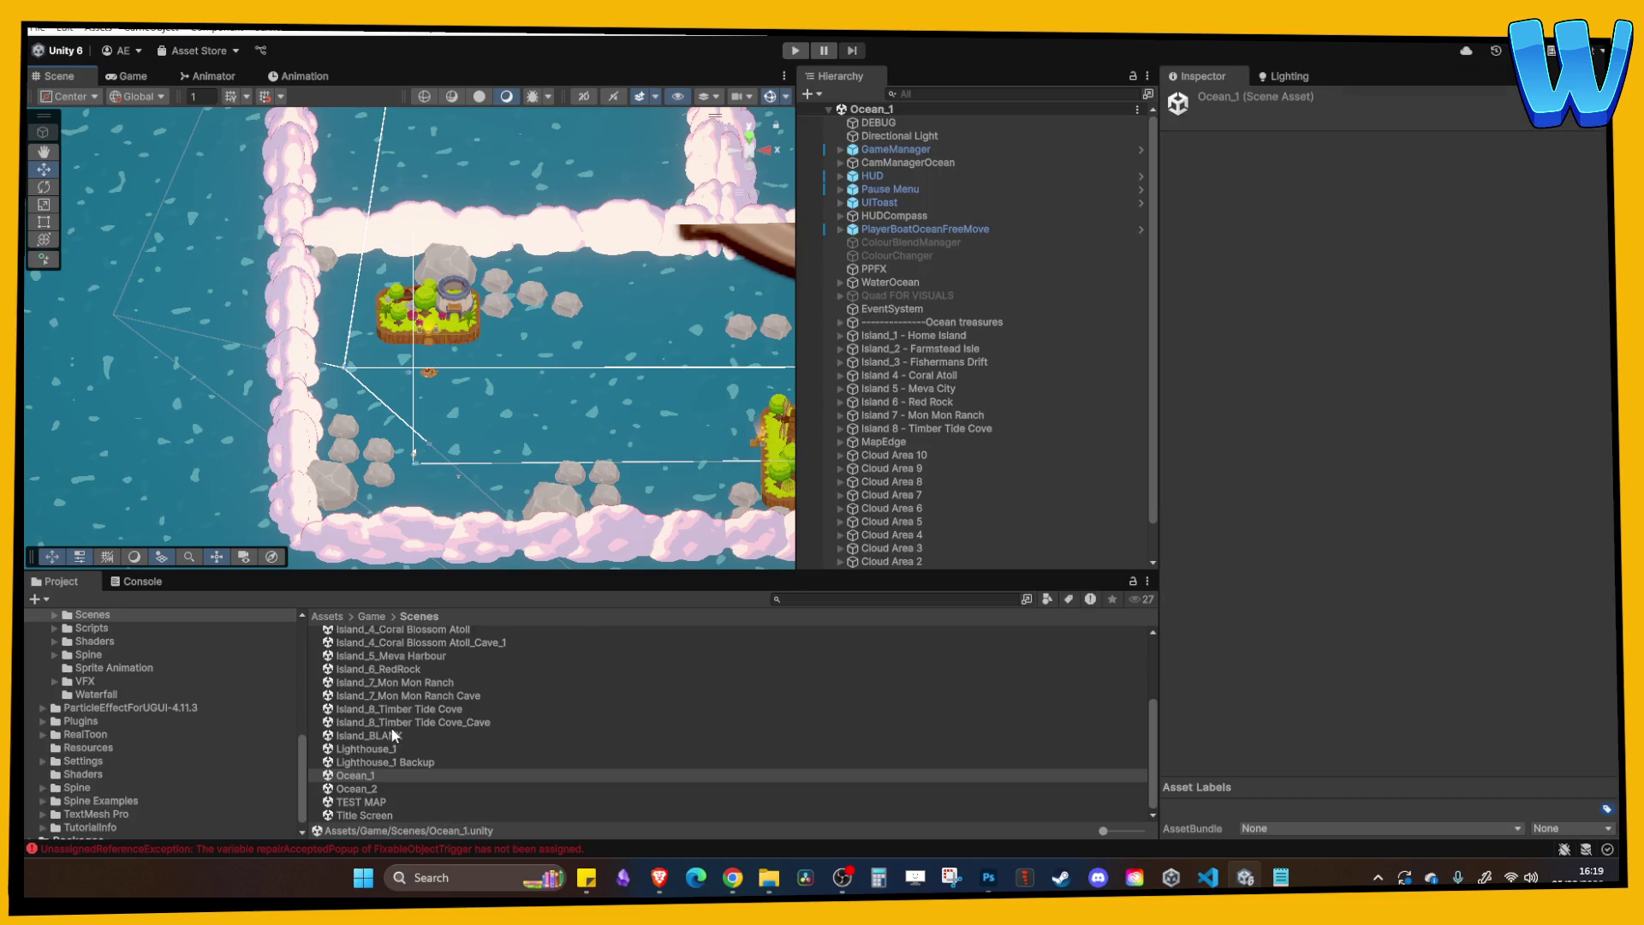
Open the Island_2_Farmstead Isle scene and frame the Fixable - Windmill object.
scroll(393, 735, "up", 3)
double_click(405, 712)
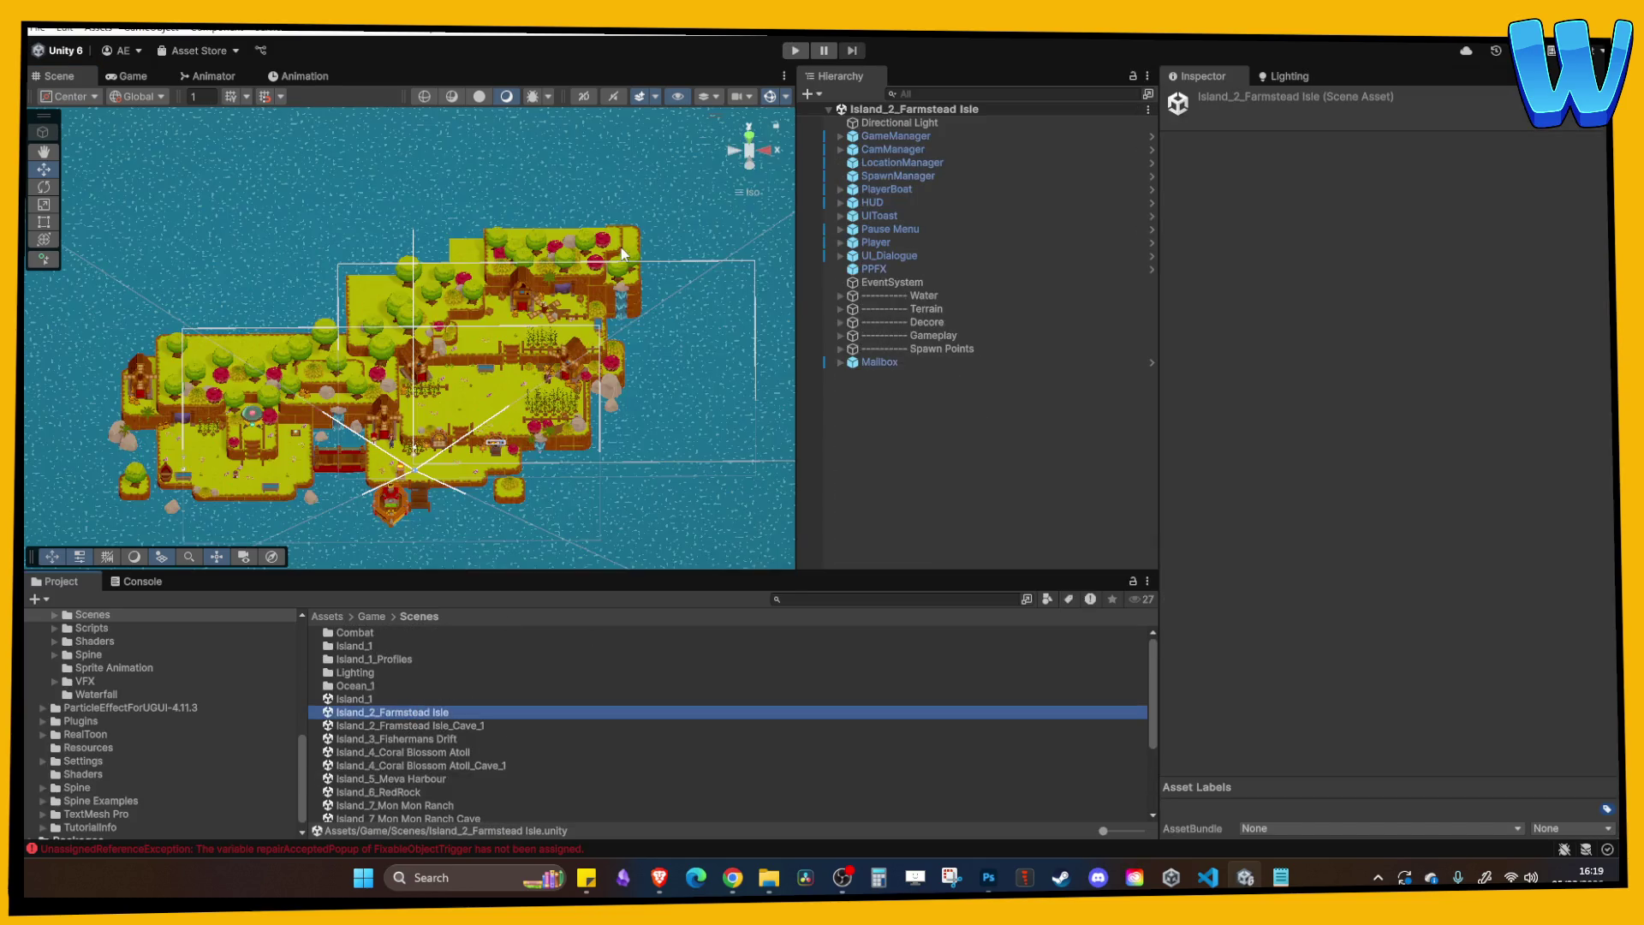
left_click_drag(622, 253, 593, 274)
left_click(518, 327)
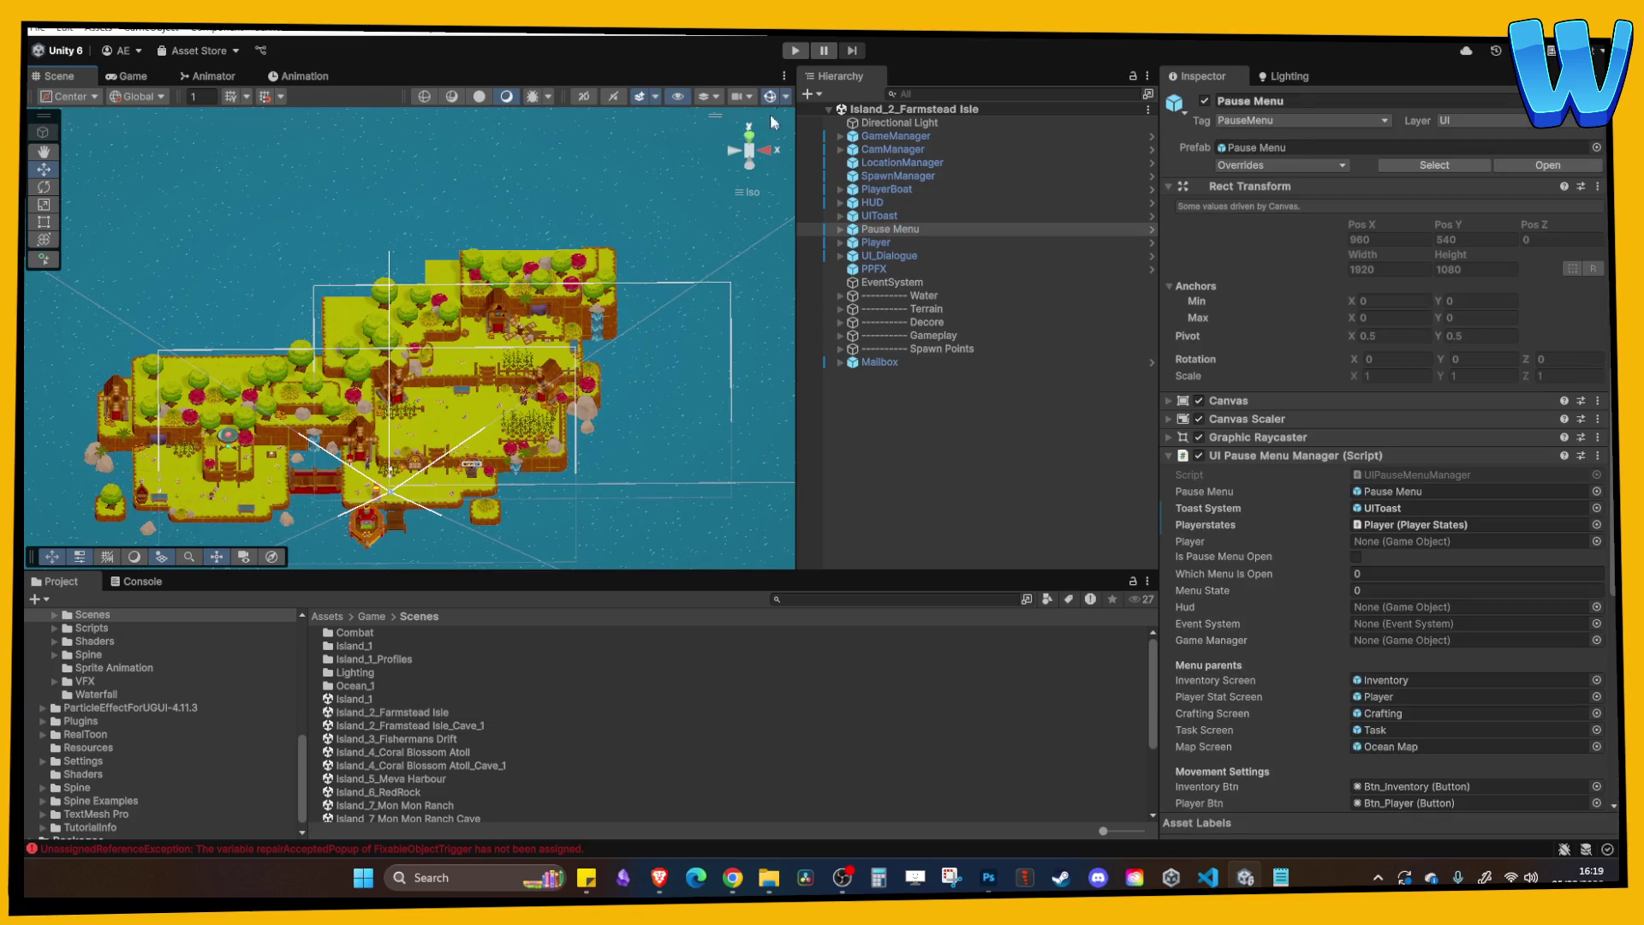
left_click(525, 334)
key("f")
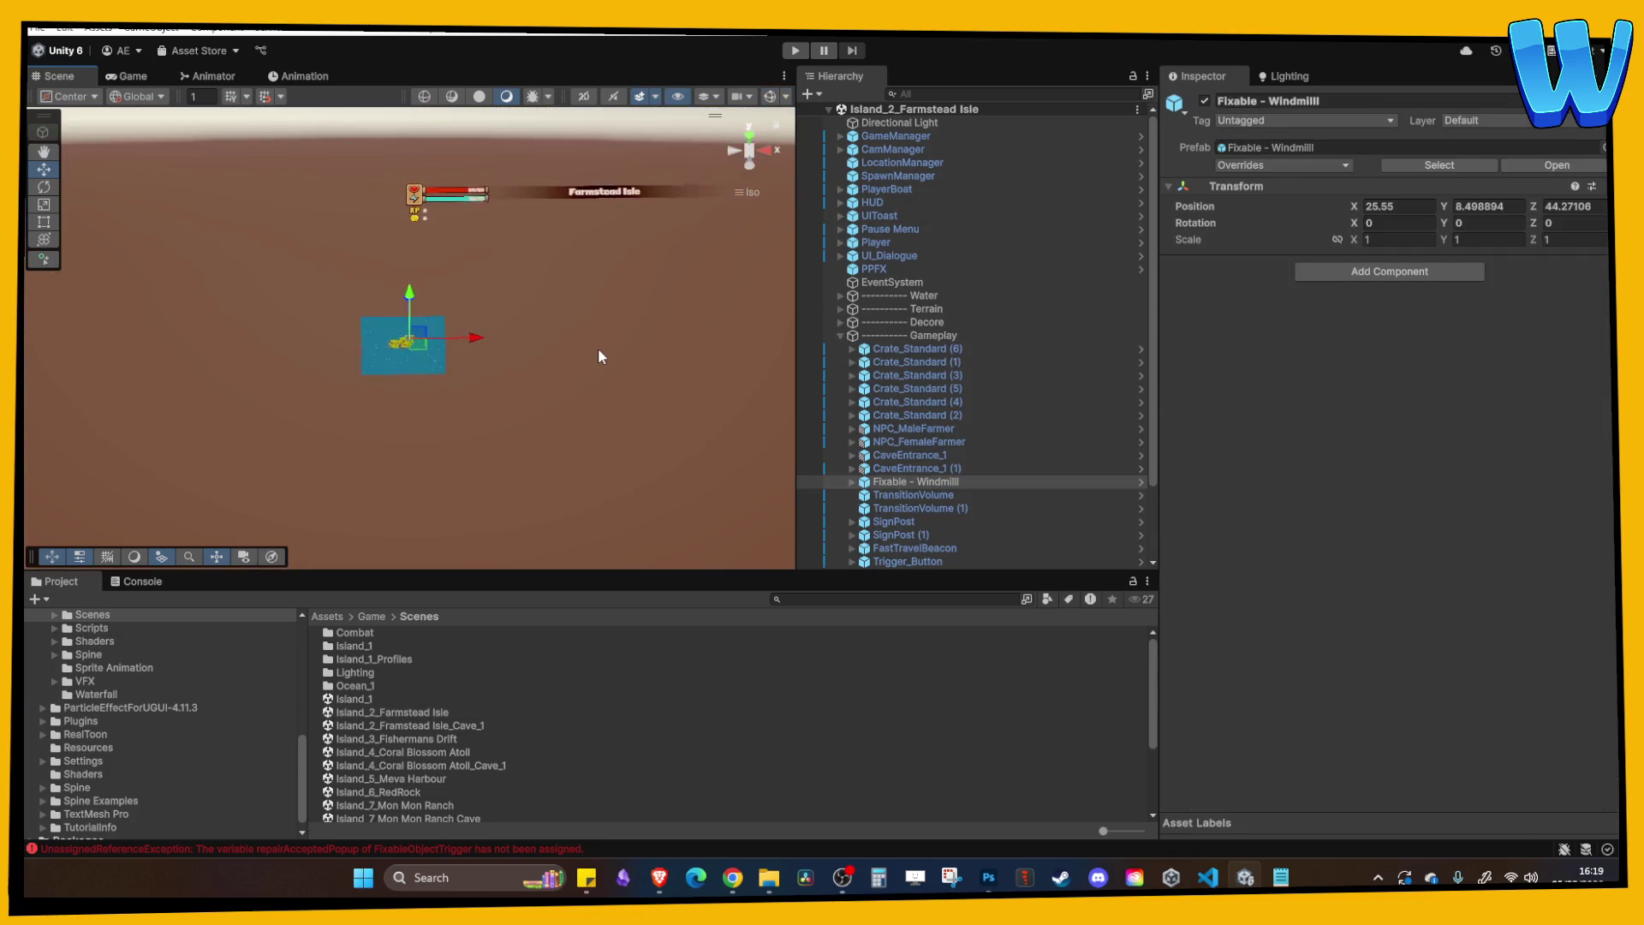
Inspect Windmill_Broken's Fixable Object Trigger, whose Repair Accepted Popup is unassigned.
left_click(852, 481)
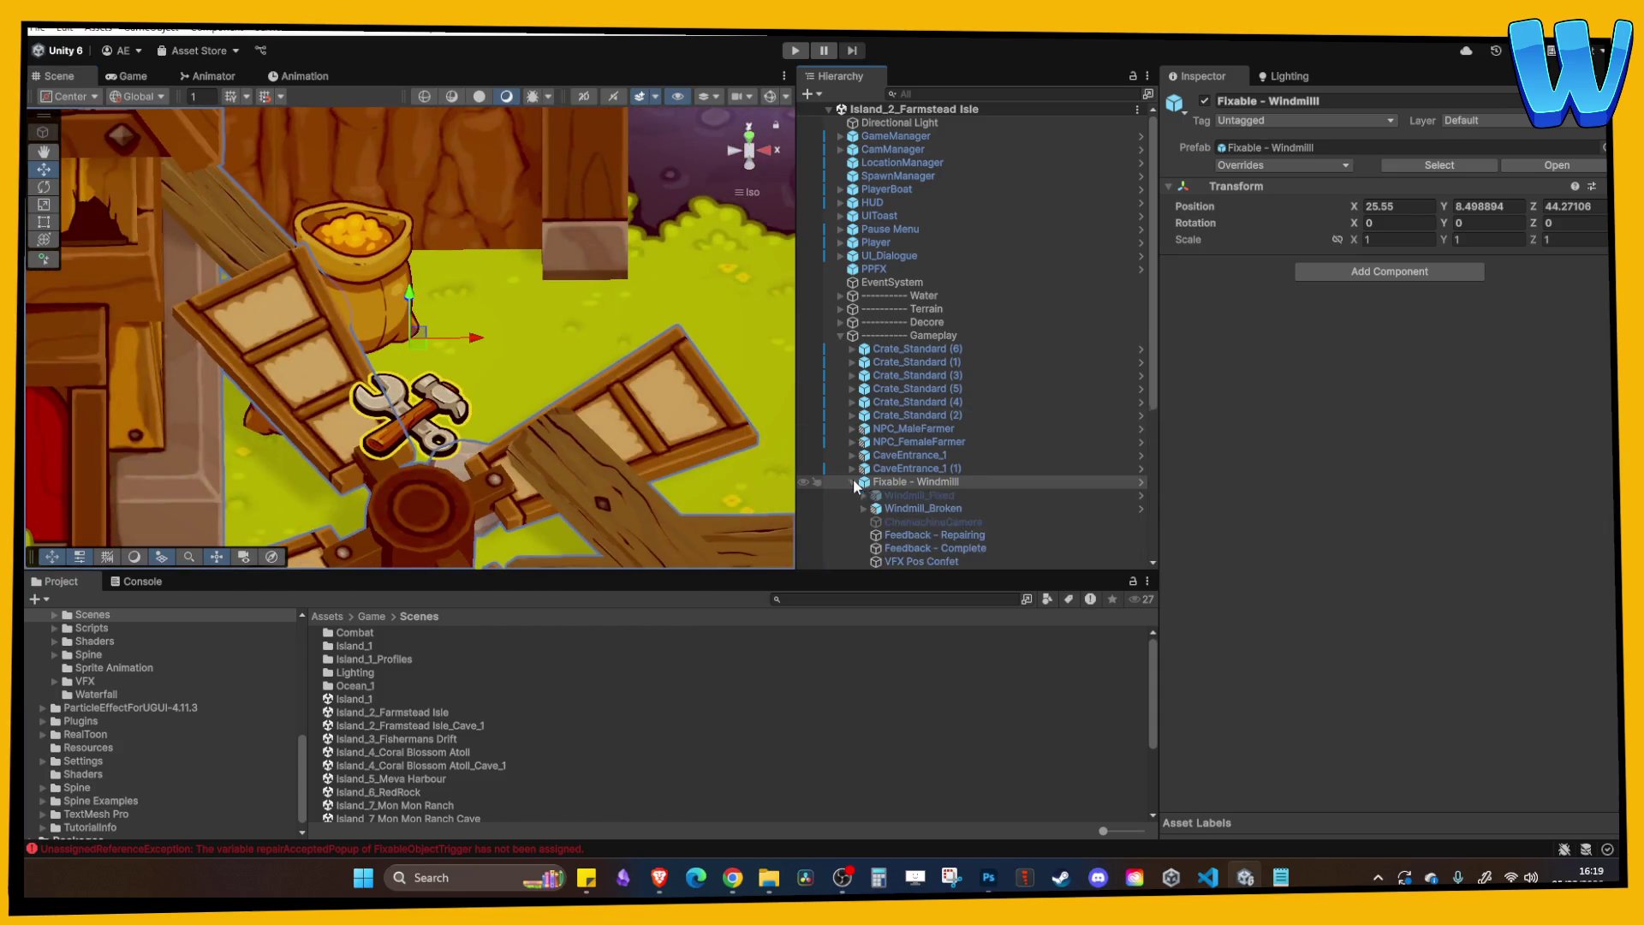
scroll(921, 419, "down", 3)
left_click(928, 359)
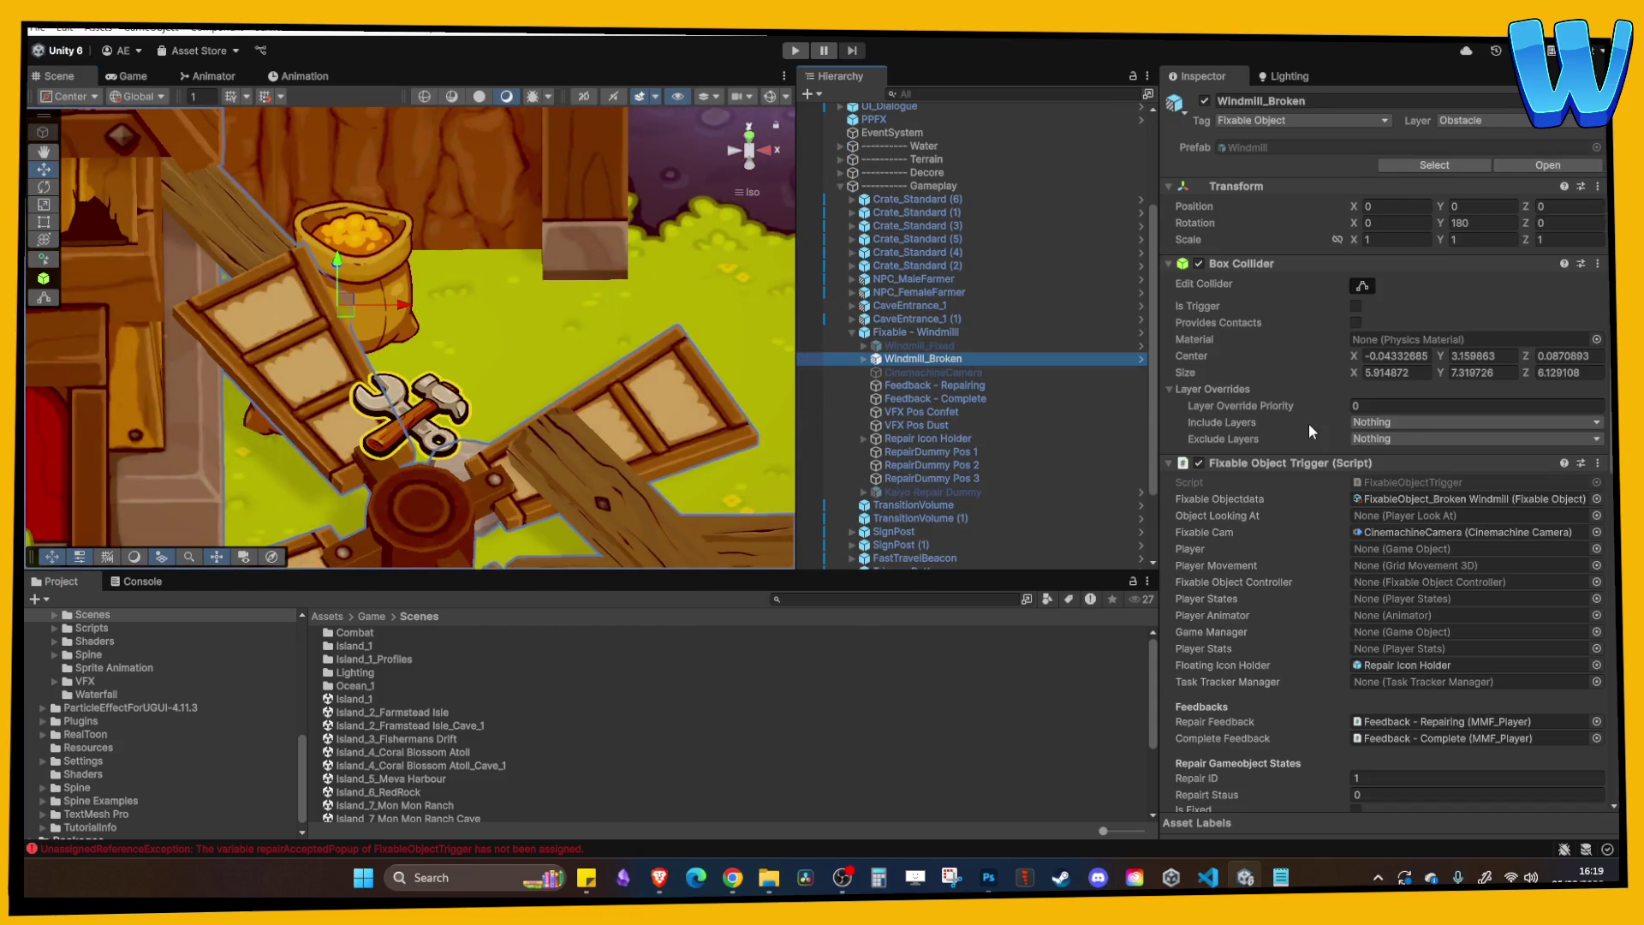
scroll(1308, 425, "down", 1)
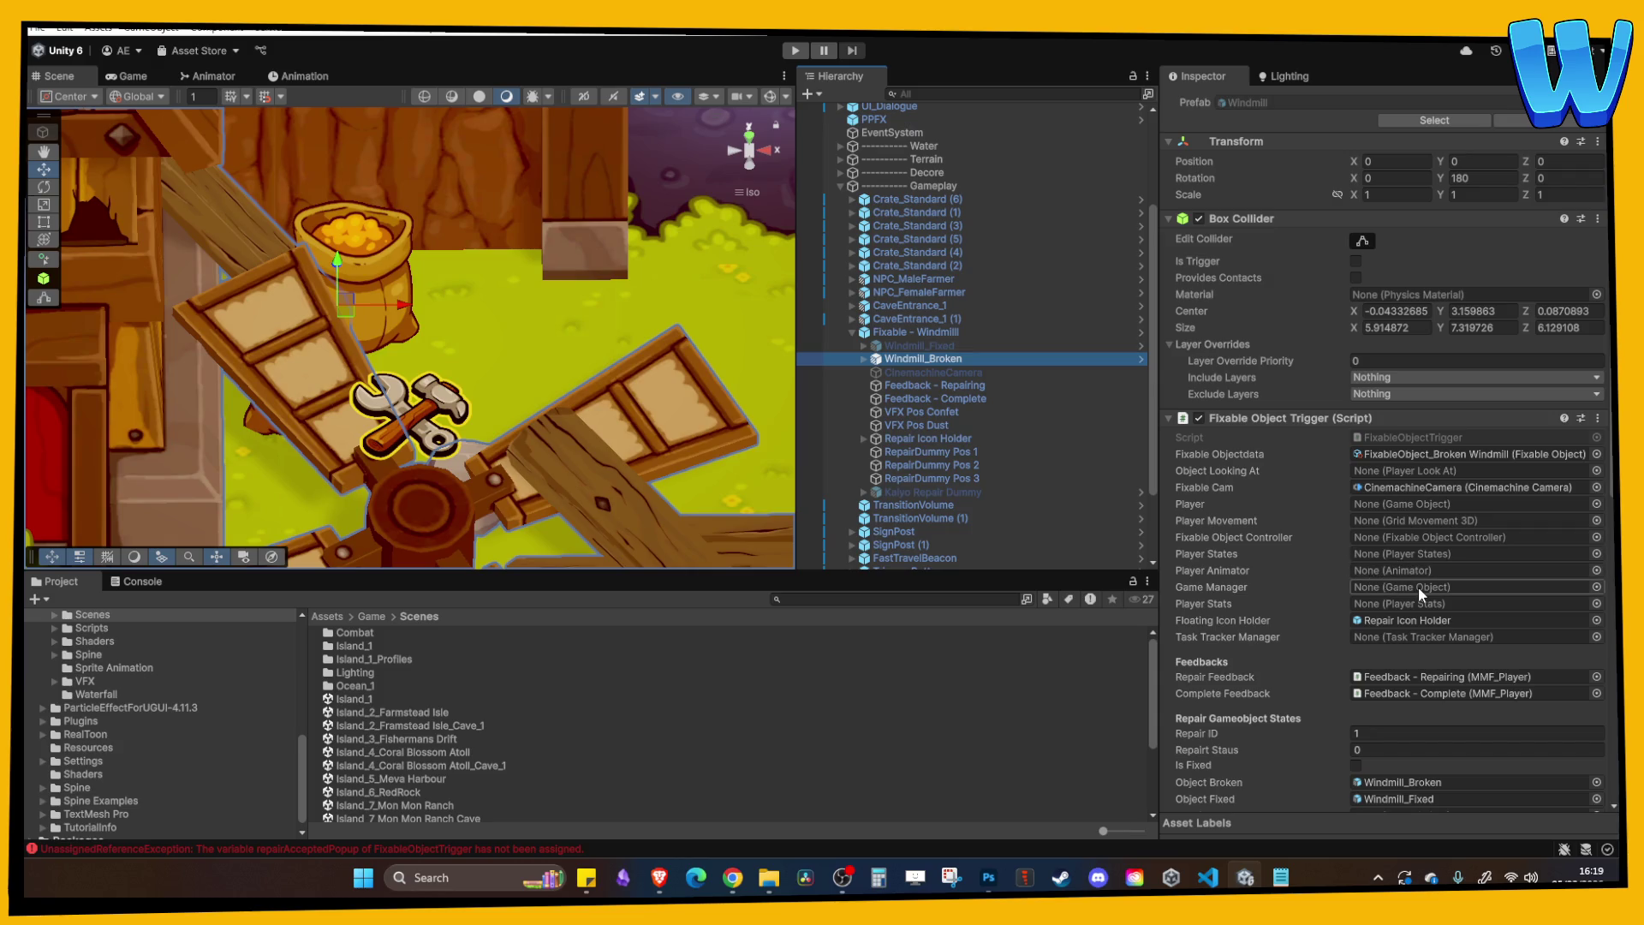
scroll(1428, 623, "down", 1)
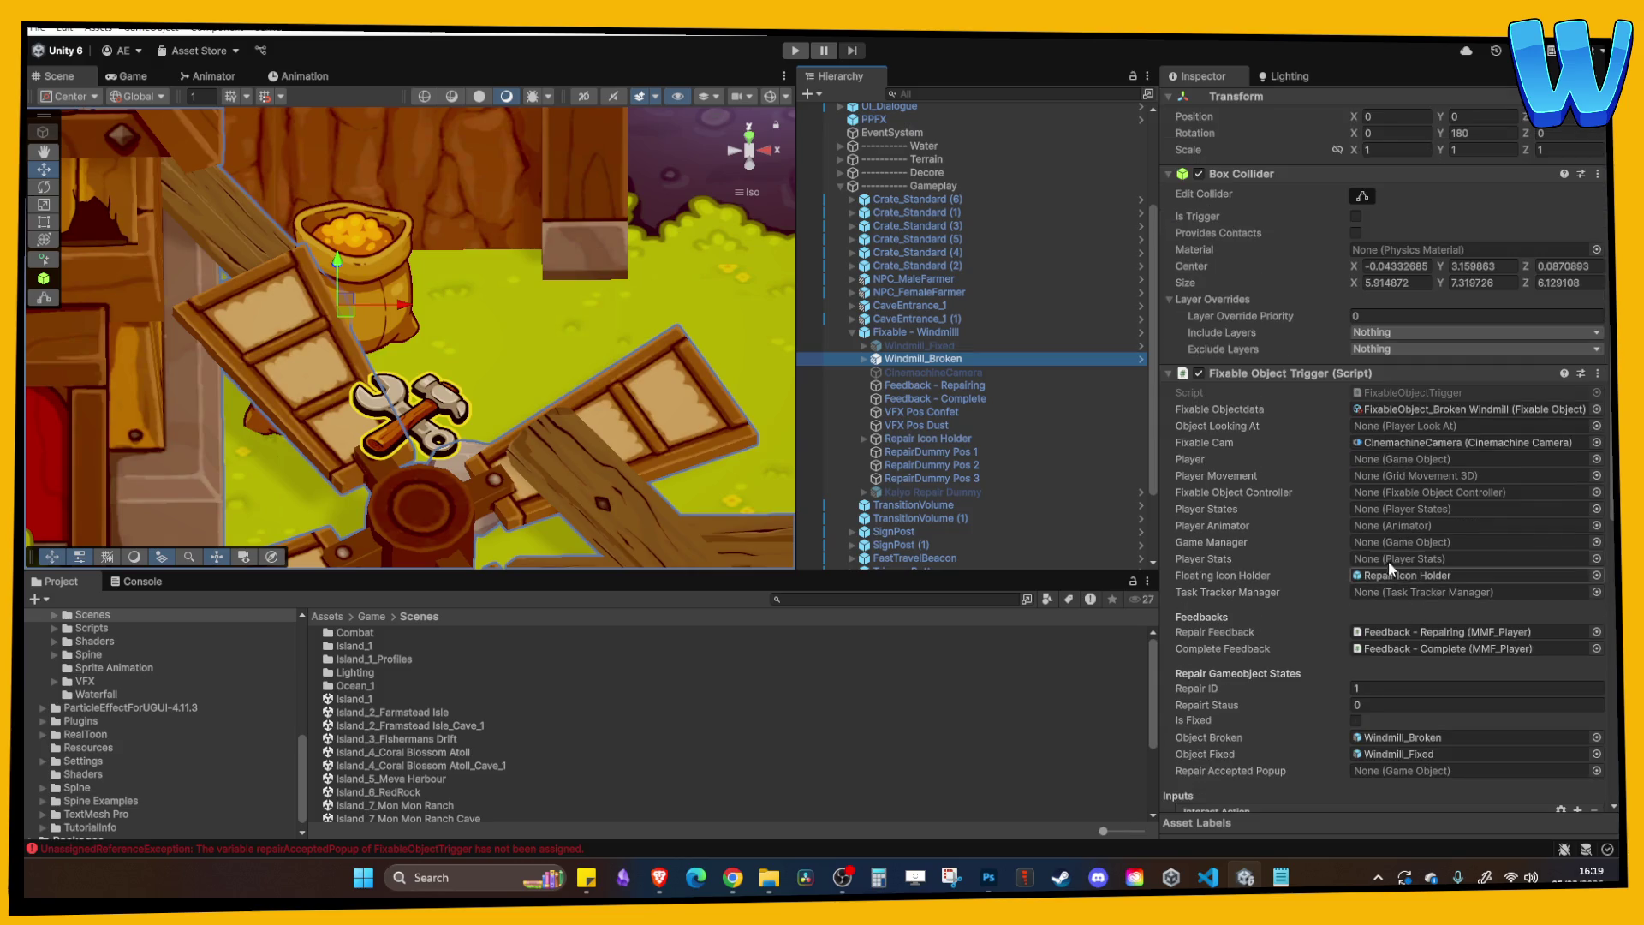
Trace the repairAcceptedPopup UnassignedReferenceException to FixableObjectTrigger.cs line 86 in VS Code, then return to Unity.
left_click(143, 582)
double_click(289, 695)
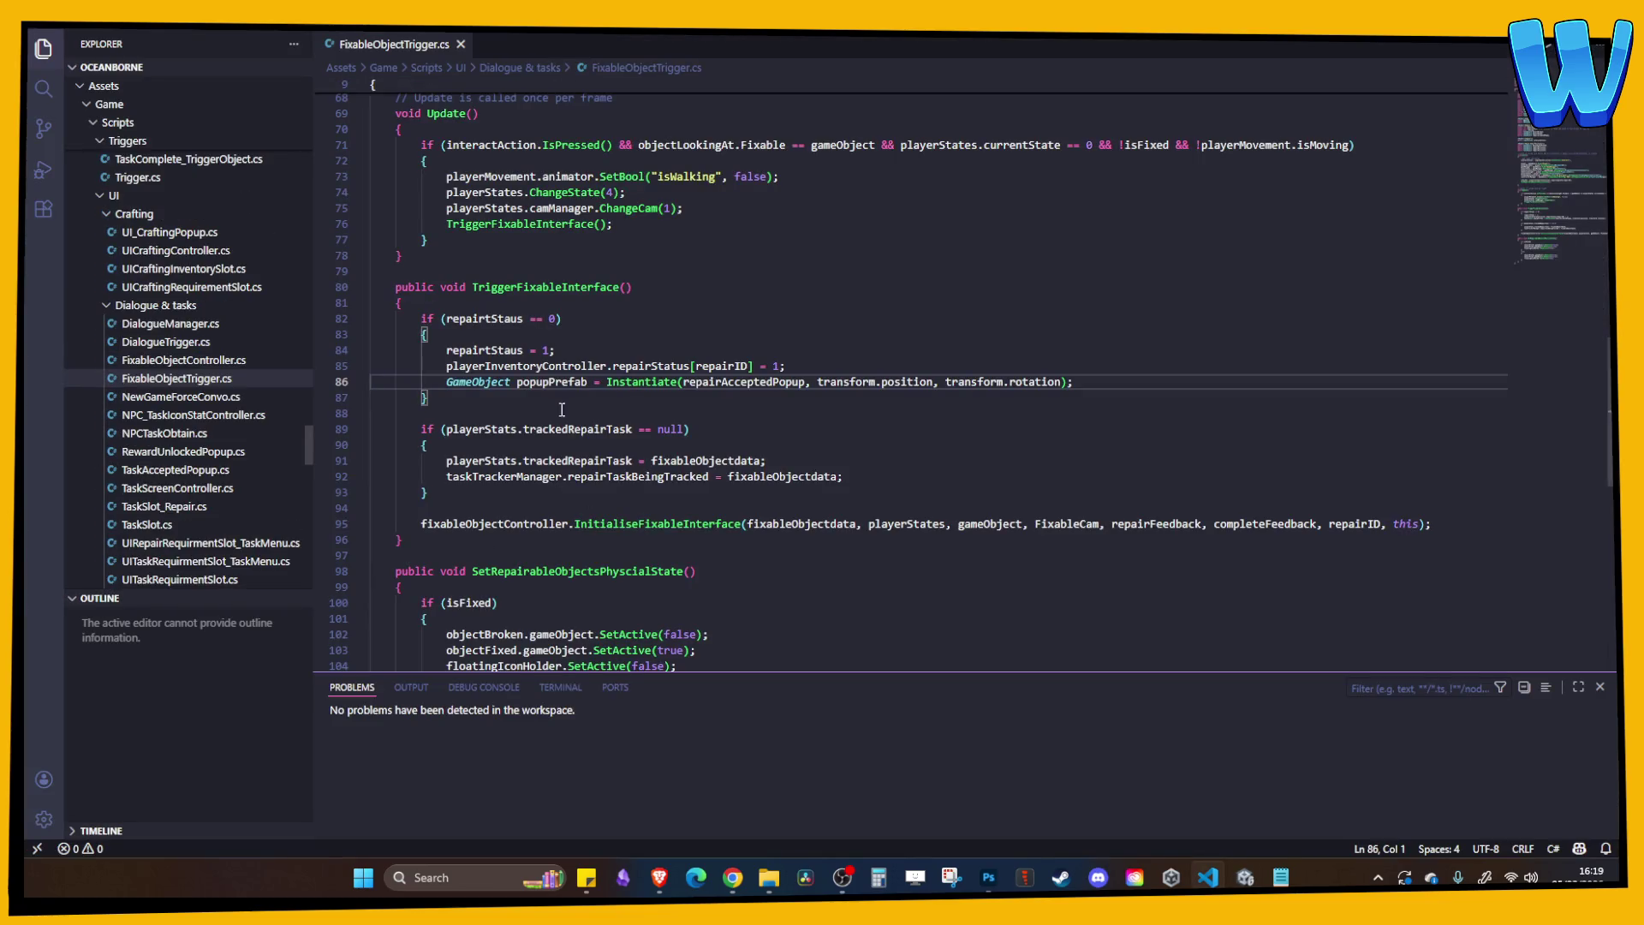
left_click(727, 389)
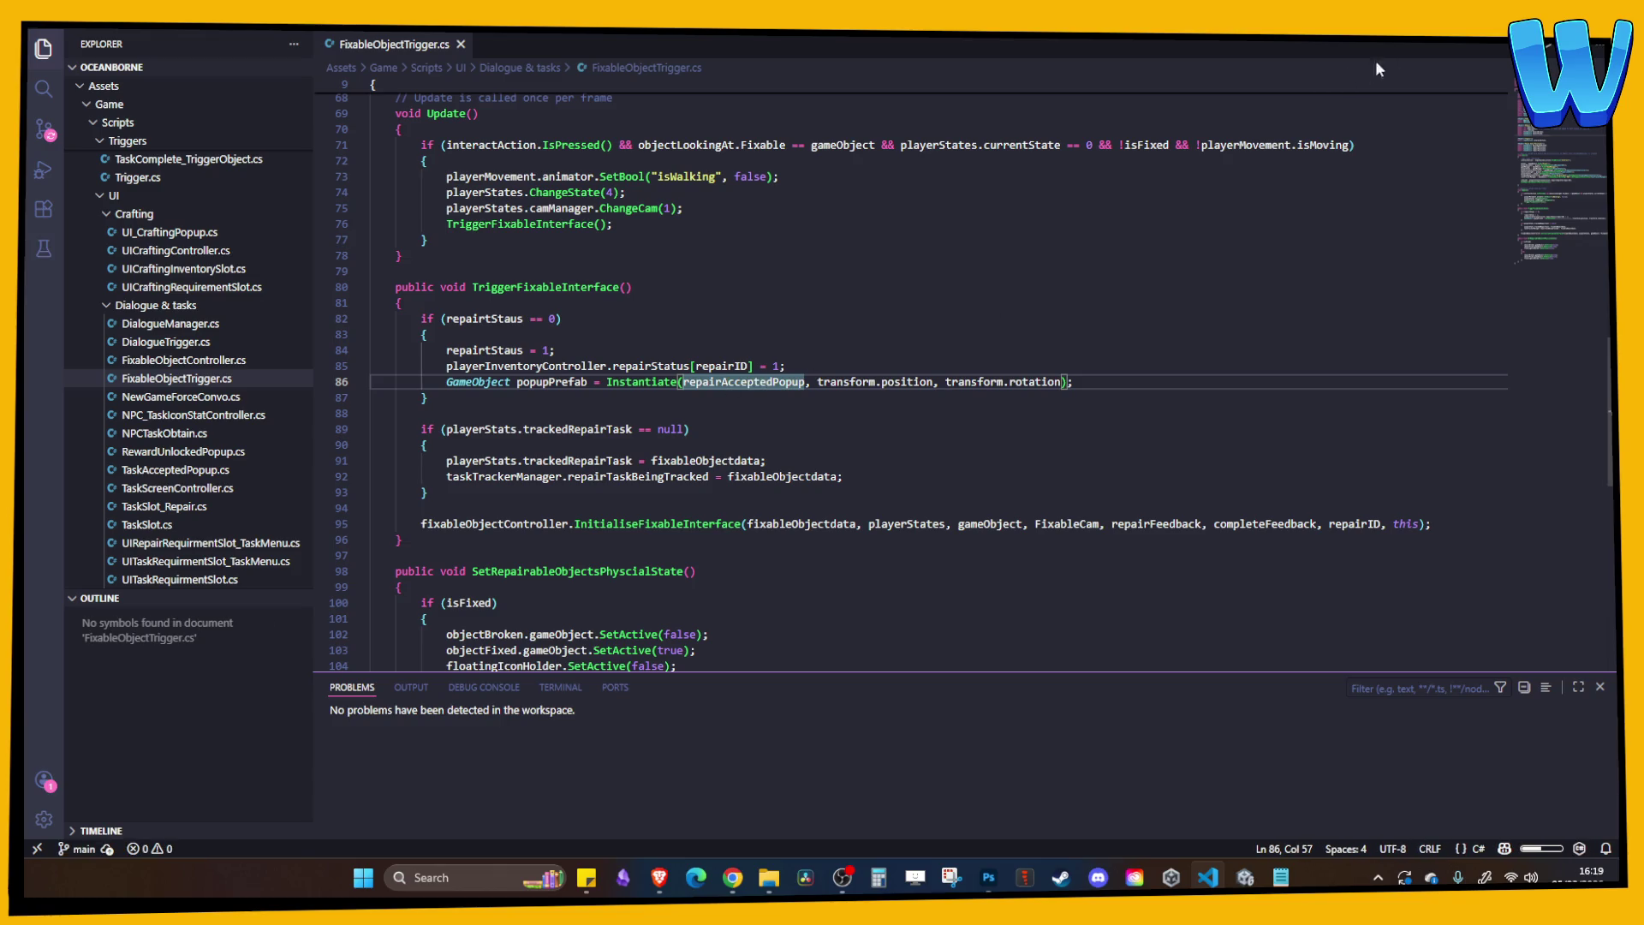
key("alt+Tab")
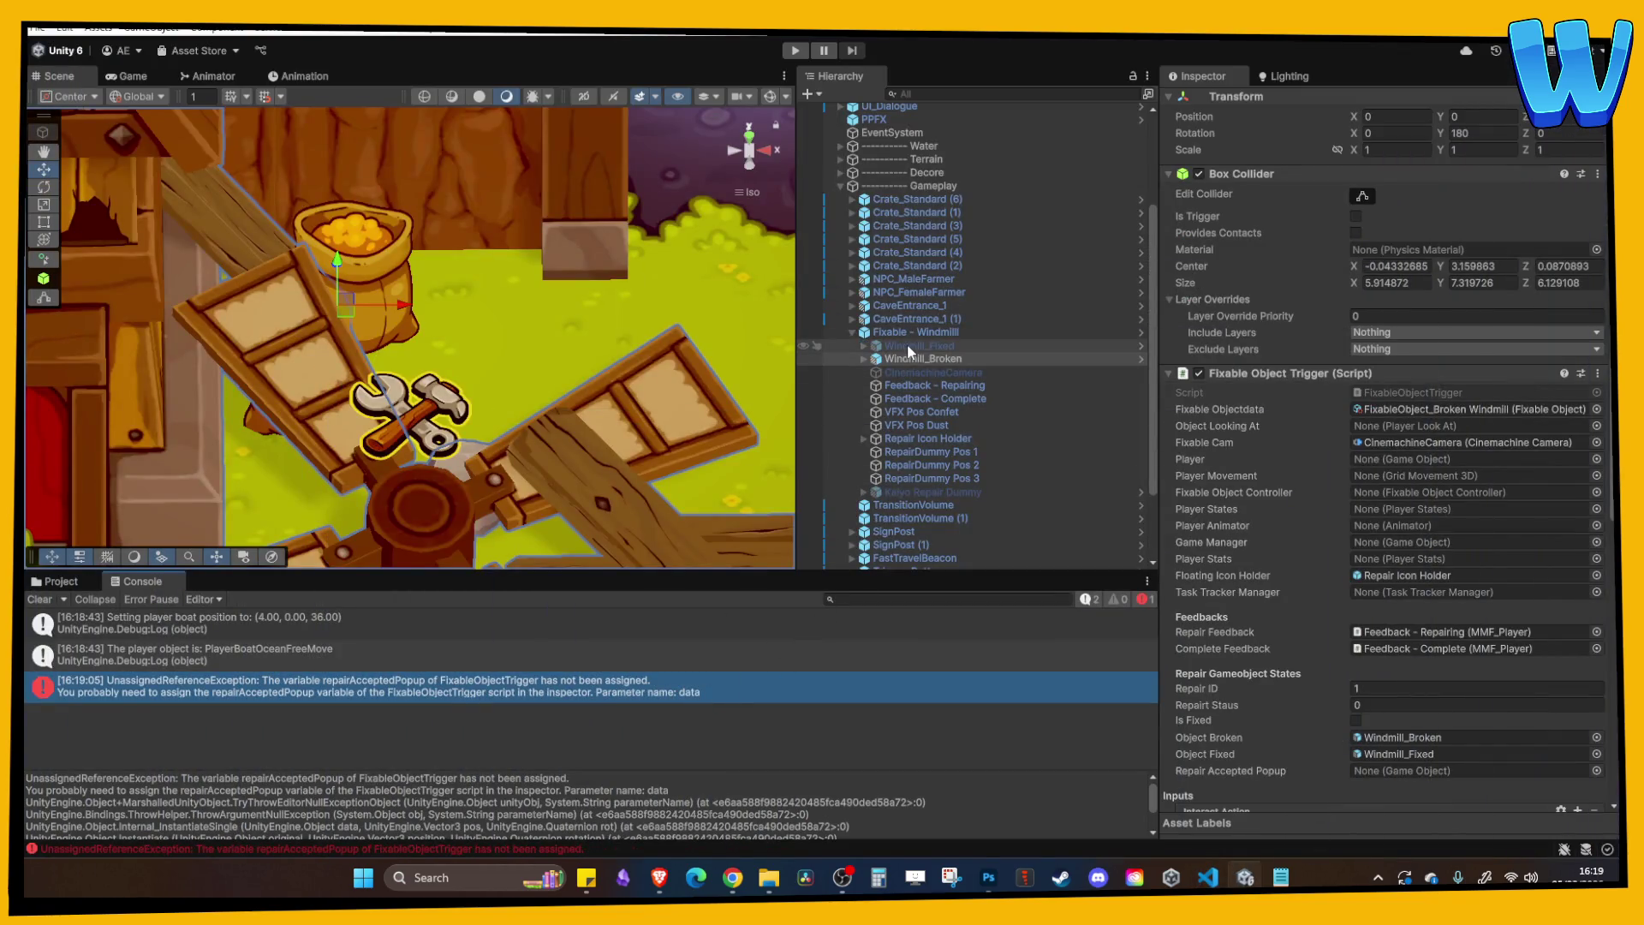
Locate the Fixable - Windmill object's prefab asset in the Project window.
left_click(906, 334)
right_click(907, 332)
mouse_move(976, 324)
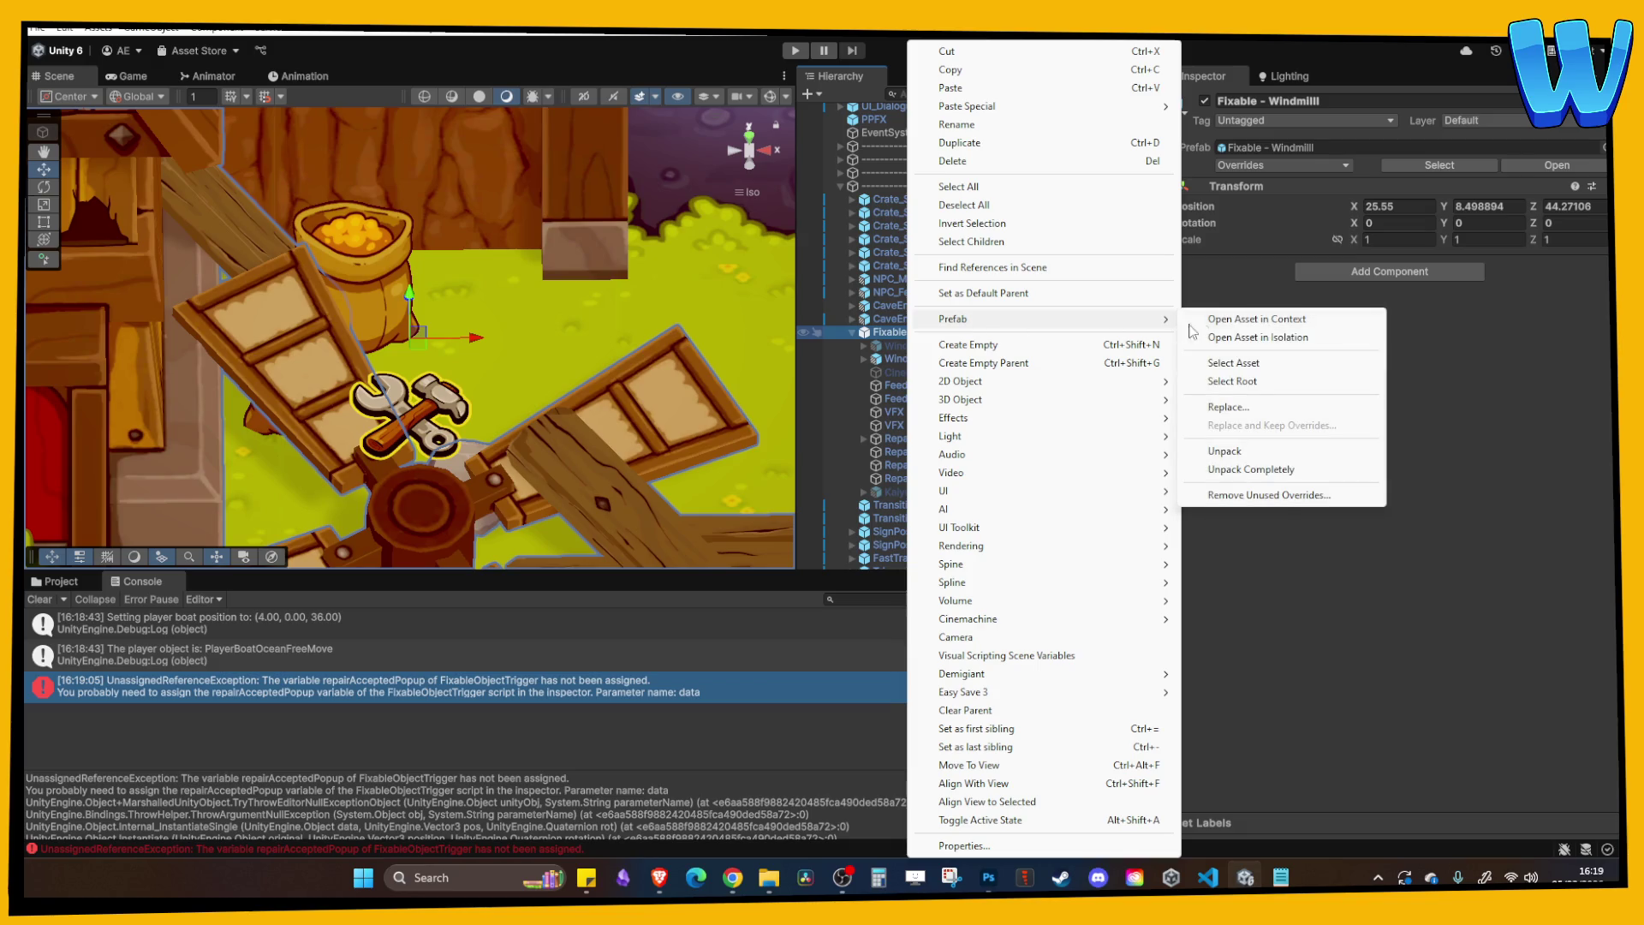
left_click(1235, 364)
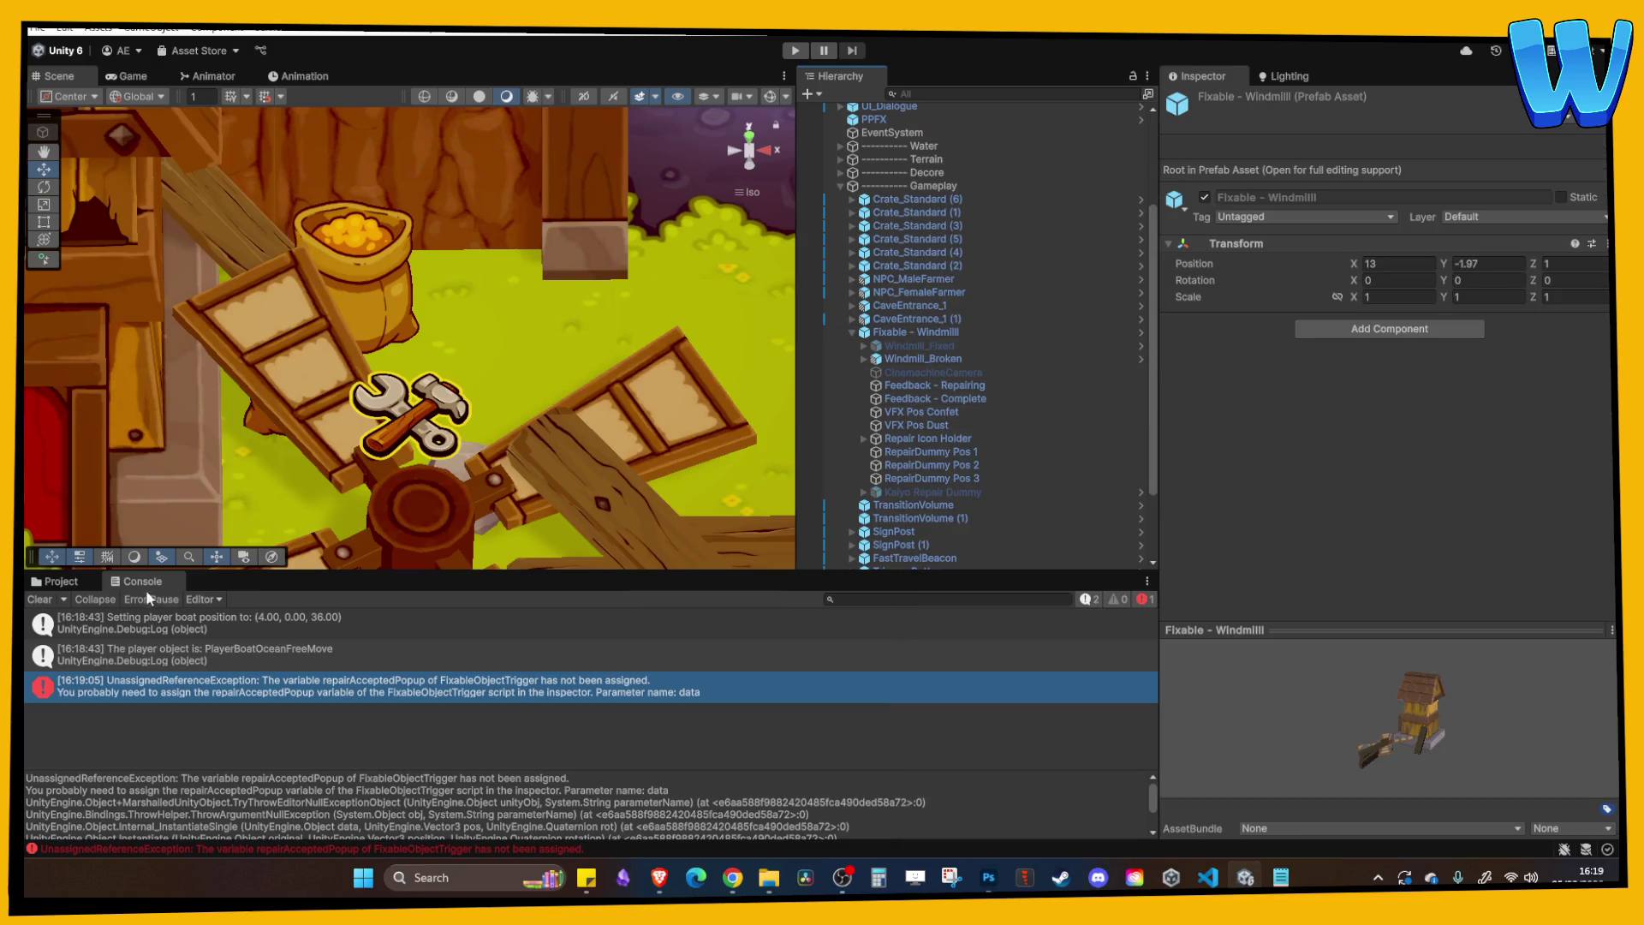
left_click(907, 332)
right_click(906, 332)
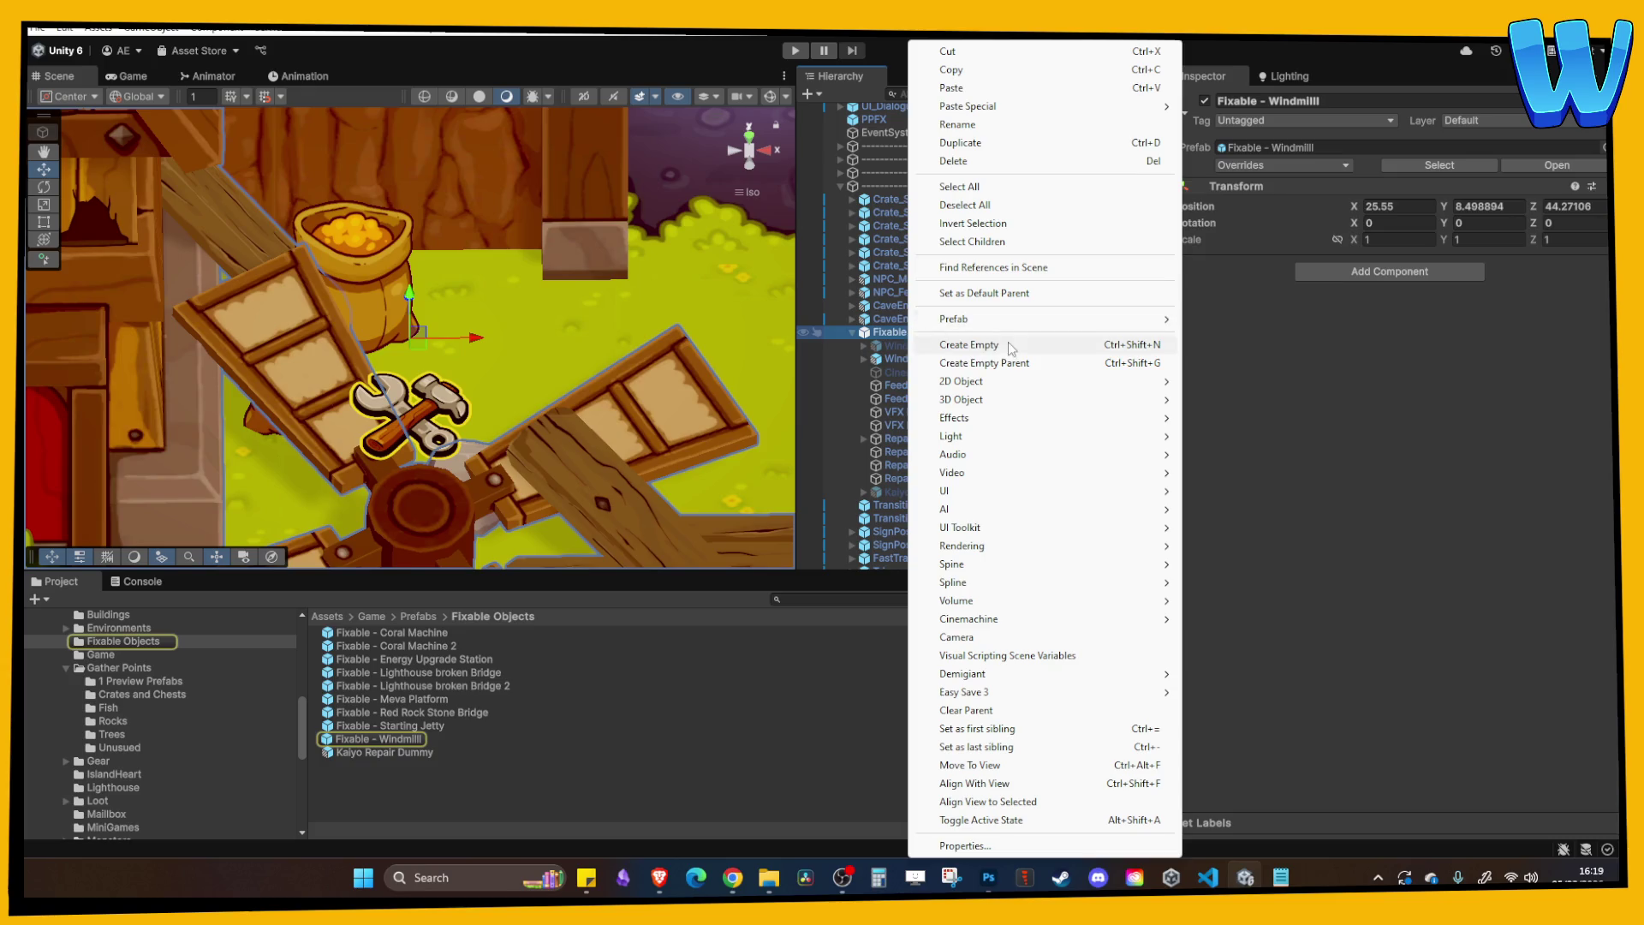
mouse_move(1044, 327)
left_click(1234, 363)
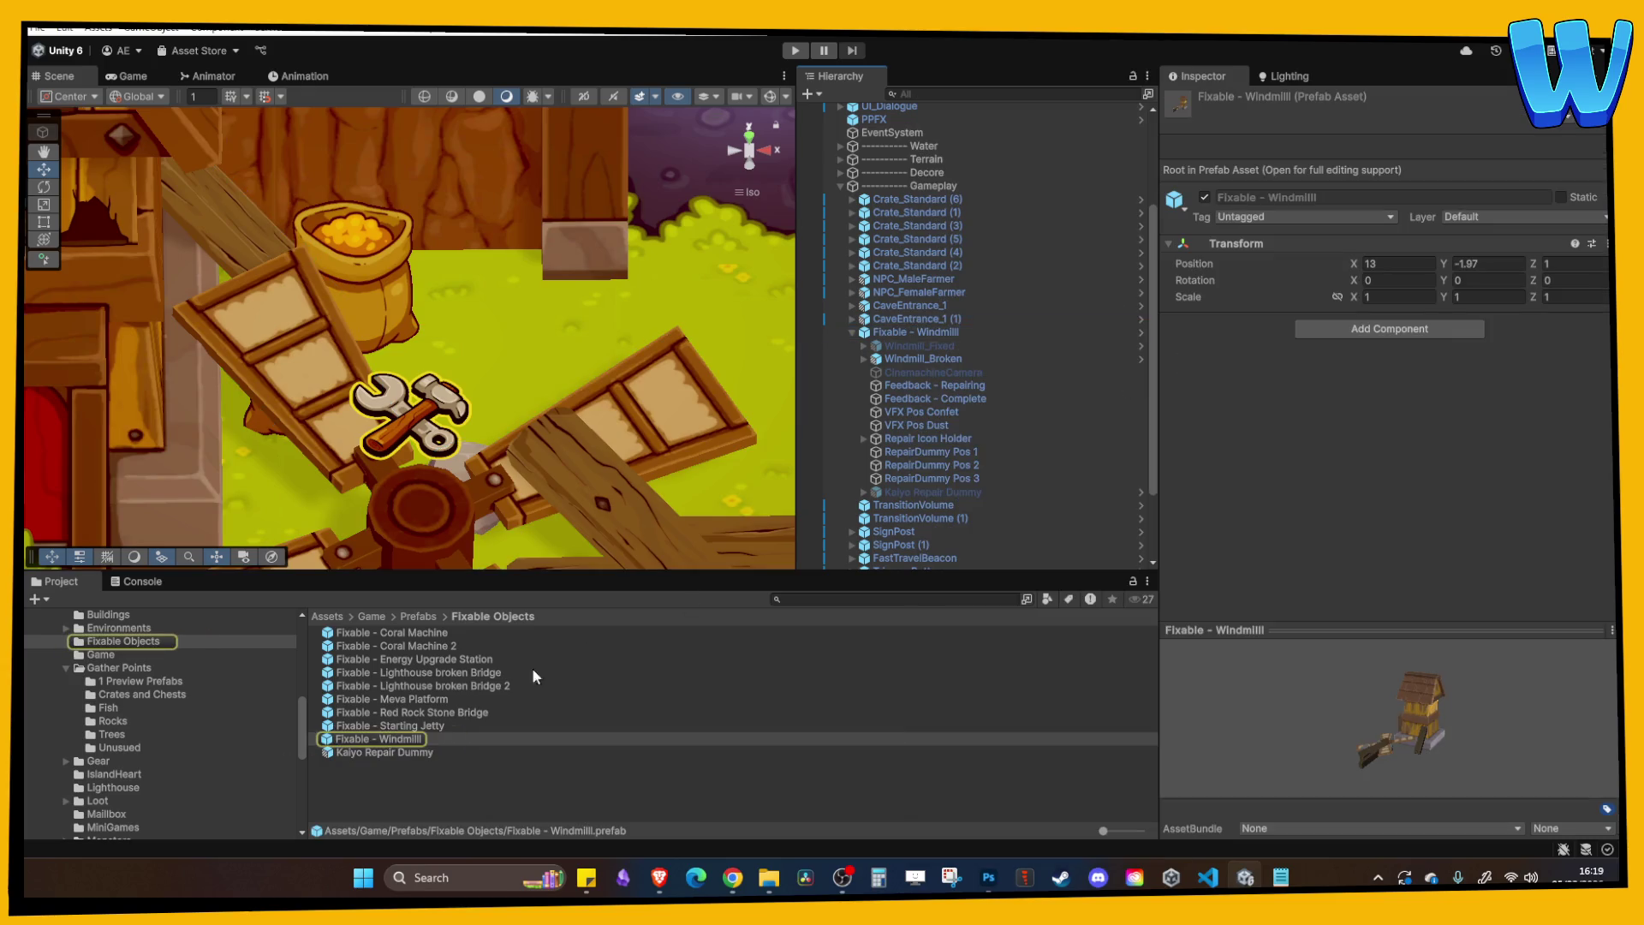
Open the Fixable - Starting Jetty prefab and copy Broken's RepairLogPopup reference from Repair Accepted Popup.
left_click(414, 726)
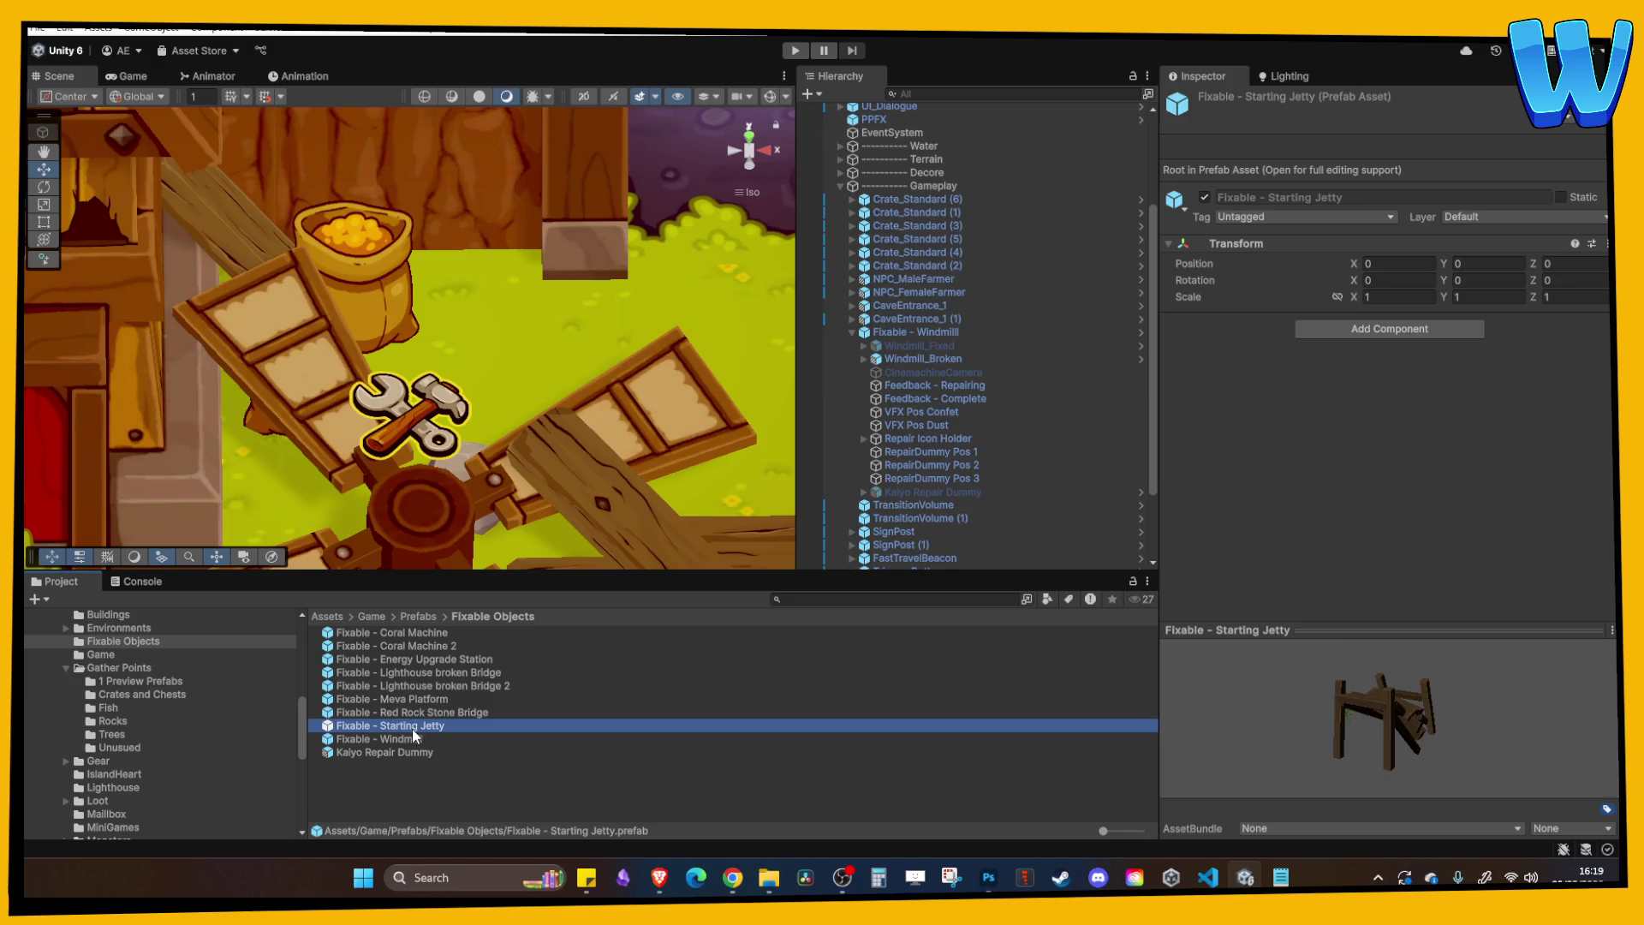
double_click(386, 730)
left_click(889, 157)
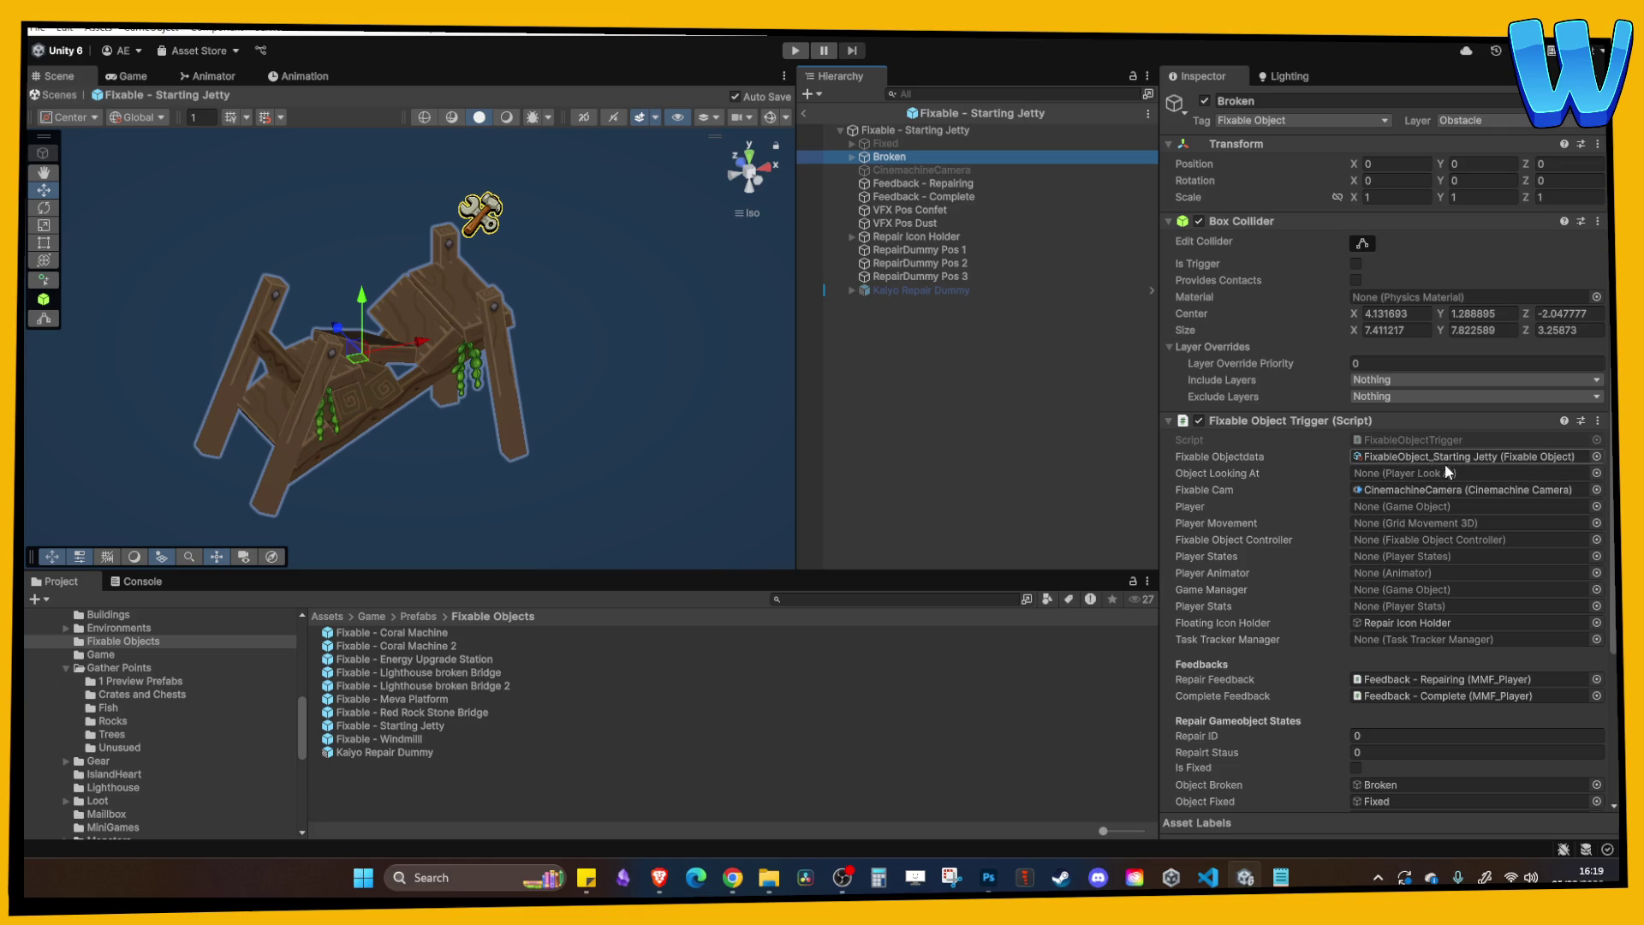
scroll(1407, 512, "down", 4)
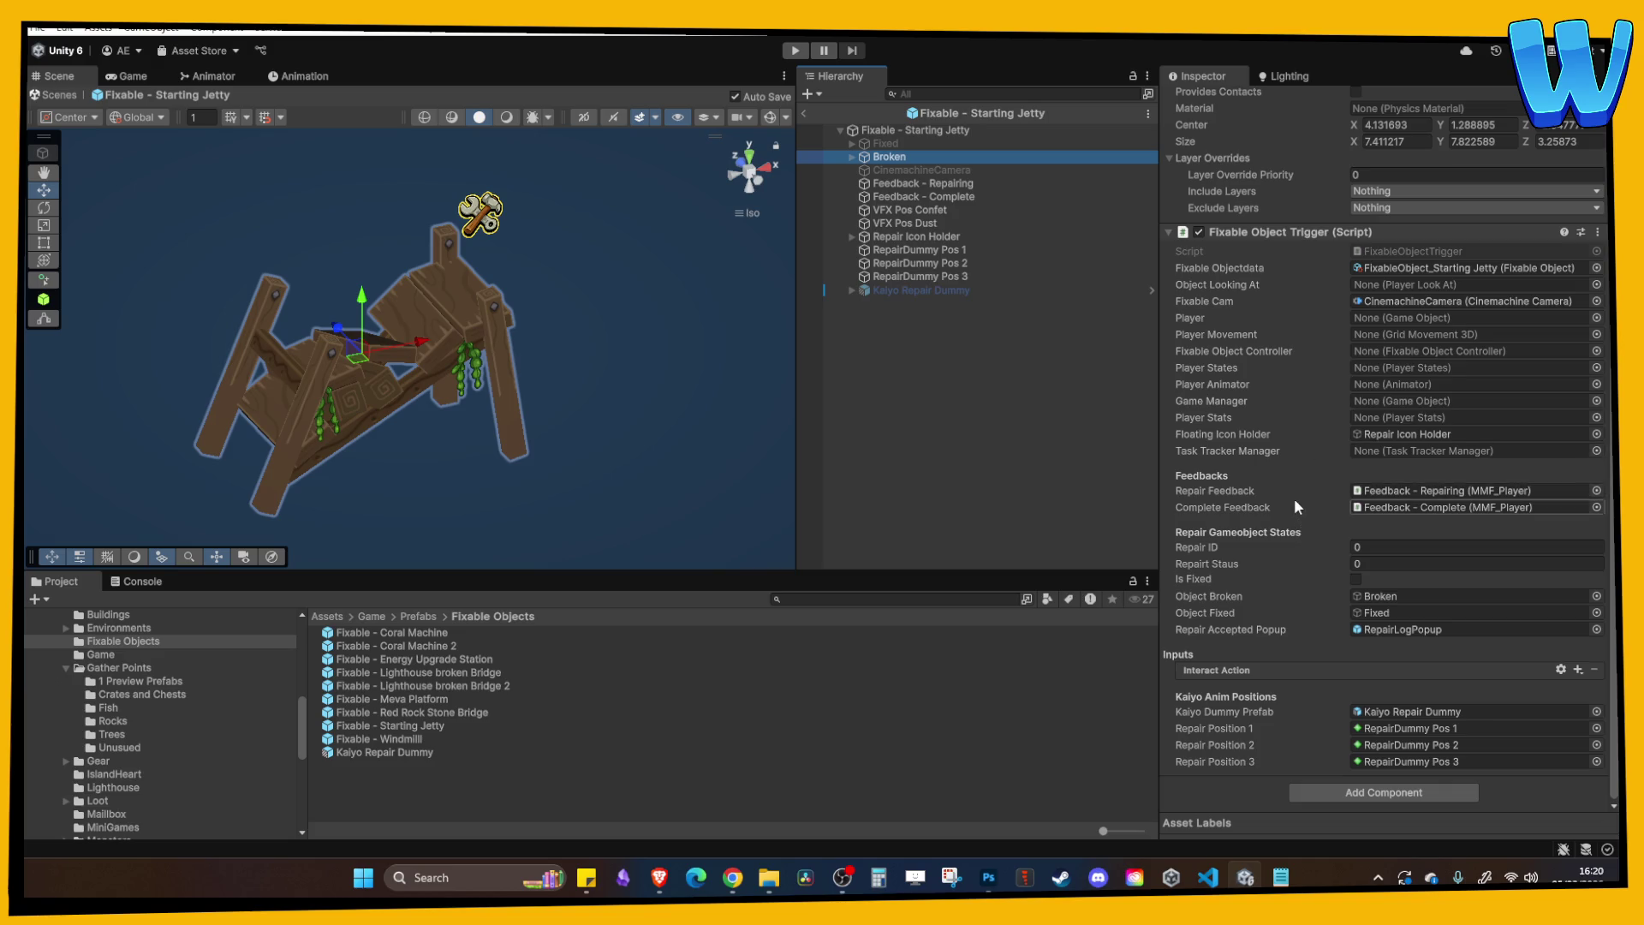
left_click(1404, 629)
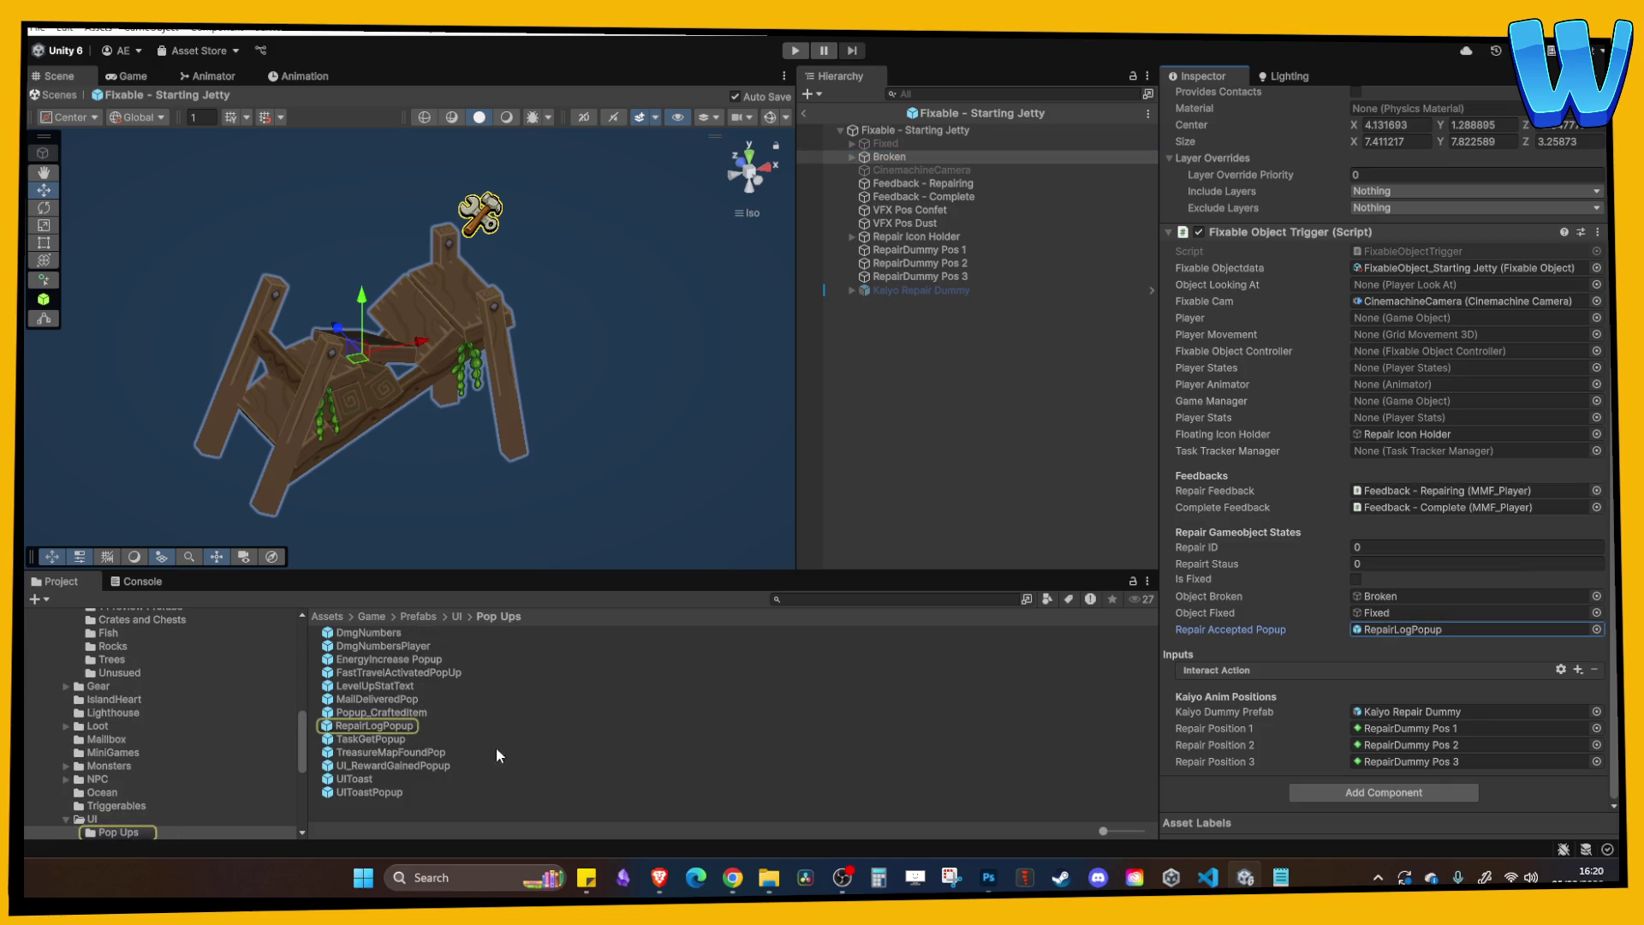
right_click(1401, 639)
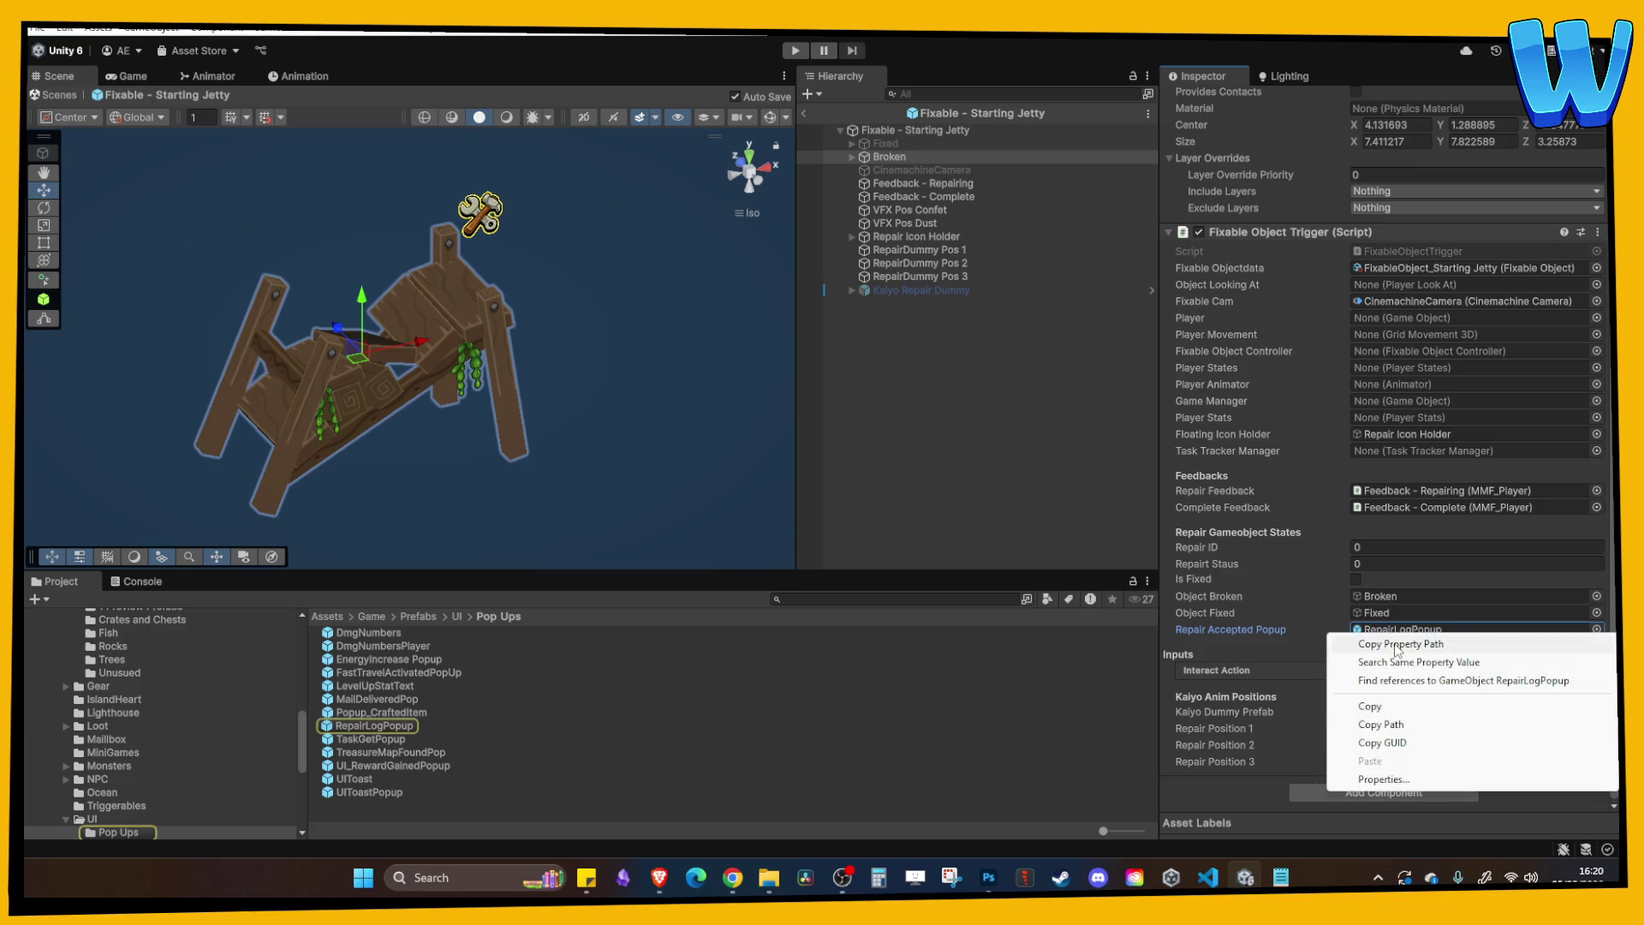
left_click(1397, 648)
right_click(1252, 634)
left_click(1369, 704)
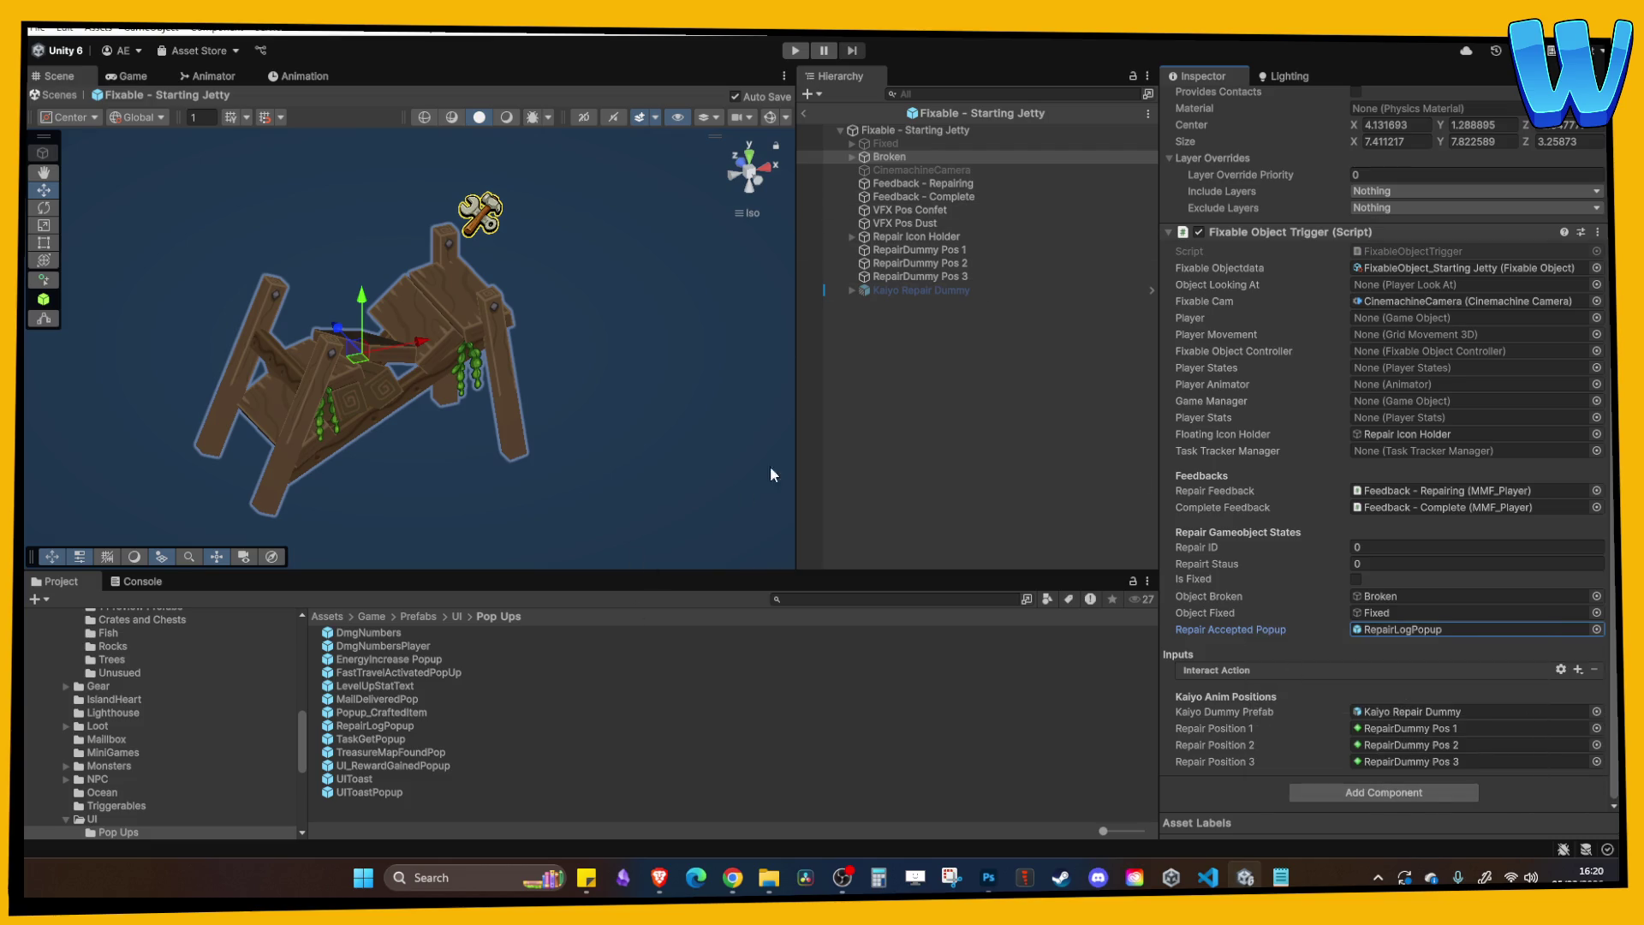
Locate the Starting Jetty prefab in the project, then open the Fixable - Windmill prefab.
left_click(889, 157)
left_click(936, 115)
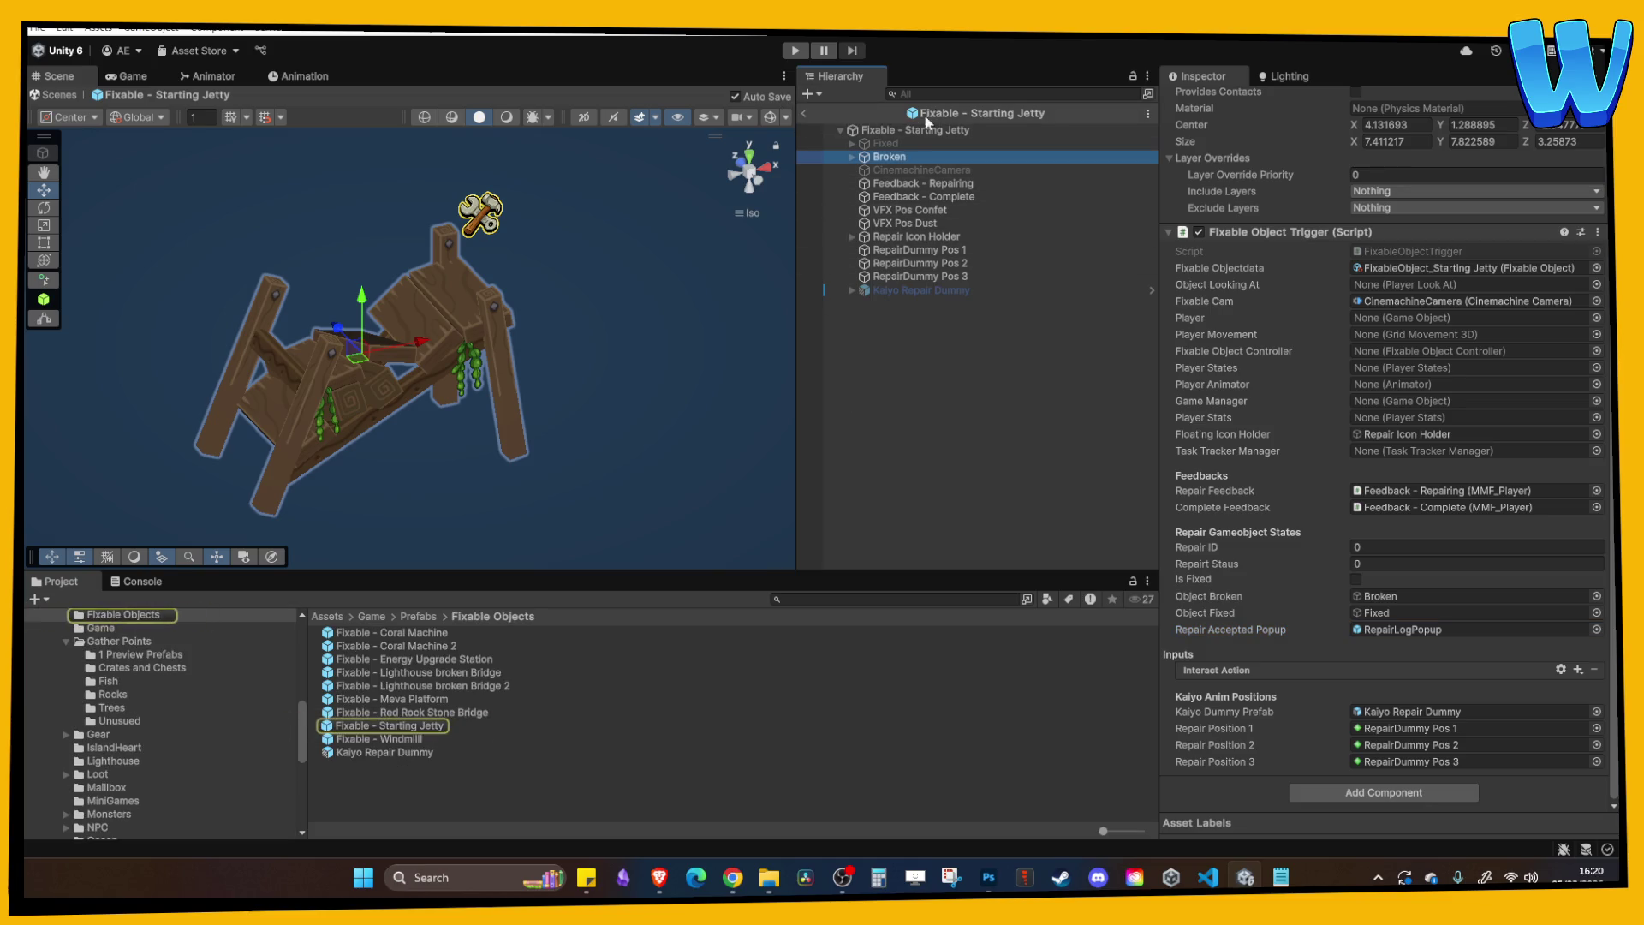
double_click(387, 738)
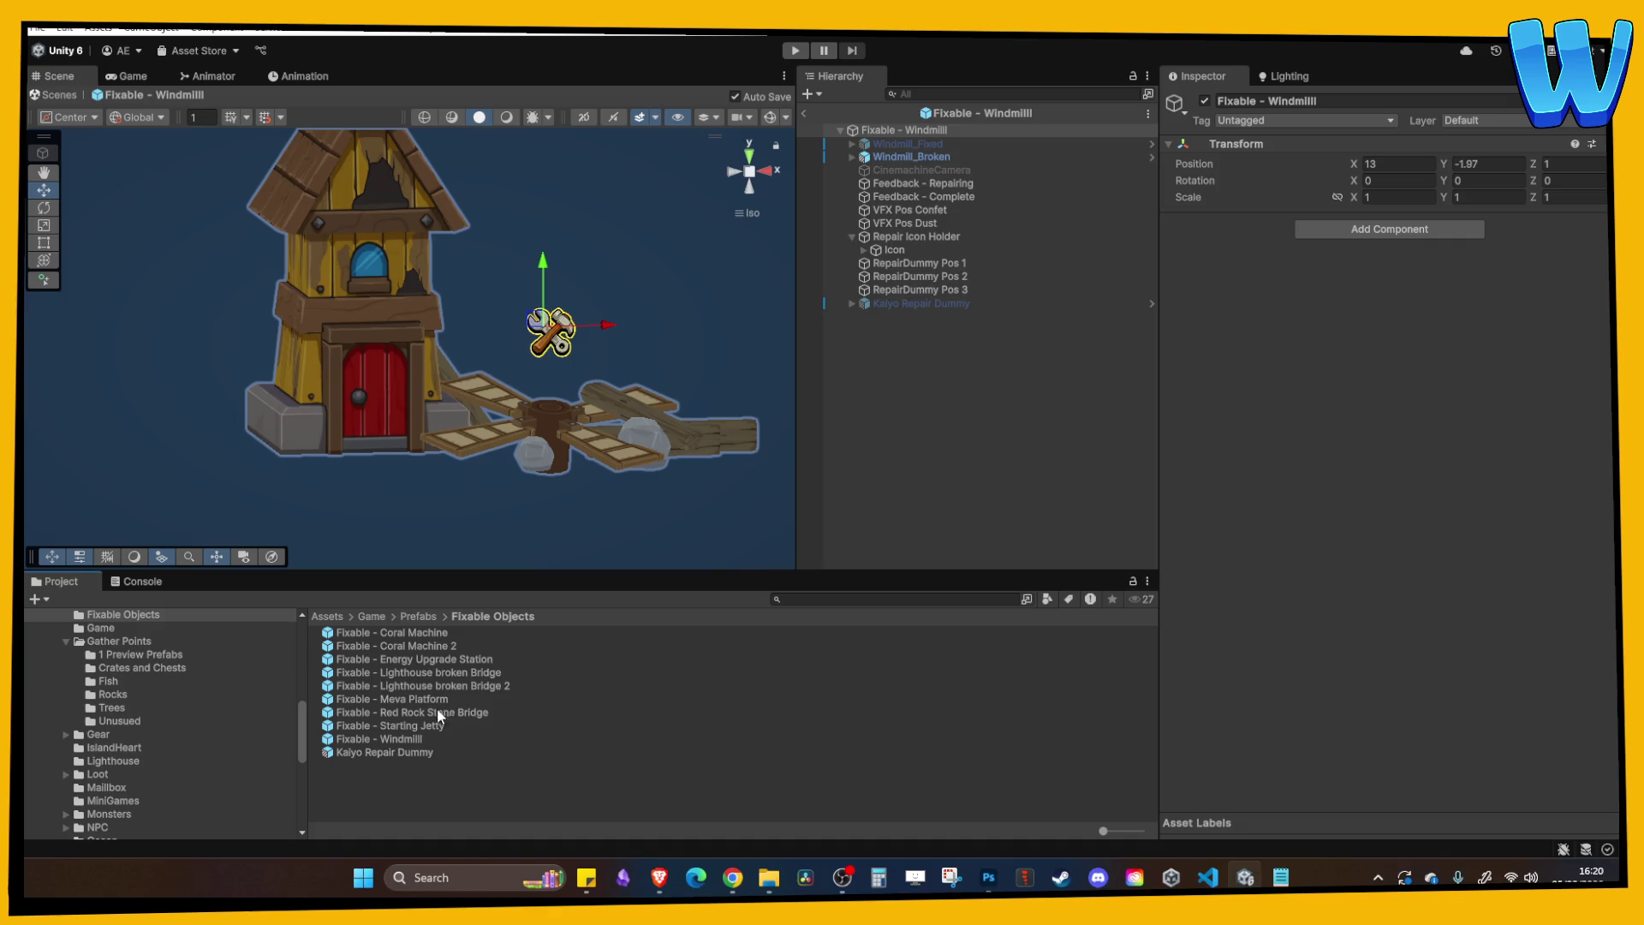
Paste RepairLogPopup into Windmill_Broken's Repair Accepted Popup.
left_click(911, 157)
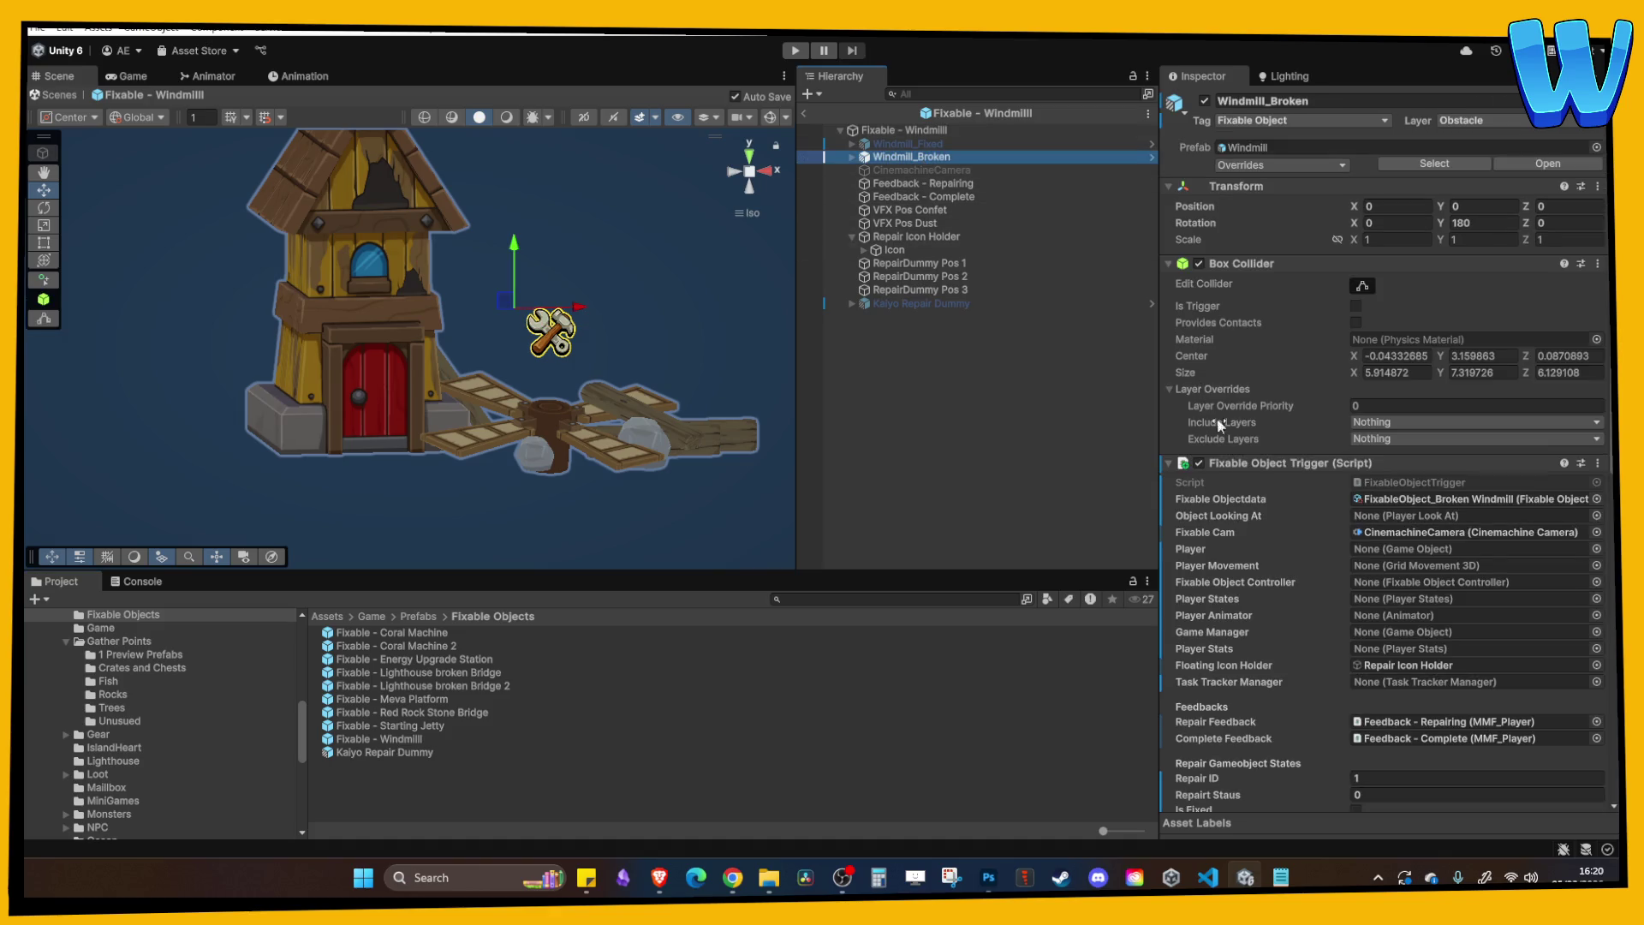
right_click(1272, 681)
left_click(1245, 691)
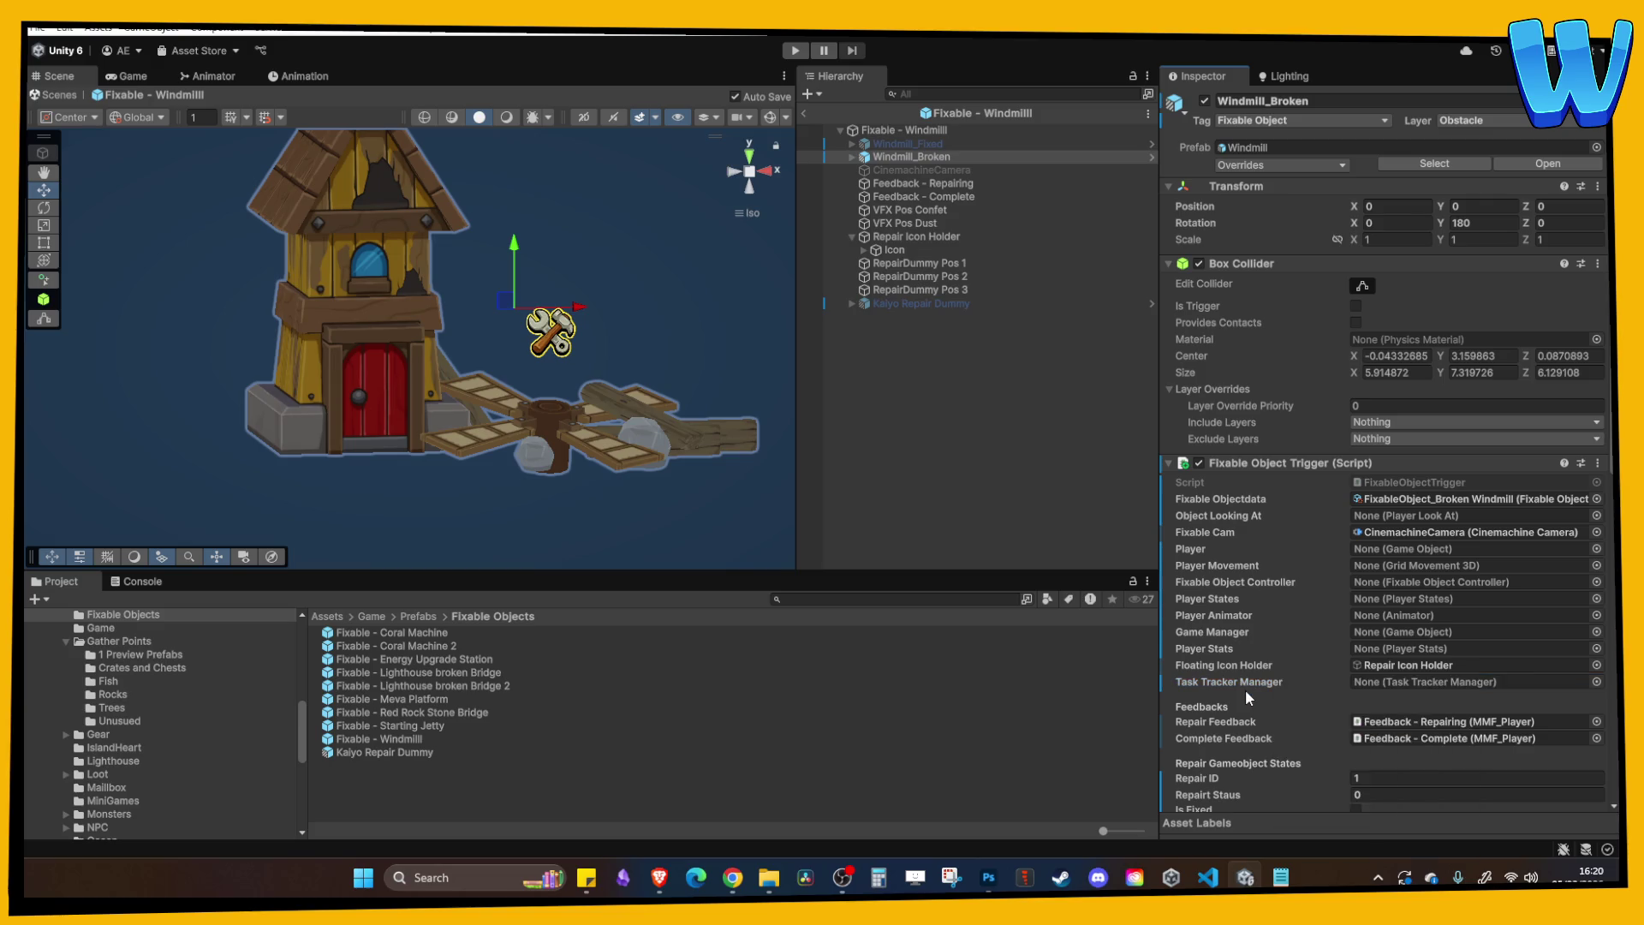
scroll(1245, 690, "down", 4)
right_click(1247, 681)
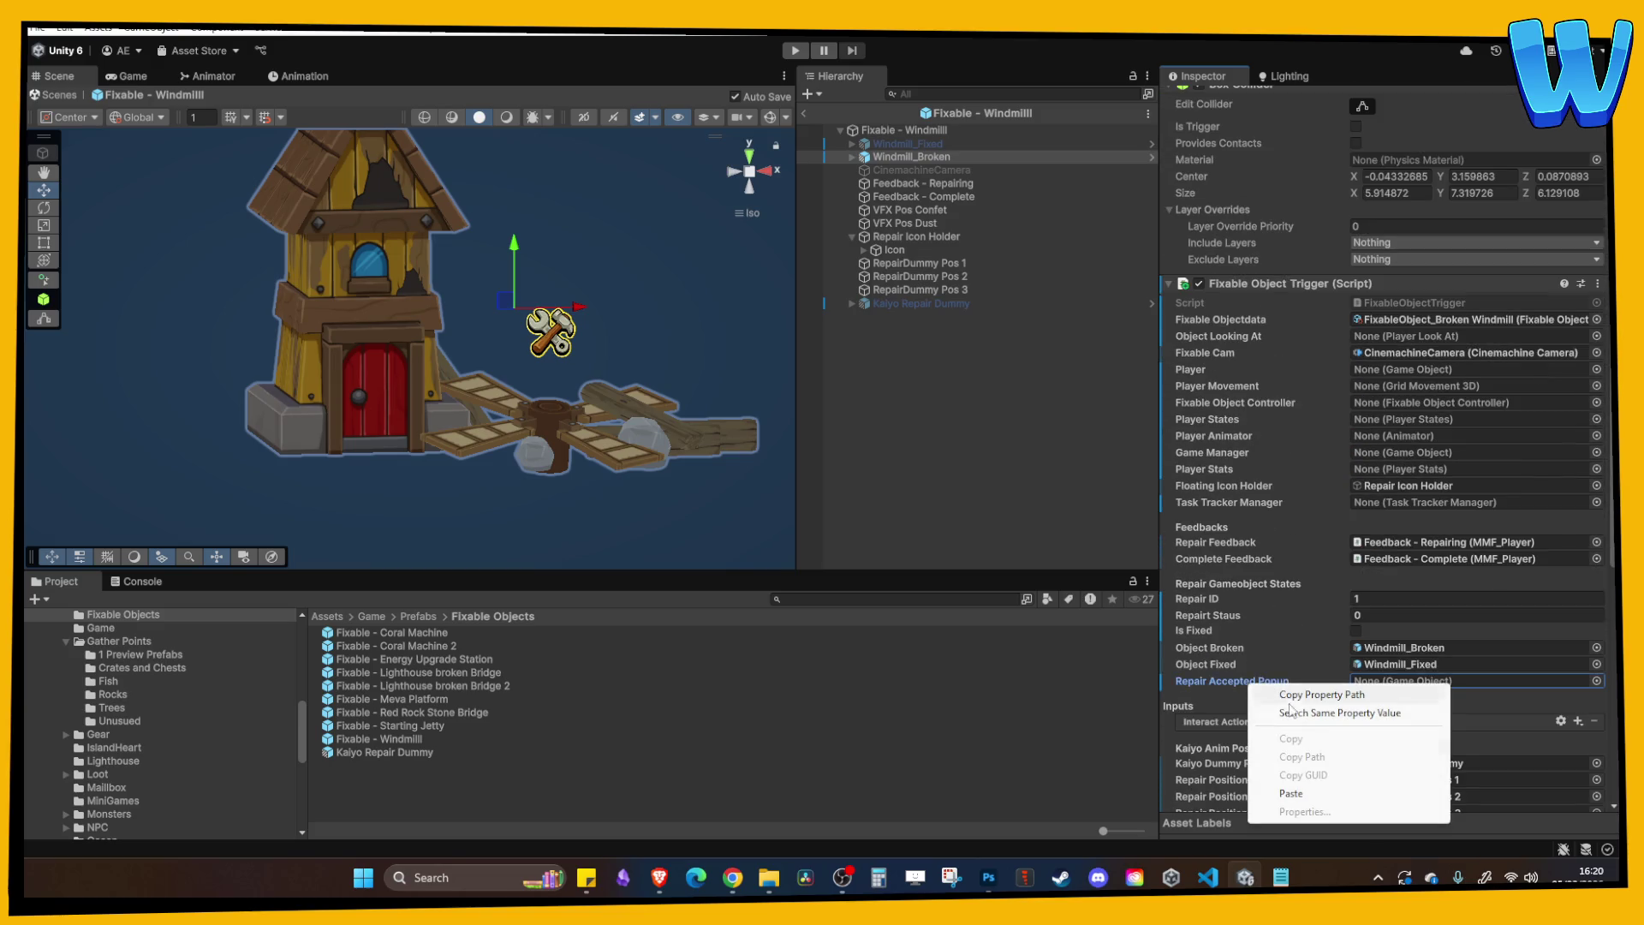
left_click(1290, 793)
In the Coral Machine prefab, paste RepairLogPopup into the Broken object's Repair Accepted Popup.
double_click(437, 635)
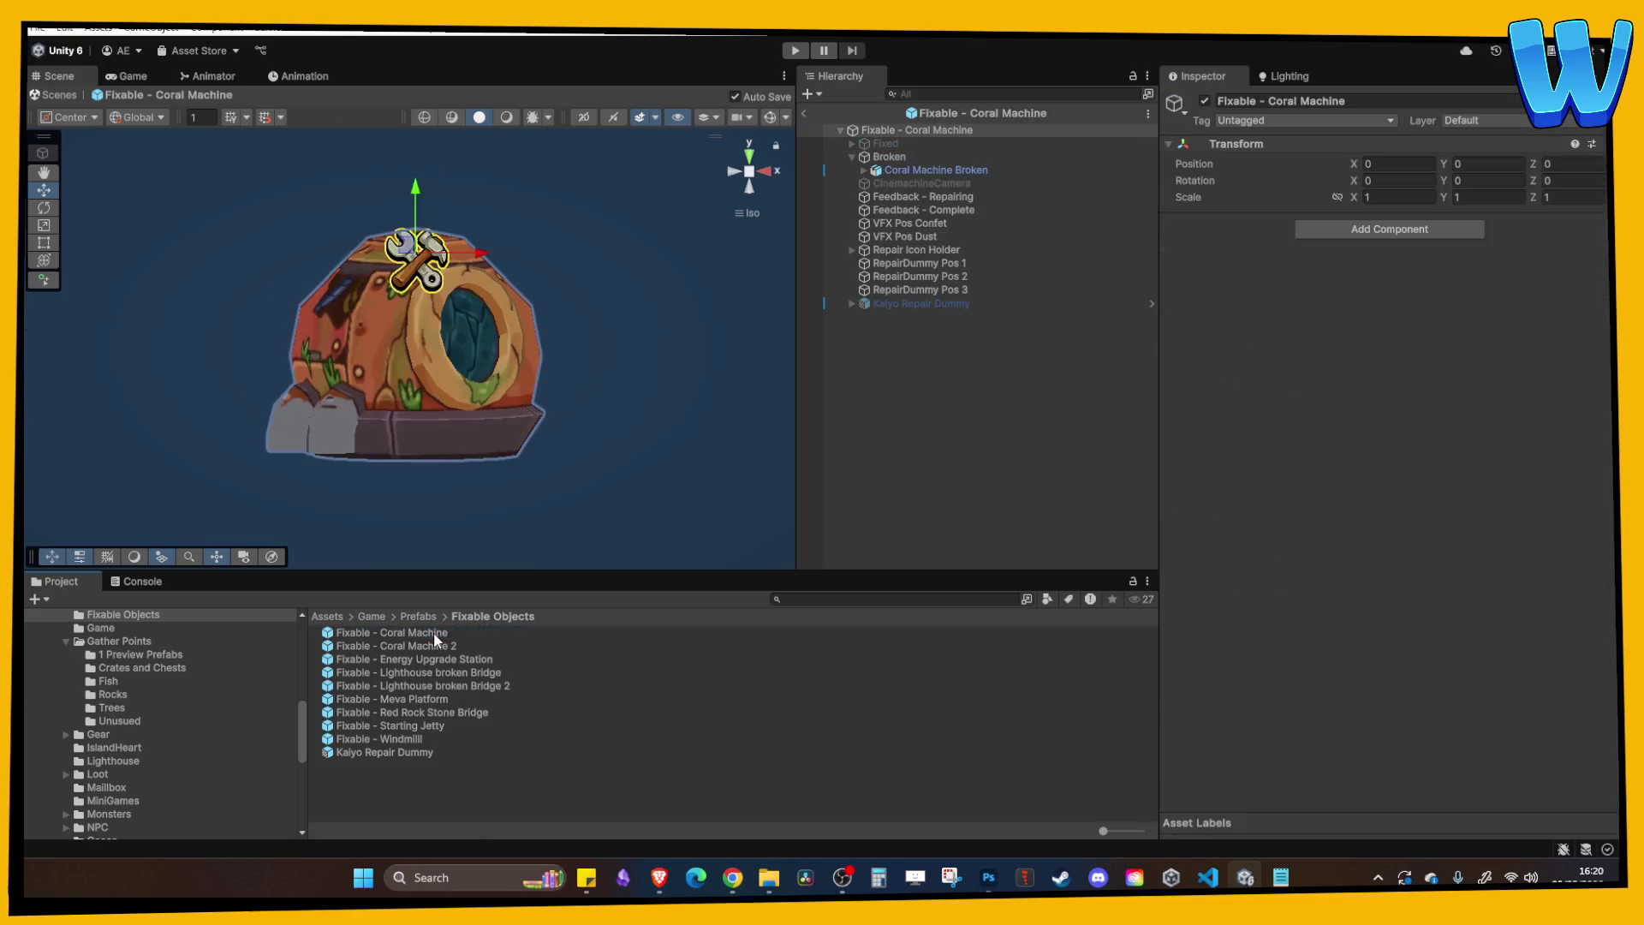
left_click(910, 170)
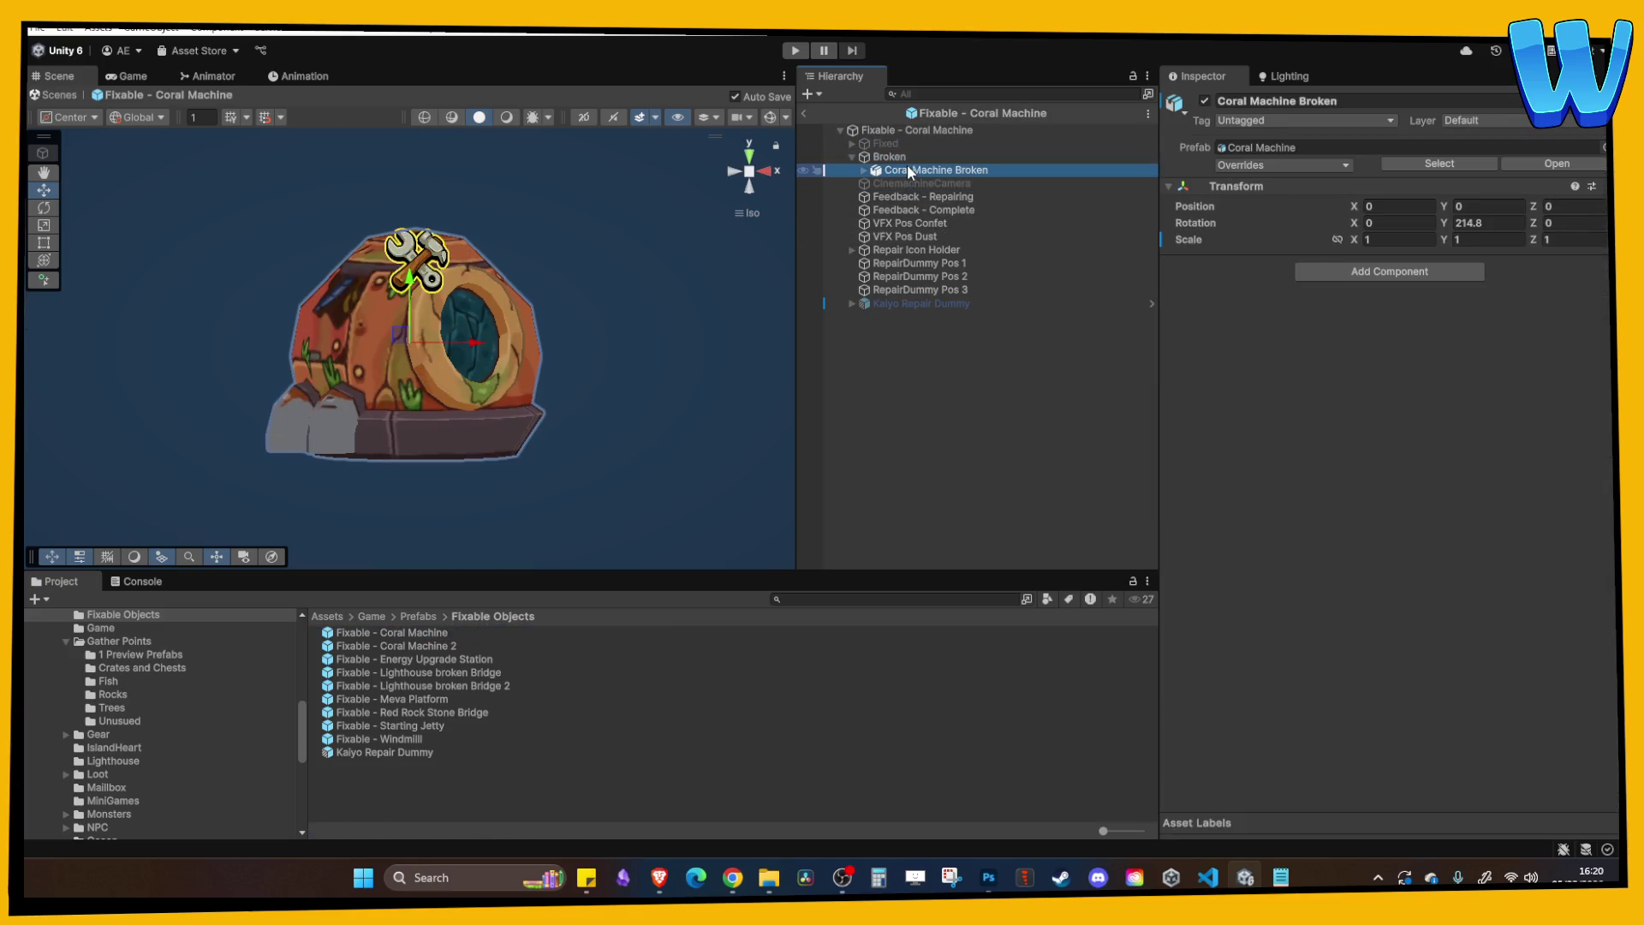
left_click(923, 197)
left_click(889, 157)
scroll(1265, 589, "down", 4)
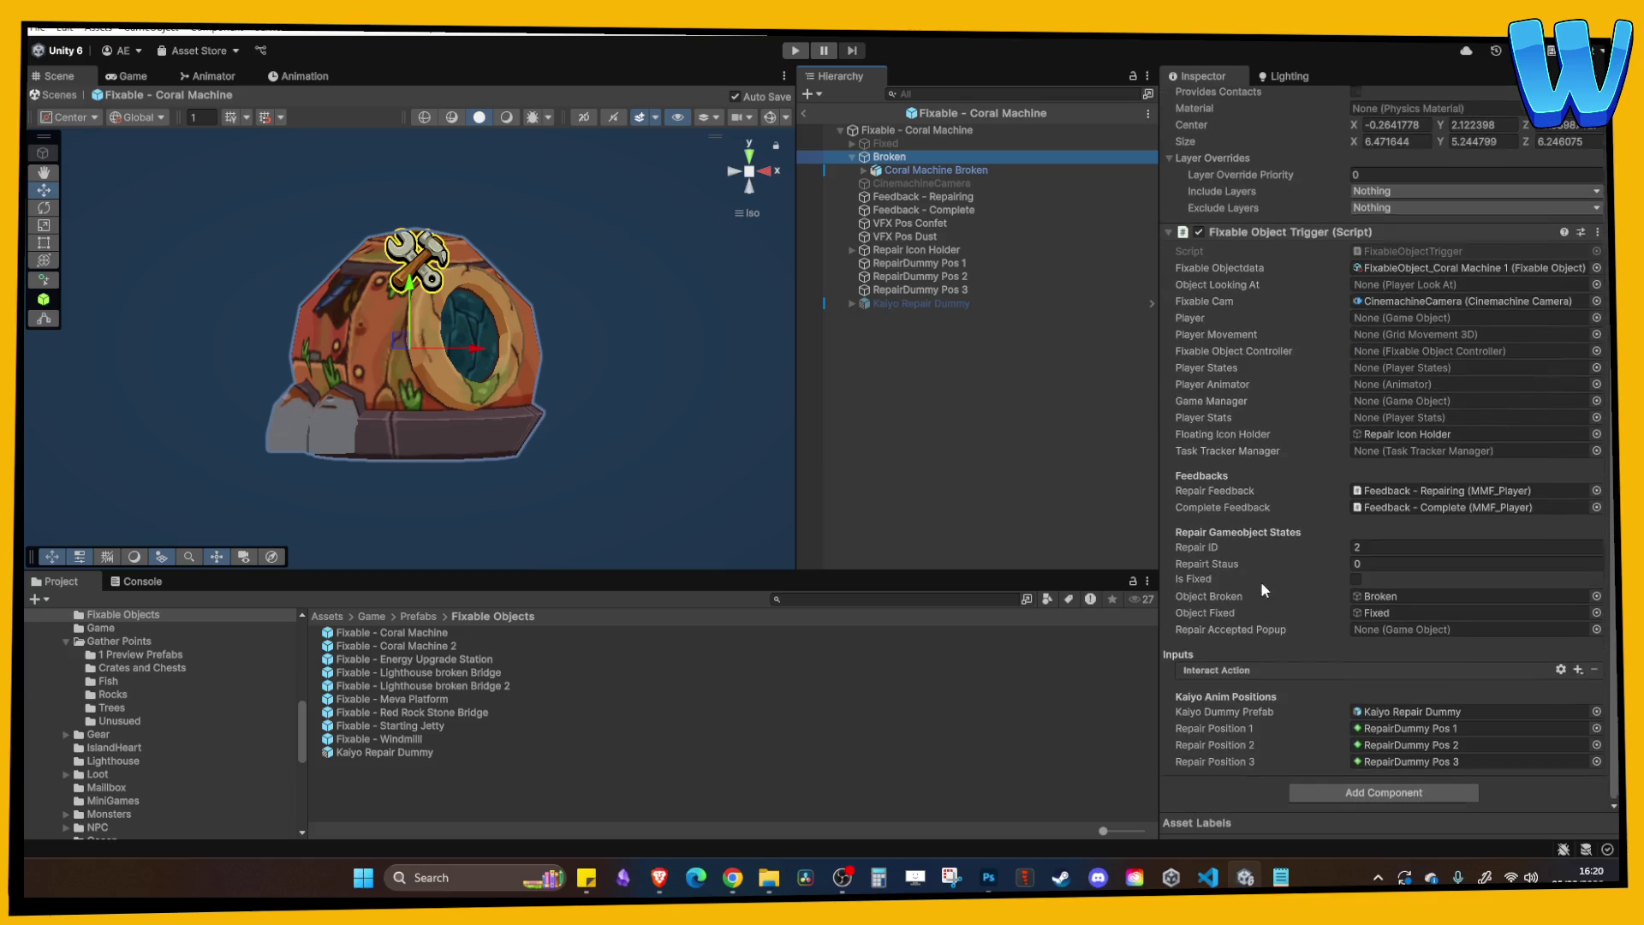
right_click(1276, 633)
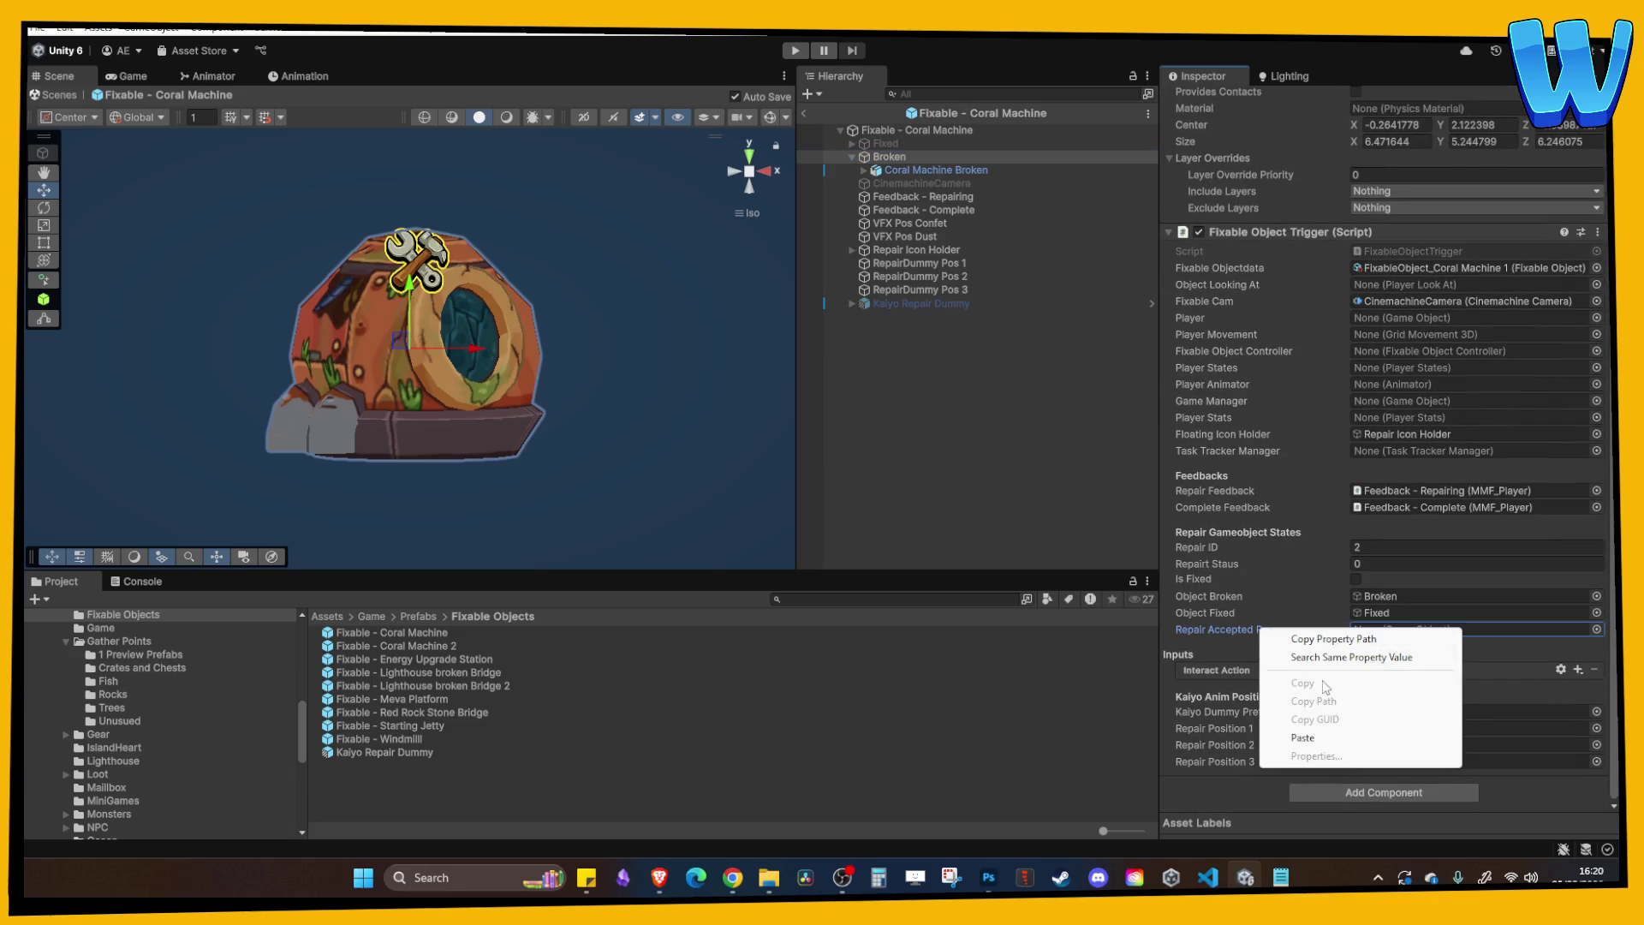
left_click(1286, 736)
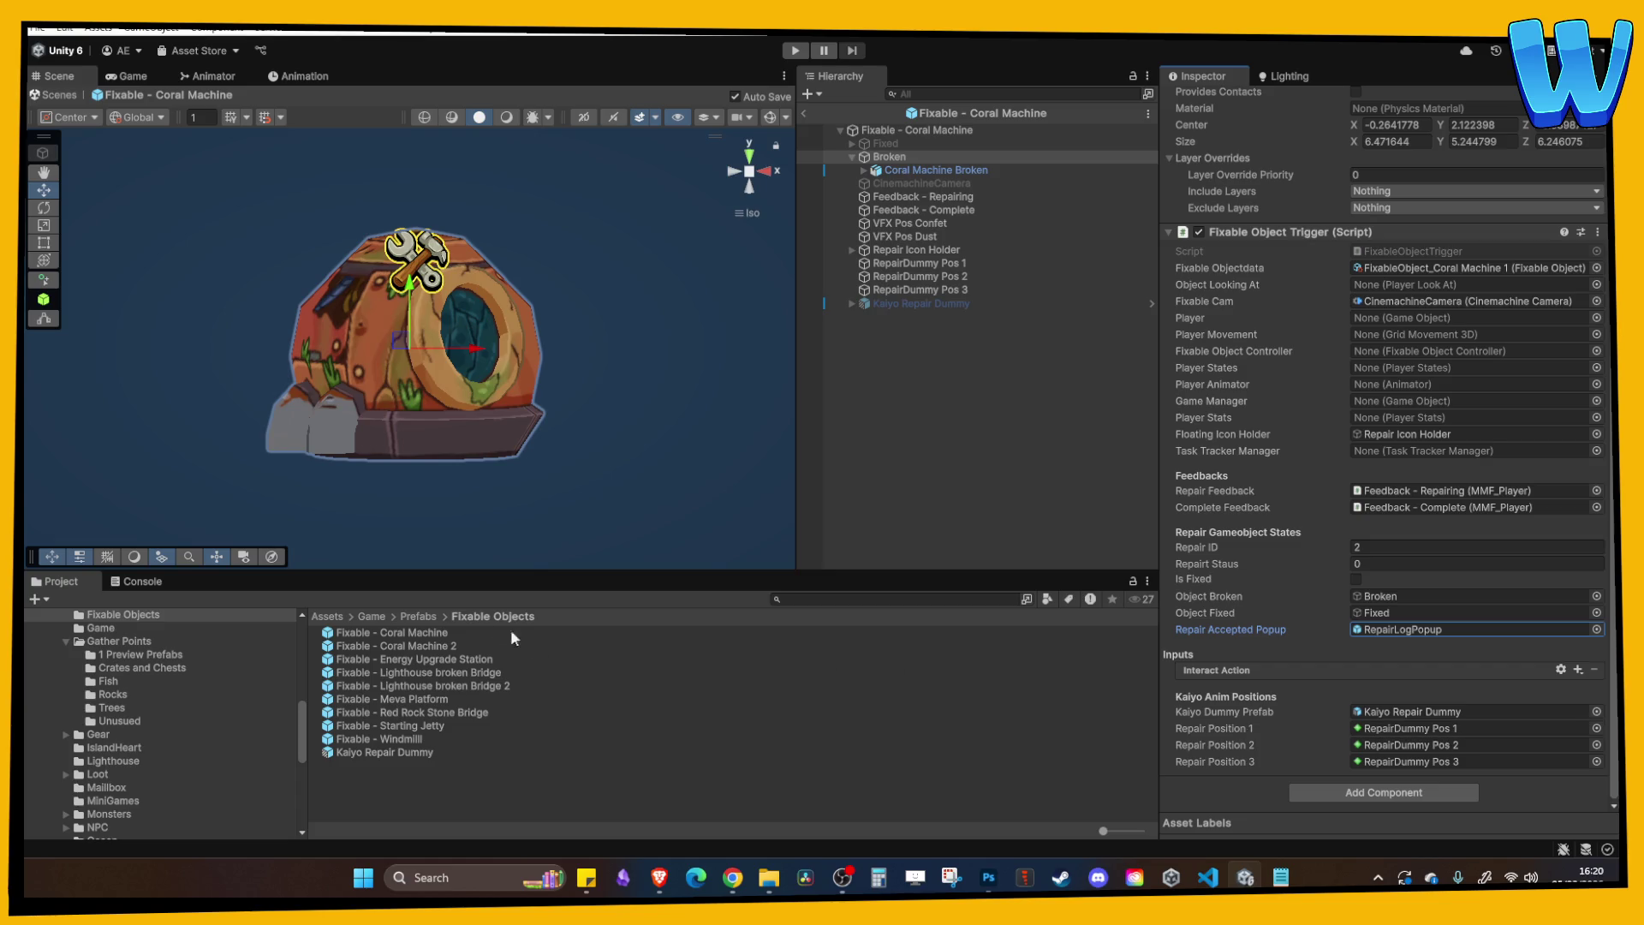
In the Coral Machine 2 prefab, paste RepairLogPopup into the Broken object's Repair Accepted Popup.
double_click(429, 641)
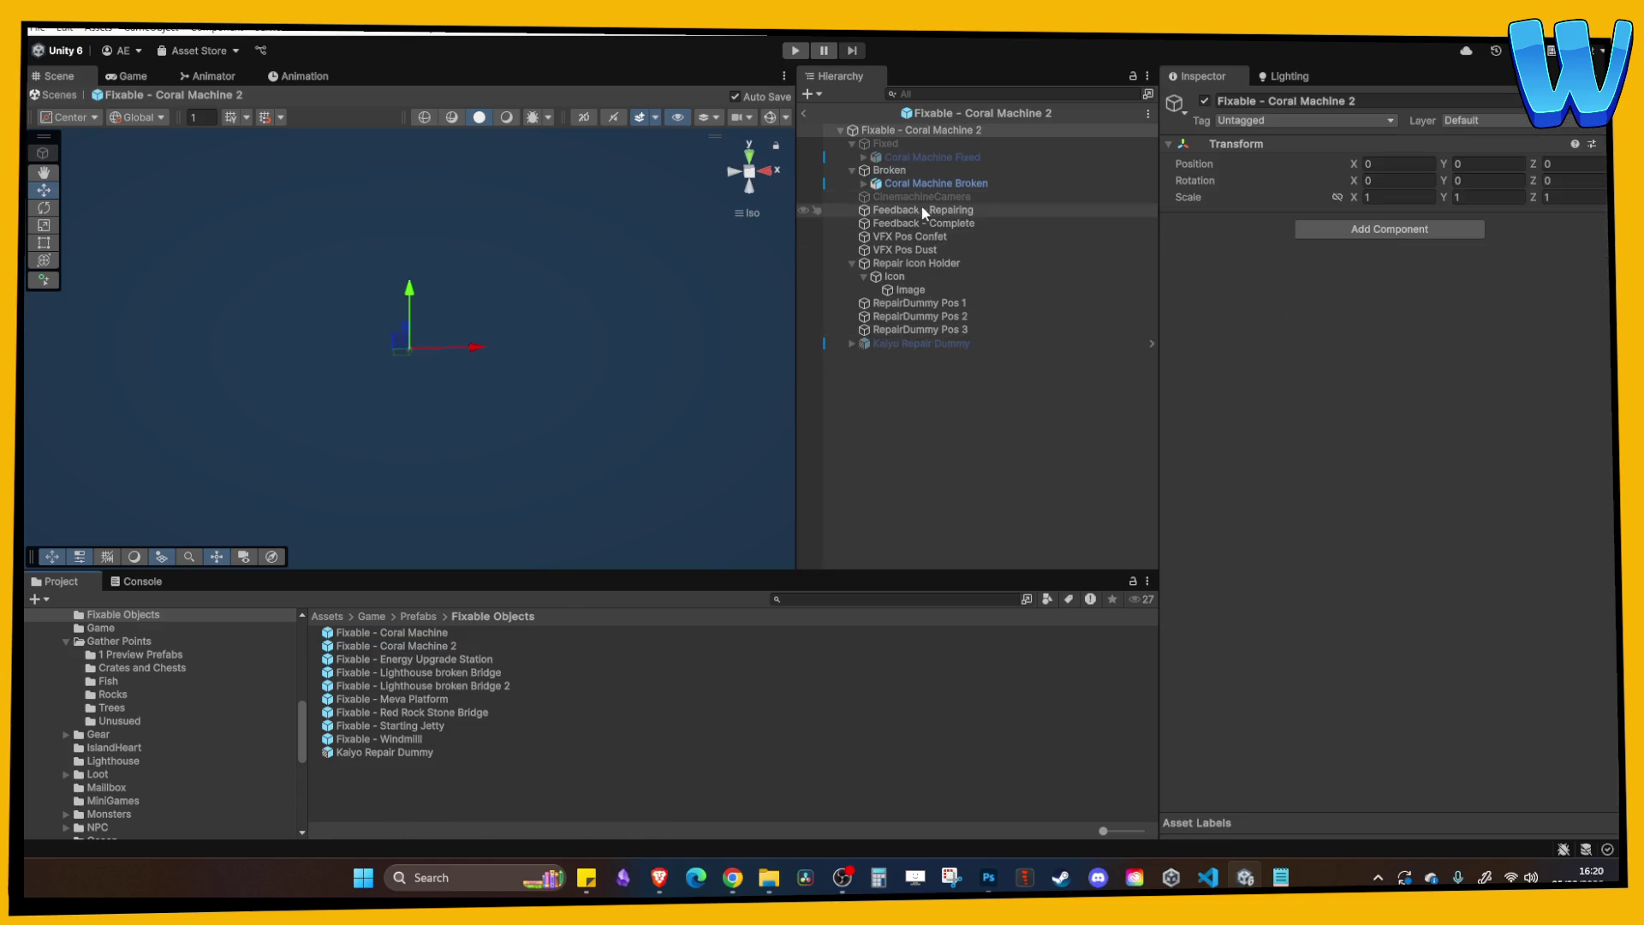
left_click(899, 193)
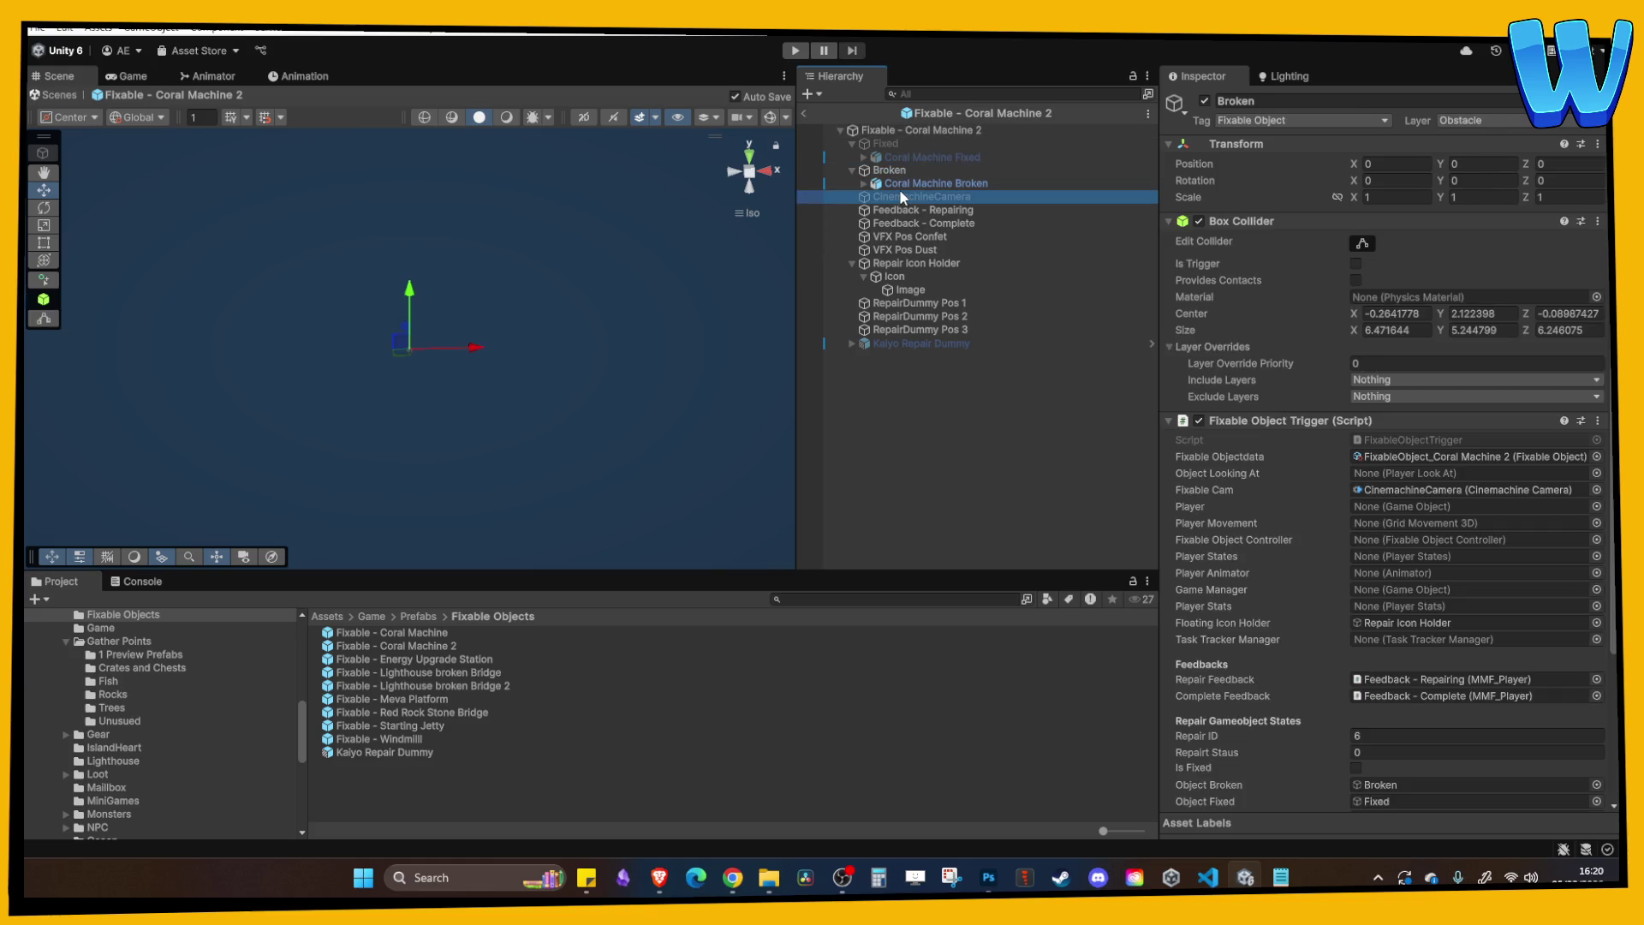
left_click(898, 174)
scroll(1293, 574, "down", 5)
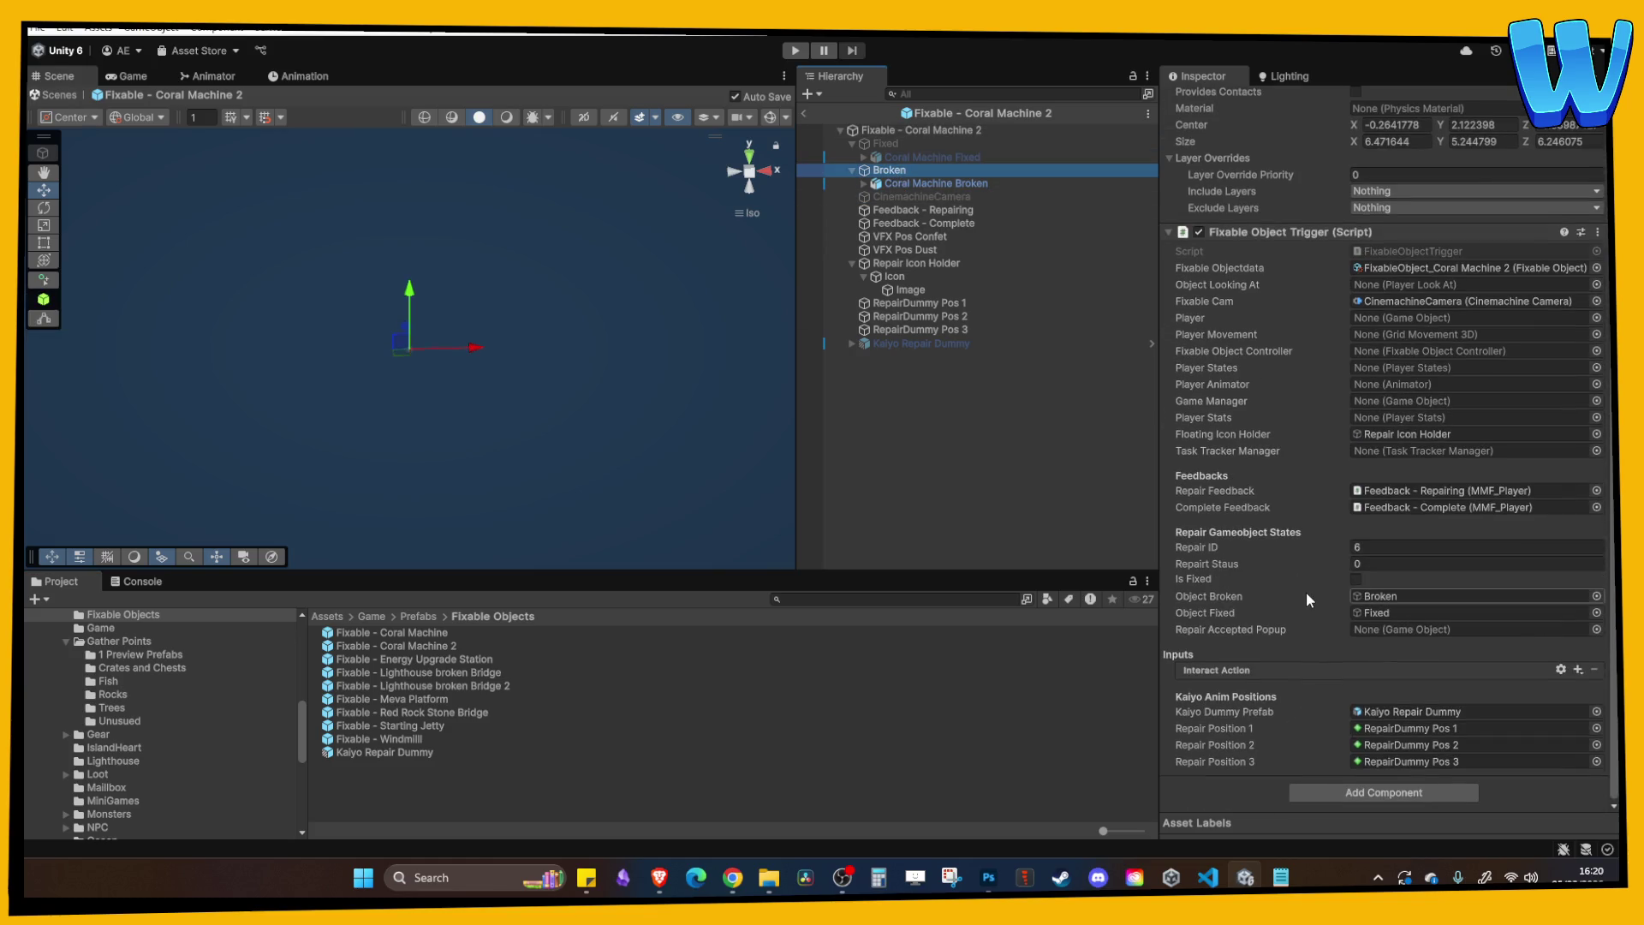
right_click(1281, 630)
left_click(1326, 749)
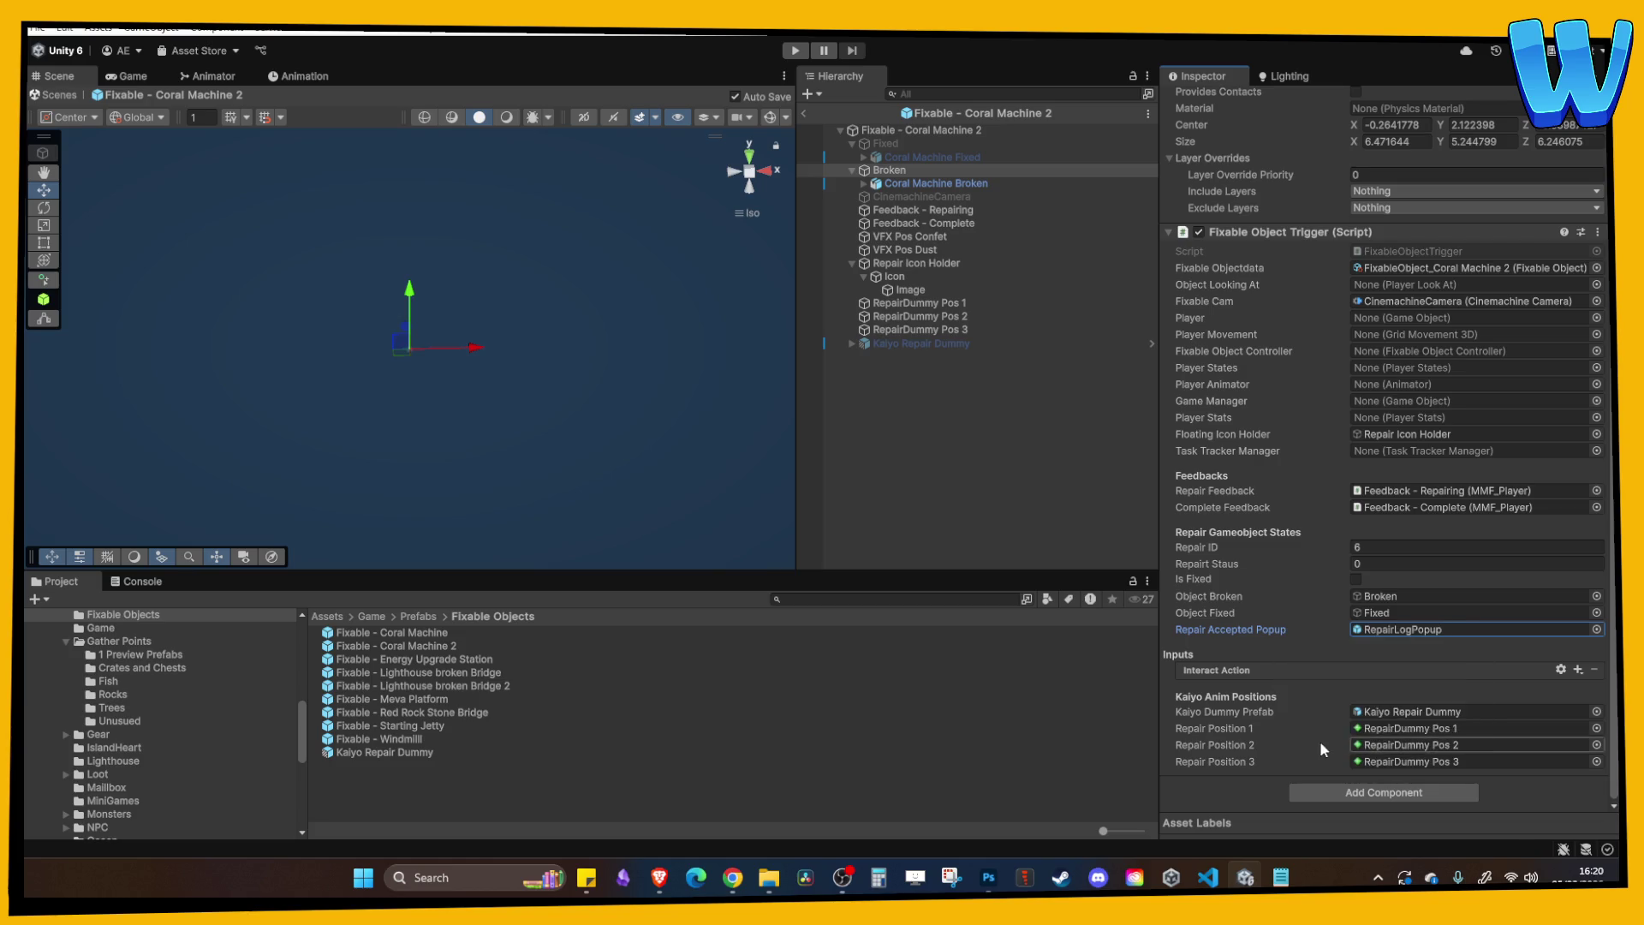
double_click(452, 660)
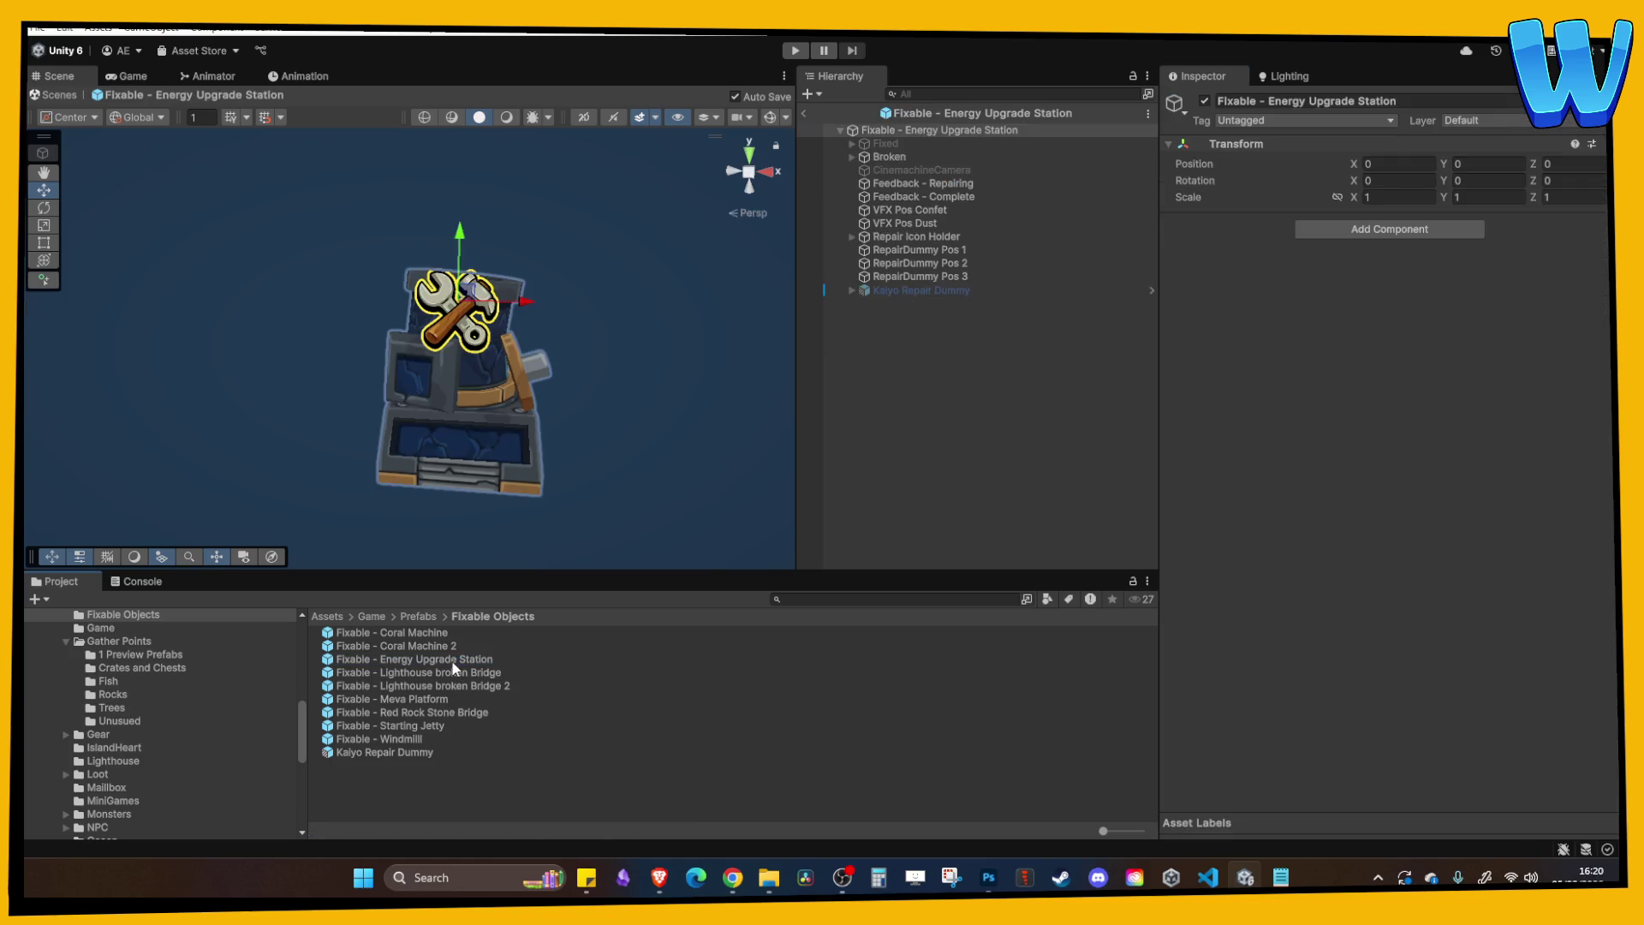
Paste RepairLogPopup into Repair Accepted Popup for Lighthouse broken Bridge and Lighthouse broken Bridge 2.
double_click(482, 672)
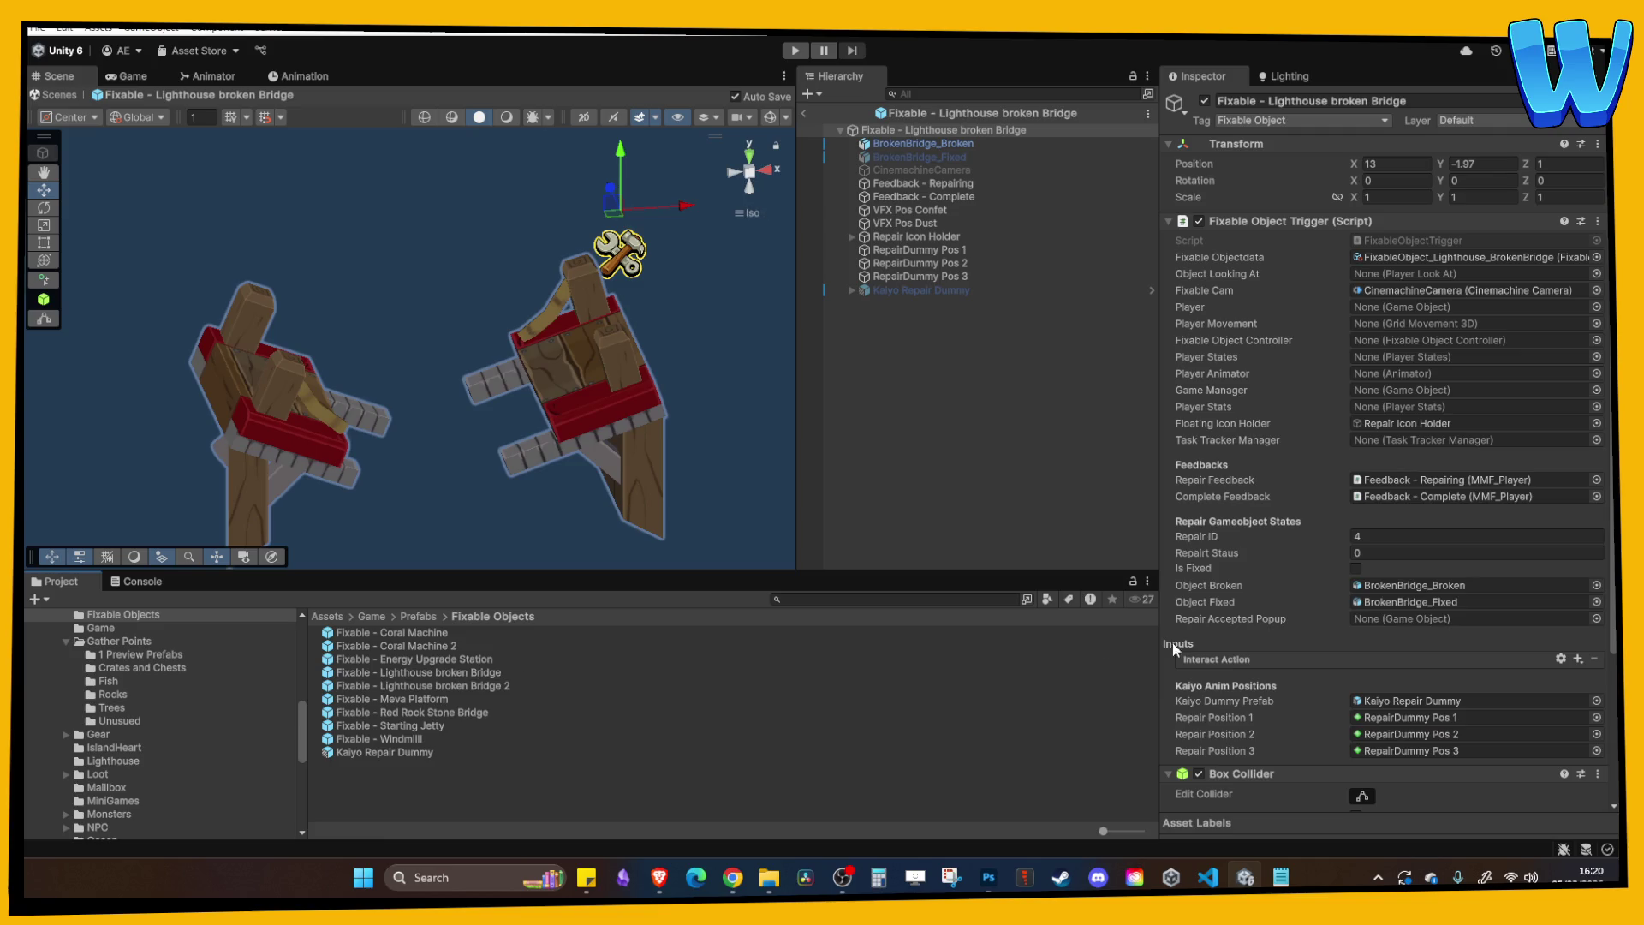
scroll(1327, 544, "down", 4)
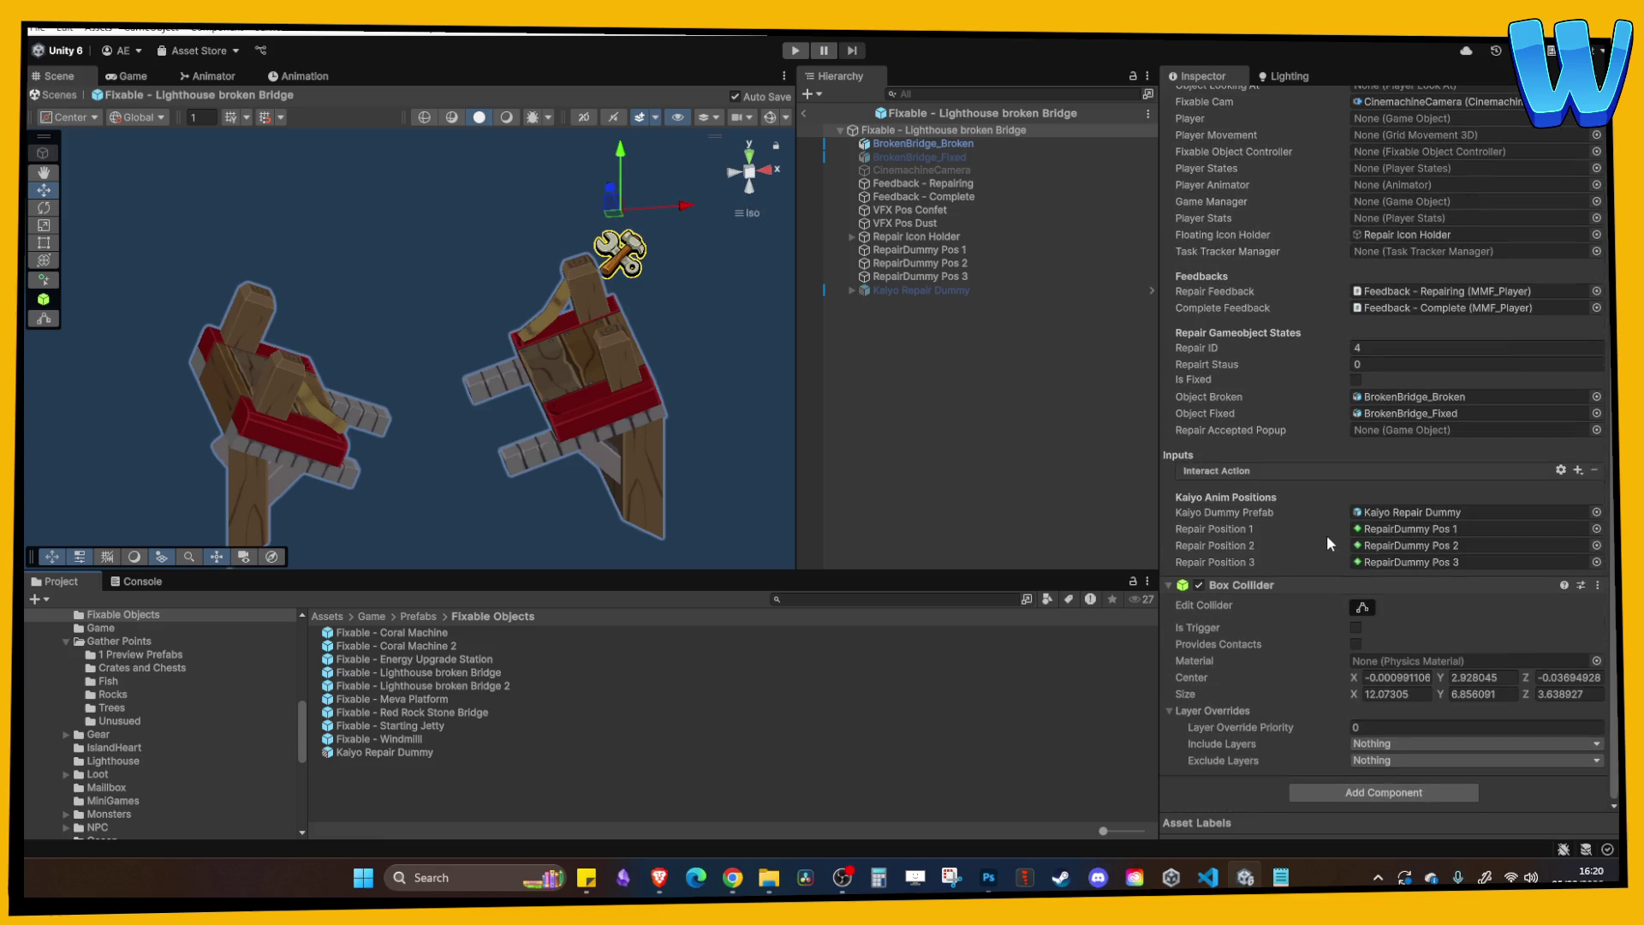
right_click(1276, 431)
left_click(1319, 527)
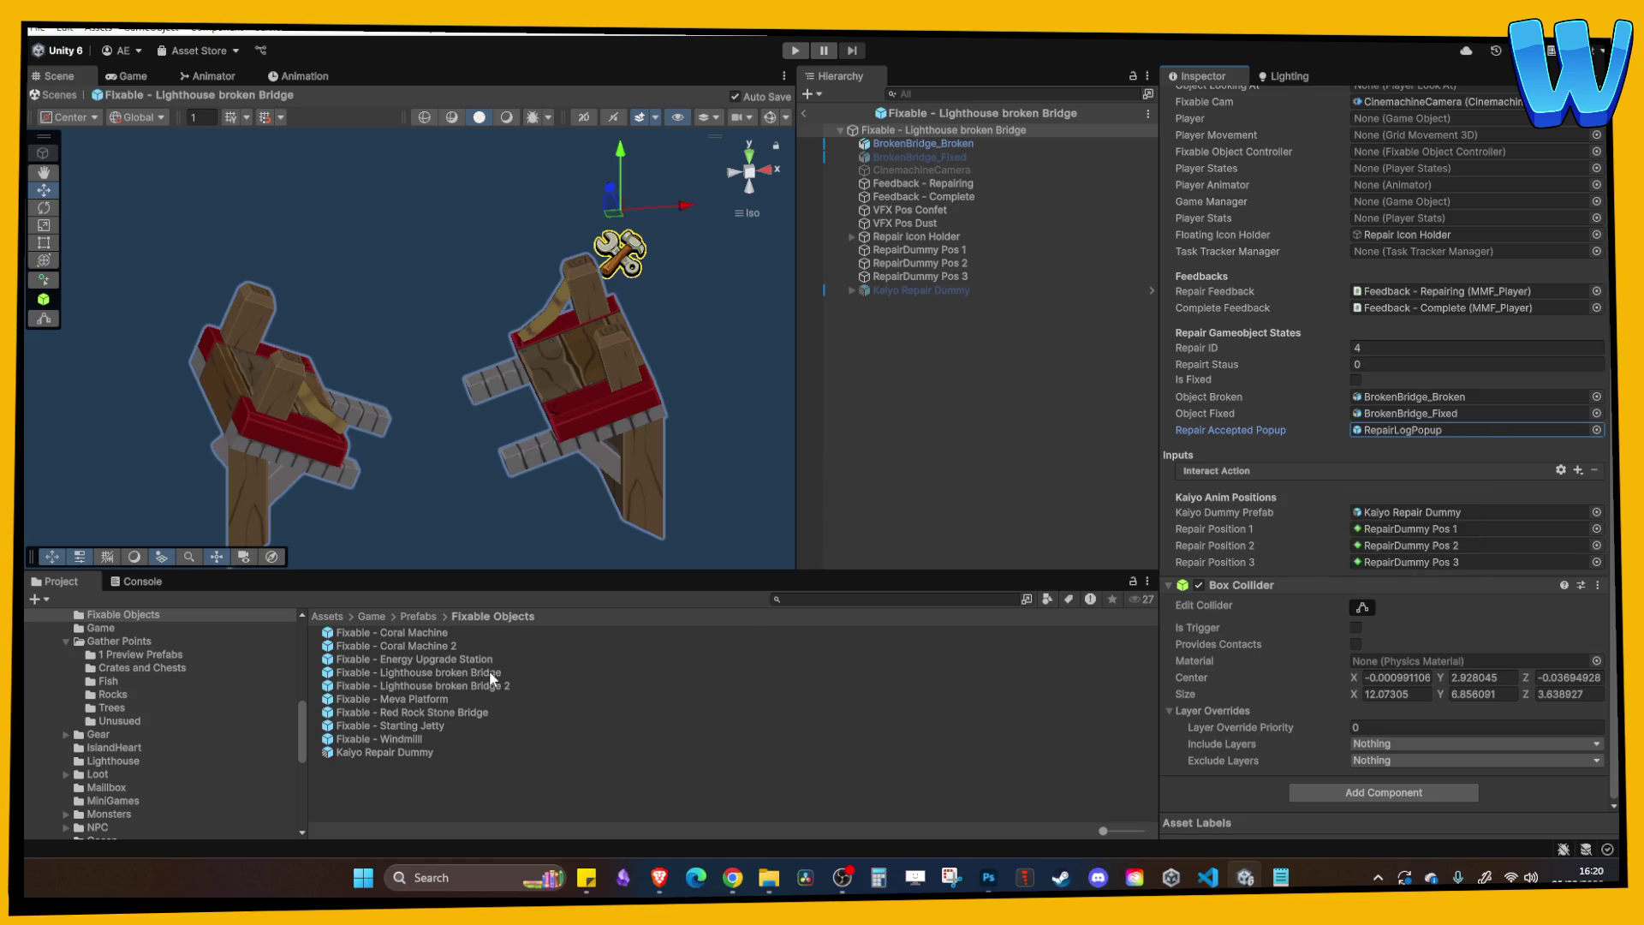
double_click(470, 683)
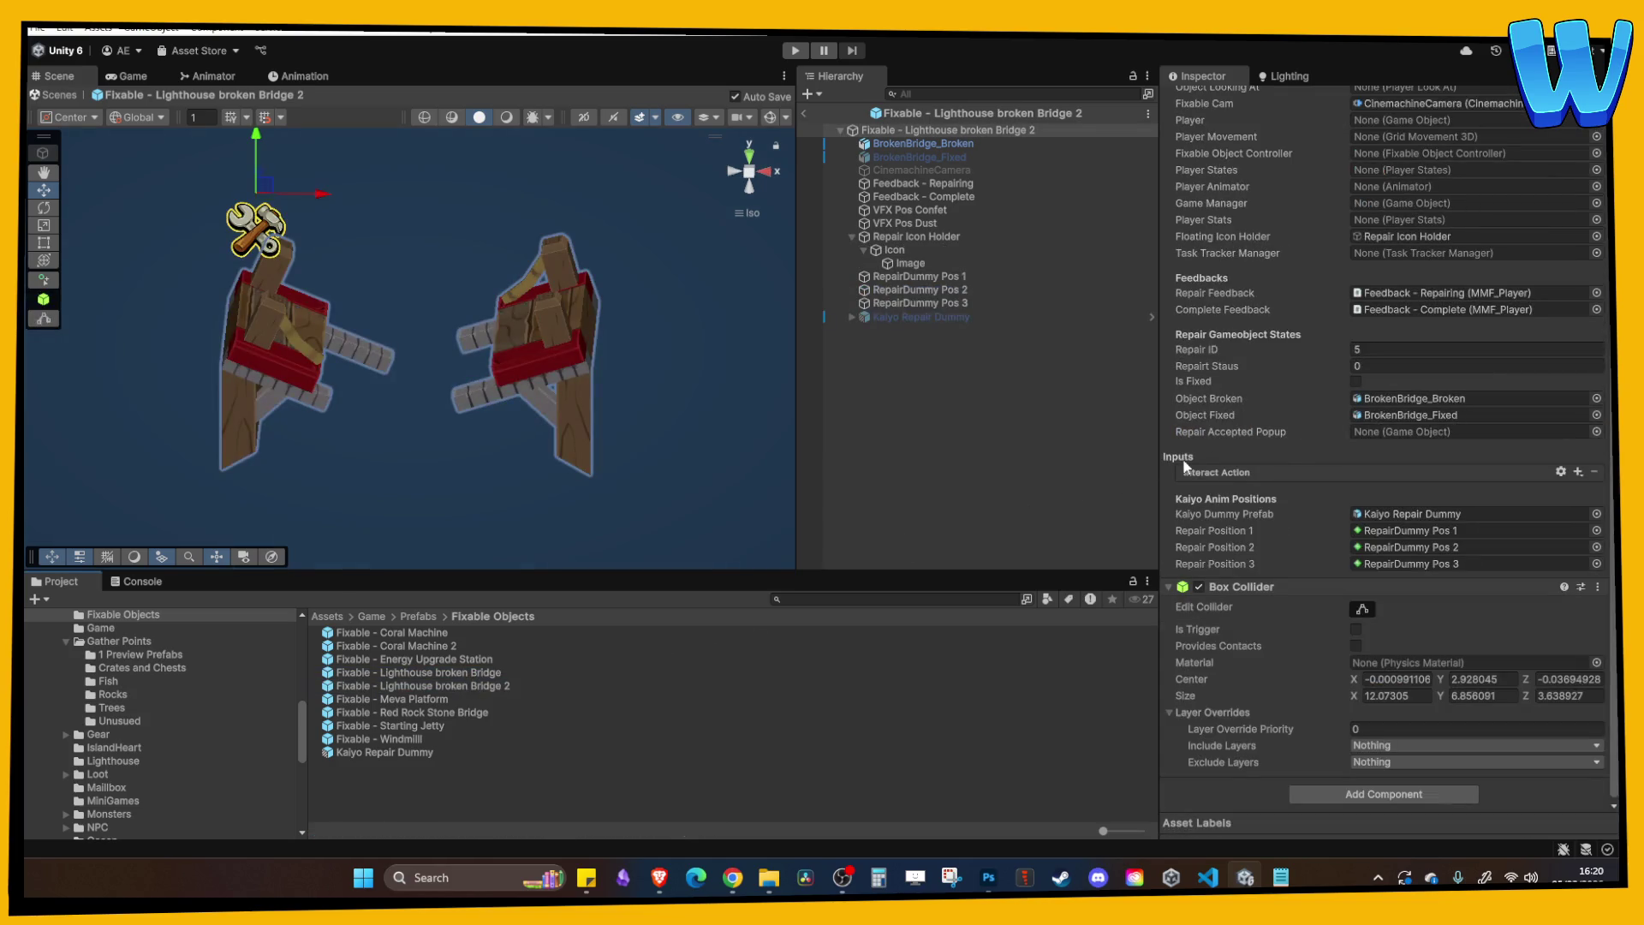
right_click(1293, 430)
left_click(1319, 537)
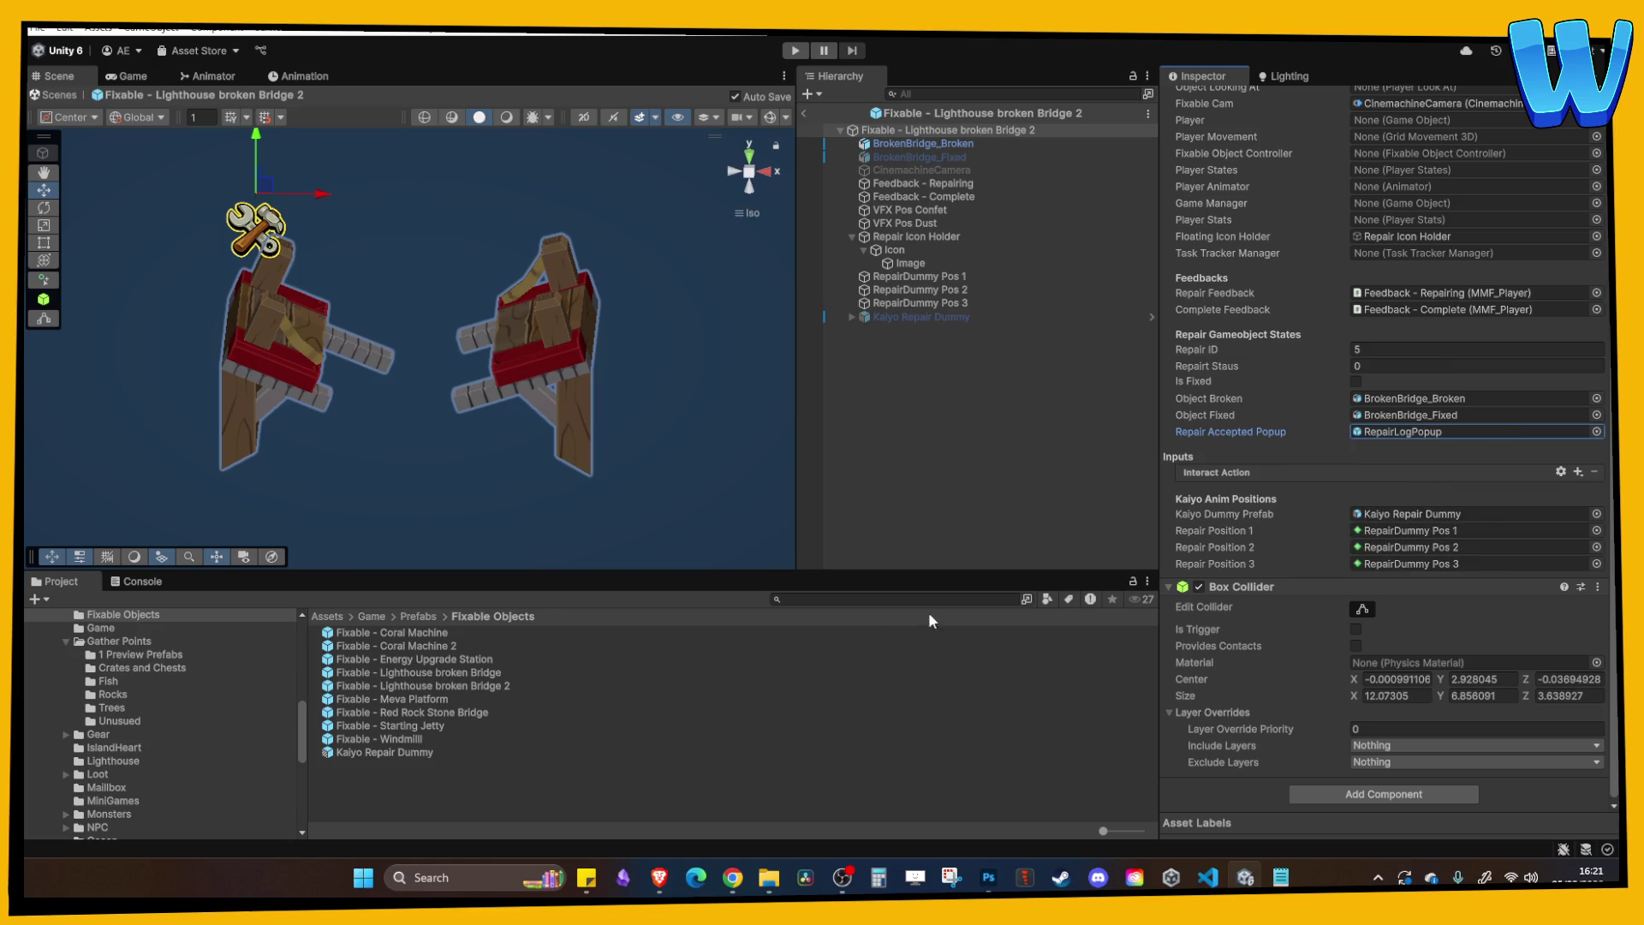
Paste RepairLogPopup into the Meva Platform Broken object's Repair Accepted Popup.
double_click(436, 698)
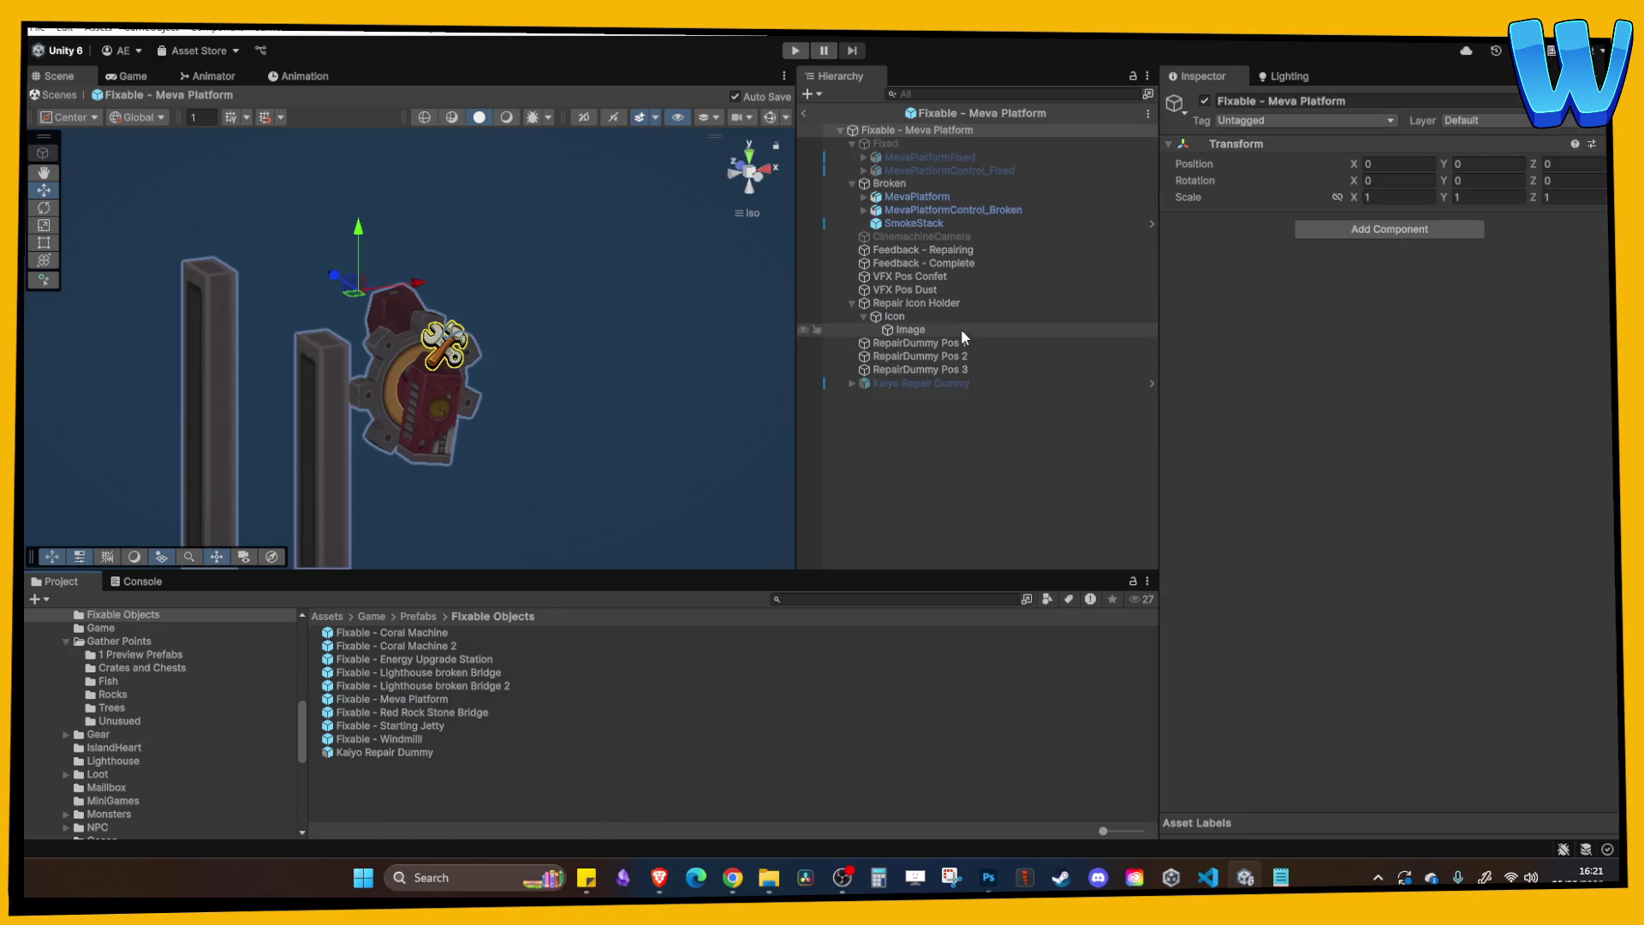
left_click(907, 183)
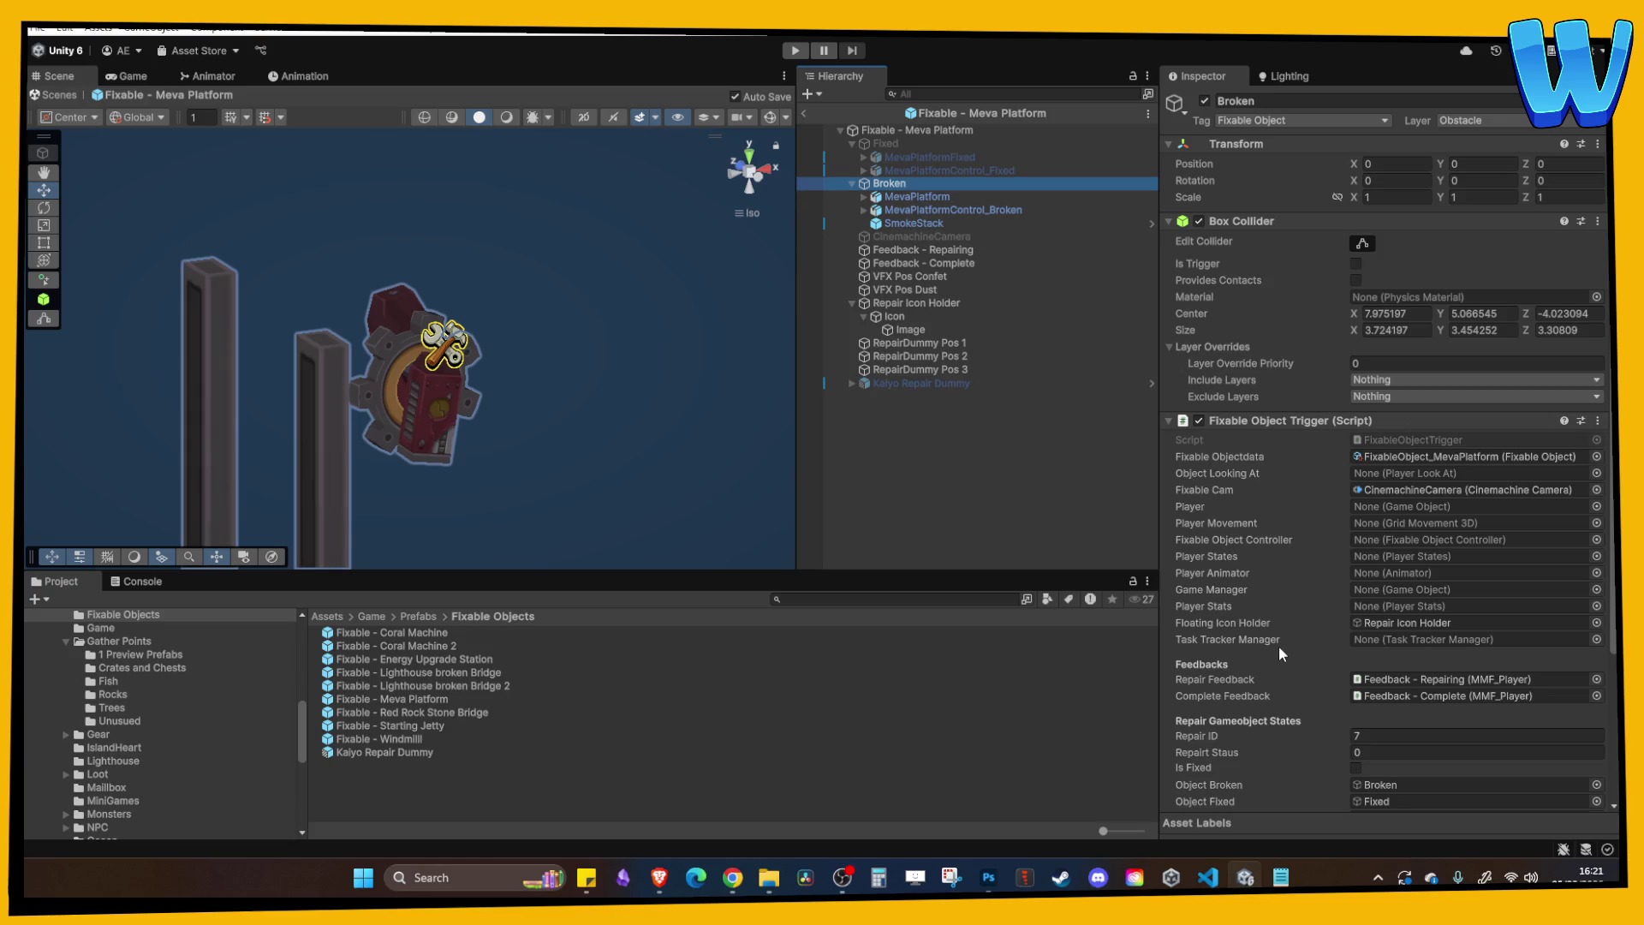
scroll(1274, 646, "down", 3)
right_click(1259, 632)
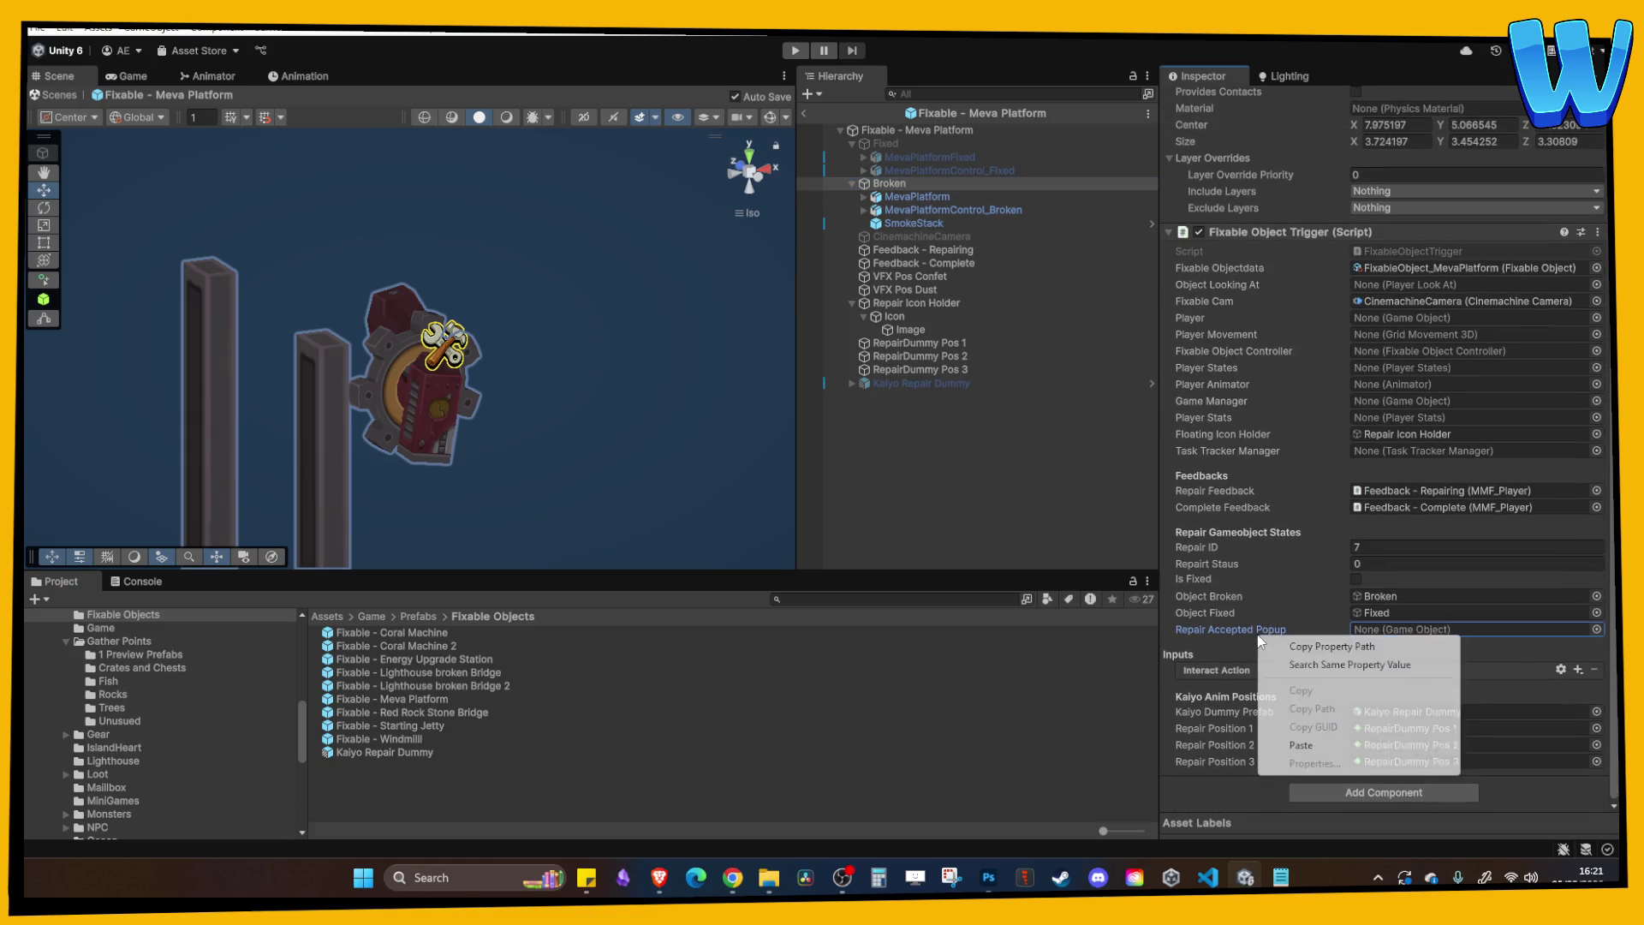
left_click(1284, 751)
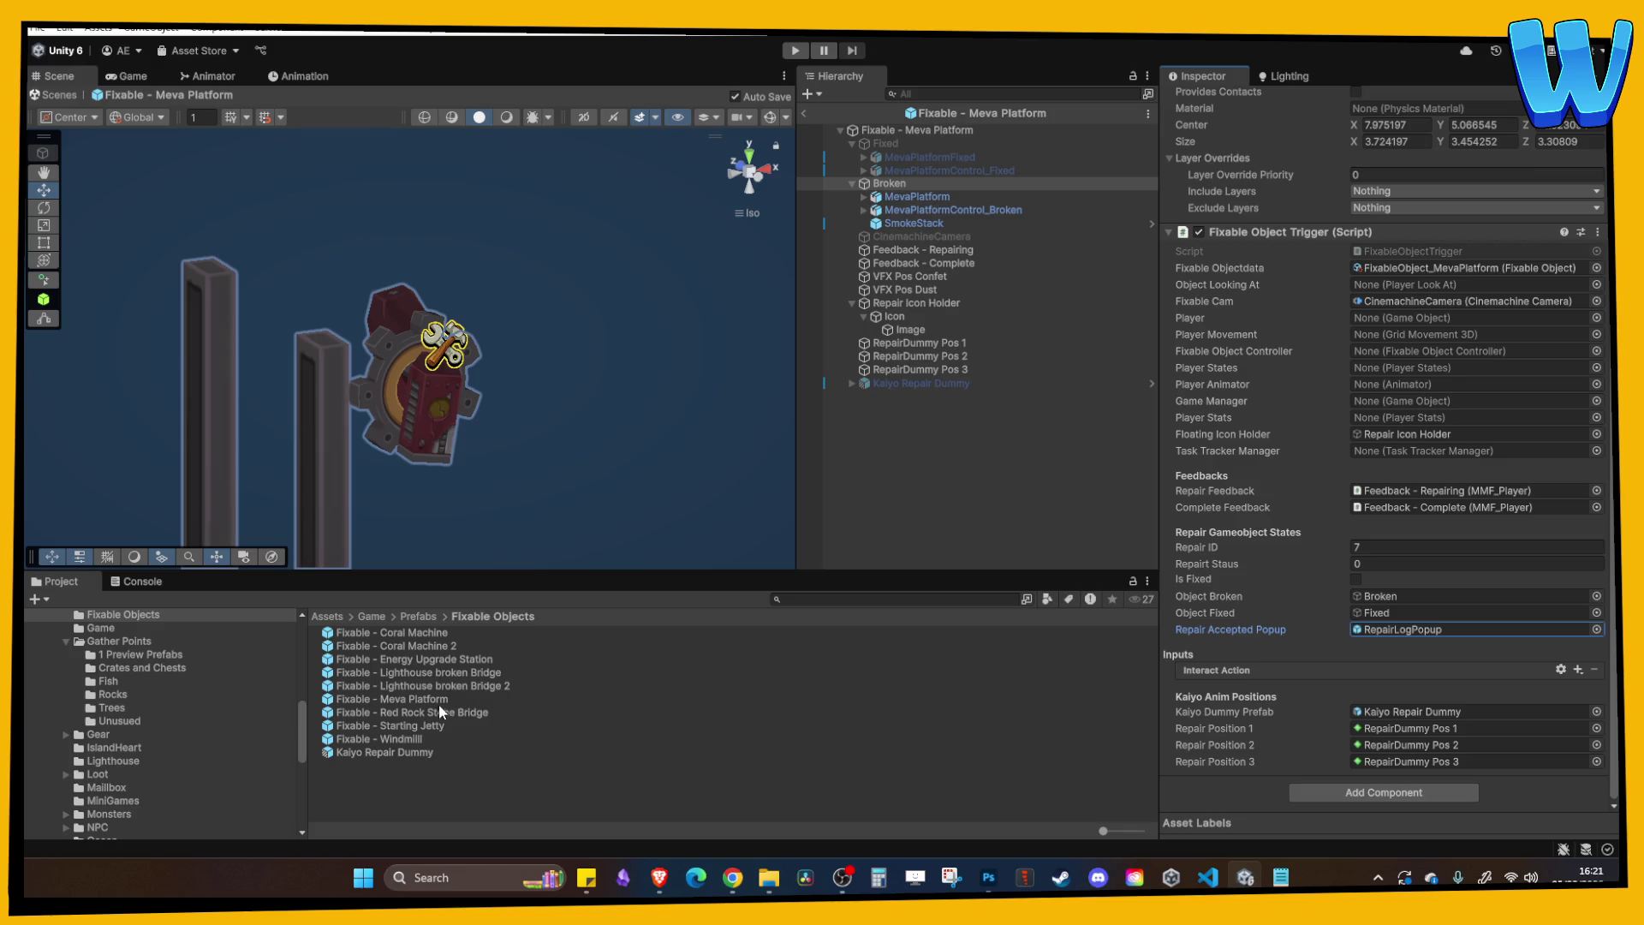
Paste RepairLogPopup into Red Rock Stone Bridge's Crag Bridge BROKEN Repair Accepted Popup.
double_click(441, 713)
left_click(954, 146)
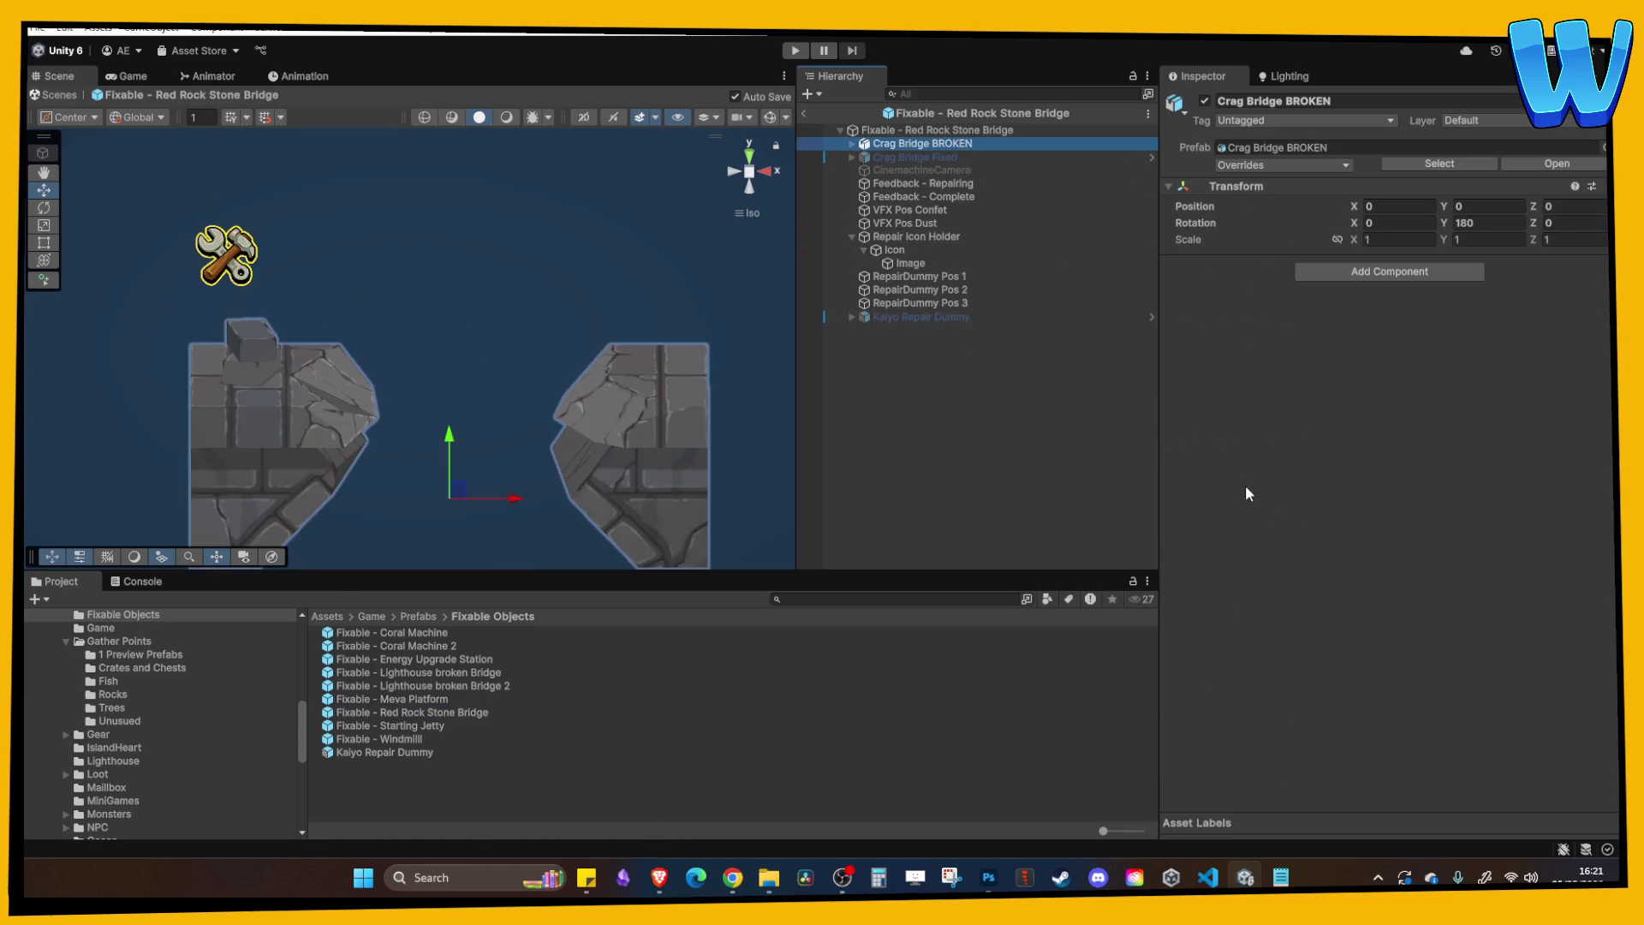
left_click(941, 130)
right_click(1231, 426)
left_click(1274, 534)
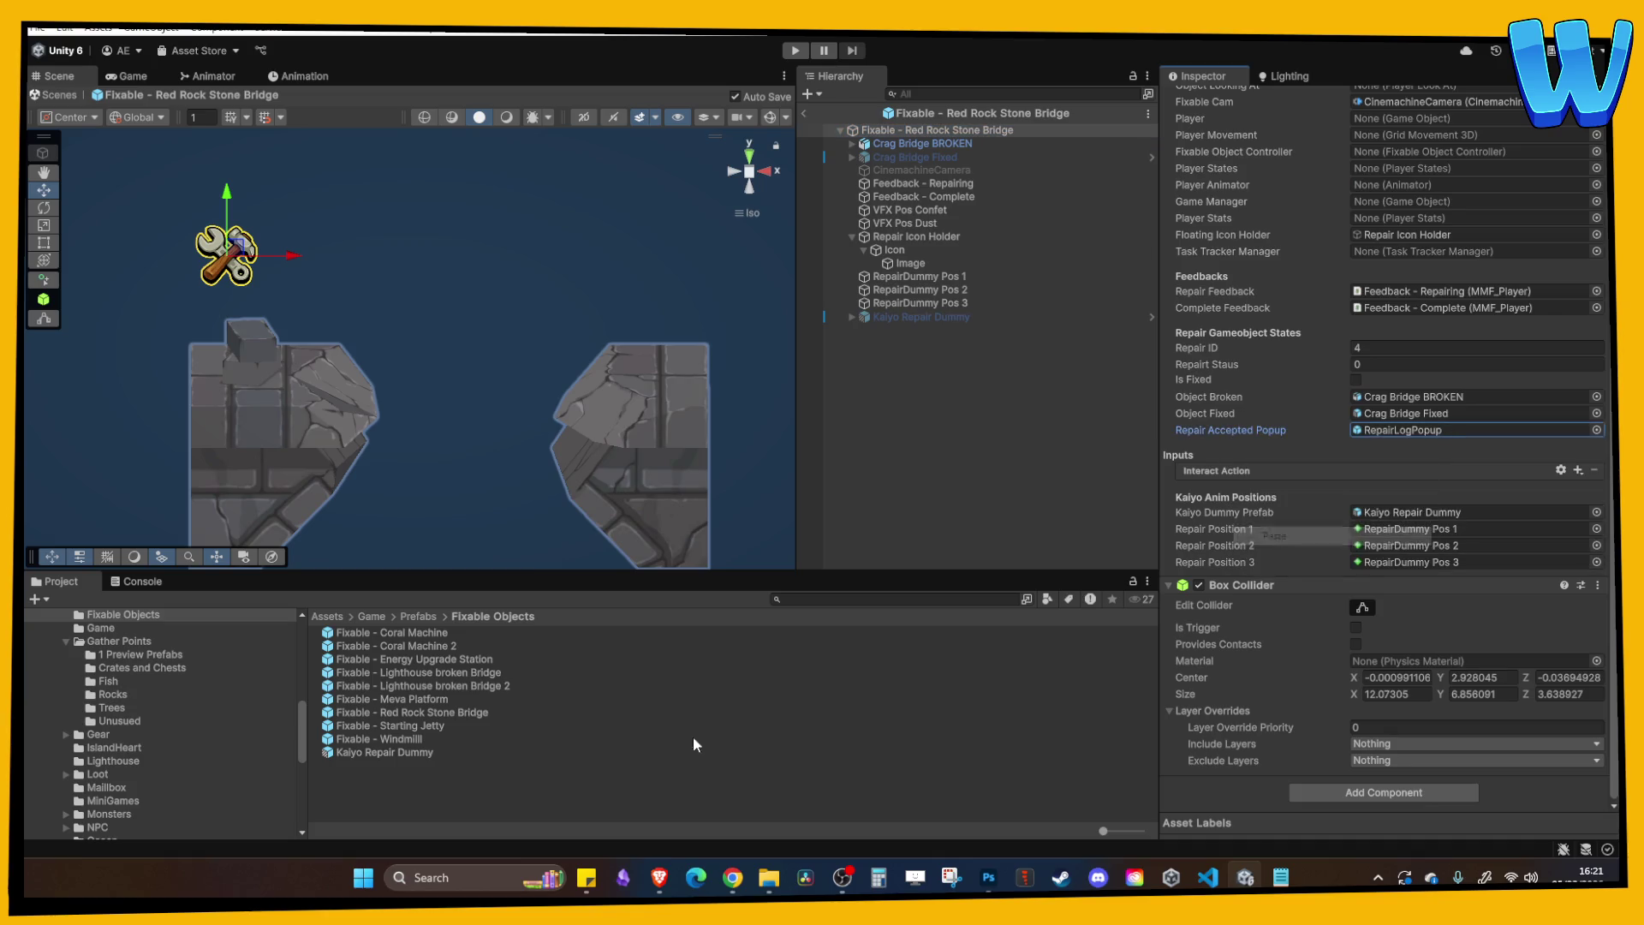
Recheck Windmill_Broken's repair trigger in the Windmill prefab, then return to the scene and start a playtest.
left_click(402, 727)
double_click(403, 737)
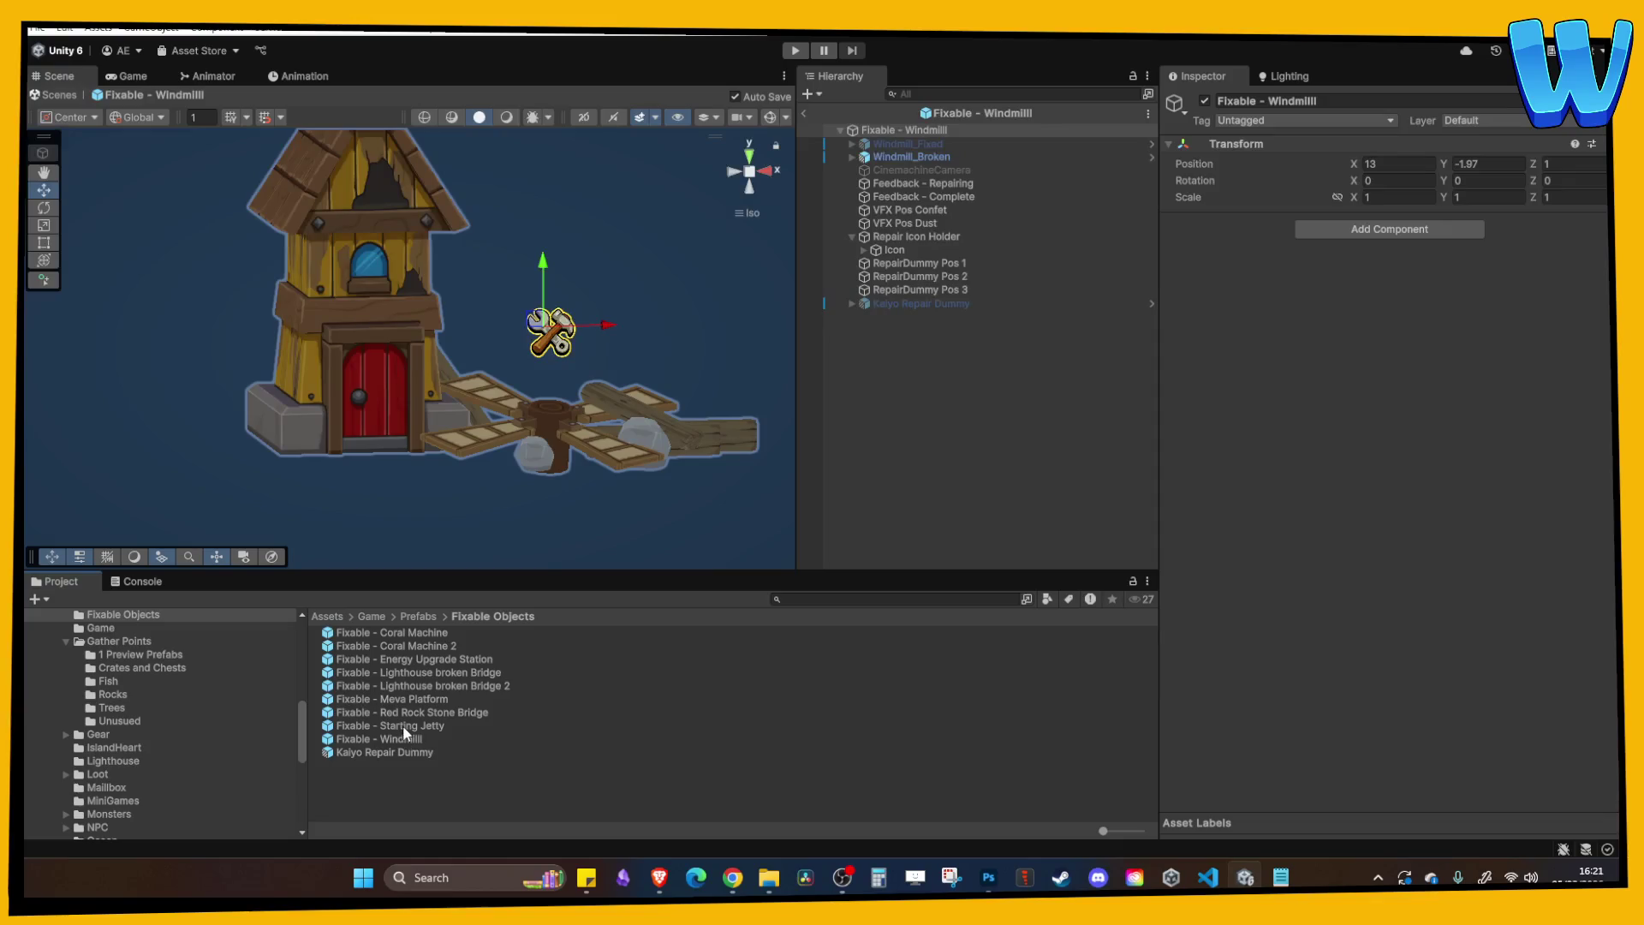
double_click(403, 726)
left_click(437, 726)
left_click(427, 737)
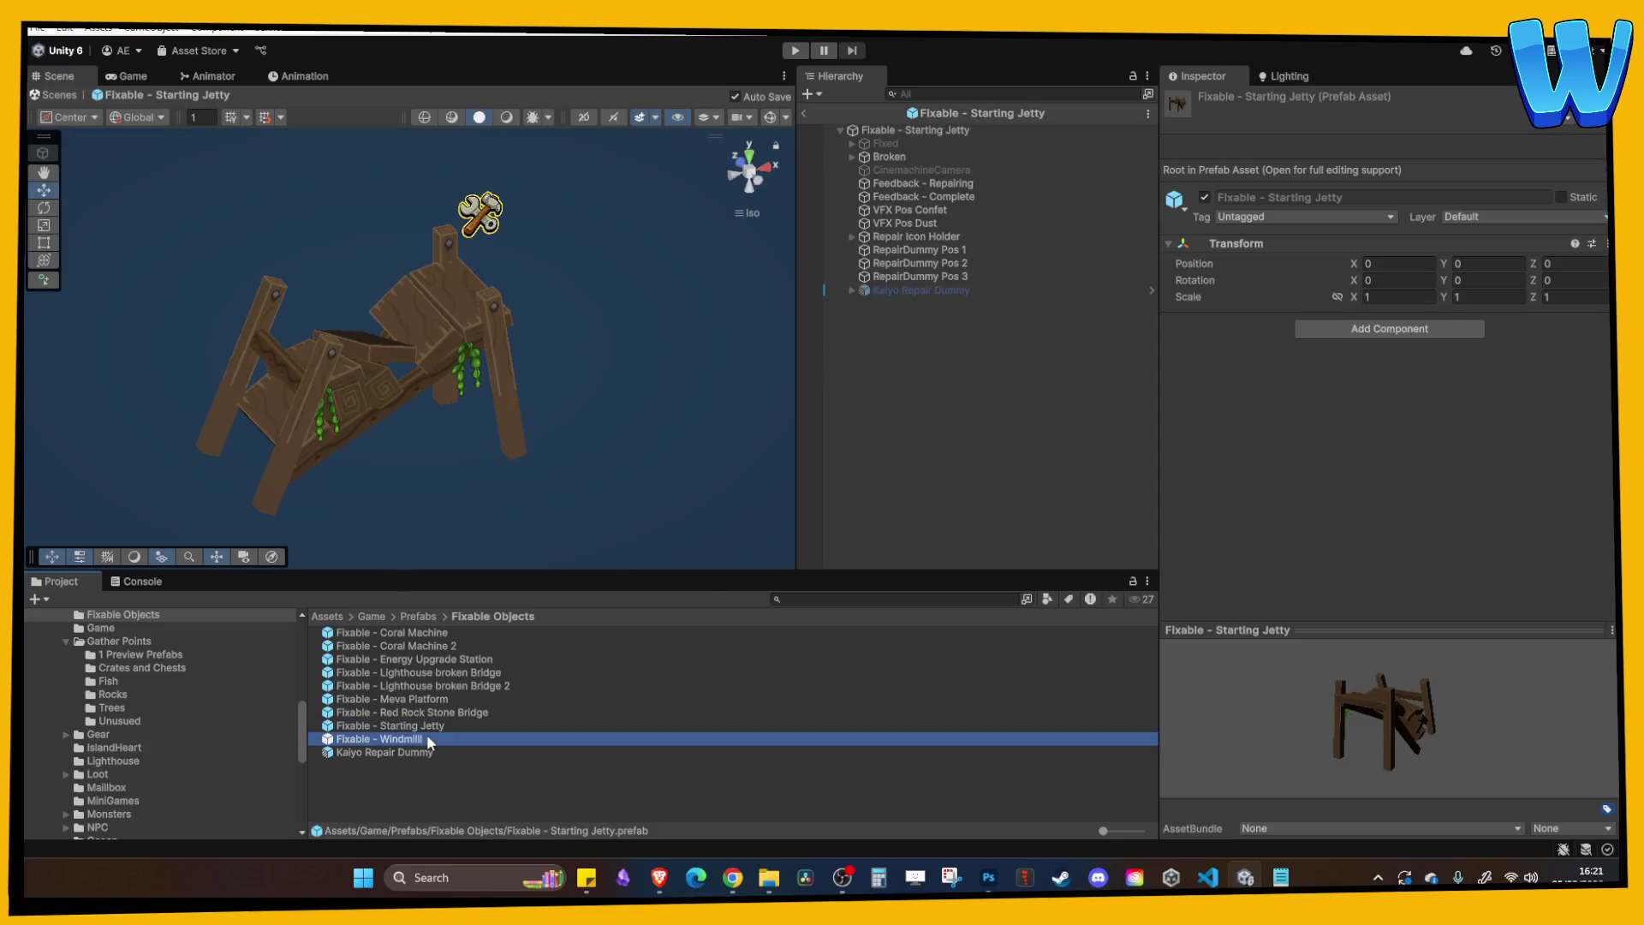
double_click(426, 737)
left_click(881, 157)
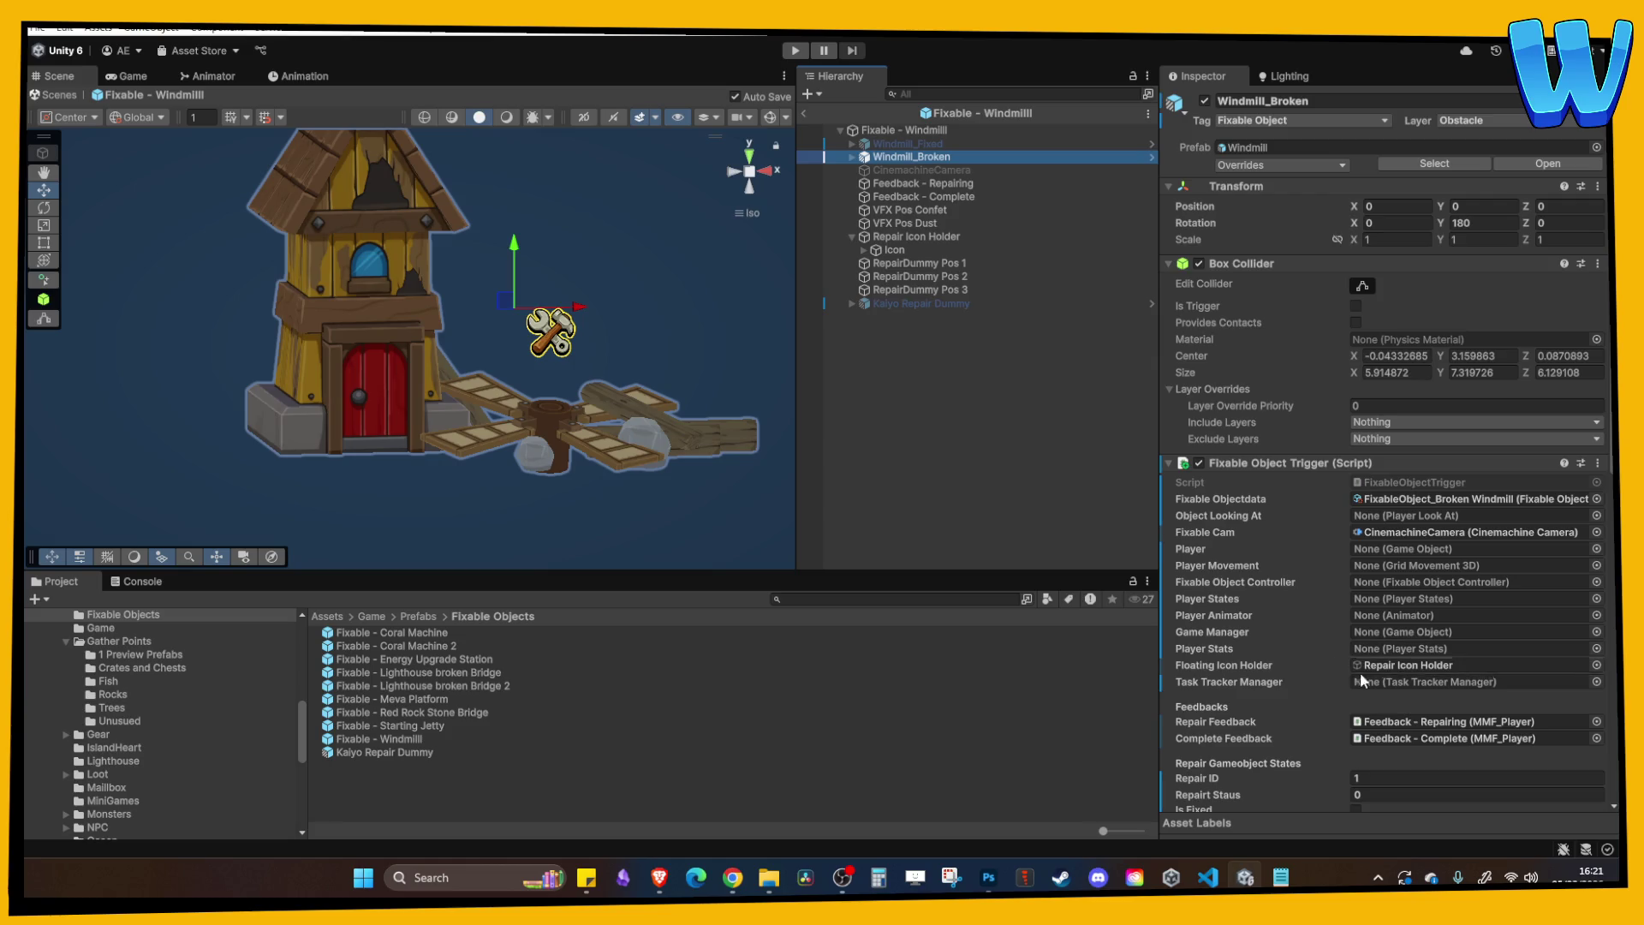
scroll(1370, 676, "down", 5)
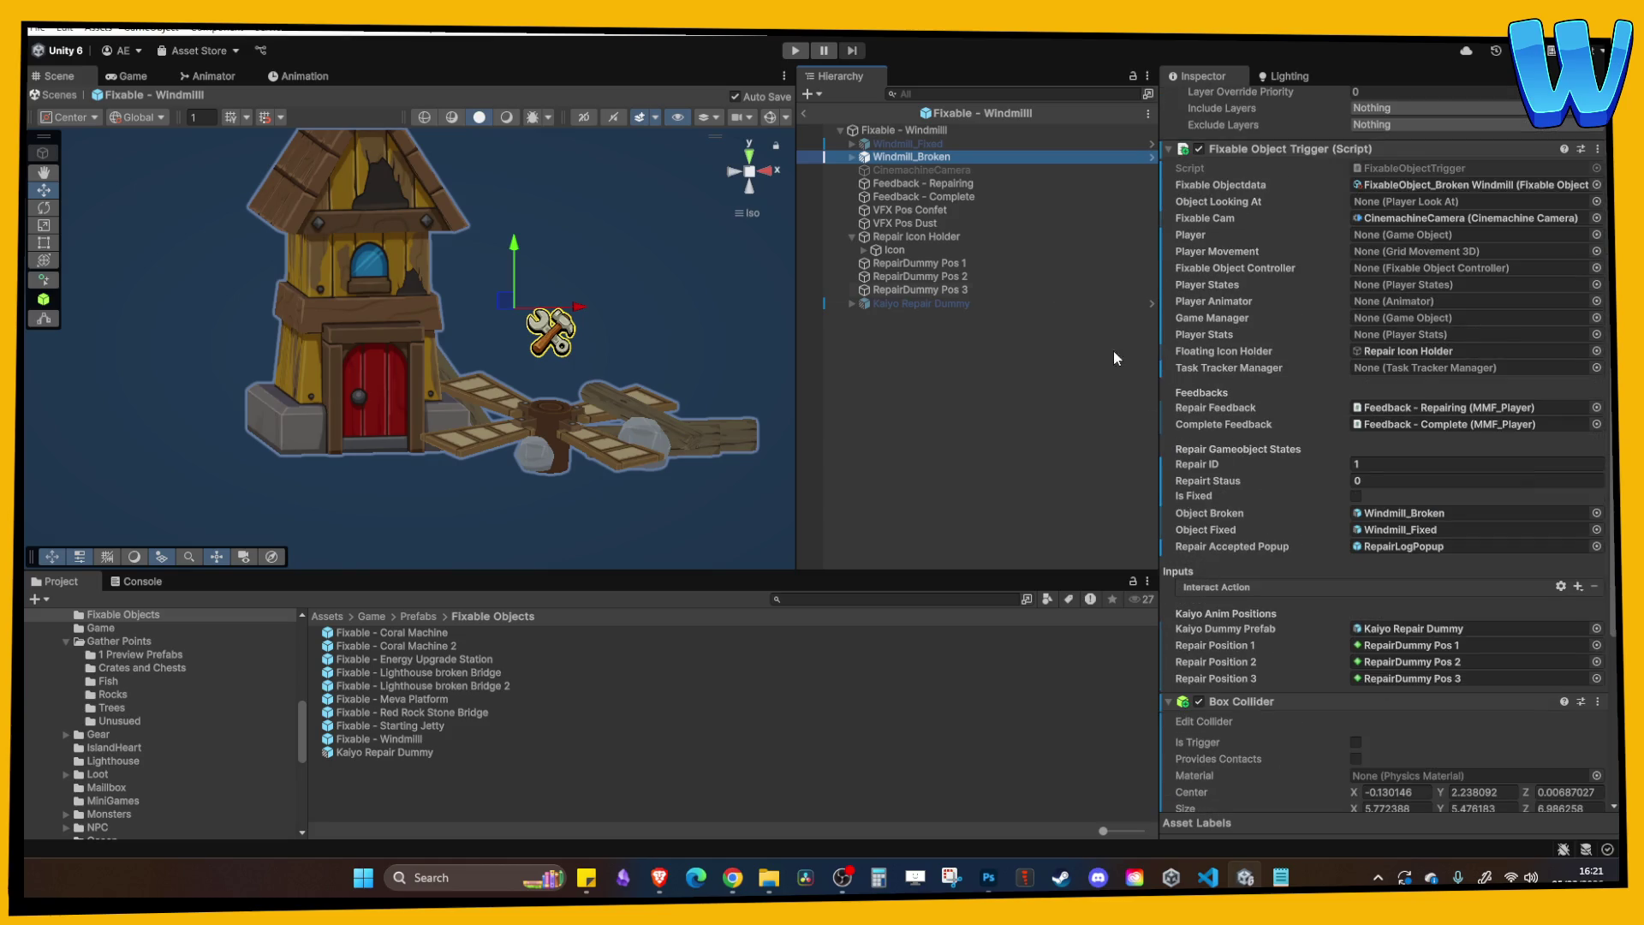
left_click(805, 113)
left_click(793, 52)
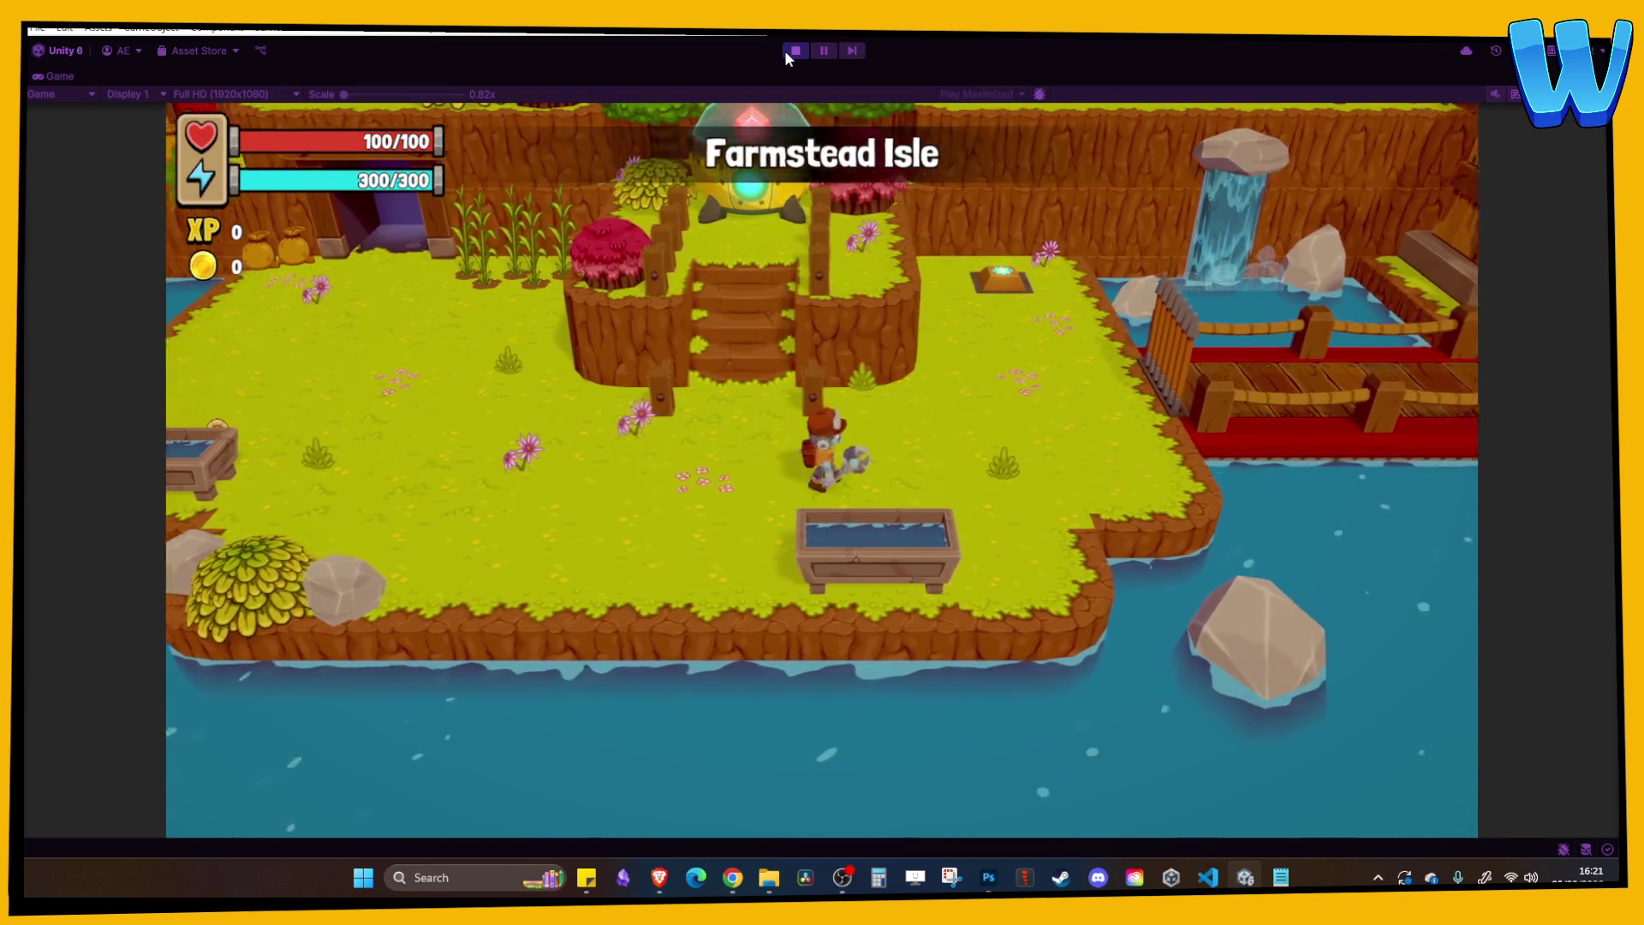
Open the in-game inventory with I, then stop the Farmstead Isle playtest.
key("i")
key("i")
key("i")
key("i")
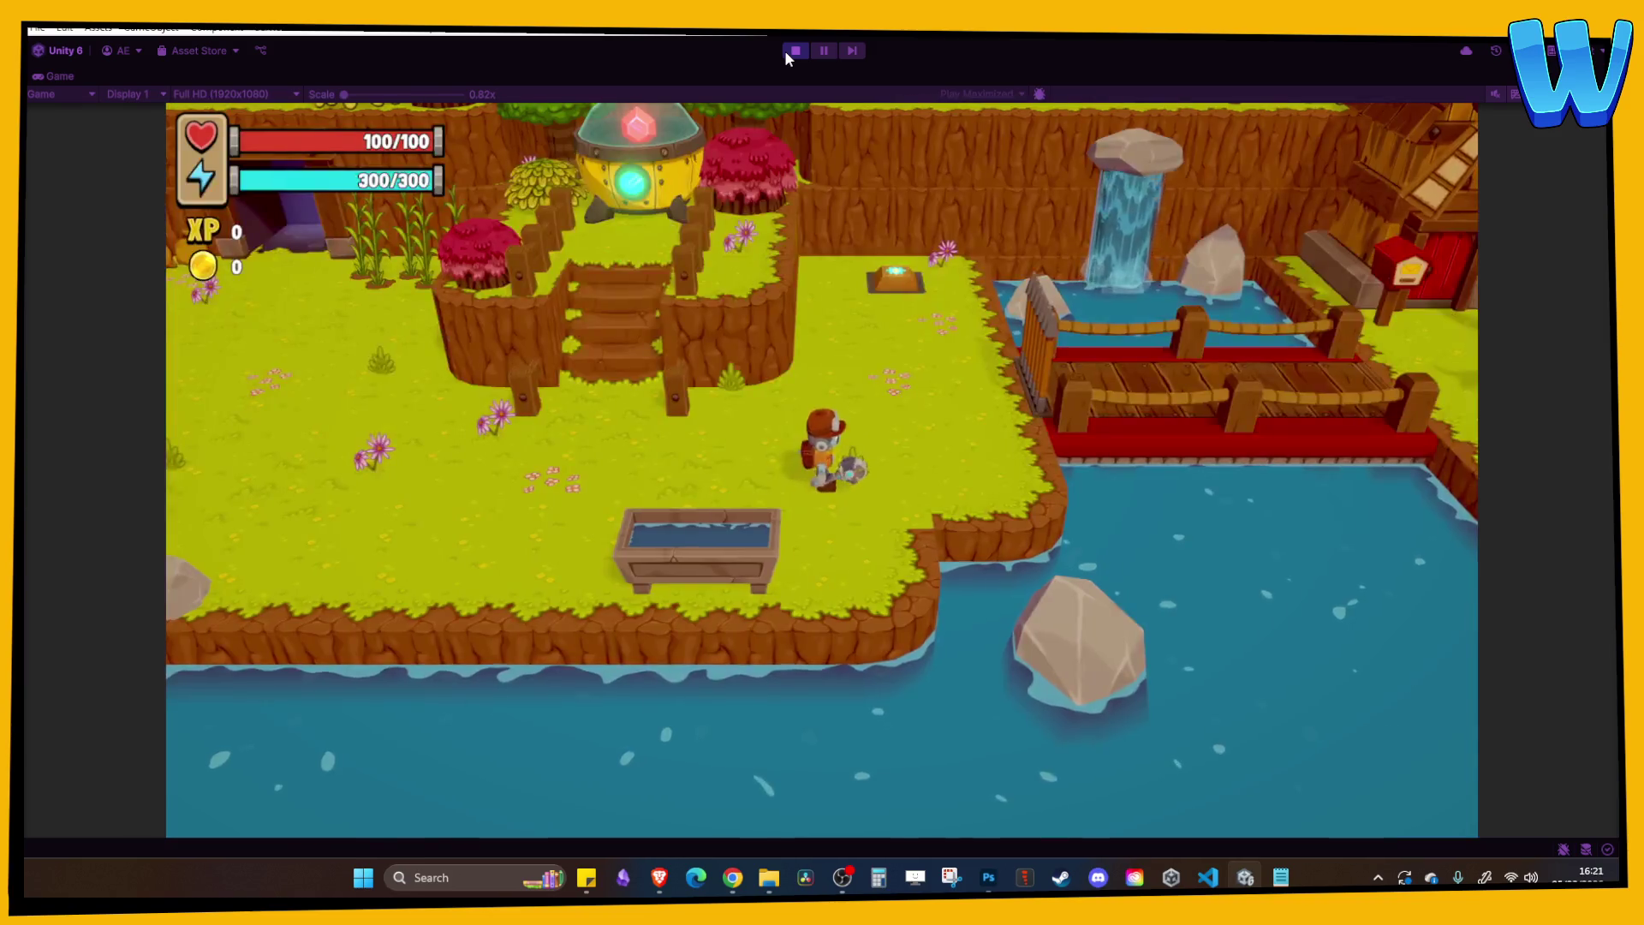
left_click(782, 50)
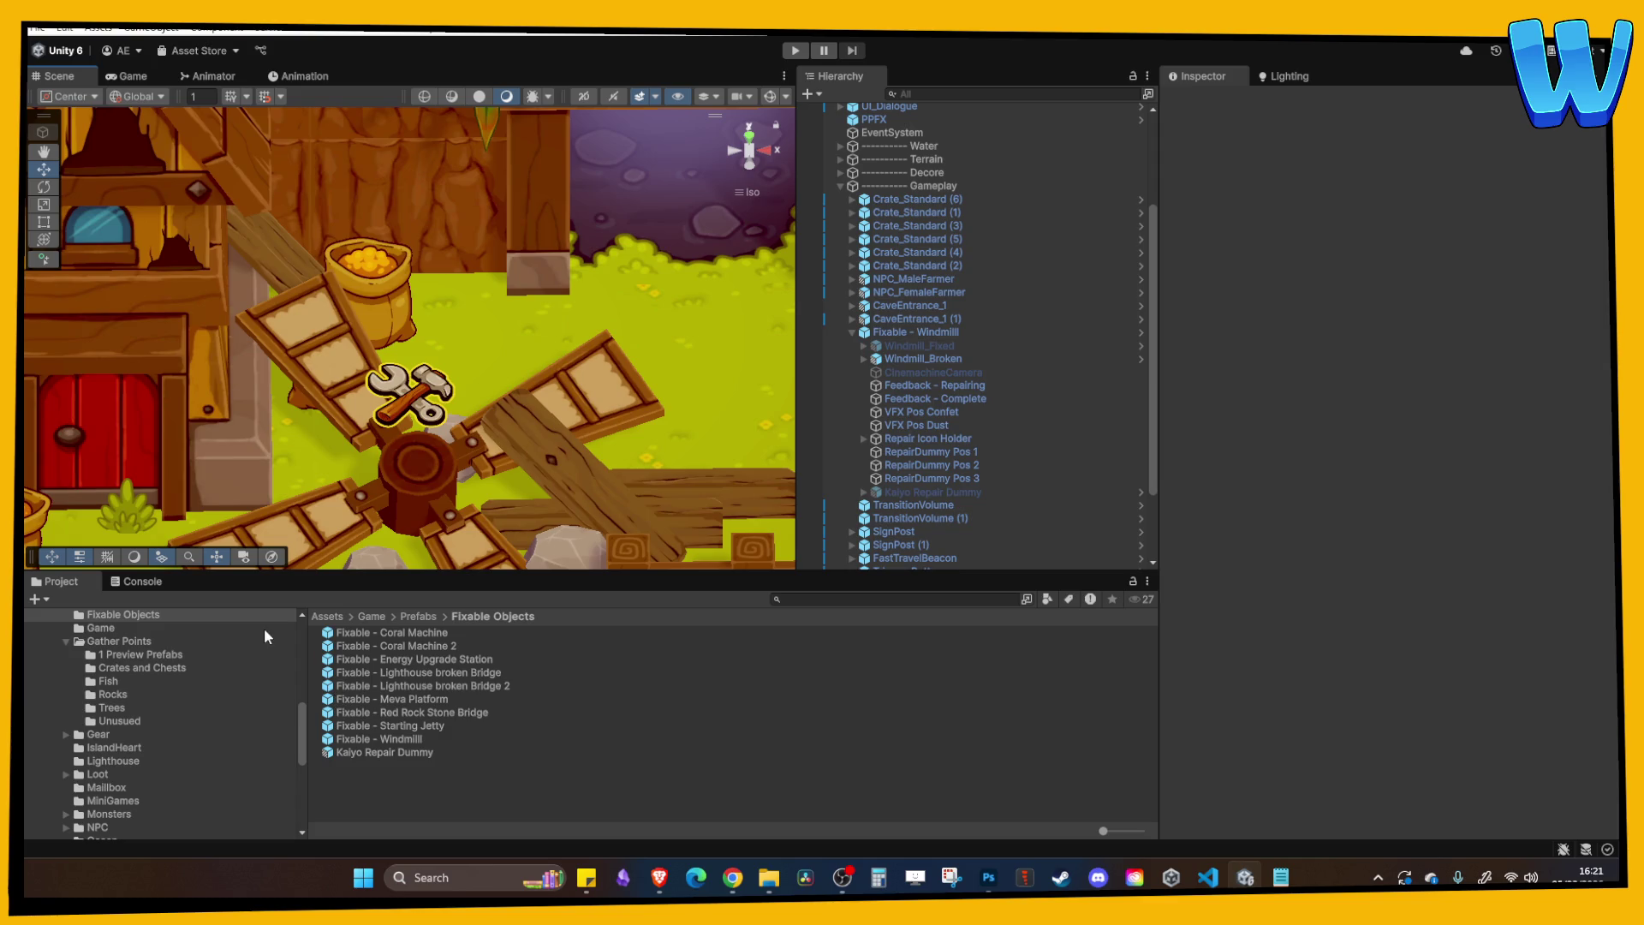
Browse to Assets > Game > Scenes, open the Ocean_1 scene and enter Play mode.
left_click(416, 616)
scroll(214, 727, "down", 10)
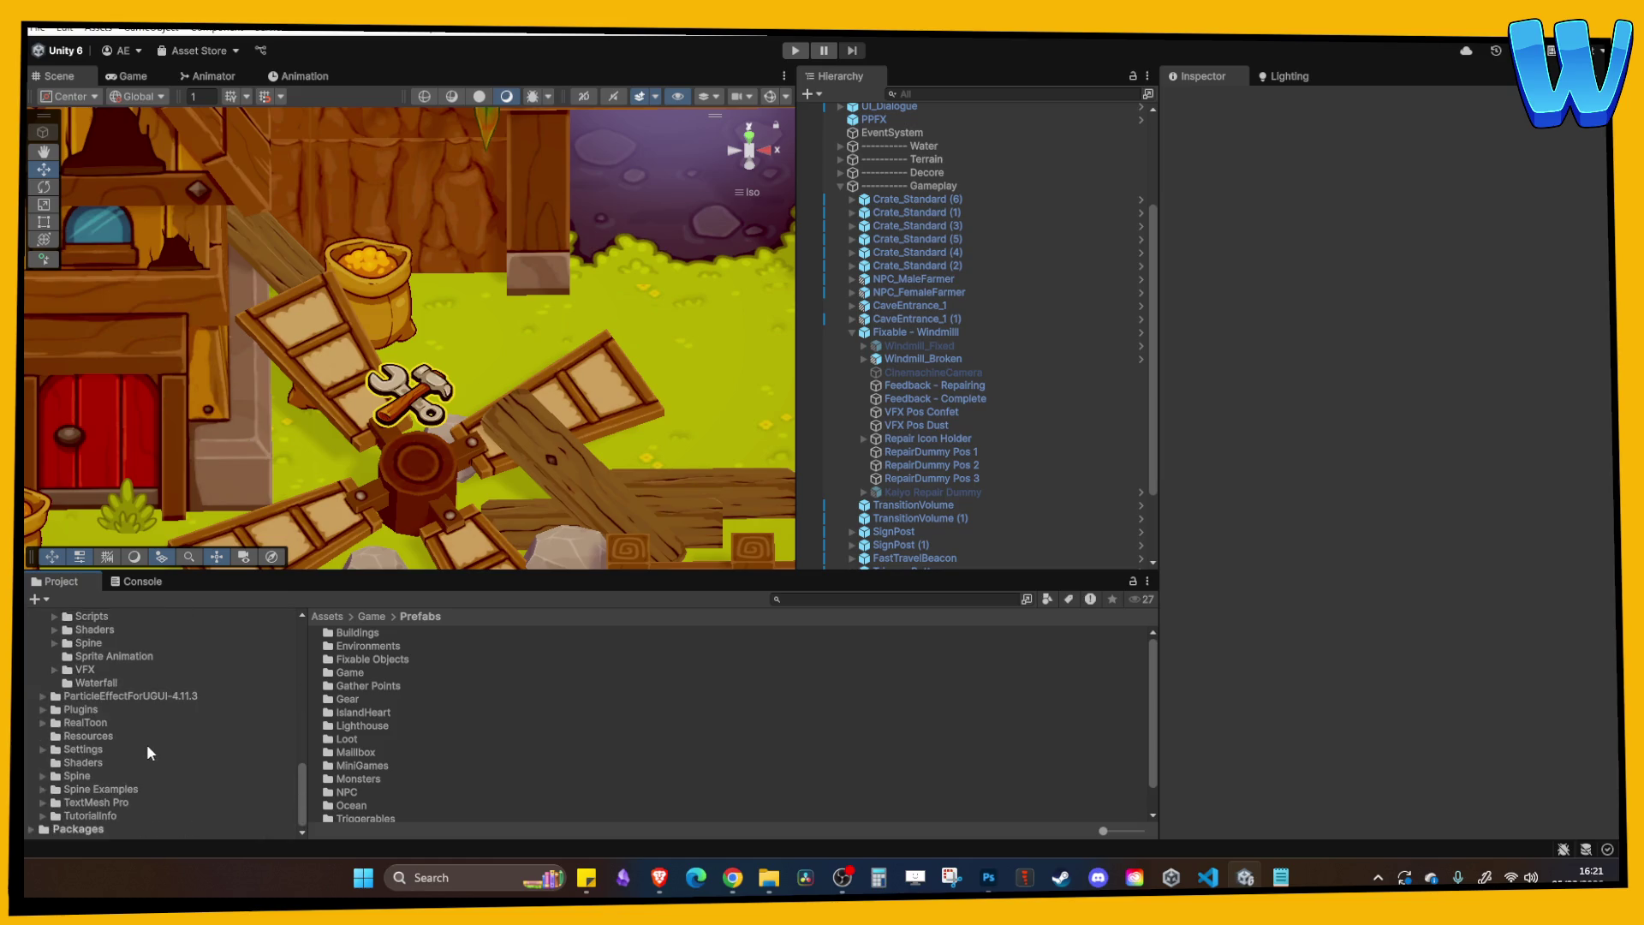
left_click(77, 775)
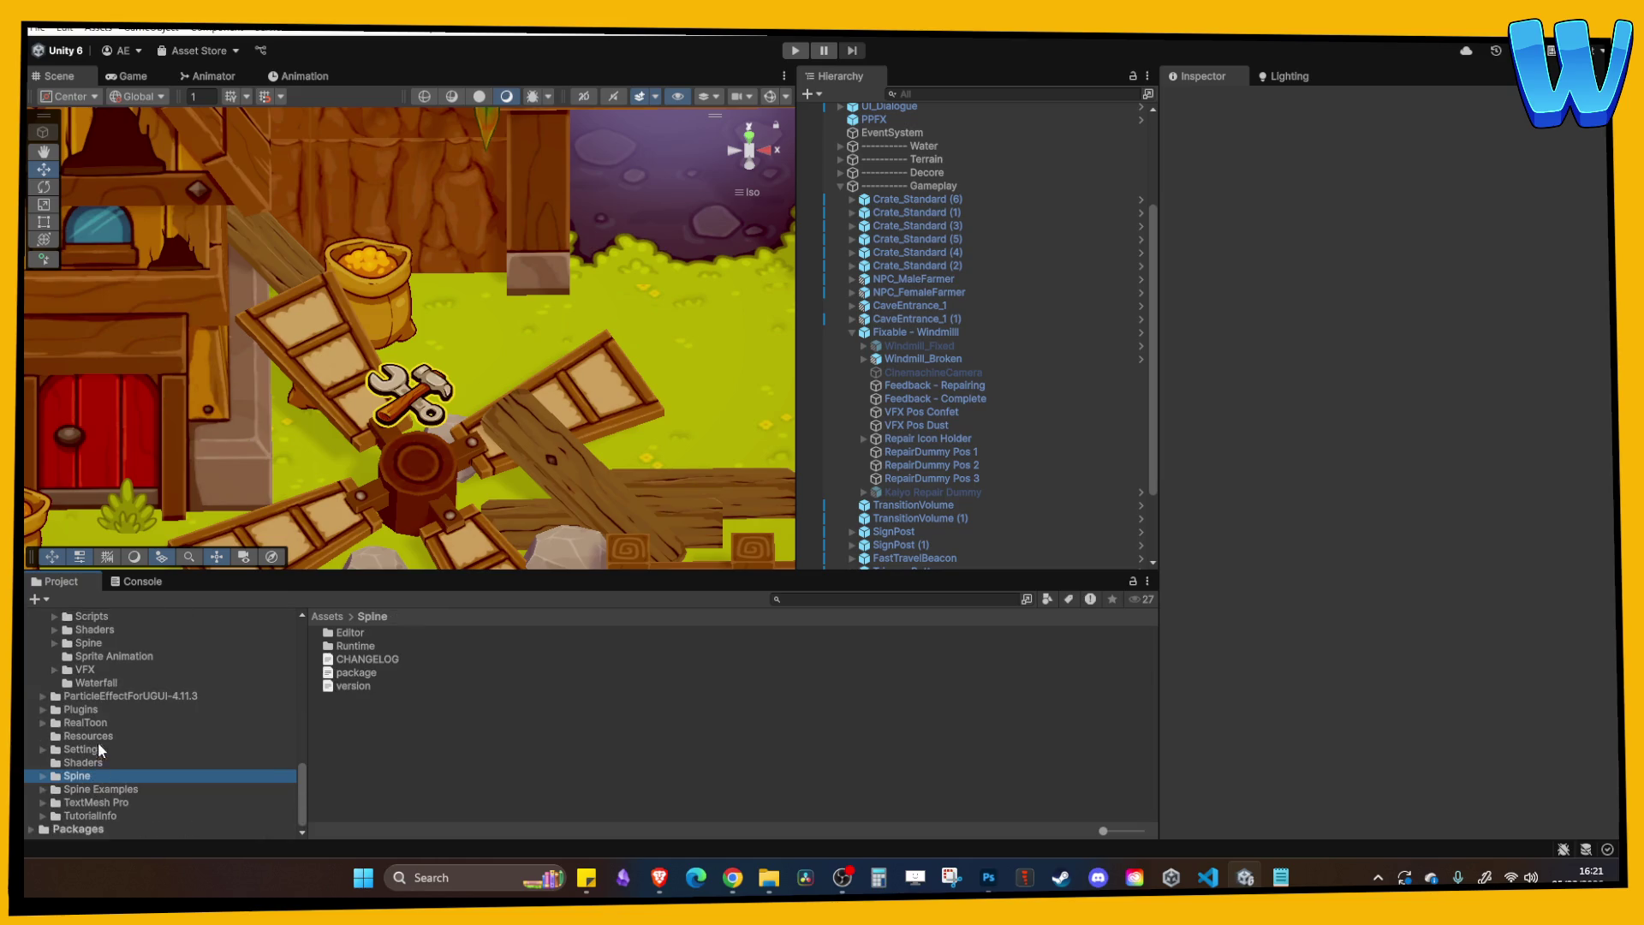
scroll(105, 748, "up", 8)
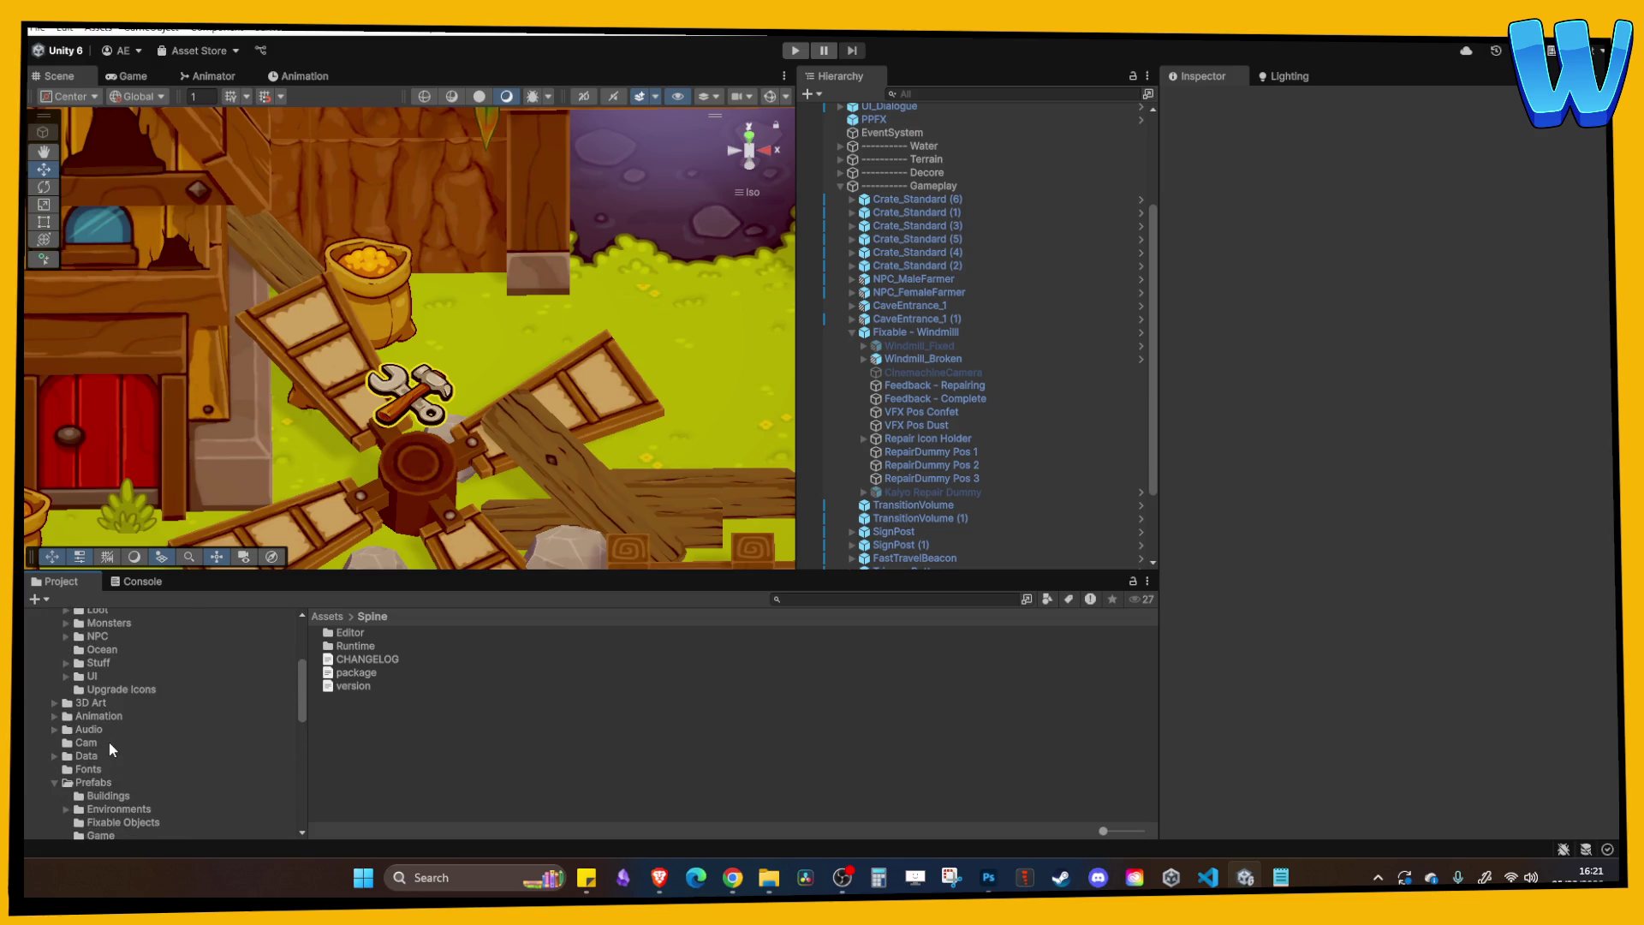
left_click(53, 781)
scroll(83, 761, "down", 3)
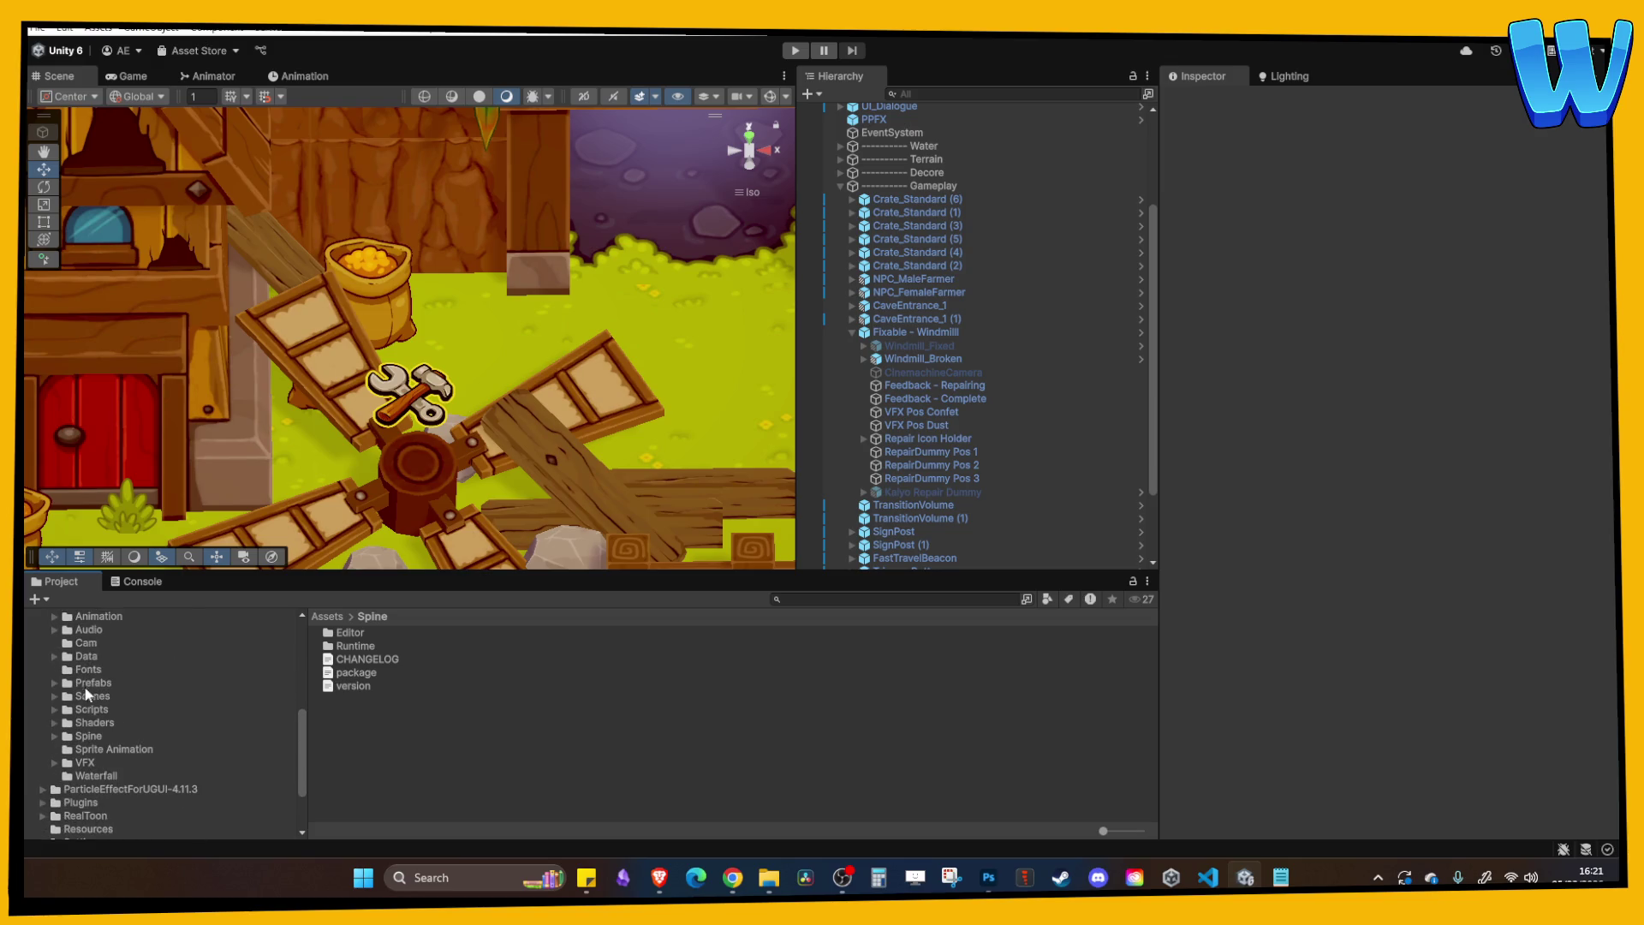
left_click(92, 695)
scroll(377, 754, "down", 3)
left_click(382, 774)
double_click(381, 774)
left_click(795, 49)
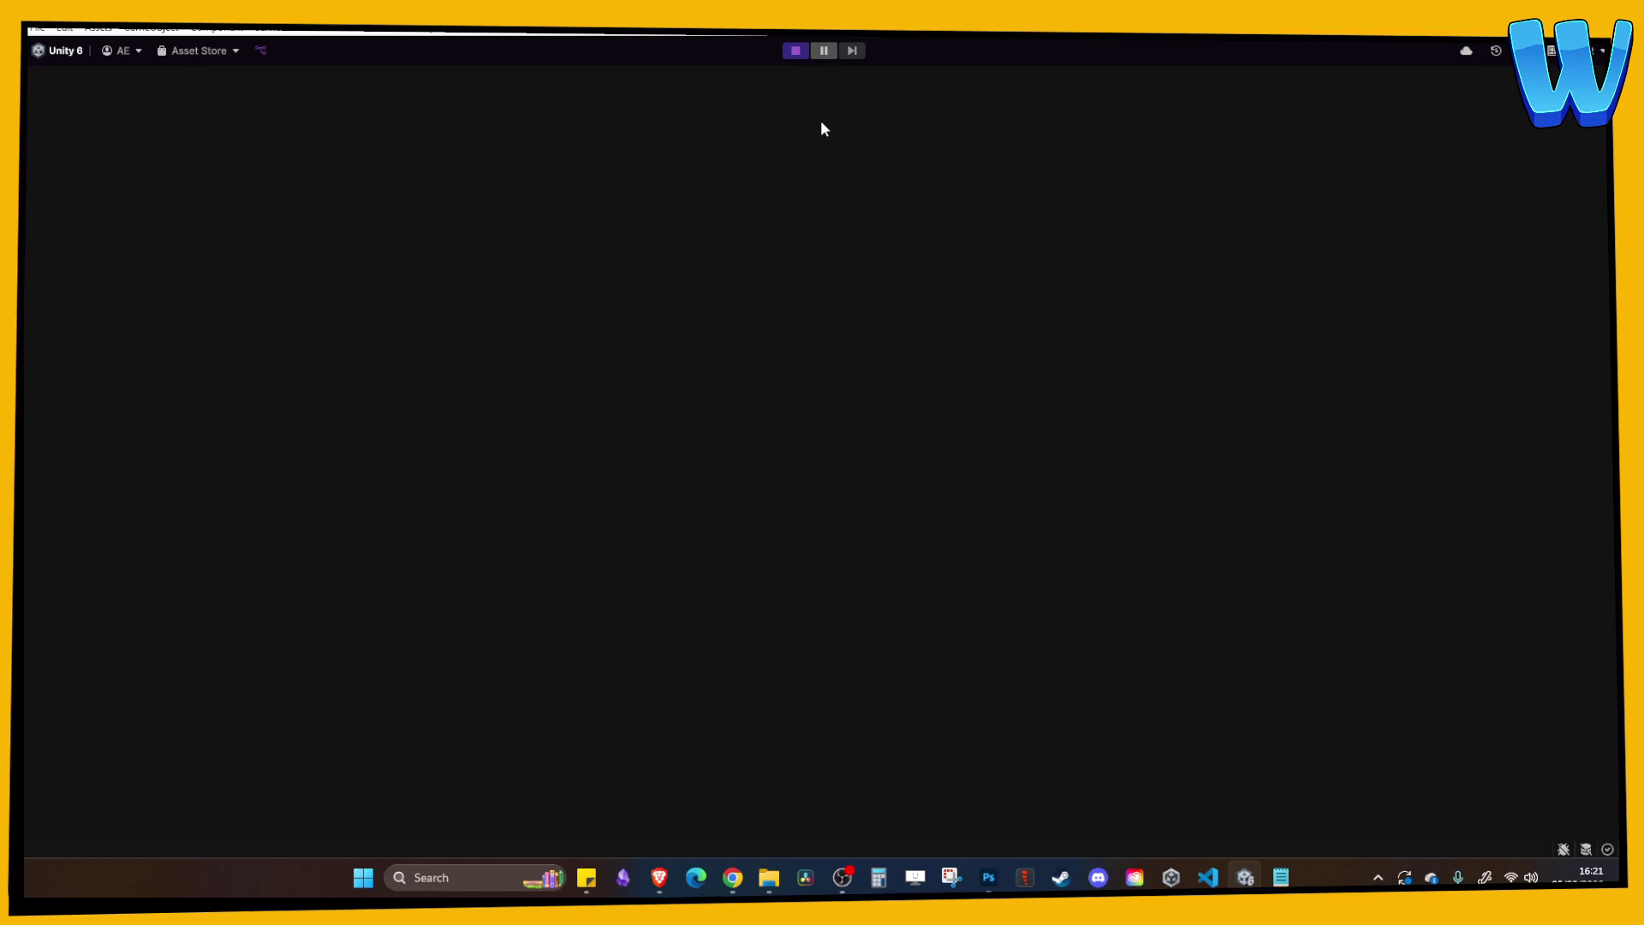
Sail the boat with A, D and W past the rocks toward the windmill island, then stop play mode.
key("a")
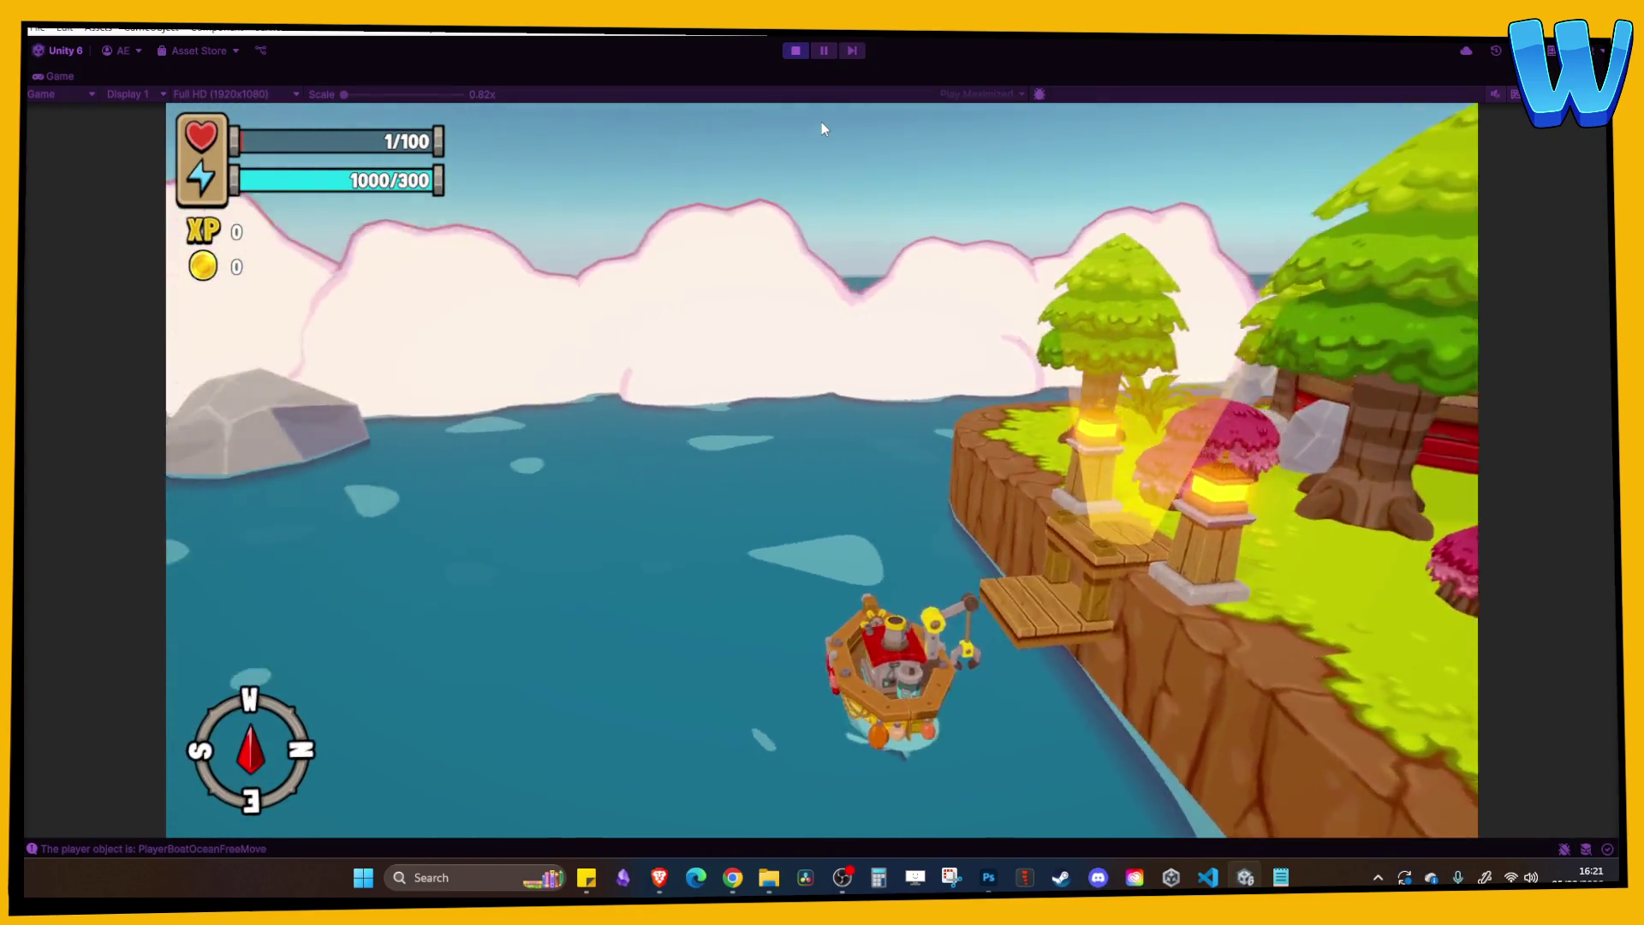
key("d")
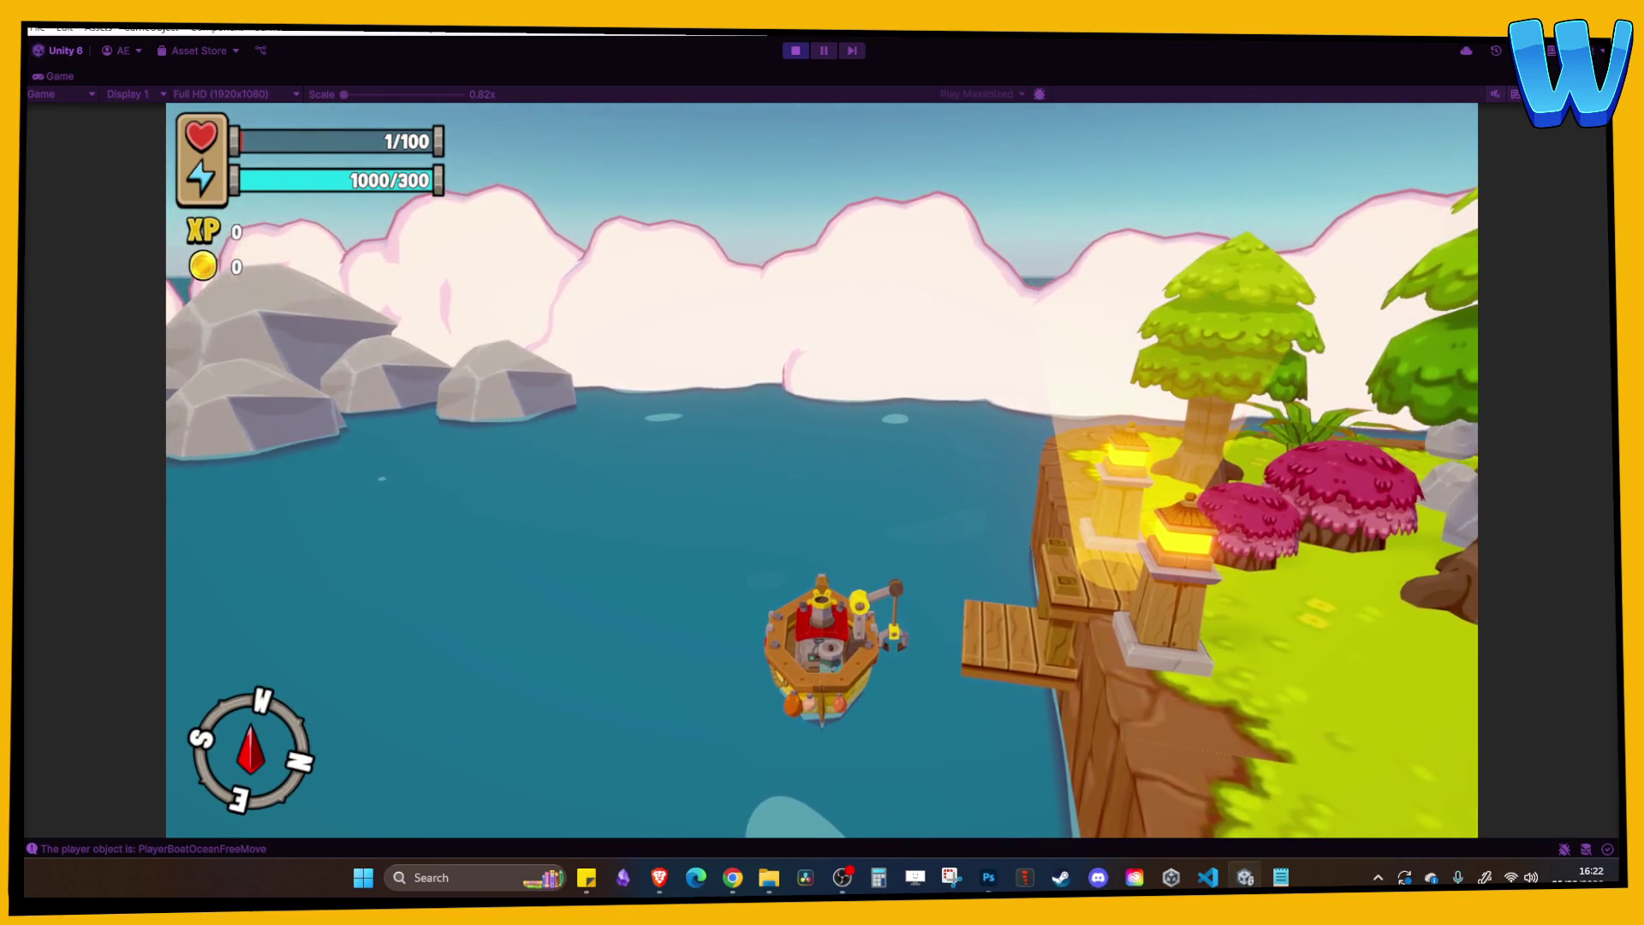
key("w")
key("a")
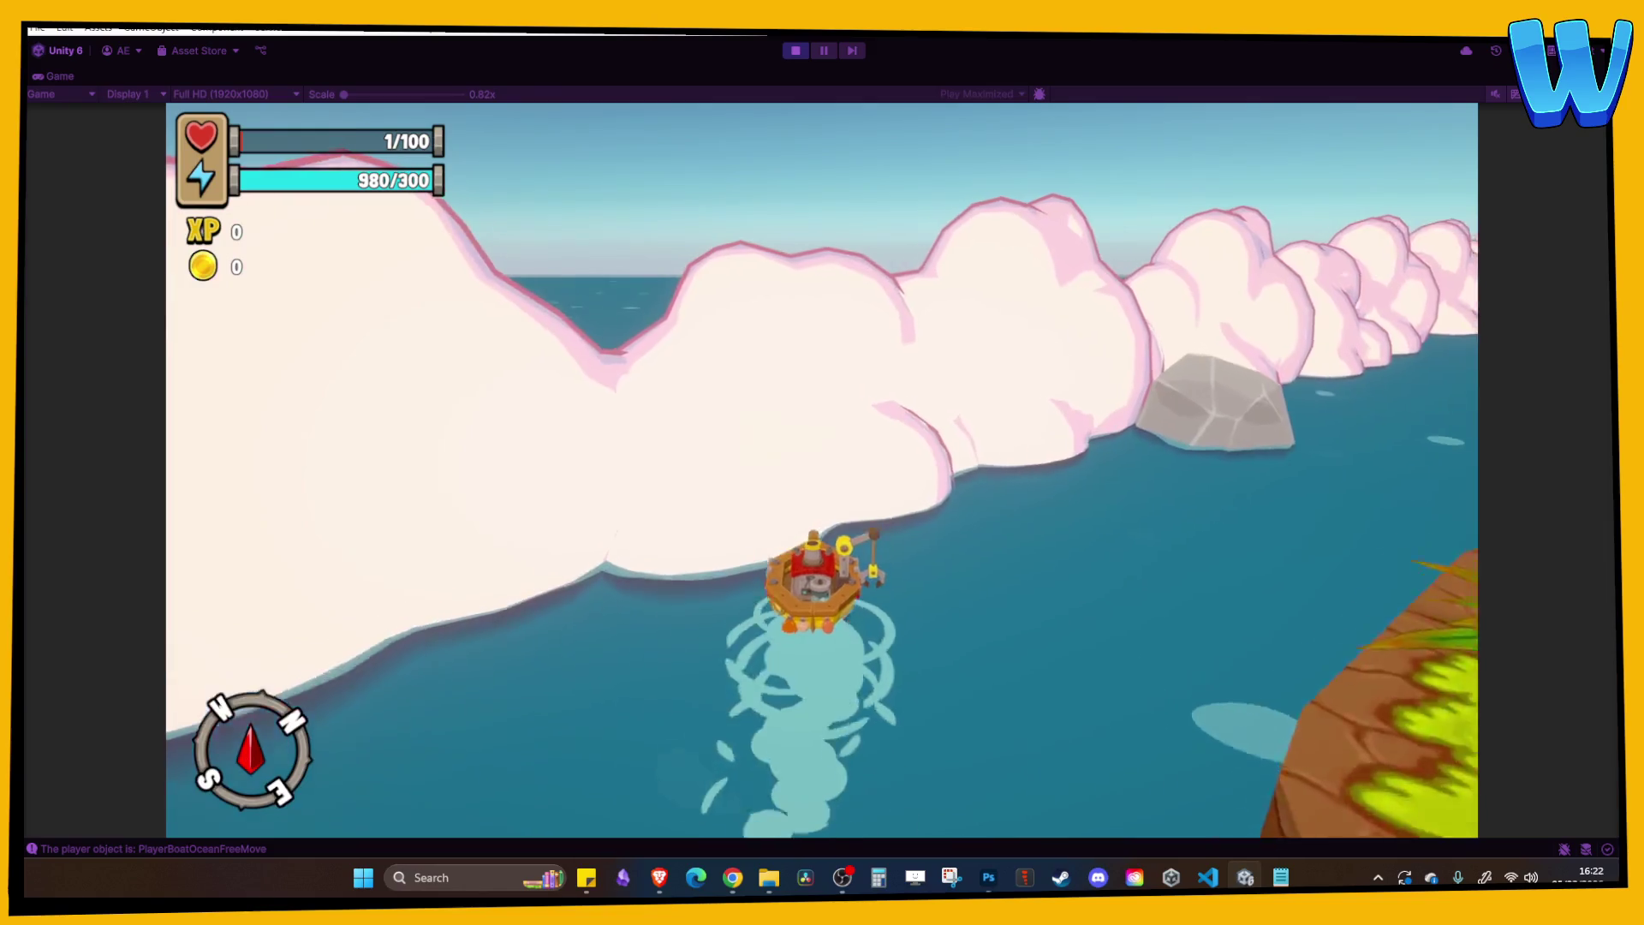
key("d")
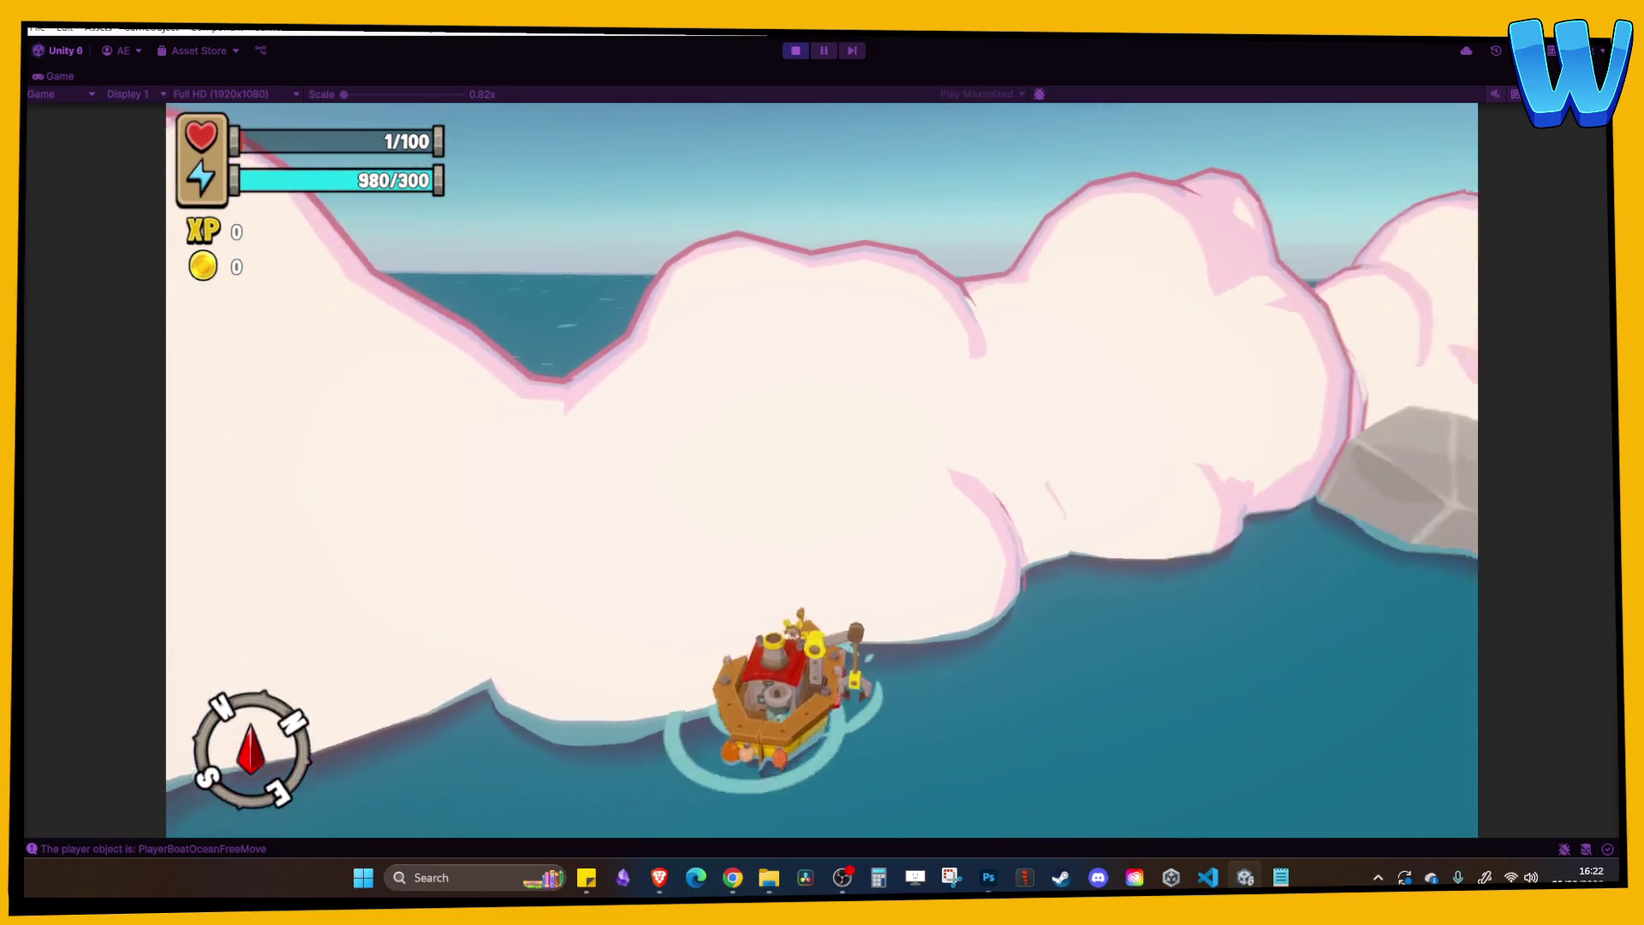
key("d")
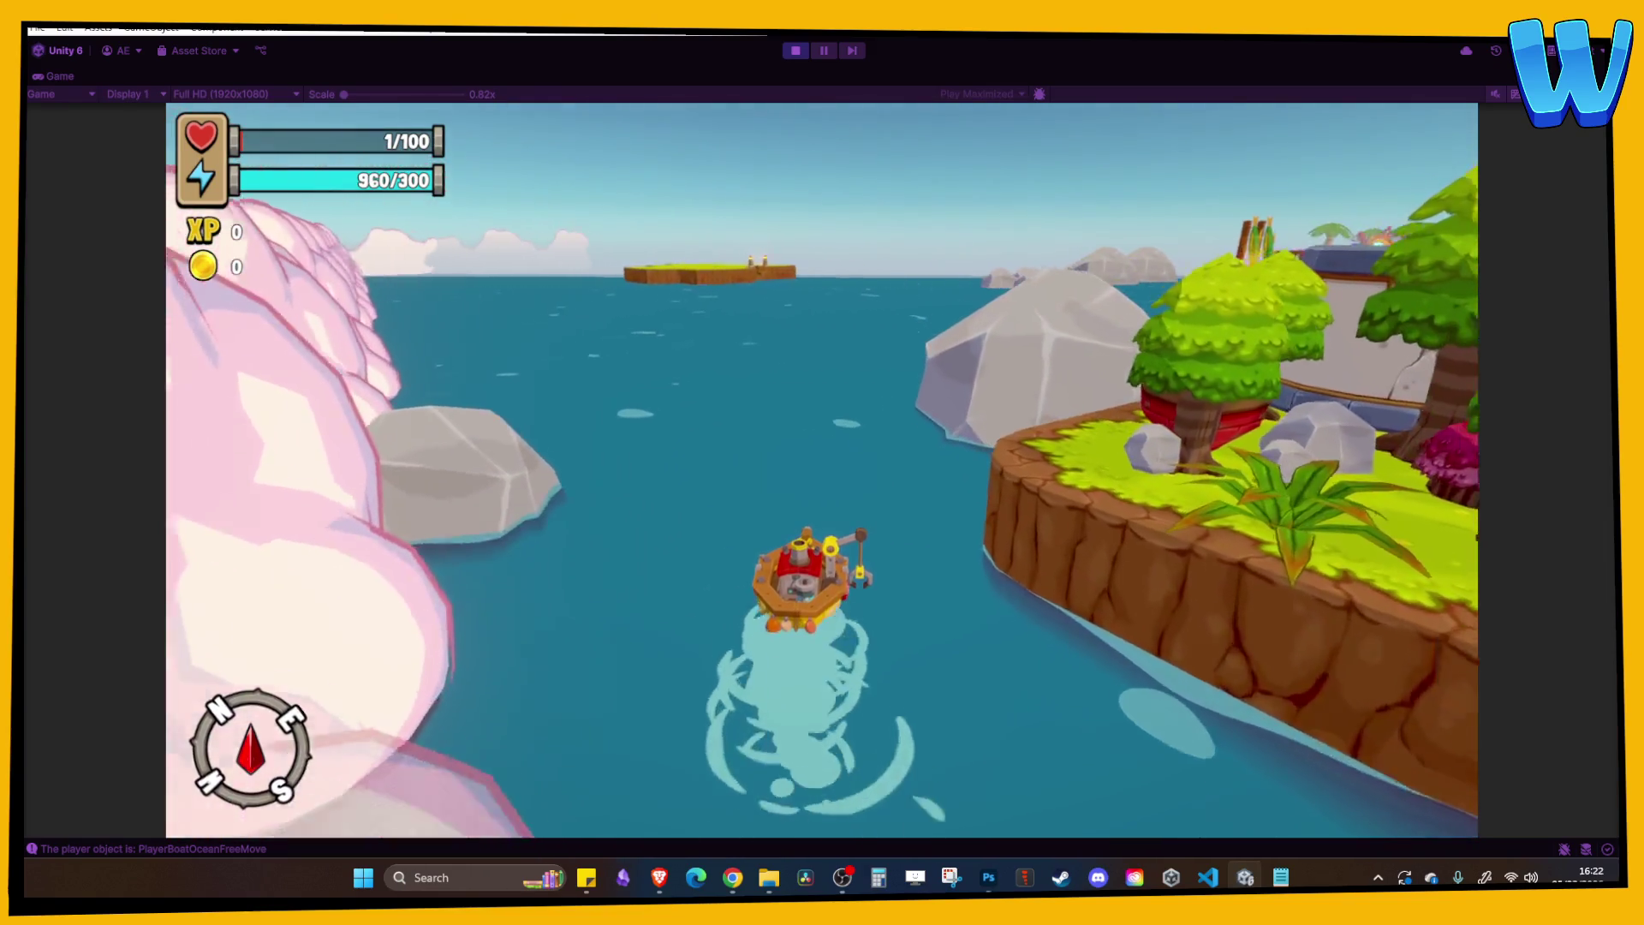
key("d")
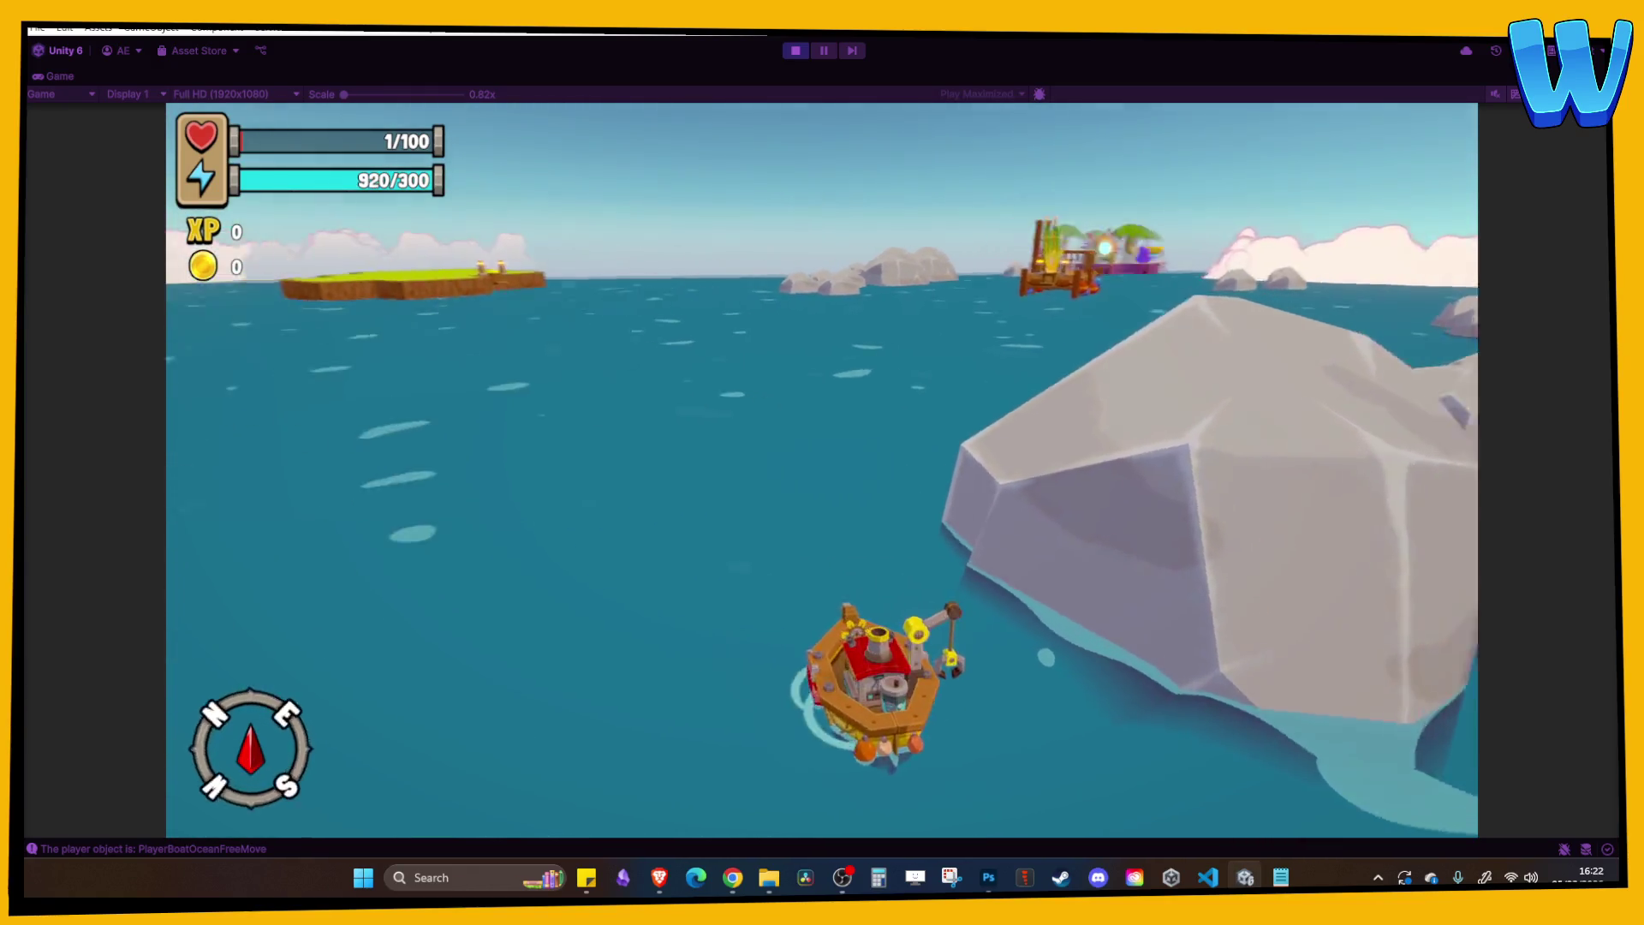
key("a")
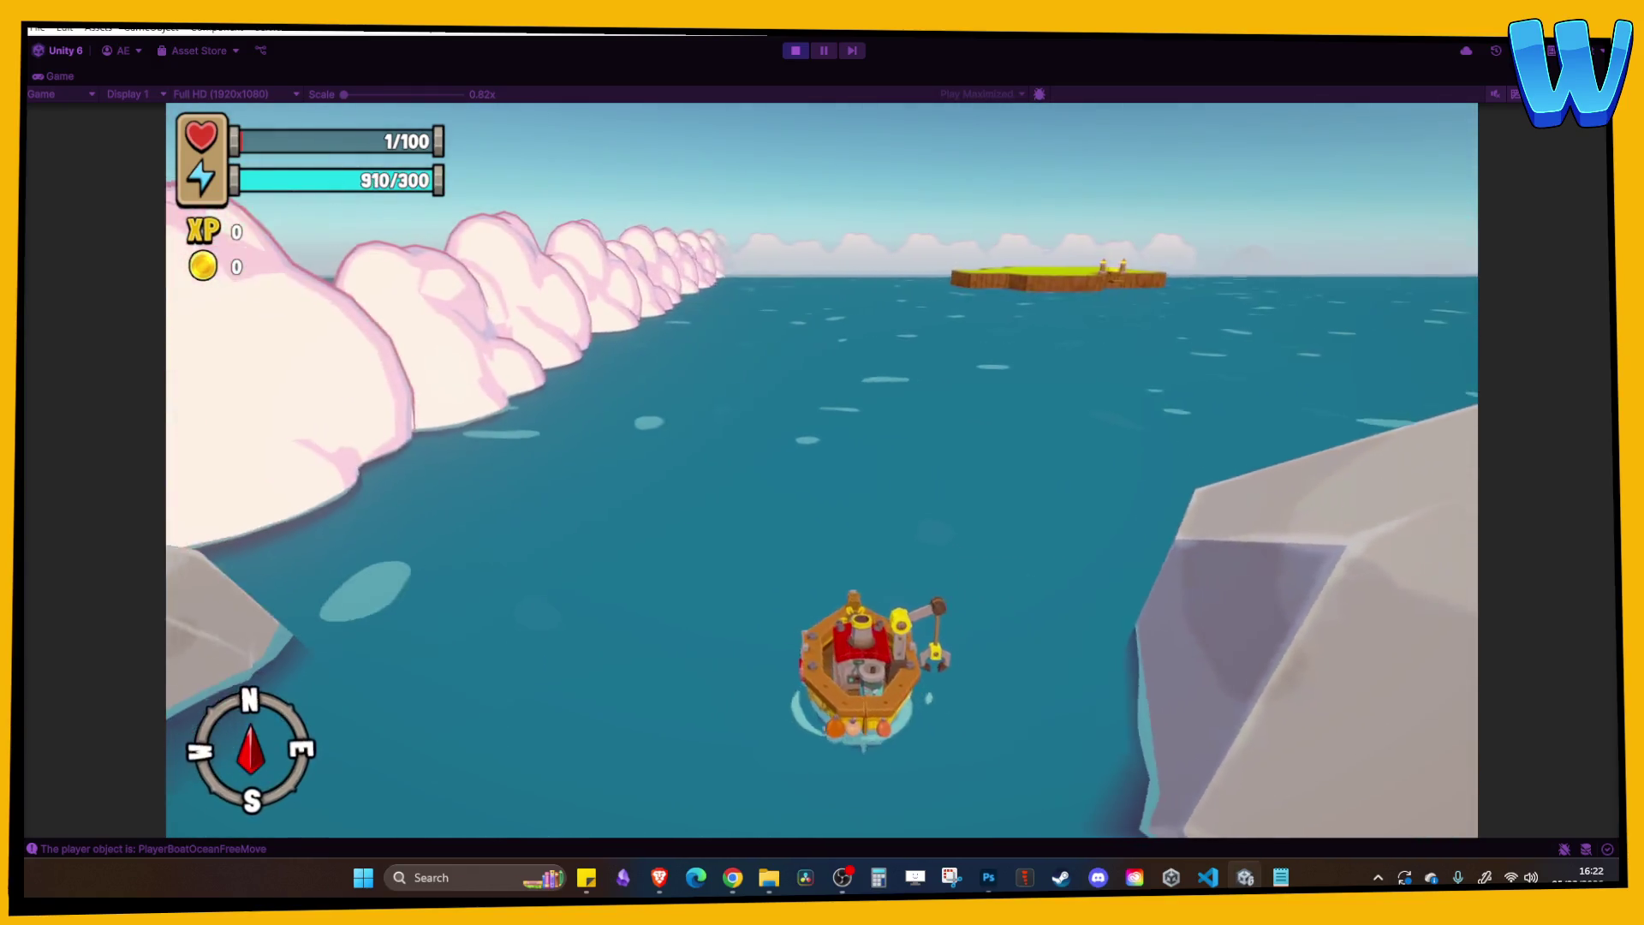
key("d")
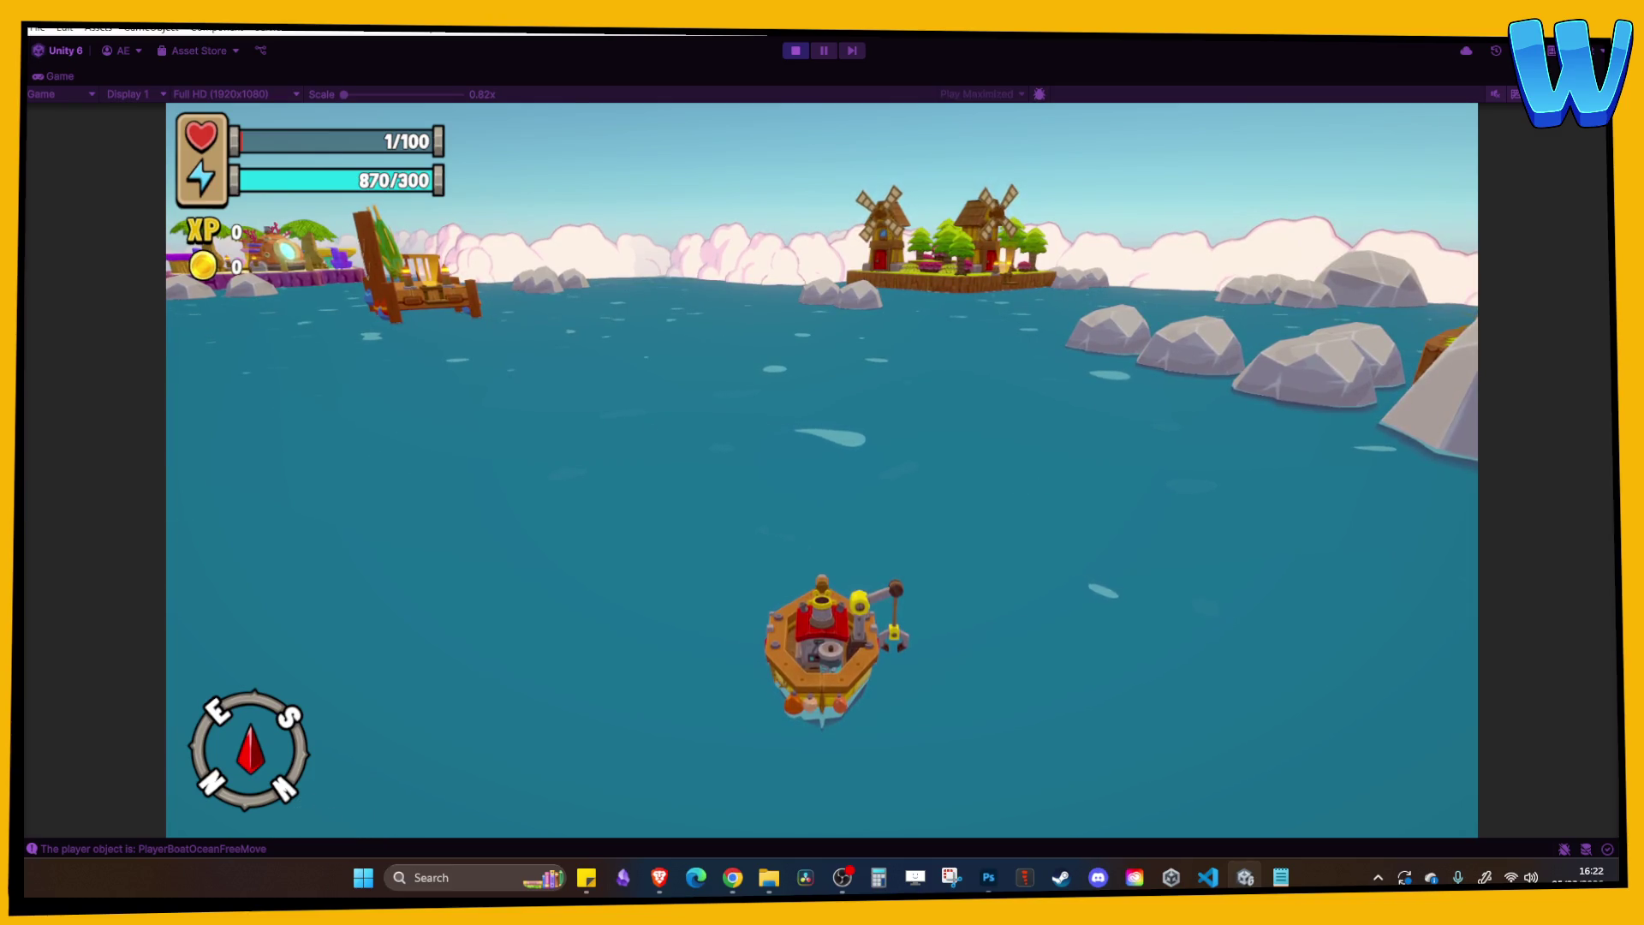
left_click(795, 52)
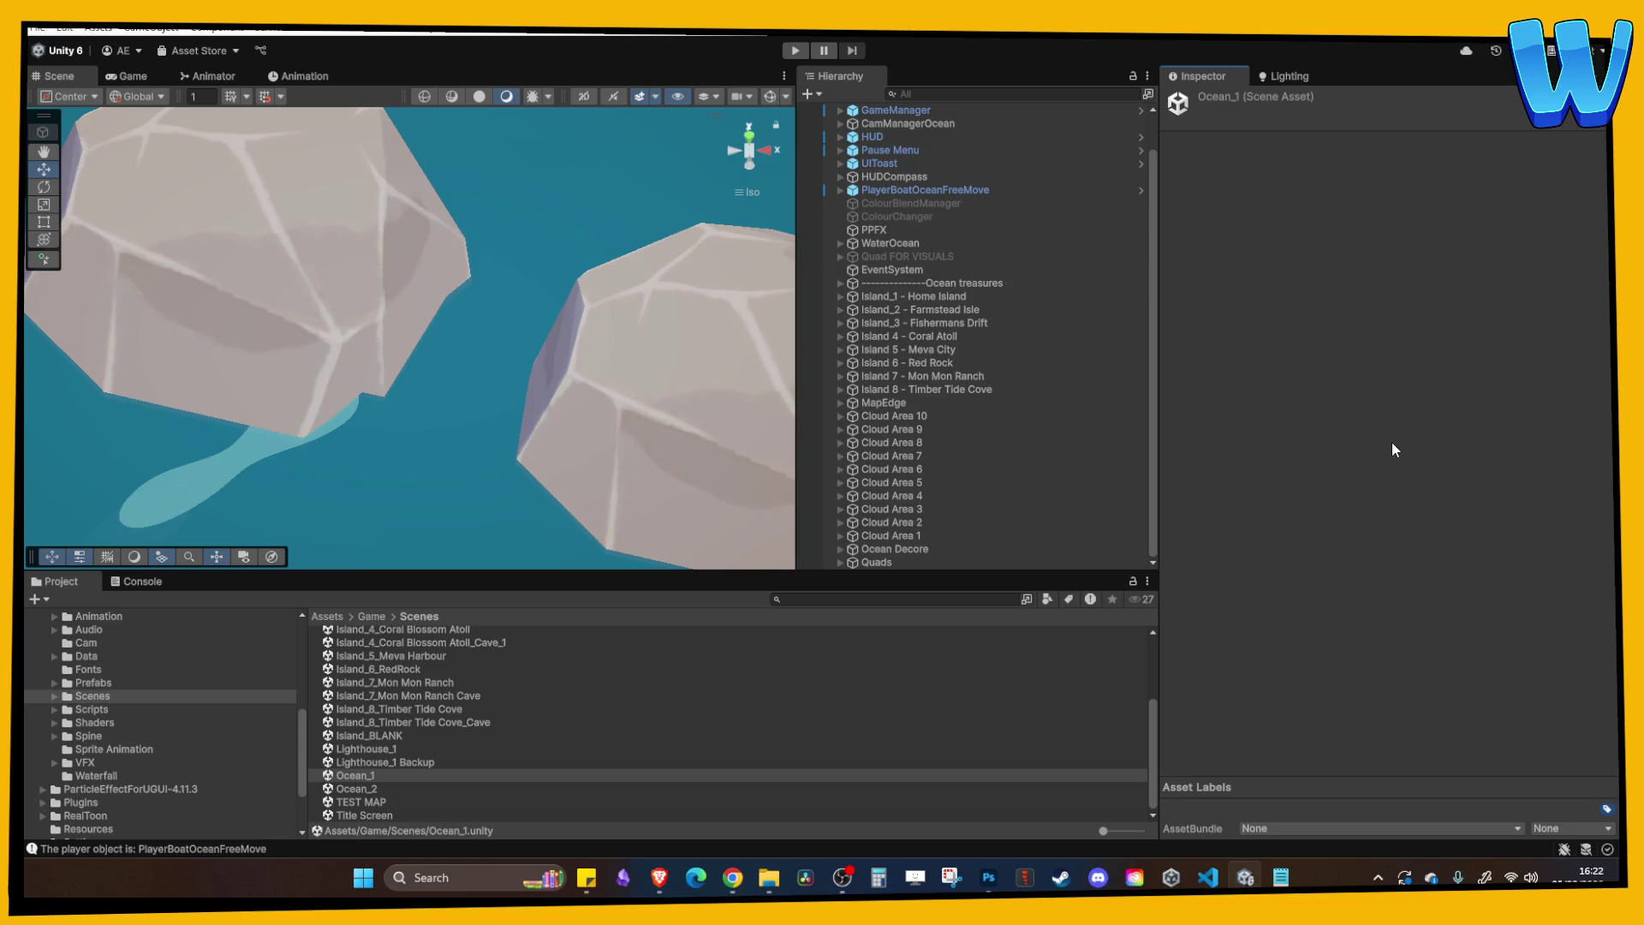
Open the Island_8_Timber Tide Cove scene rather than its Cave variant and select Gather Points.
scroll(548, 743, "up", 2)
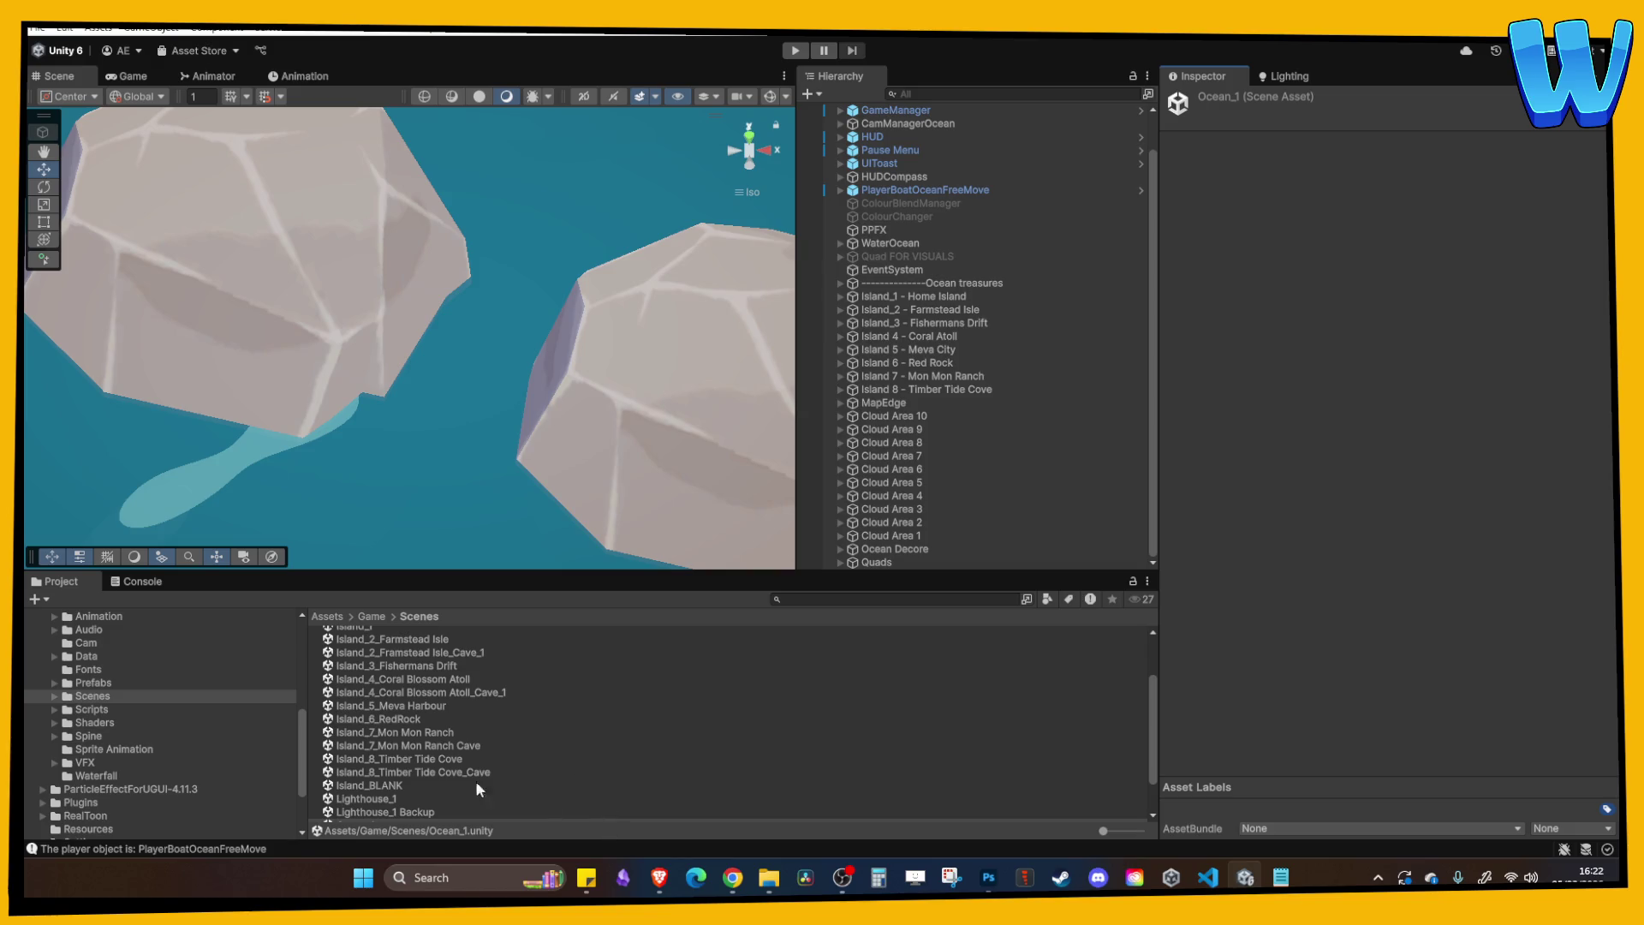
double_click(434, 770)
left_click(433, 759)
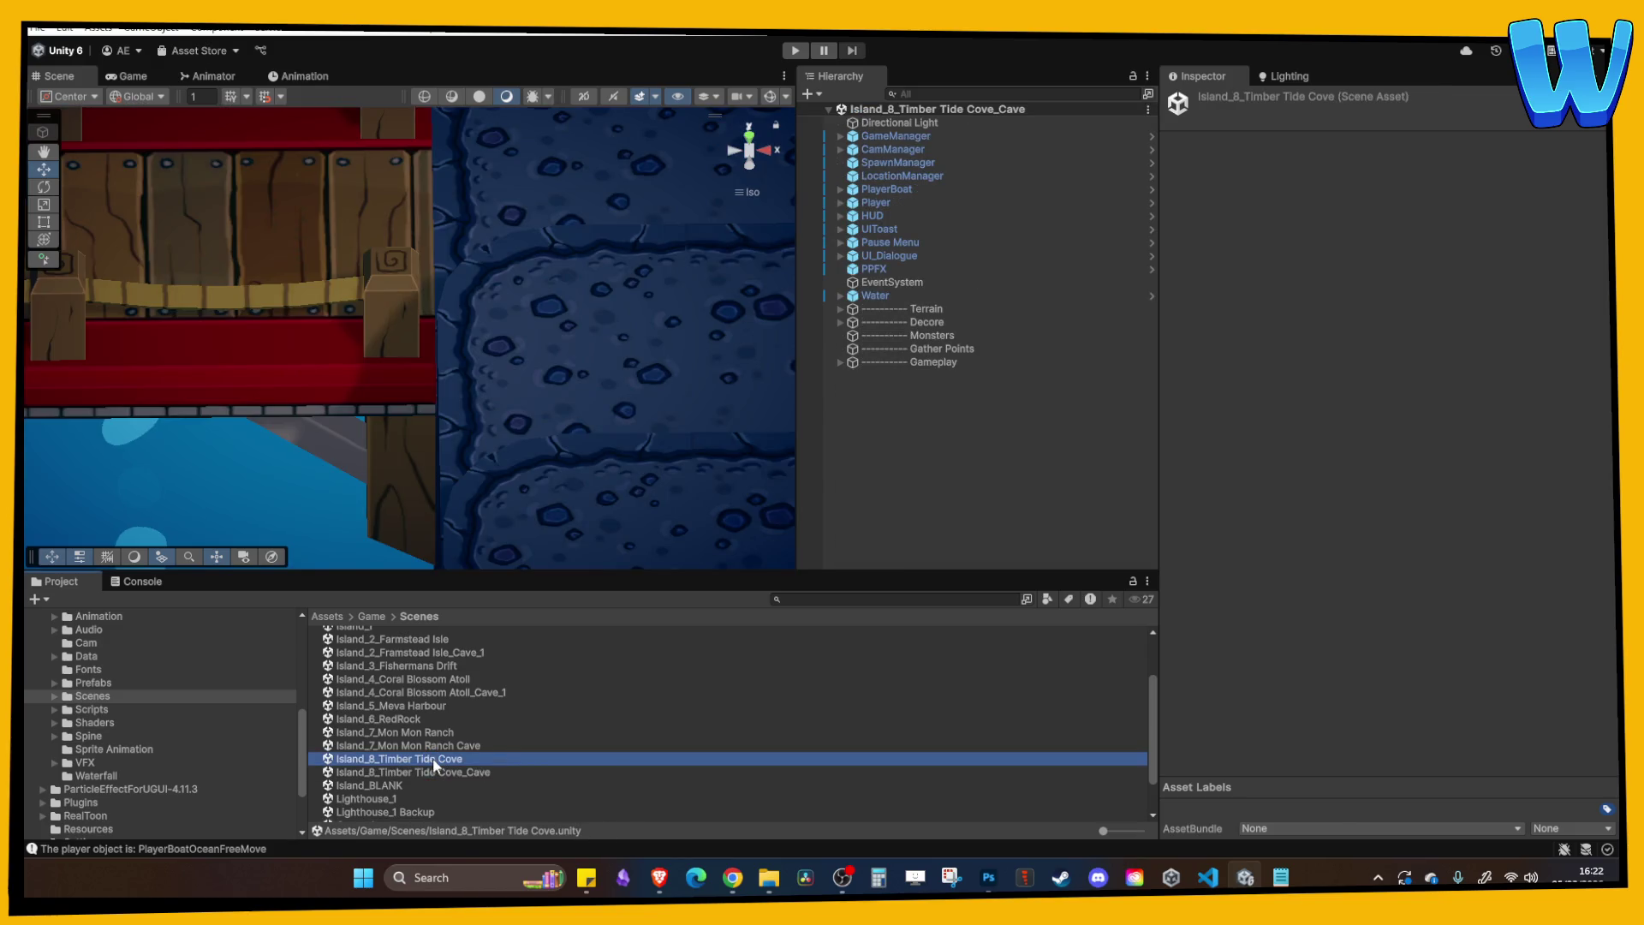
double_click(434, 758)
scroll(413, 423, "down", 10)
scroll(422, 326, "up", 10)
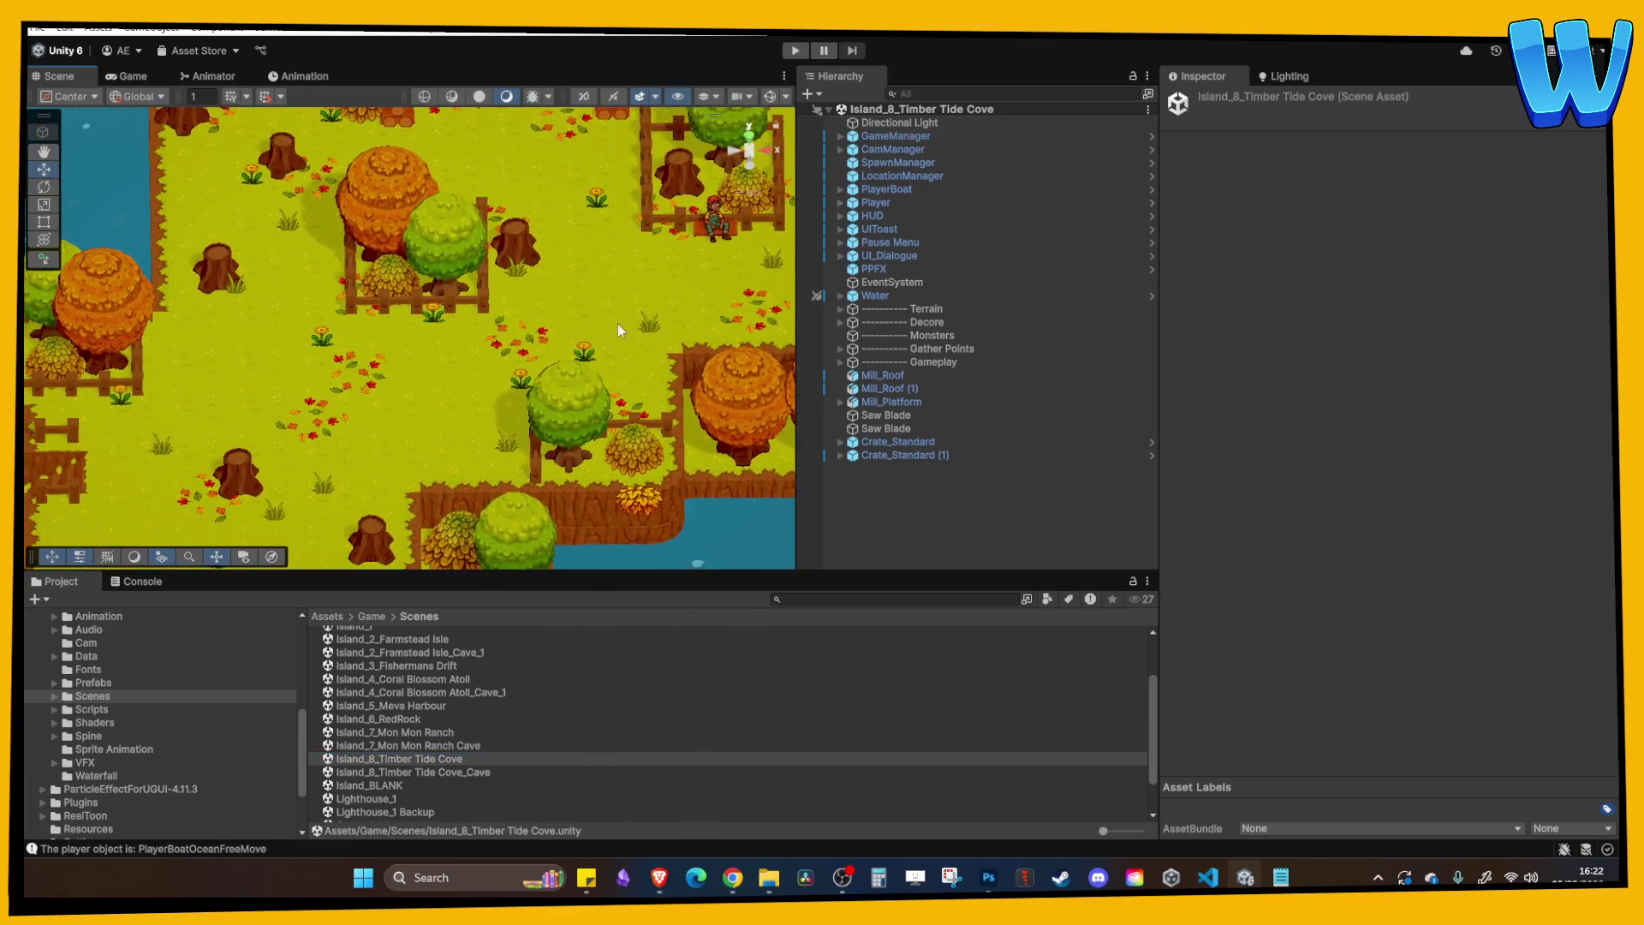
left_click(882, 349)
Expand Gather Points and turn on Gizmos, undoing an accidental tree spawn point deletion.
left_click(838, 348)
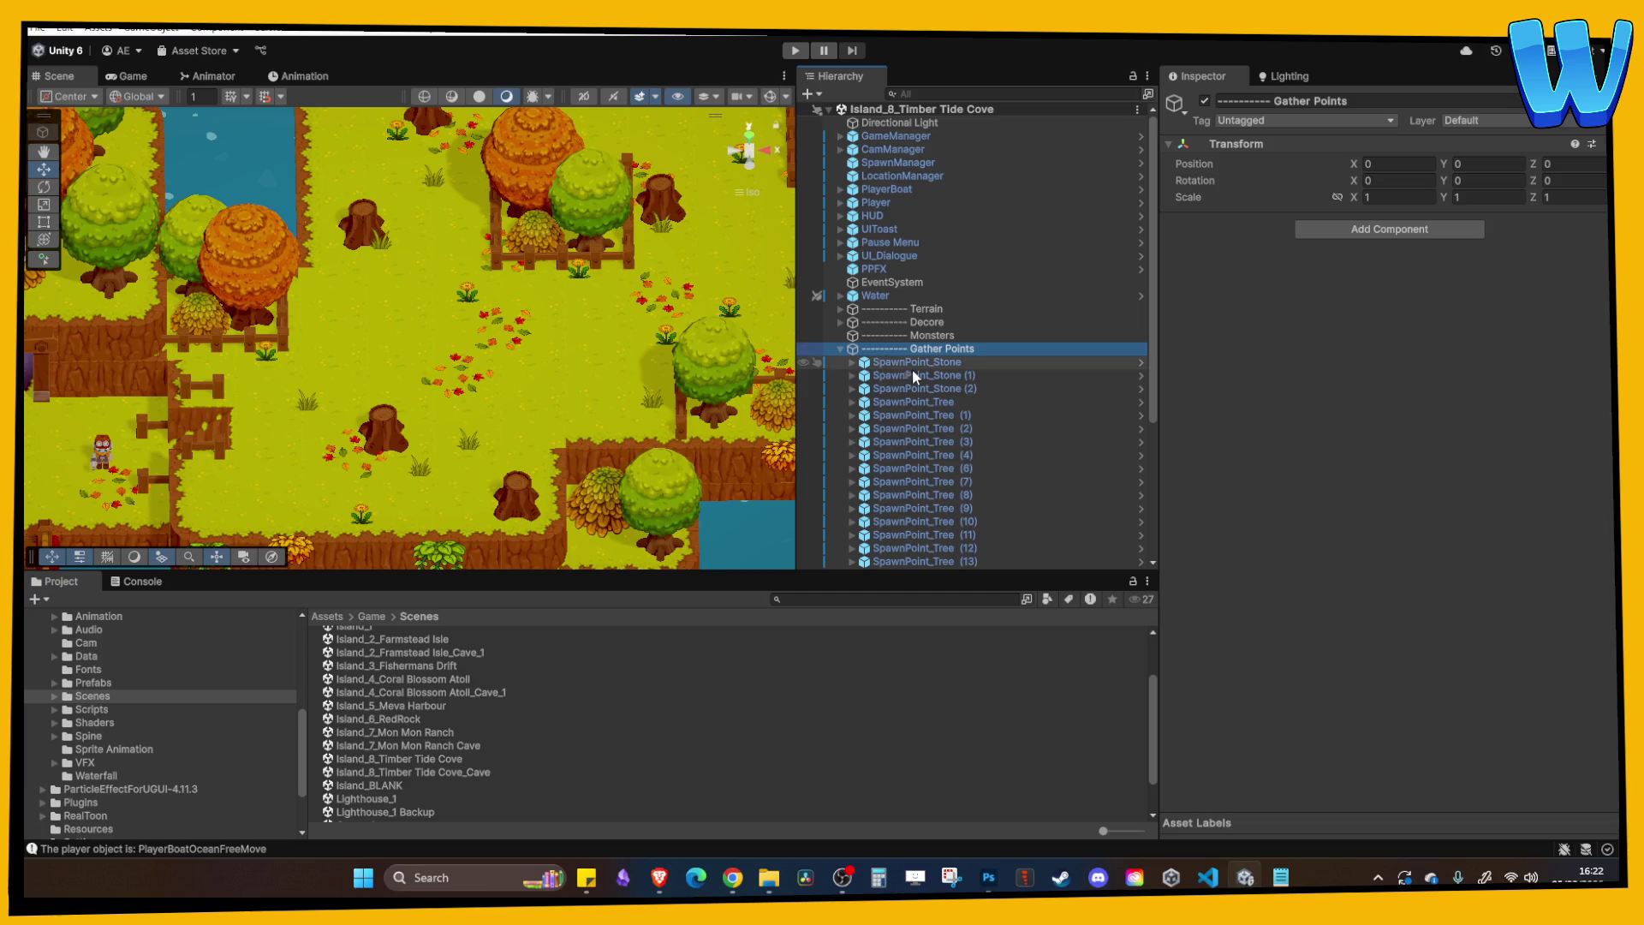
left_click_drag(581, 365, 428, 348)
left_click(774, 99)
key("Left")
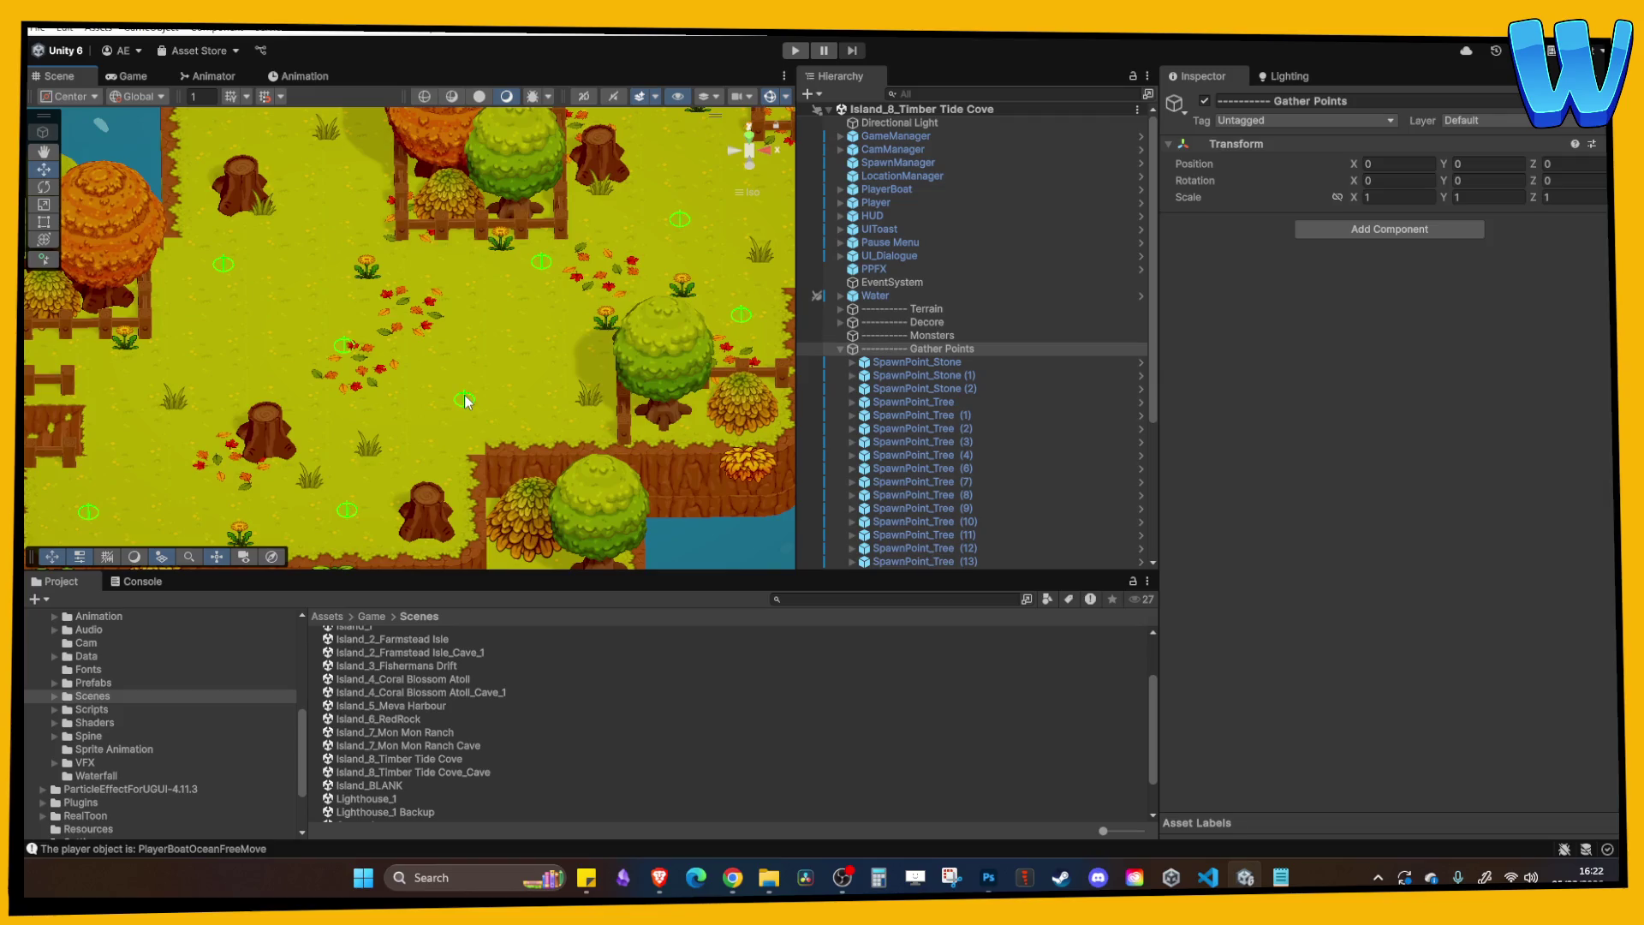
left_click(466, 401)
key("Delete")
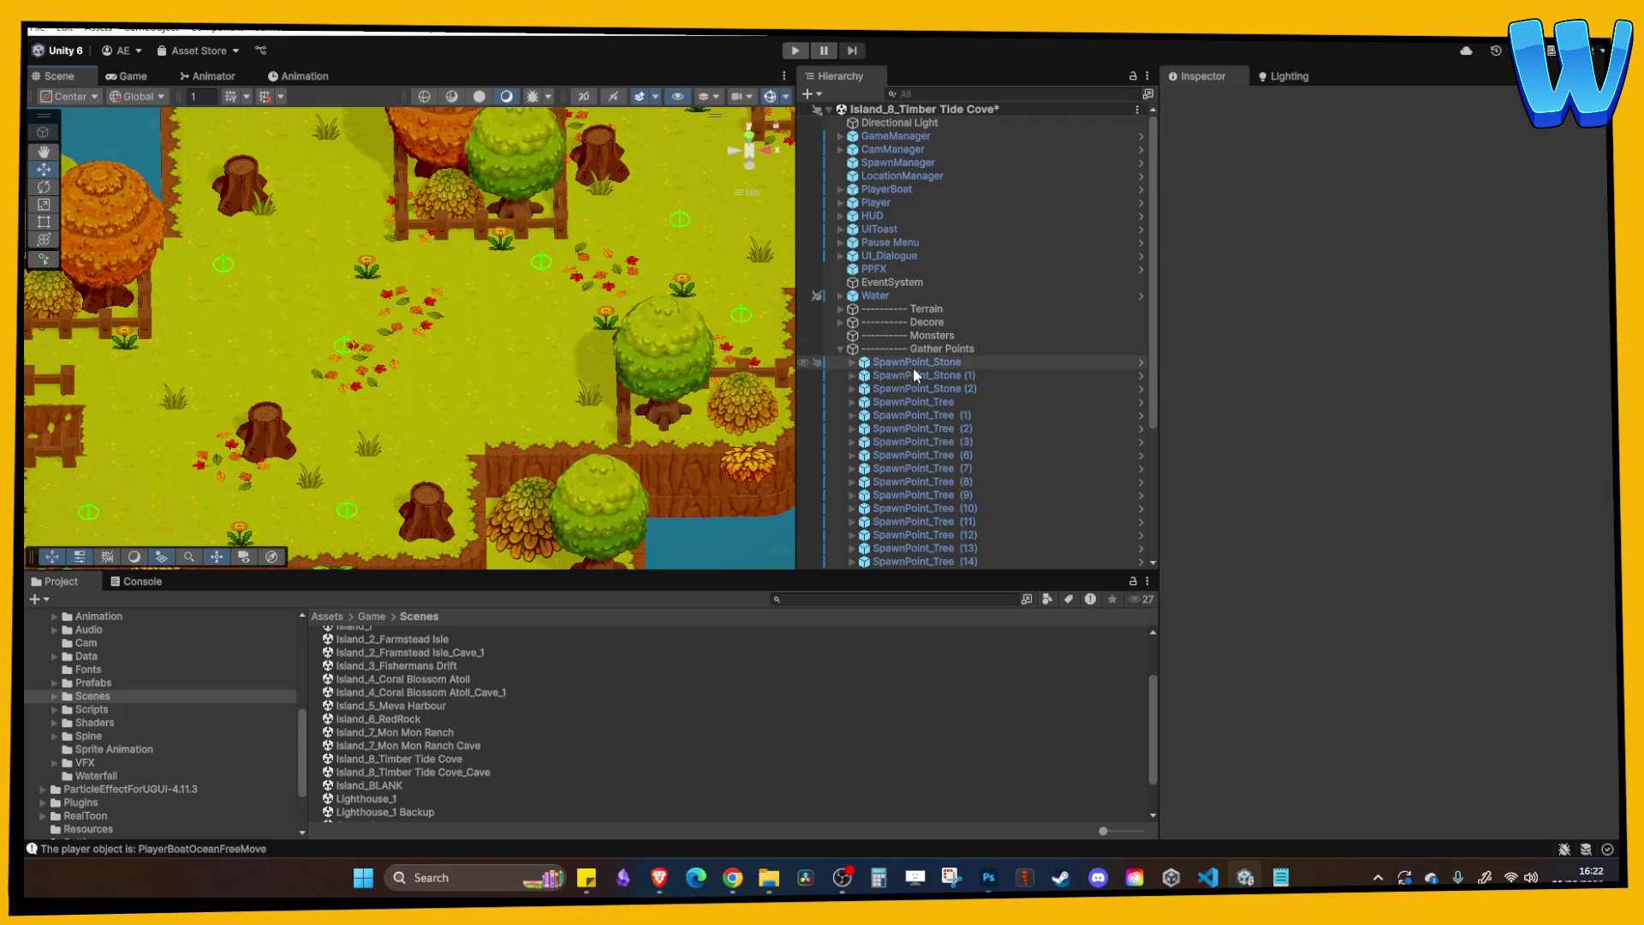
left_click(928, 413)
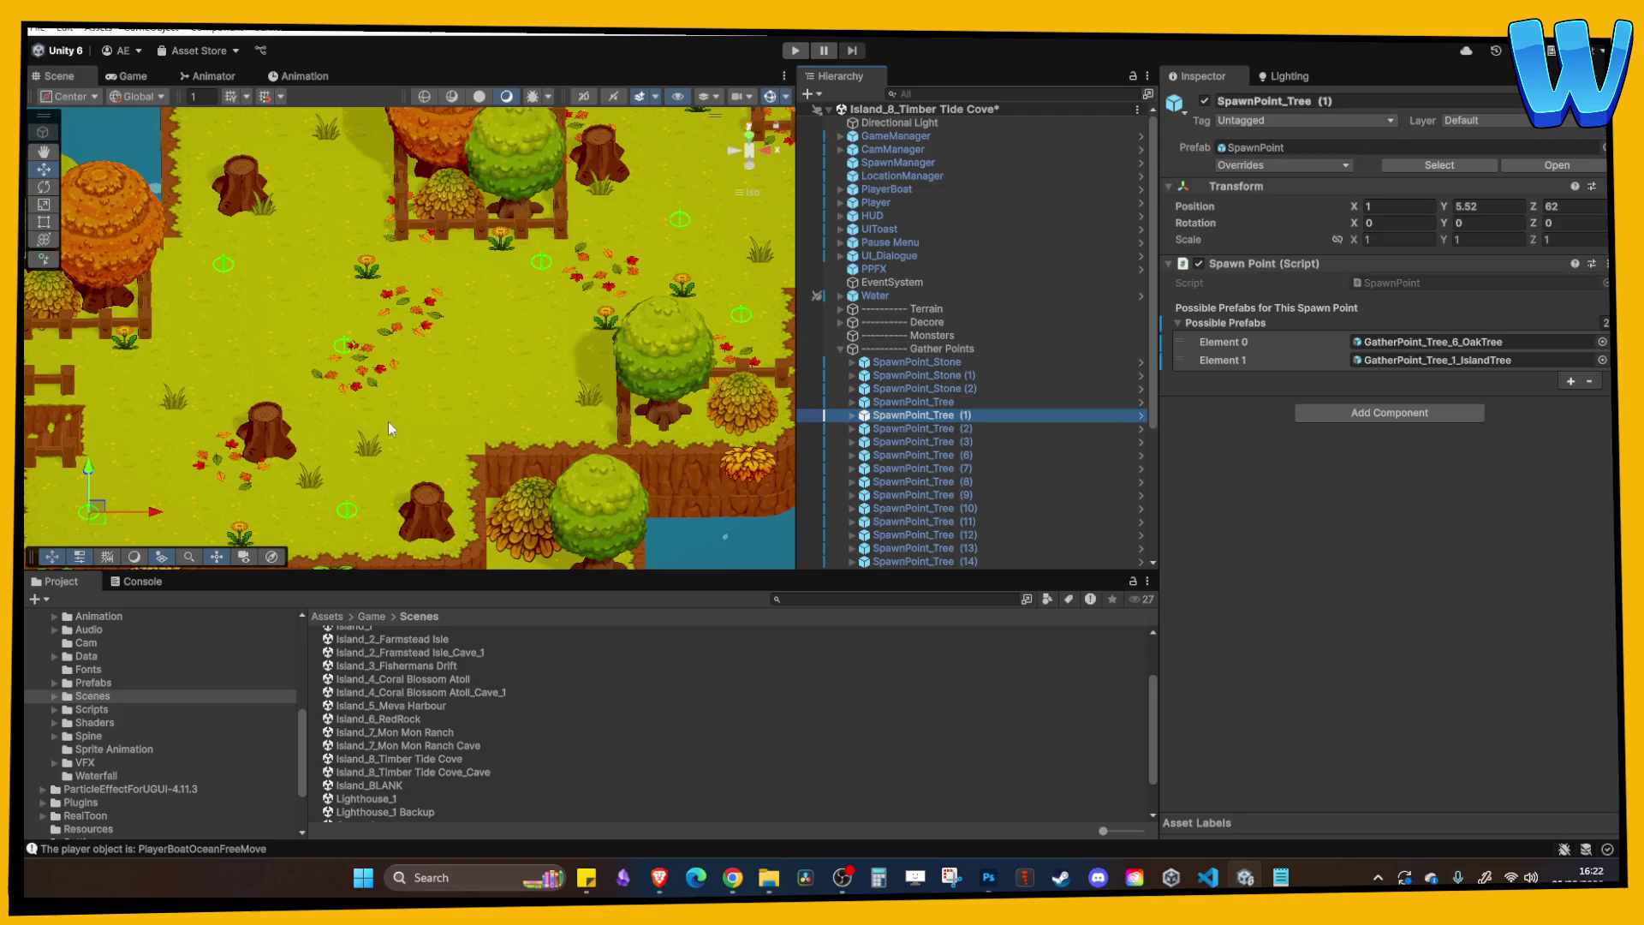
key("ctrl+z")
Grid-snap SpawnPoint_Tree (4) to X 23, rename it SpawnPoint_Monster, and list it after the stone points.
left_click(264, 97)
mouse_move(151, 526)
left_mouse_down()
mouse_move(582, 528)
mouse_move(531, 505)
mouse_move(452, 335)
left_mouse_up()
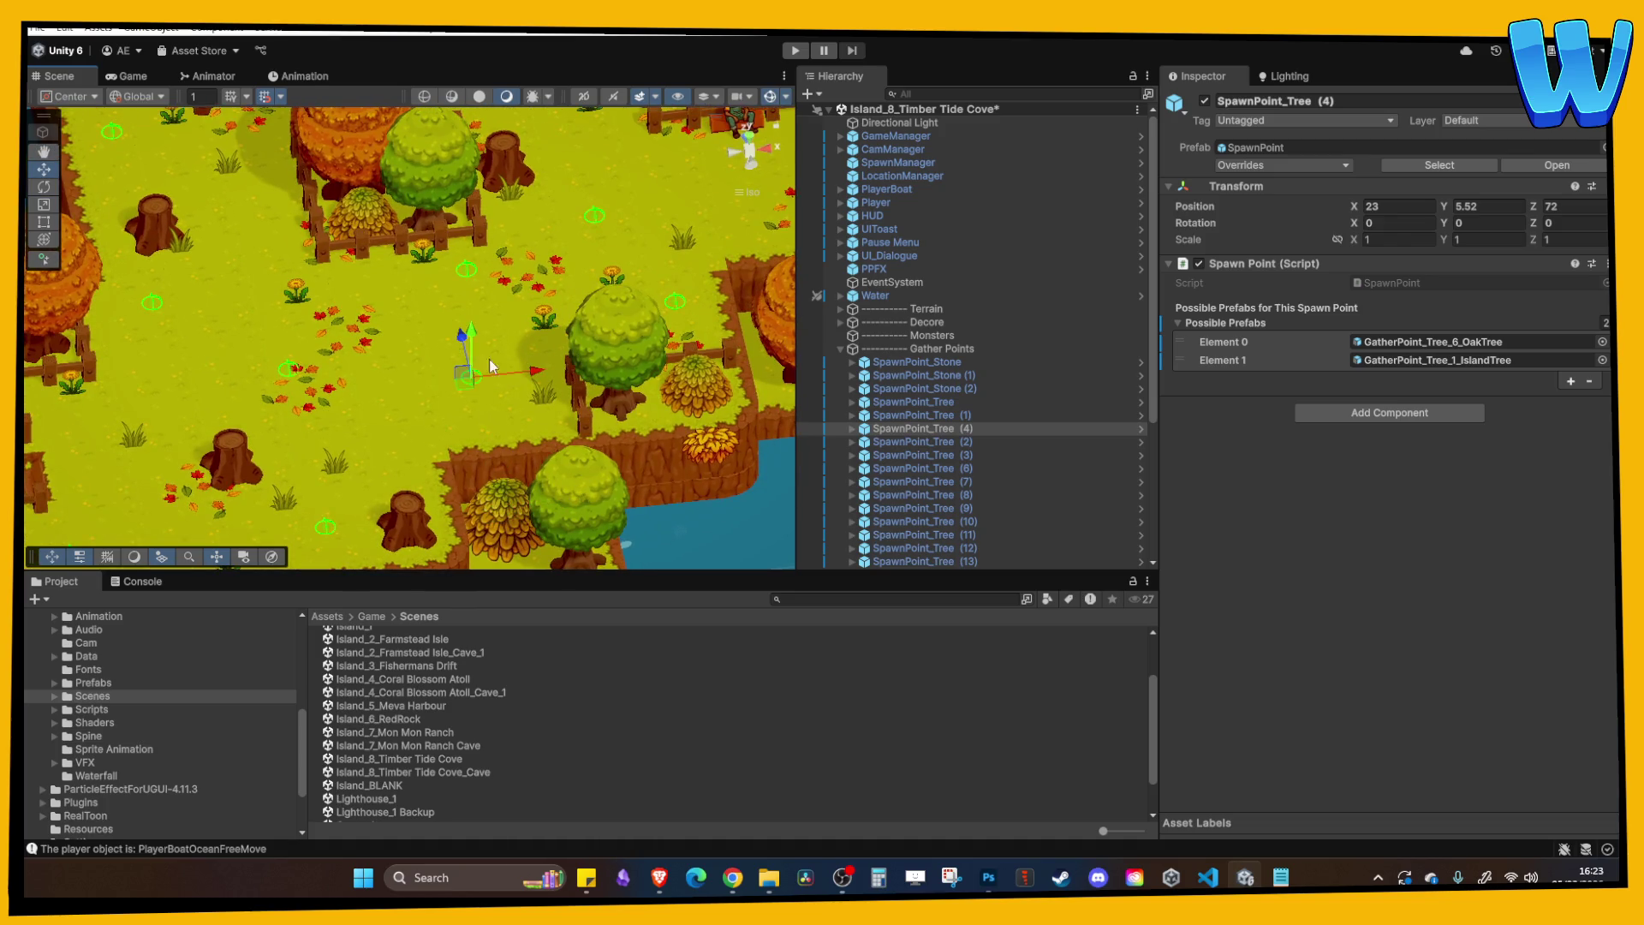
left_click(947, 428)
left_click(945, 429)
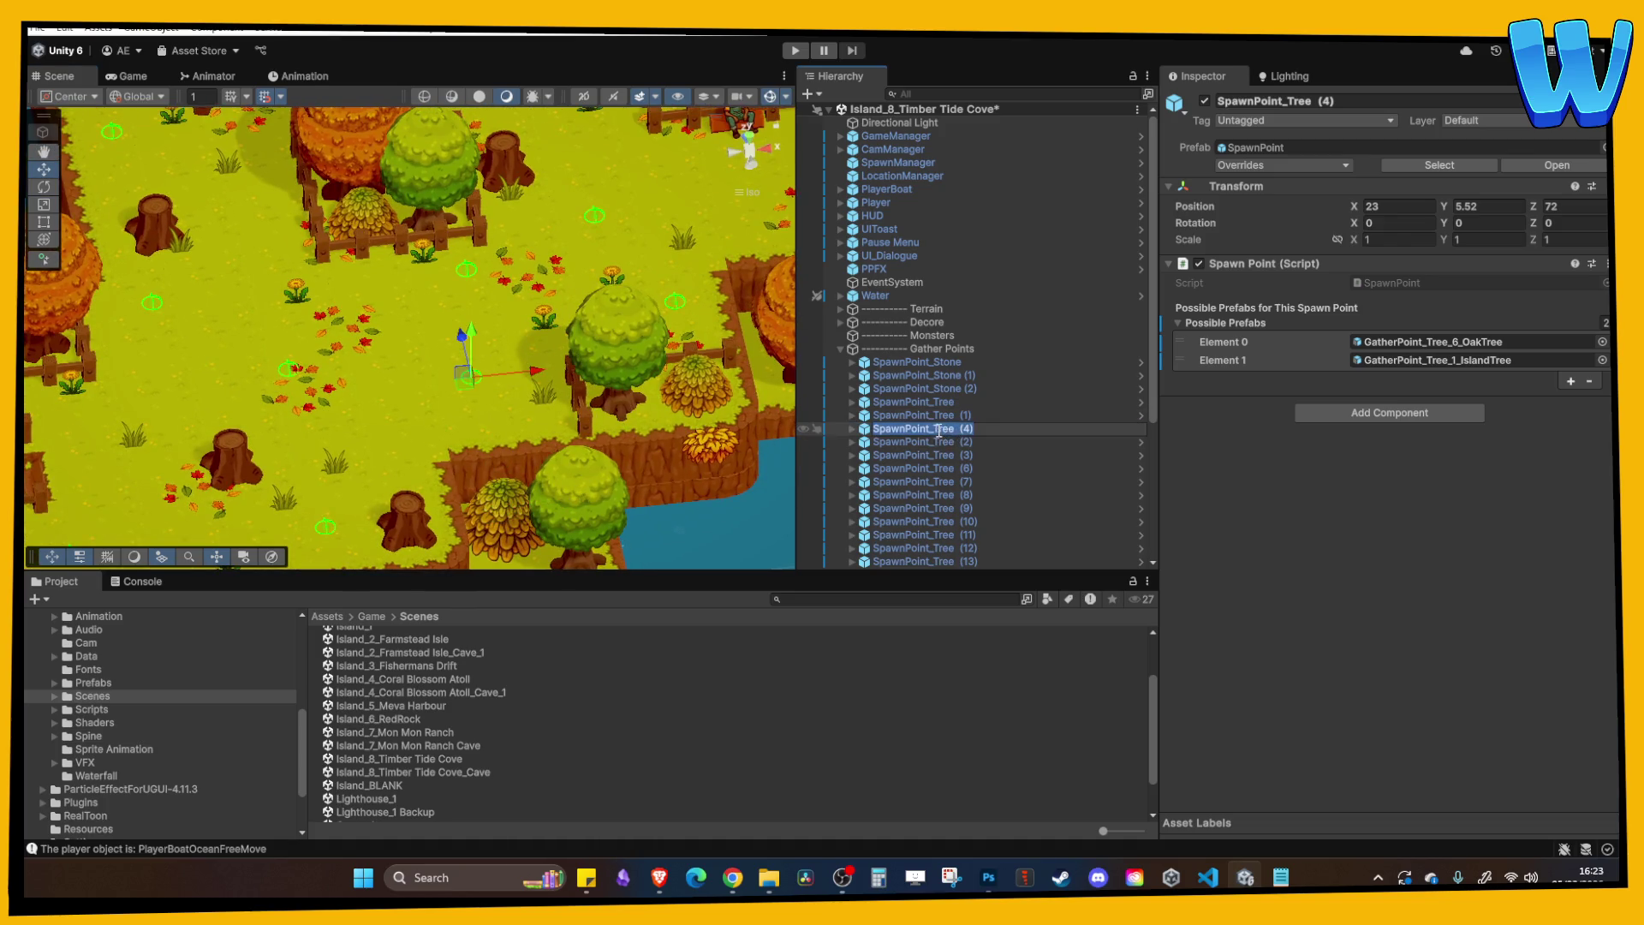
key("BackSpace")
key("BackSpace")
key("BackSpace")
type("Monster")
key("Return")
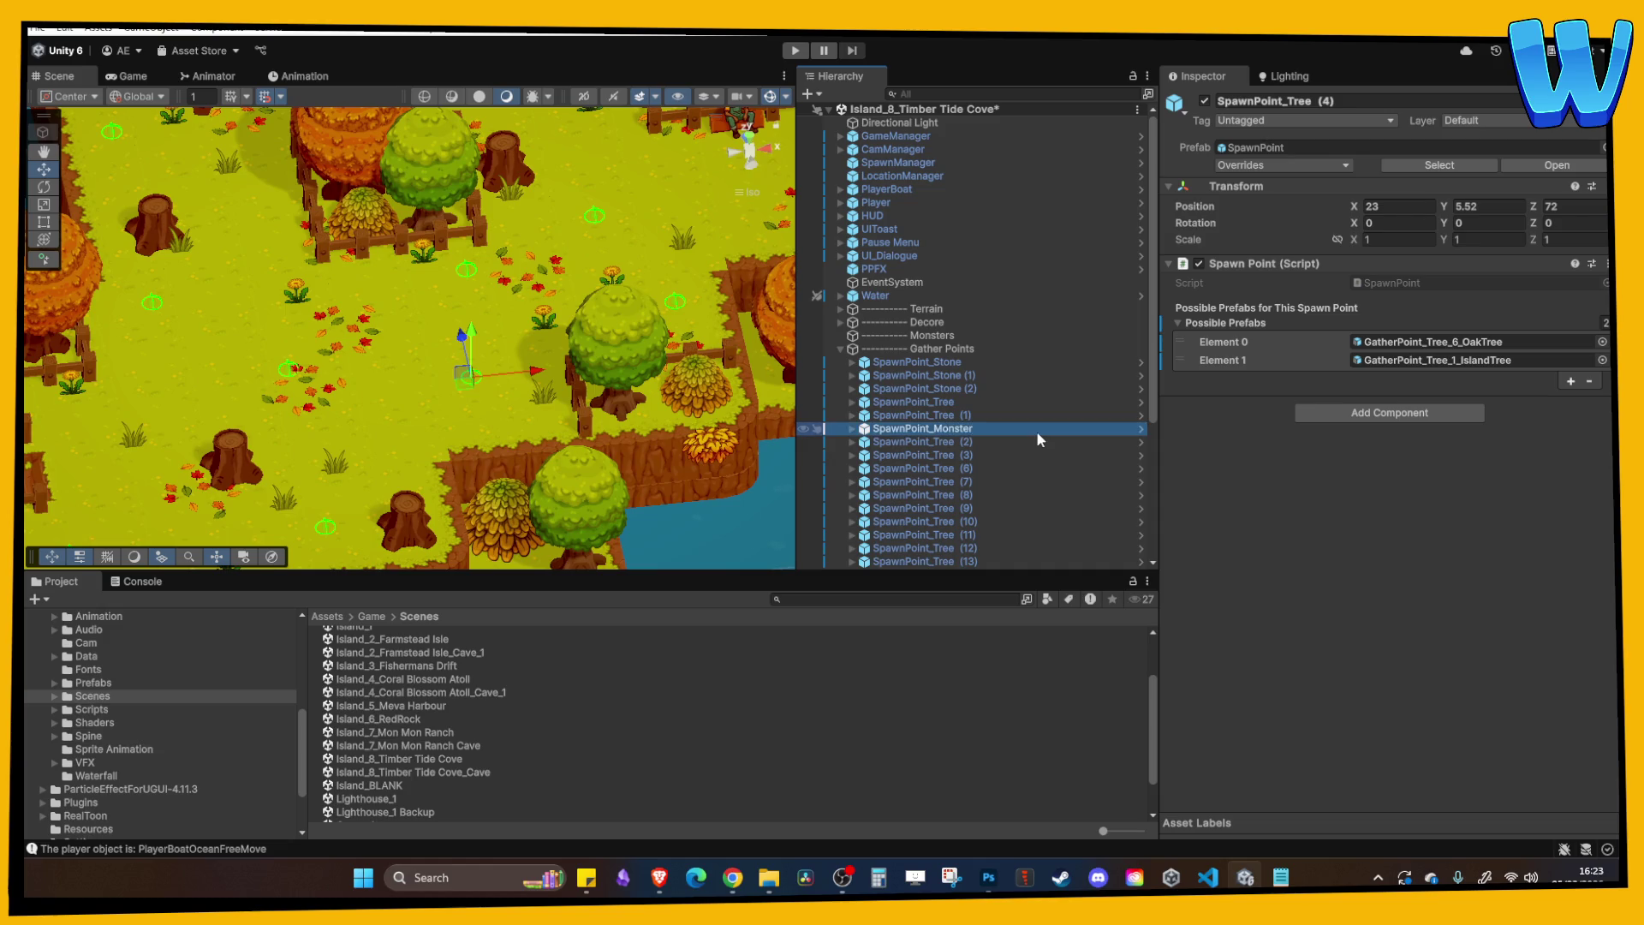
mouse_move(967, 430)
left_mouse_down()
mouse_move(954, 375)
mouse_move(949, 393)
left_mouse_up()
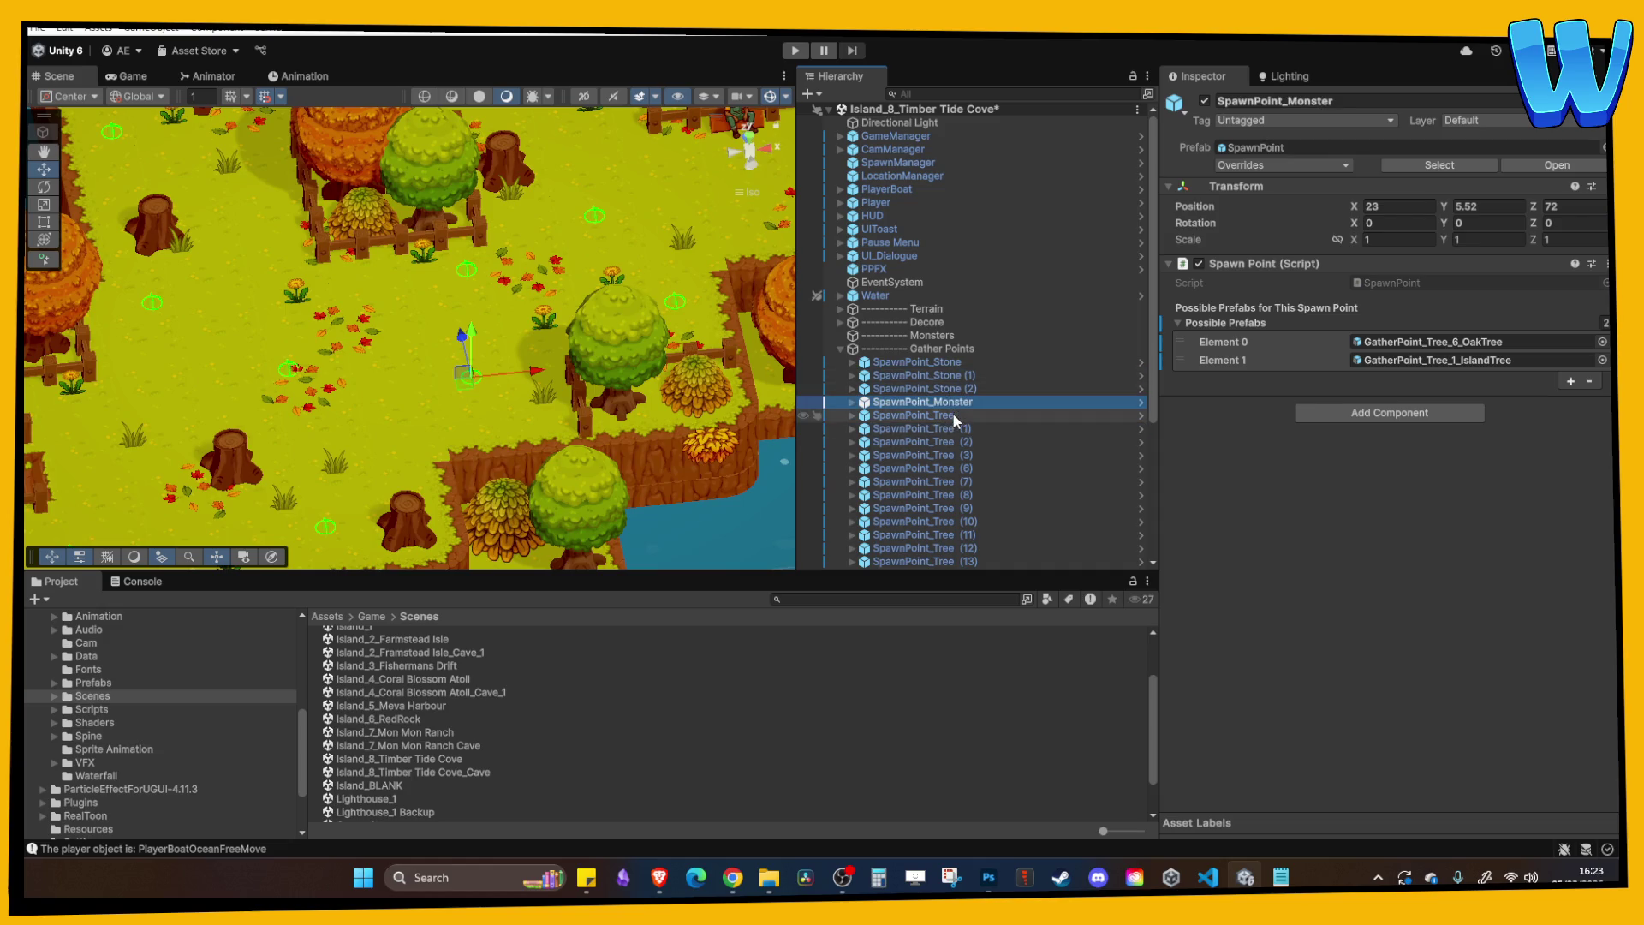
Remove the island tree and oak tree from Possible Prefabs and open the Prefabs/Monsters folder.
left_click(1589, 380)
left_click(1432, 341)
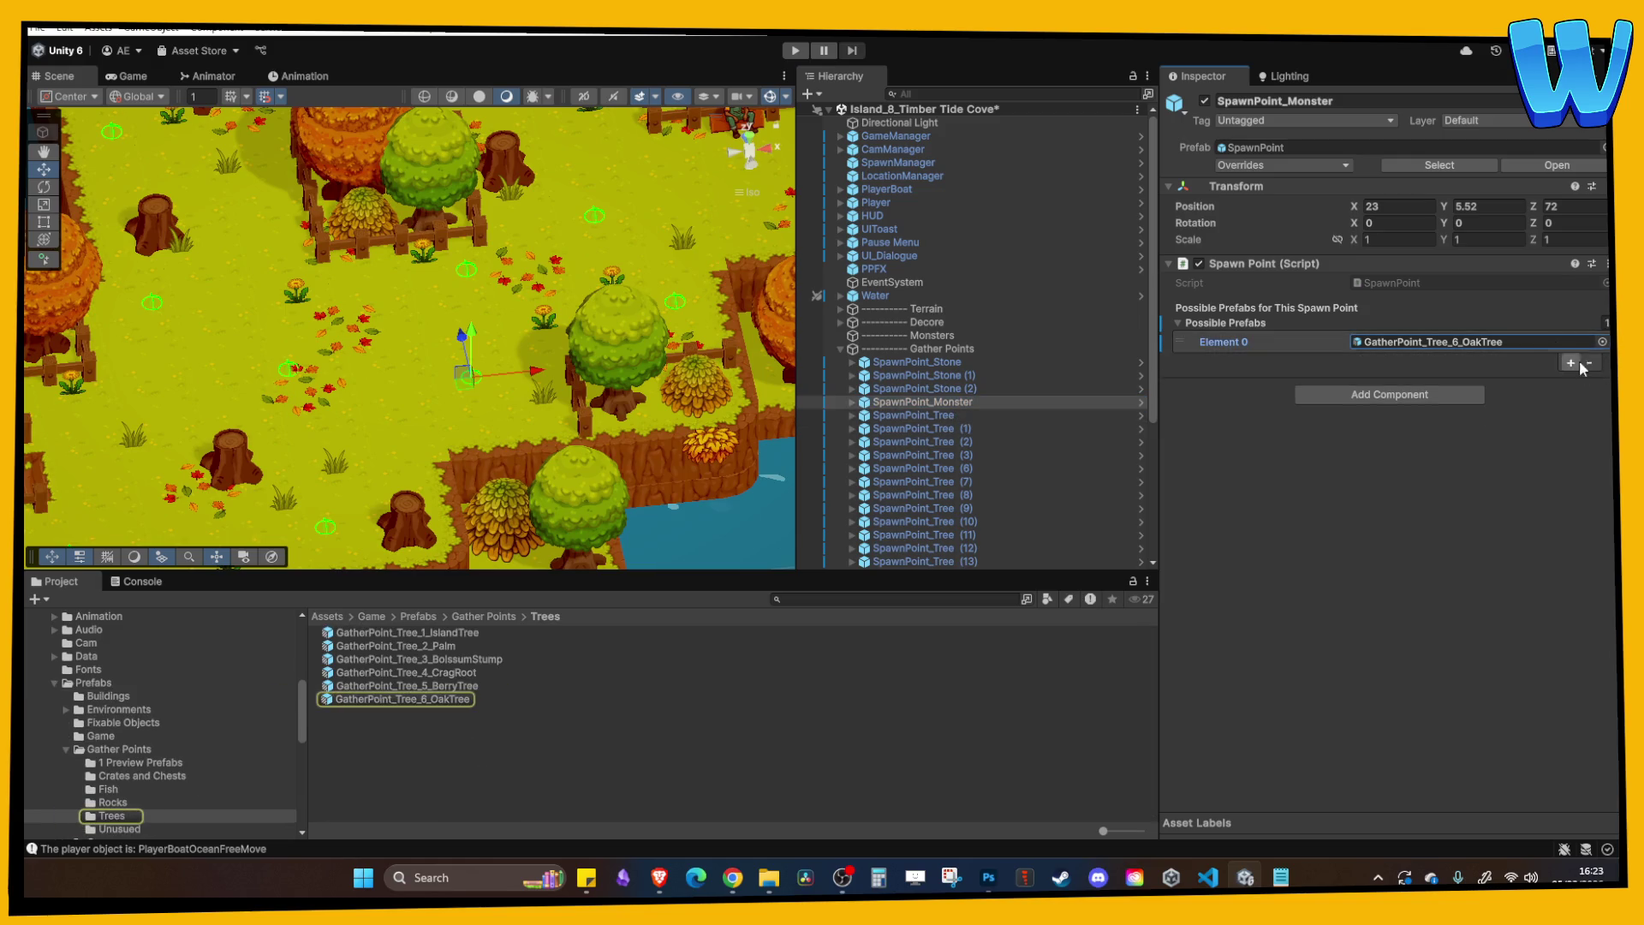
left_click(1590, 363)
left_click(487, 617)
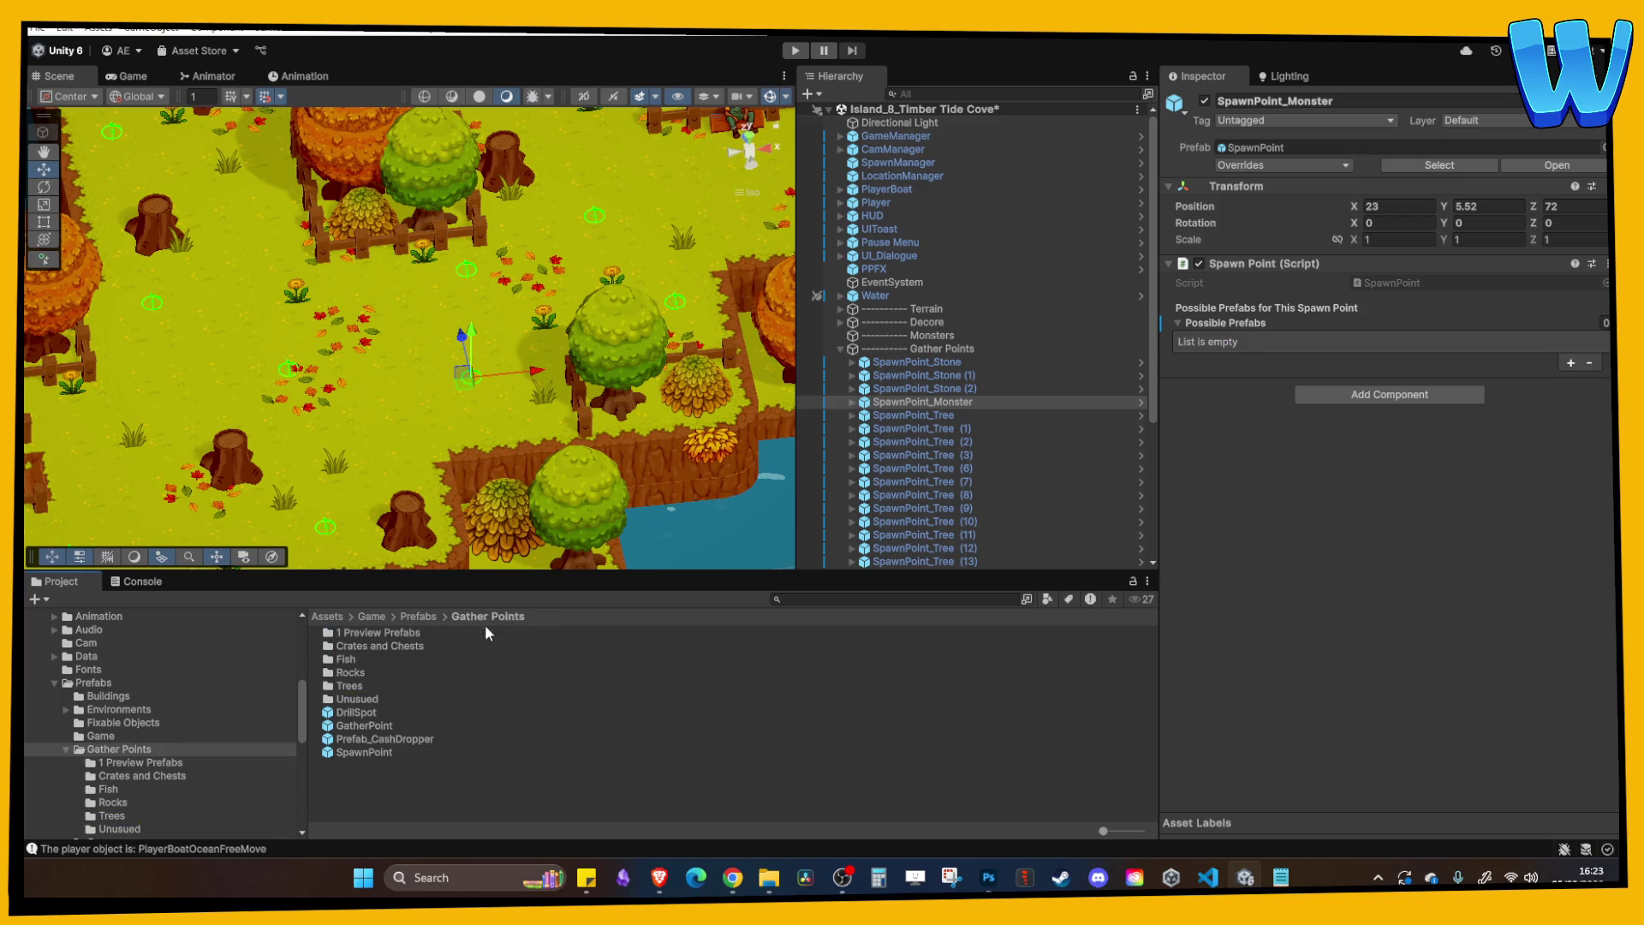
left_click(423, 617)
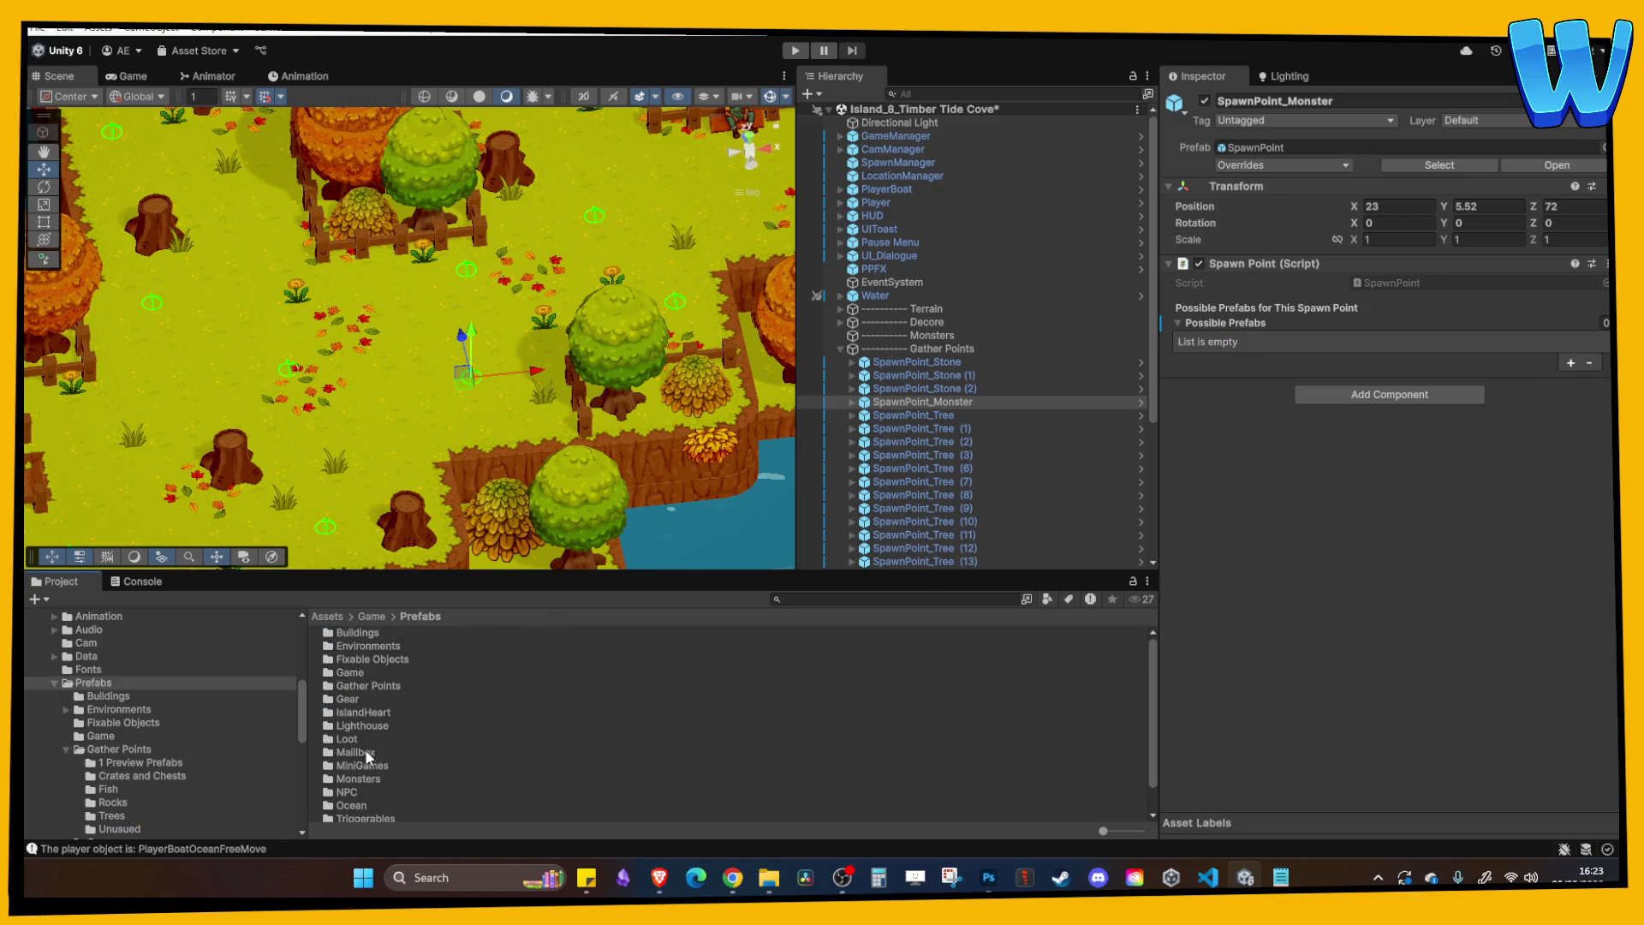
scroll(356, 715, "down", 2)
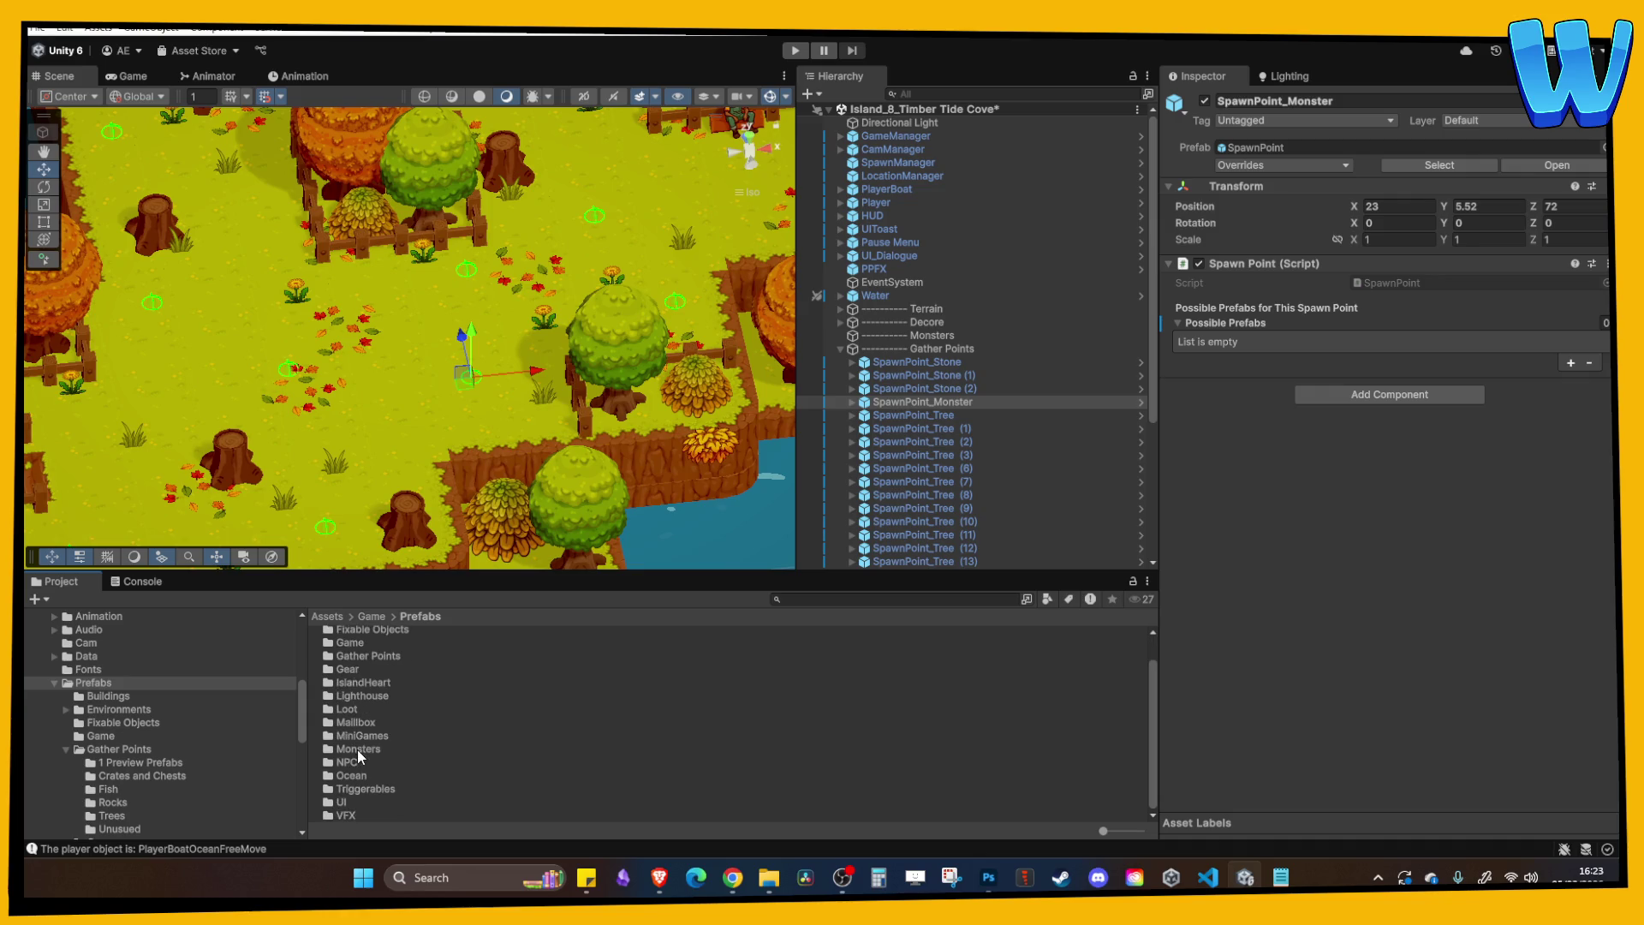
double_click(368, 751)
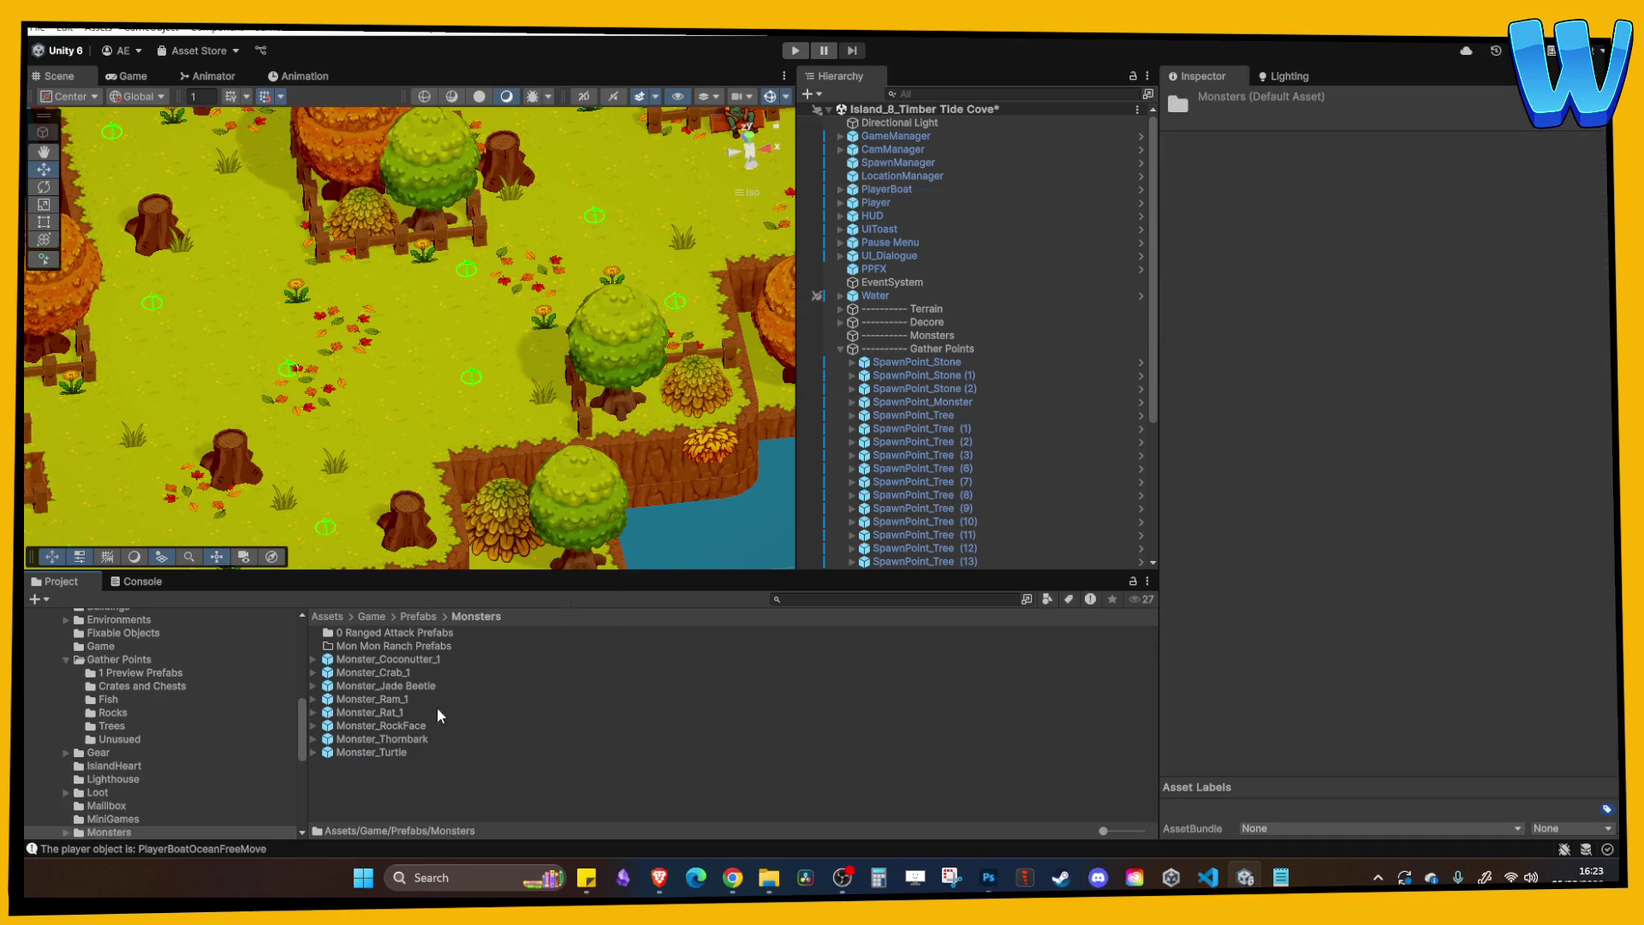
Add Monster_Jade Beetle and Monster_Thornbark to SpawnPoint_Monster's Possible Prefabs.
left_click(959, 401)
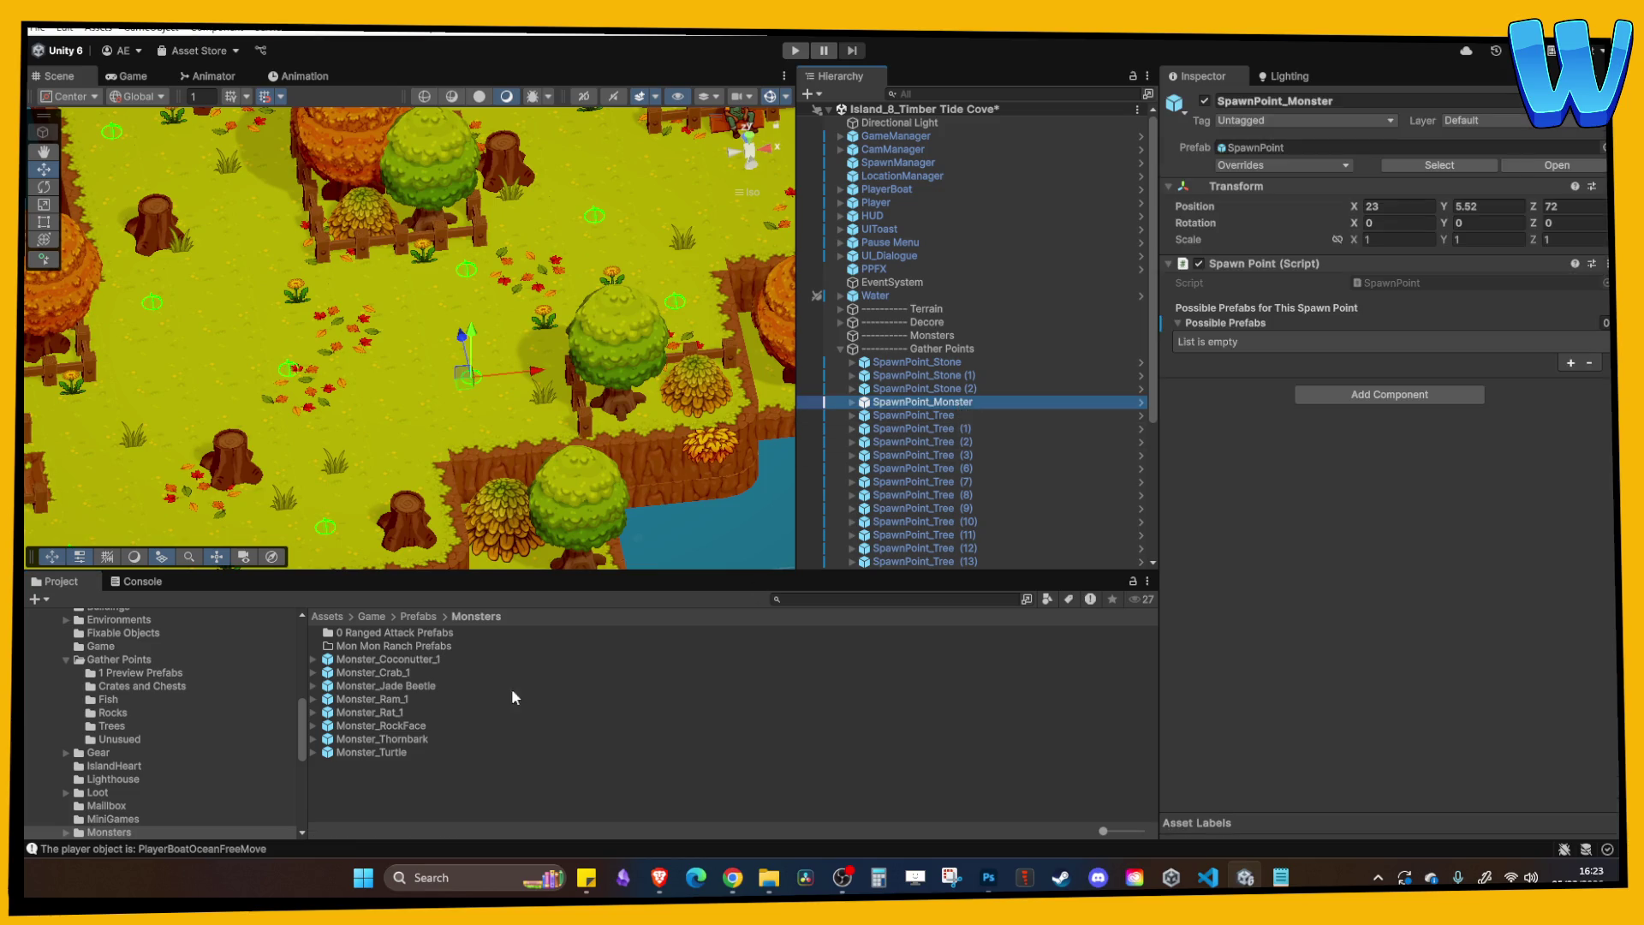
mouse_move(408, 685)
left_mouse_down()
mouse_move(1315, 360)
mouse_move(1224, 324)
left_mouse_up()
left_click_drag(394, 738, 1243, 321)
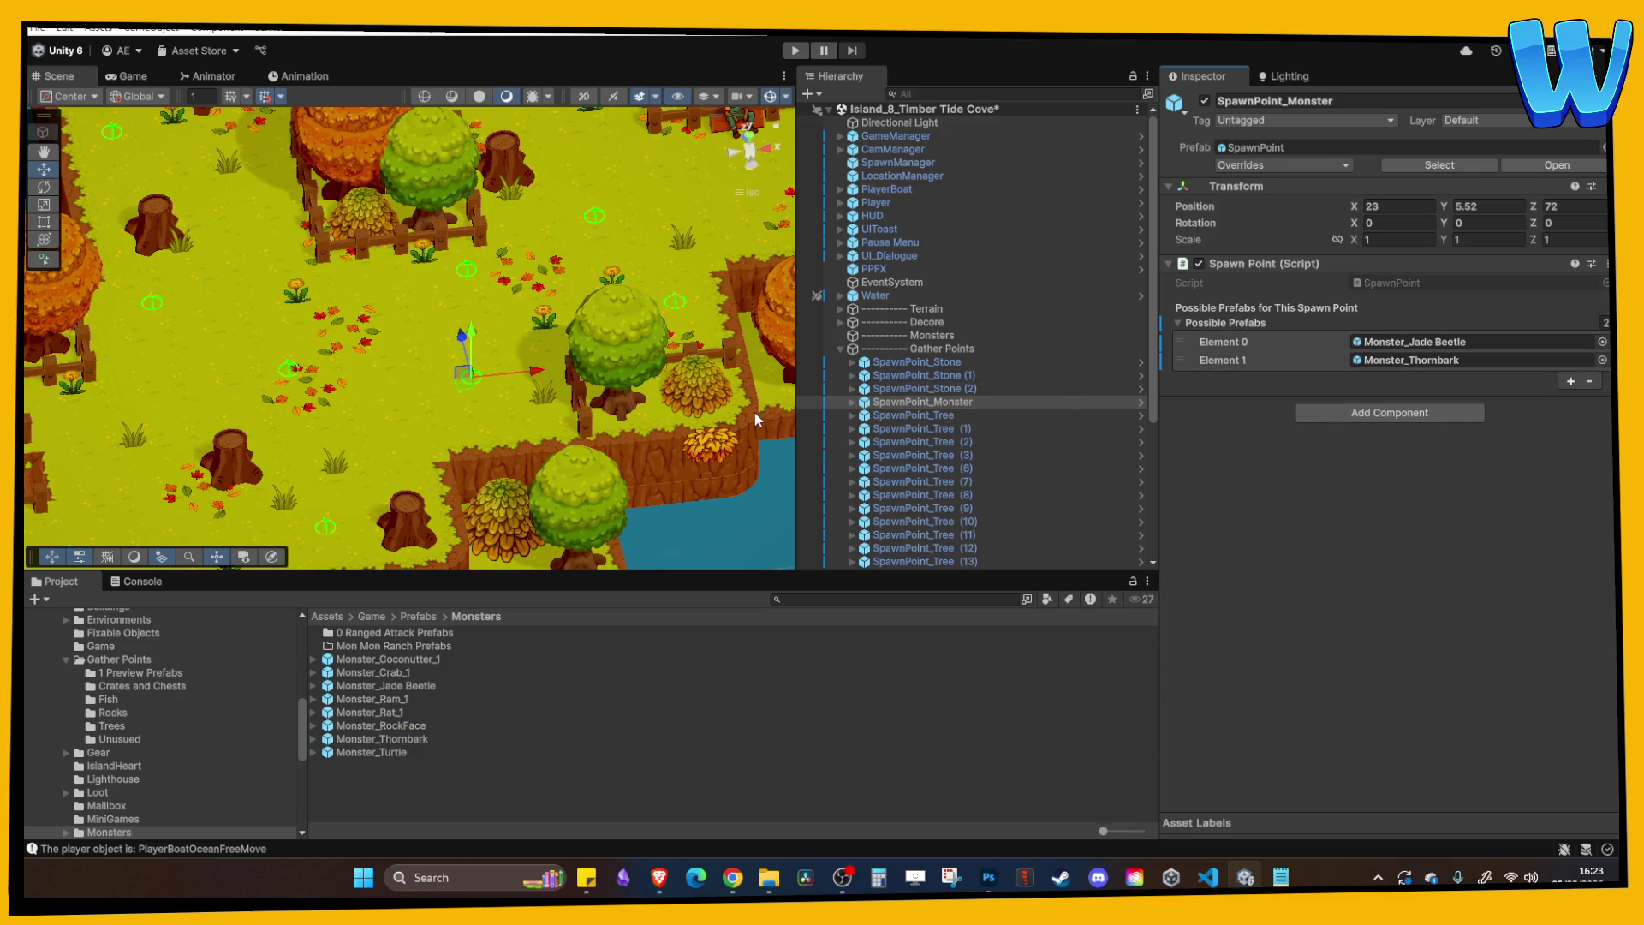
scroll(692, 386, "down", 3)
left_click(922, 402)
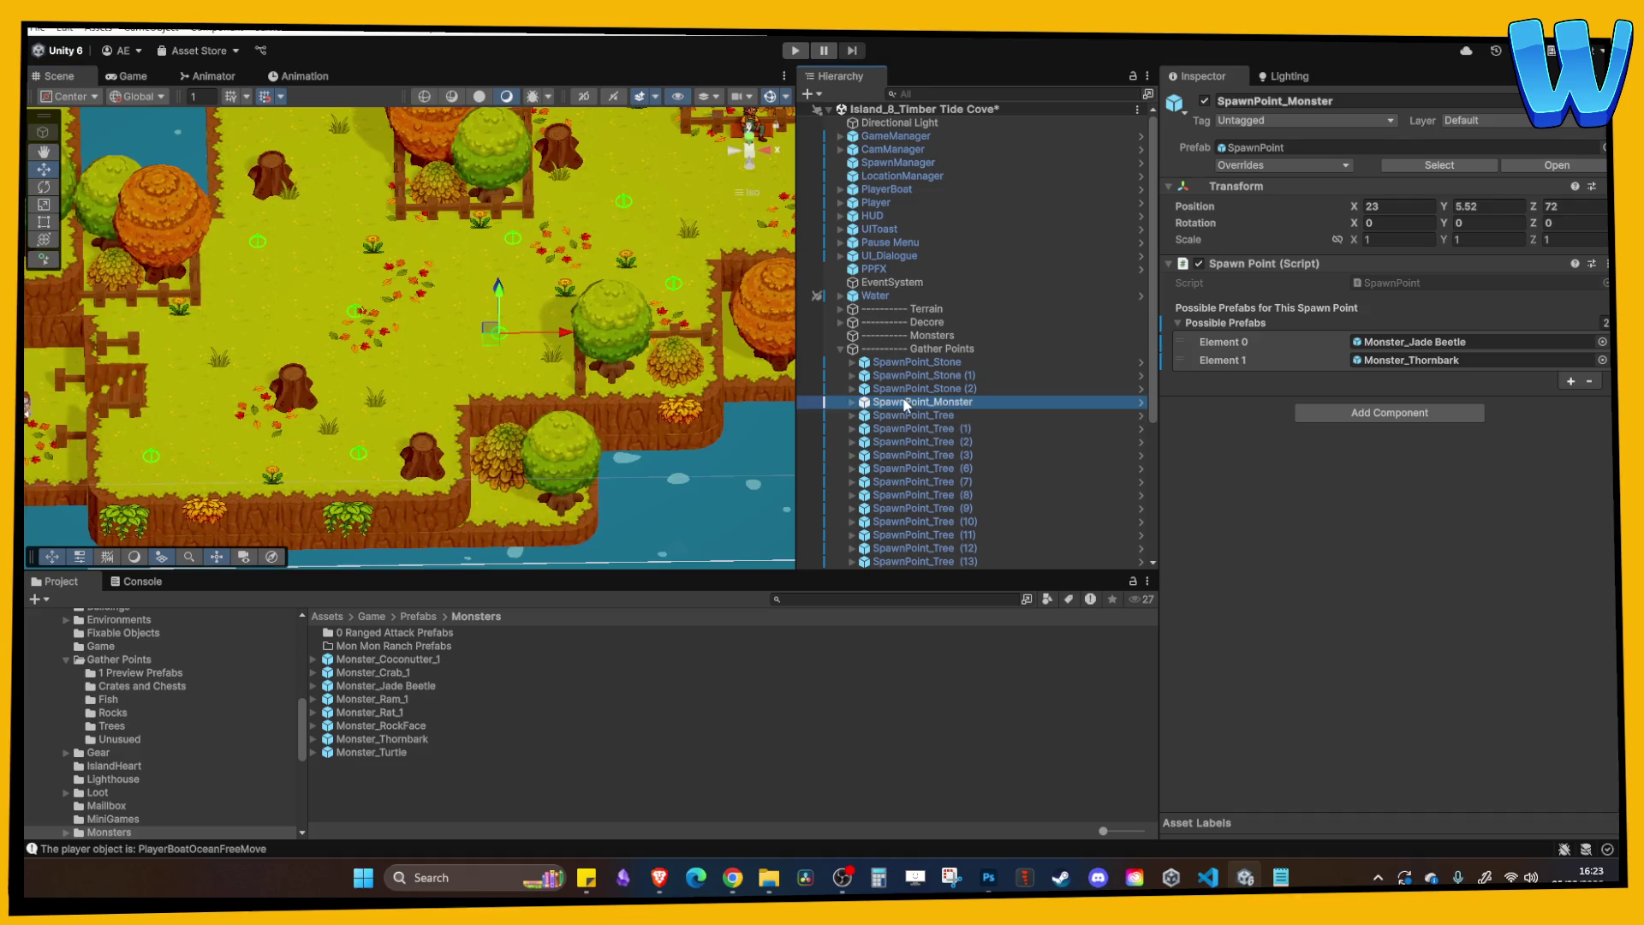
Duplicate SpawnPoint_Monster and move the copy to X 41, Z 82.
left_click_drag(621, 374, 467, 475)
key("ctrl+d")
left_click_drag(489, 414, 683, 413)
mouse_move(582, 306)
left_mouse_down()
mouse_move(540, 176)
mouse_move(618, 257)
mouse_move(244, 267)
mouse_move(294, 294)
mouse_move(728, 286)
left_mouse_up()
Make a second copy at X 47, move SpawnPoint_Tree (12) to X 50, and reselect SpawnPoint_Monster (2).
key("ctrl+d")
left_click_drag(512, 283, 408, 291)
left_click(427, 346)
mouse_move(462, 339)
left_mouse_down()
mouse_move(501, 332)
mouse_move(454, 309)
left_mouse_up()
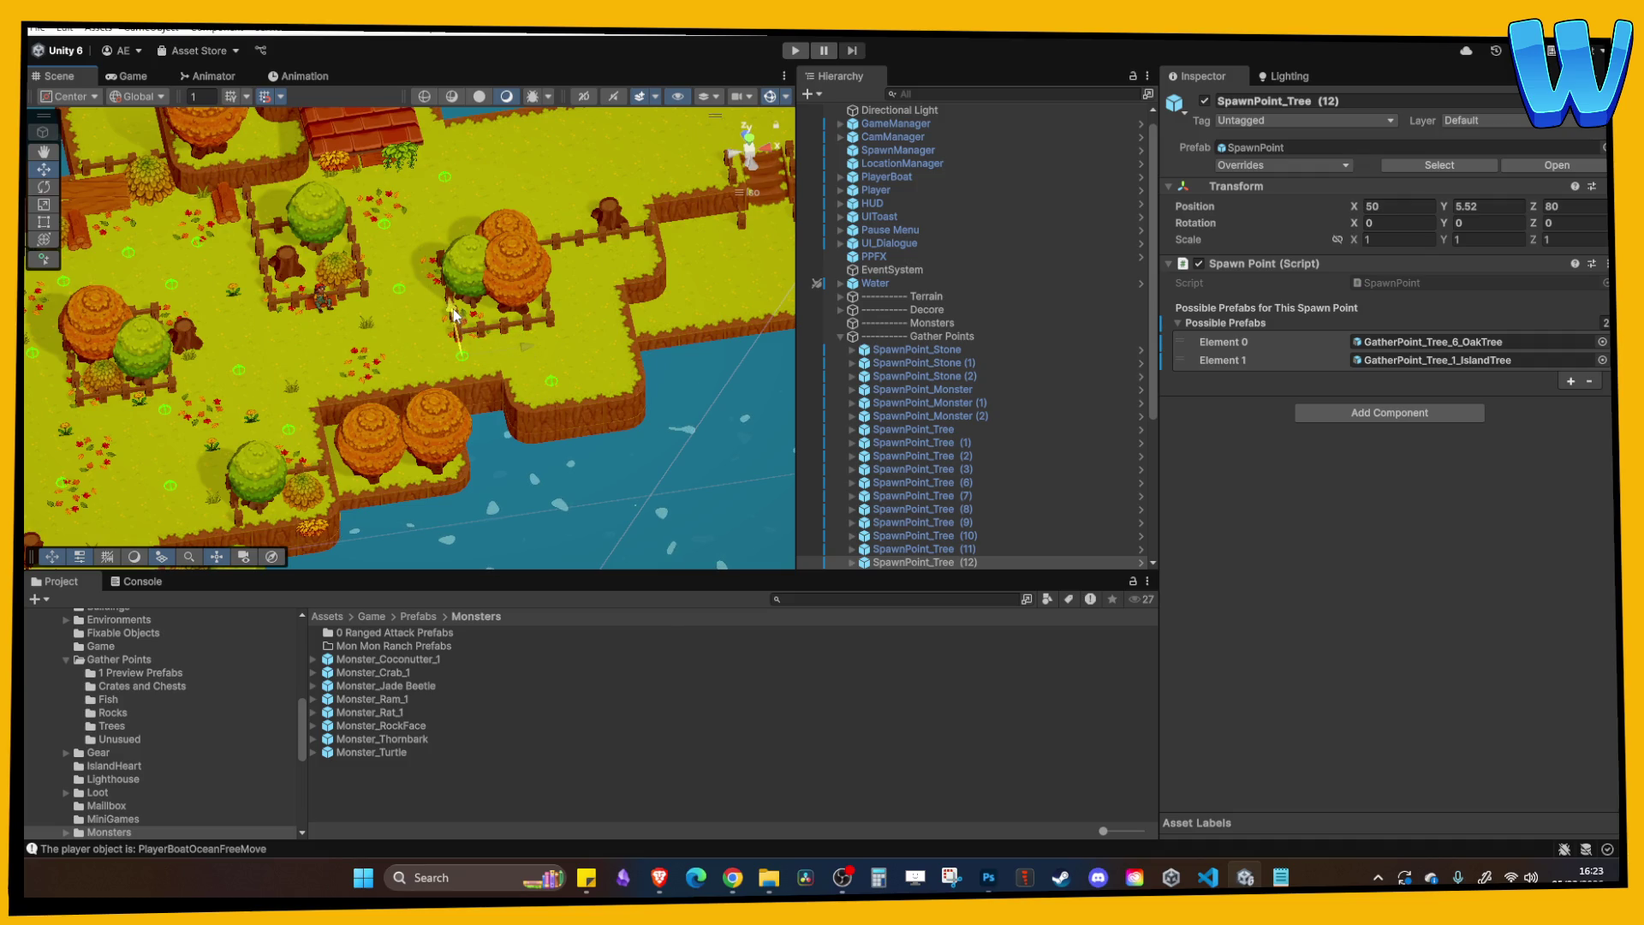
left_click(398, 286)
left_click(397, 288)
left_click(398, 288)
Duplicate into SpawnPoint_Monster (3) on another grassy area, then start a playtest.
mouse_move(458, 346)
left_mouse_down()
mouse_move(445, 355)
mouse_move(574, 344)
mouse_move(548, 301)
mouse_move(368, 338)
mouse_move(166, 351)
mouse_move(408, 322)
left_mouse_up()
key("ctrl+d")
key("w")
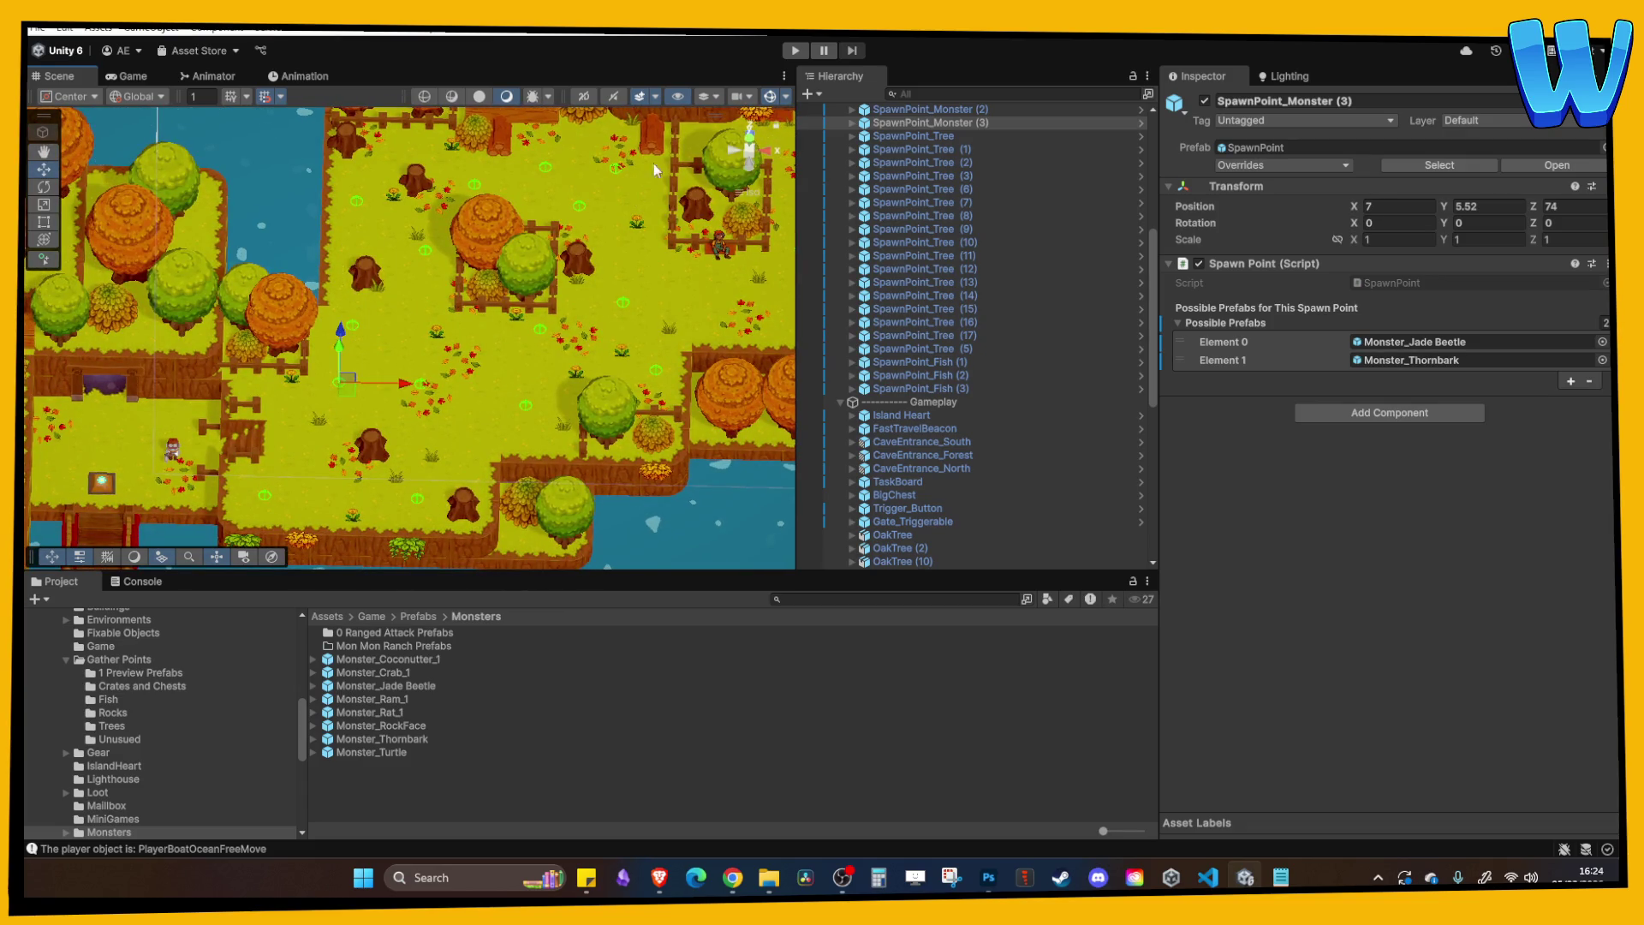
left_click(793, 52)
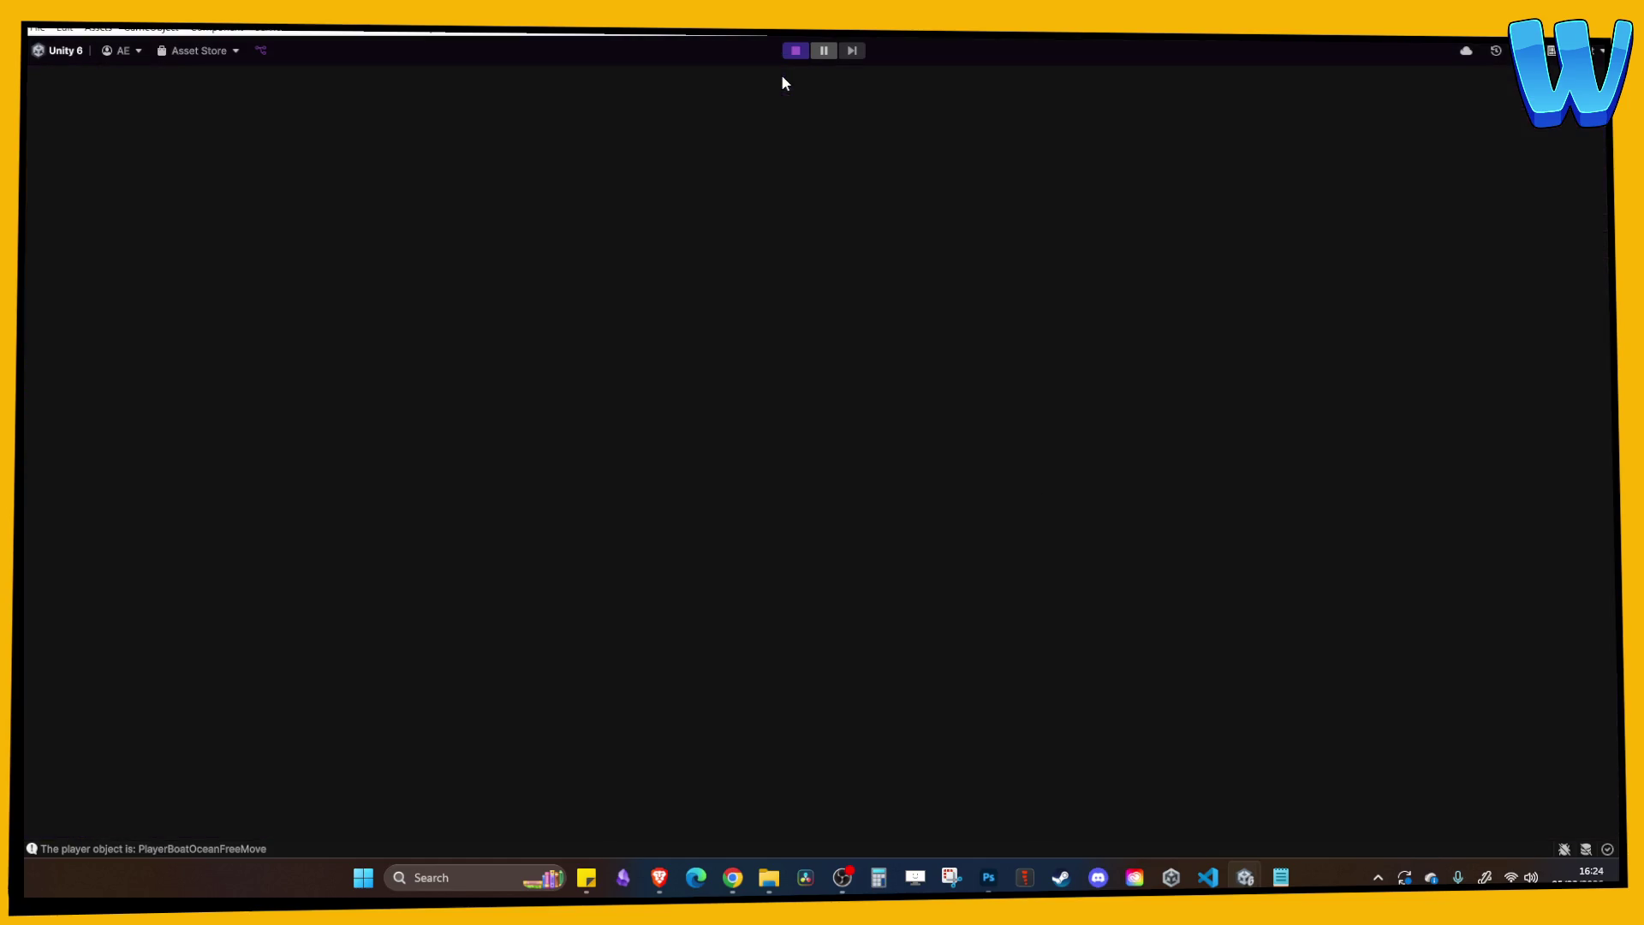
Walk the character right and up through the forest past the farmer toward the water.
key("d")
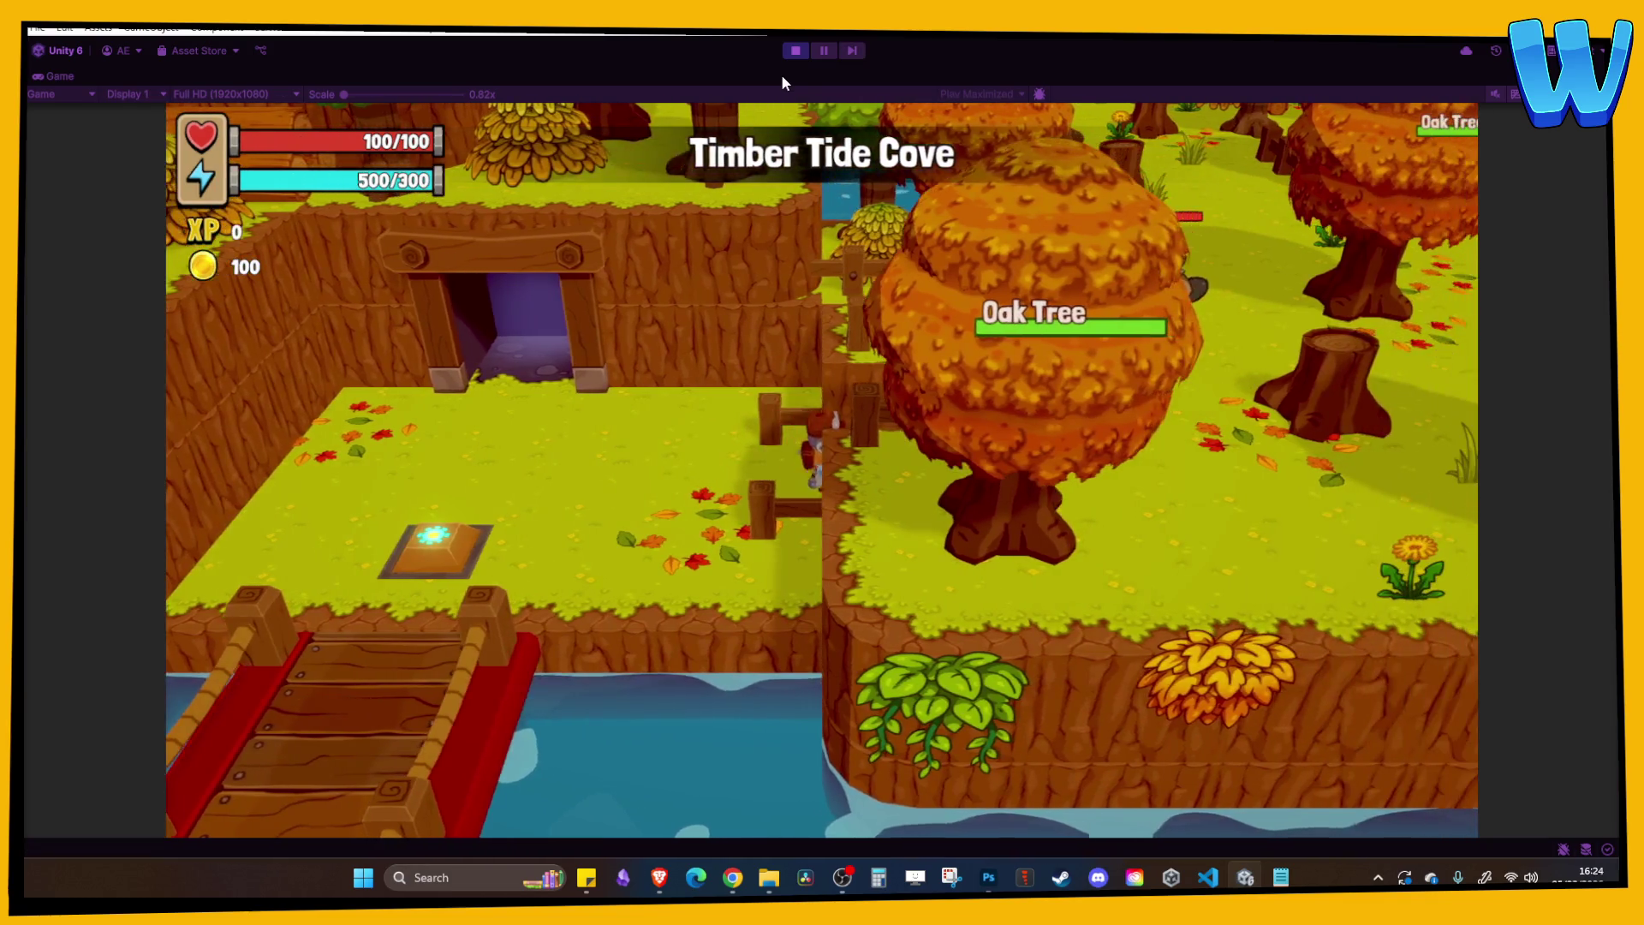
key("w")
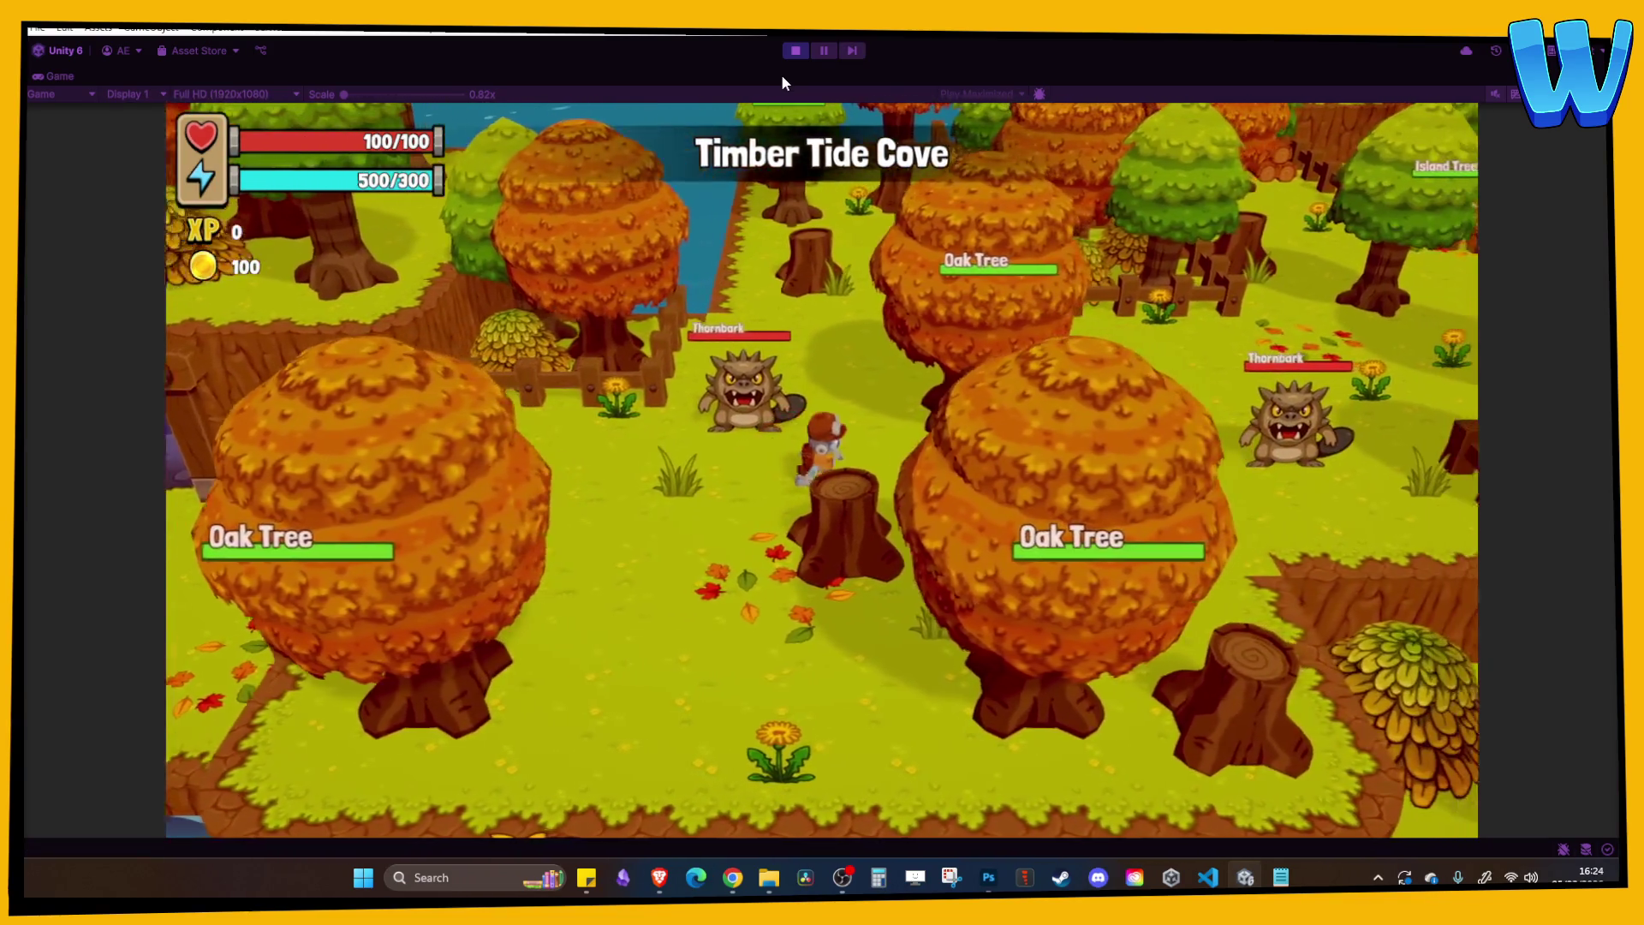
key("d")
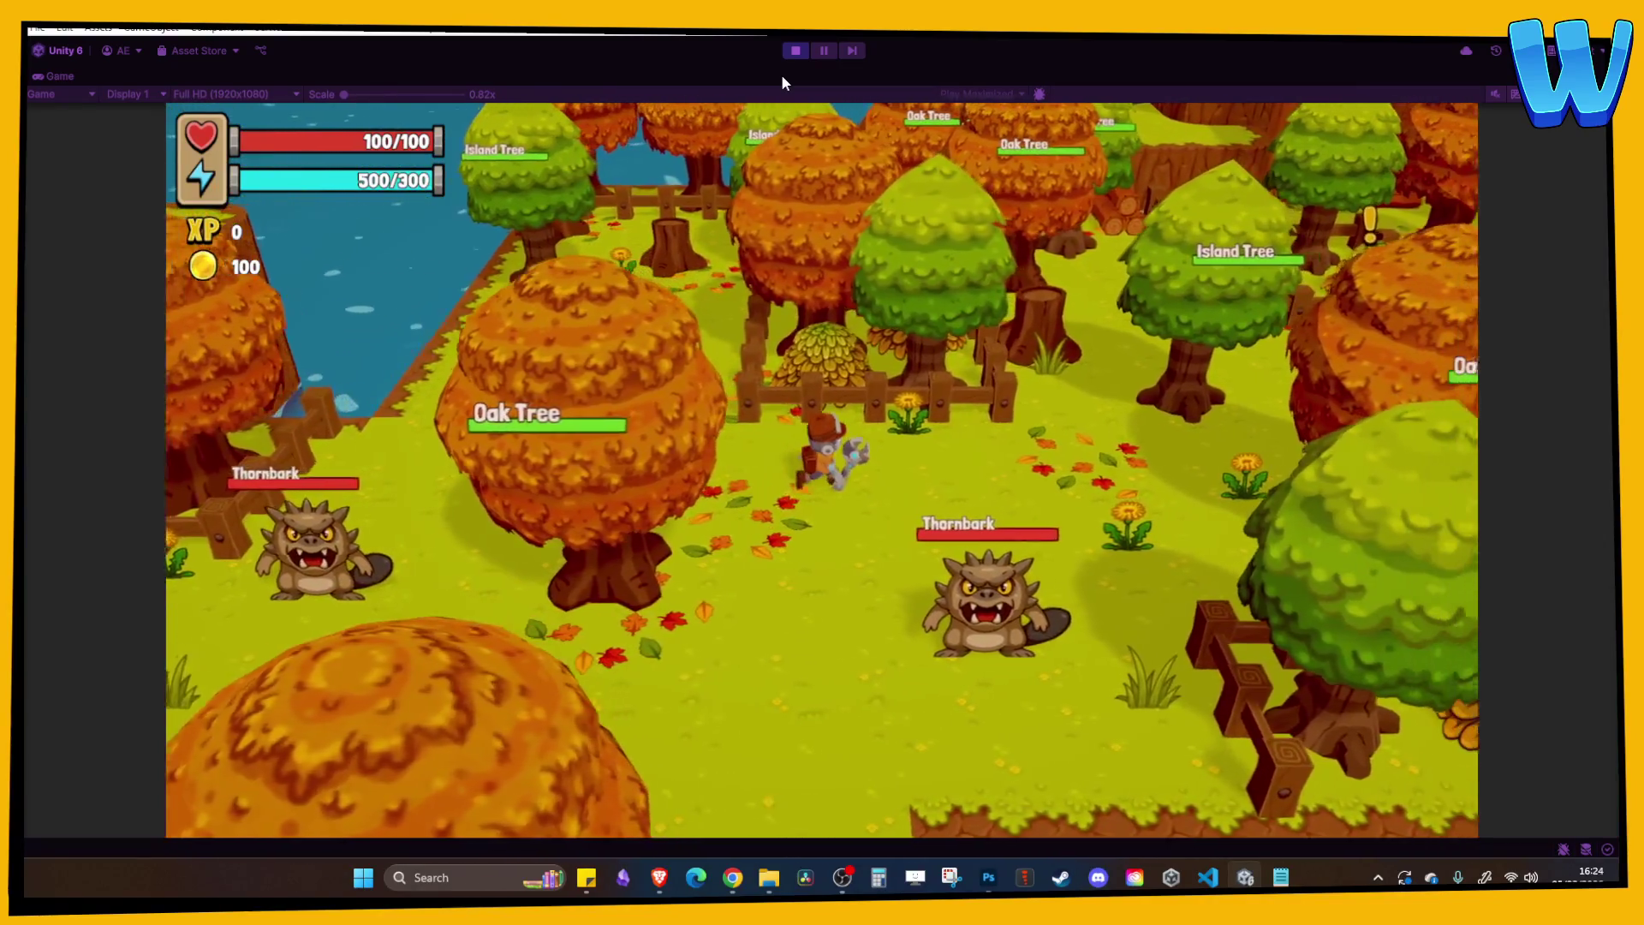
key("d")
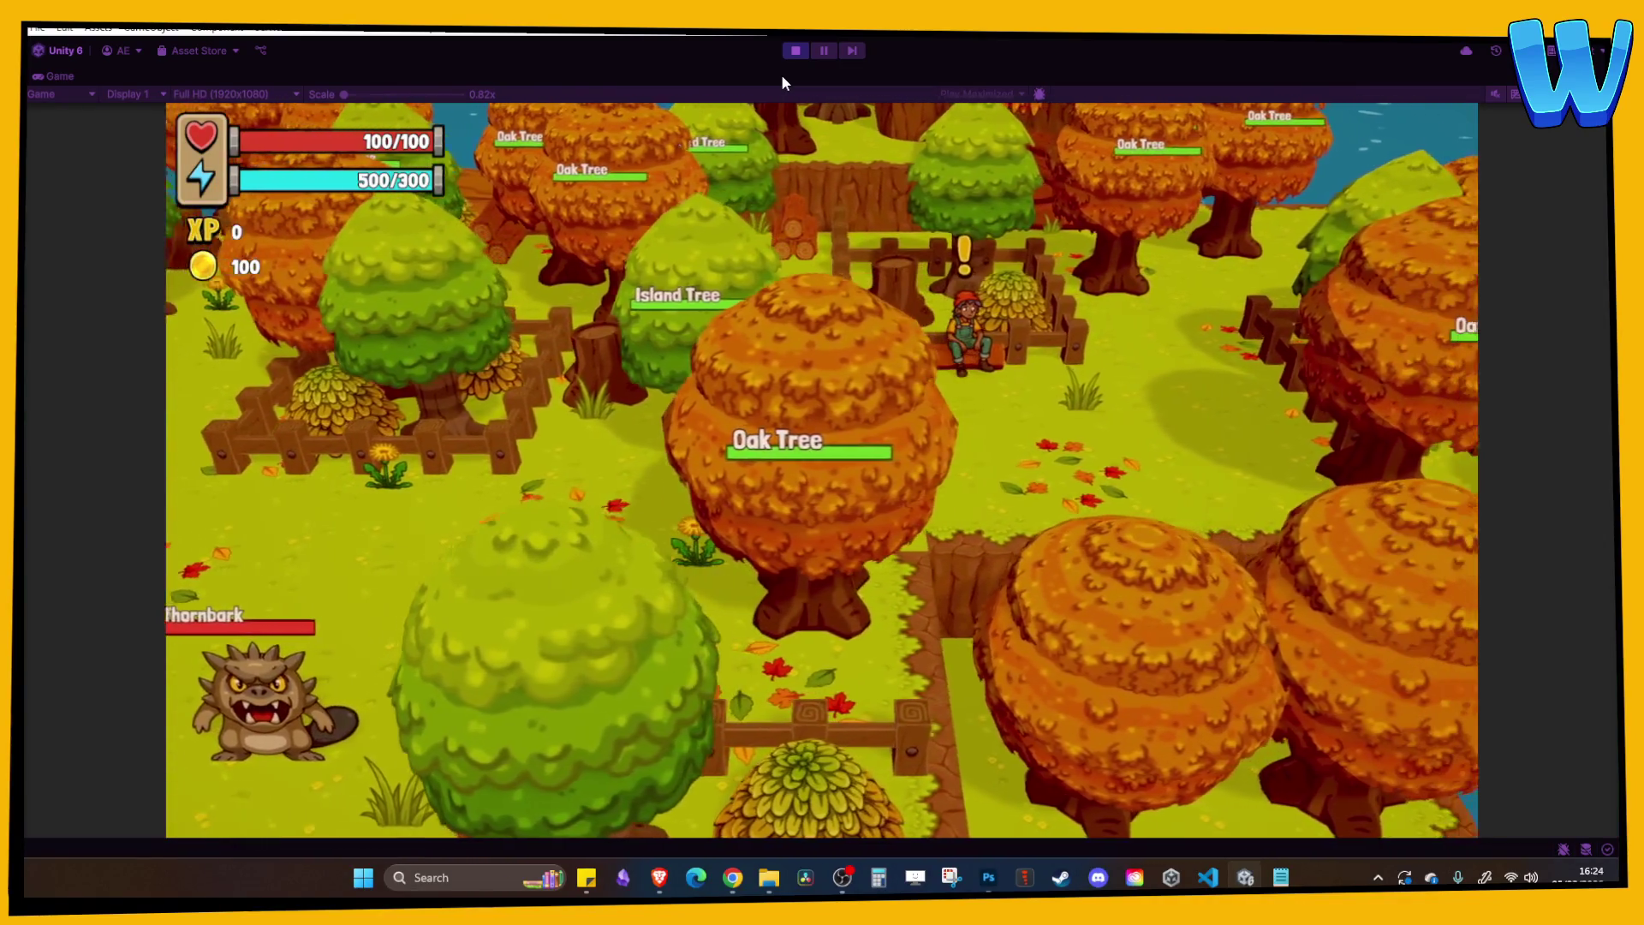
key("w")
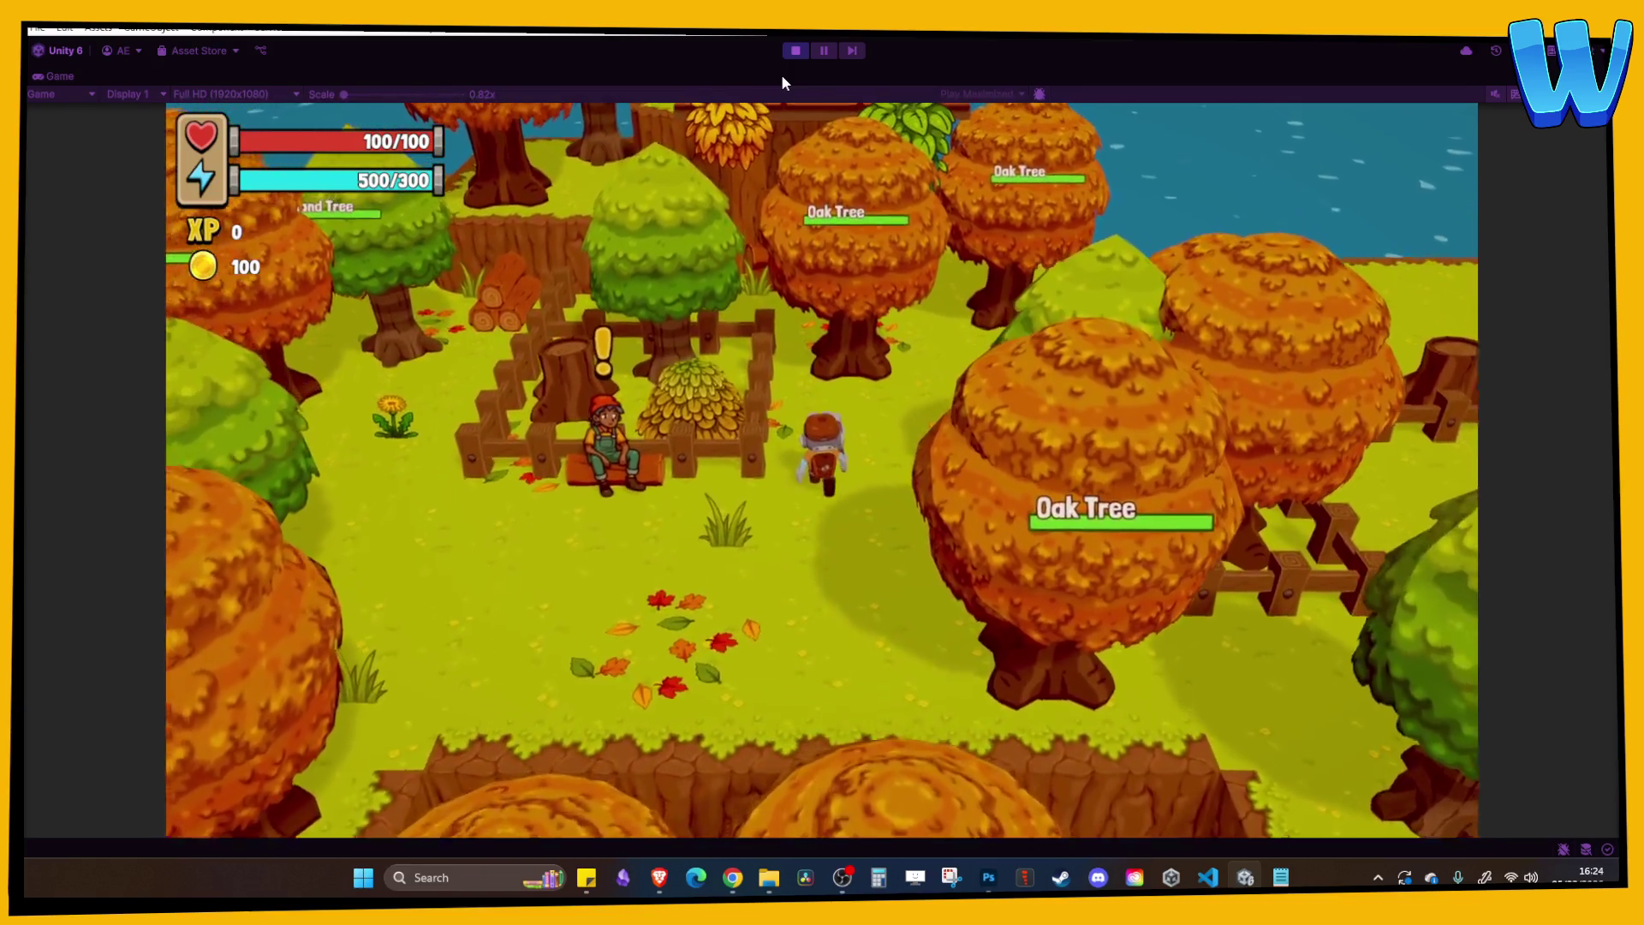
key("d")
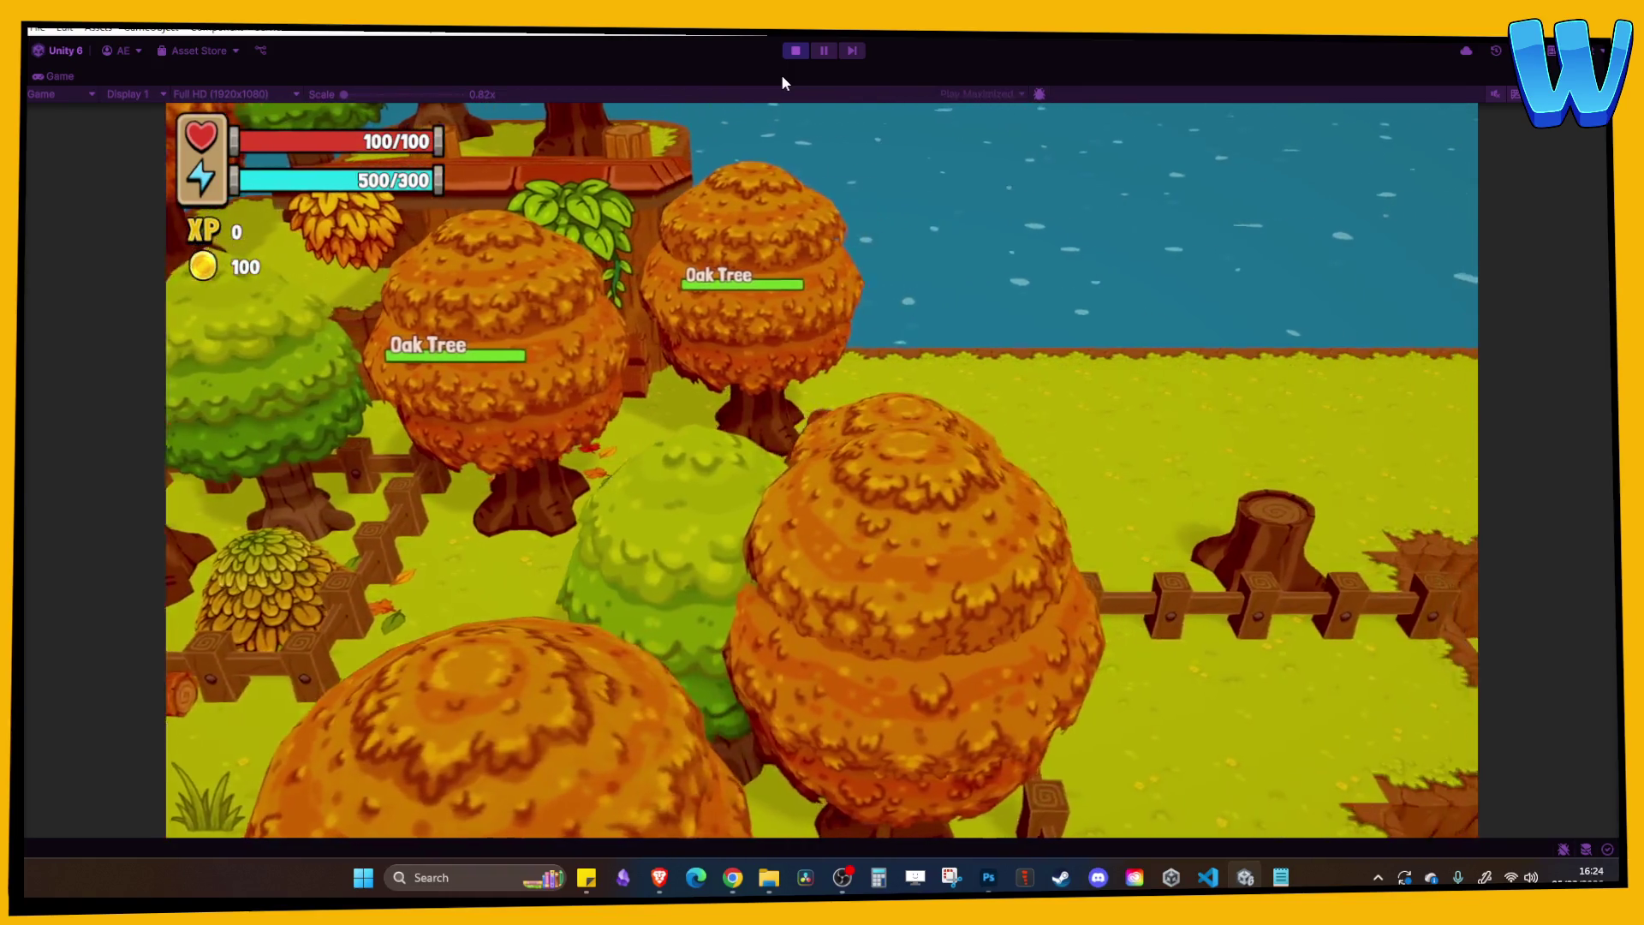
Walk back down and left among the Thornbarks, then stop play mode.
key("a")
key("s")
key("a")
key("s")
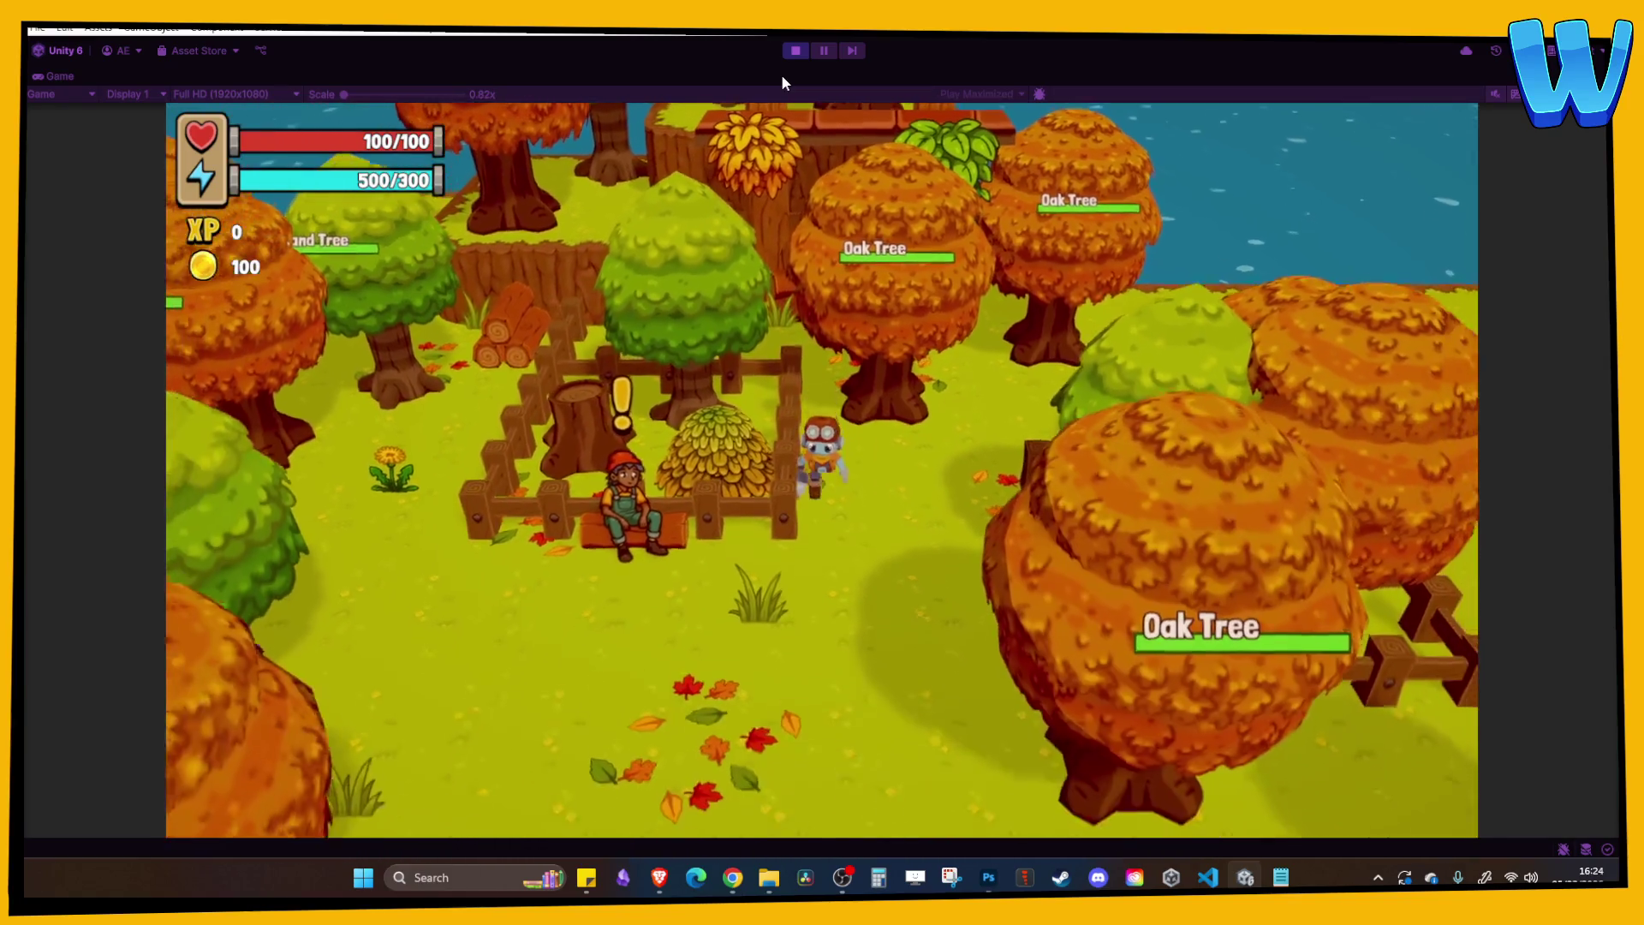
key("a")
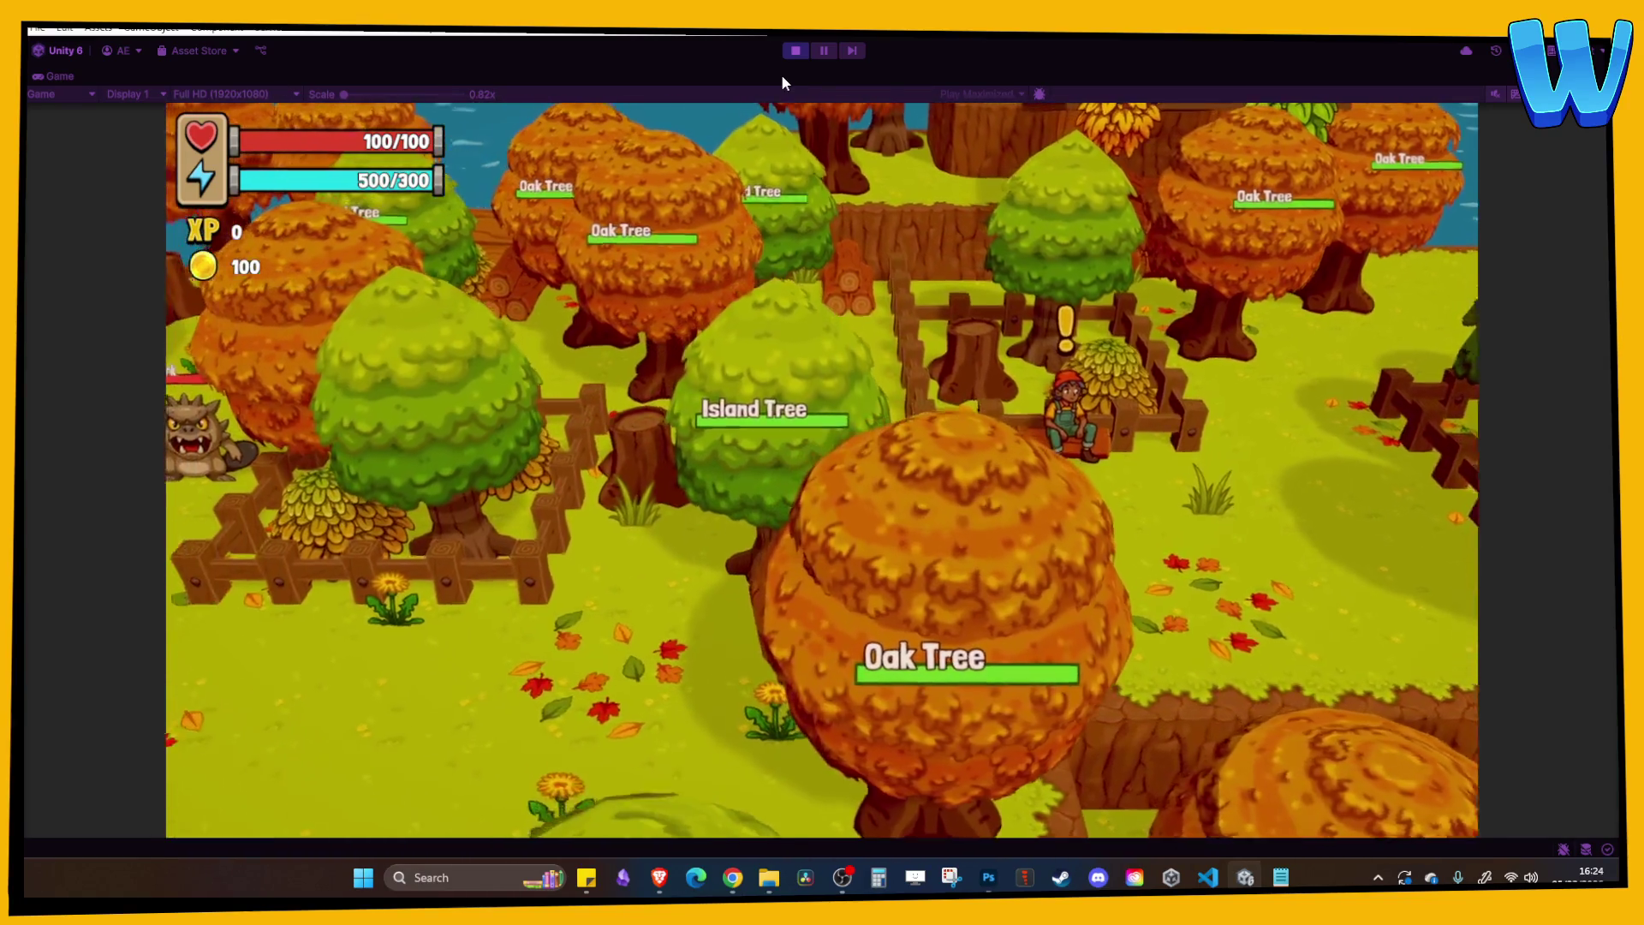
key("a")
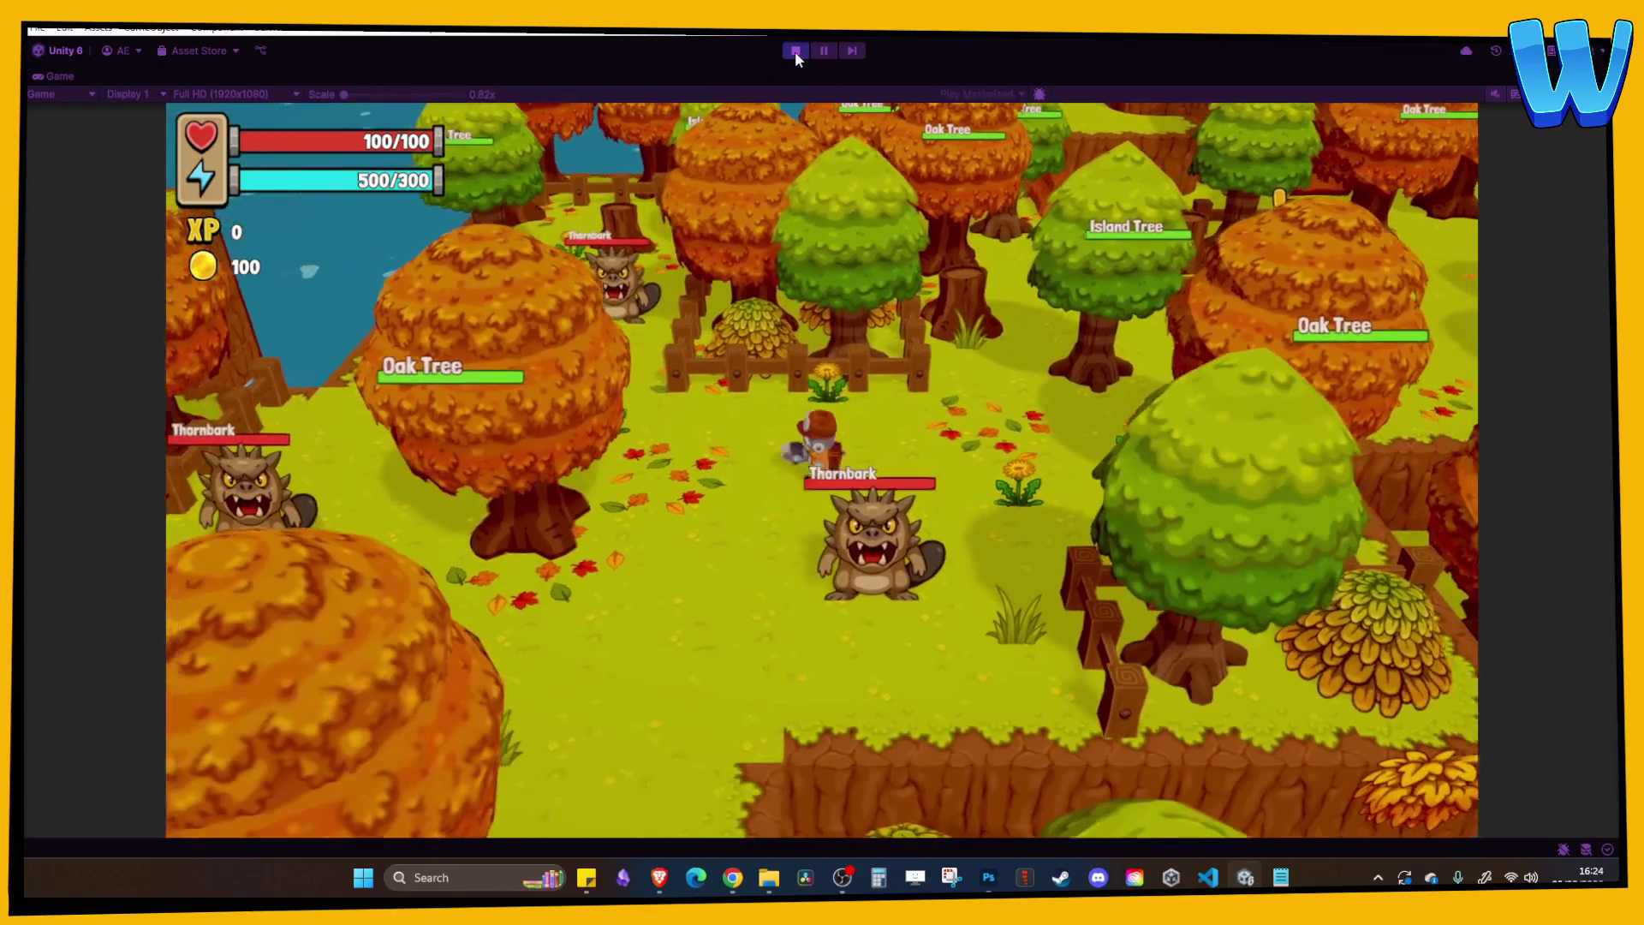
left_click(796, 51)
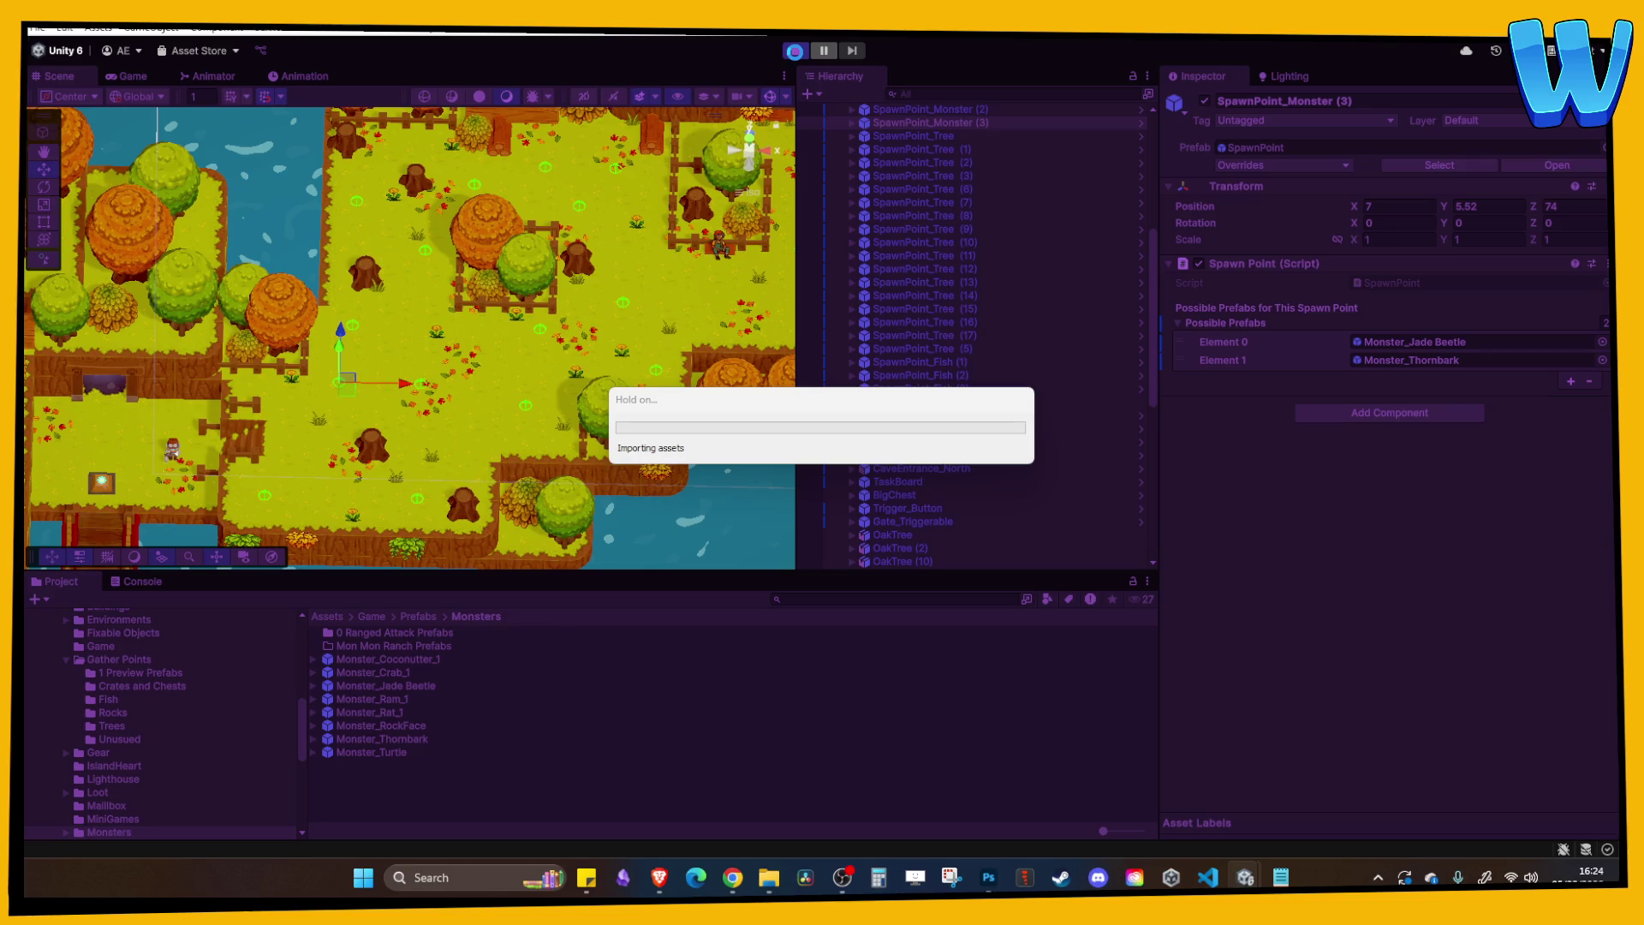
Walk past the Oak Tree to the Jade Beetles and chop the Island Tree for Soft Wood.
key("d")
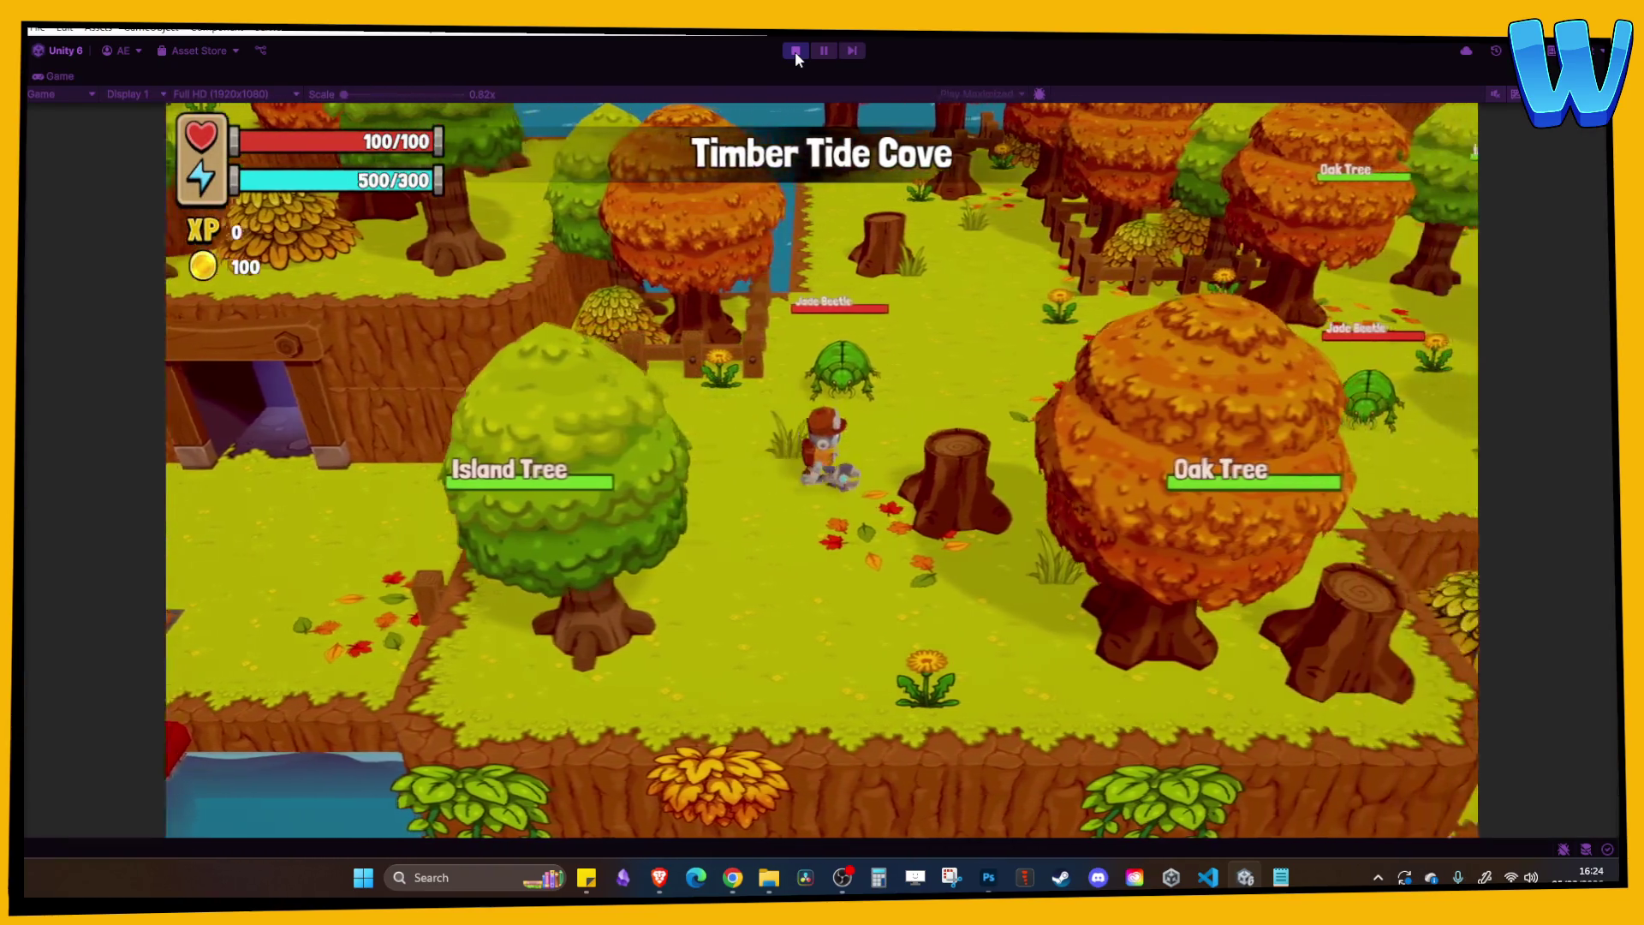
key("w")
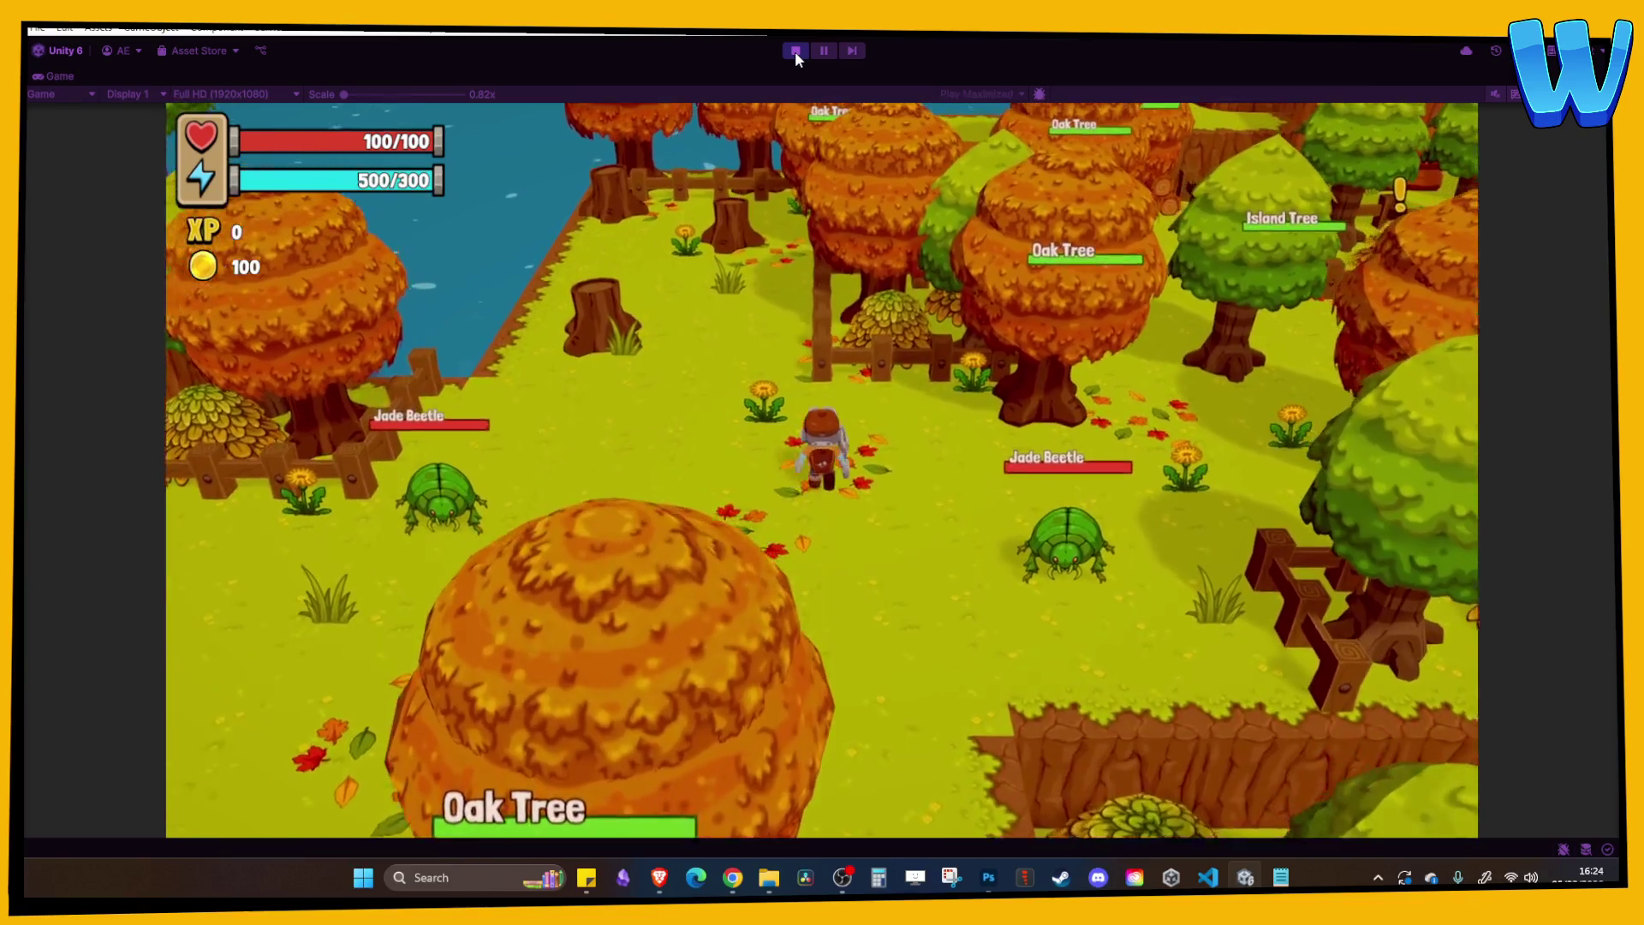
key("d")
key("w")
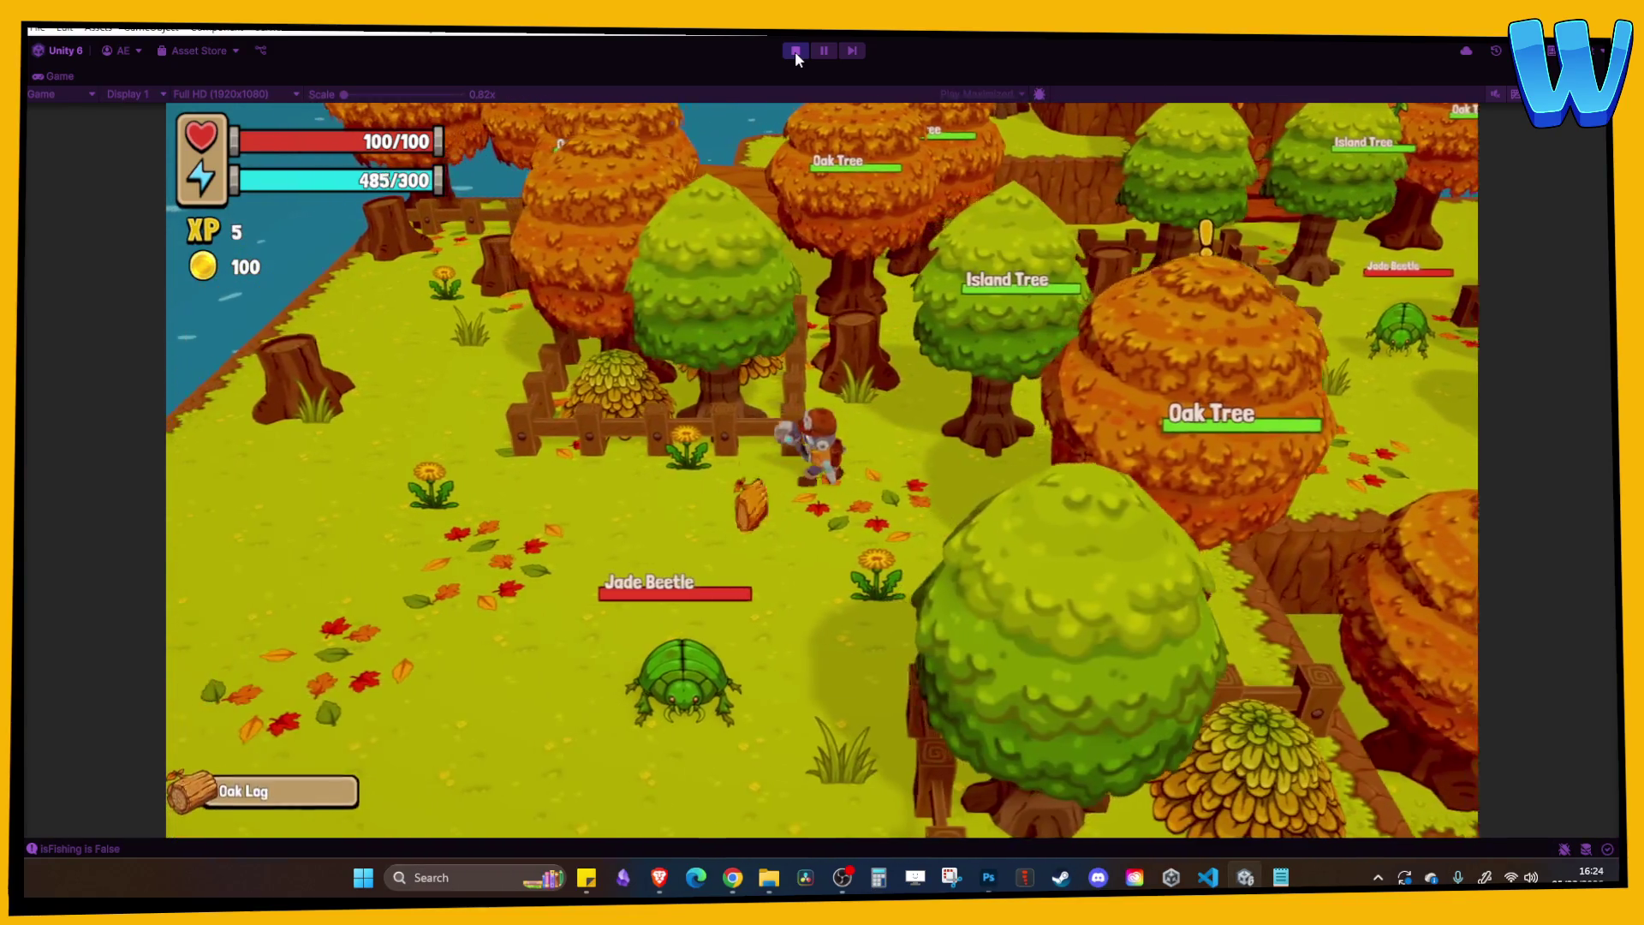
key("w")
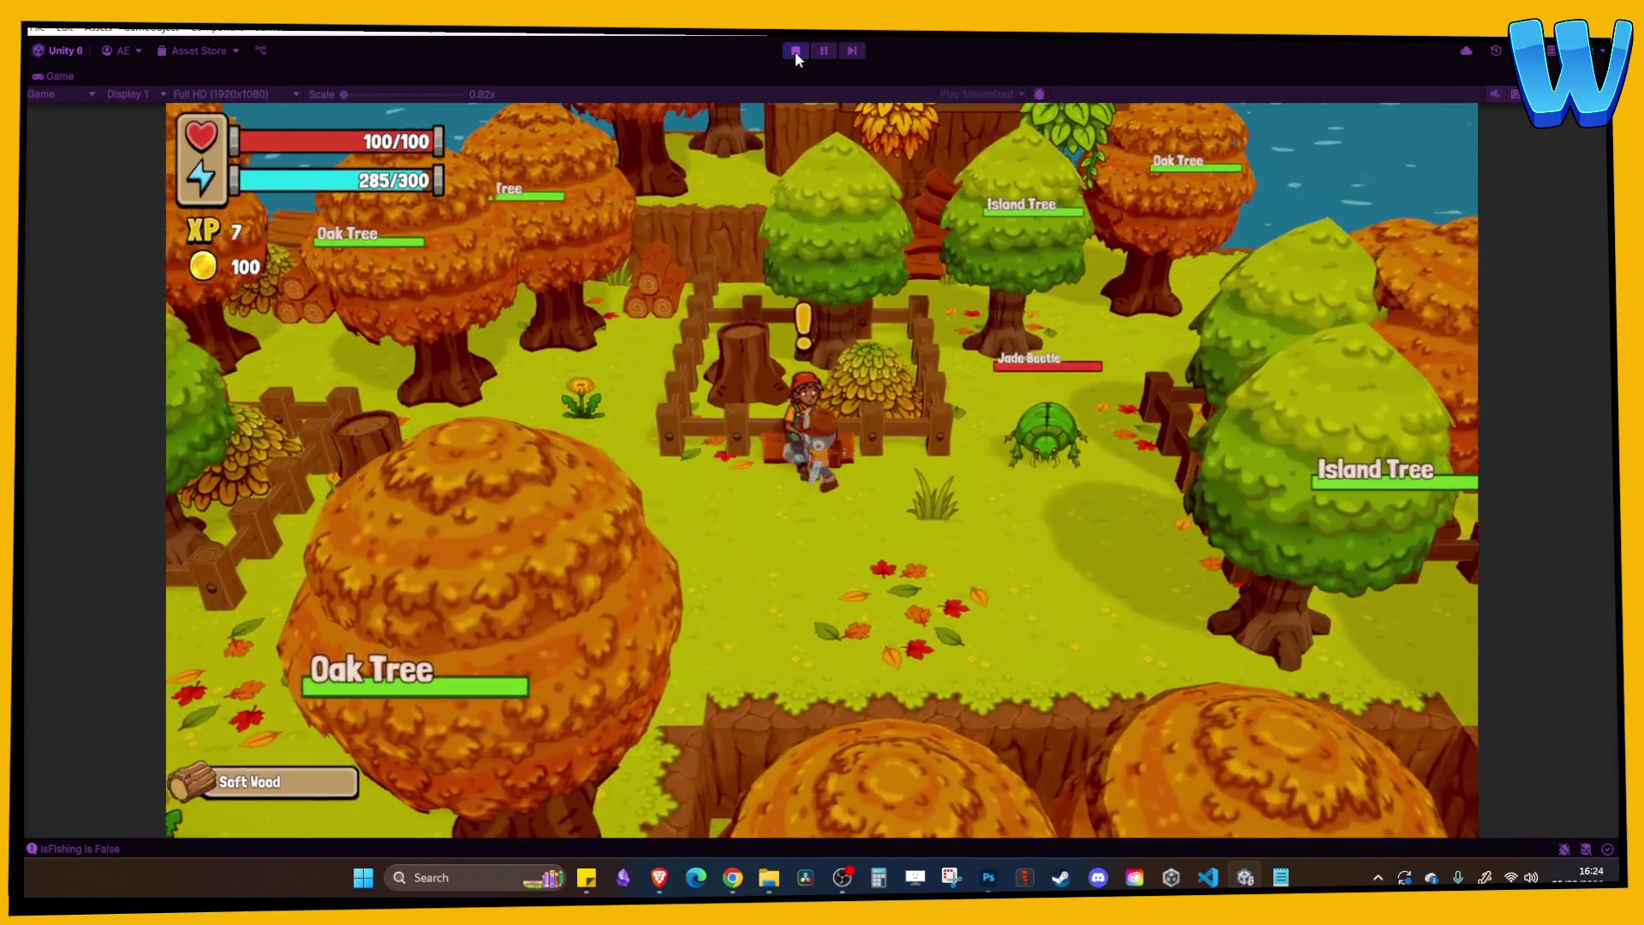
Talk to Jerry, accept his Oak Log, Soft Wood and Berries task, and review it under Tasks.
key("e")
key("e")
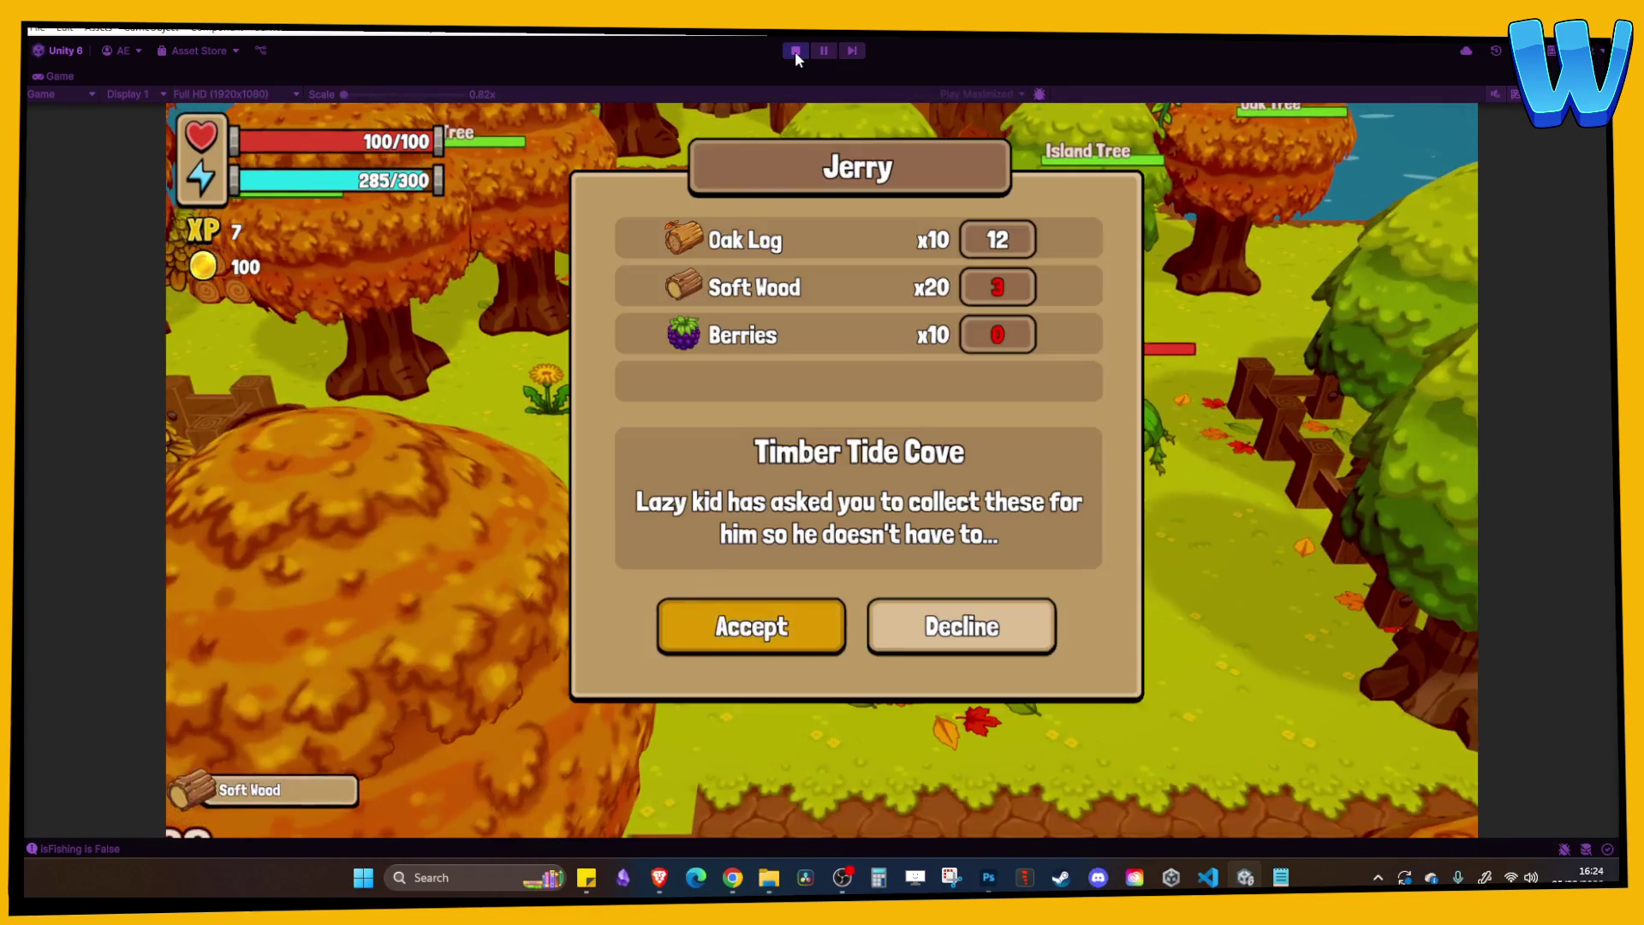
key("e")
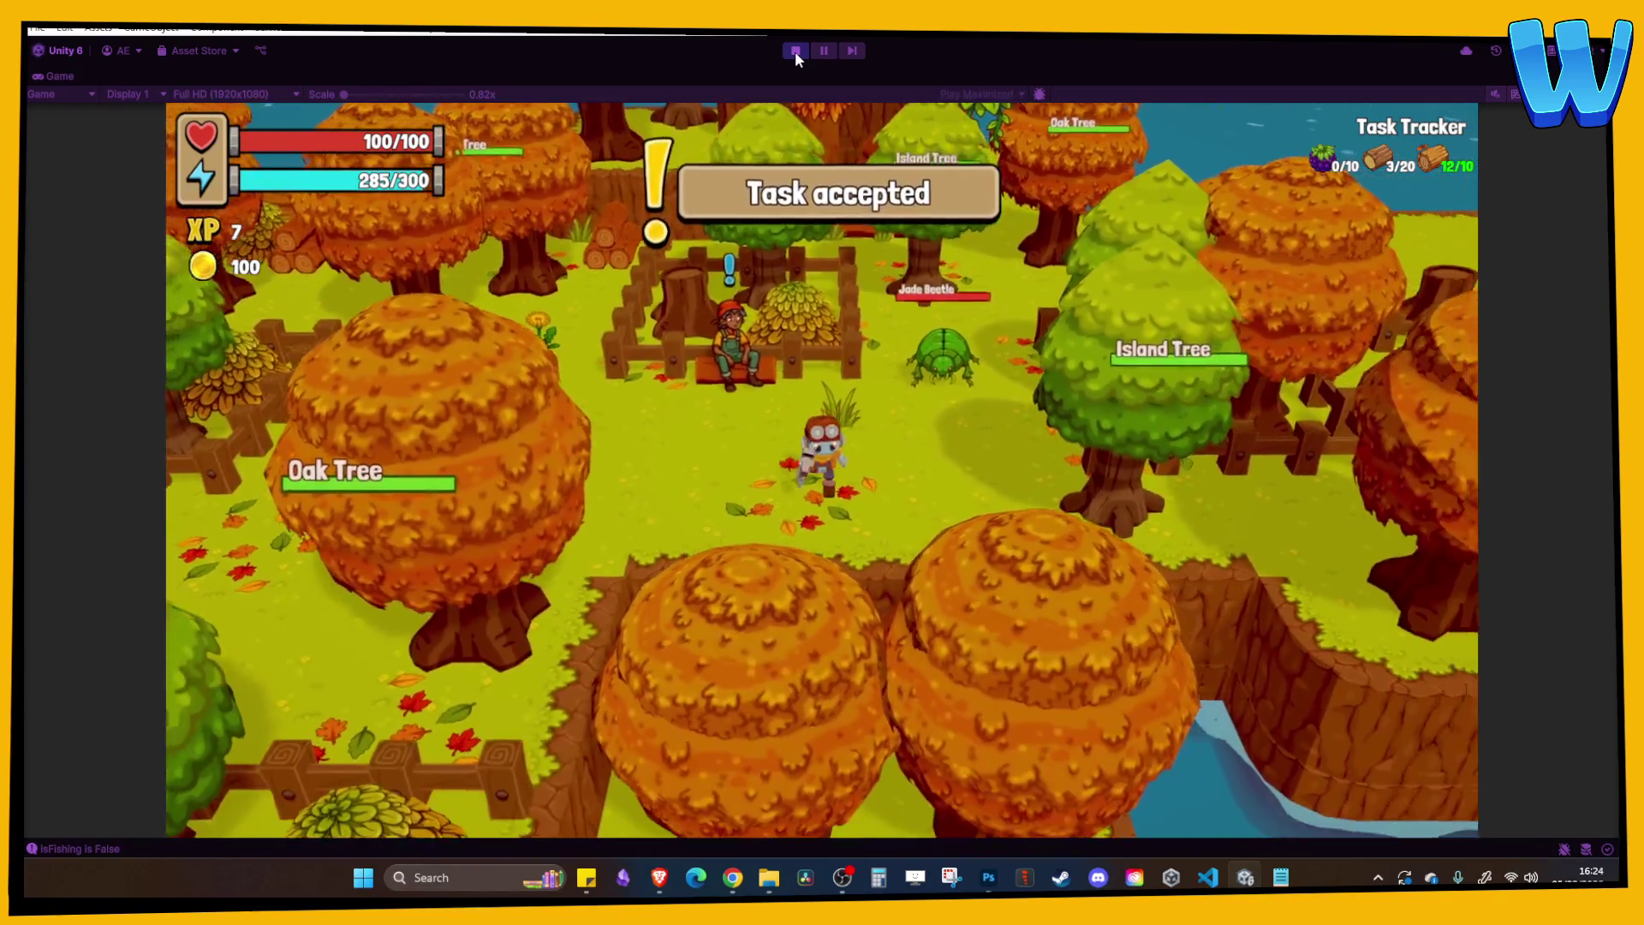
key("Tab")
key("e")
key("e")
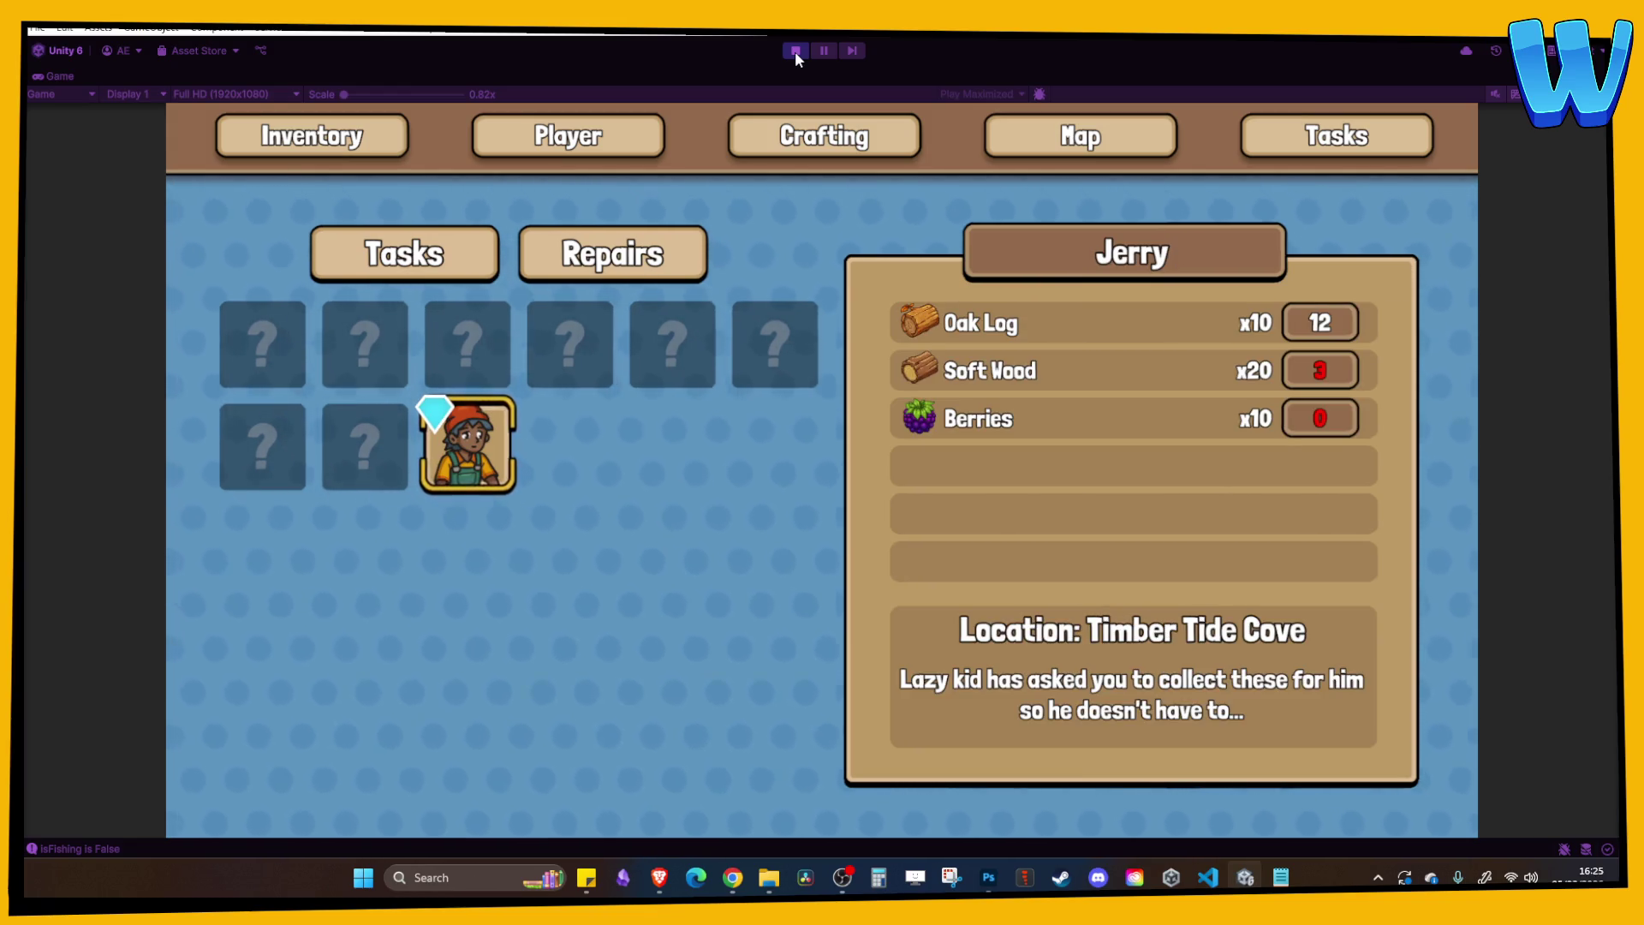
key("Tab")
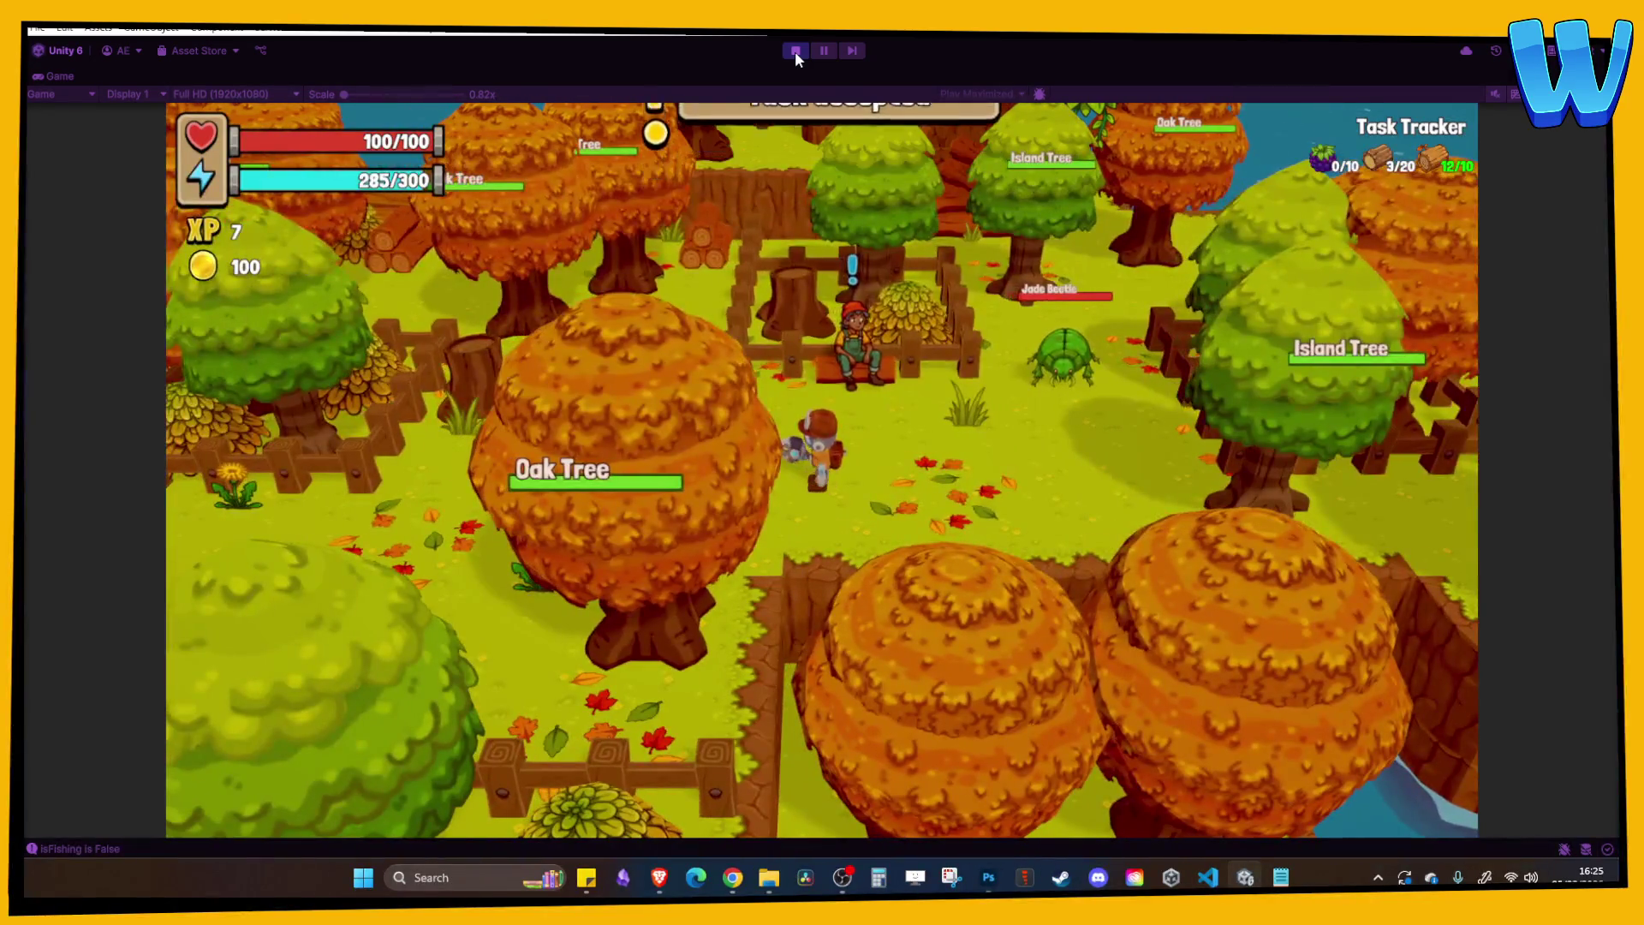
Walk to the first Jade Beetle, defeat it, and pick up its Grey Stone.
key("a")
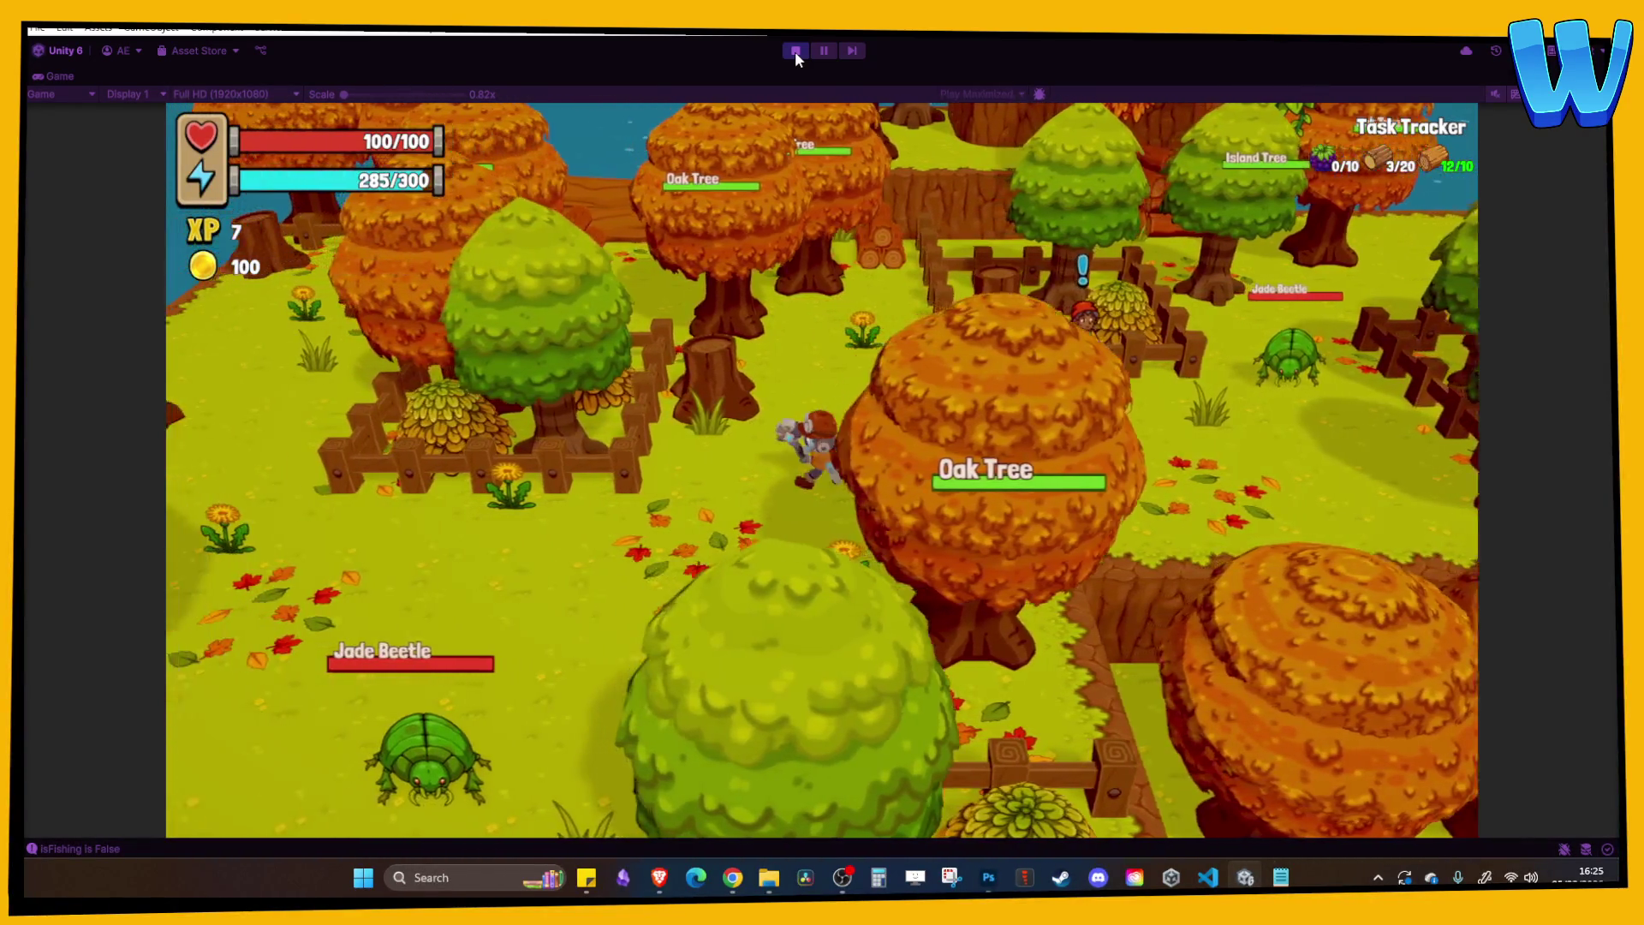
key("a")
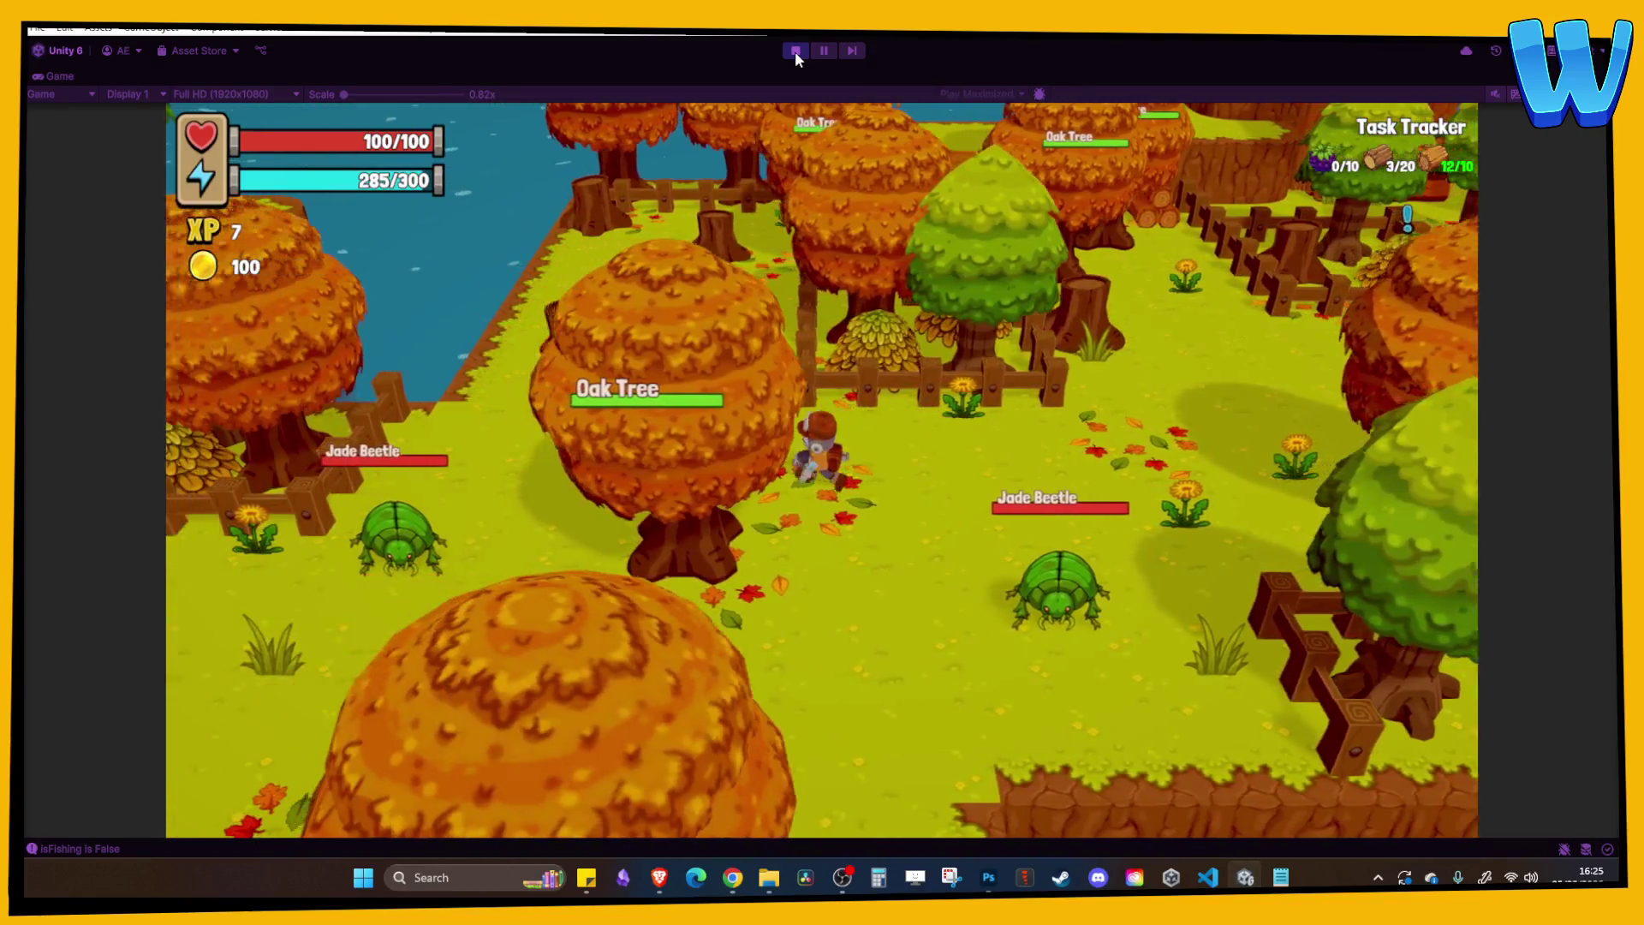
key("d")
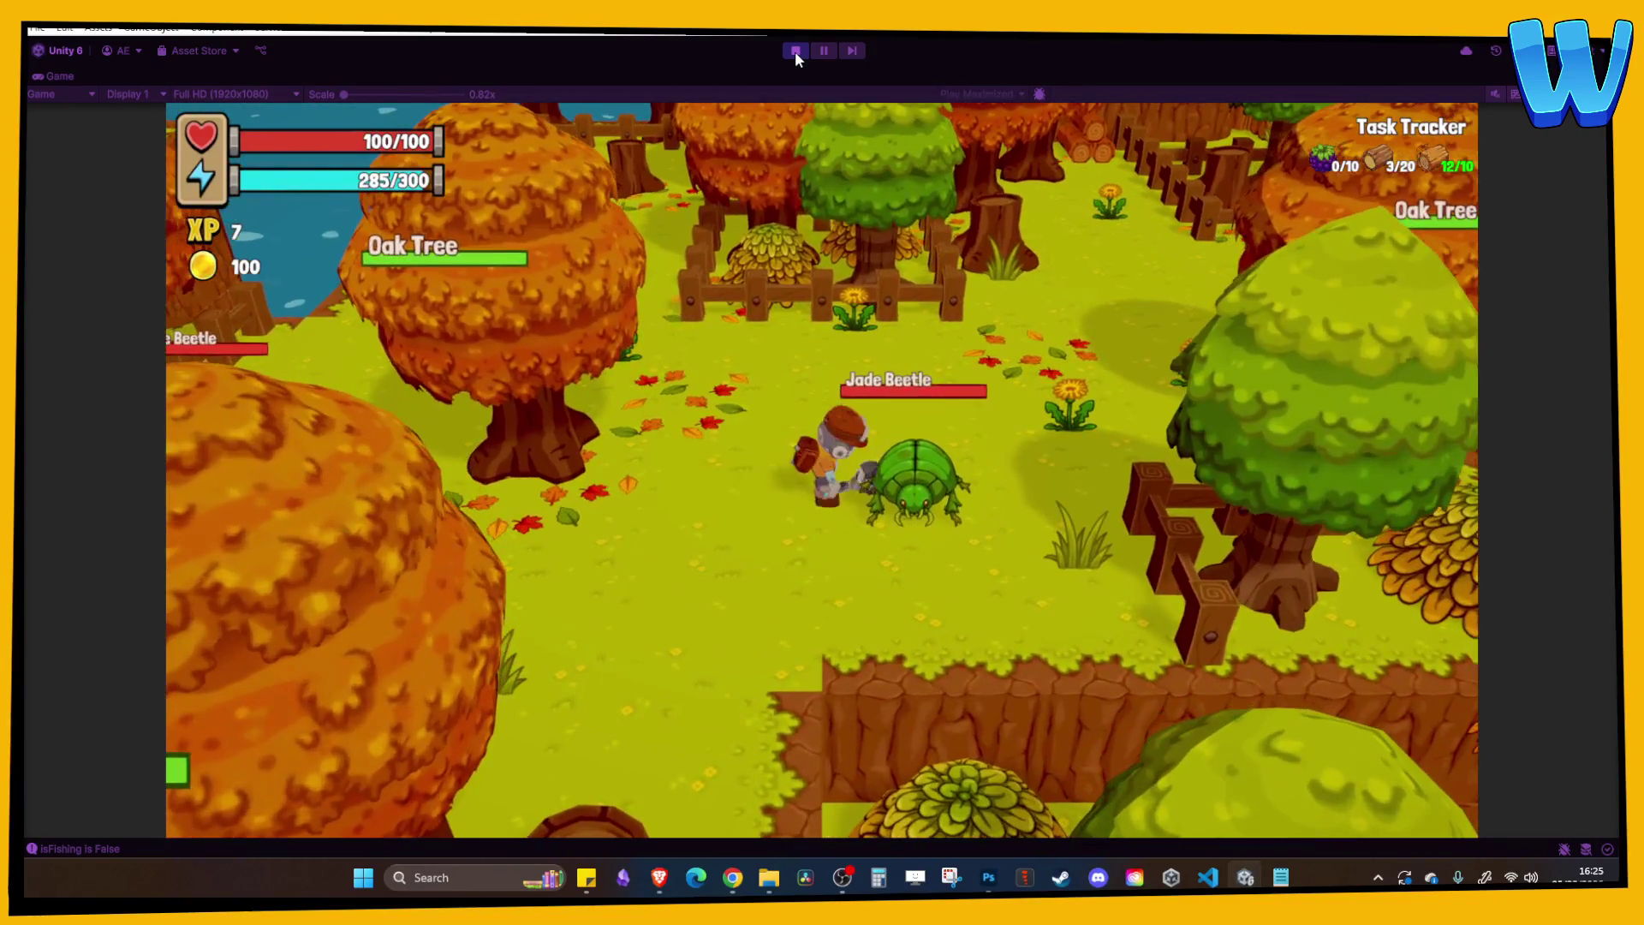
key("space")
key("a")
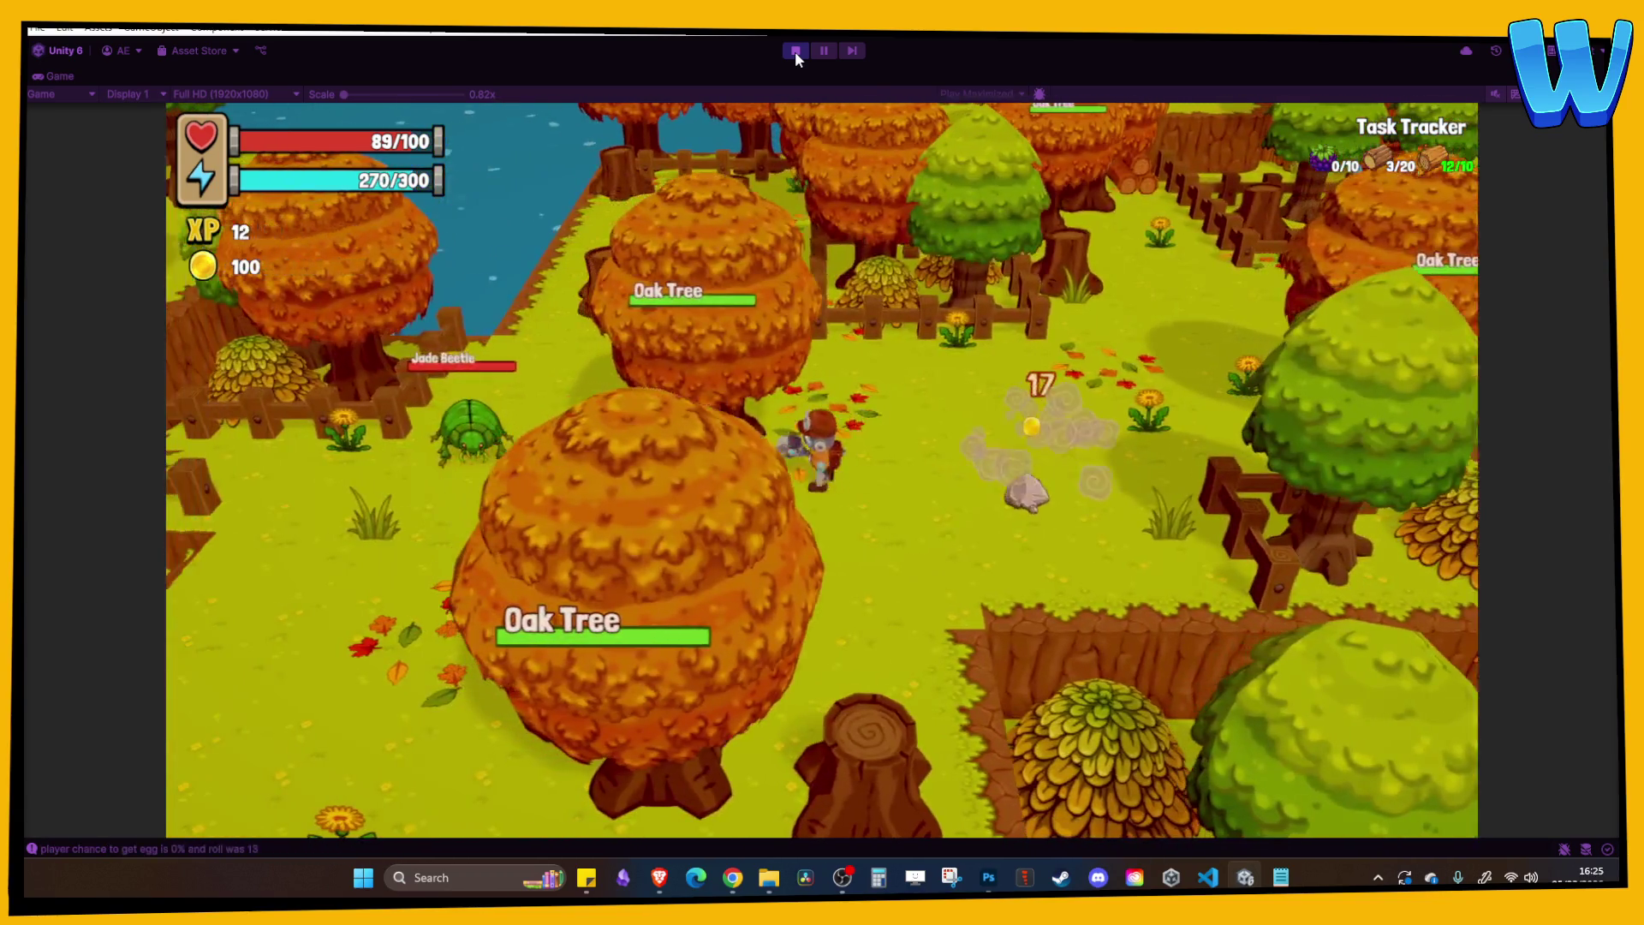
key("d")
key("a")
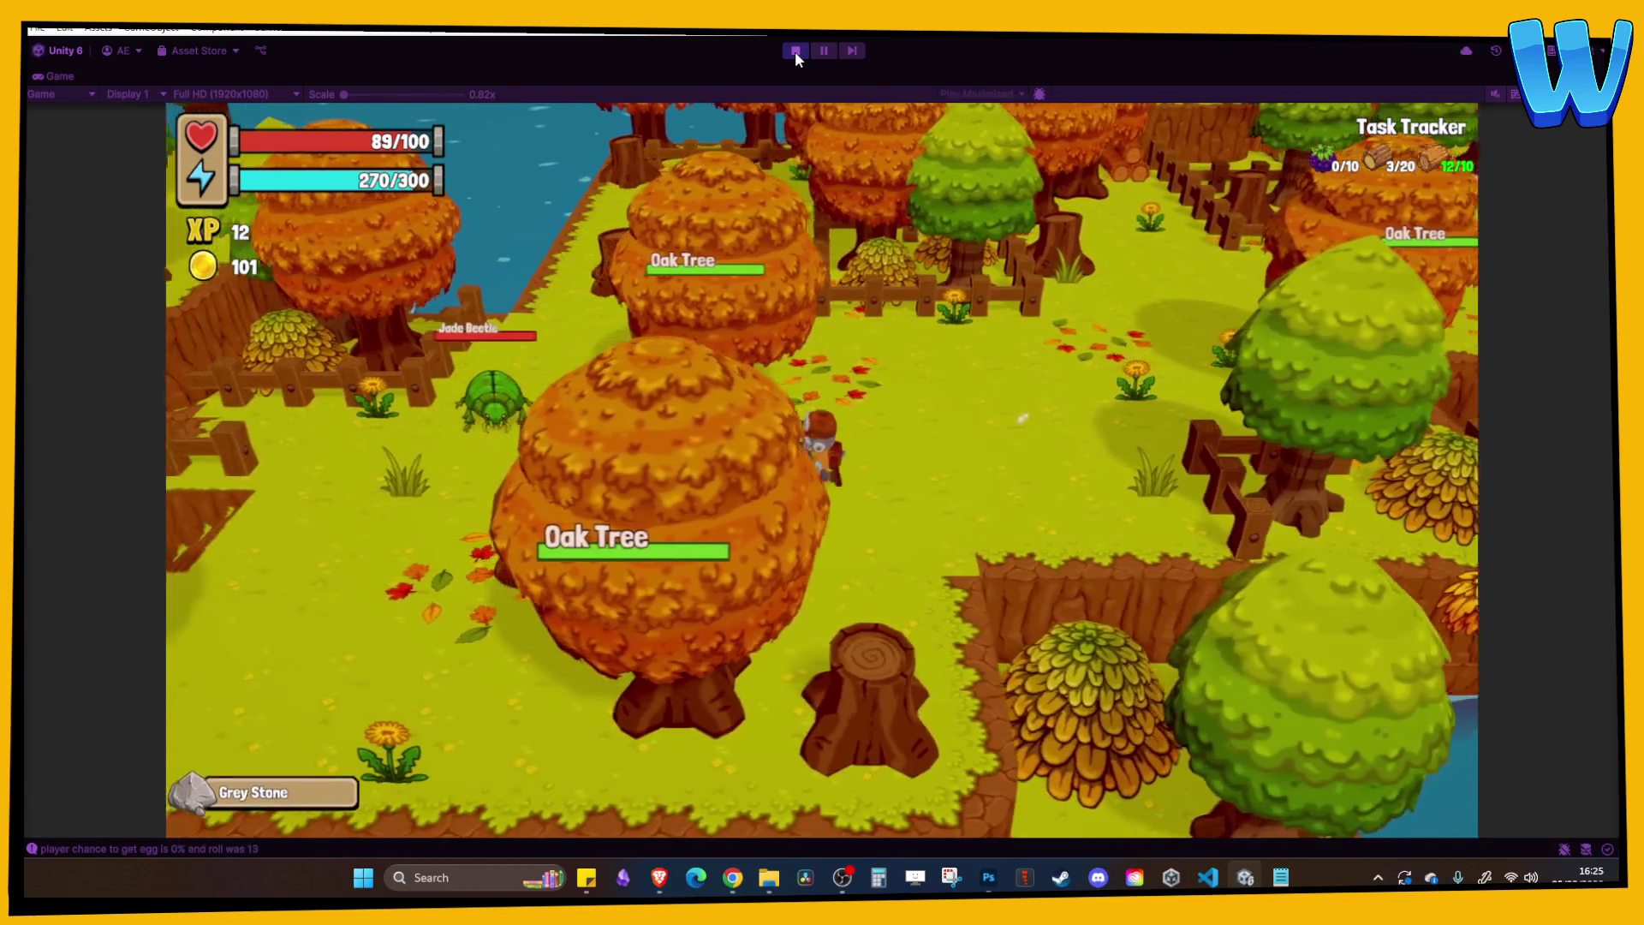
Attack and finish off the second Jade Beetle.
key("a")
key("w")
key("space")
key("space")
key("space")
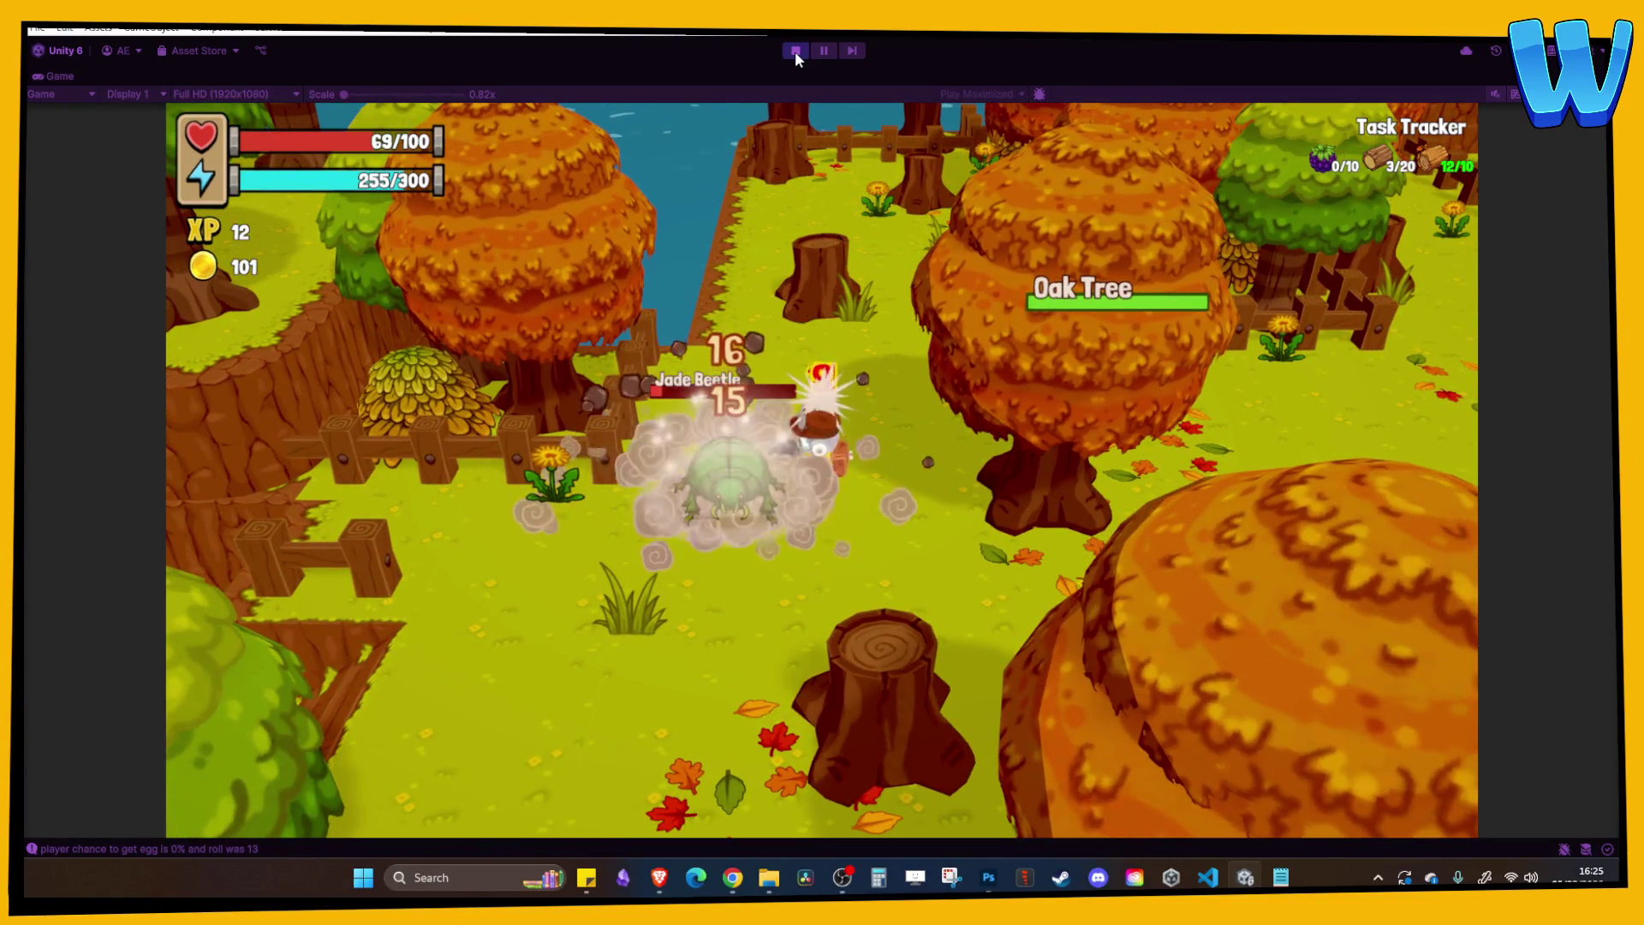
key("space")
key("a")
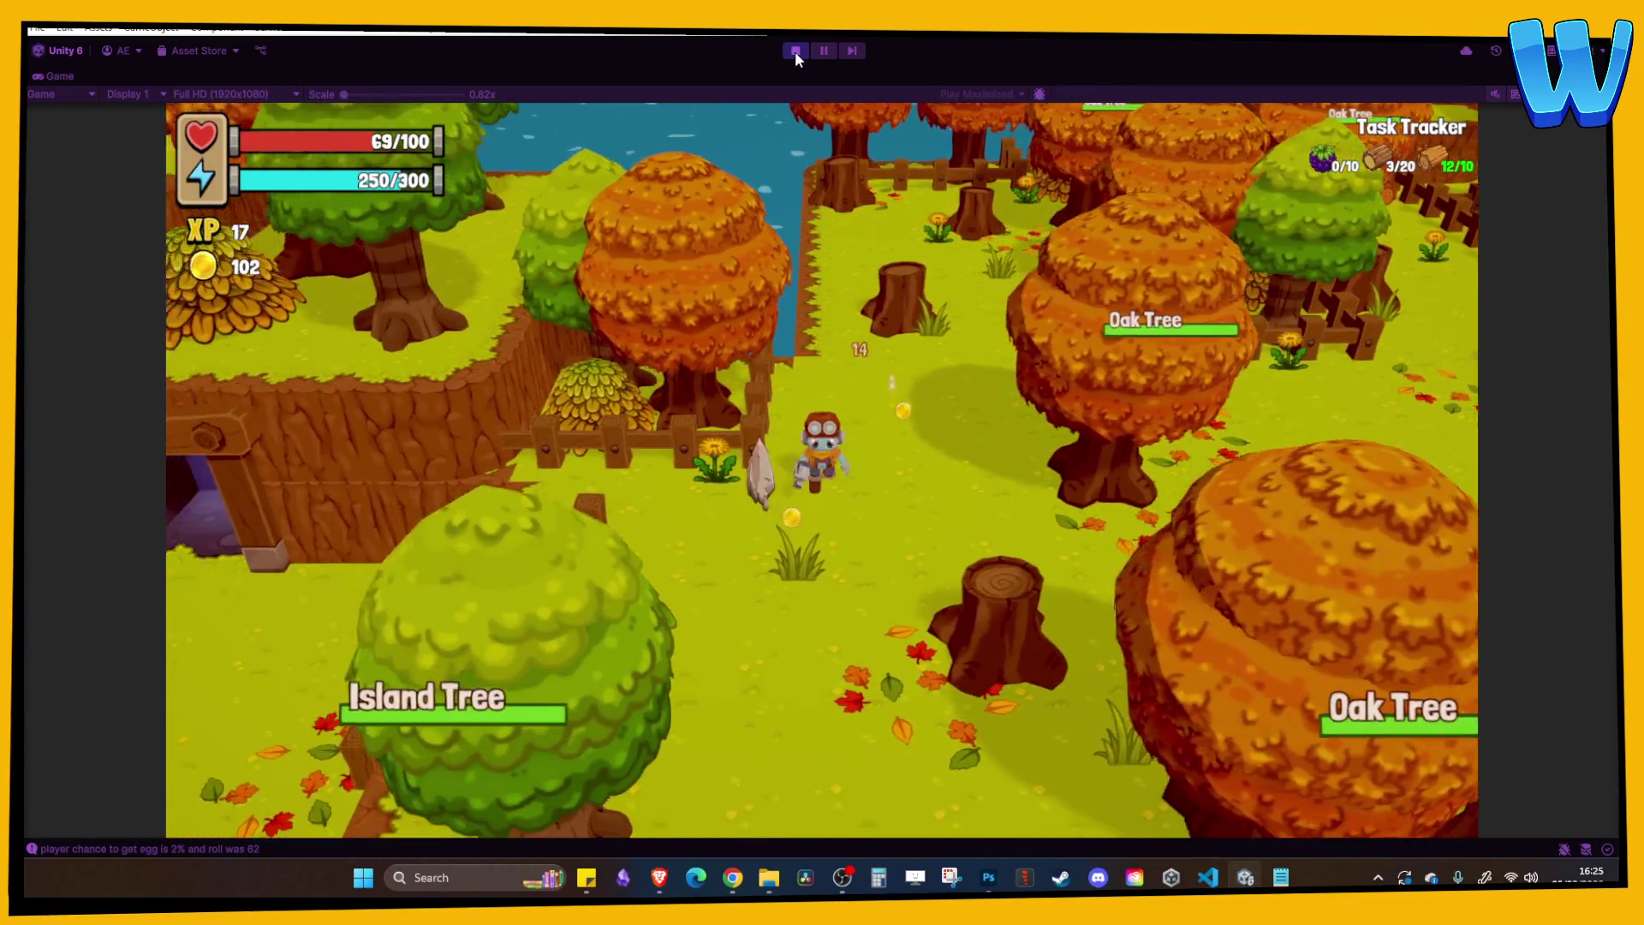
Collect a coin near the river, walk up toward the fence, and stop play mode.
key("d")
key("w")
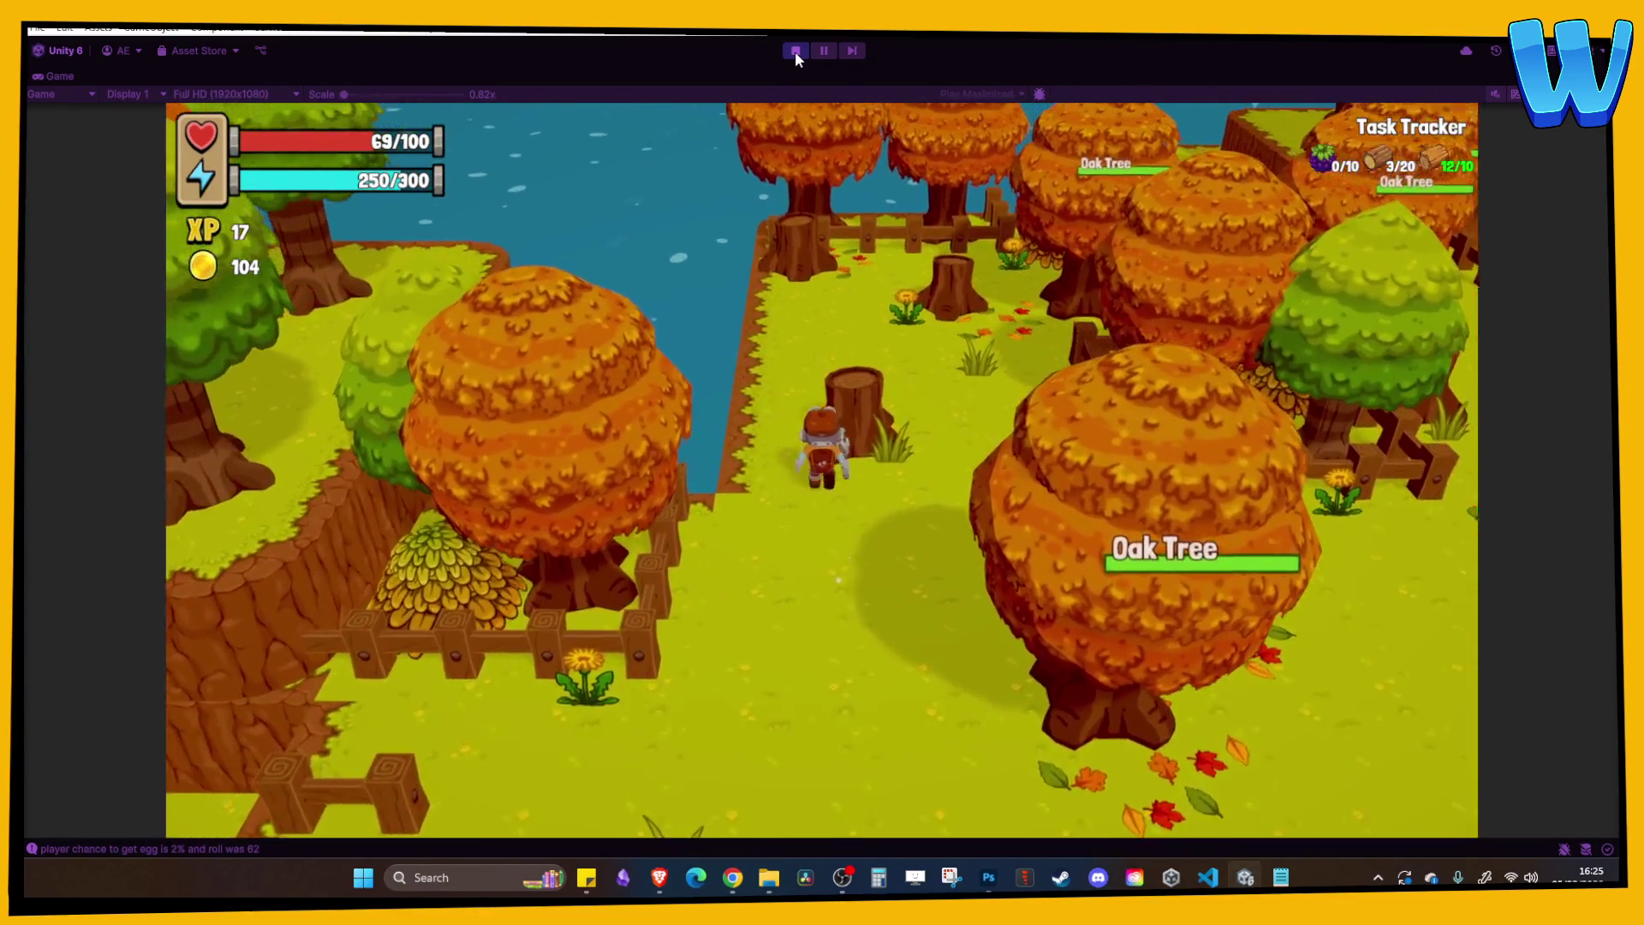
key("w")
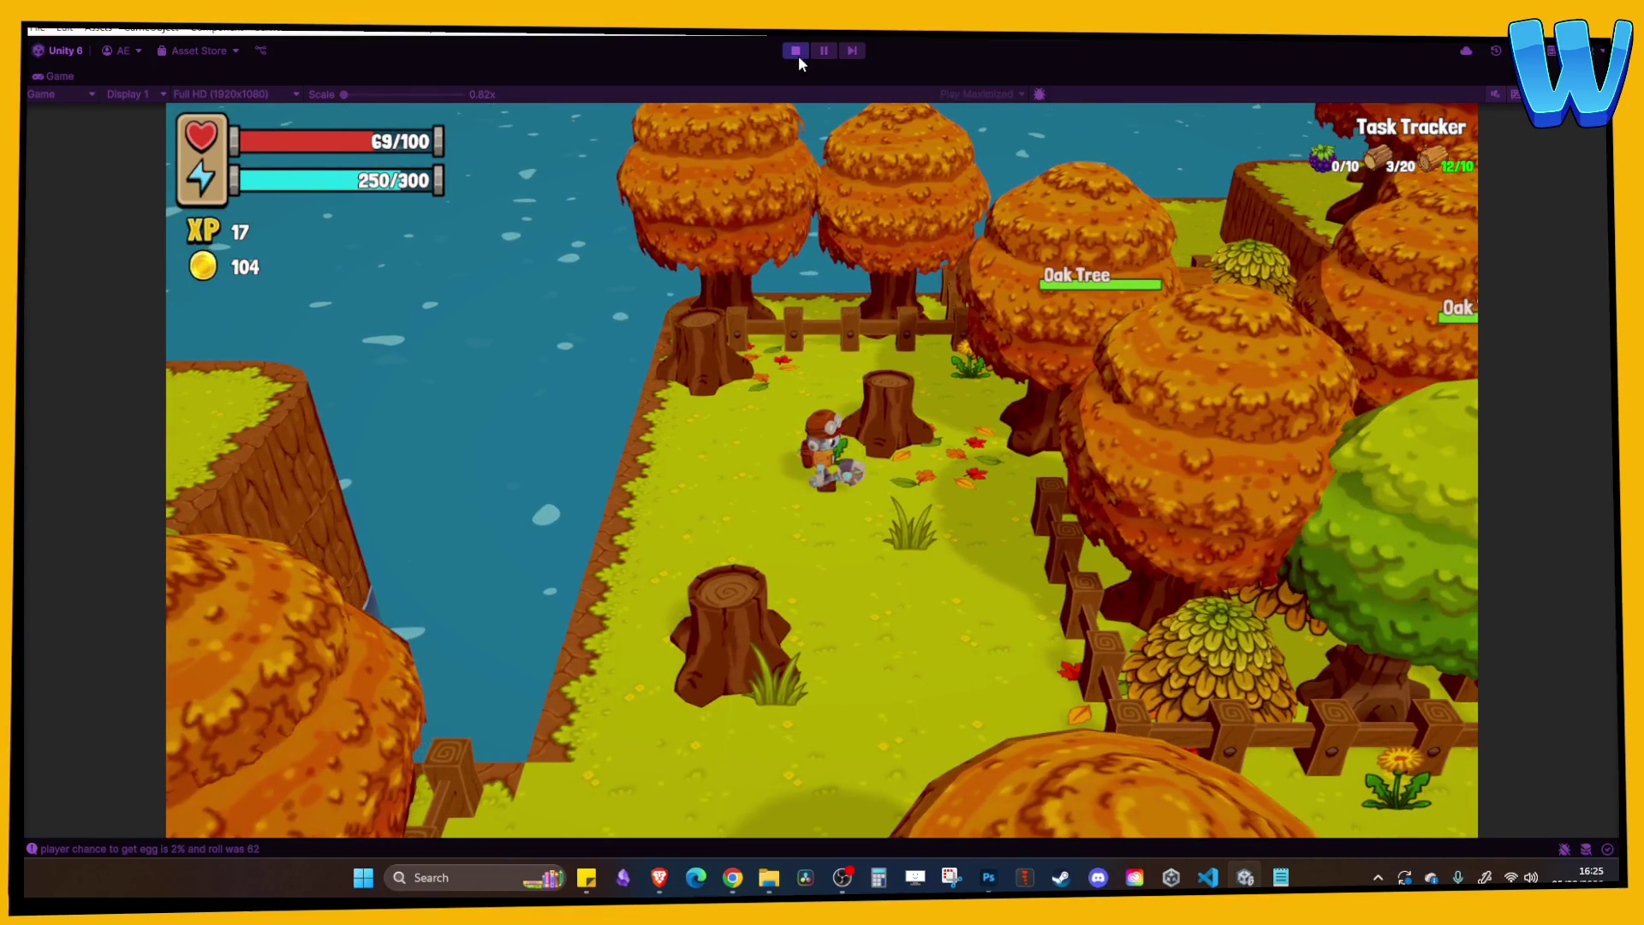
left_click(798, 55)
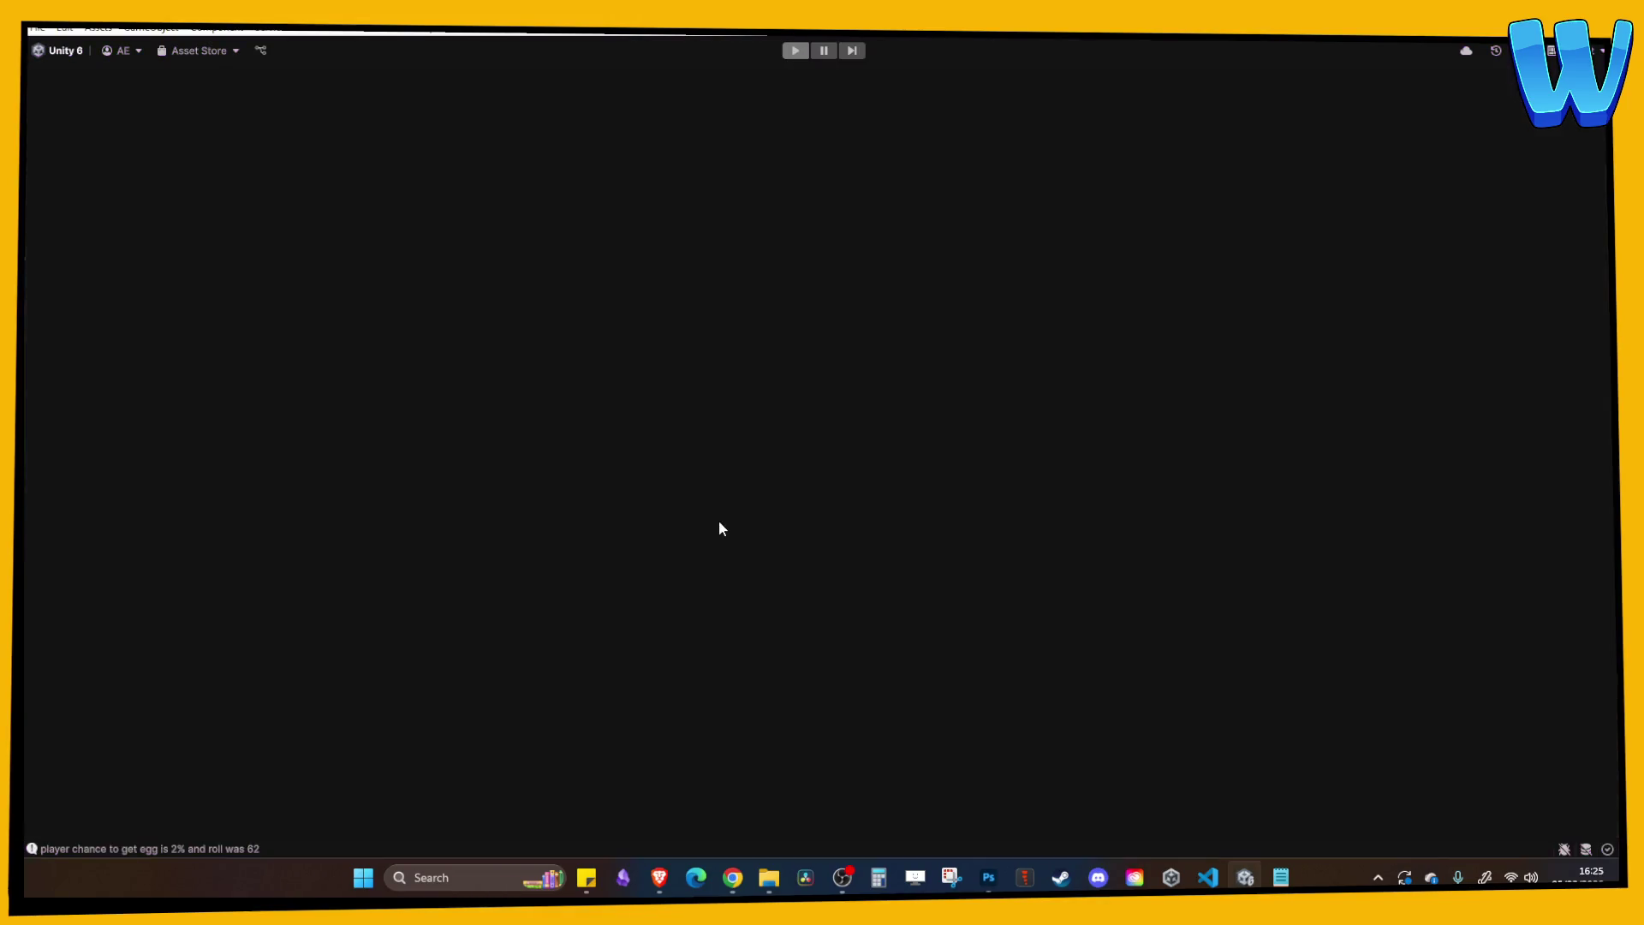
Survey the farmer and big tree in the Scene view, then frame UIToast.
scroll(500, 488, "up", 3)
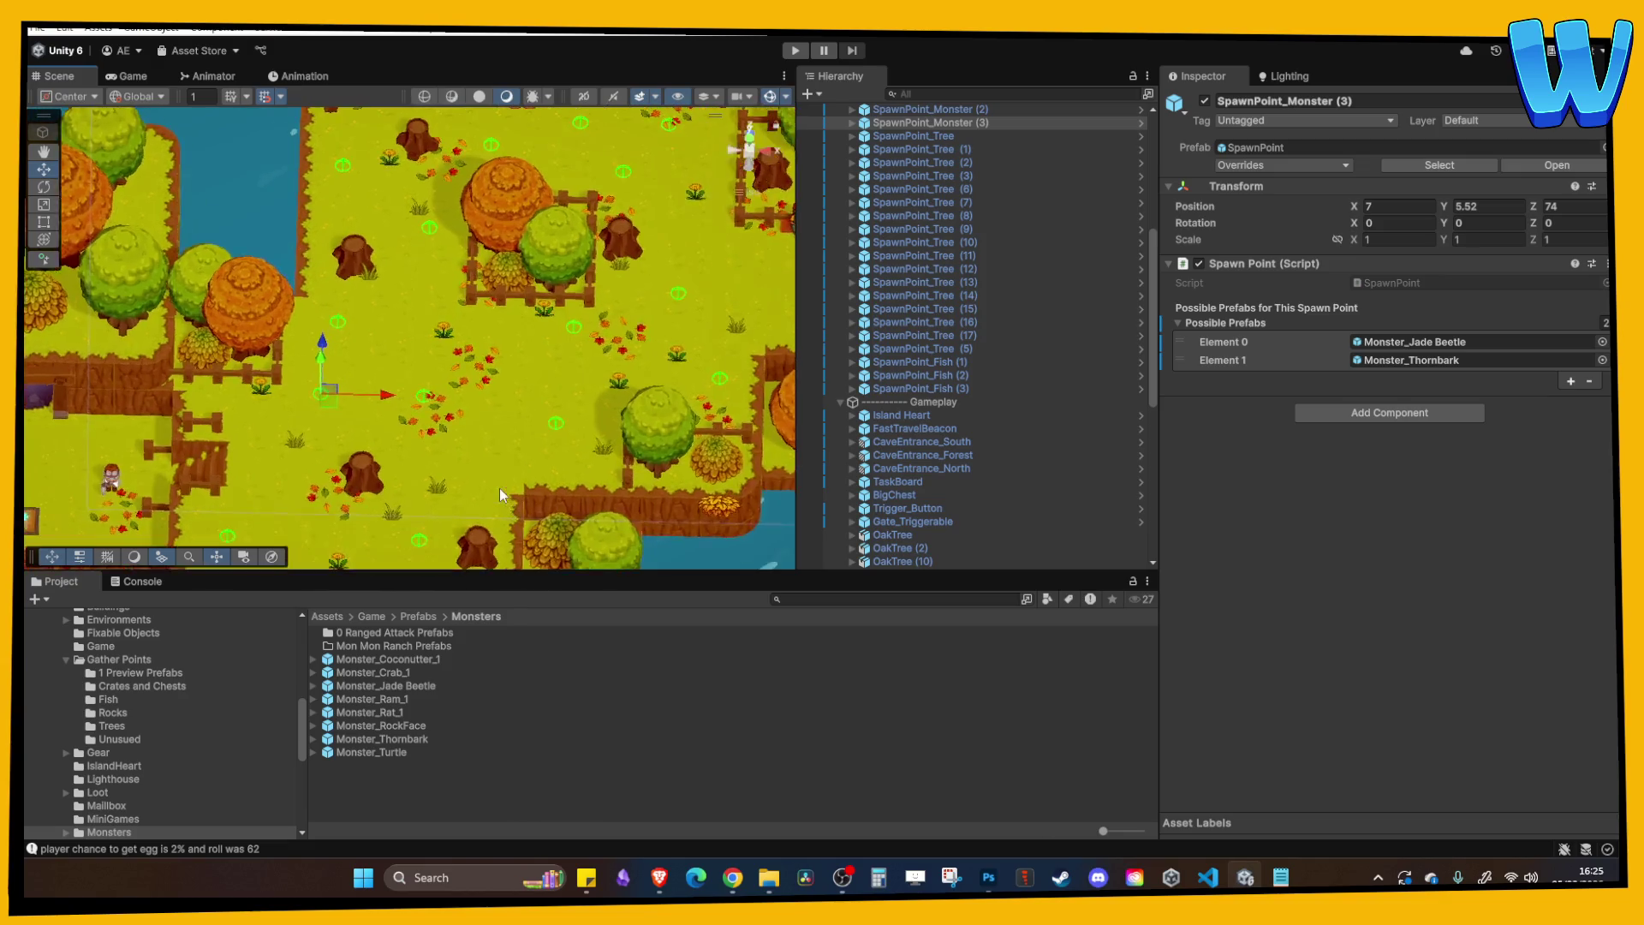
left_click_drag(477, 404, 372, 387)
scroll(372, 387, "up", 5)
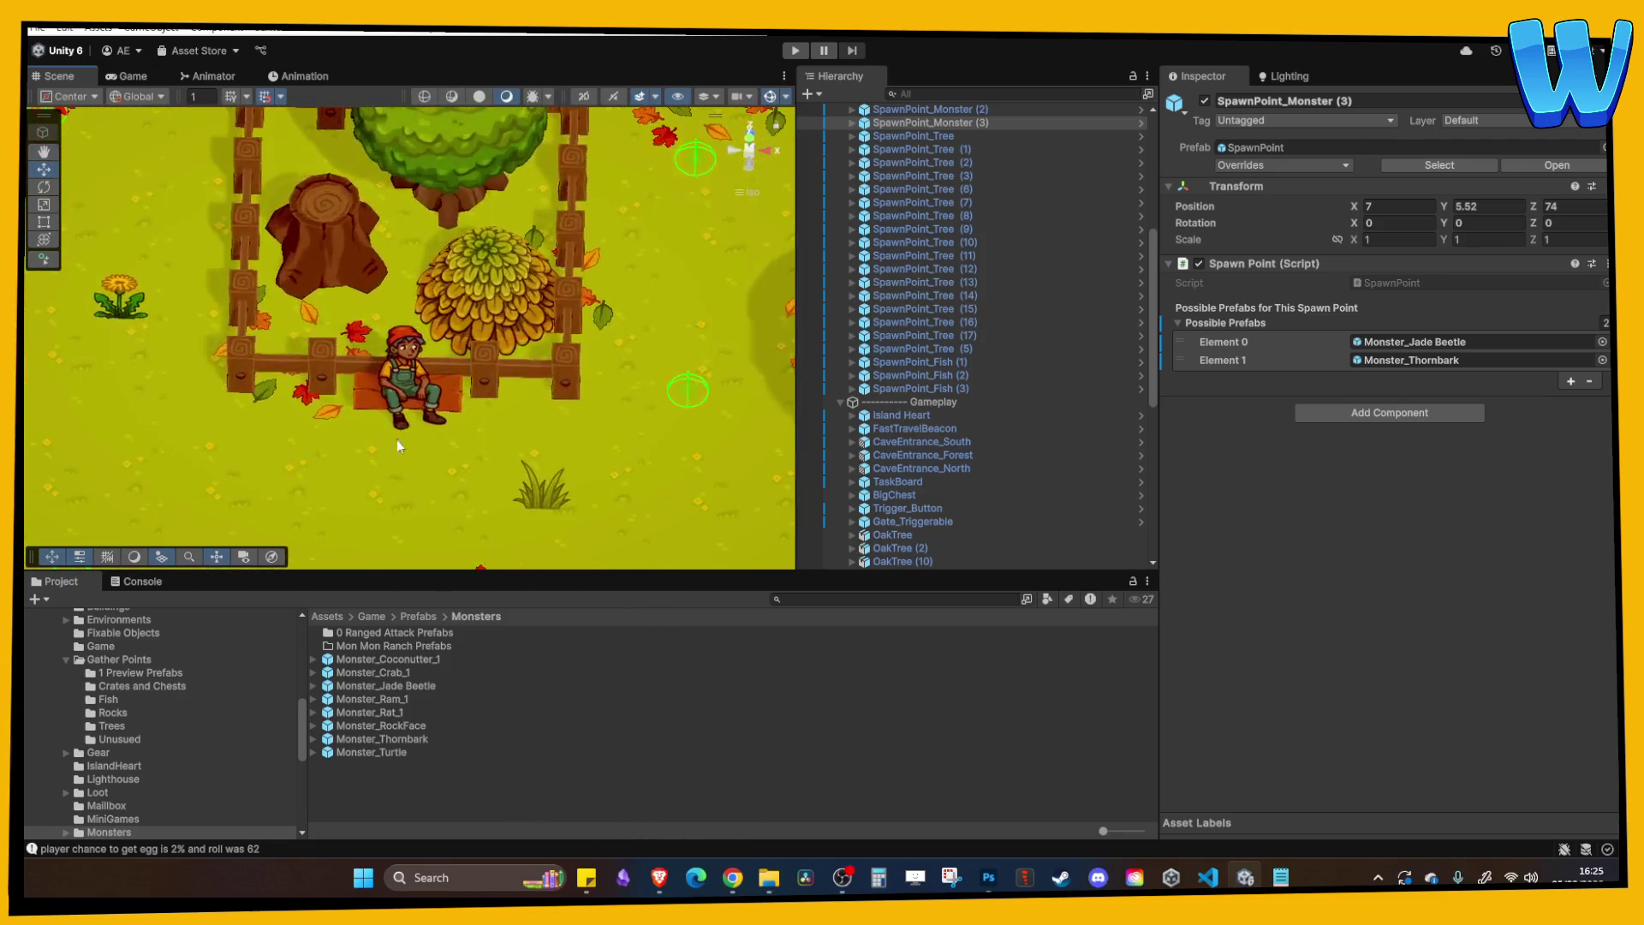
mouse_move(407, 452)
left_mouse_down()
mouse_move(422, 403)
mouse_move(395, 236)
mouse_move(448, 214)
mouse_move(462, 462)
left_mouse_up()
scroll(423, 403, "down", 3)
scroll(471, 356, "down", 2)
scroll(471, 357, "down", 6)
scroll(517, 314, "up", 4)
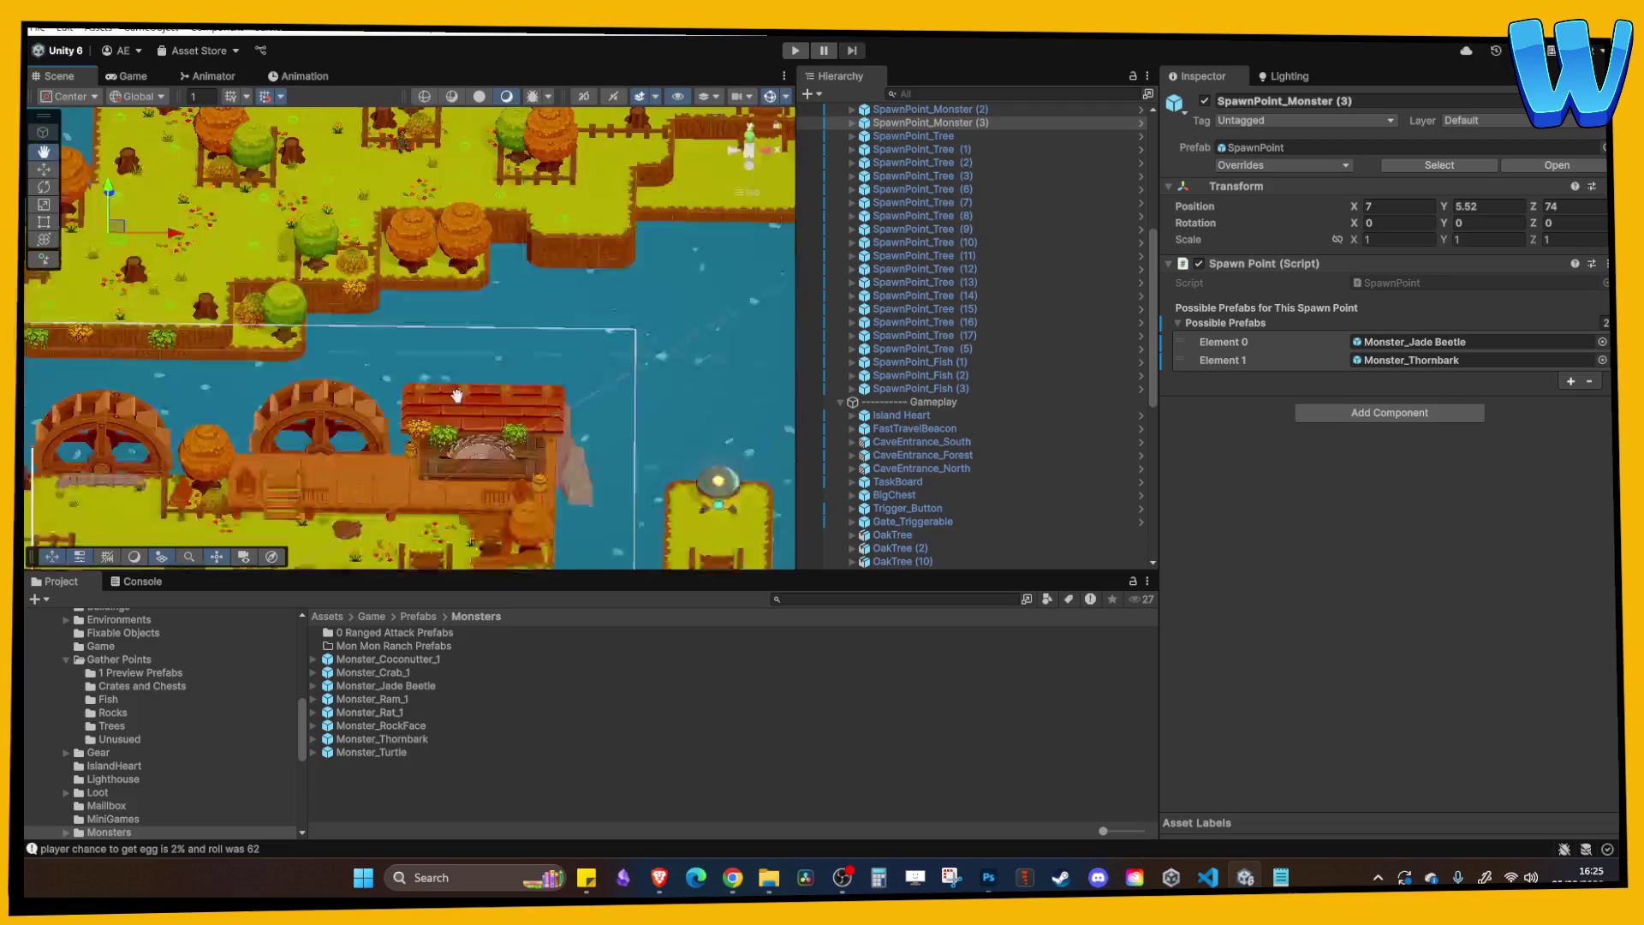
left_click(317, 320)
key("f")
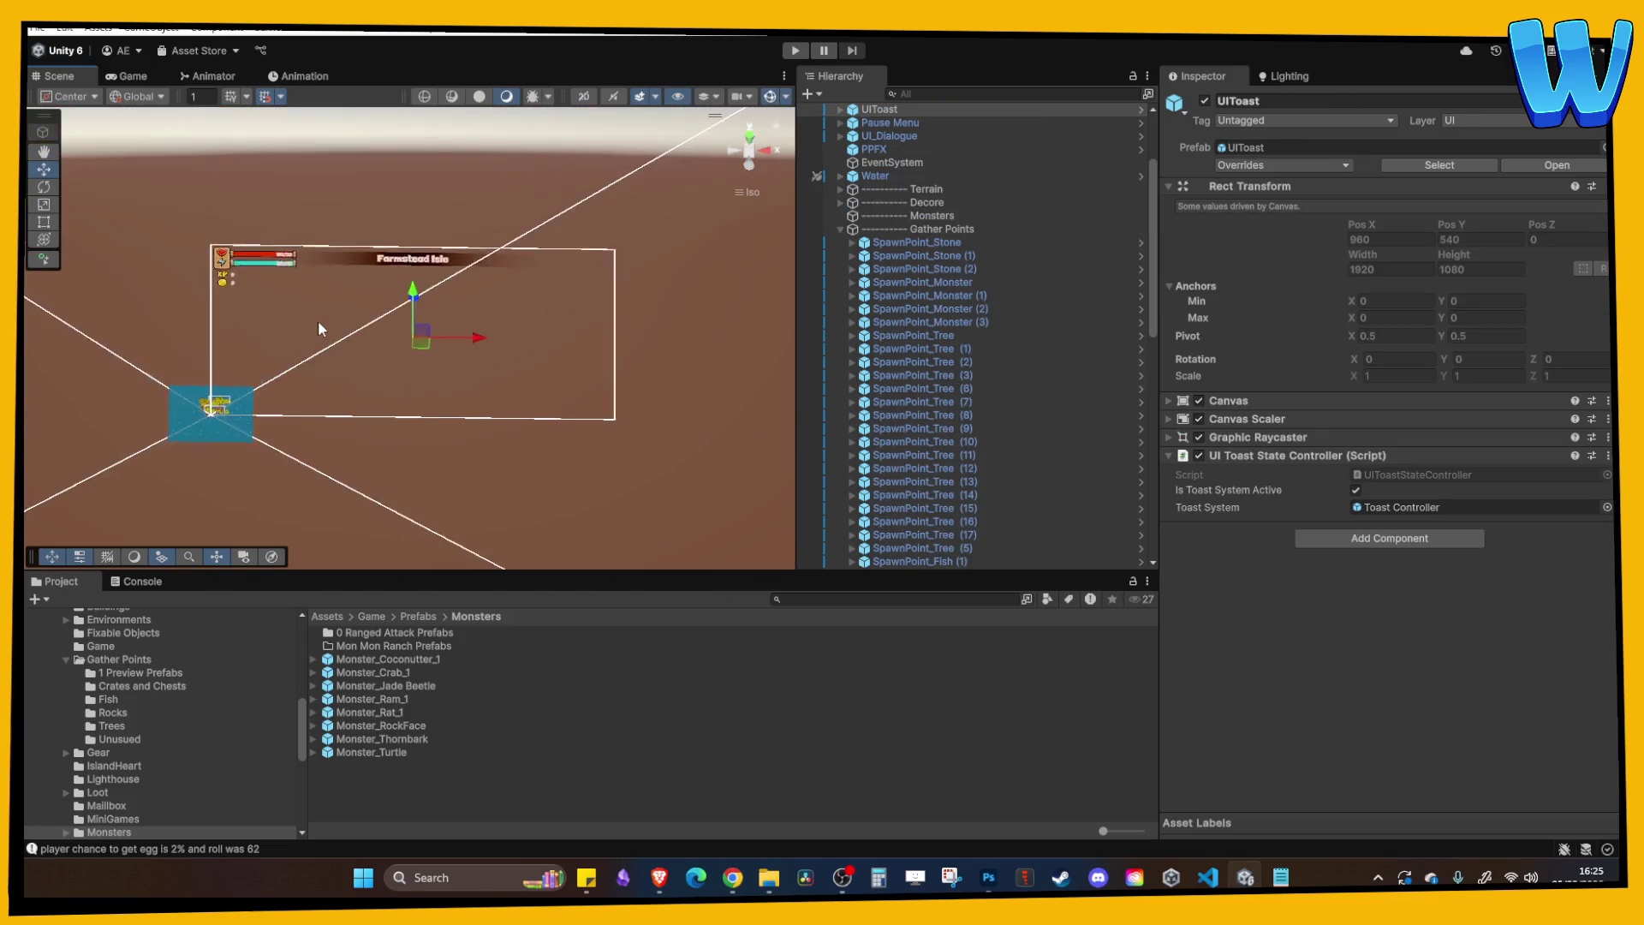
Collapse the Gather Points and Gameplay groups in the Hierarchy.
left_click(913, 243)
left_click(892, 229)
left_click(902, 257)
left_click(893, 230)
left_click(840, 229)
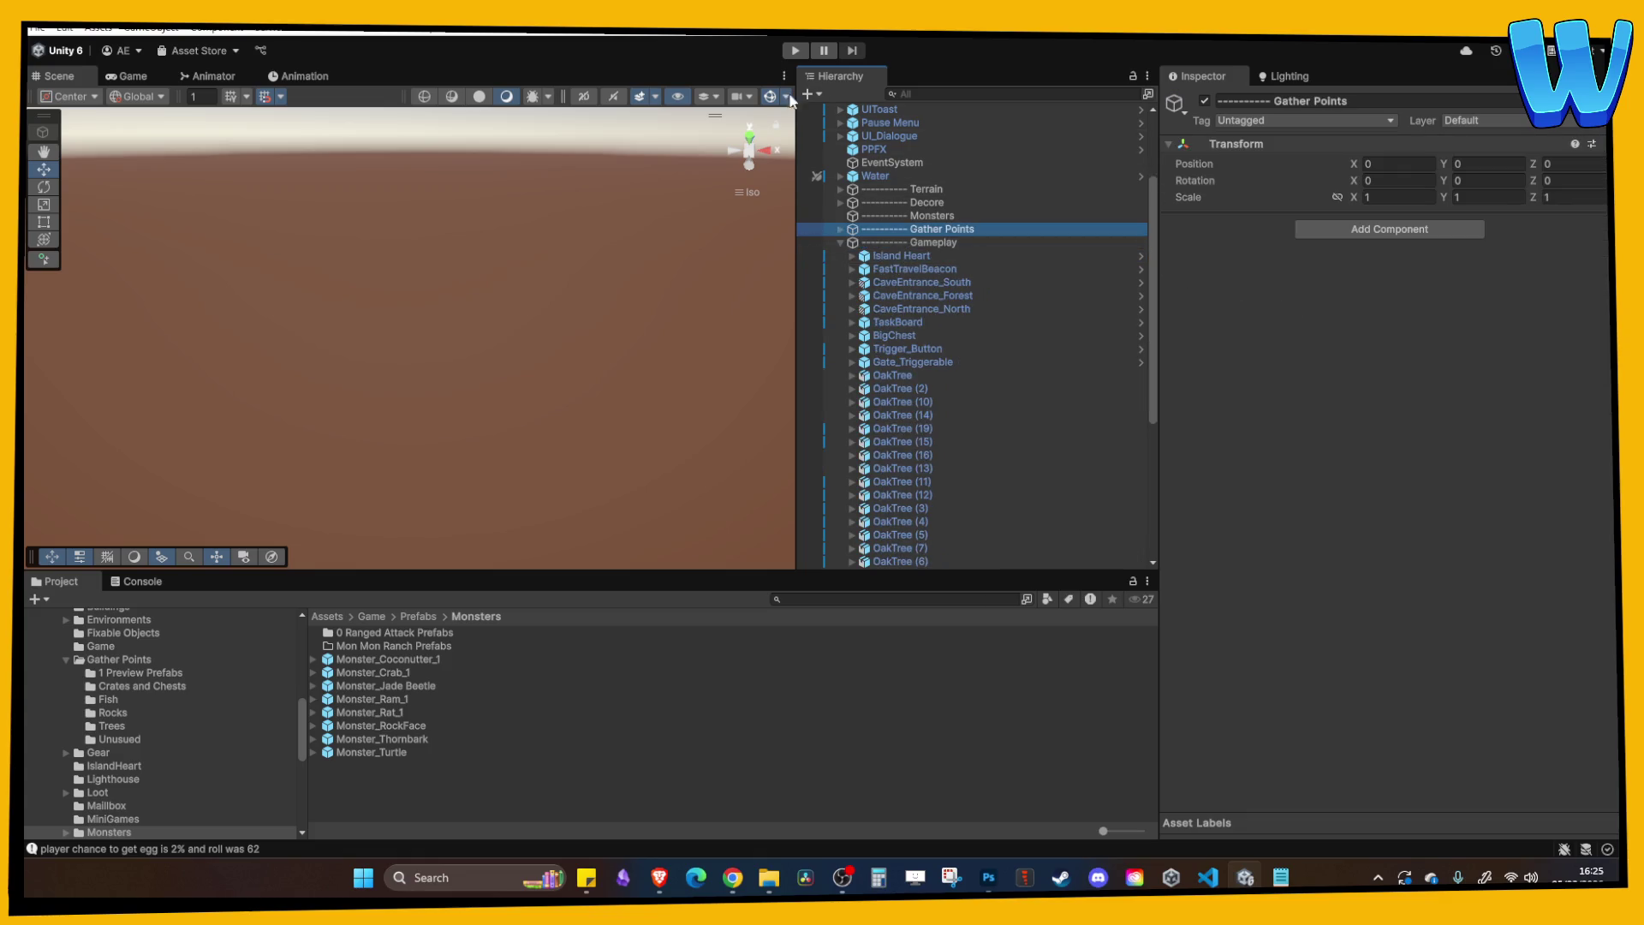
scroll(930, 291, "up", 2)
left_click(931, 282)
key("Left")
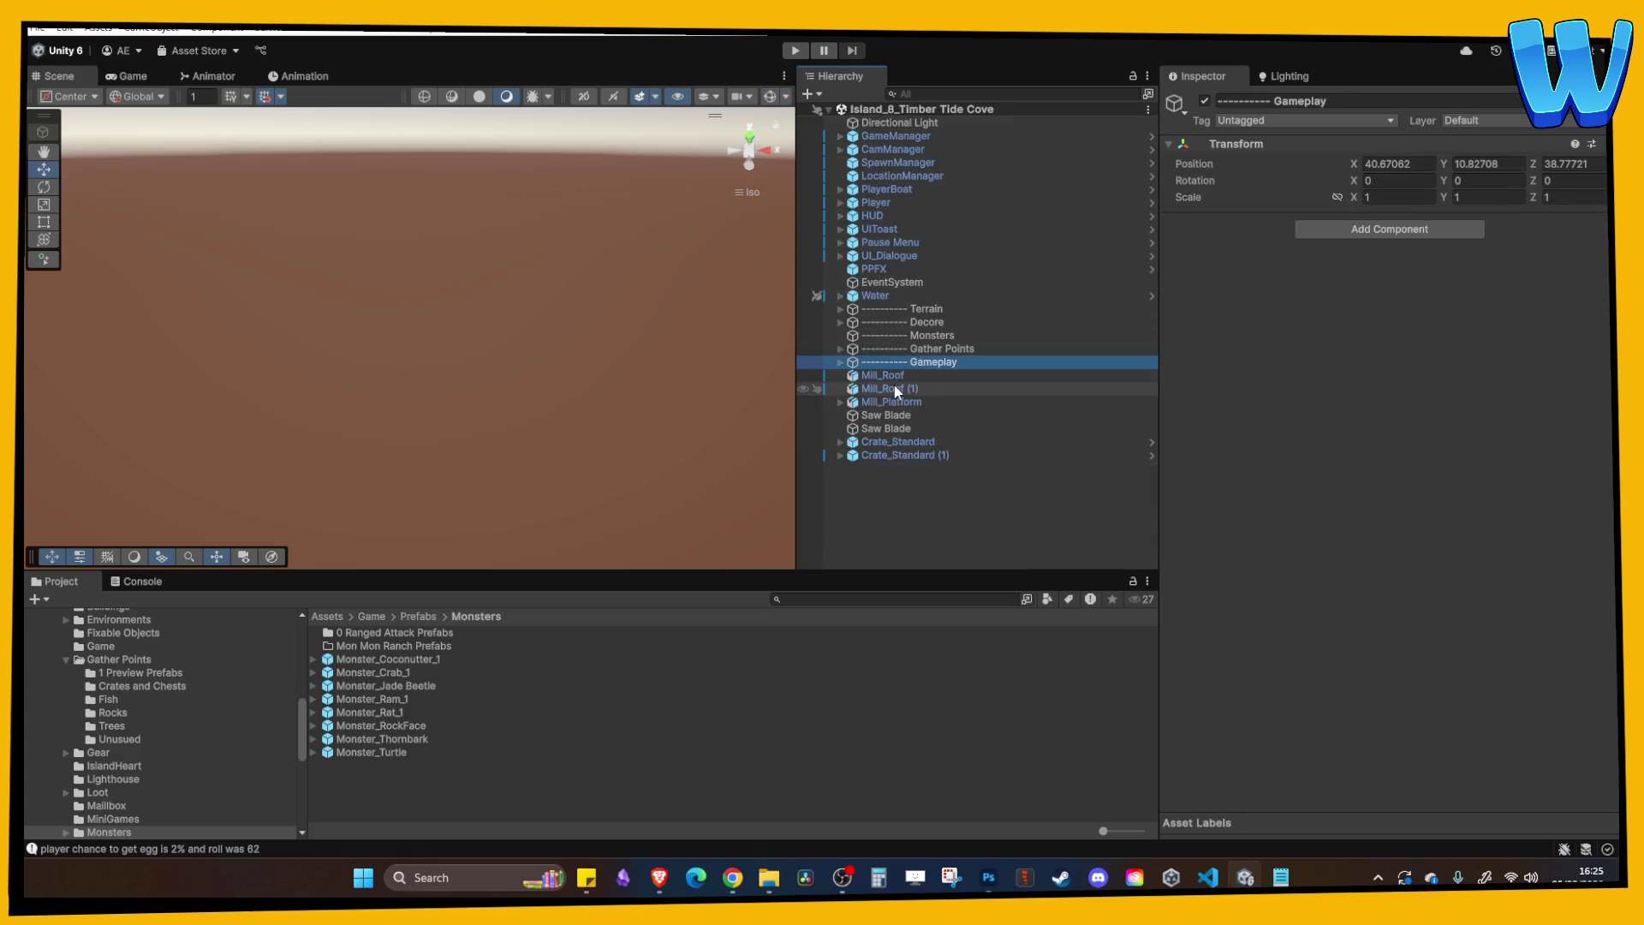
Frame Mill_Roof (1) and pan the view to the fenced area.
left_click(894, 388)
key("f")
scroll(526, 382, "down", 3)
mouse_move(527, 383)
left_mouse_down()
mouse_move(471, 378)
mouse_move(499, 282)
mouse_move(321, 417)
left_mouse_up()
Frame NPC_LumberJack_Male 1 and survey the mill island, bridge and farm fields around it.
left_click(306, 412)
key("f")
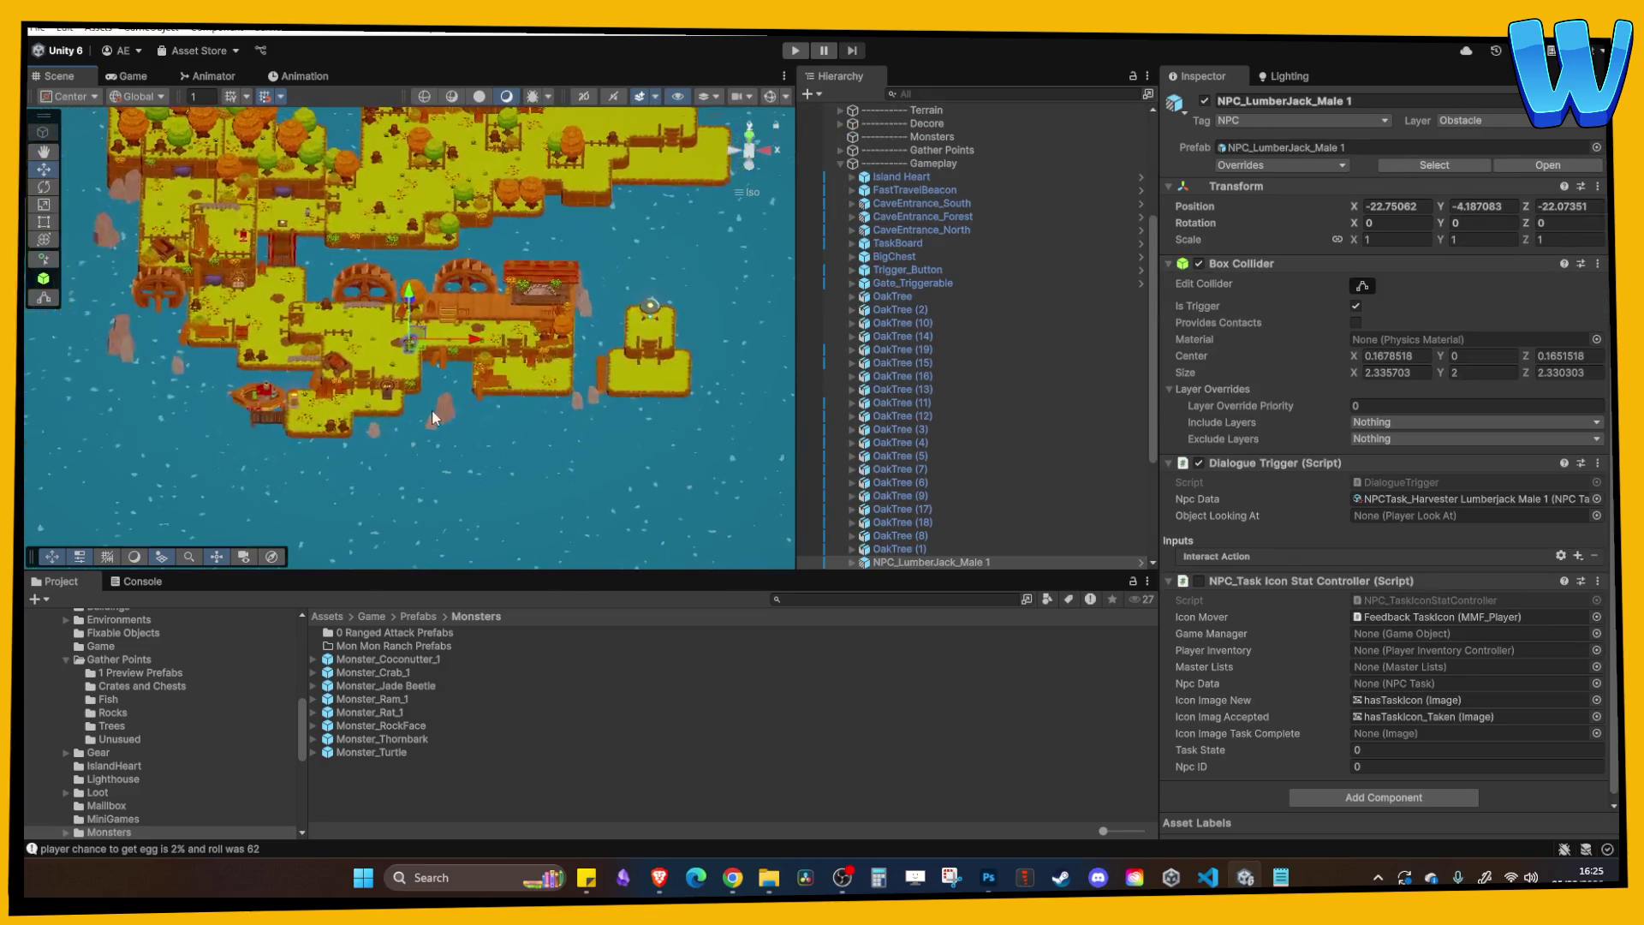
scroll(530, 361, "down", 10)
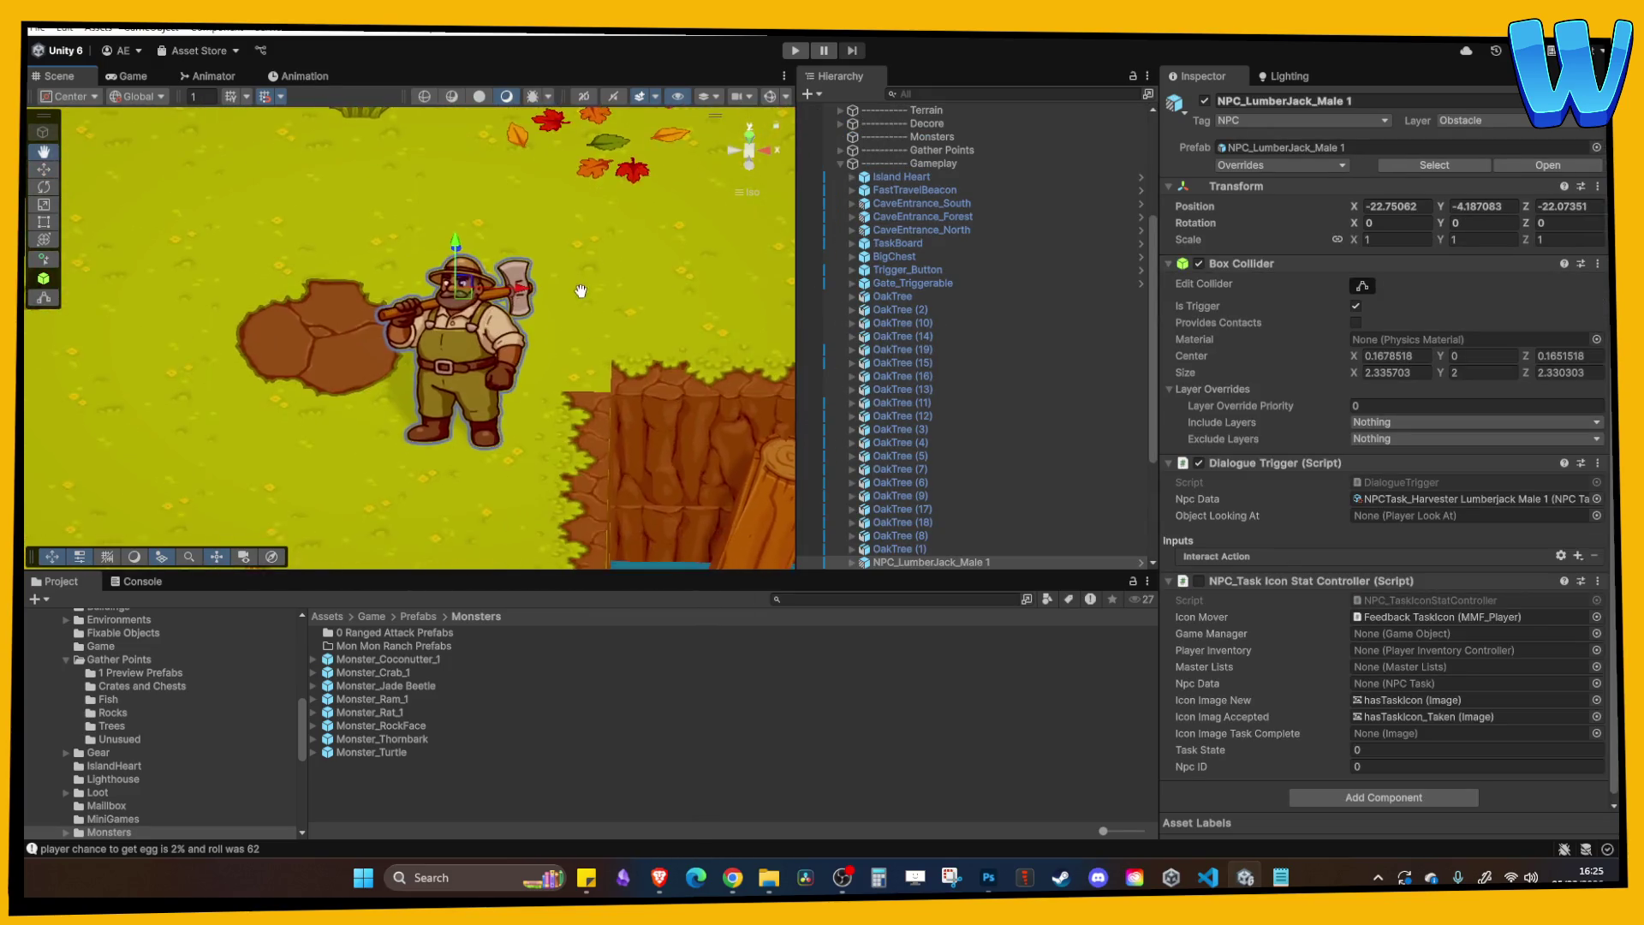
left_click_drag(543, 341, 514, 428)
mouse_move(475, 248)
left_mouse_down()
mouse_move(497, 385)
mouse_move(504, 239)
mouse_move(584, 271)
mouse_move(415, 306)
mouse_move(594, 329)
mouse_move(521, 327)
left_mouse_up()
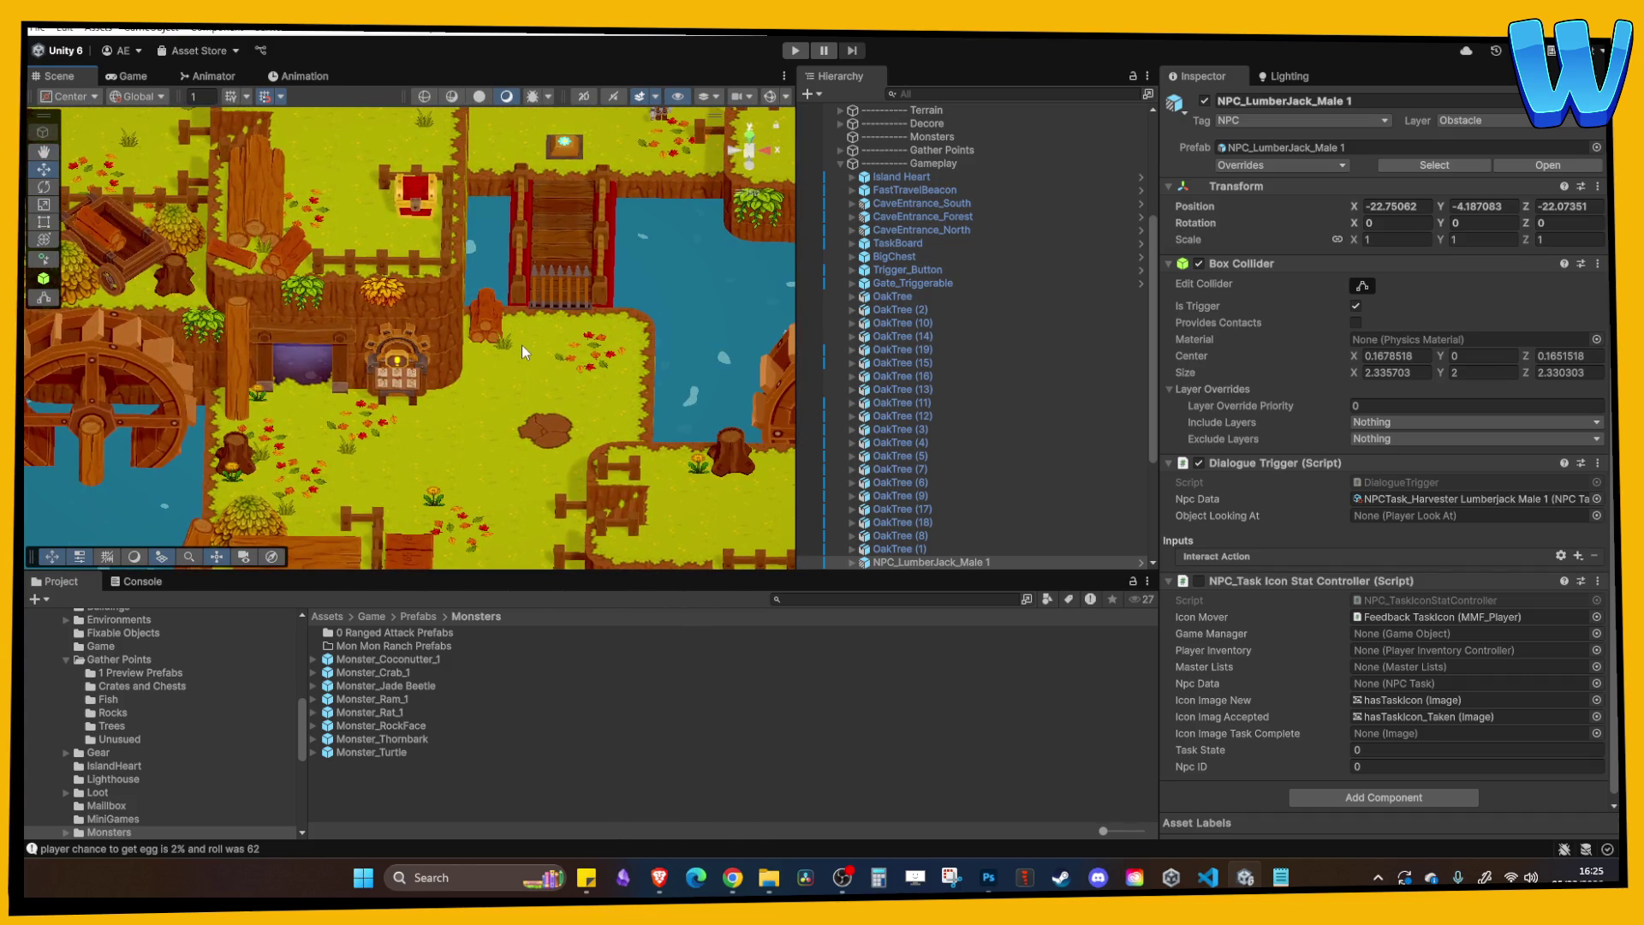
left_click_drag(563, 270, 558, 315)
mouse_move(316, 382)
left_mouse_down()
mouse_move(520, 301)
mouse_move(446, 325)
mouse_move(363, 309)
mouse_move(348, 330)
mouse_move(370, 324)
left_mouse_up()
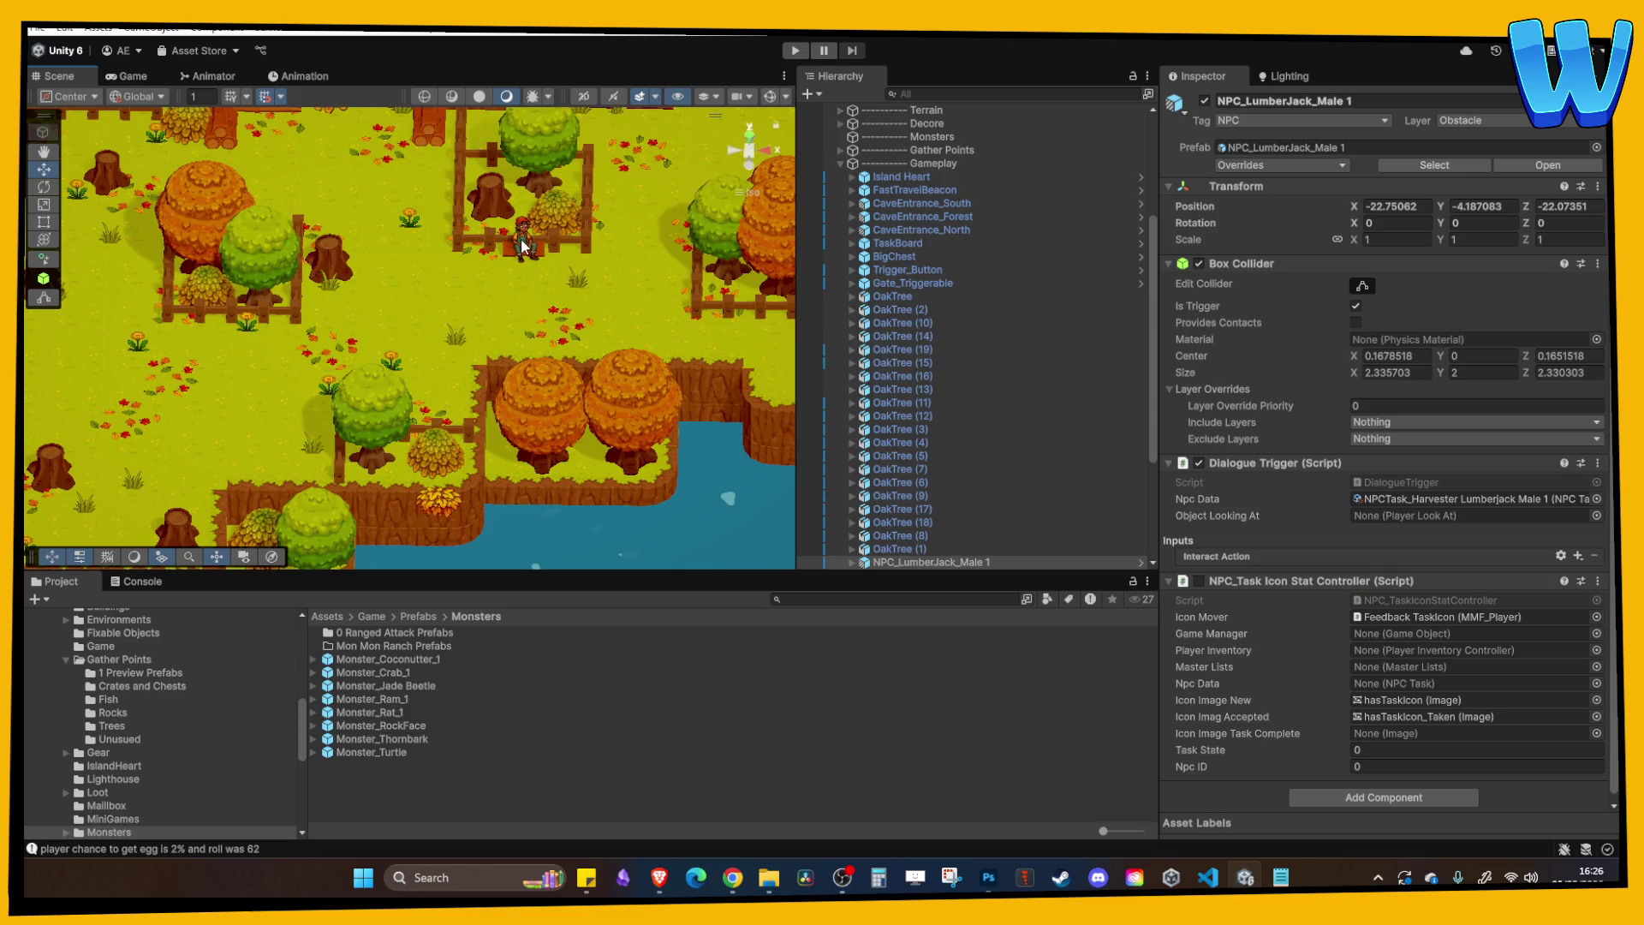
scroll(529, 286, "up", 4)
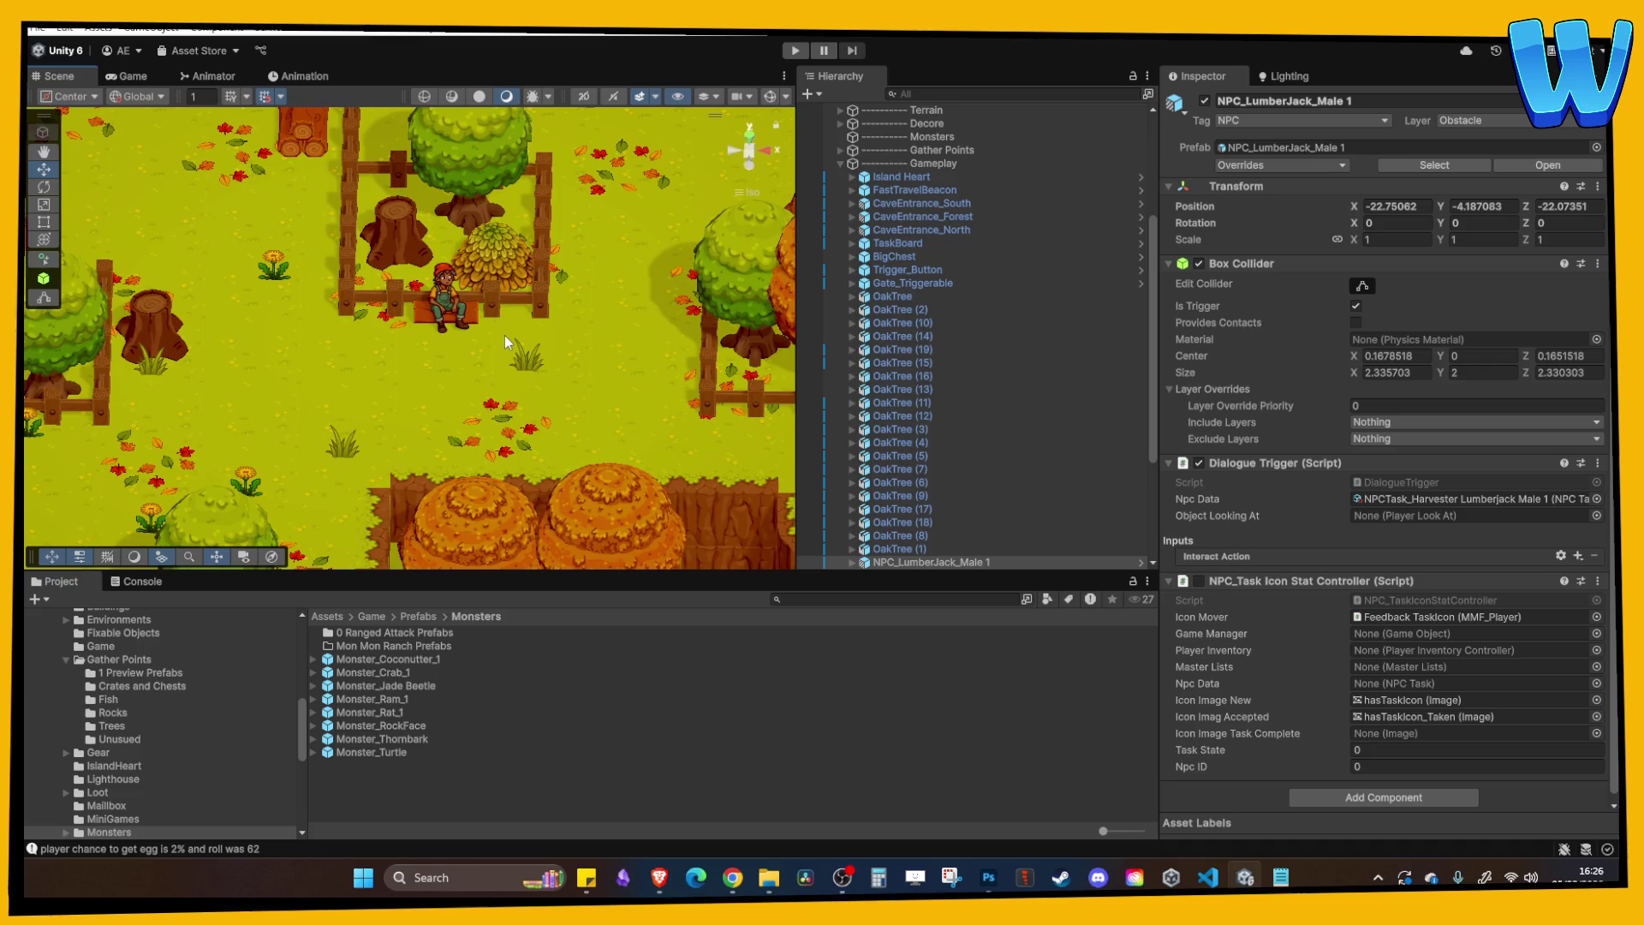
scroll(505, 336, "down", 10)
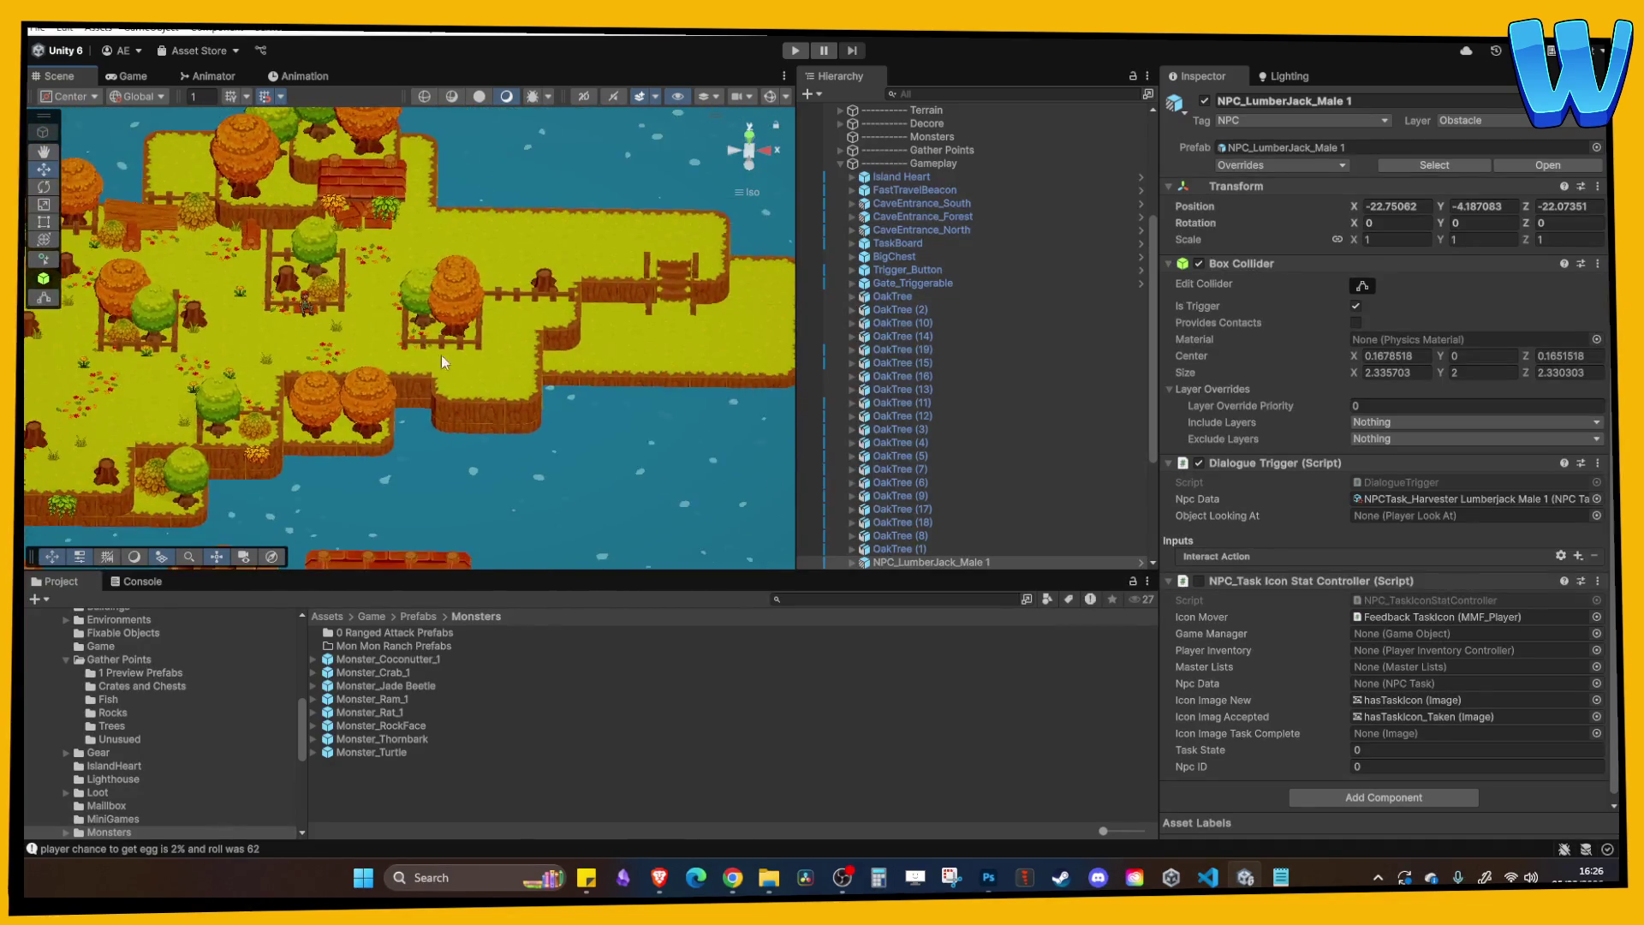
scroll(440, 347, "down", 3)
key("f")
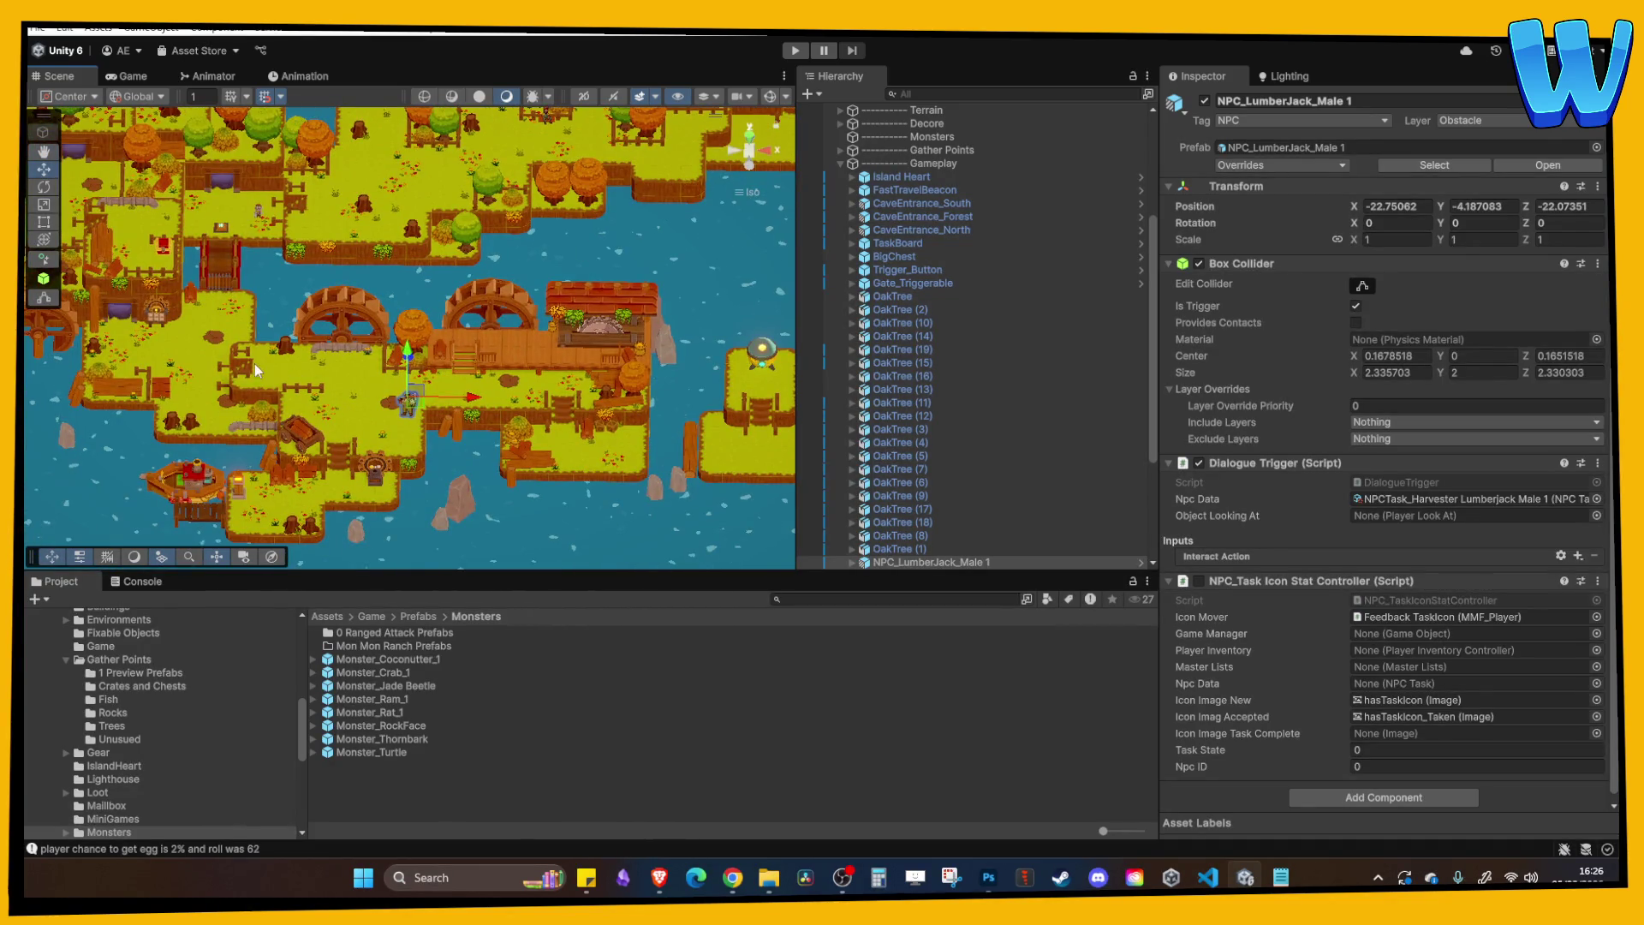
Enable Gizmos to show green spawn-point circles across the farm, then select OakTree (2).
key("Up")
key("Right")
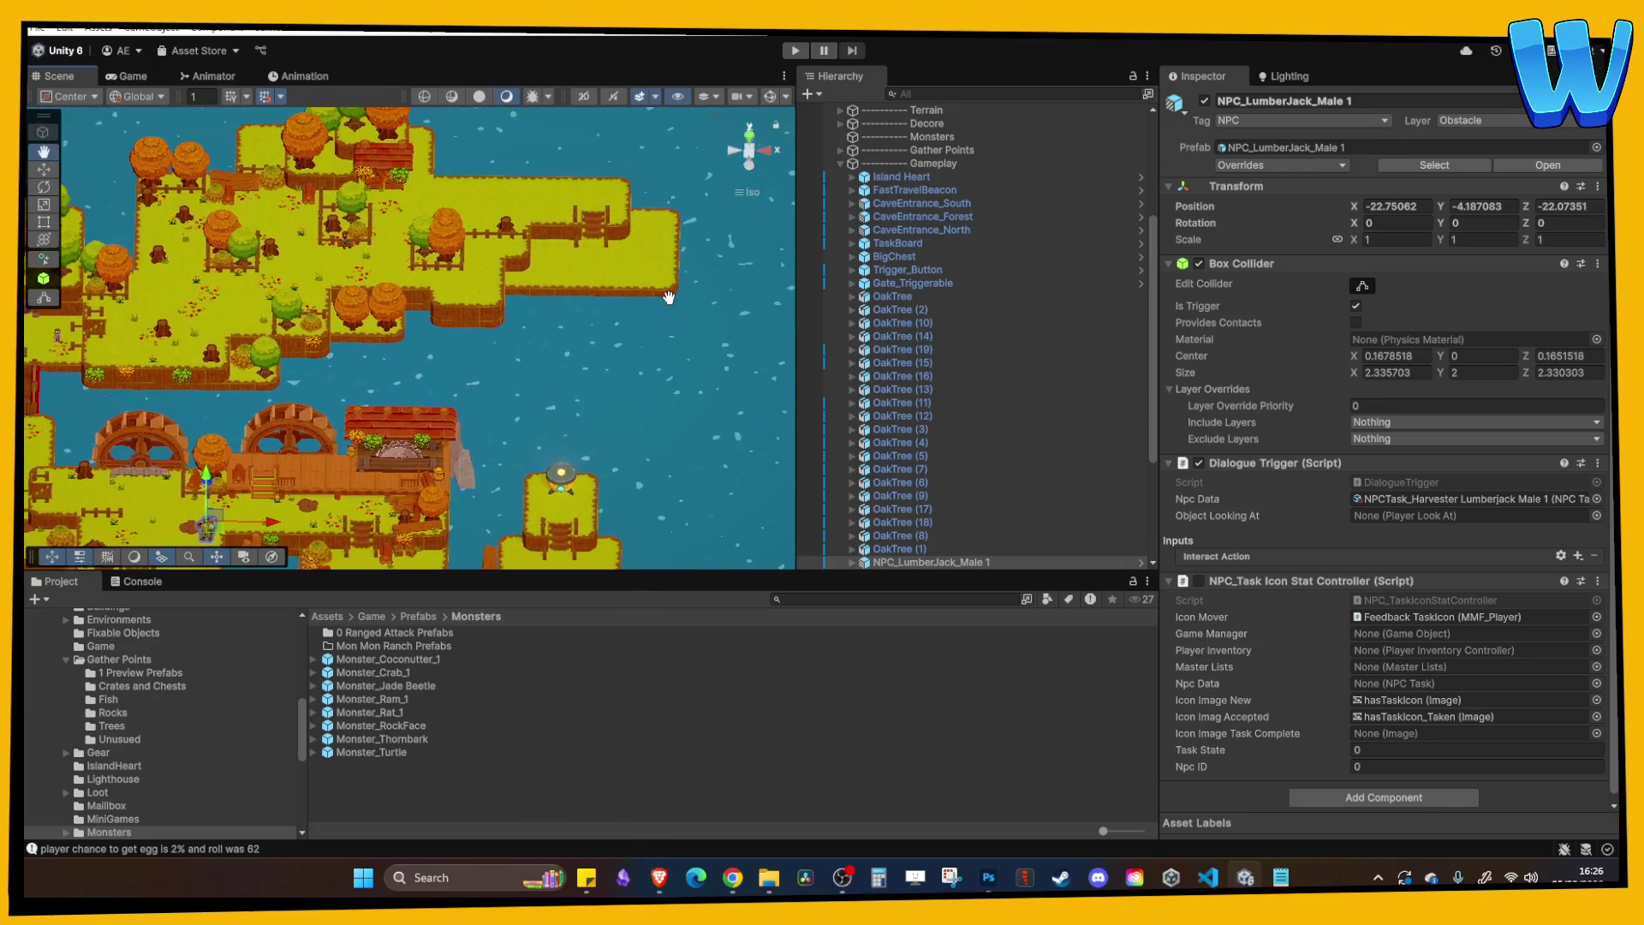
scroll(538, 346, "up", 3)
key("Right")
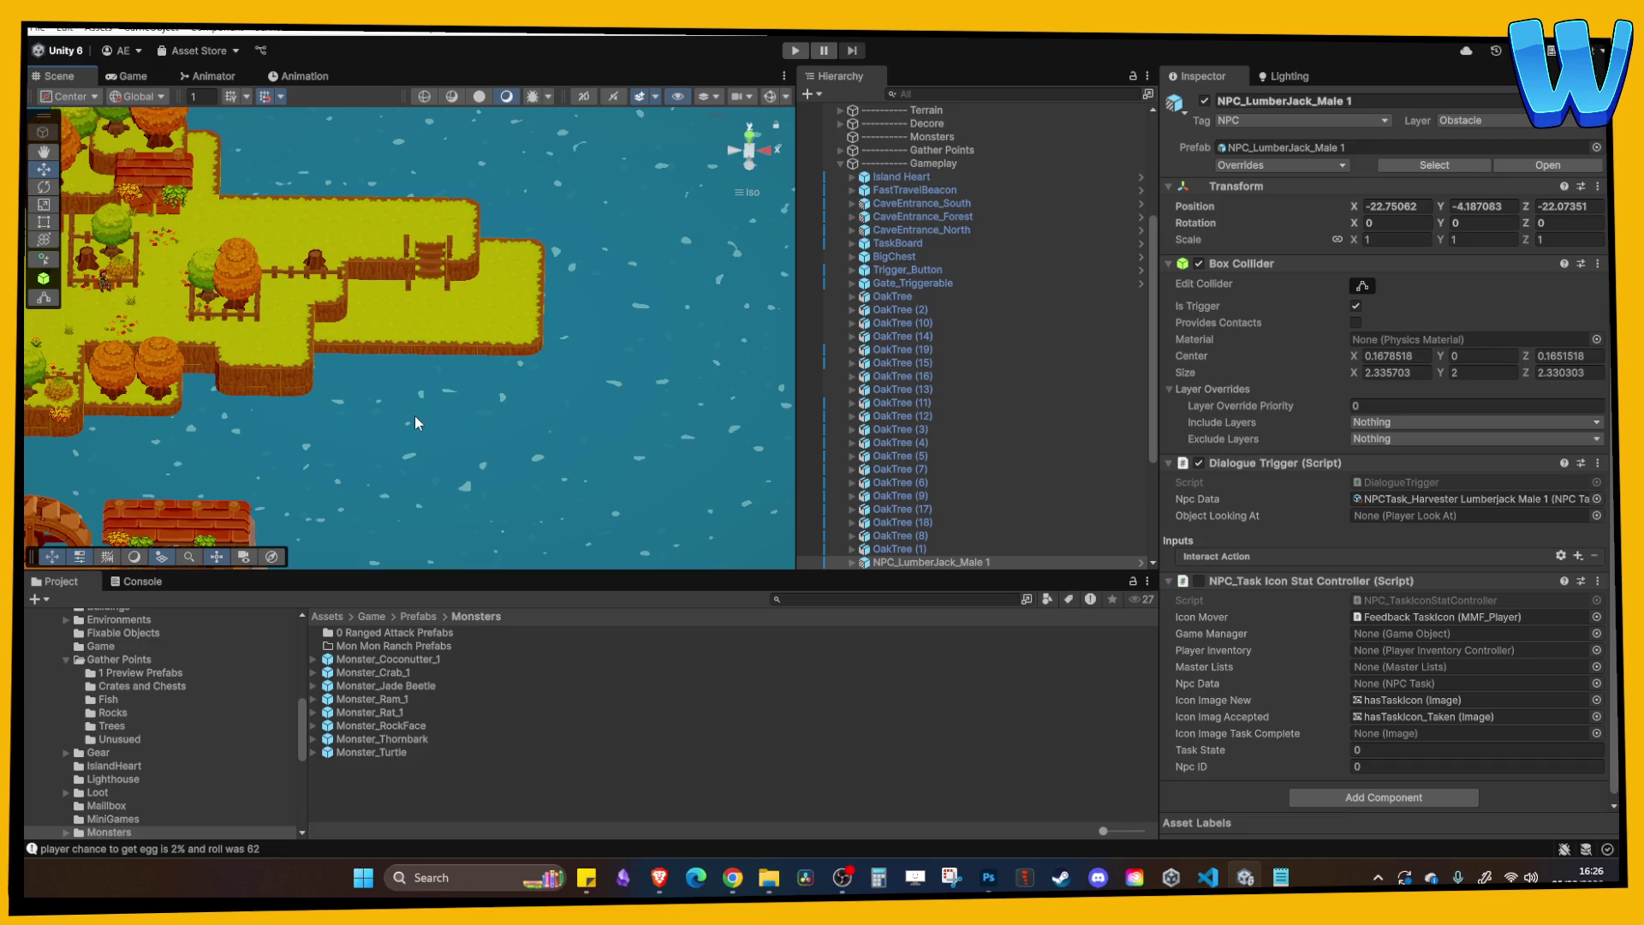
left_click_drag(399, 398, 726, 358)
scroll(490, 434, "up", 5)
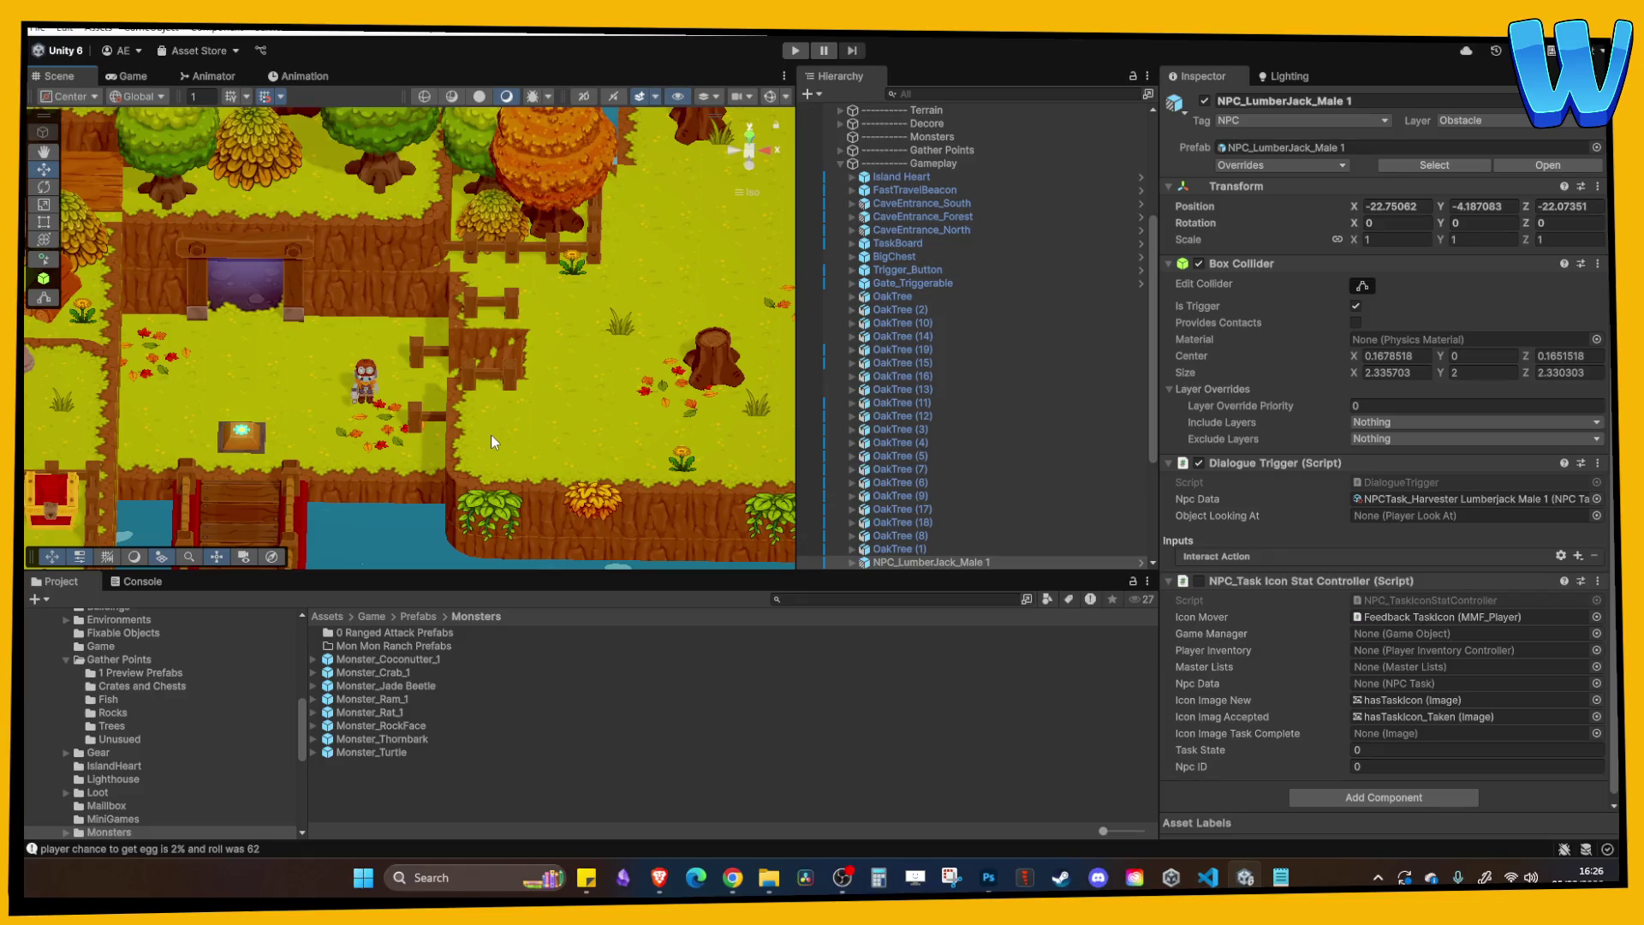
left_click_drag(490, 434, 348, 481)
scroll(608, 317, "down", 2)
left_click(769, 95)
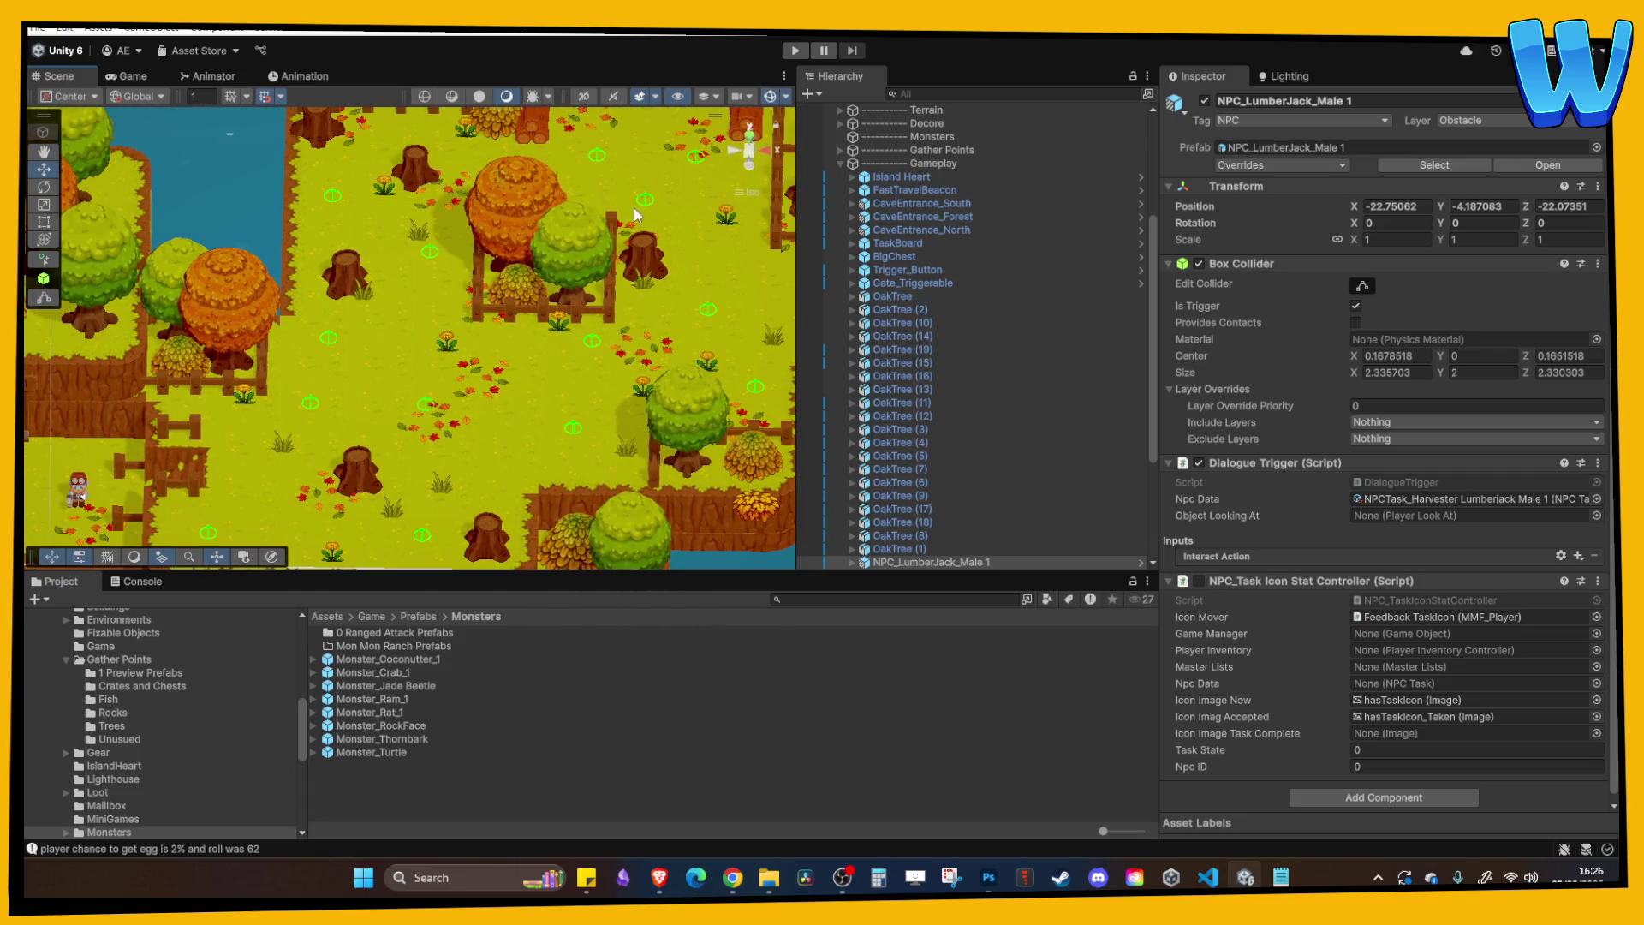
left_click_drag(661, 186, 576, 176)
left_click(911, 310)
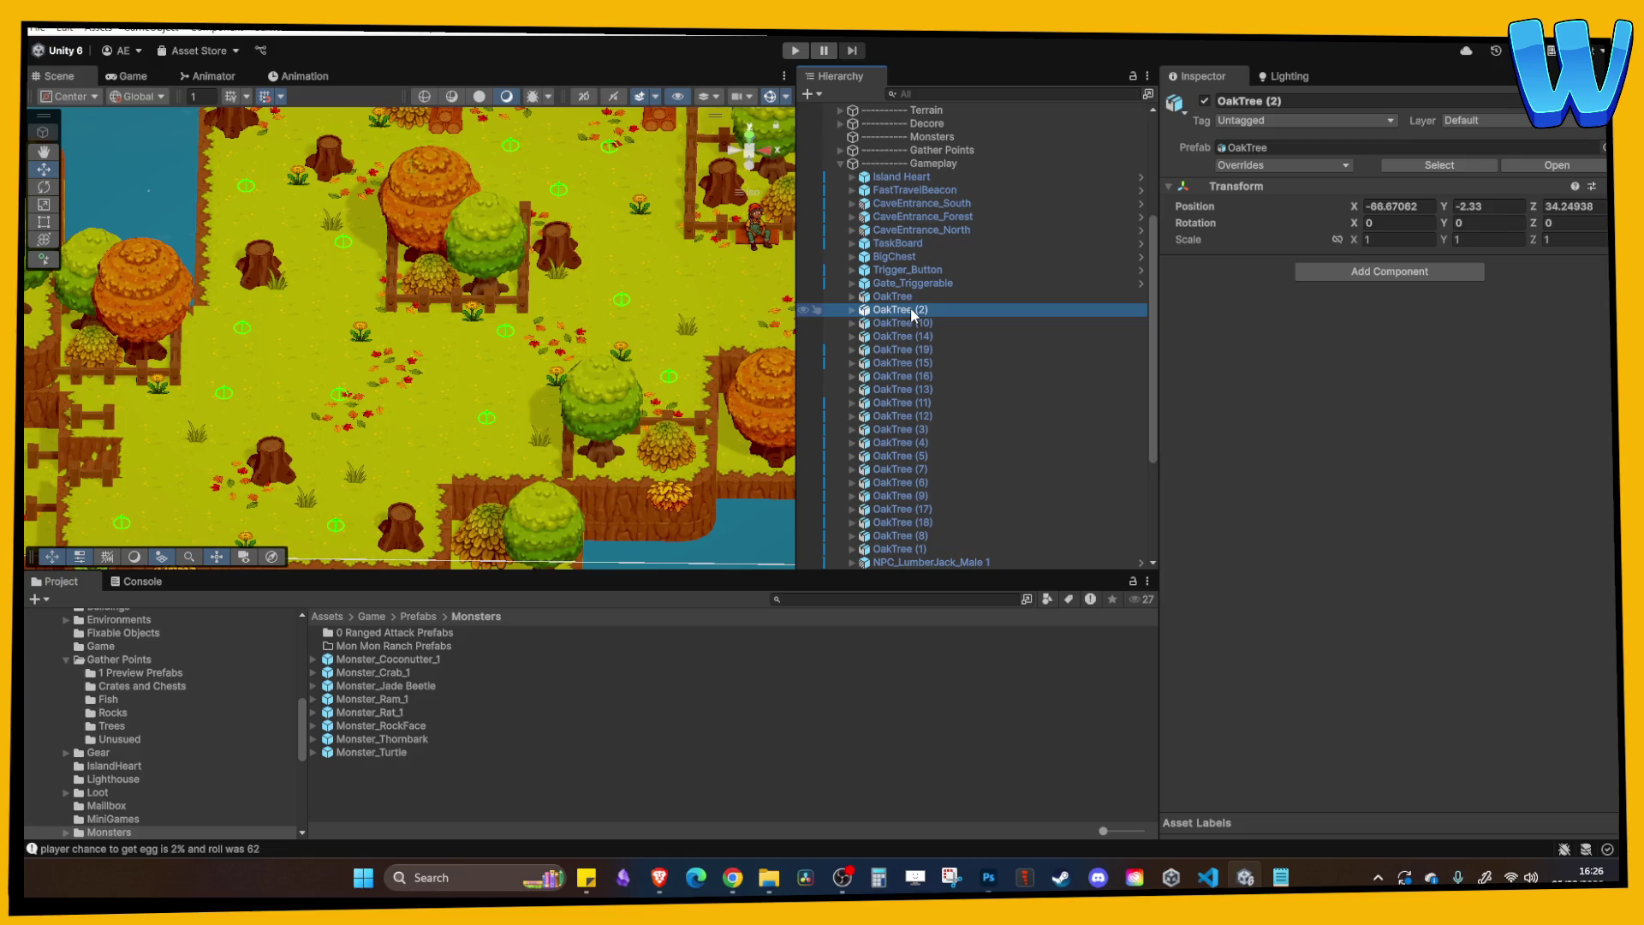
Duplicate SpawnPoint_Monster (2) into SpawnPoint_Monster (4) and slide it west along X.
key("Left")
key("Left")
left_click(839, 335)
double_click(935, 348)
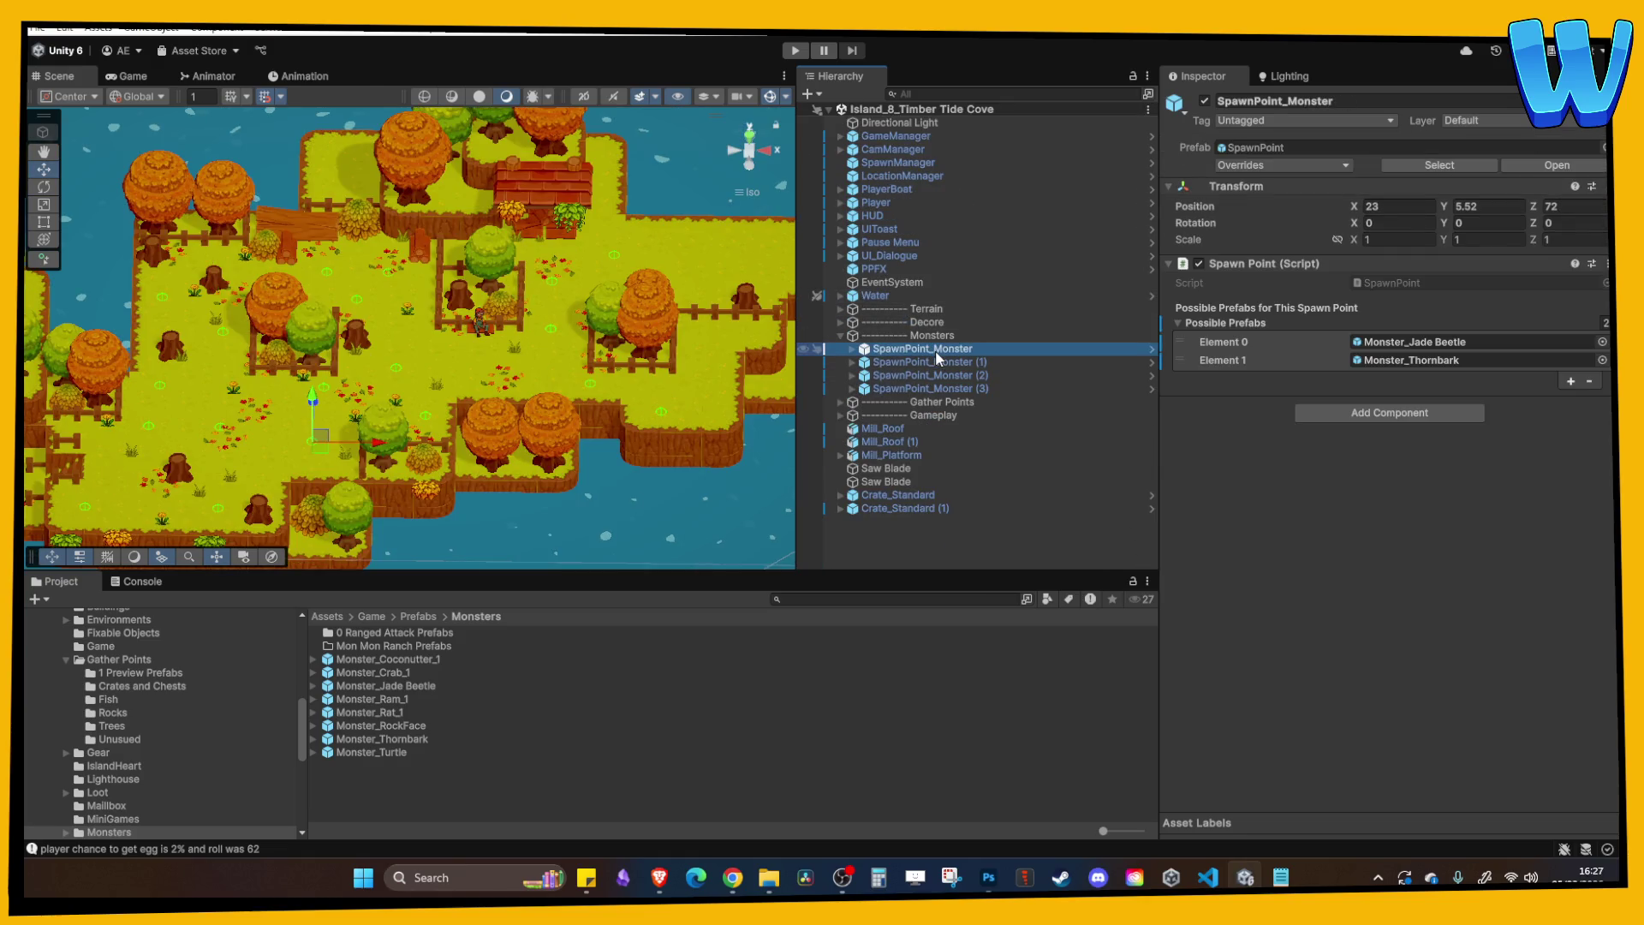
key("Up")
key("Up")
key("Up")
key("Down")
key("Down")
key("Down")
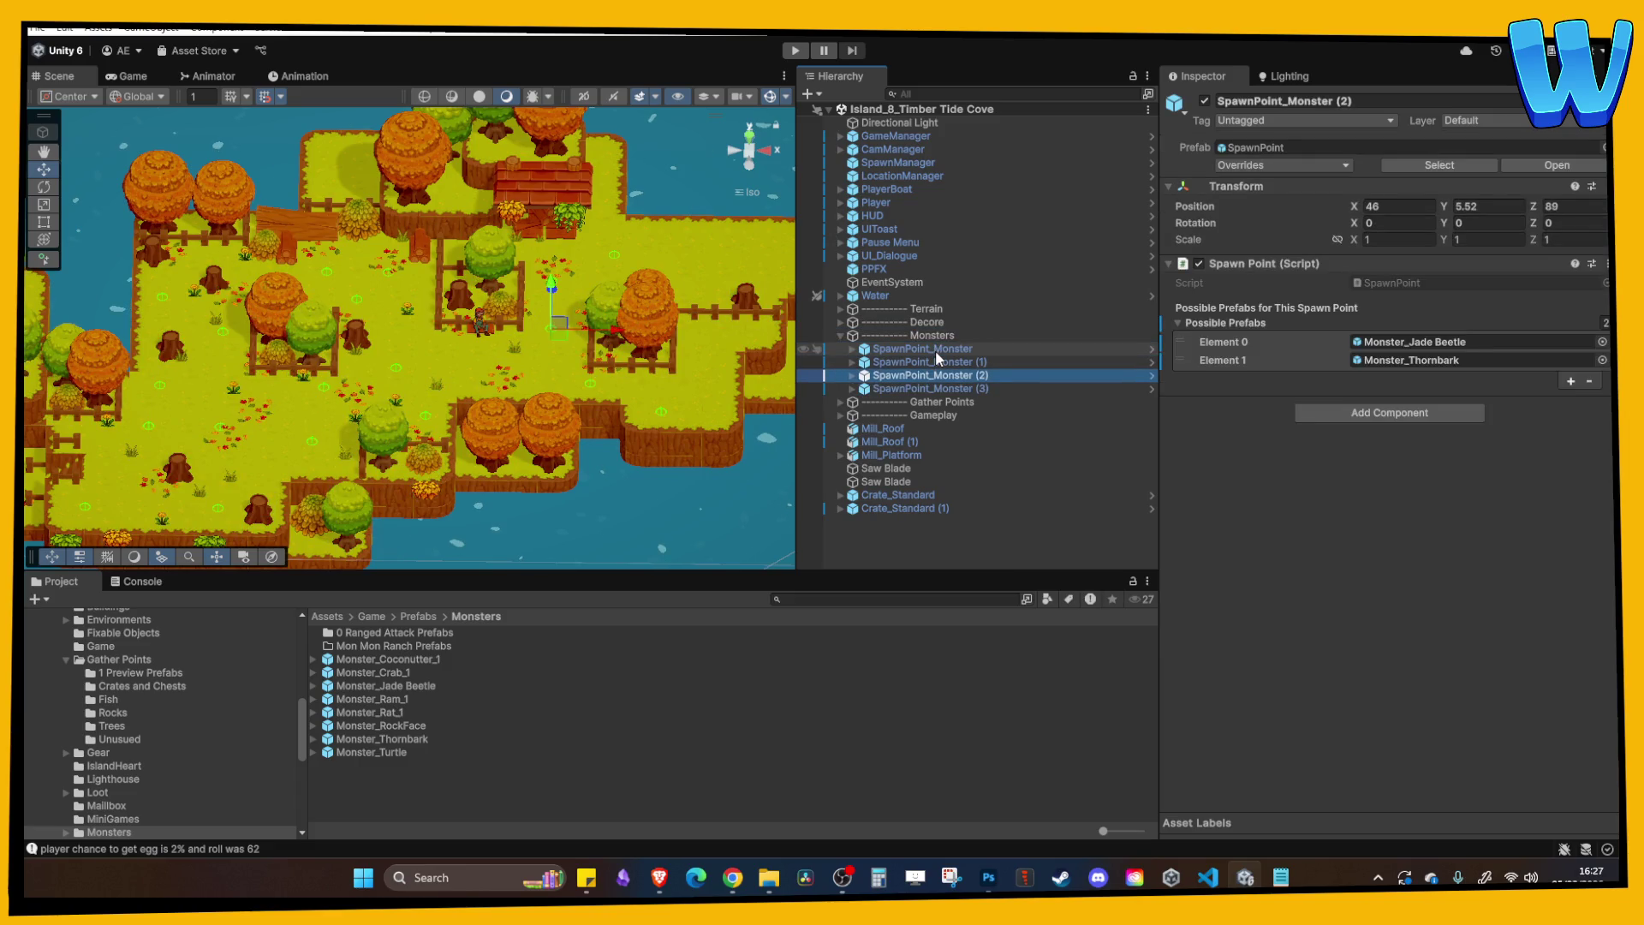
key("ctrl+d")
left_click_drag(618, 334, 537, 336)
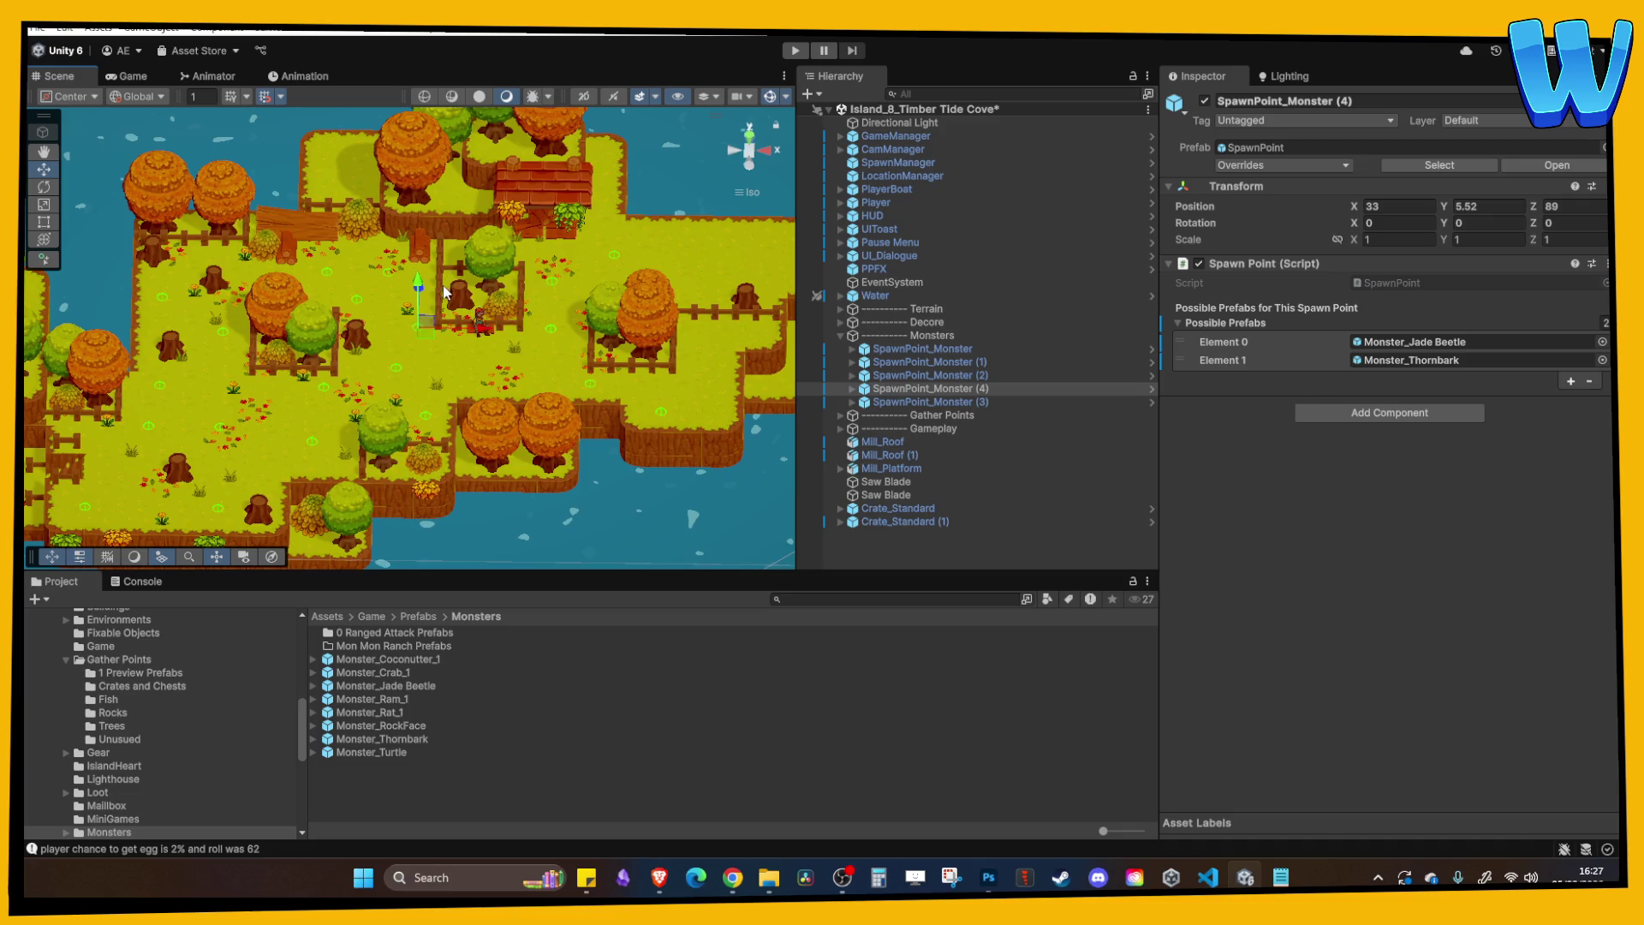
Select the Grass_7 (22) tuft and shift it along X.
left_click(409, 310)
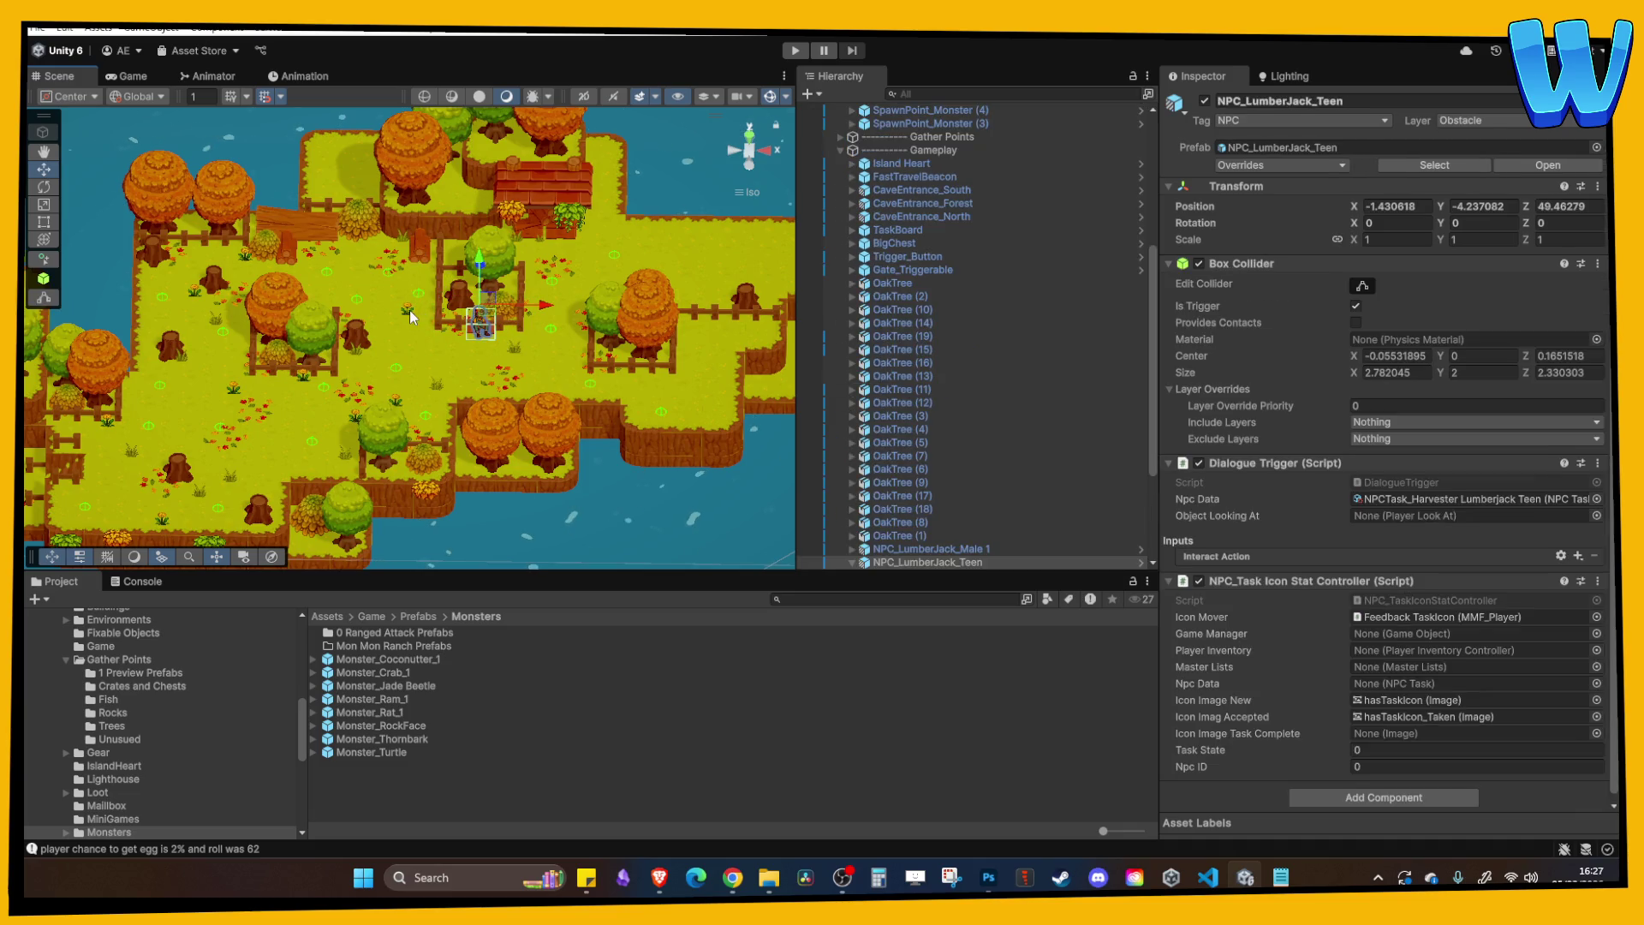
left_click(409, 310)
left_click_drag(408, 310, 532, 283)
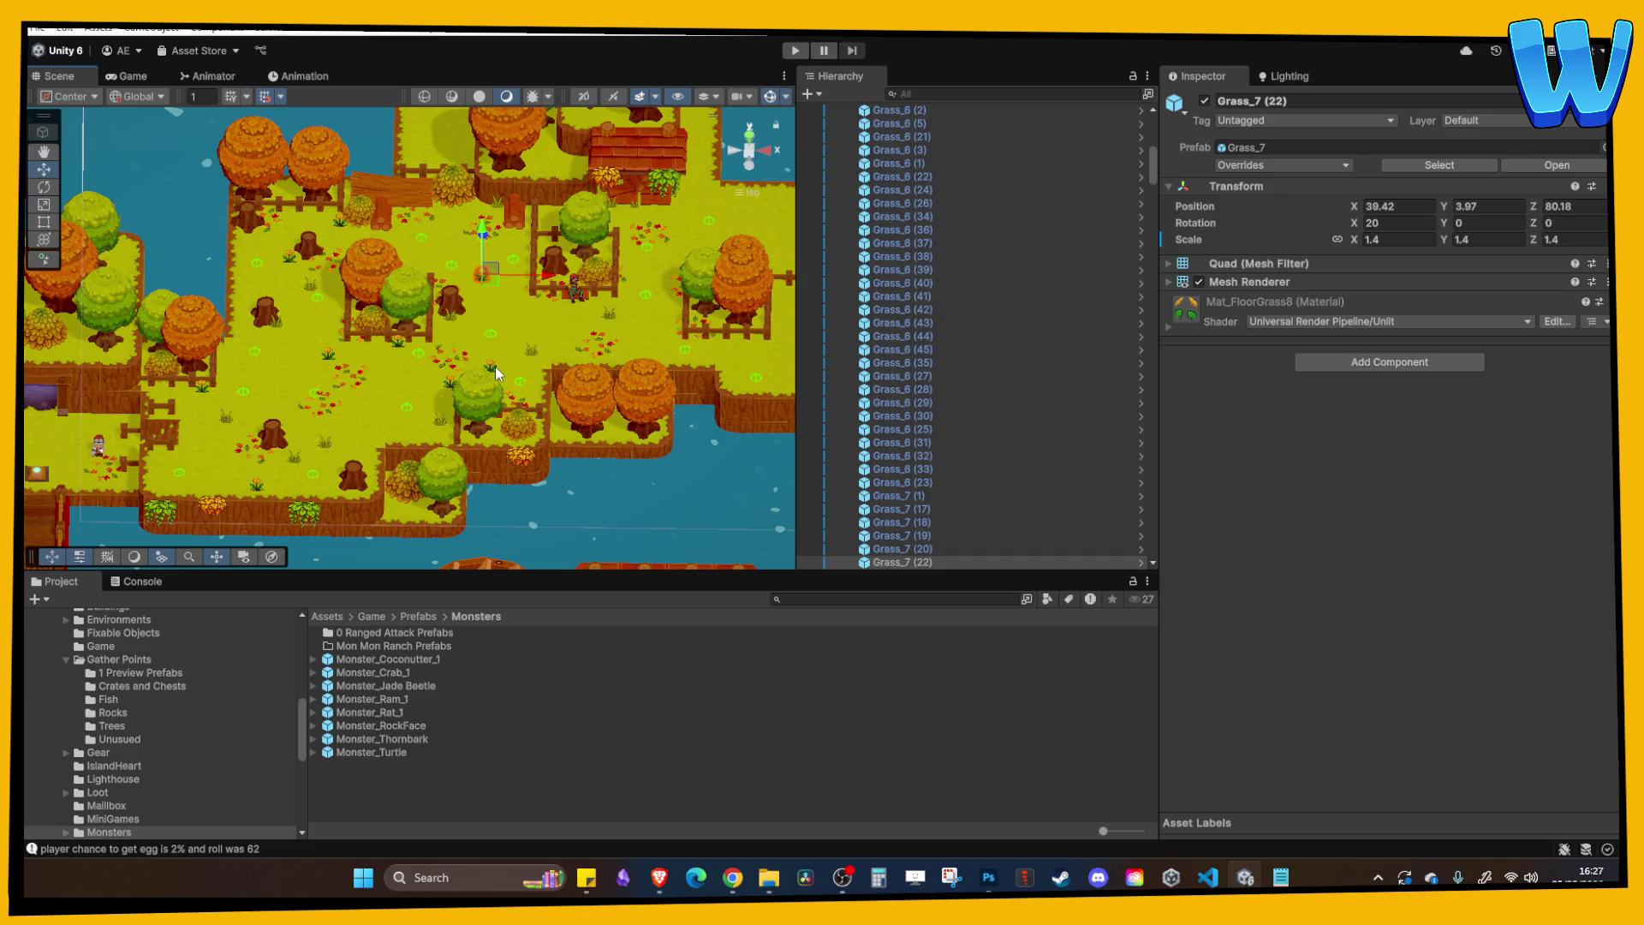
Switch the scene to a flat isometric view and select the leaf pile near the fence.
scroll(495, 366, "up", 5)
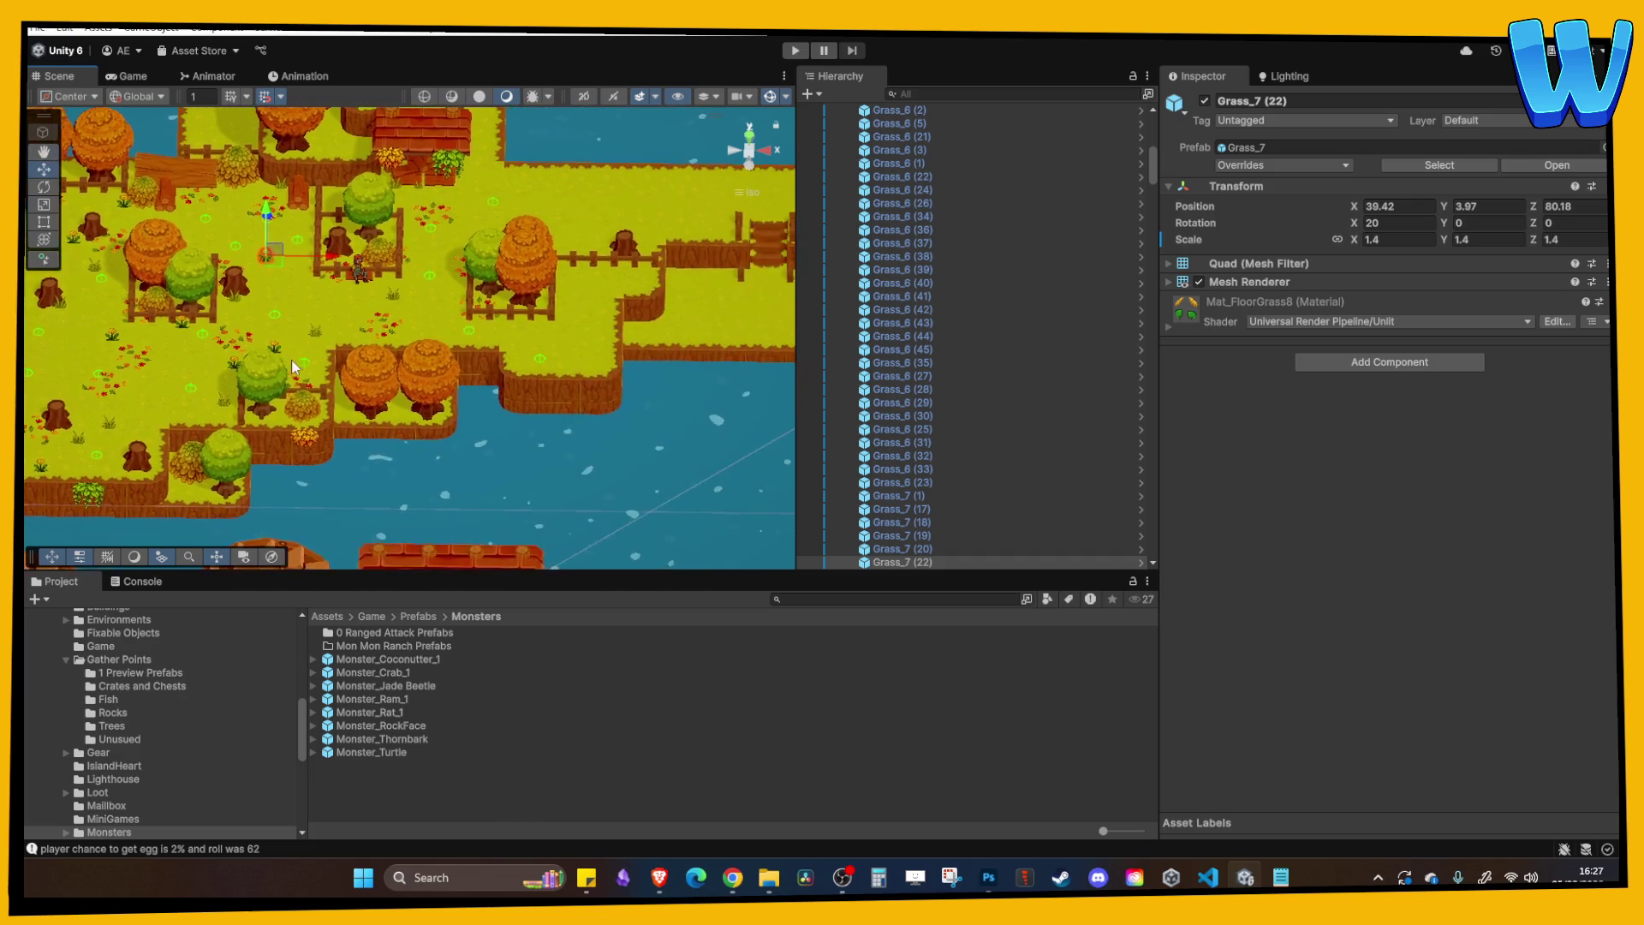
key("Down")
key("Left")
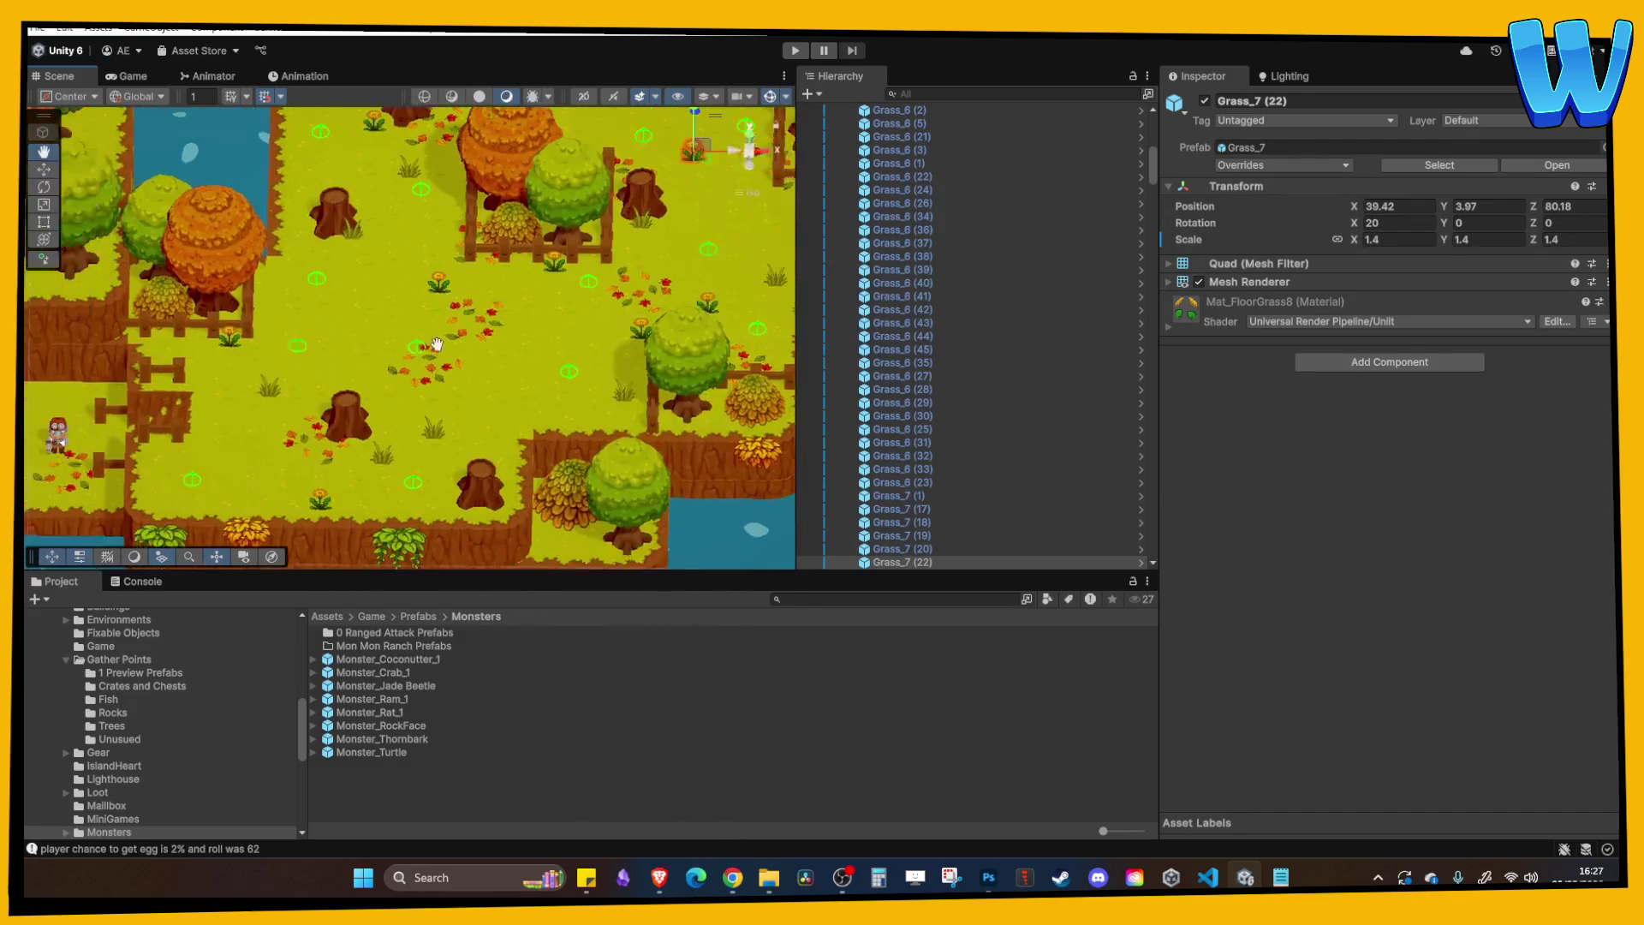
scroll(376, 385, "down", 2)
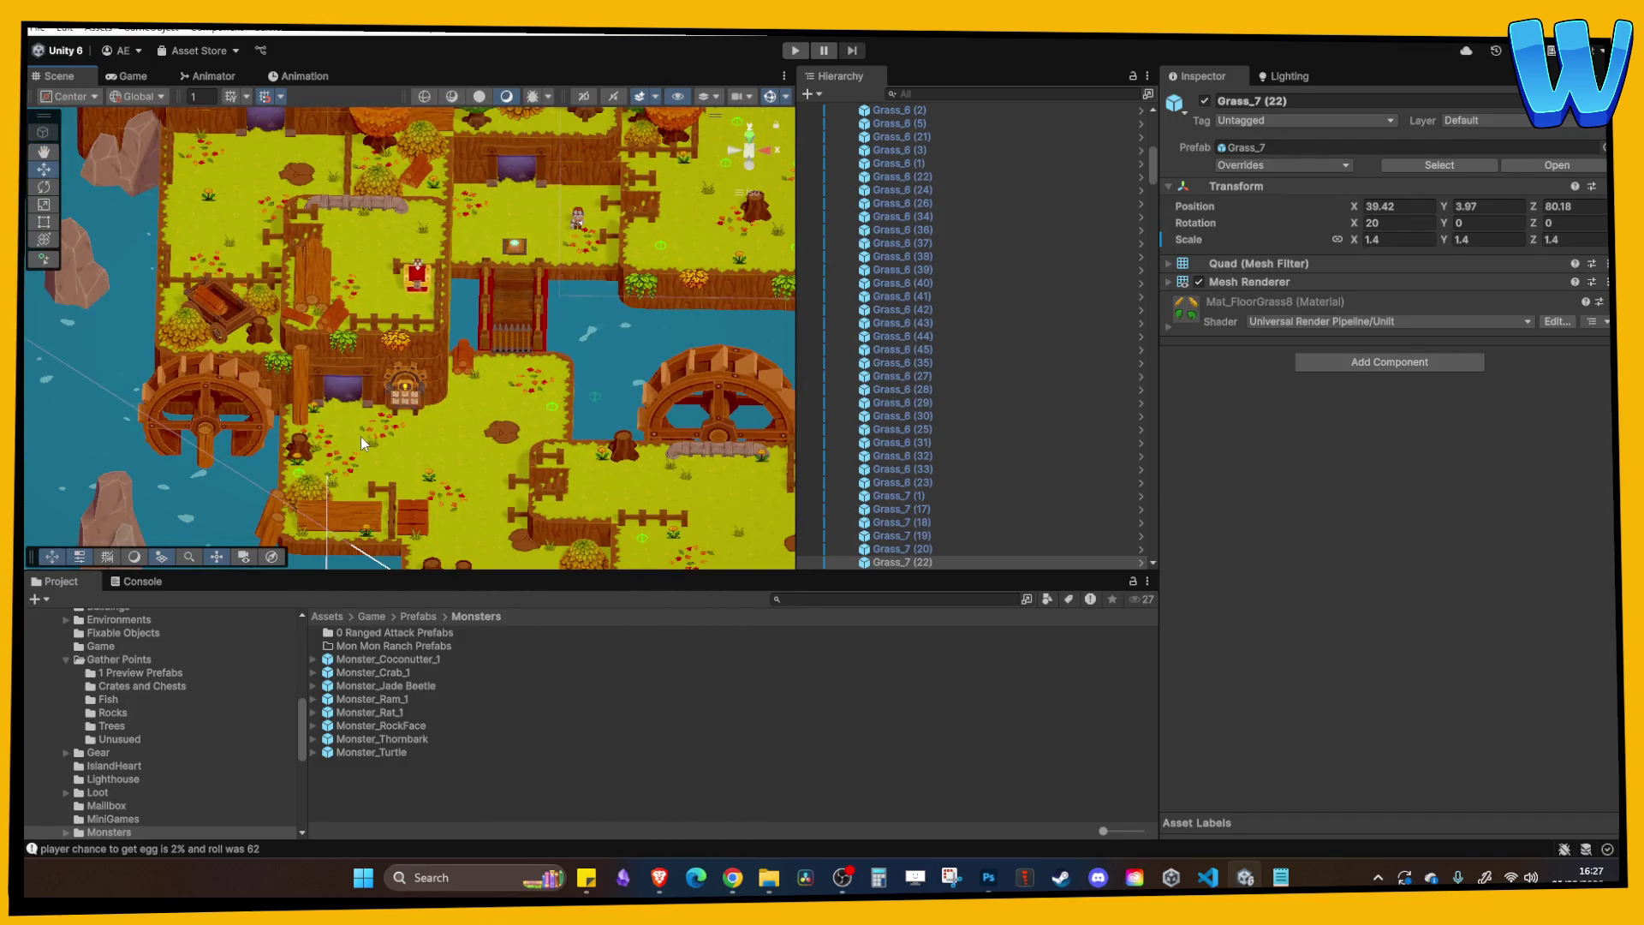
scroll(361, 437, "up", 5)
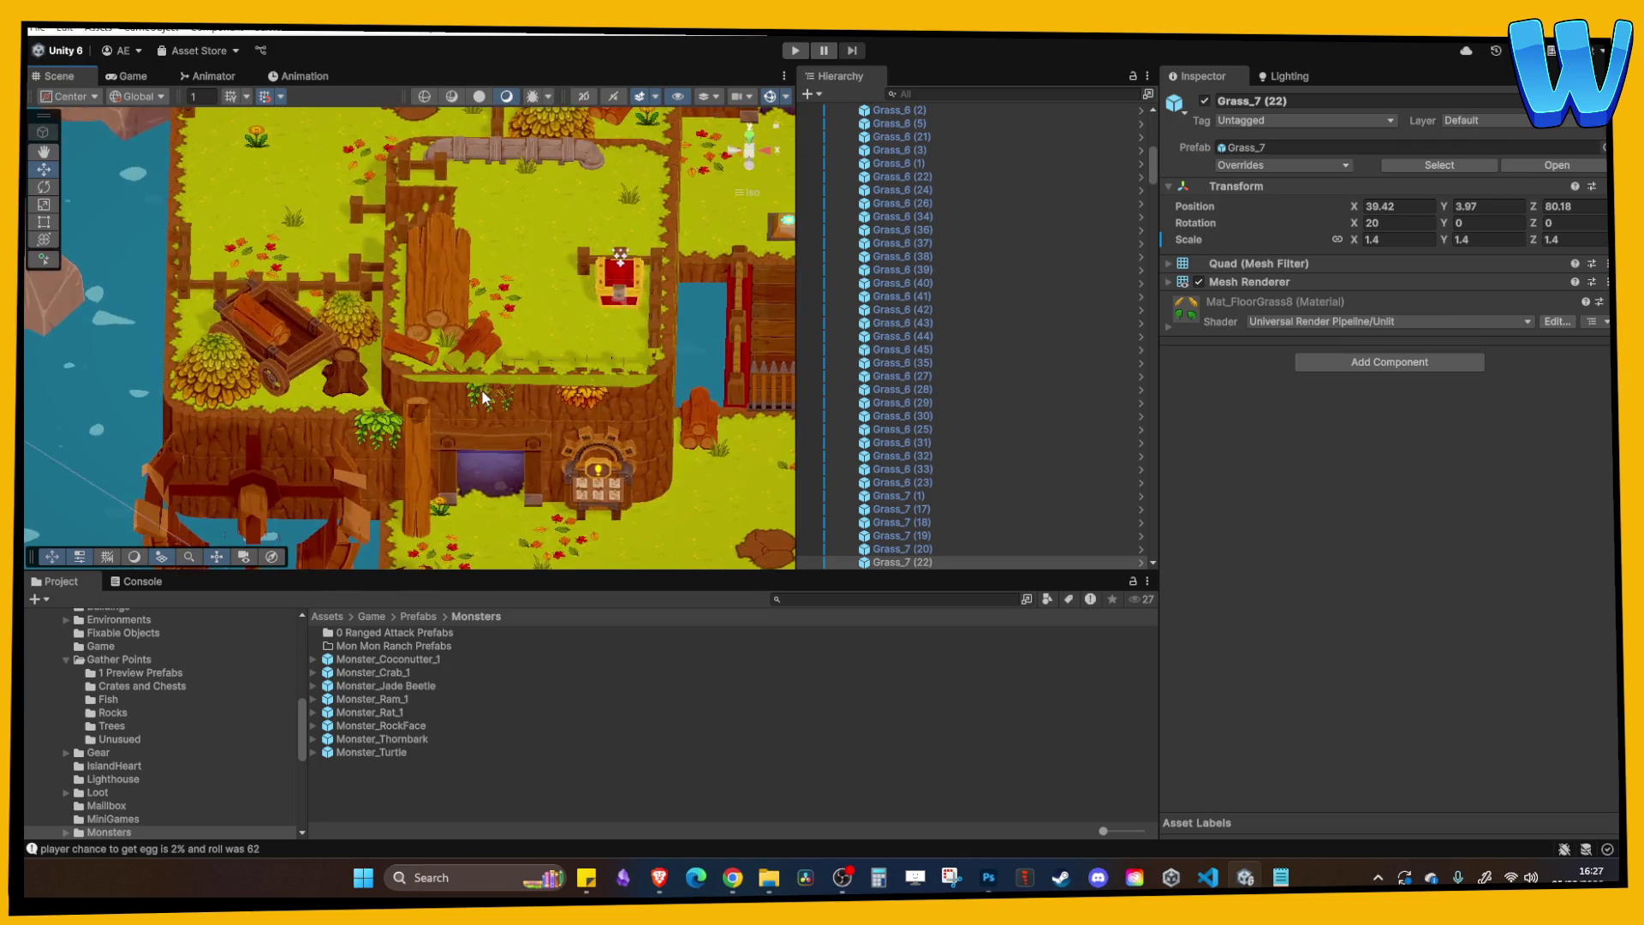
scroll(481, 395, "down", 10)
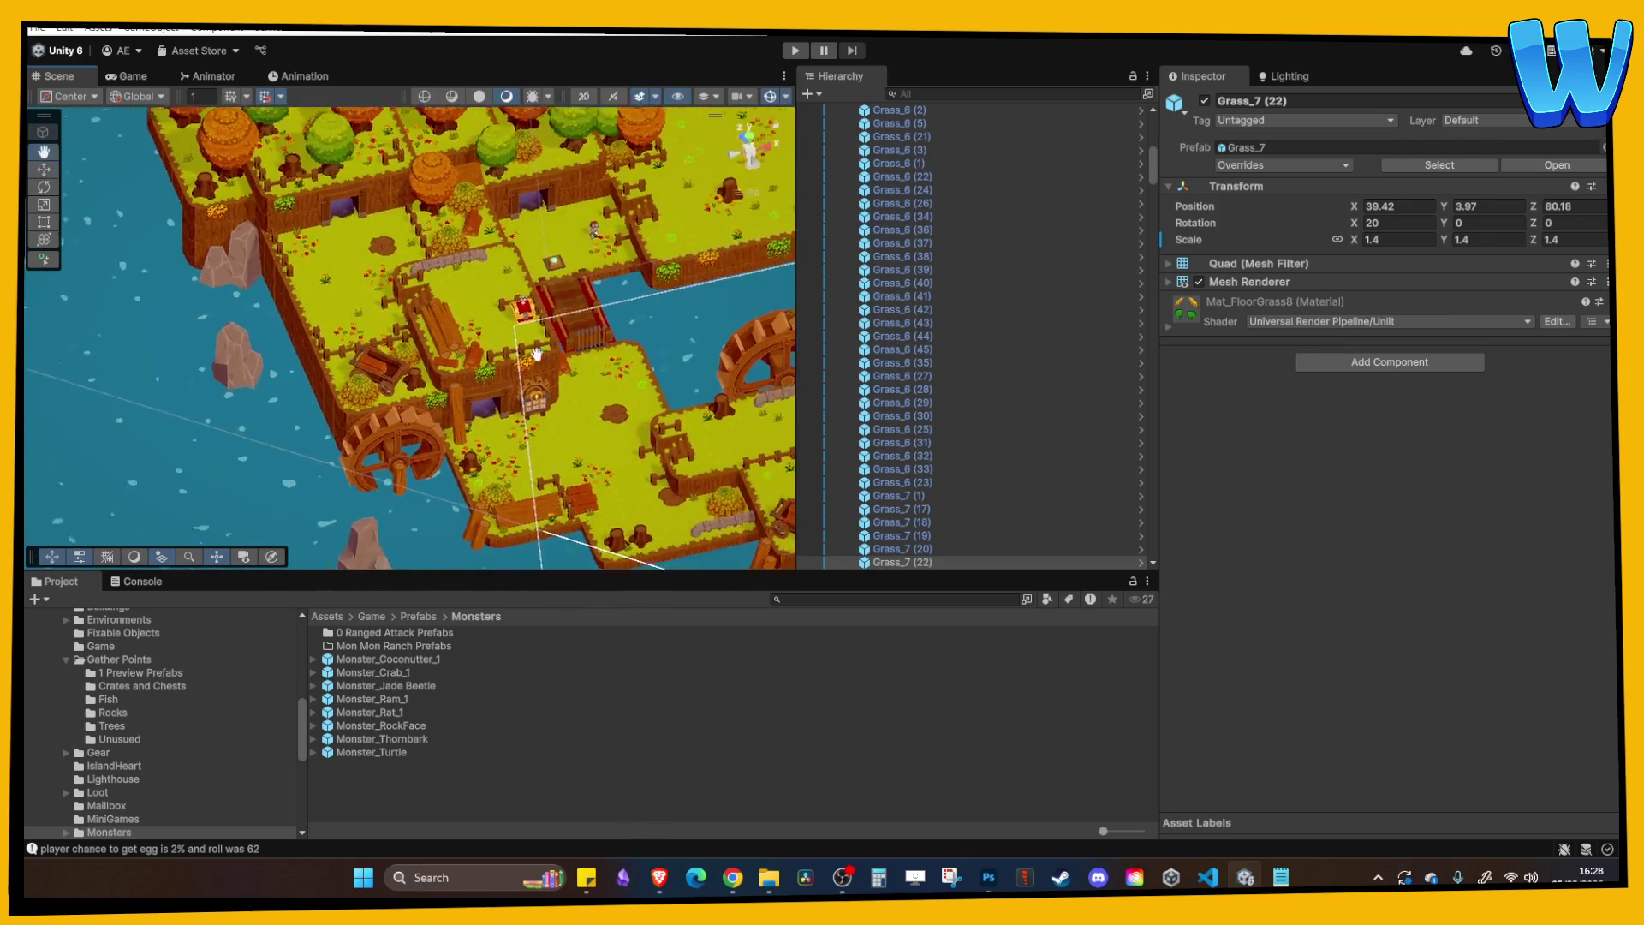
left_click(749, 145)
left_click_drag(471, 354, 476, 458)
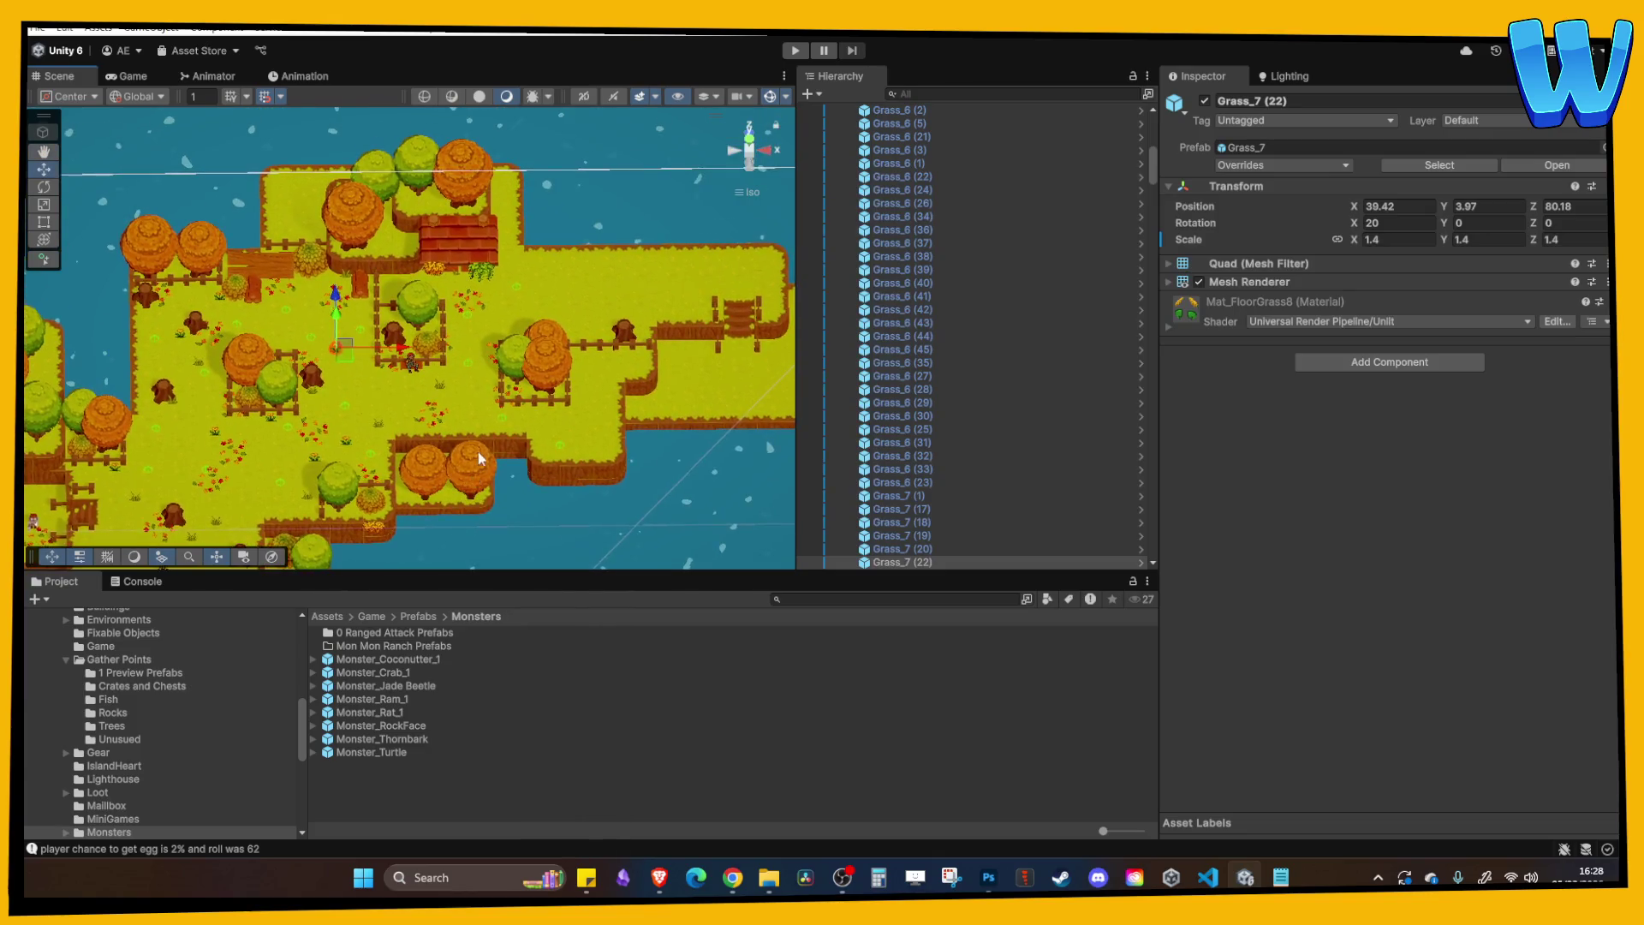
scroll(476, 457, "up", 8)
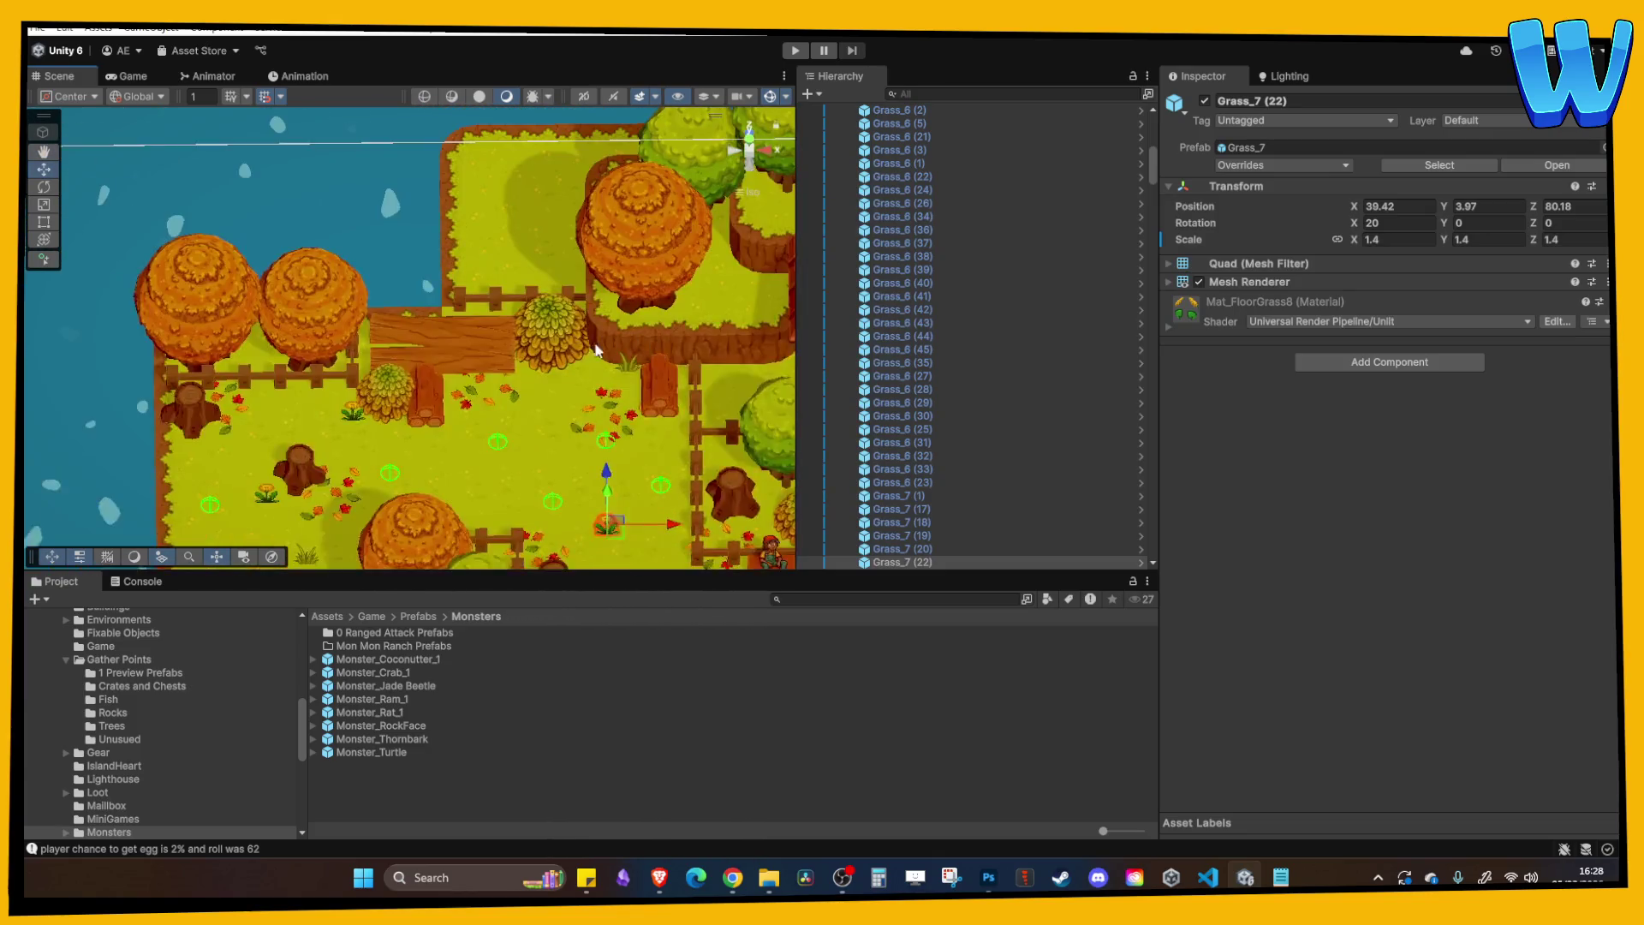
left_click(572, 326)
left_click(557, 316)
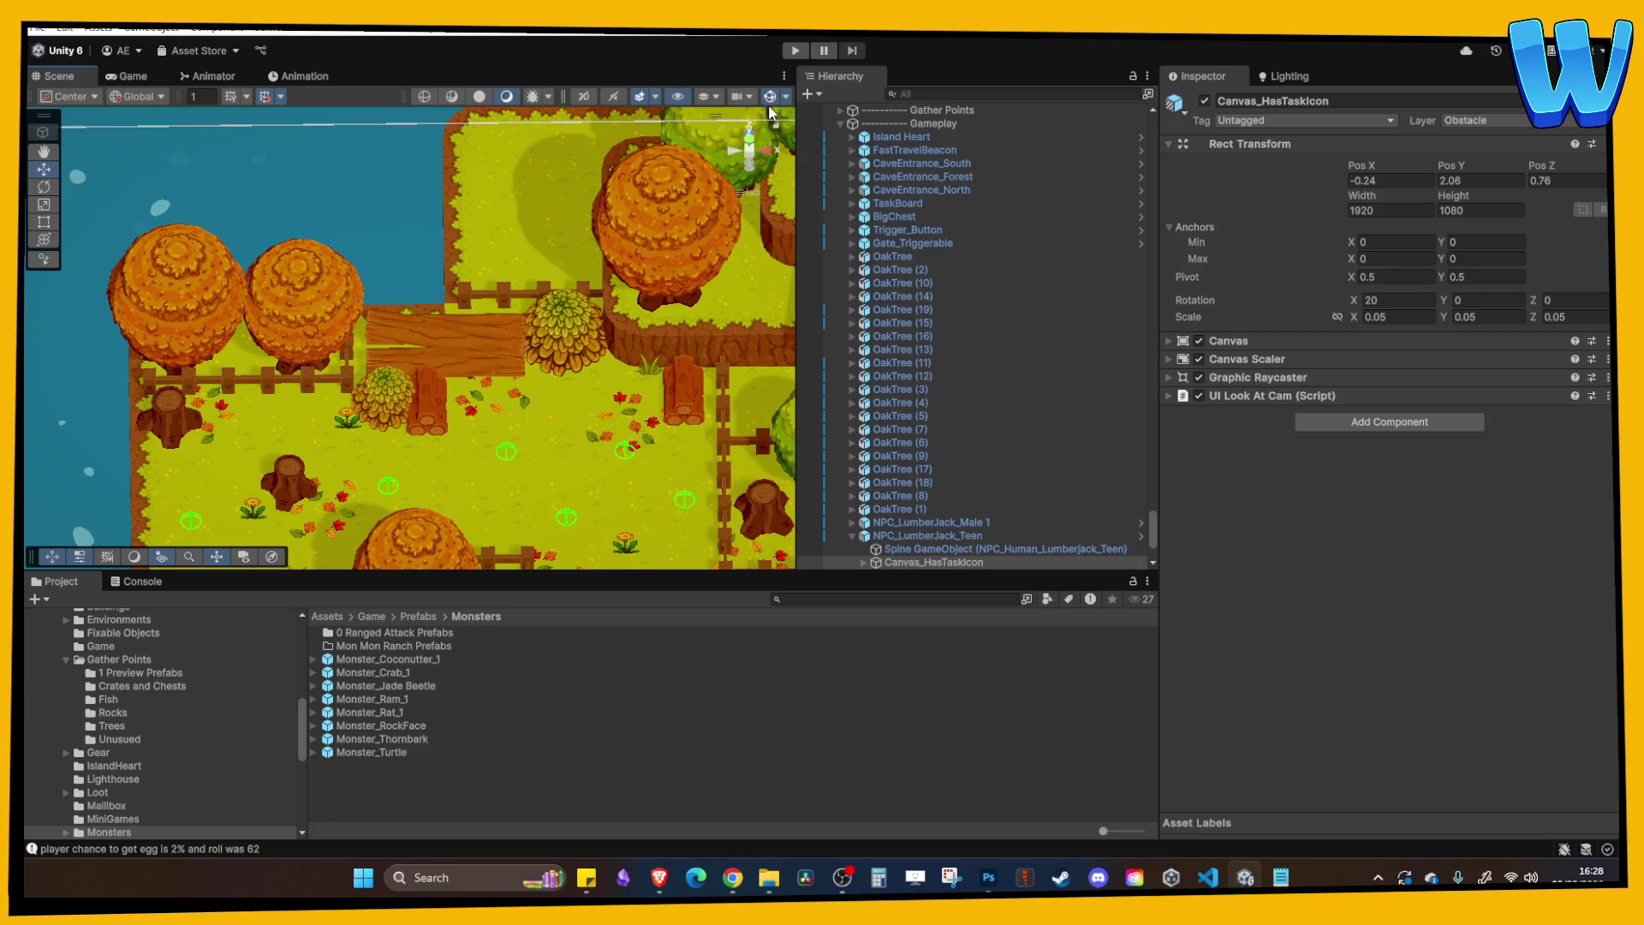
left_click(566, 336)
Duplicate the leaf pile and move the copy up to the grass corner by the water.
scroll(348, 474, "down", 5)
left_click_drag(348, 474, 592, 273)
scroll(572, 283, "up", 4)
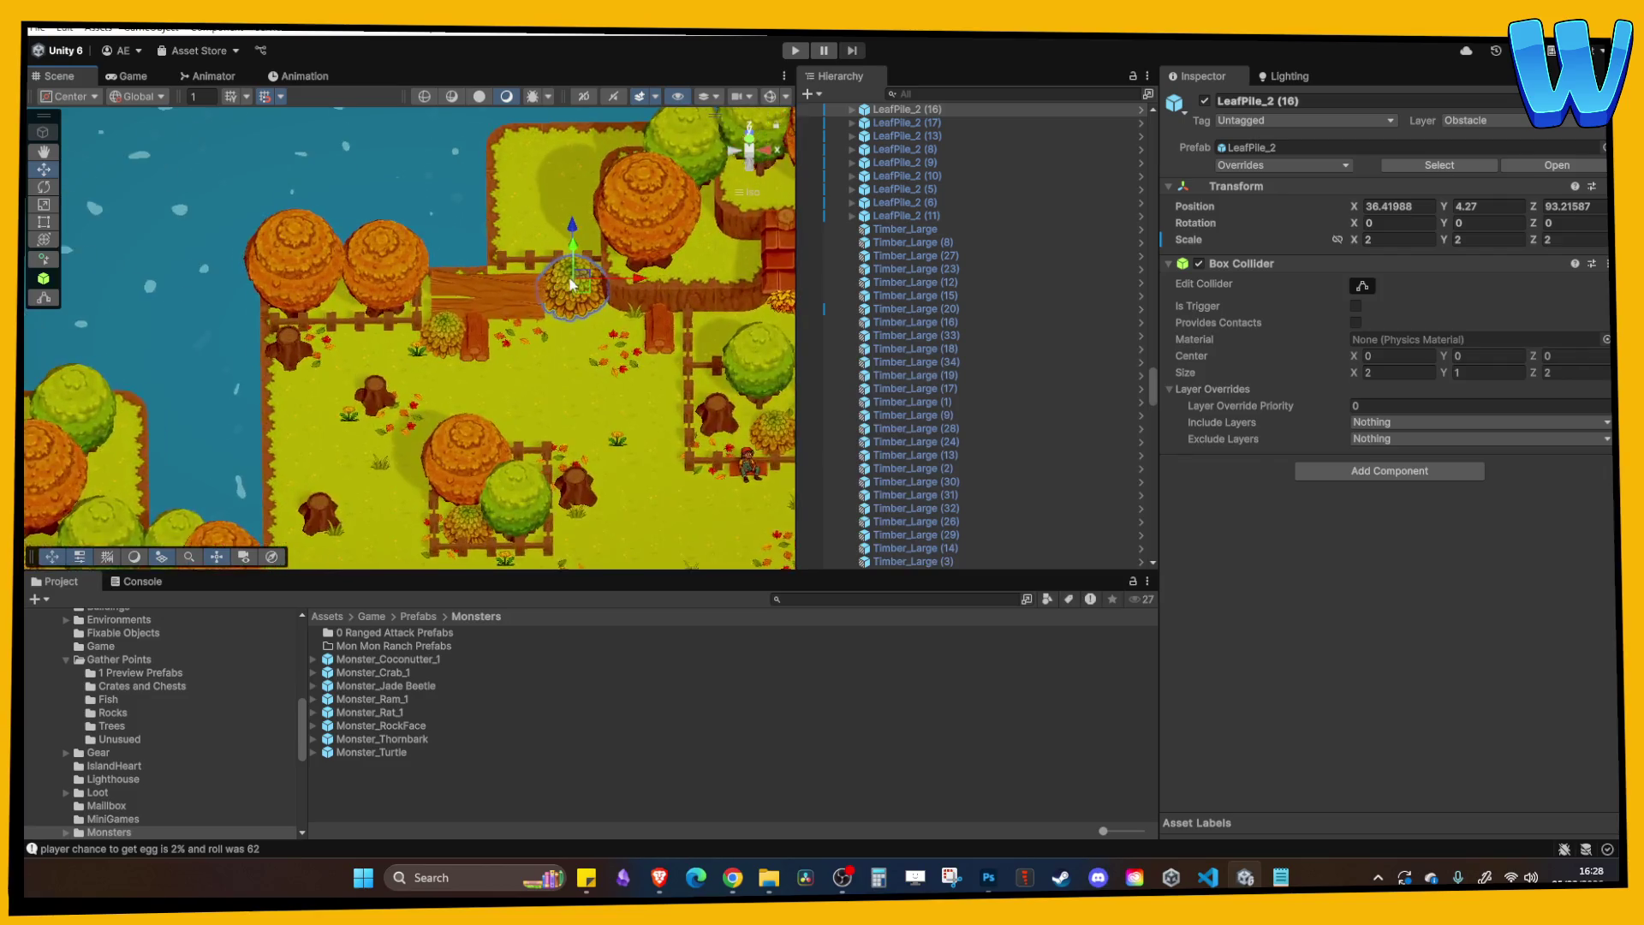
scroll(572, 284, "up", 2)
key("ctrl+d")
left_click_drag(512, 386, 515, 214)
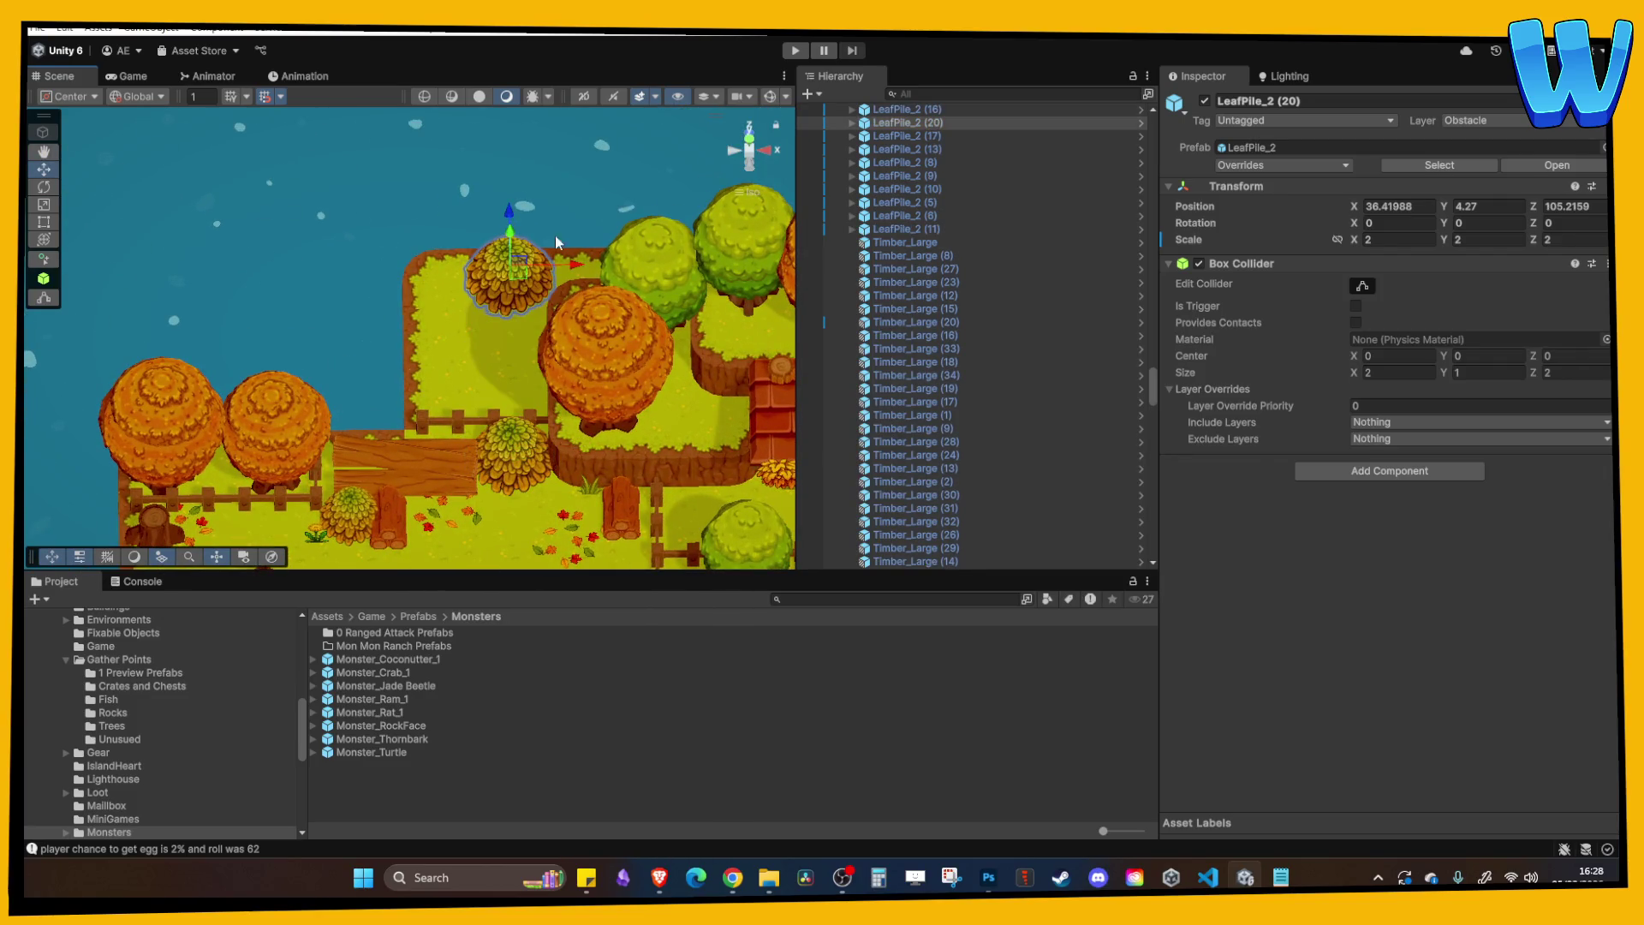
left_click_drag(559, 265, 508, 268)
Scale the leaf pile copy proportionally to 1.5 on all axes.
left_click(525, 362)
mouse_move(524, 363)
left_mouse_down()
mouse_move(518, 326)
mouse_move(455, 385)
mouse_move(455, 226)
mouse_move(521, 214)
left_mouse_up()
left_click(455, 226)
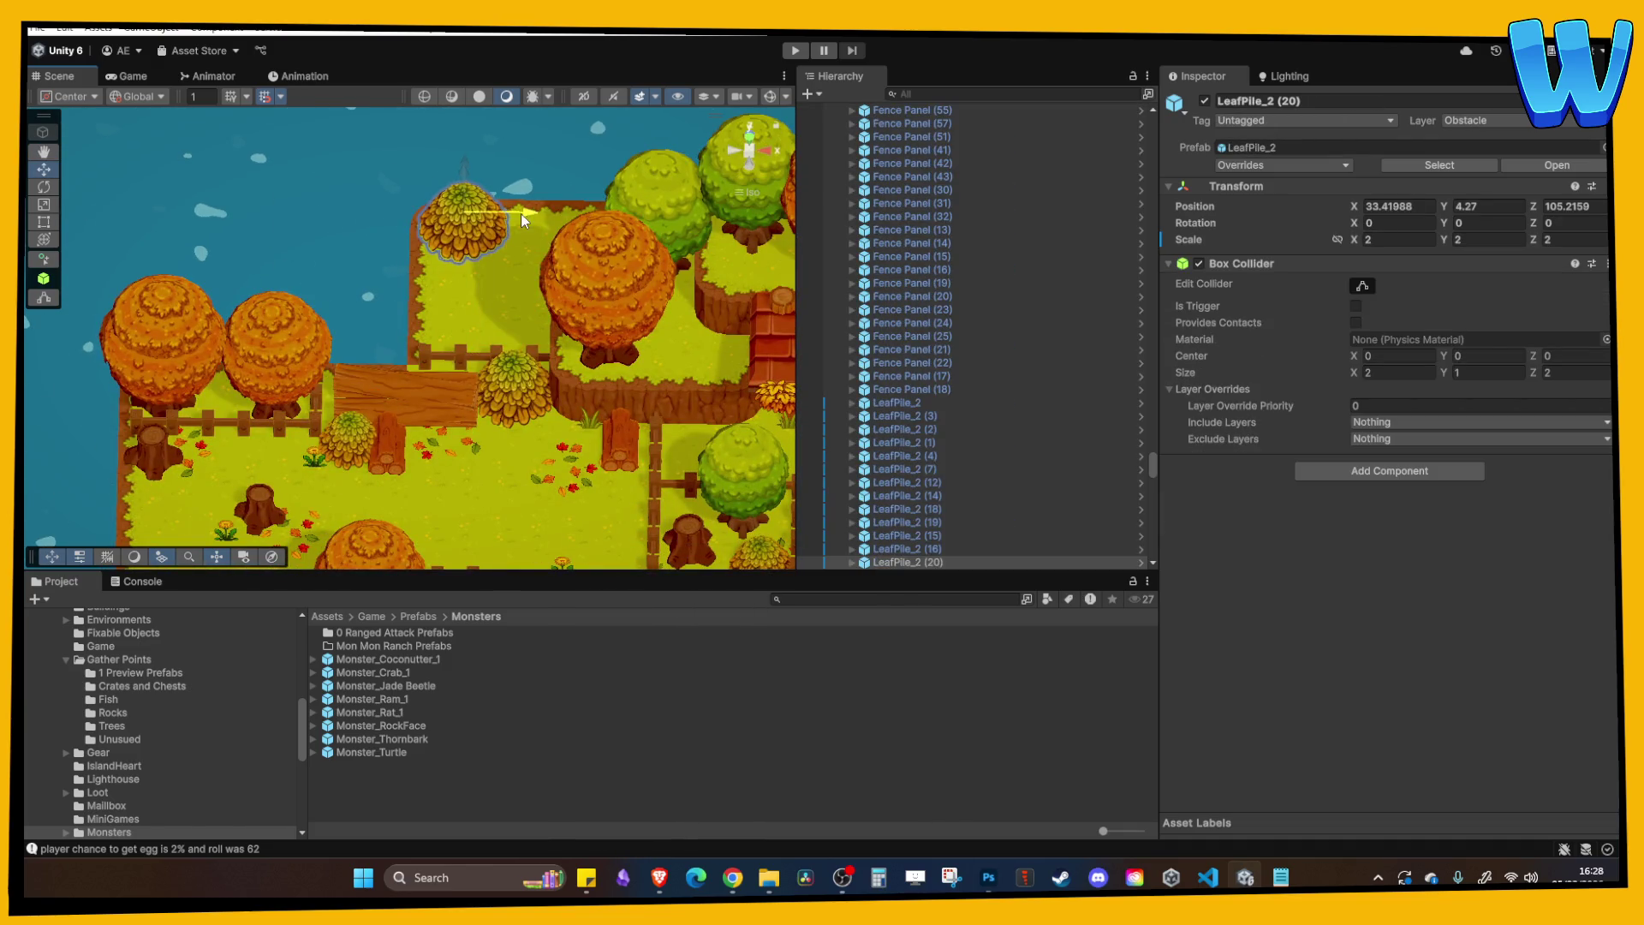
left_click(1336, 241)
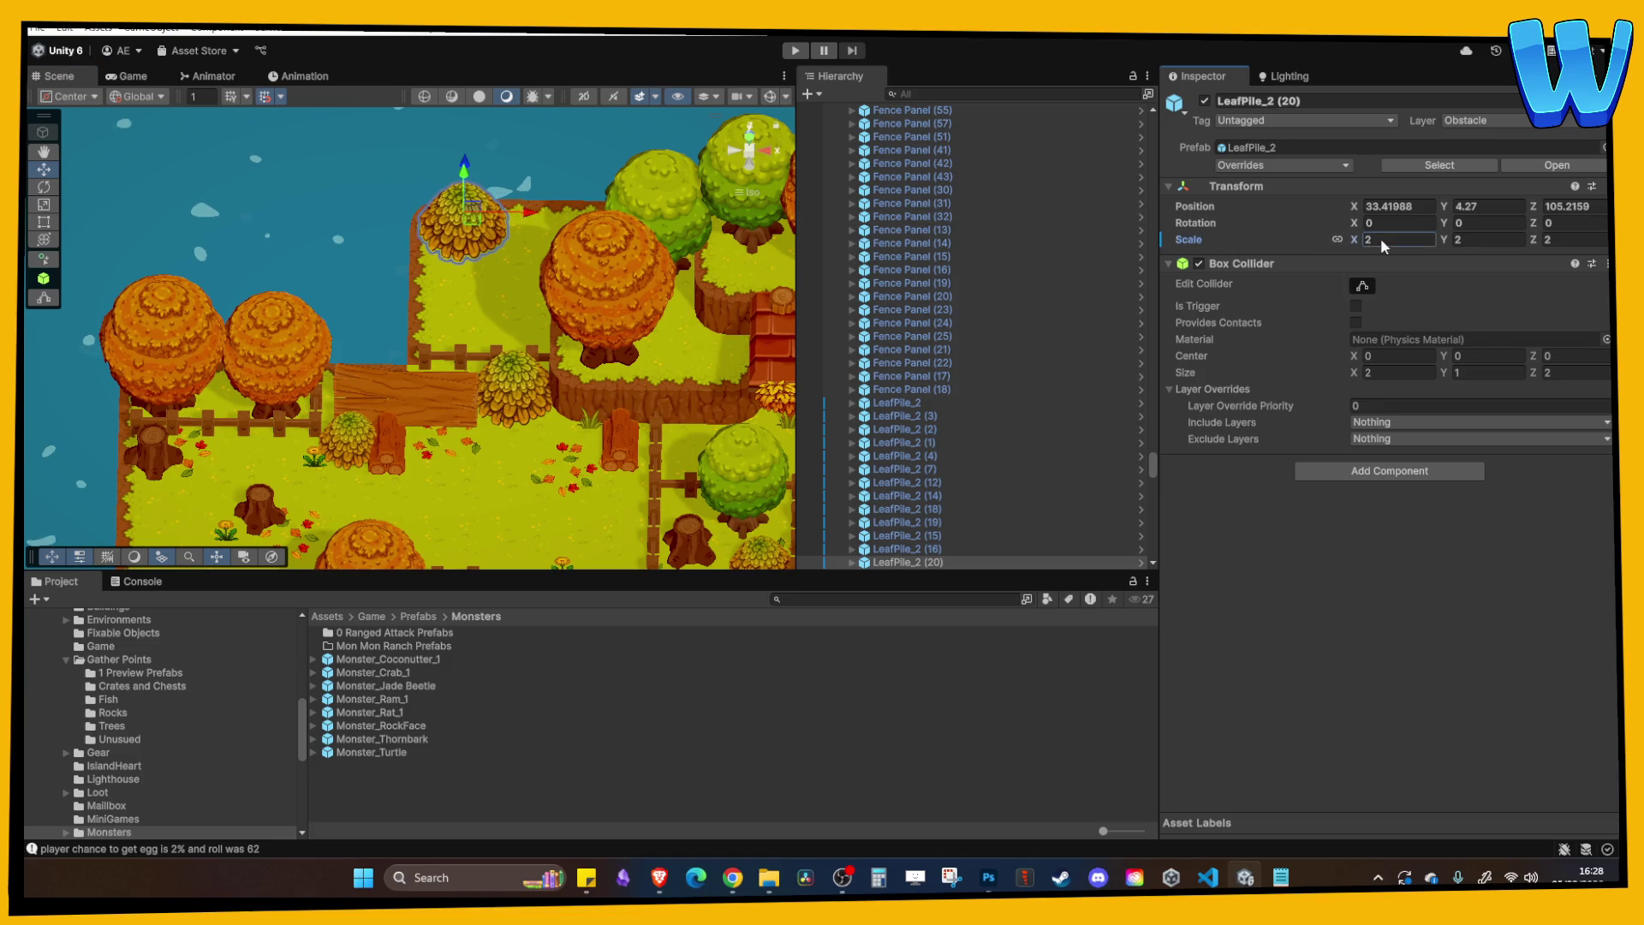
type("1")
key("Tab")
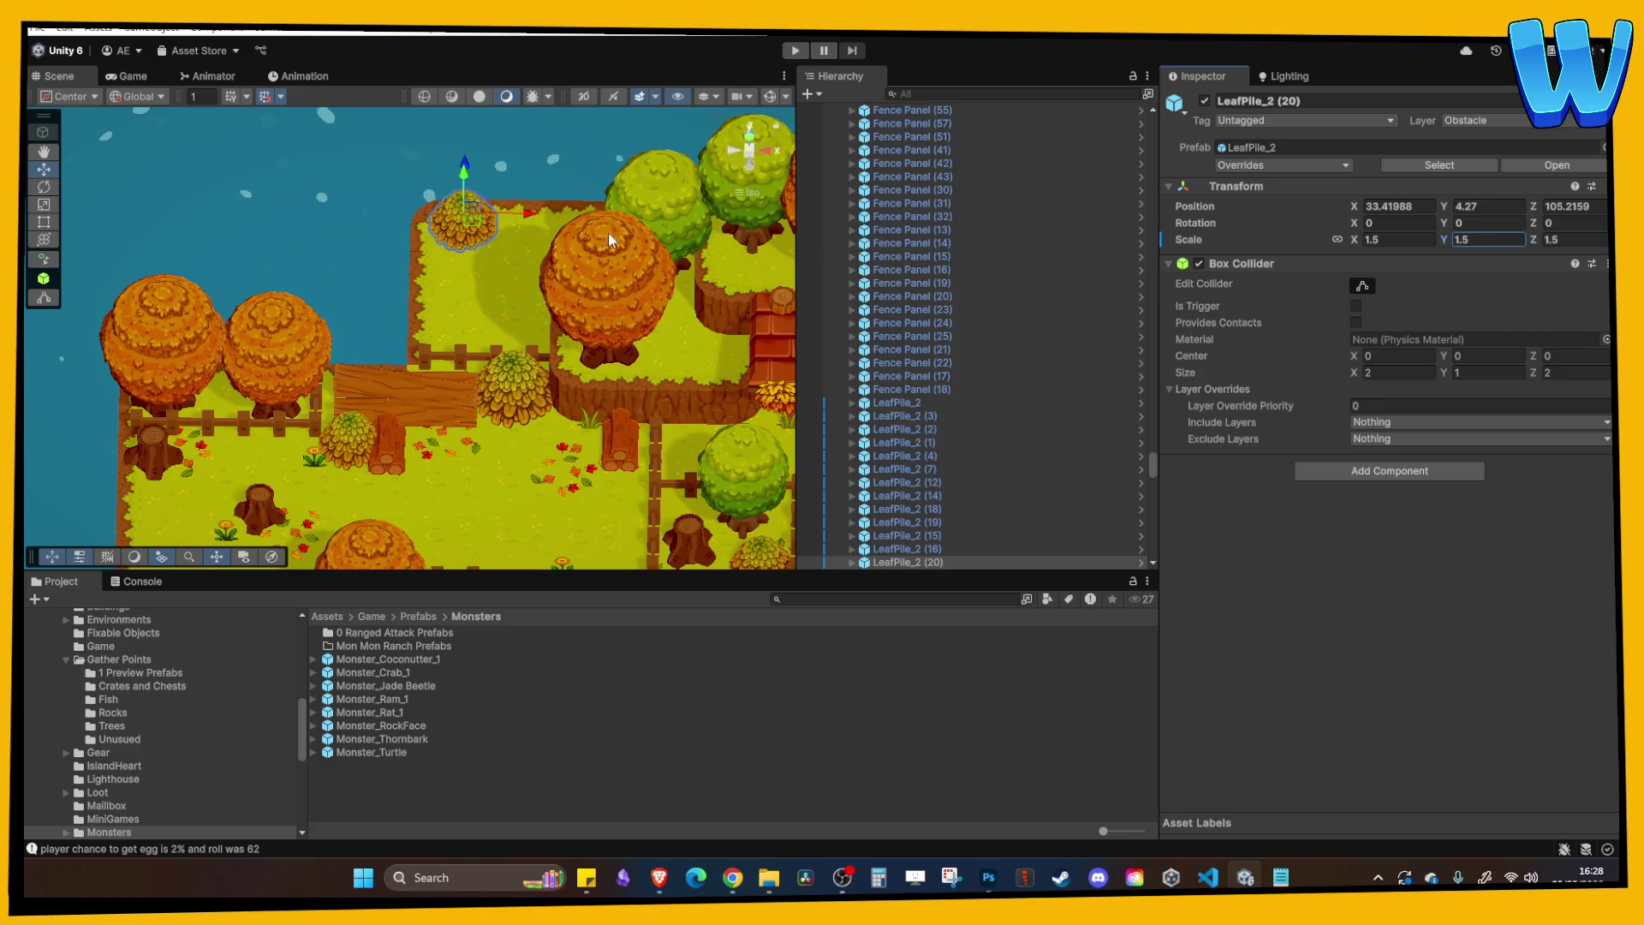
left_click(508, 216)
mouse_move(515, 331)
left_mouse_down()
mouse_move(473, 242)
mouse_move(373, 256)
mouse_move(393, 191)
left_mouse_up()
mouse_move(408, 338)
left_mouse_down()
mouse_move(379, 297)
mouse_move(390, 248)
left_mouse_up()
Pan the view from the dock crate over to the rocky island edge.
scroll(504, 502, "up", 5)
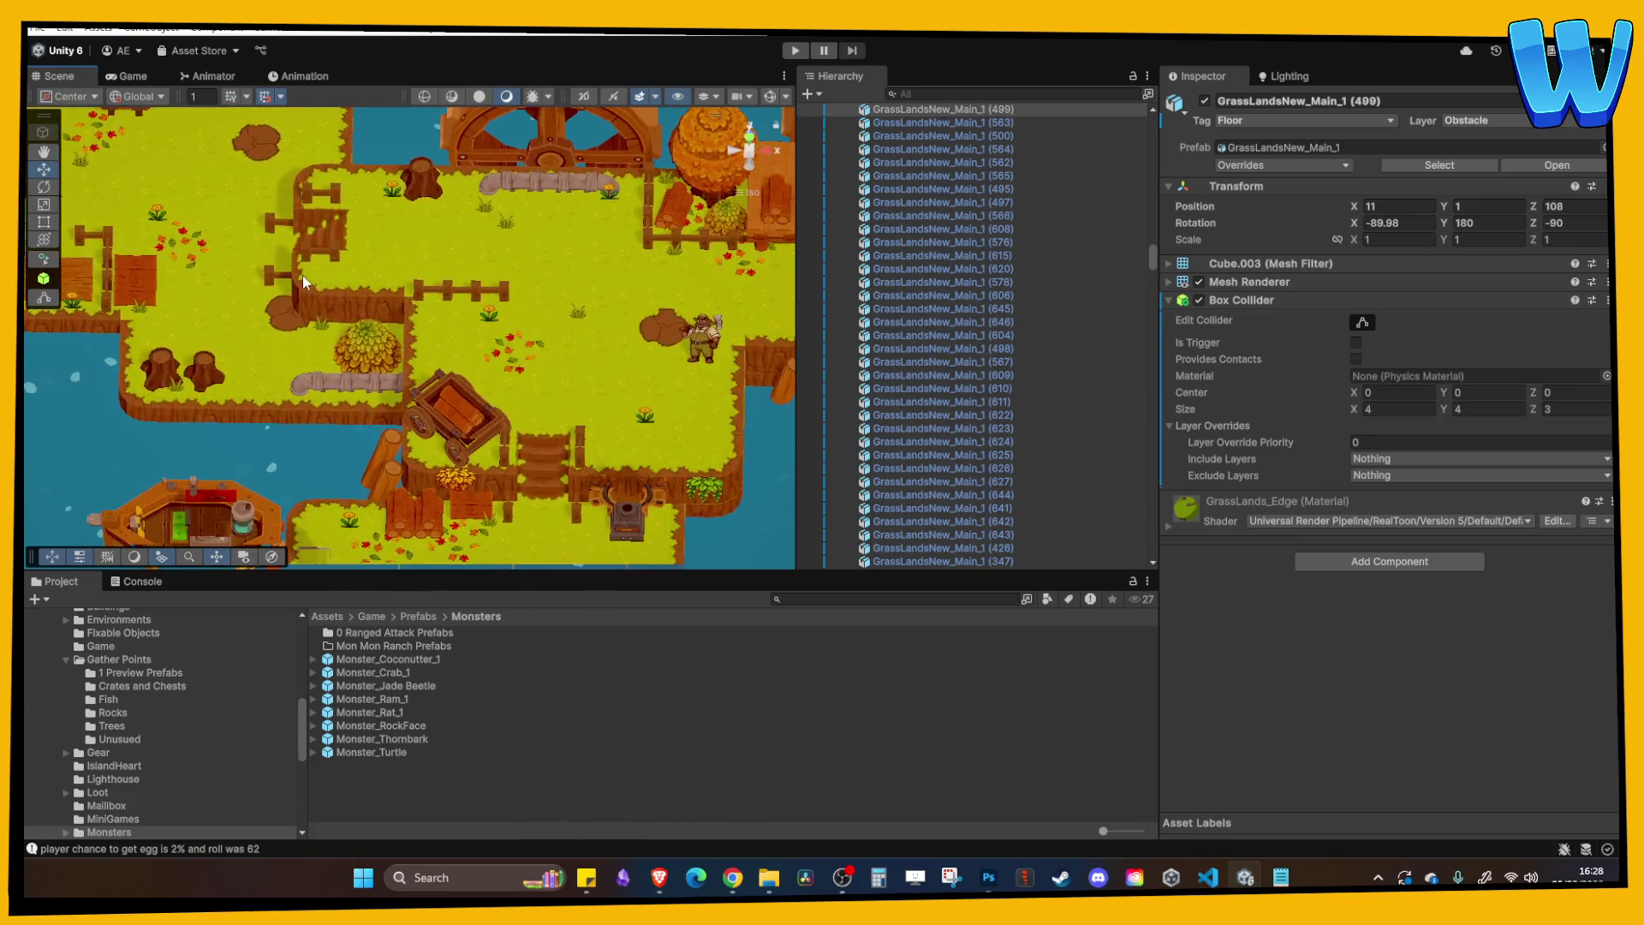
scroll(503, 502, "down", 5)
scroll(305, 311, "up", 5)
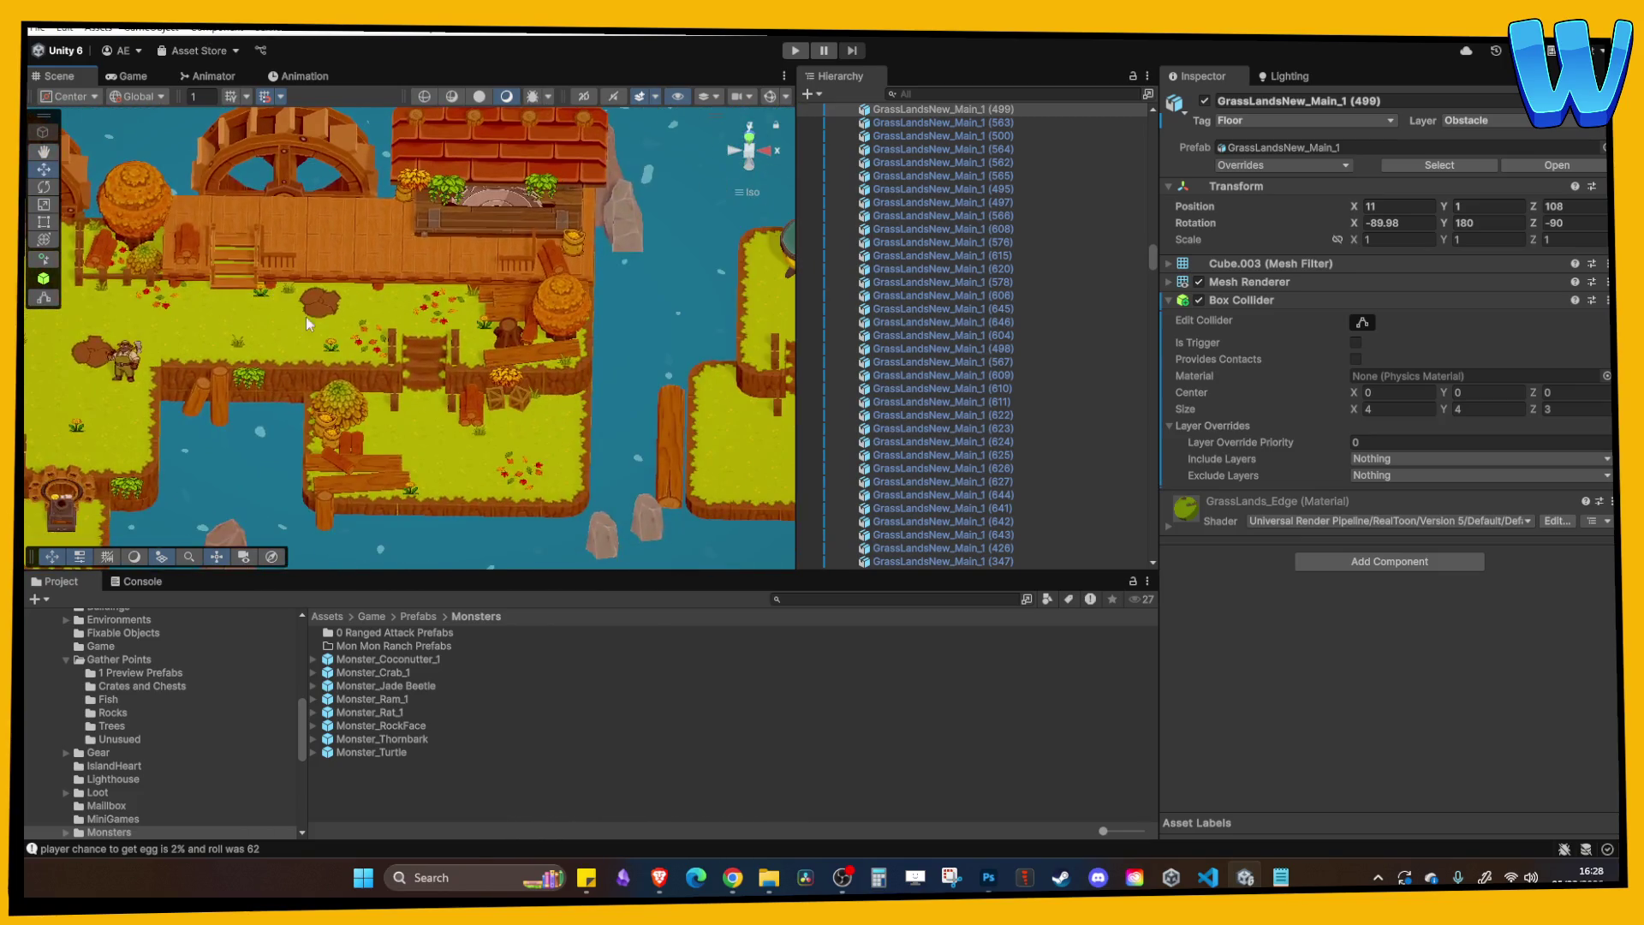
left_click(530, 423)
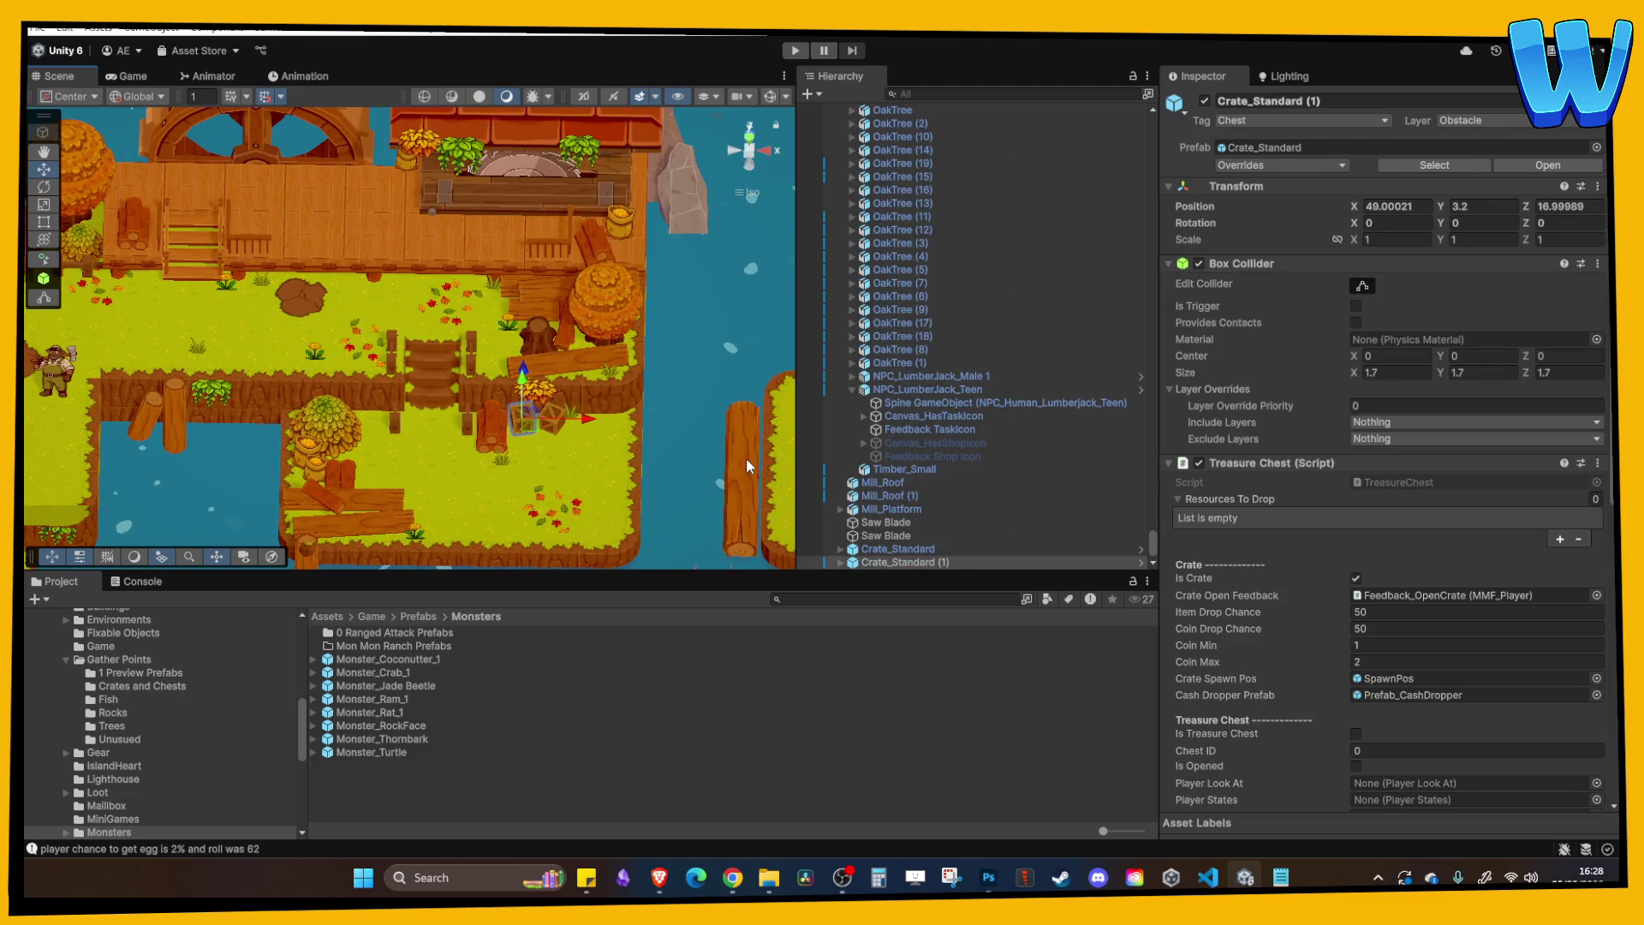
scroll(543, 356, "up", 3)
mouse_move(543, 356)
left_mouse_down()
mouse_move(368, 312)
mouse_move(599, 325)
mouse_move(480, 548)
mouse_move(388, 561)
mouse_move(377, 414)
mouse_move(298, 229)
mouse_move(133, 296)
left_mouse_up()
scroll(211, 383, "down", 3)
scroll(211, 383, "down", 2)
left_click_drag(274, 351, 334, 328)
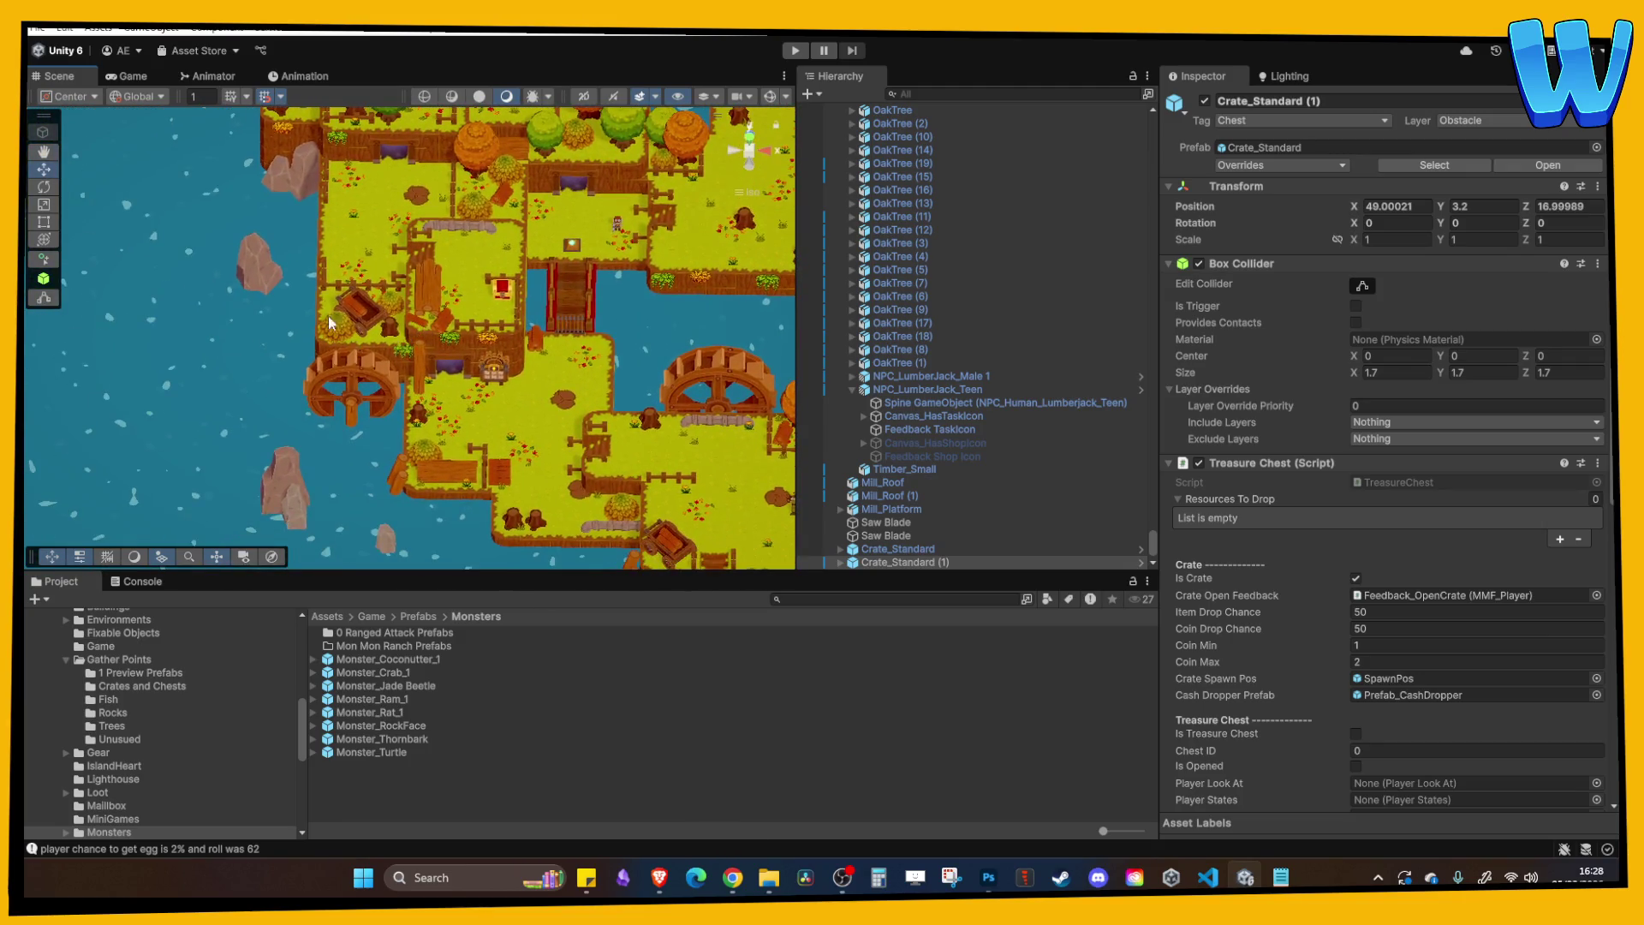
Select two rocks in the water and move them right along the shore.
left_click(298, 189)
left_click(270, 181, "shift")
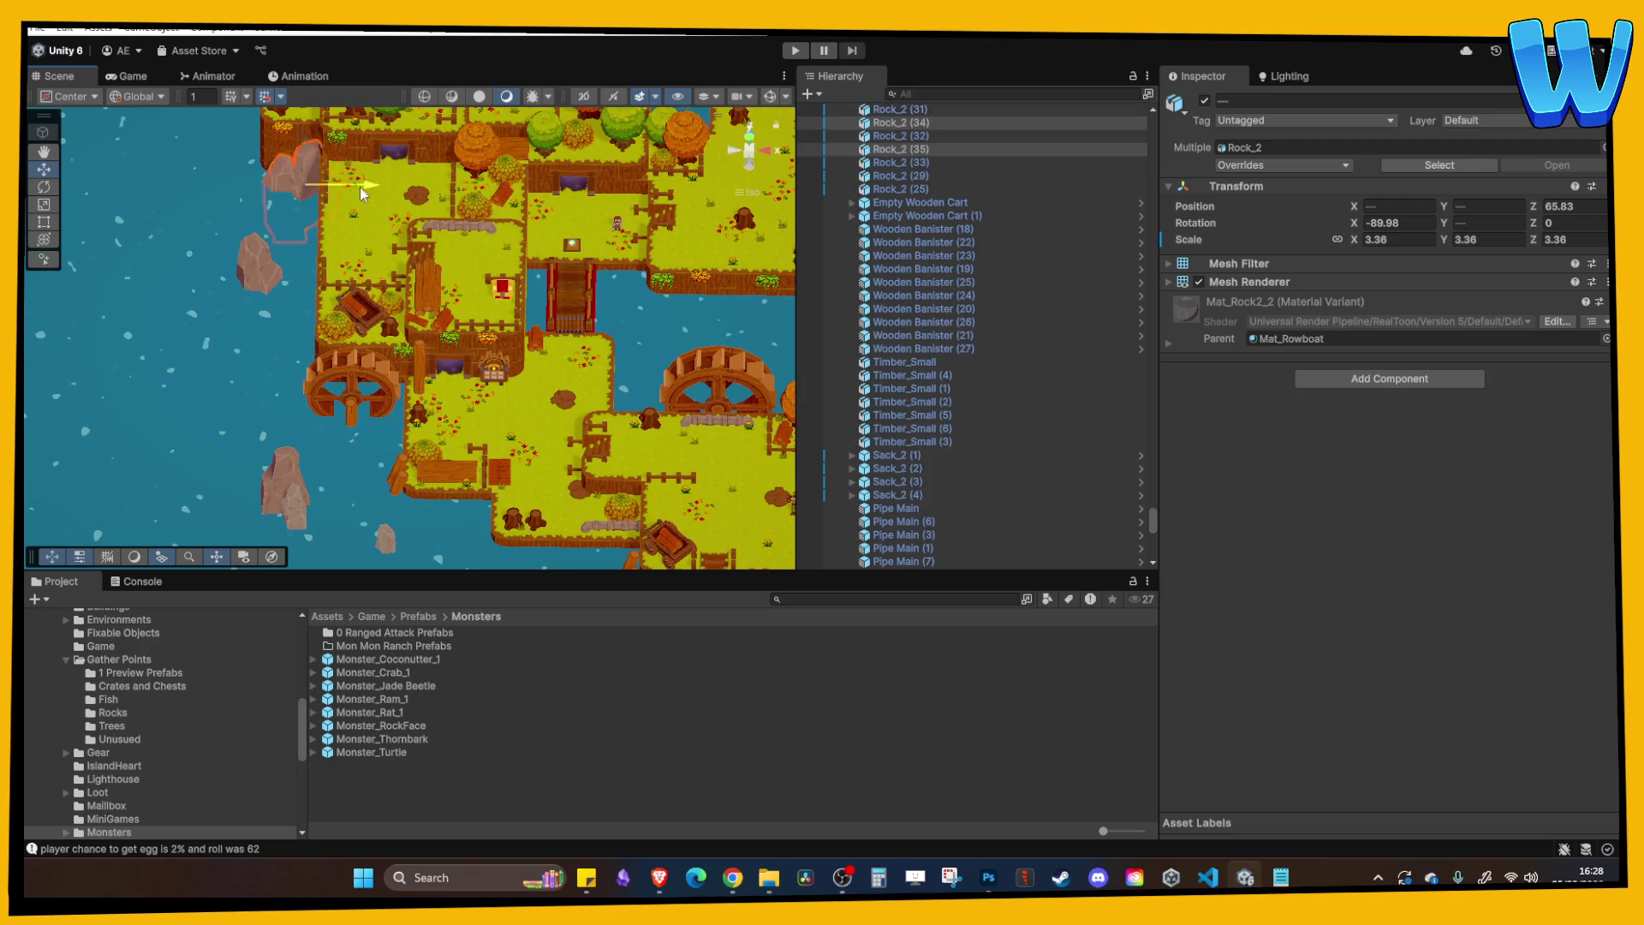
left_click_drag(680, 266, 433, 275)
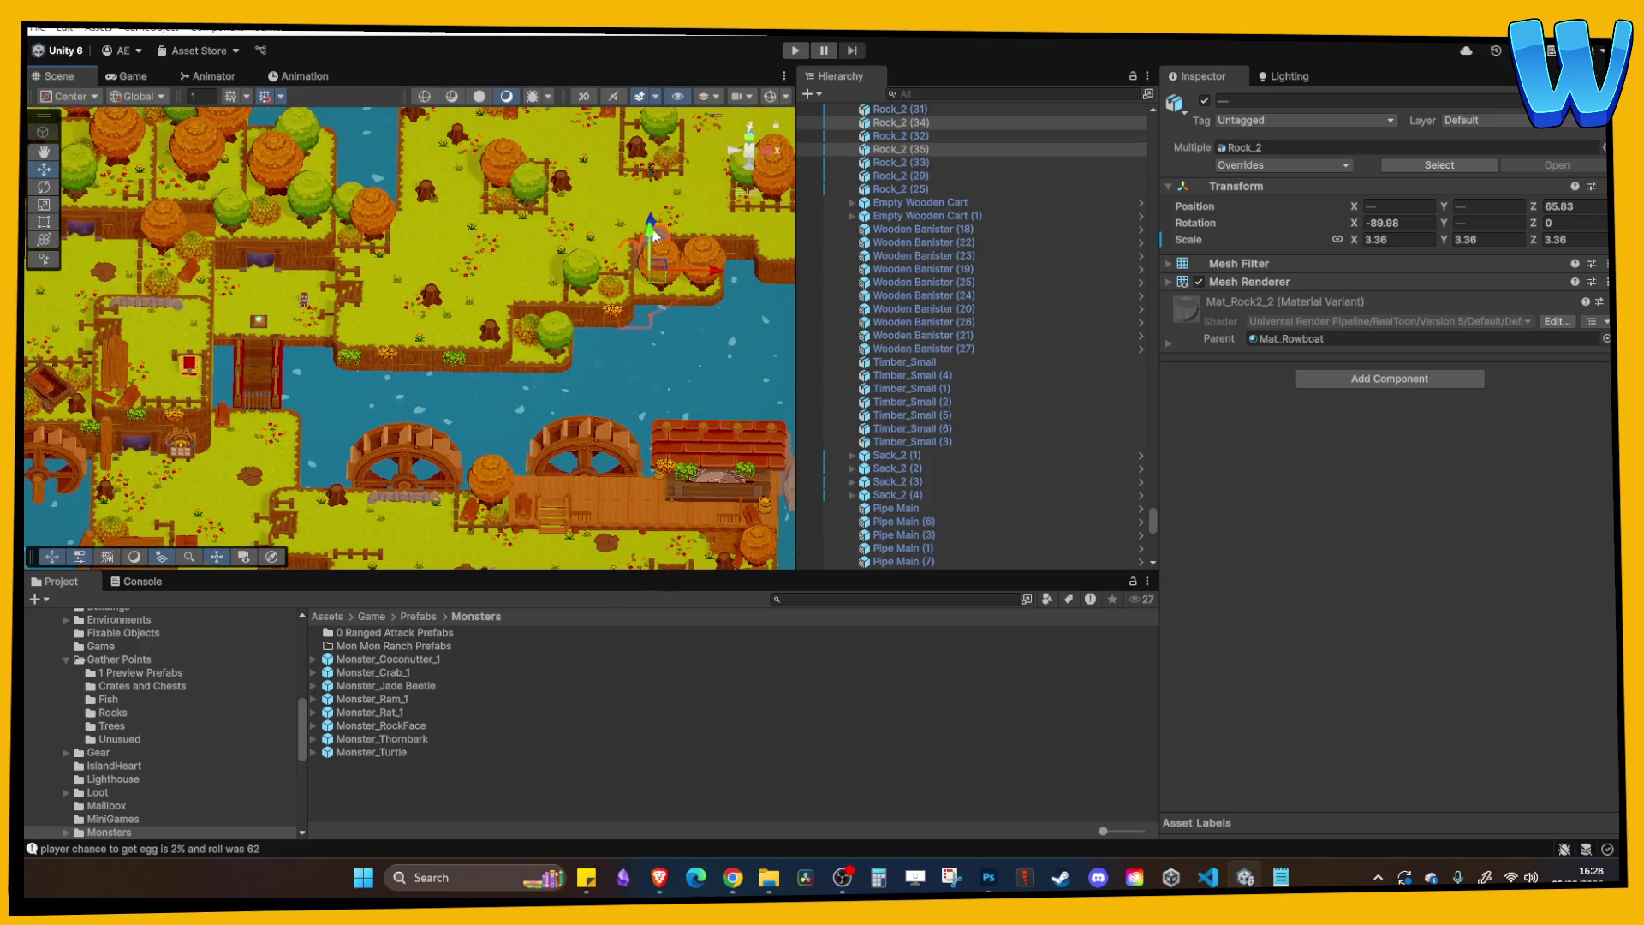
mouse_move(693, 334)
left_mouse_down()
mouse_move(750, 337)
mouse_move(650, 353)
left_mouse_up()
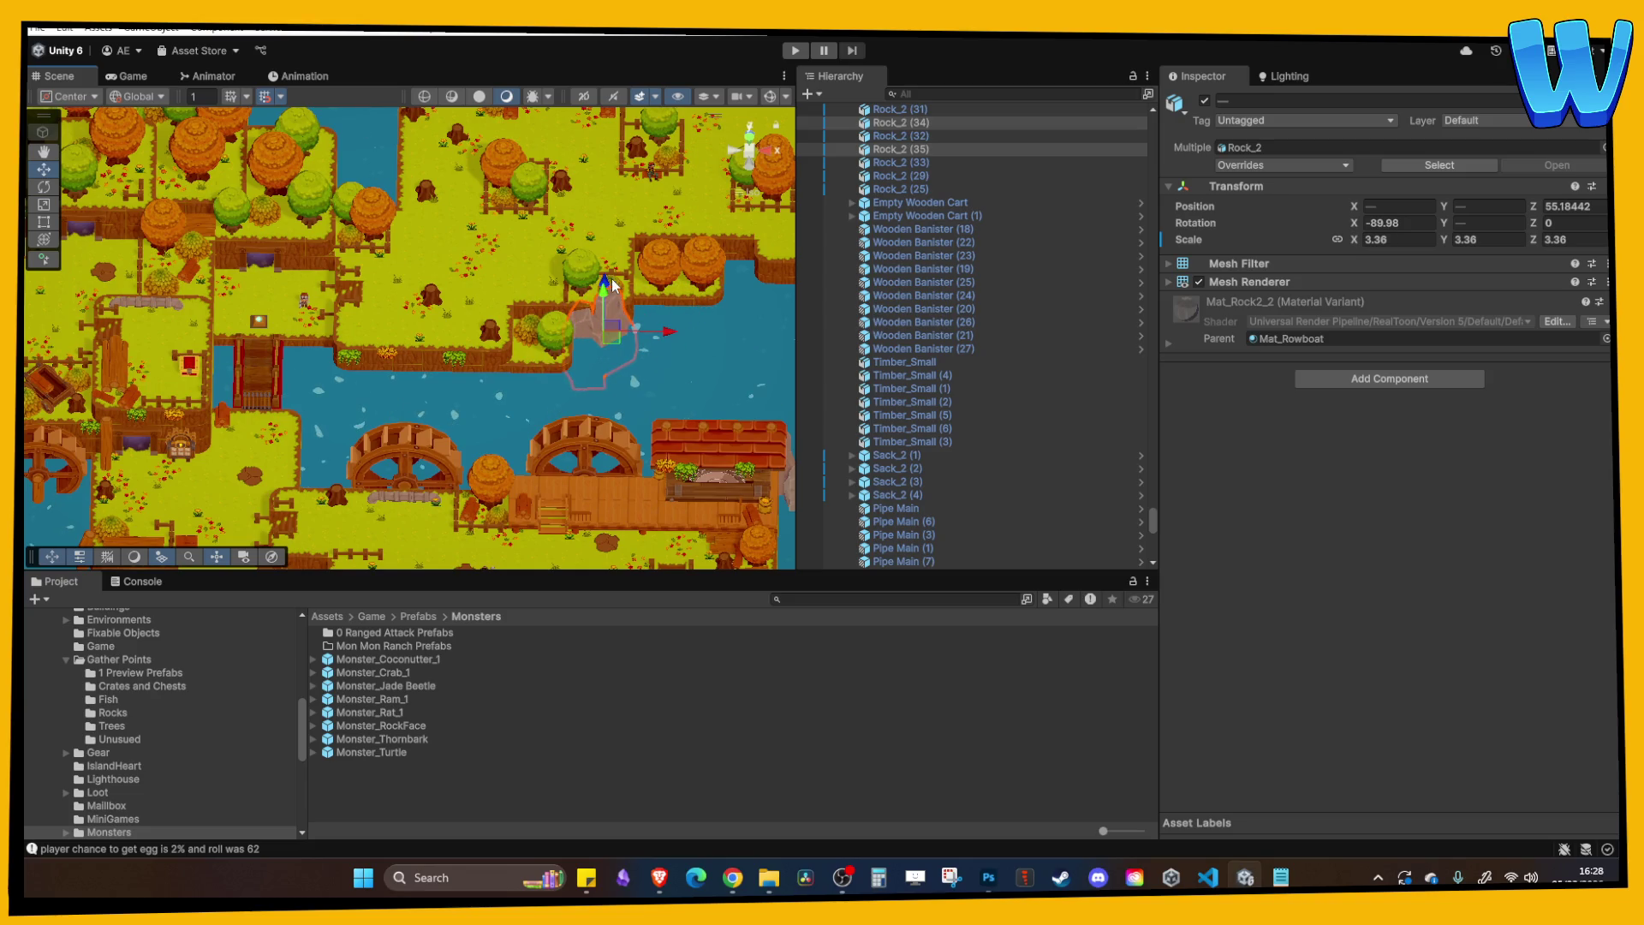
left_click_drag(675, 343, 492, 376)
Duplicate one of the rocks and reselect the rock in the river.
left_click(600, 340)
key("ctrl+d")
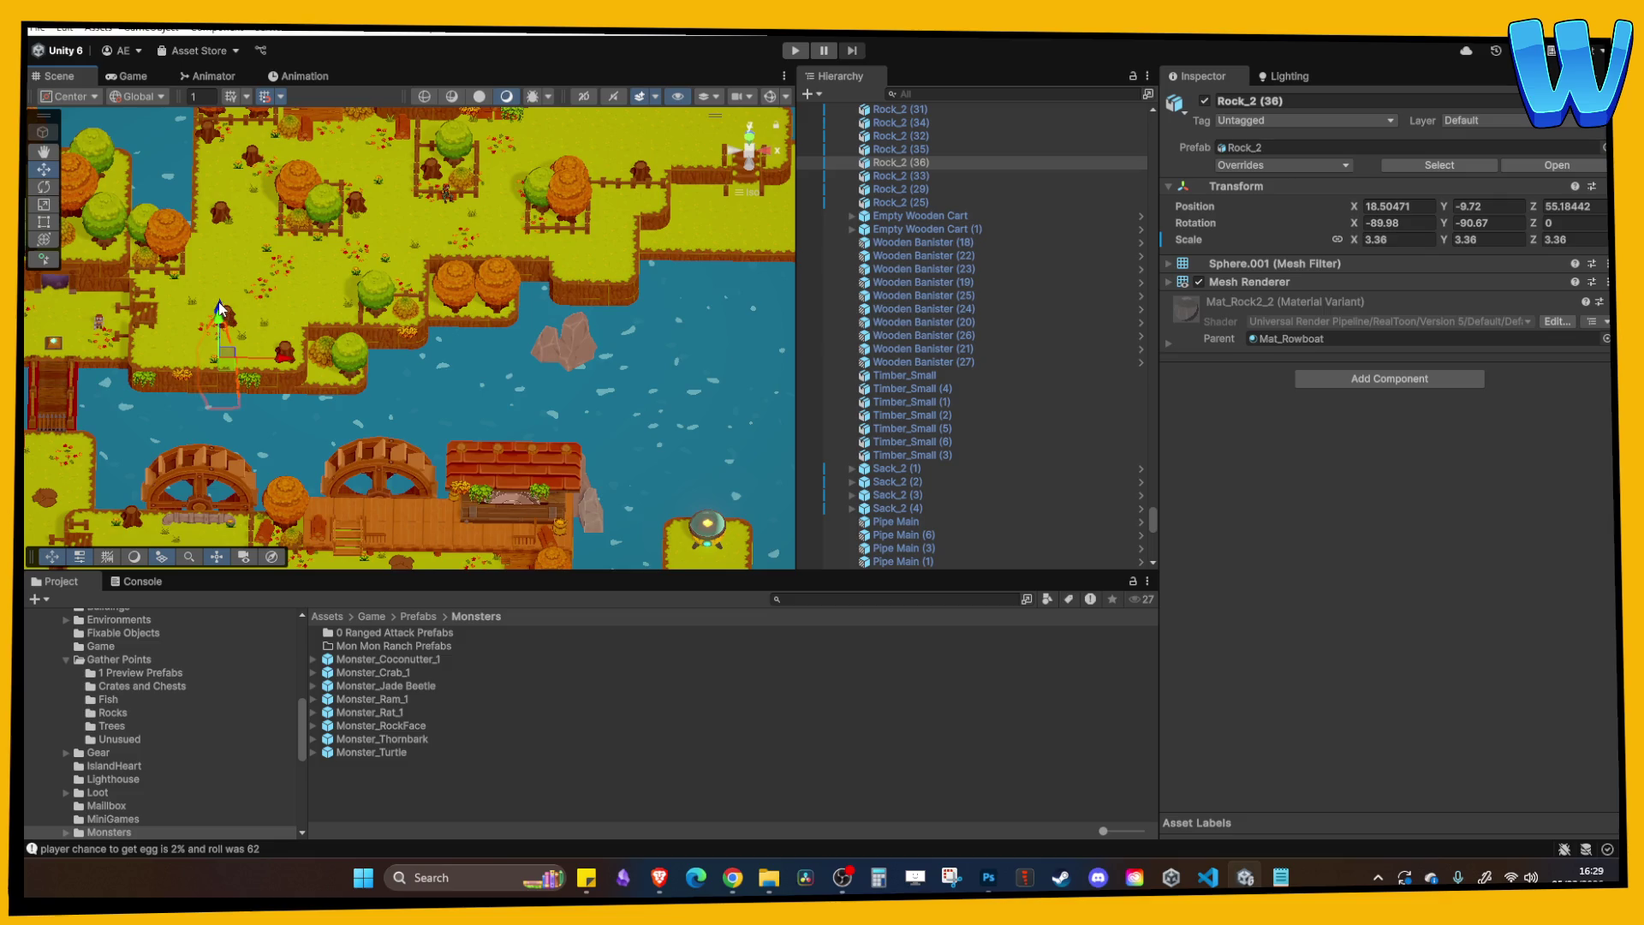
left_click(377, 418)
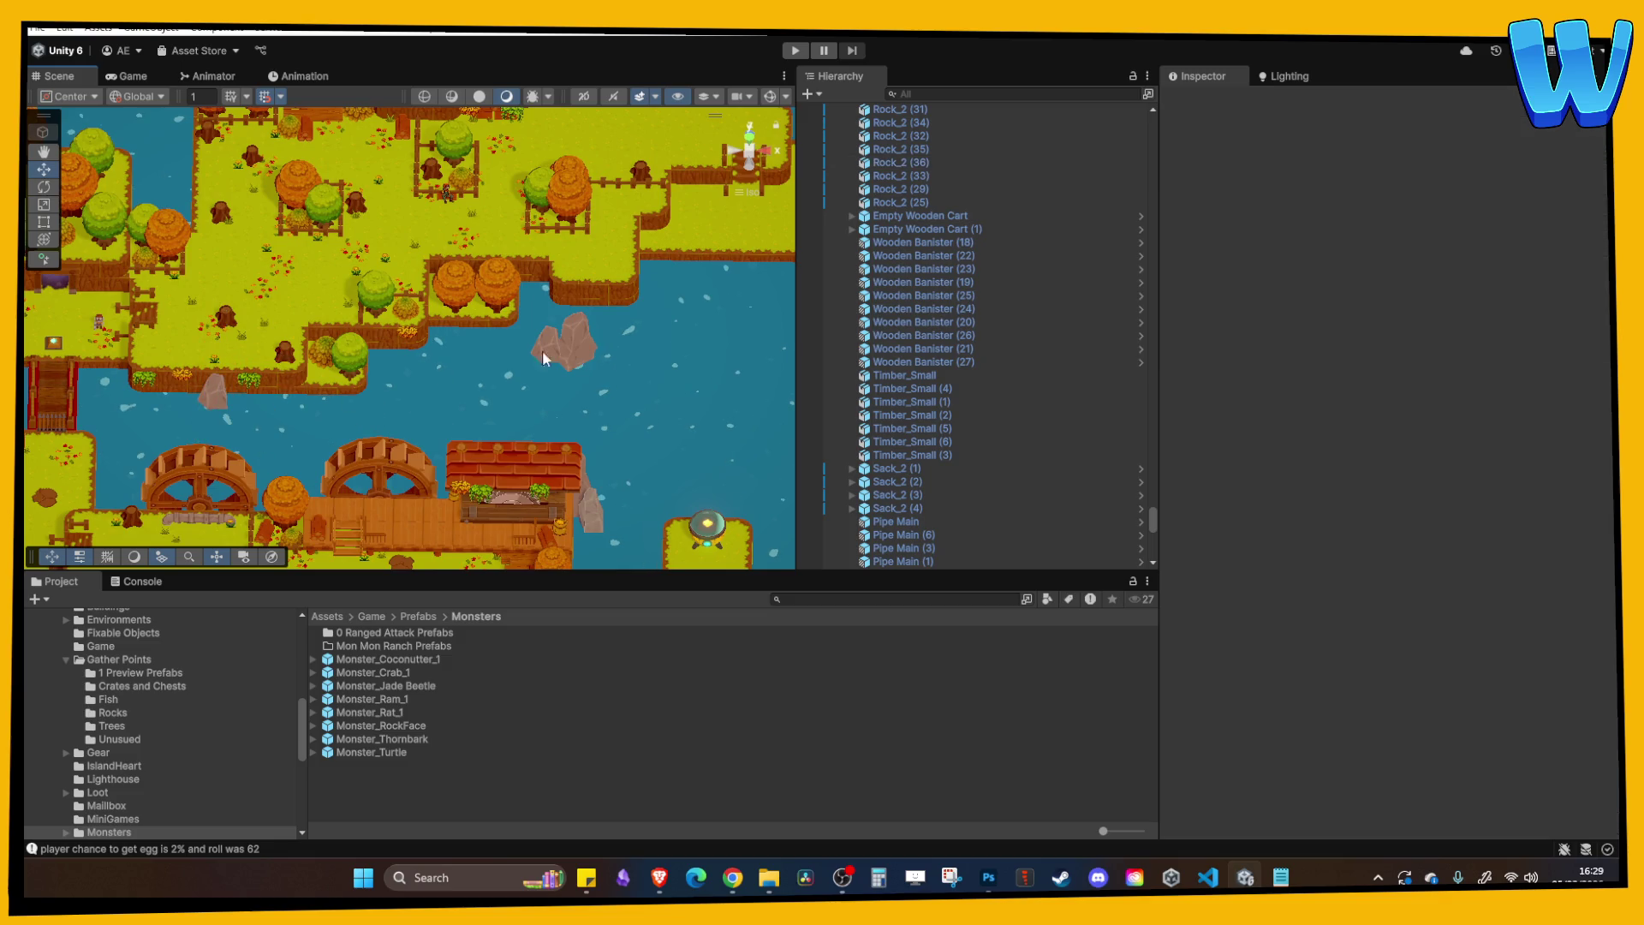
left_click(583, 349)
left_click(552, 347)
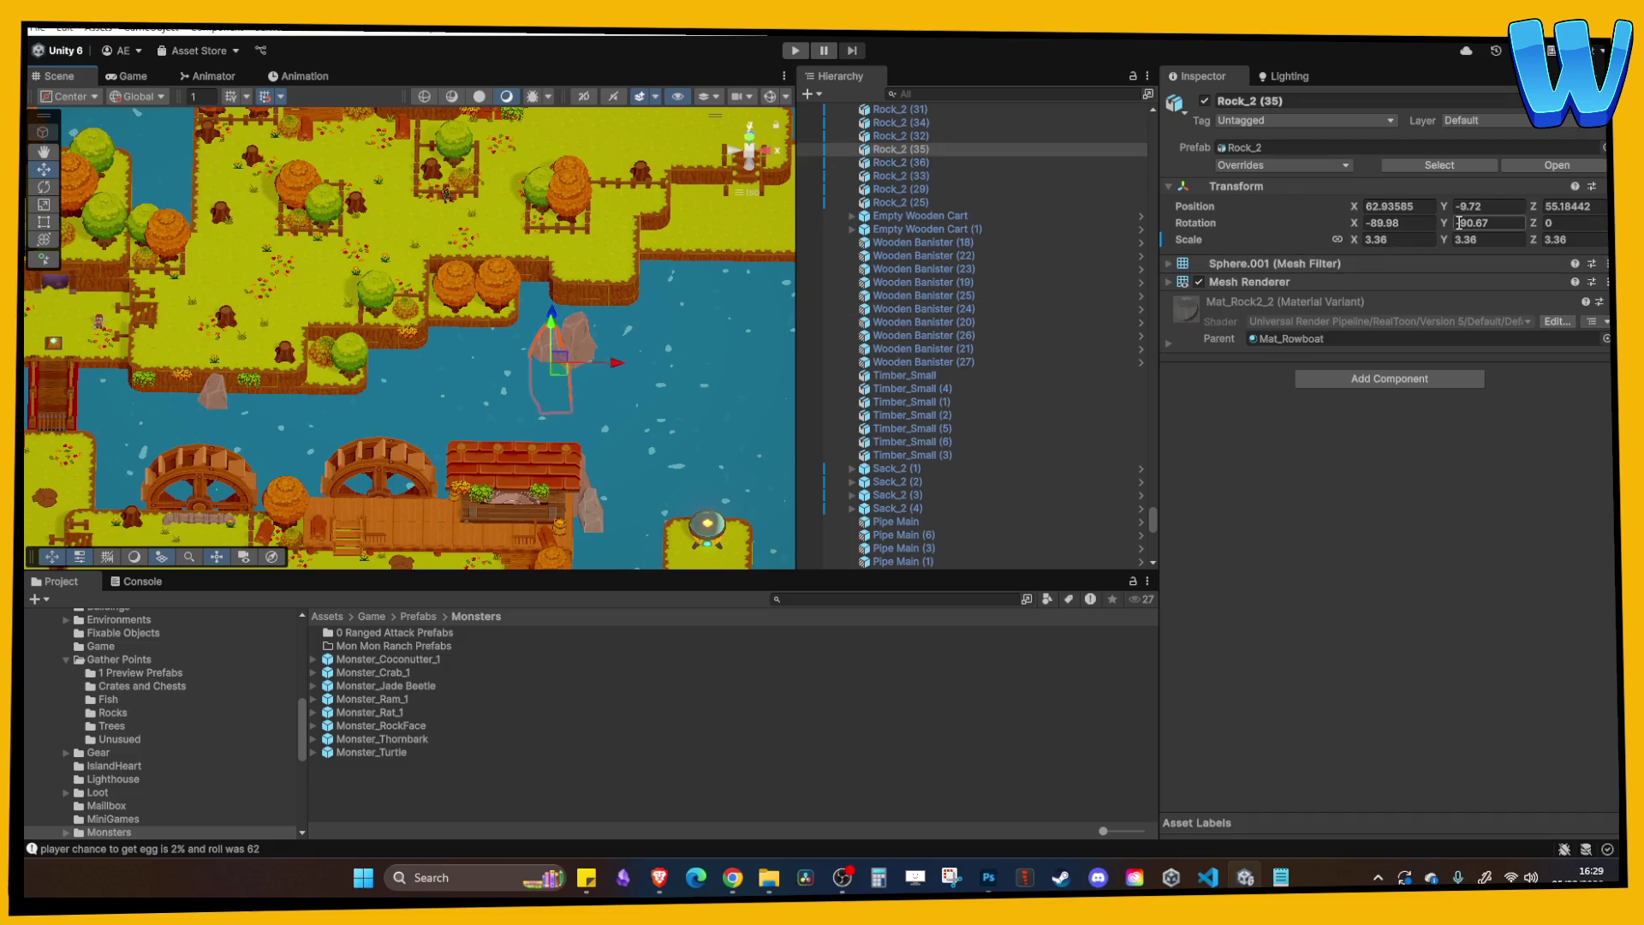
left_click(704, 258)
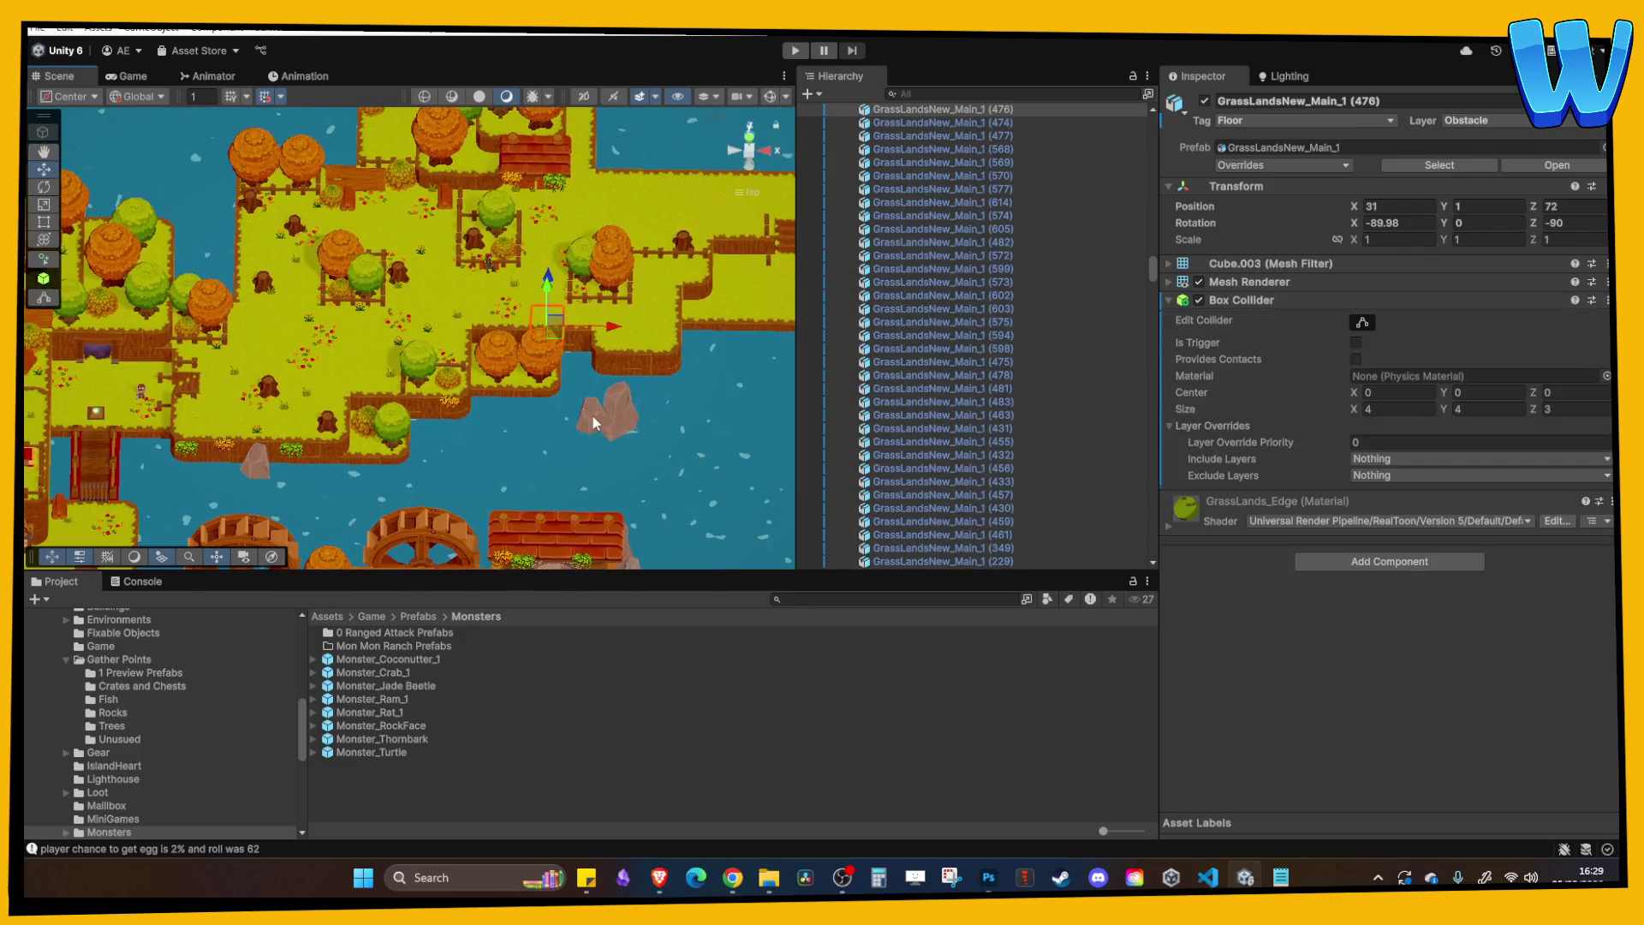
left_click(593, 415)
Duplicate the rock off the left shore, move the copy into the river and sink it.
mouse_move(541, 416)
left_mouse_down()
mouse_move(245, 354)
mouse_move(341, 296)
left_mouse_up()
left_click(268, 485)
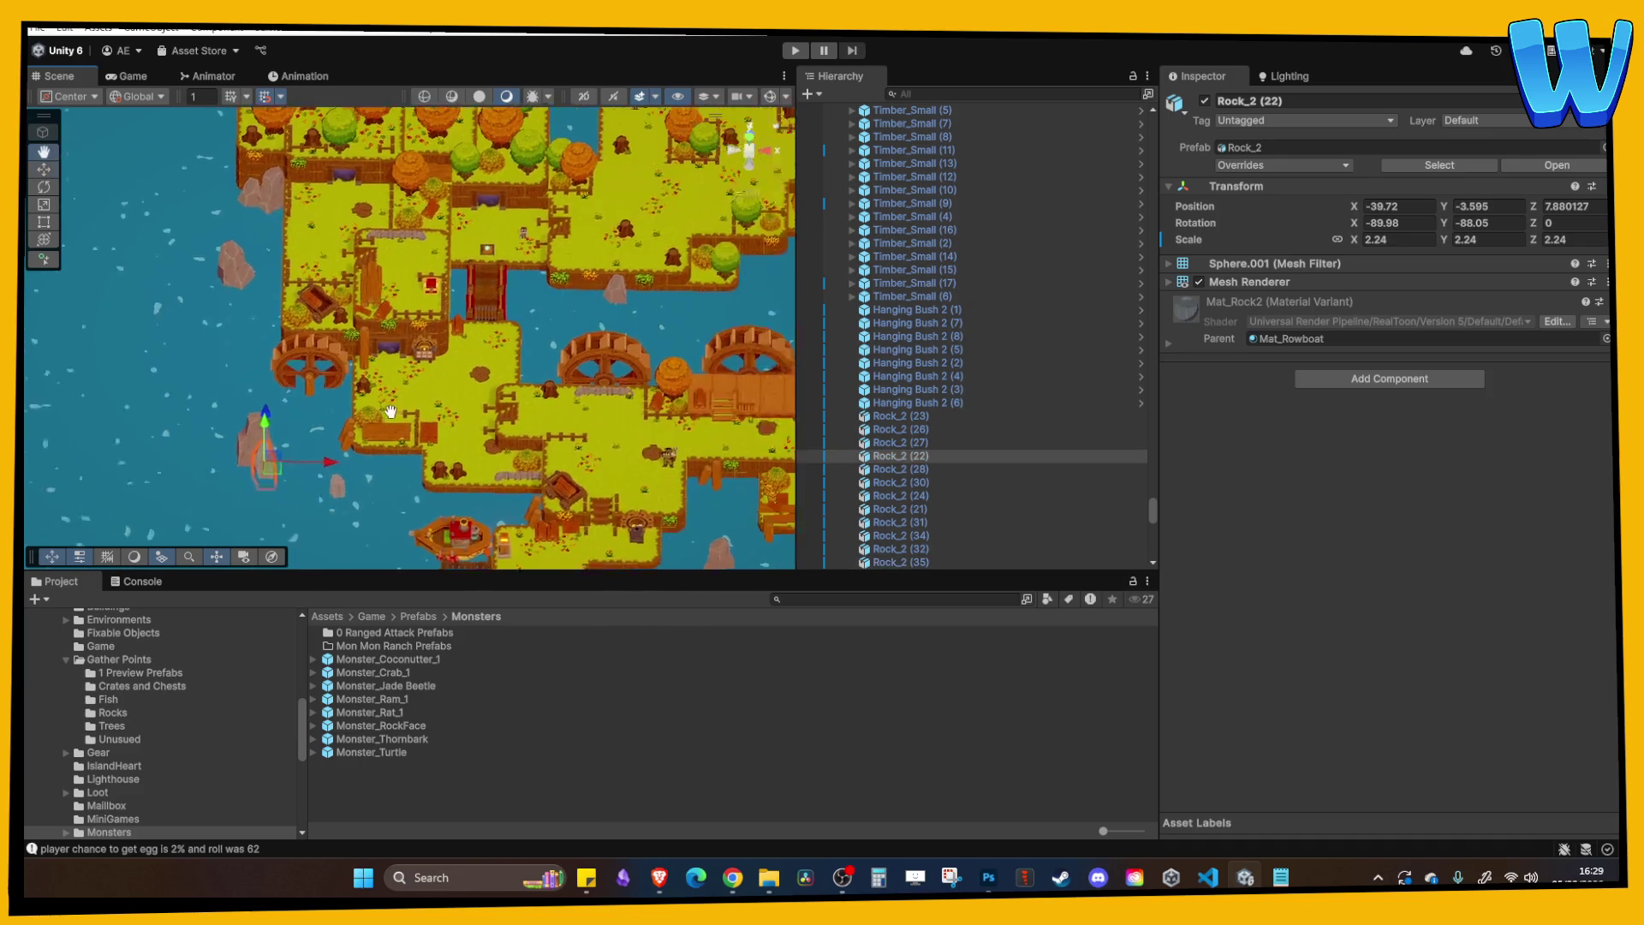
key("ctrl+d")
left_click_drag(190, 477, 492, 451)
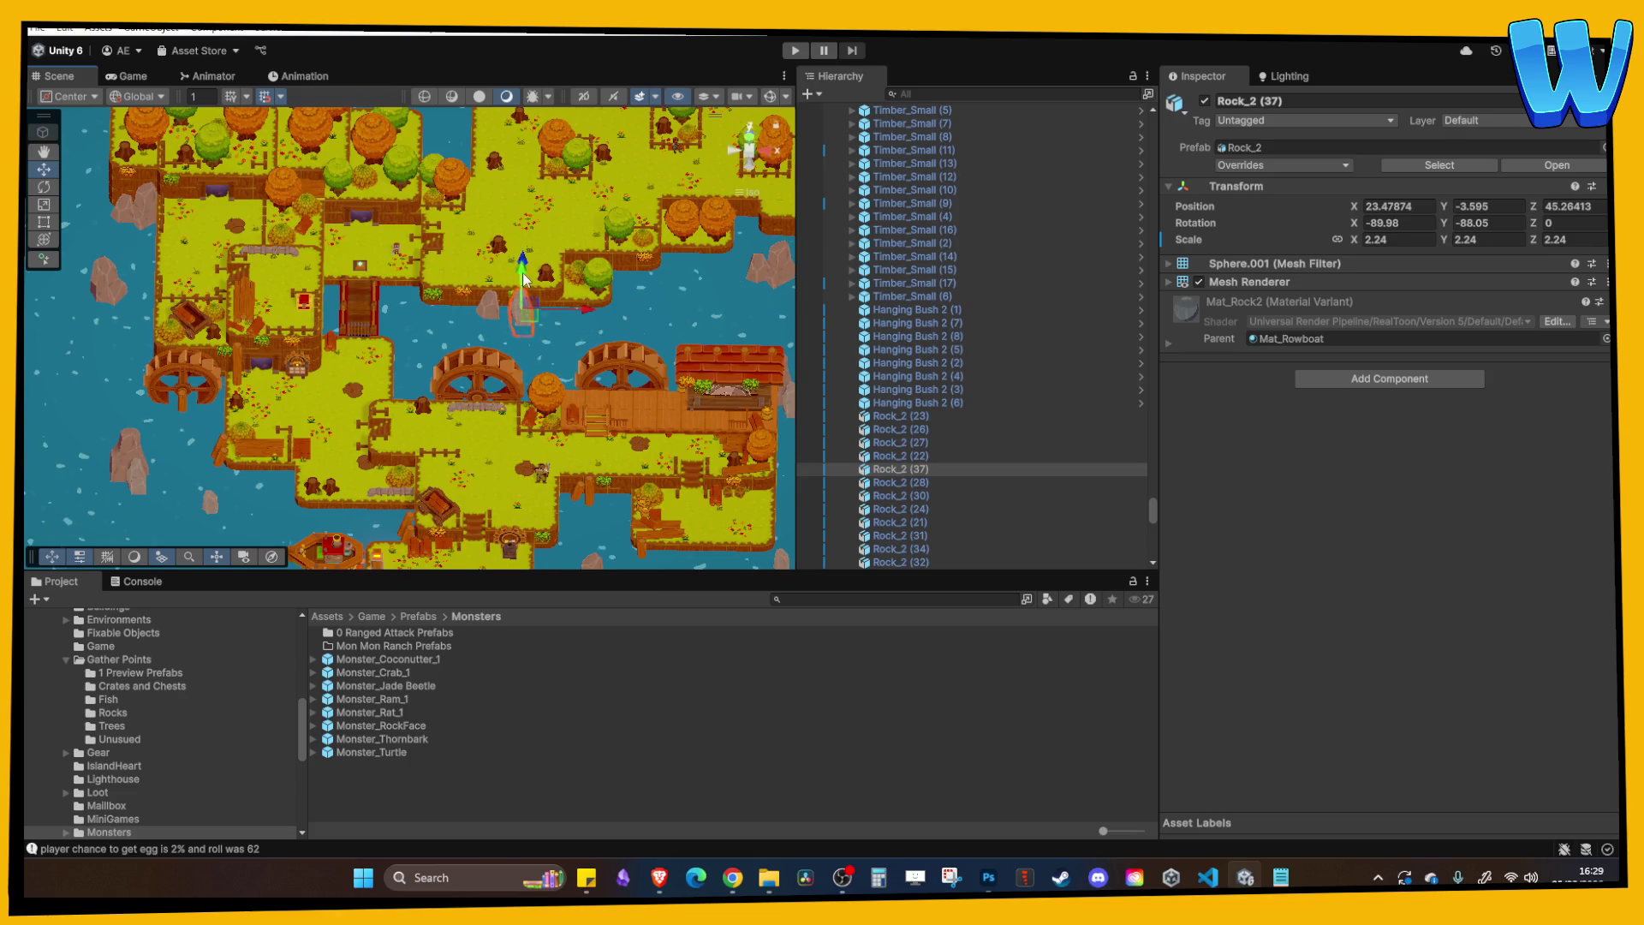
key("f")
scroll(414, 326, "down", 3)
left_click_drag(411, 312, 407, 356)
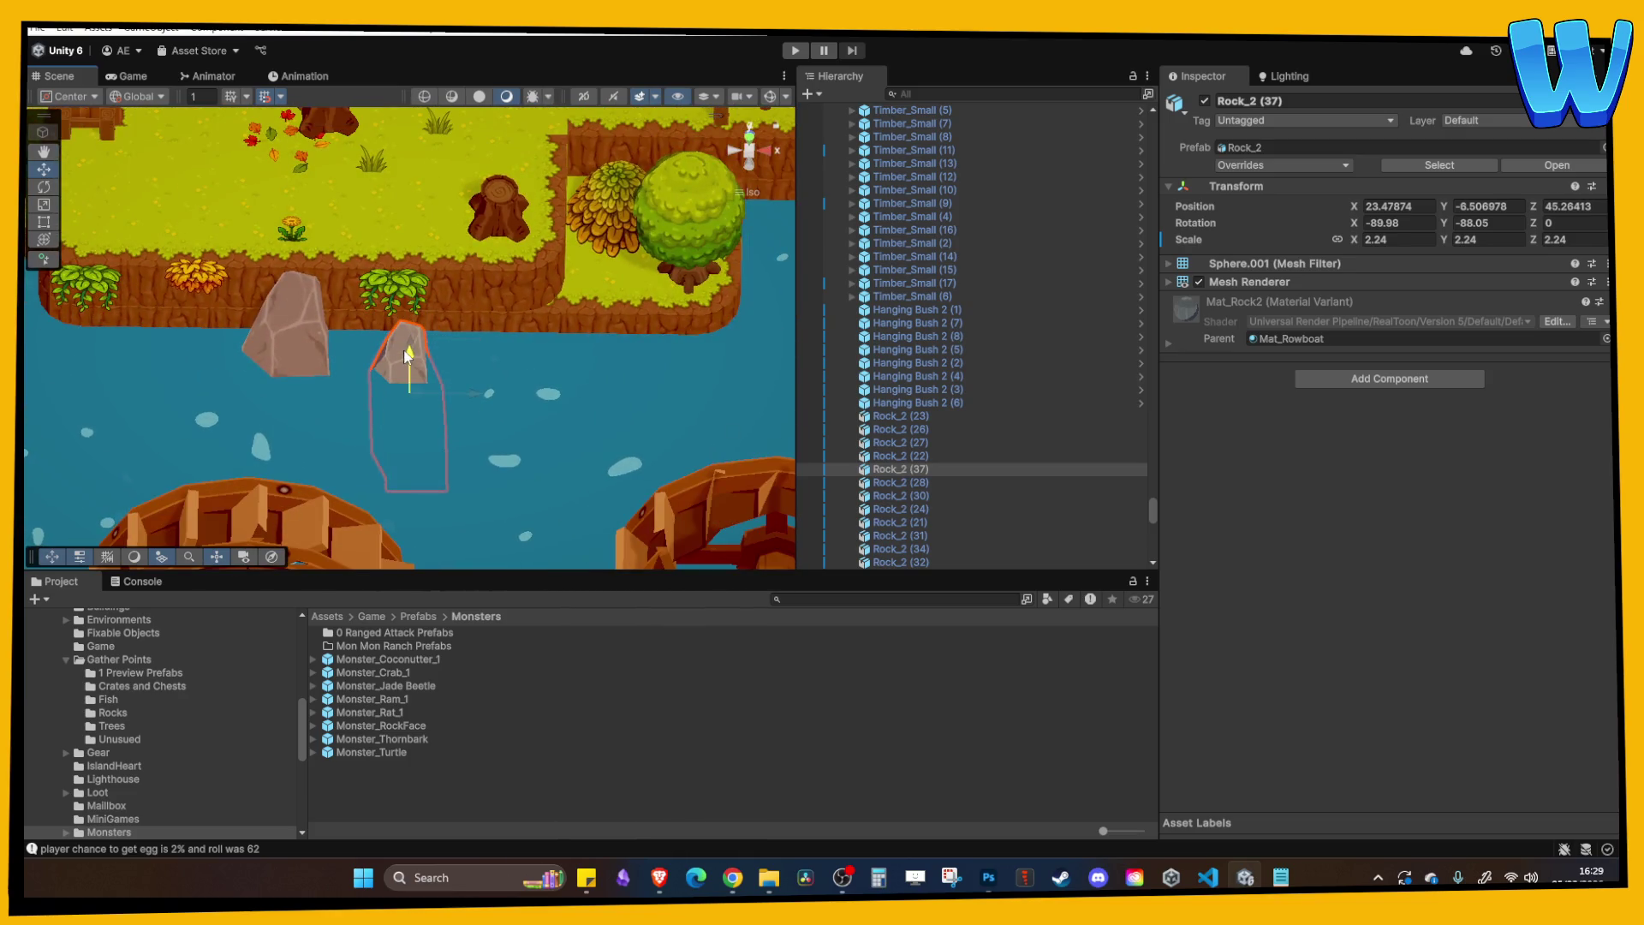
scroll(408, 356, "down", 3)
Select the Rock_2 rocks in the water.
left_click(517, 321)
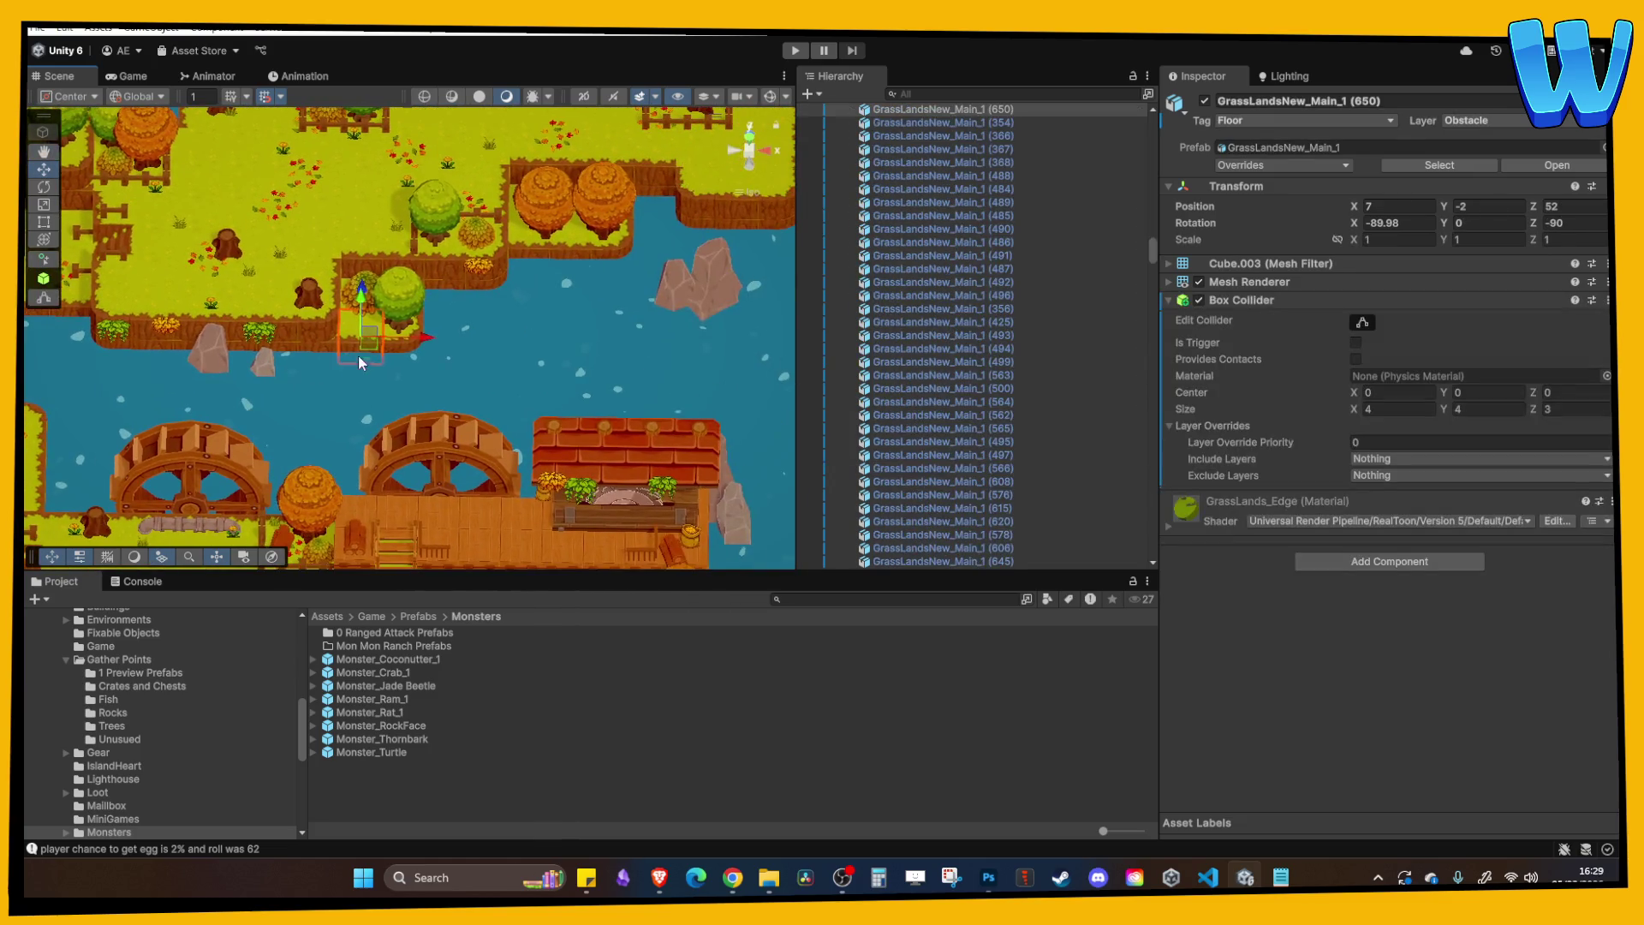
scroll(433, 346, "down", 3)
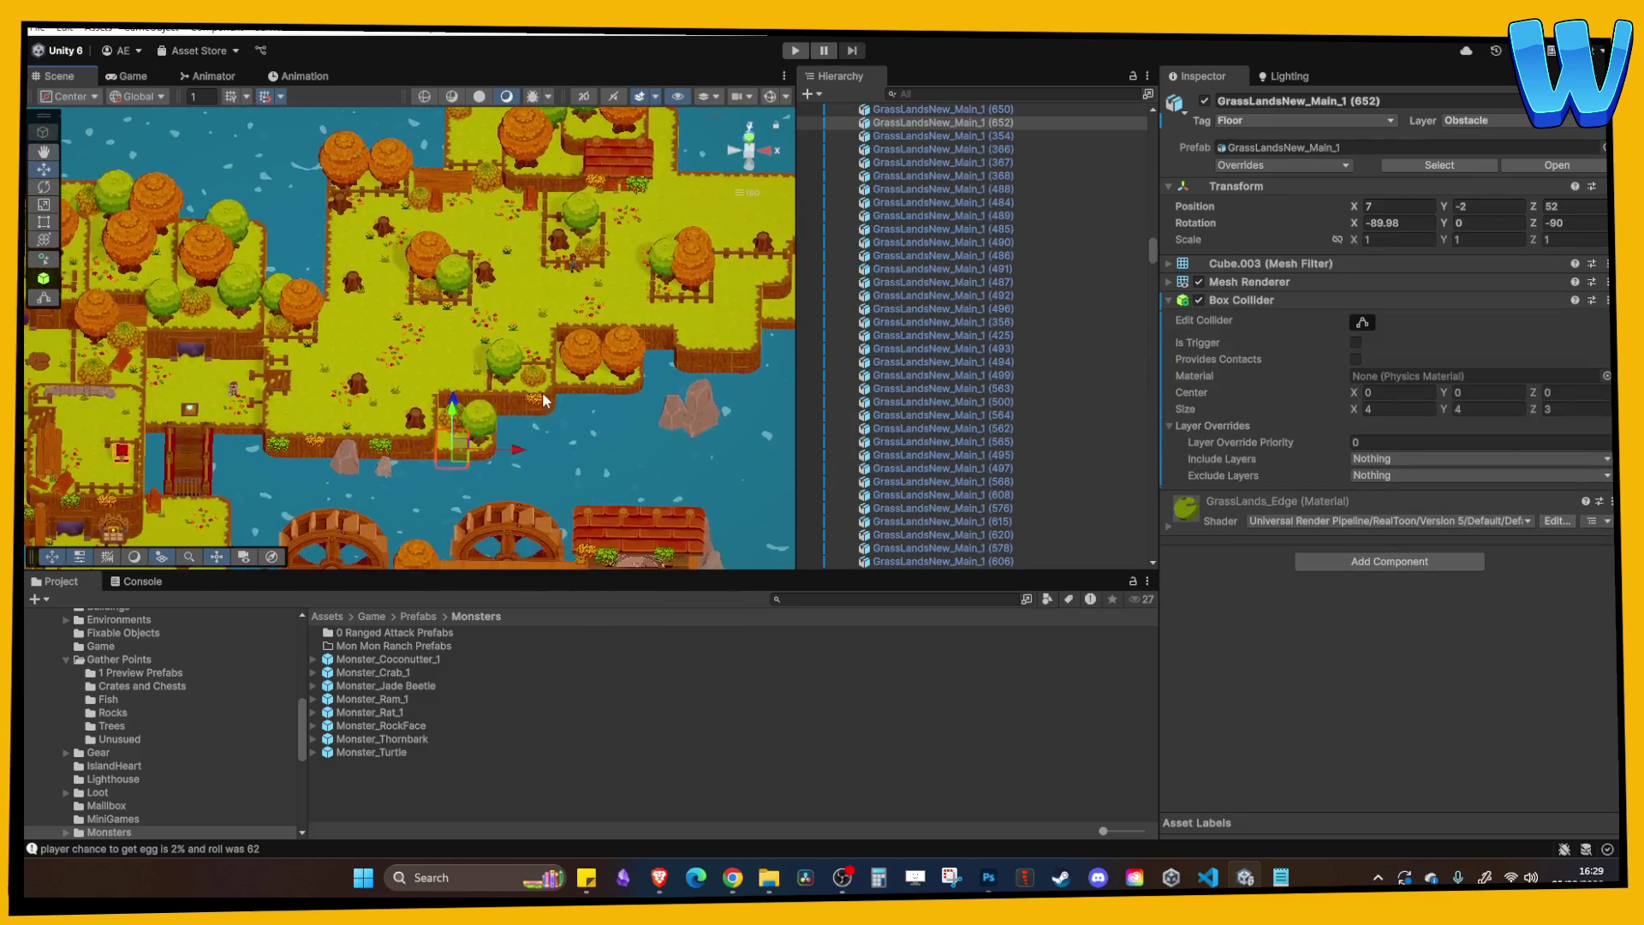
scroll(606, 445, "up", 3)
left_click(564, 426)
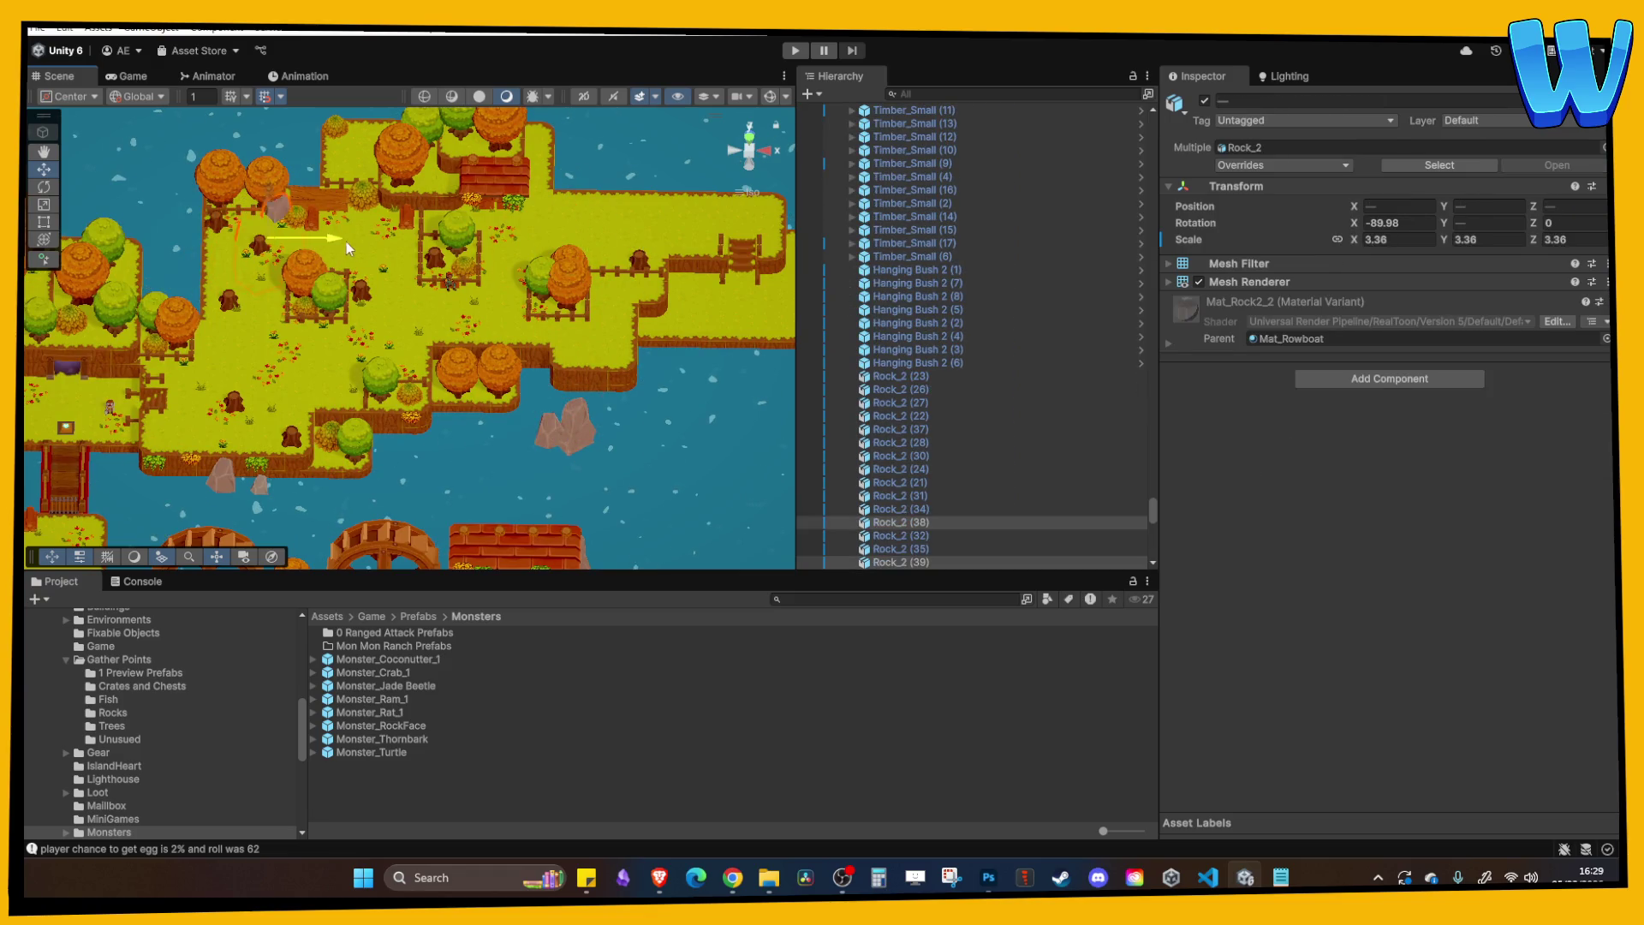
scroll(293, 152, "up", 5)
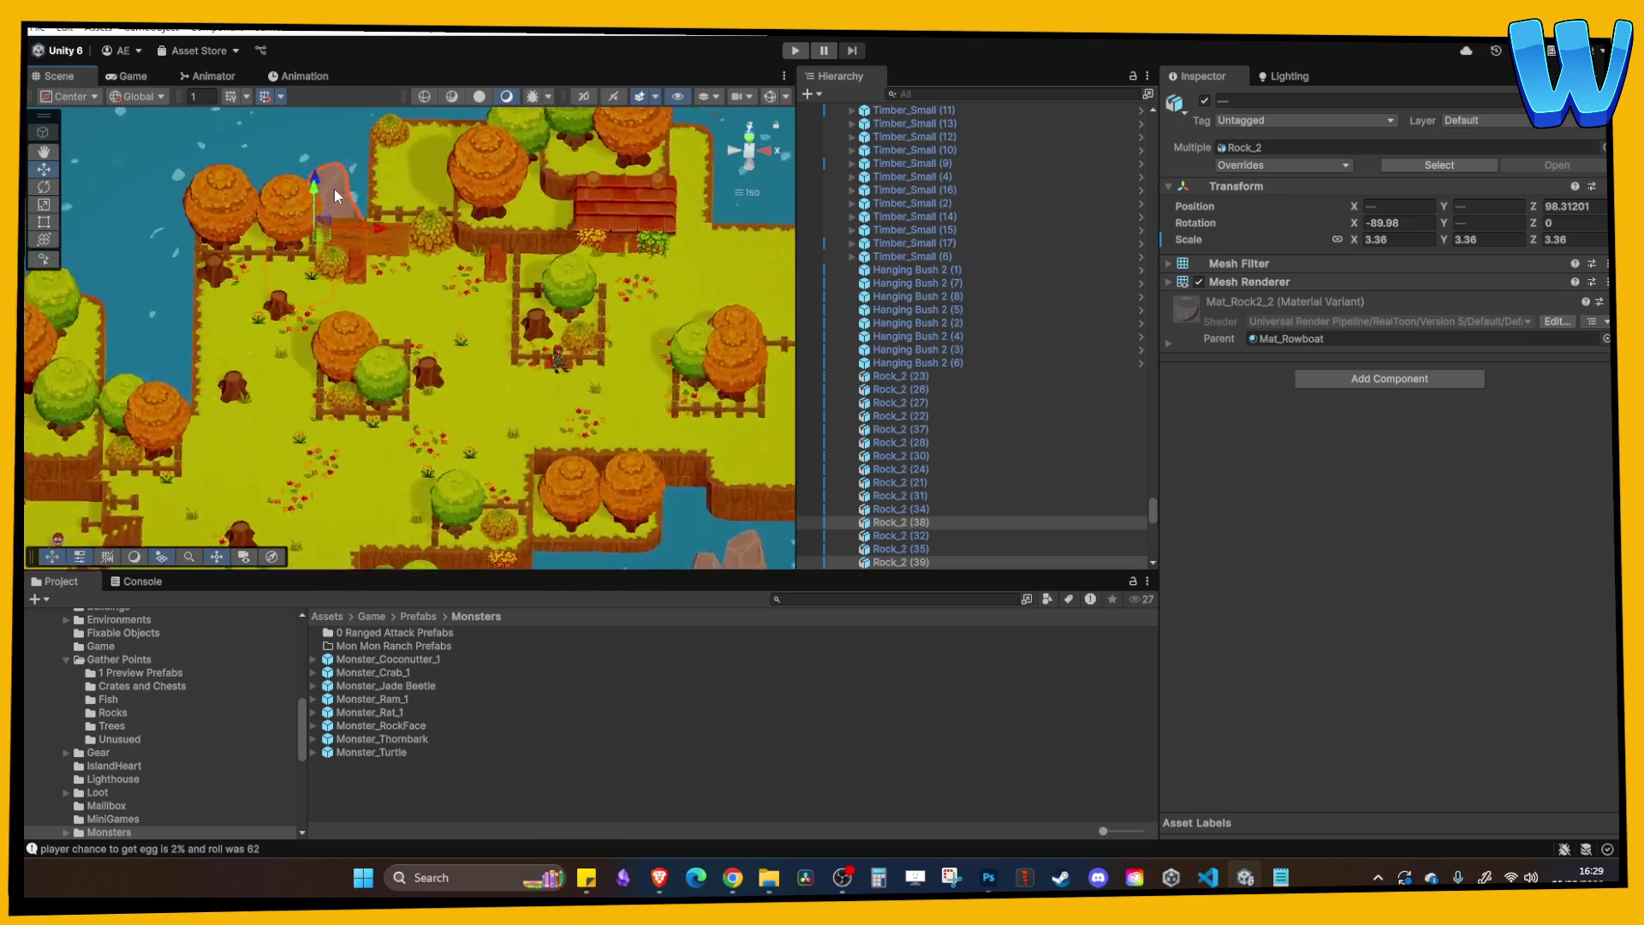
Nudge the rocks along Z and inspect Rock_2 (38) and Rock_2 (39).
left_click_drag(409, 250, 484, 224)
mouse_move(408, 270)
left_mouse_down()
mouse_move(385, 153)
mouse_move(417, 221)
left_mouse_up()
left_click(479, 282)
scroll(535, 332, "down", 5)
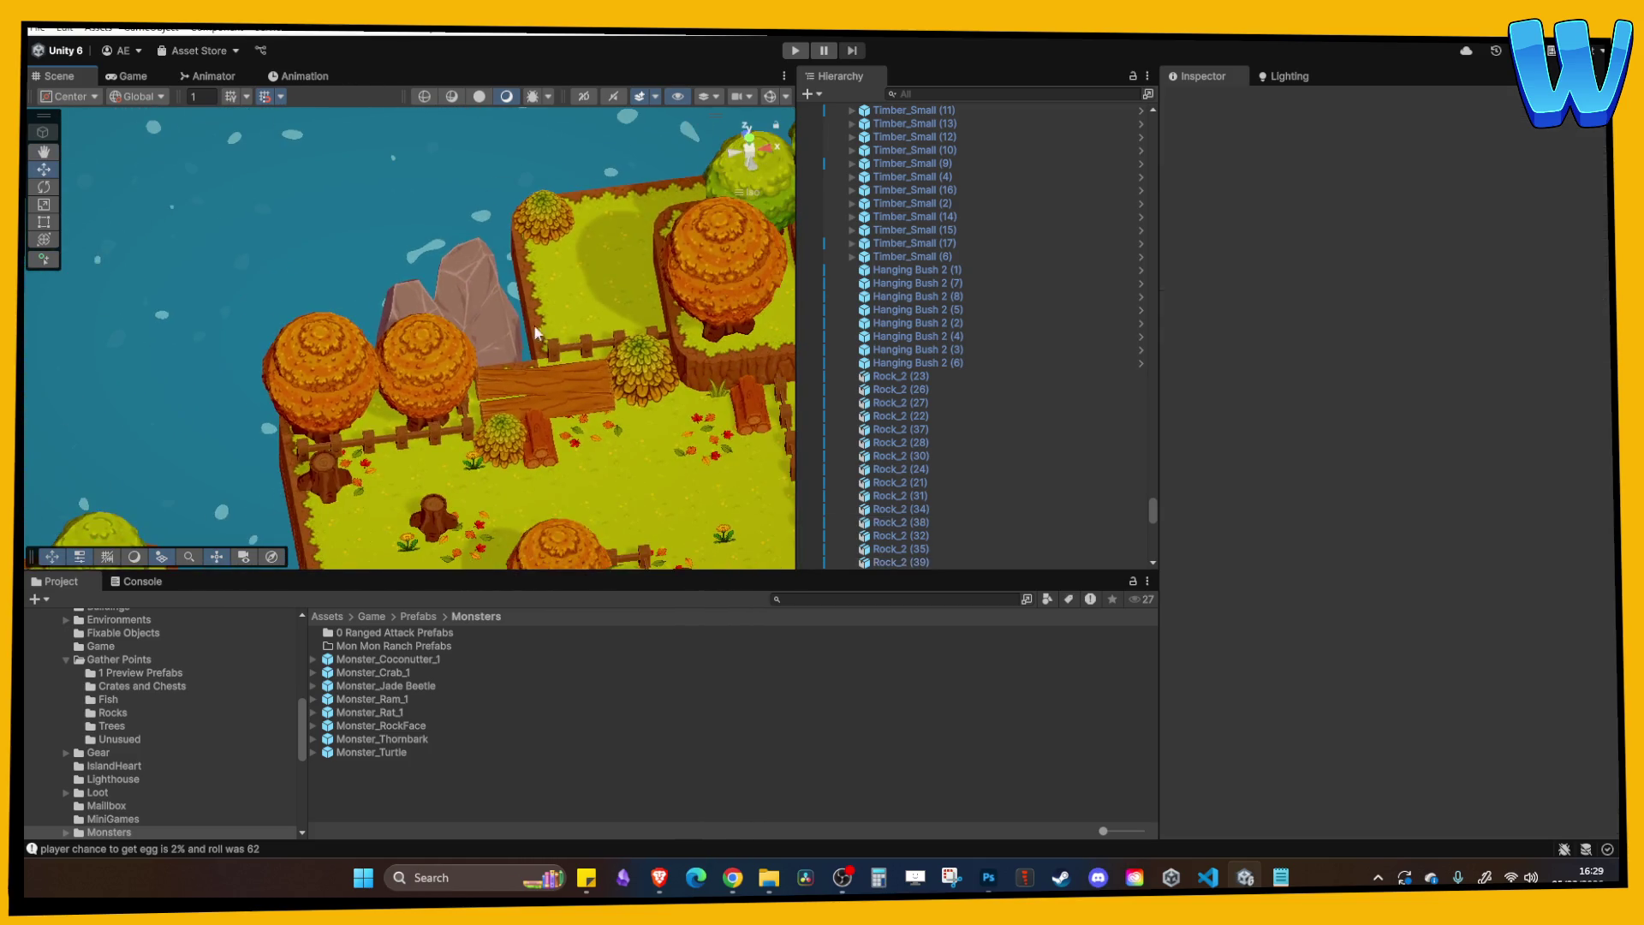
mouse_move(536, 332)
left_mouse_down()
mouse_move(548, 310)
mouse_move(456, 301)
mouse_move(500, 294)
mouse_move(481, 231)
mouse_move(443, 210)
mouse_move(460, 280)
mouse_move(214, 244)
left_mouse_up()
left_click(456, 301)
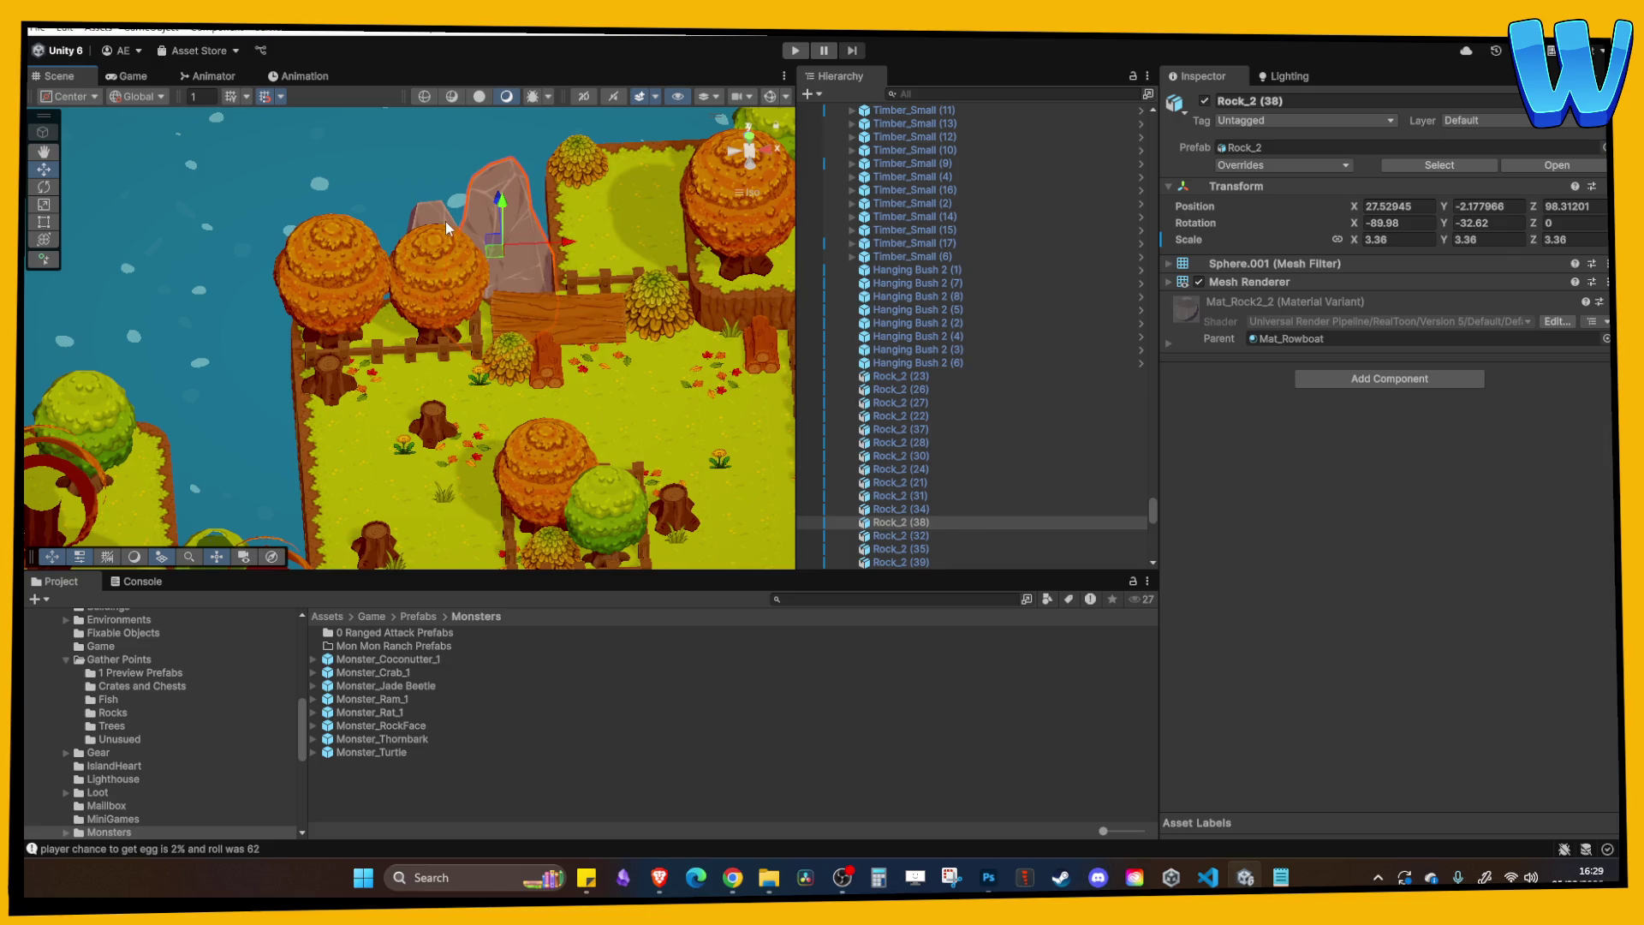
left_click(445, 220)
left_click(443, 210)
Rotate Rock_2 (39) around its vertical axis to about -132 degrees.
left_click_drag(1512, 211, 700, 221)
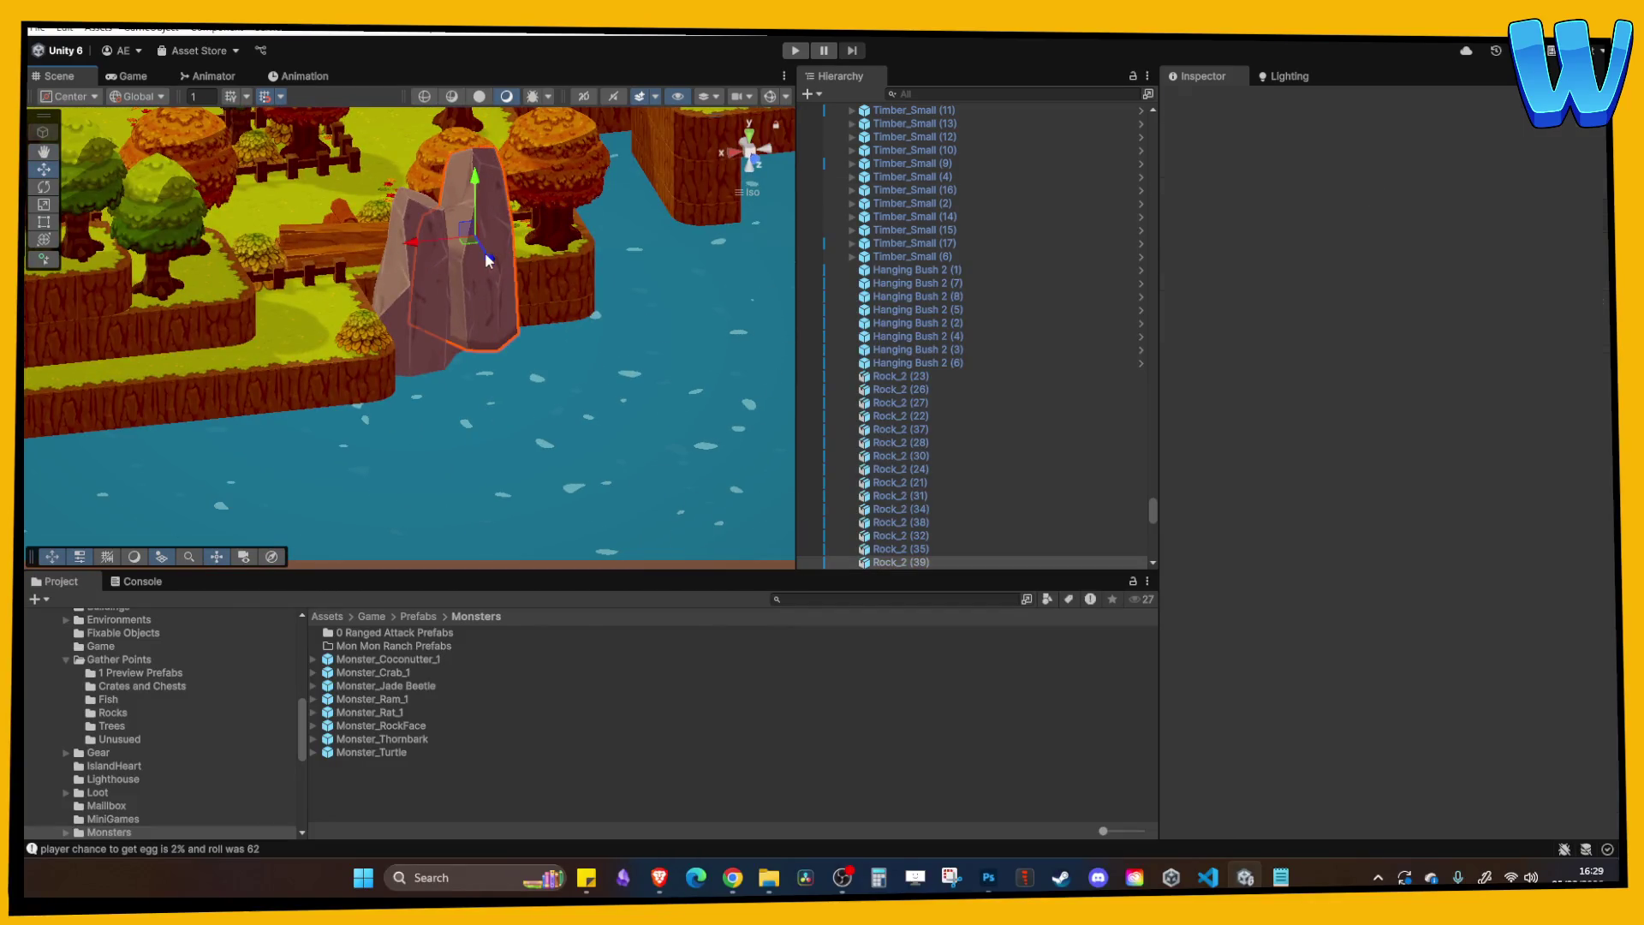
left_click(485, 255)
left_click_drag(1442, 243, 1555, 246)
left_click_drag(514, 343, 283, 321)
left_click_drag(1447, 227, 1431, 227)
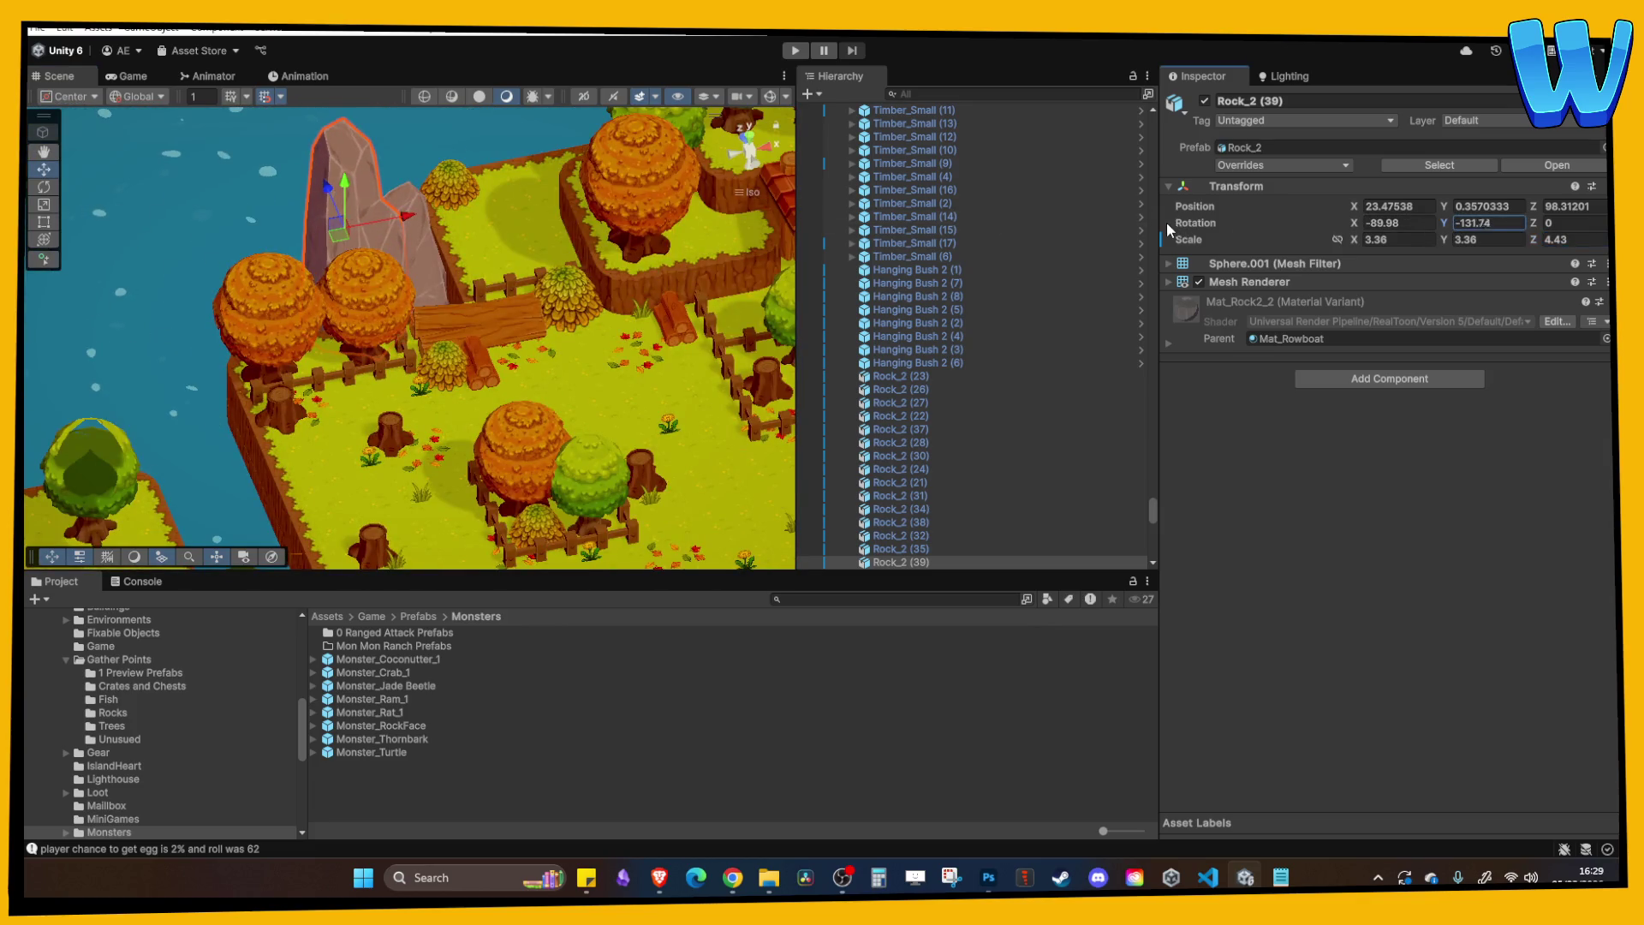
left_click_drag(407, 214, 245, 214)
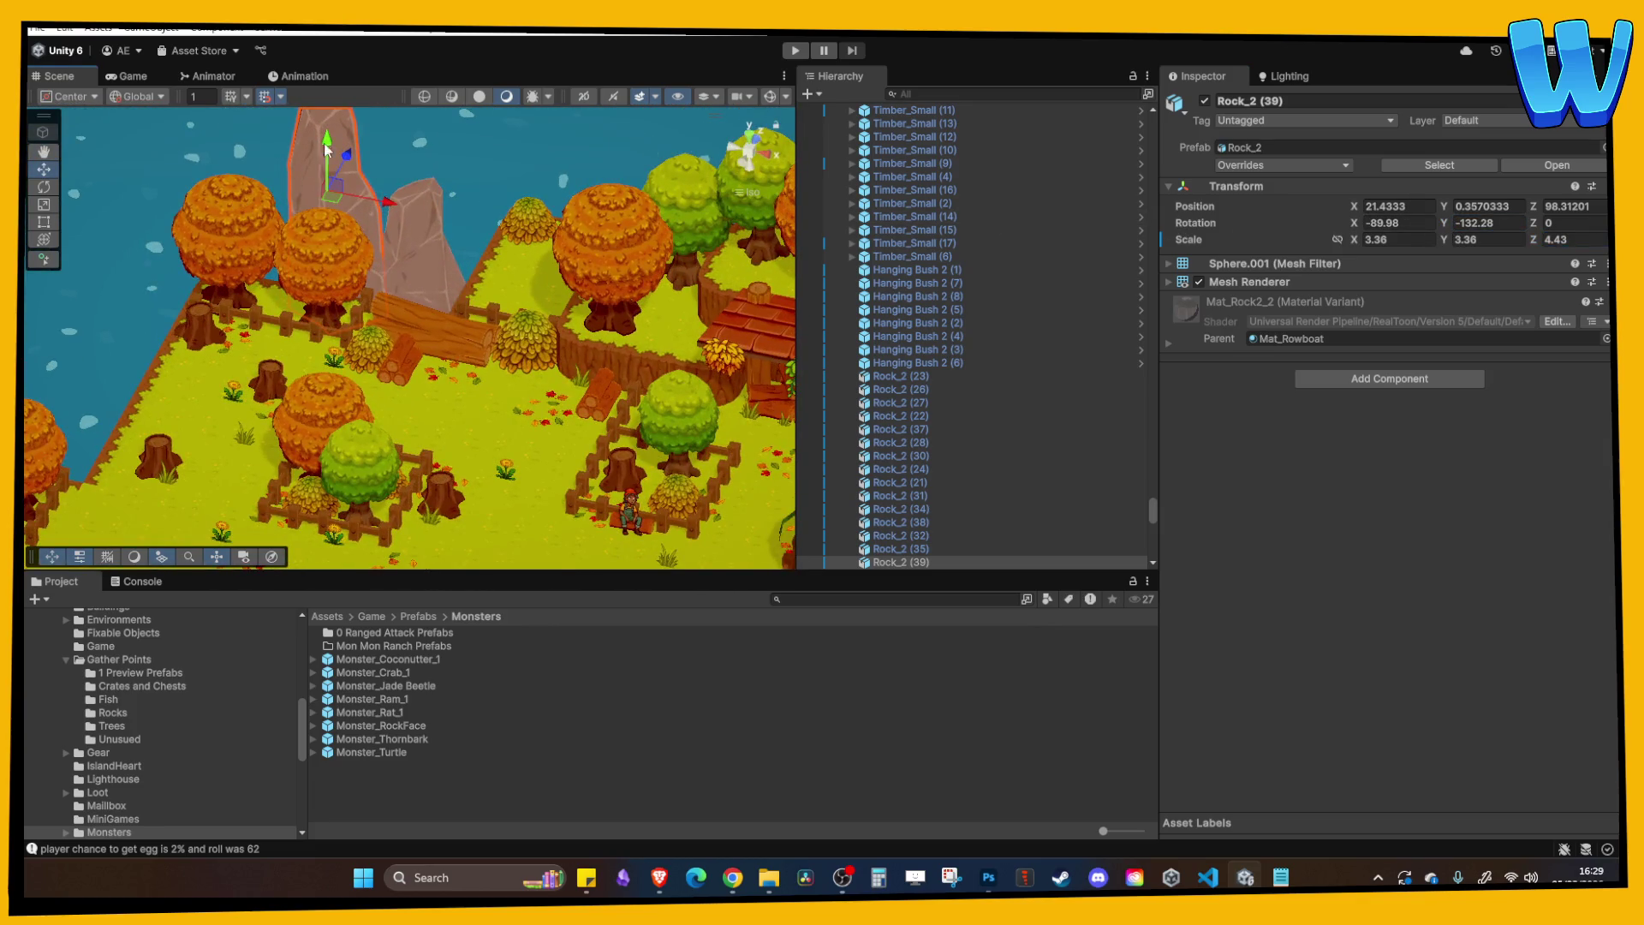
left_click(403, 163)
mouse_move(403, 163)
left_mouse_down()
mouse_move(461, 176)
mouse_move(296, 219)
mouse_move(205, 216)
mouse_move(280, 188)
mouse_move(245, 225)
left_mouse_up()
Add a rock copy, Rock_2 (40), and move it along X beside the original.
key("ctrl+v")
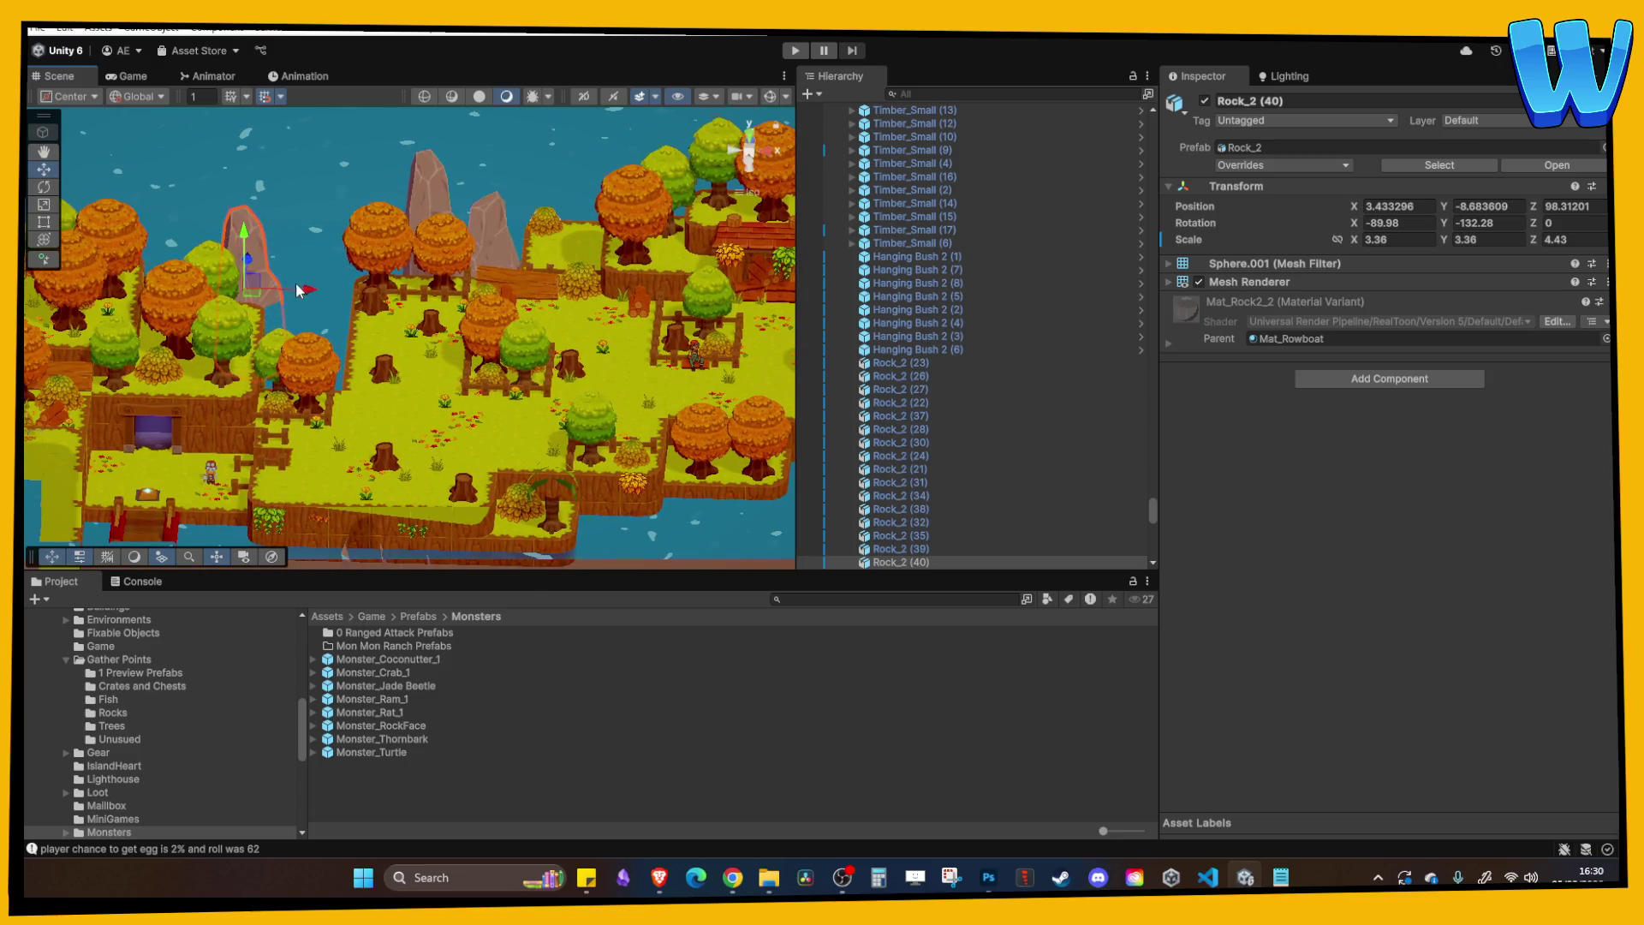
left_click_drag(297, 289, 328, 289)
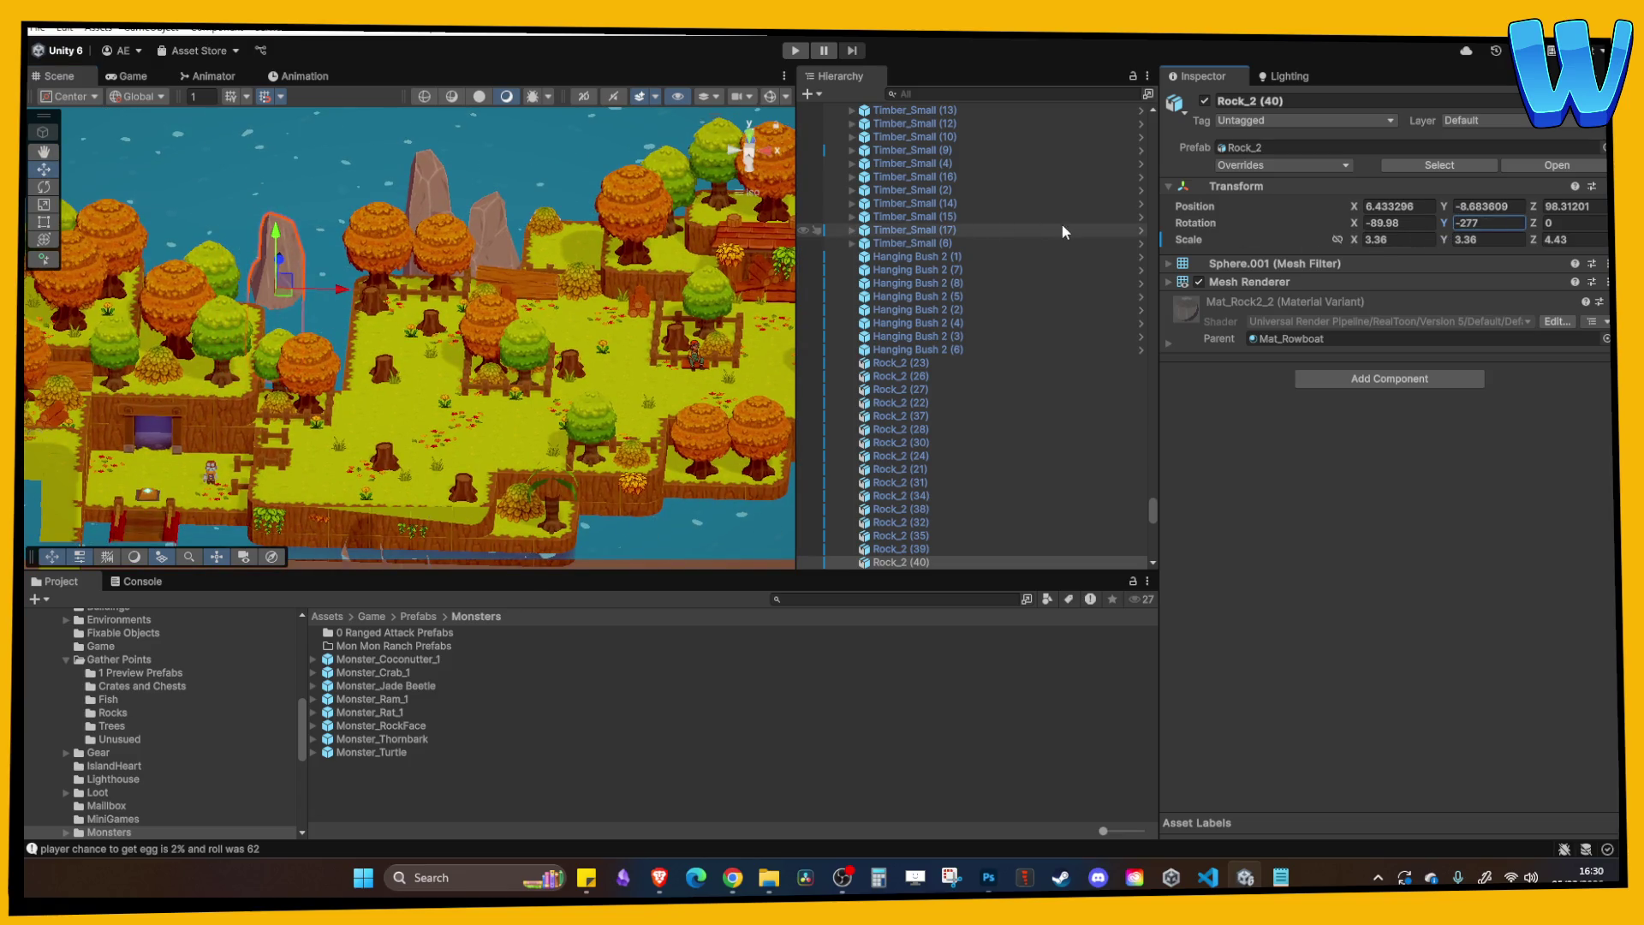
left_click(494, 266)
left_click(298, 252)
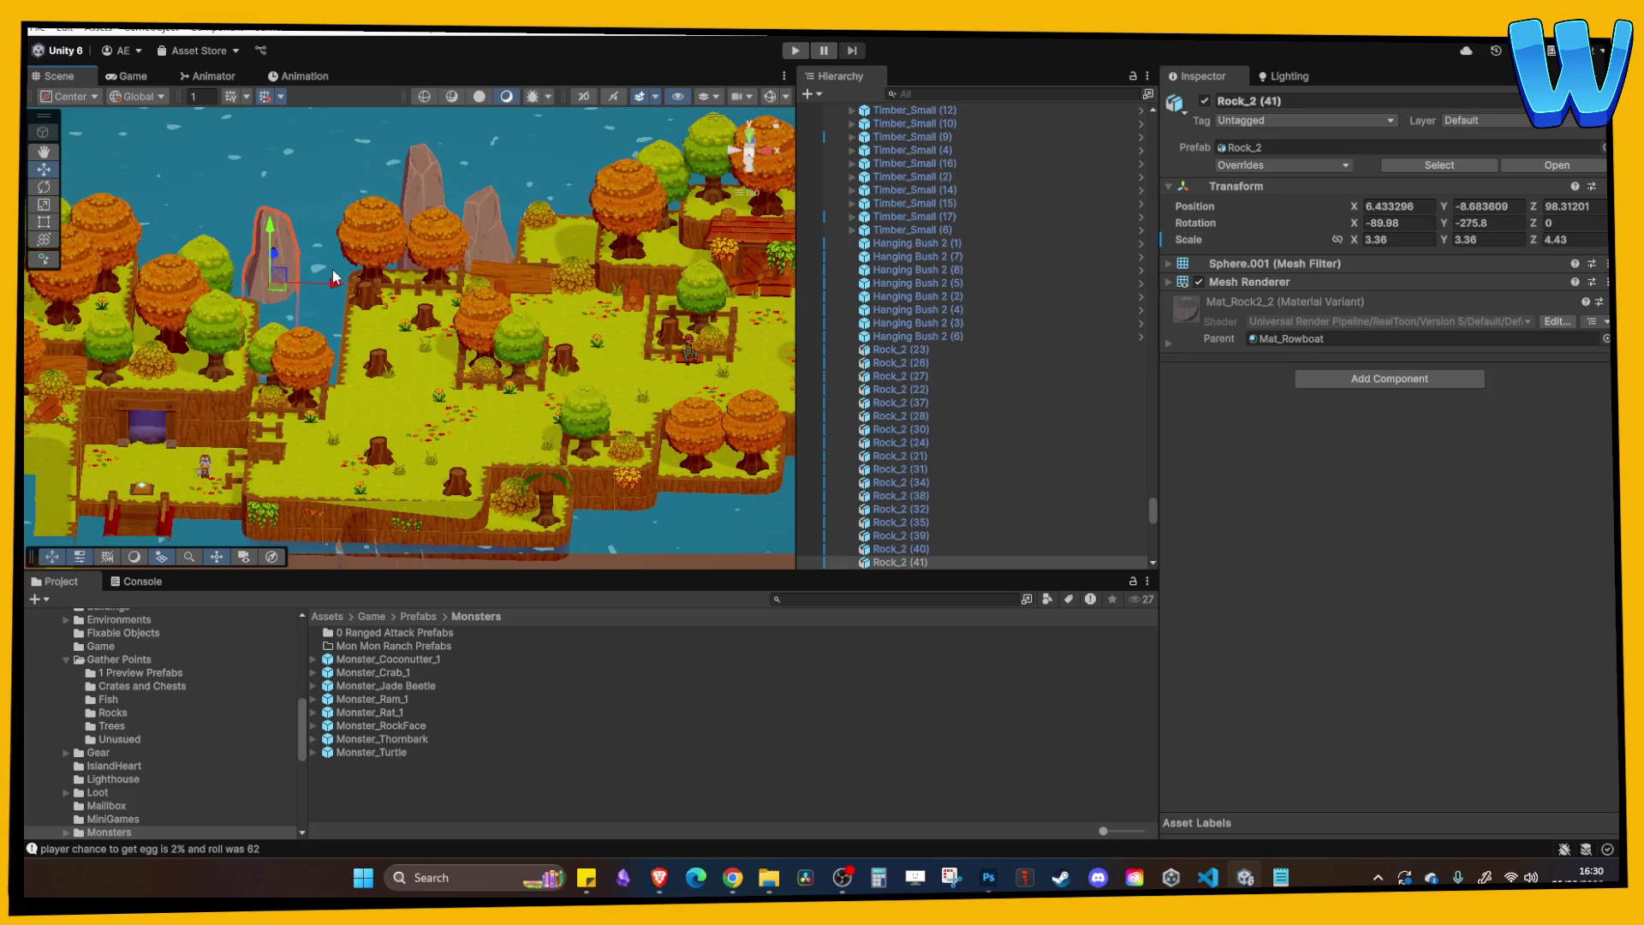
Scale Rock_2 (41) down to 2.4, spin it on Y, and enter Play mode.
type("2.1")
key("Return")
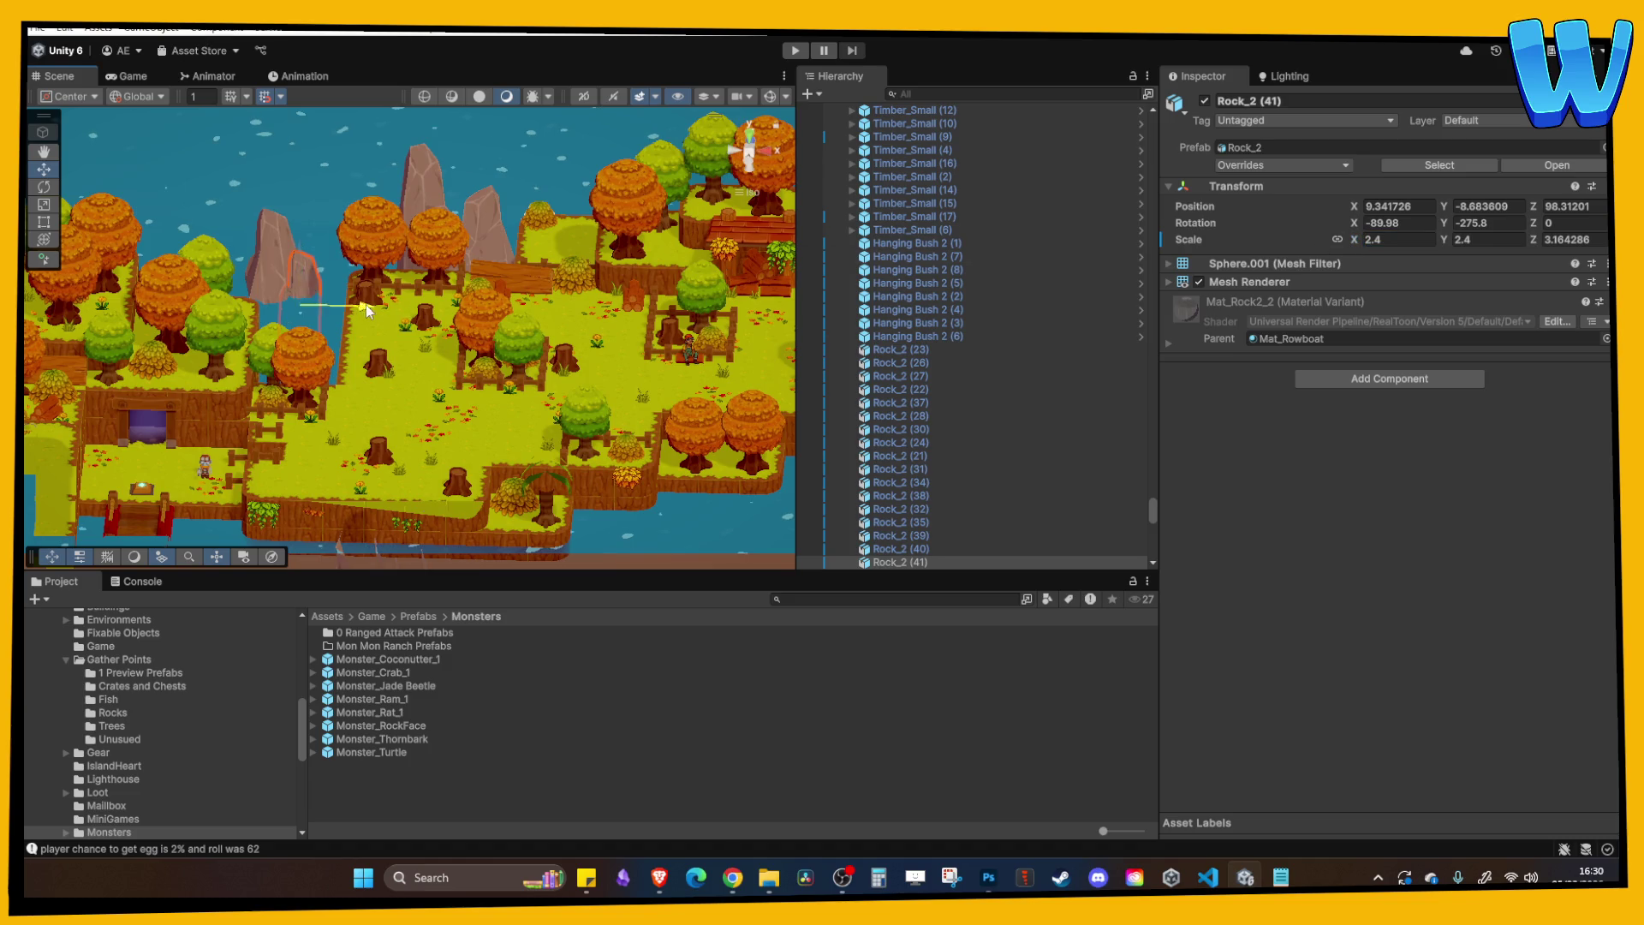
left_click_drag(1354, 227, 119, 218)
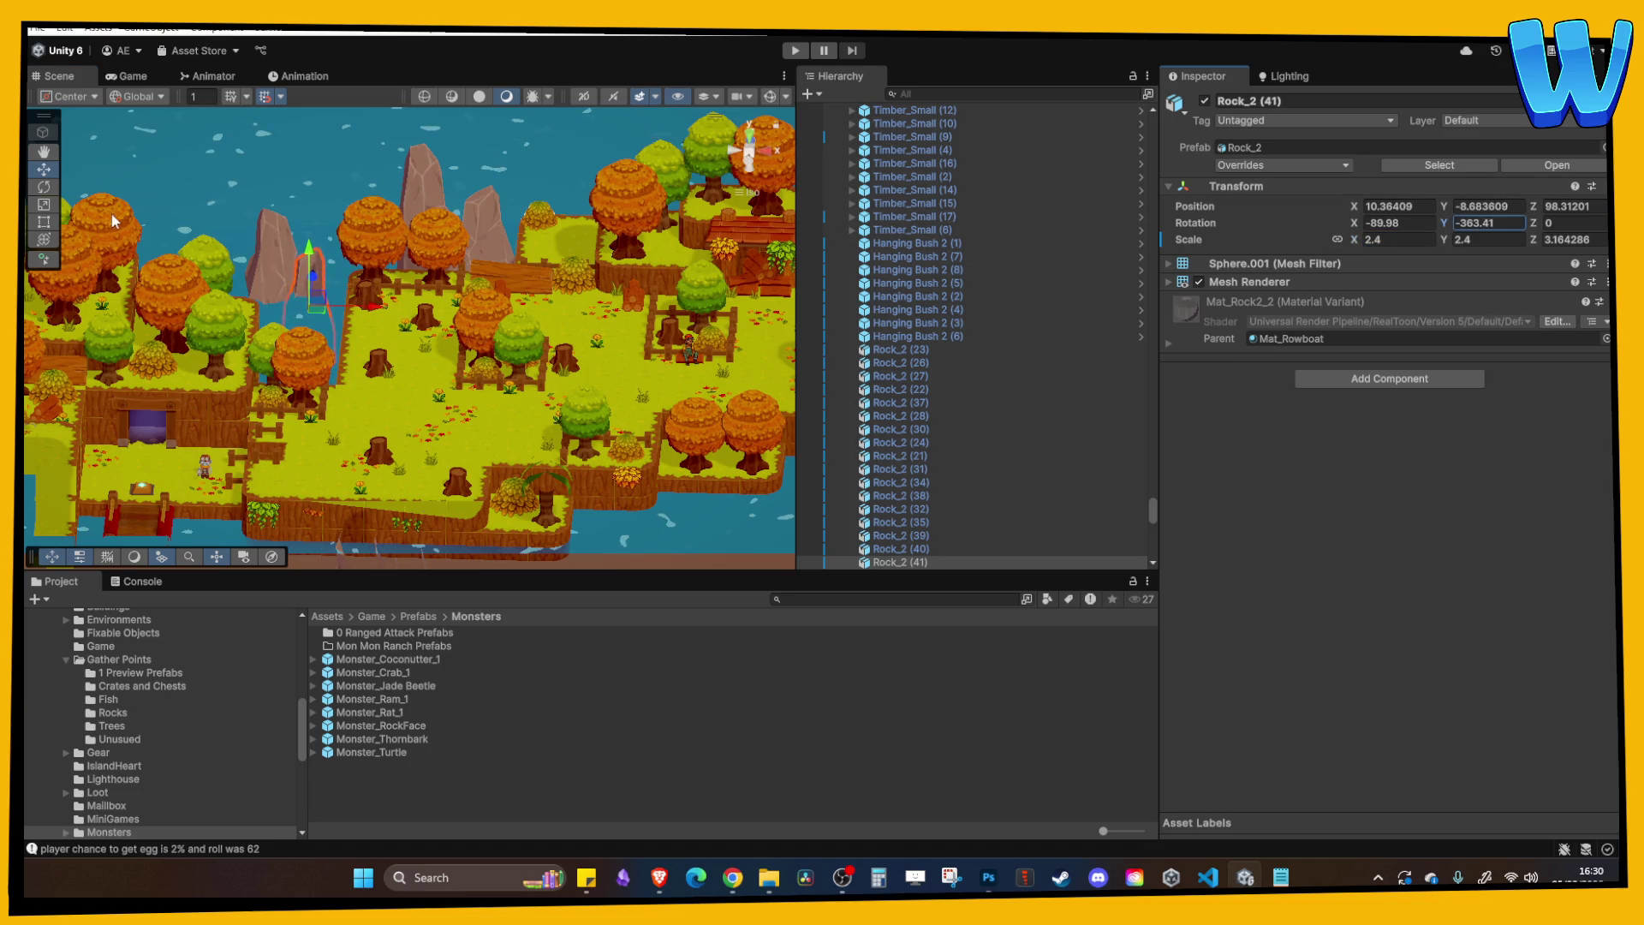
left_click(343, 273)
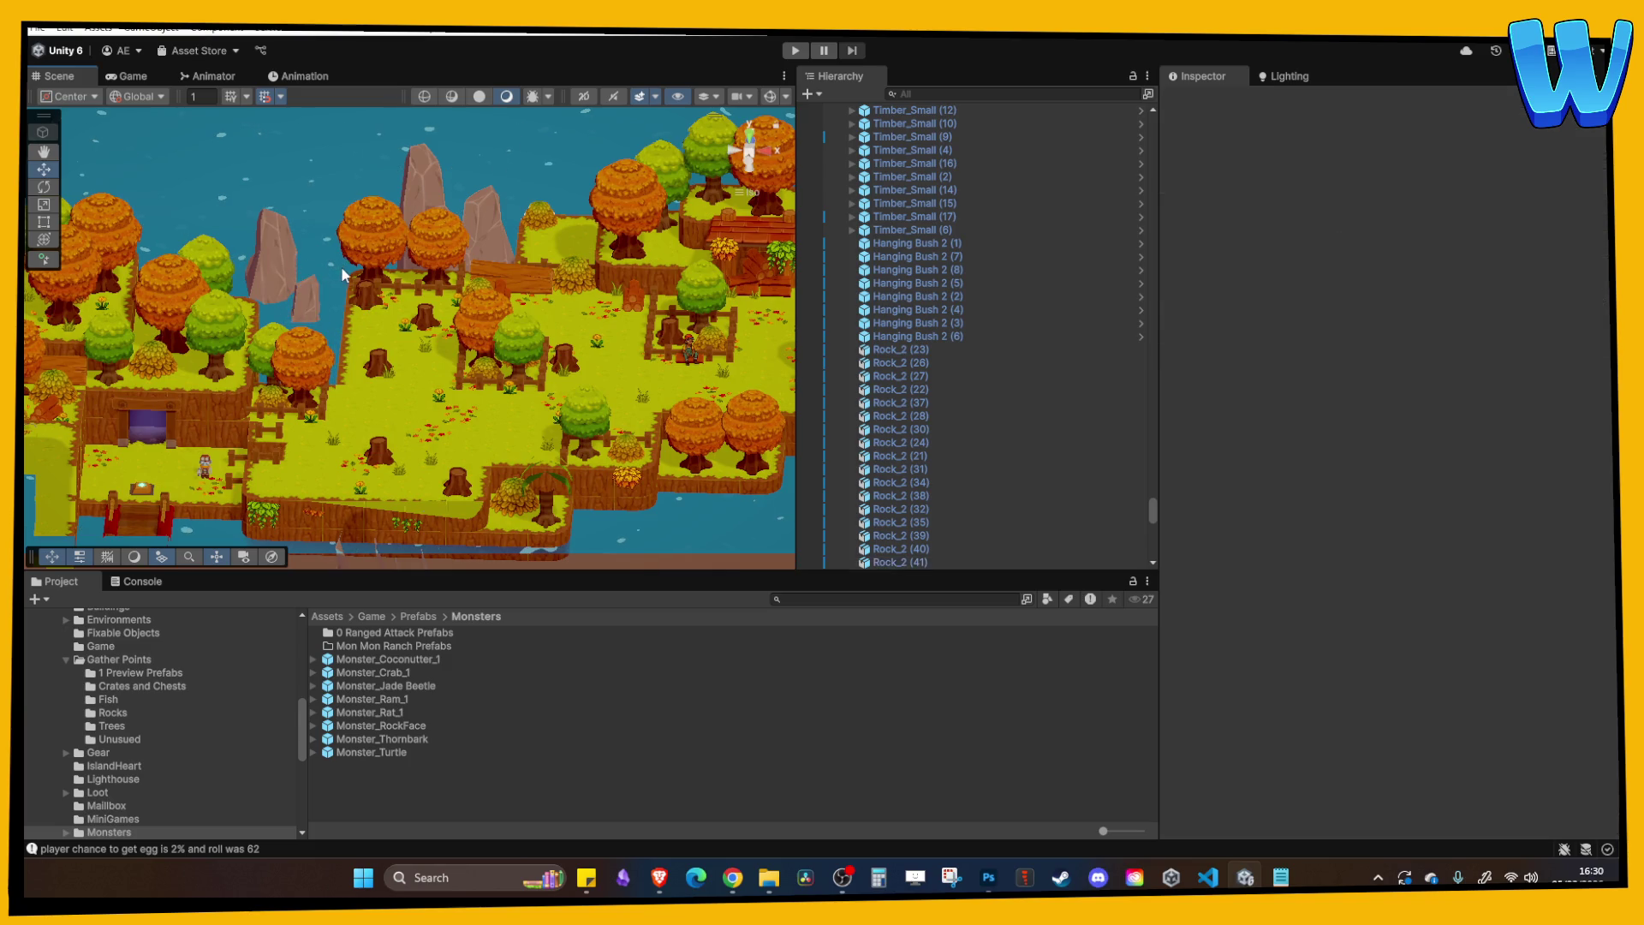
left_click(796, 51)
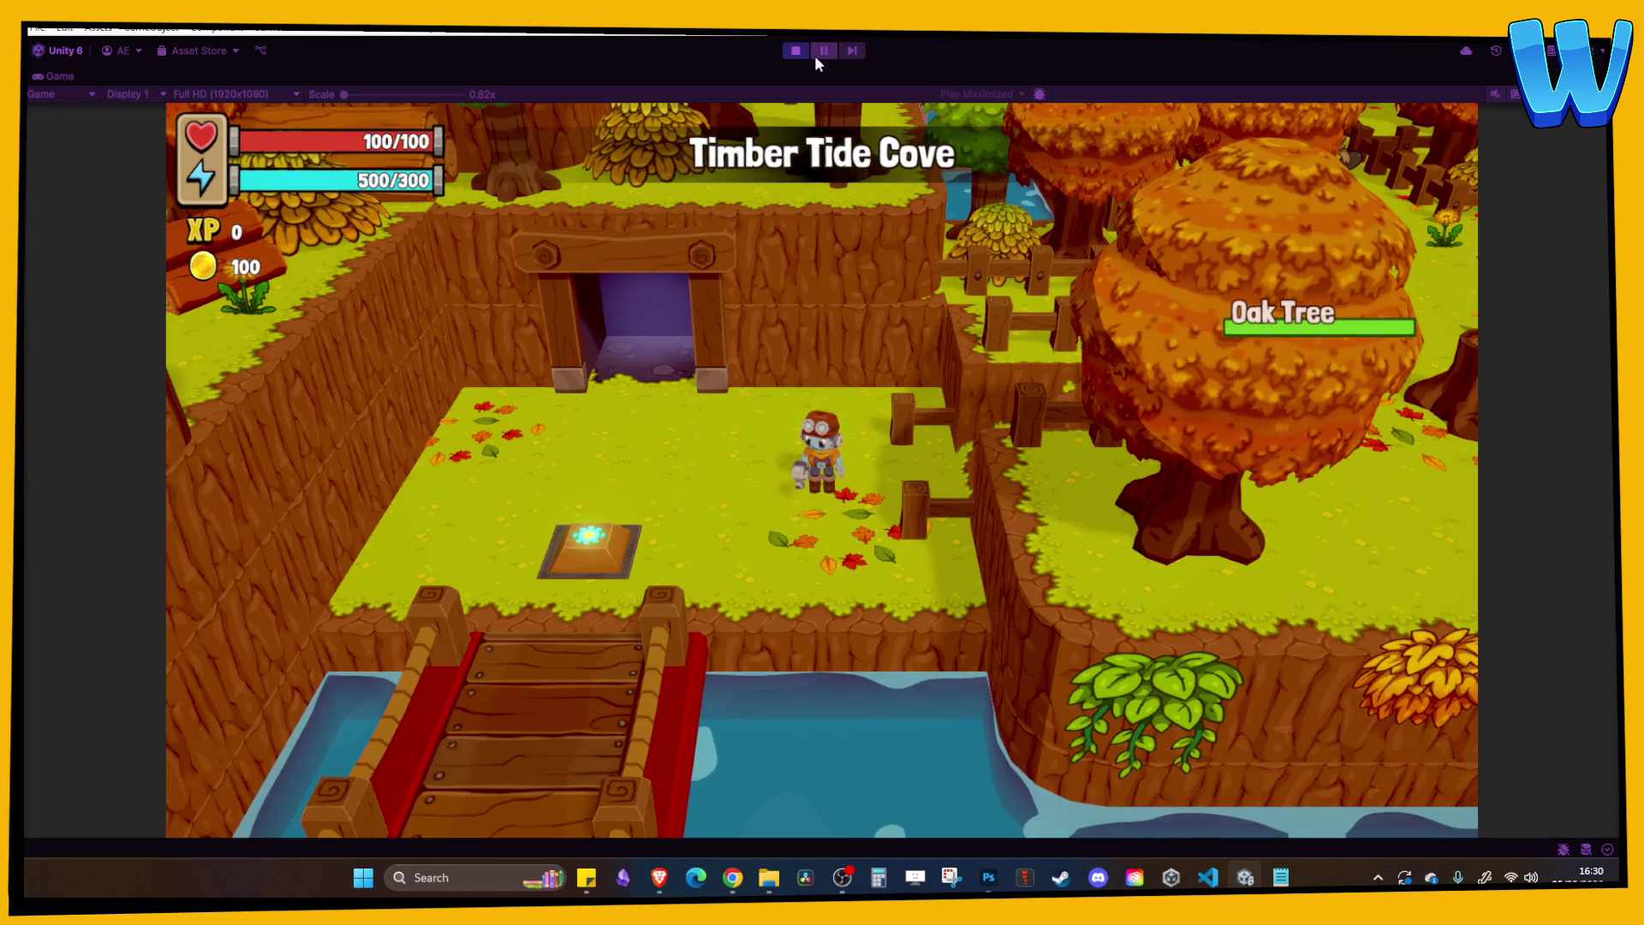
Walk the player north past Thornbark to the fence and seated villager, then stop playing.
key("w")
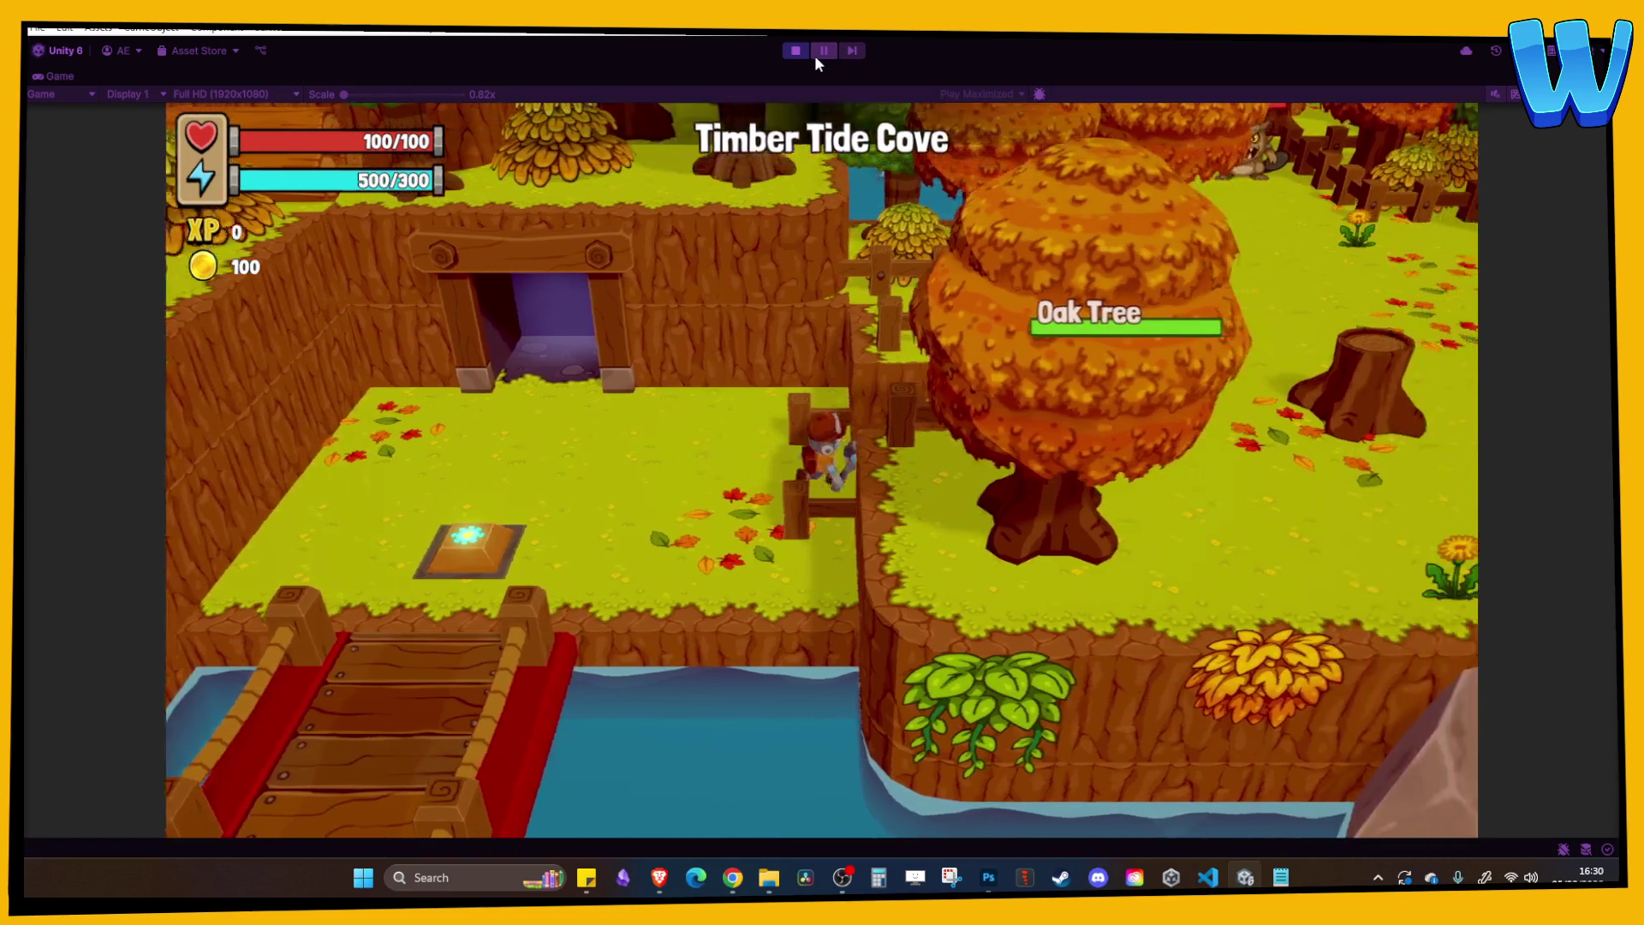
key("w")
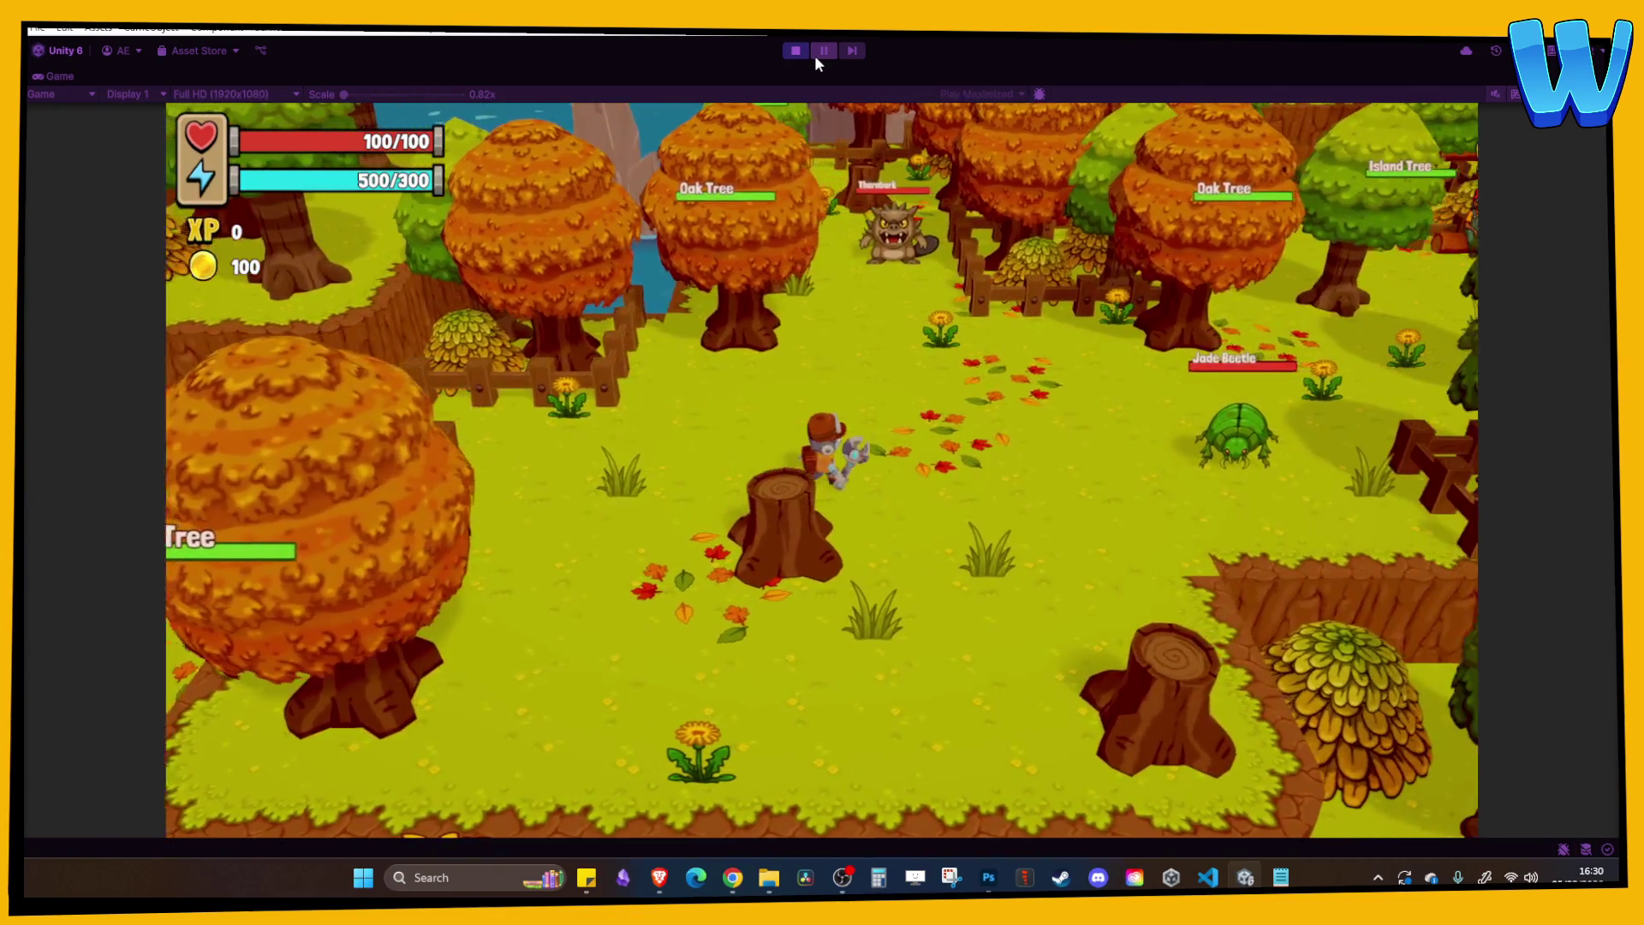
key("w")
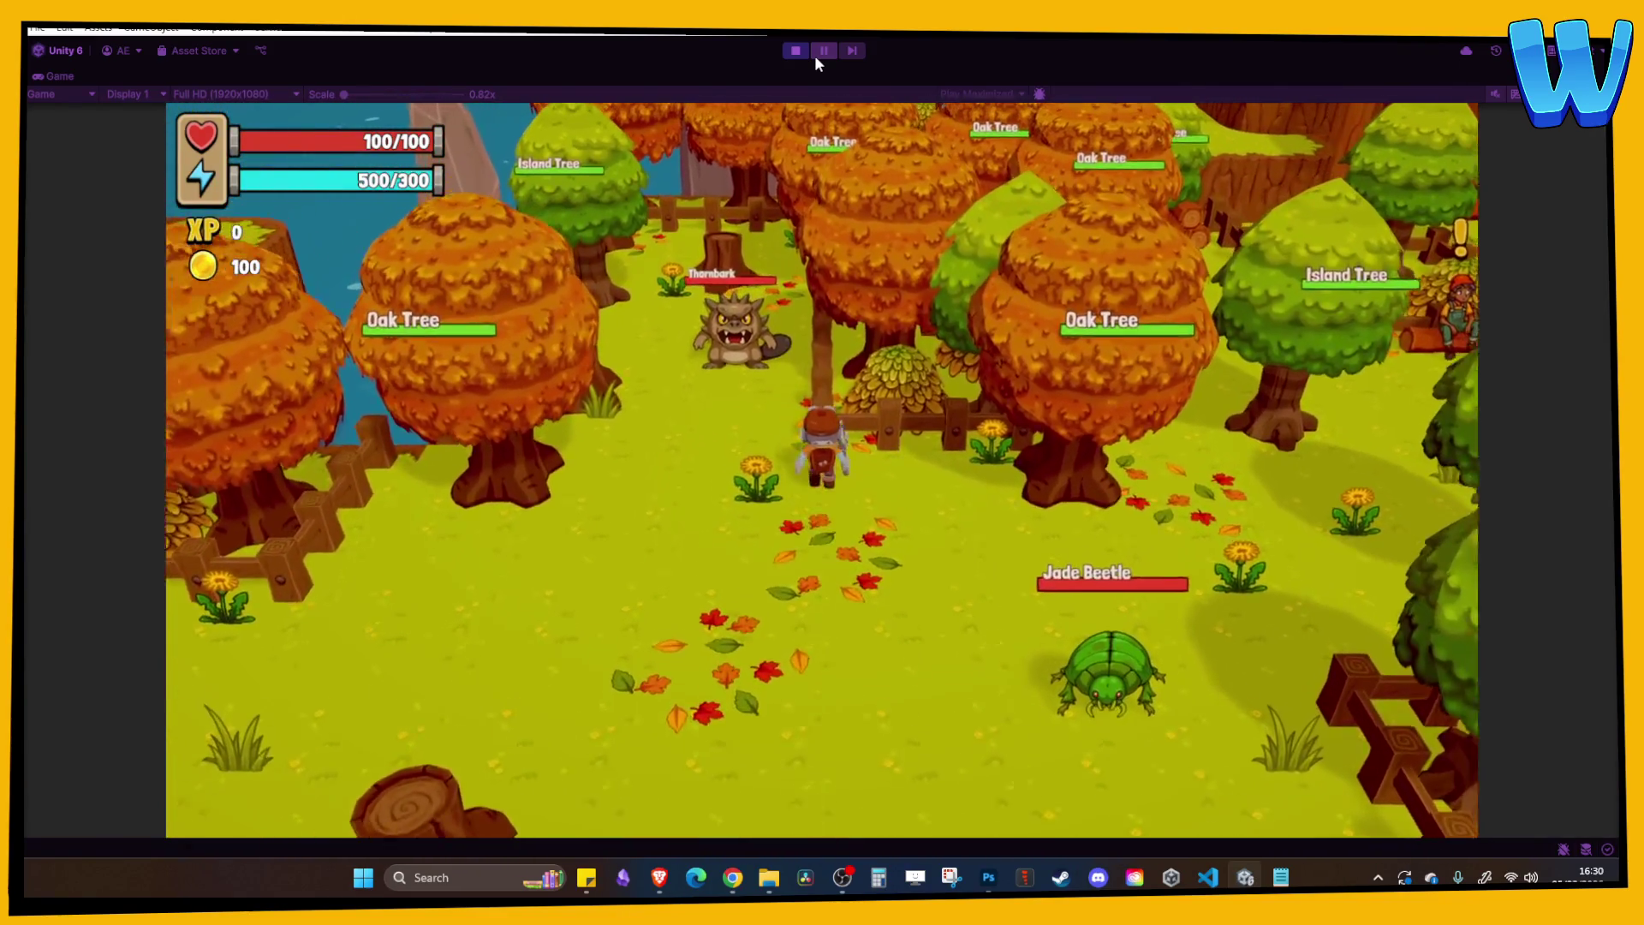
key("w")
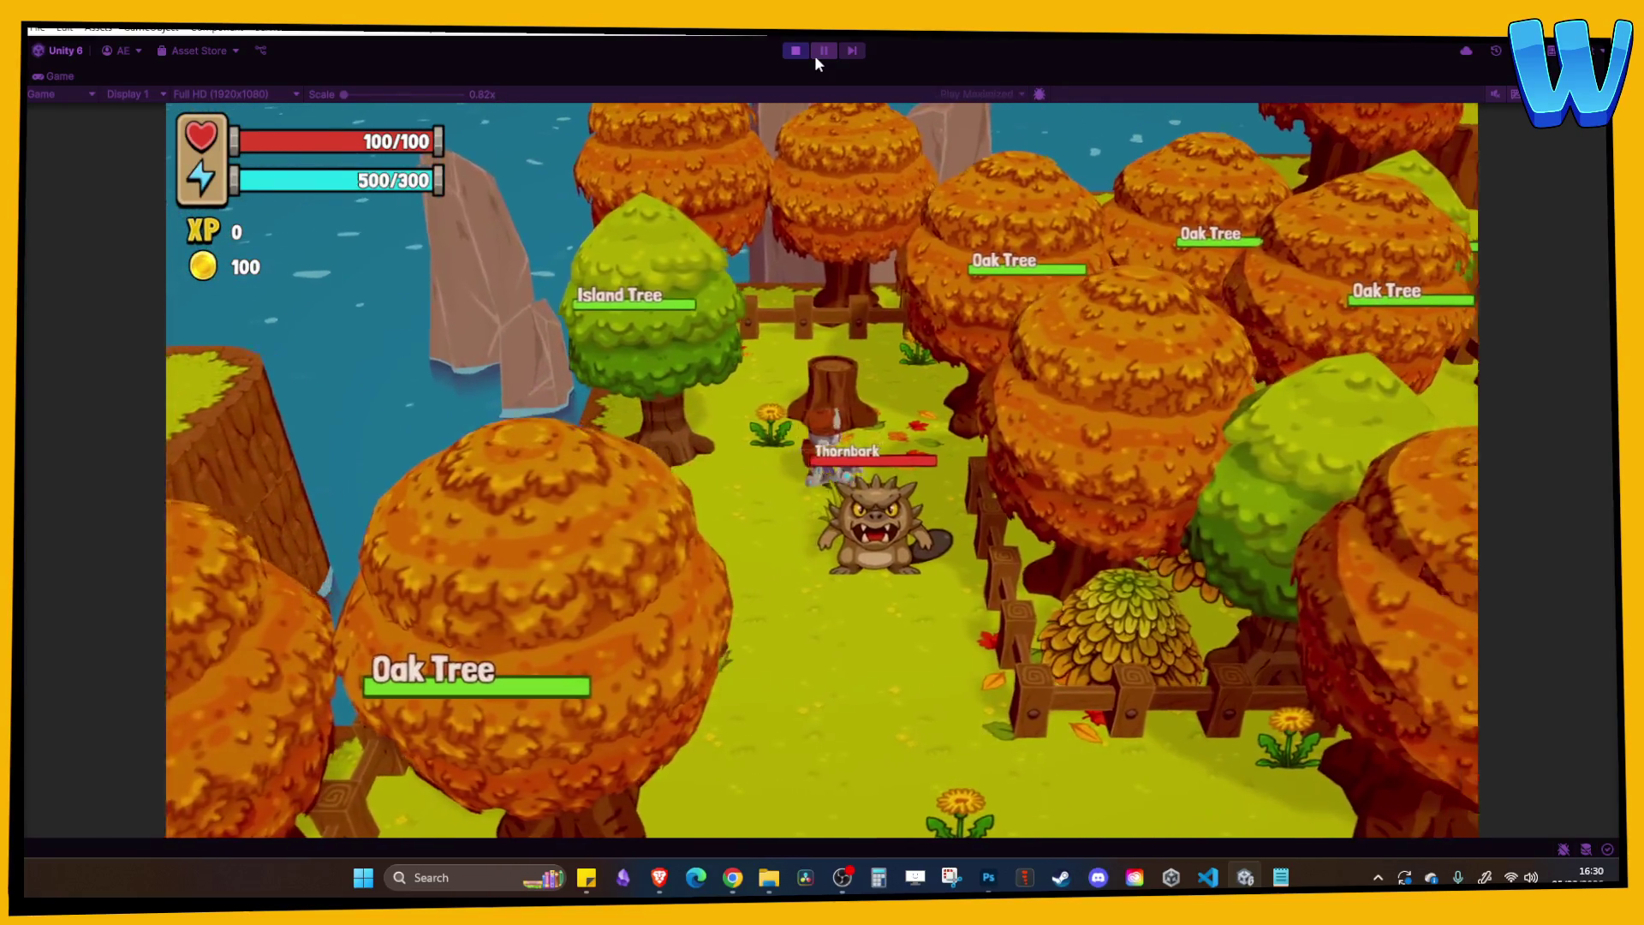
key("w")
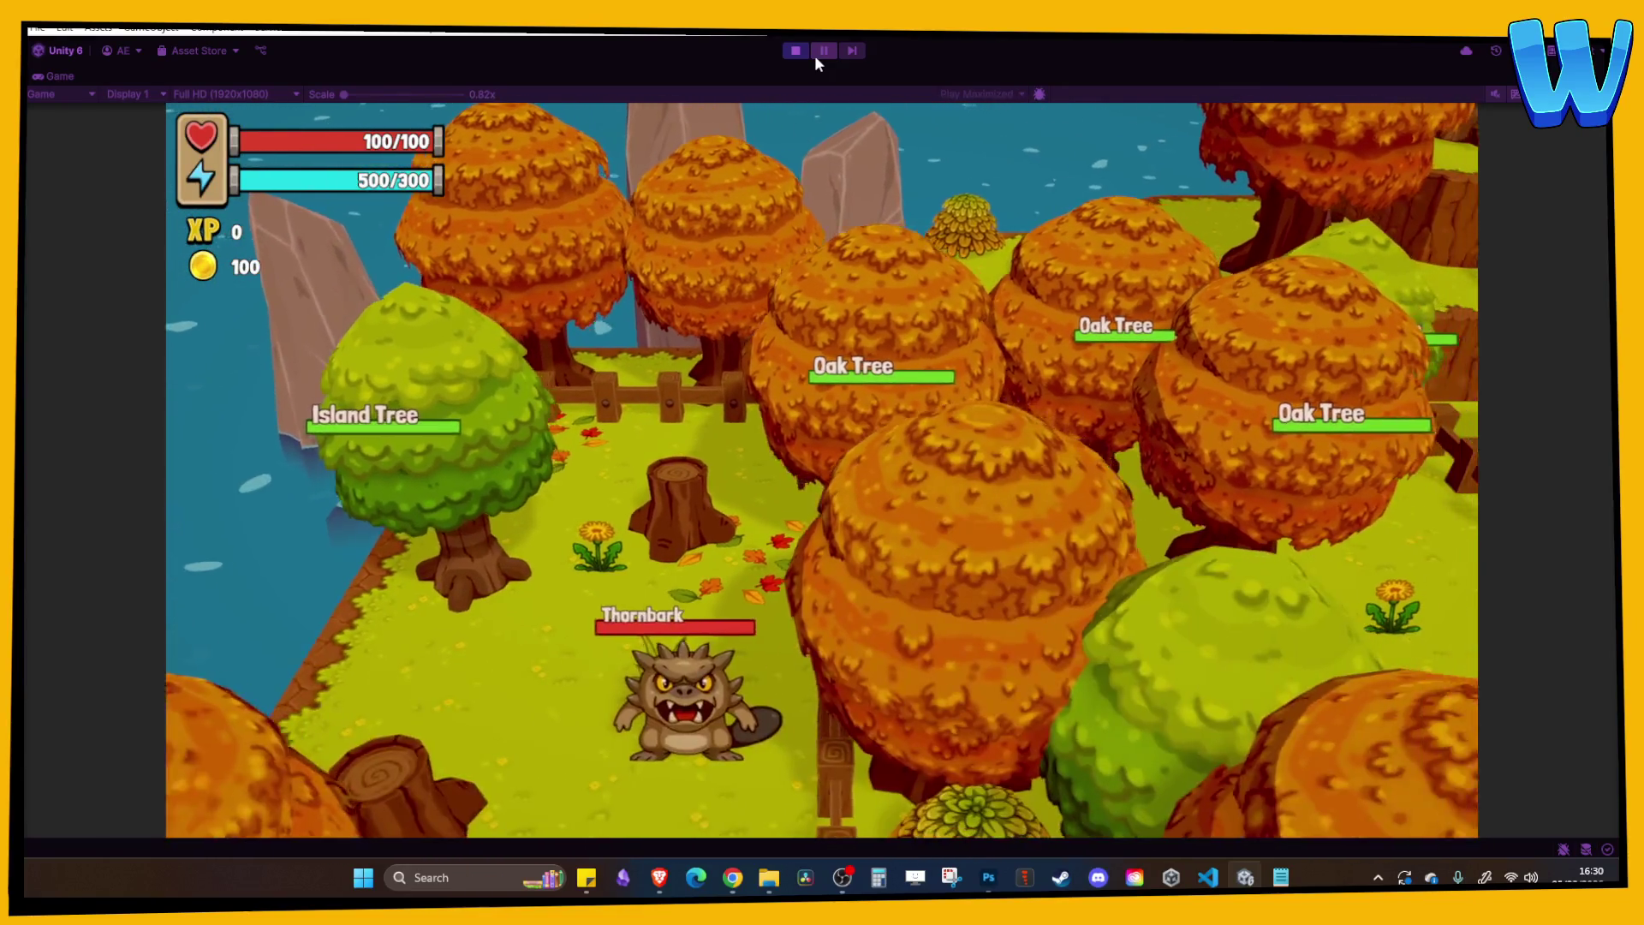
key("w")
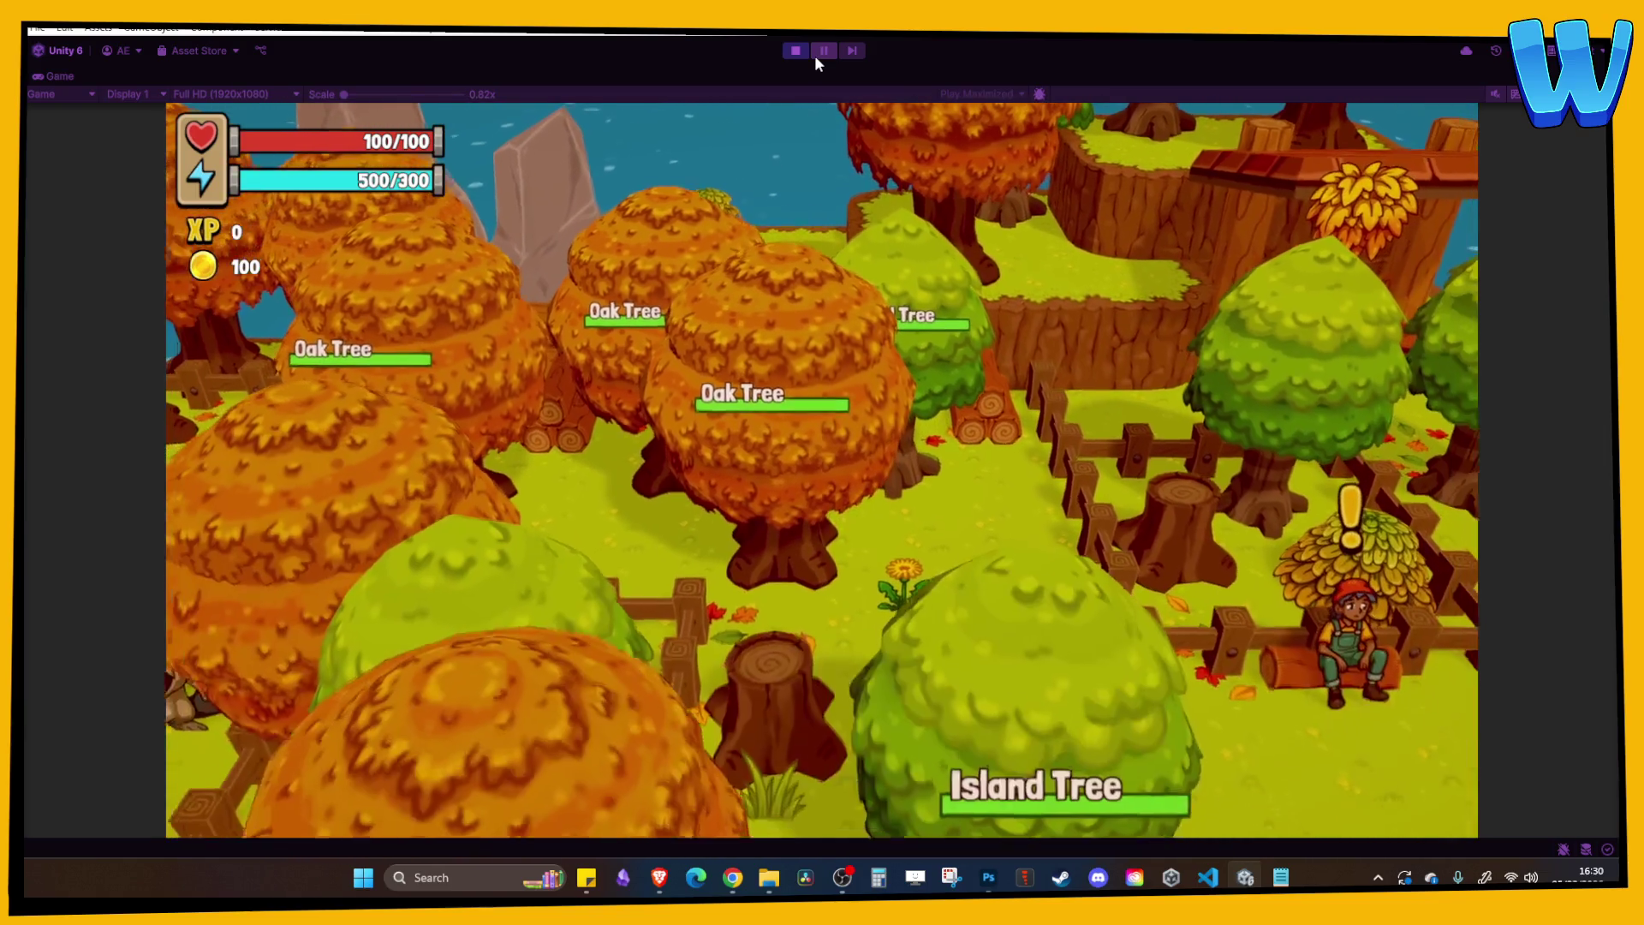
key("d")
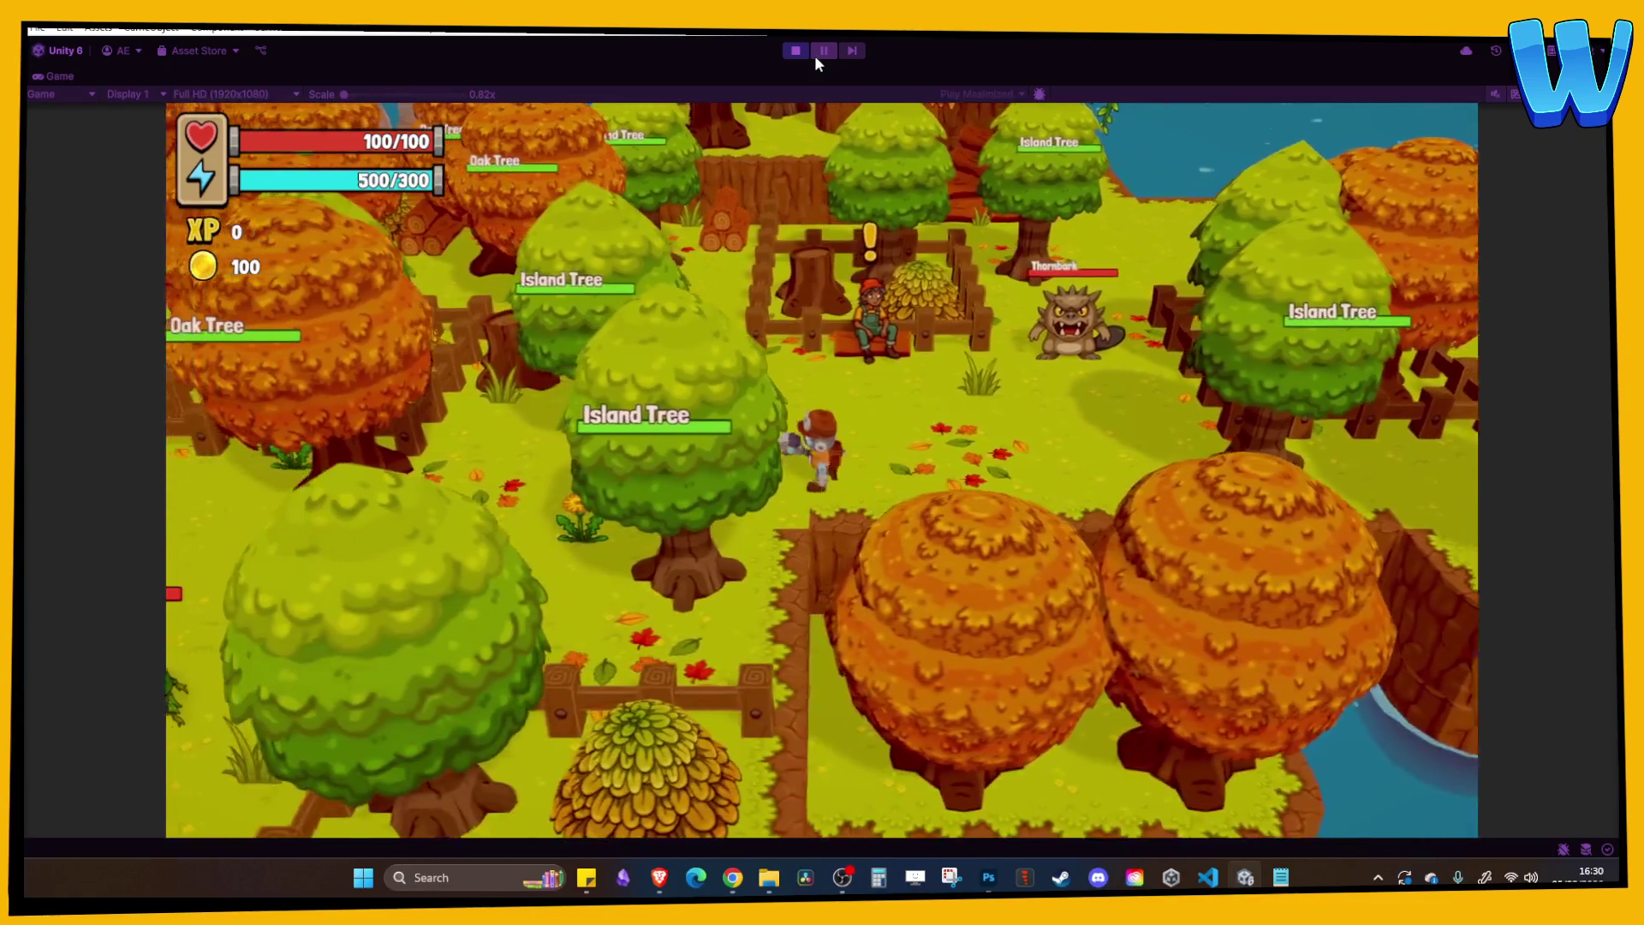
key("a")
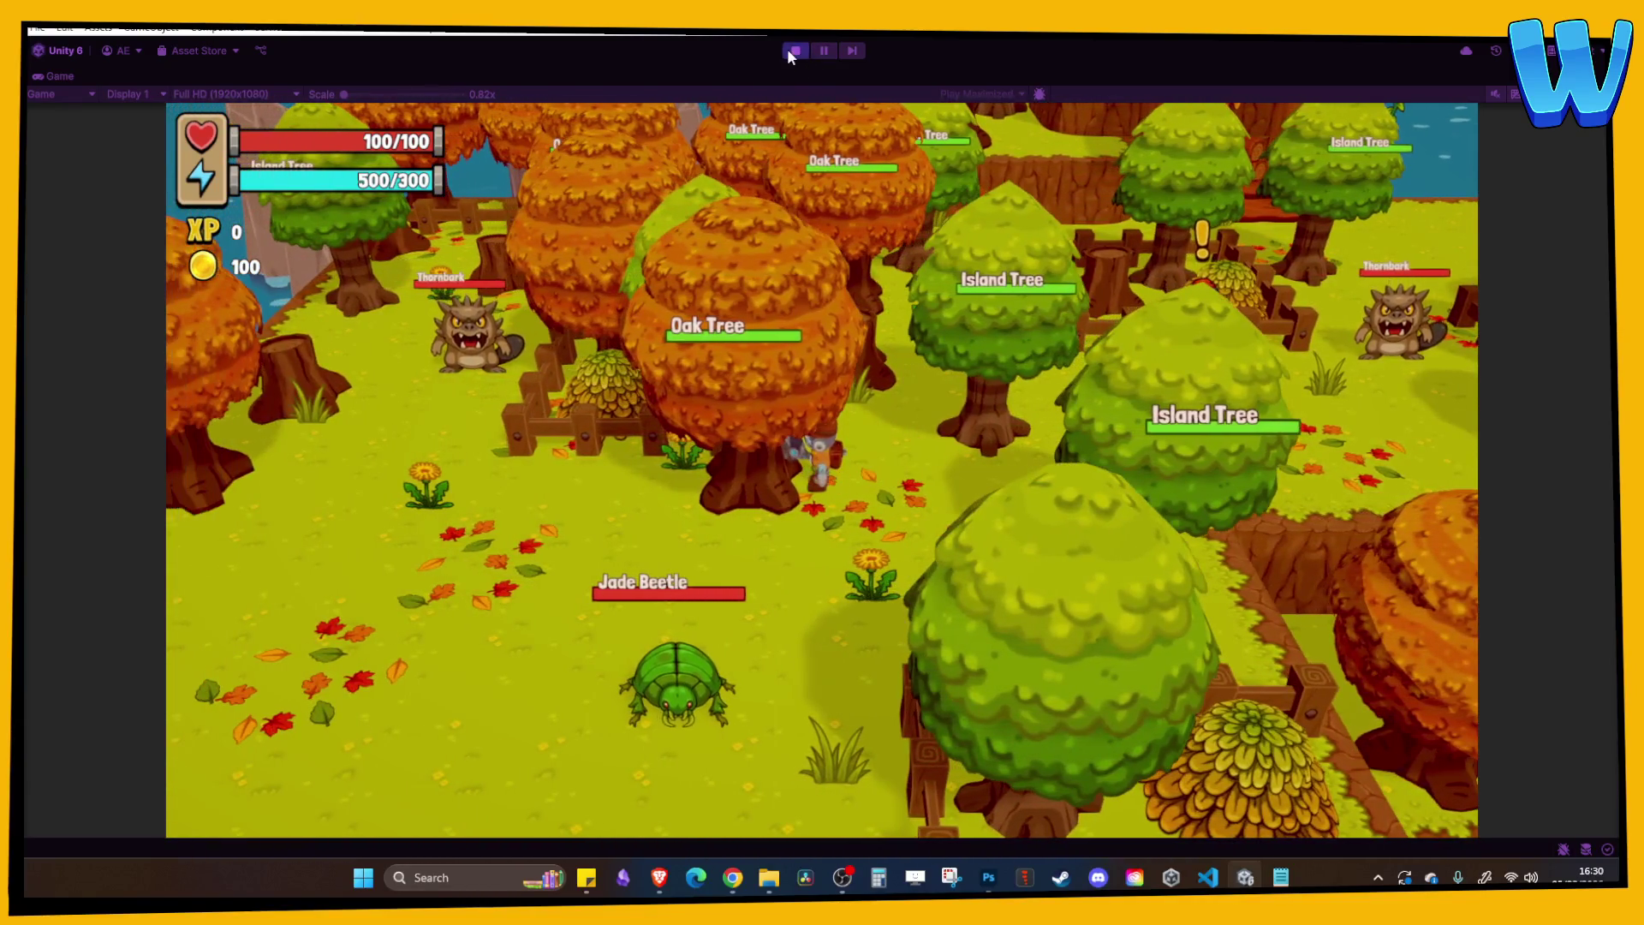
left_click(794, 50)
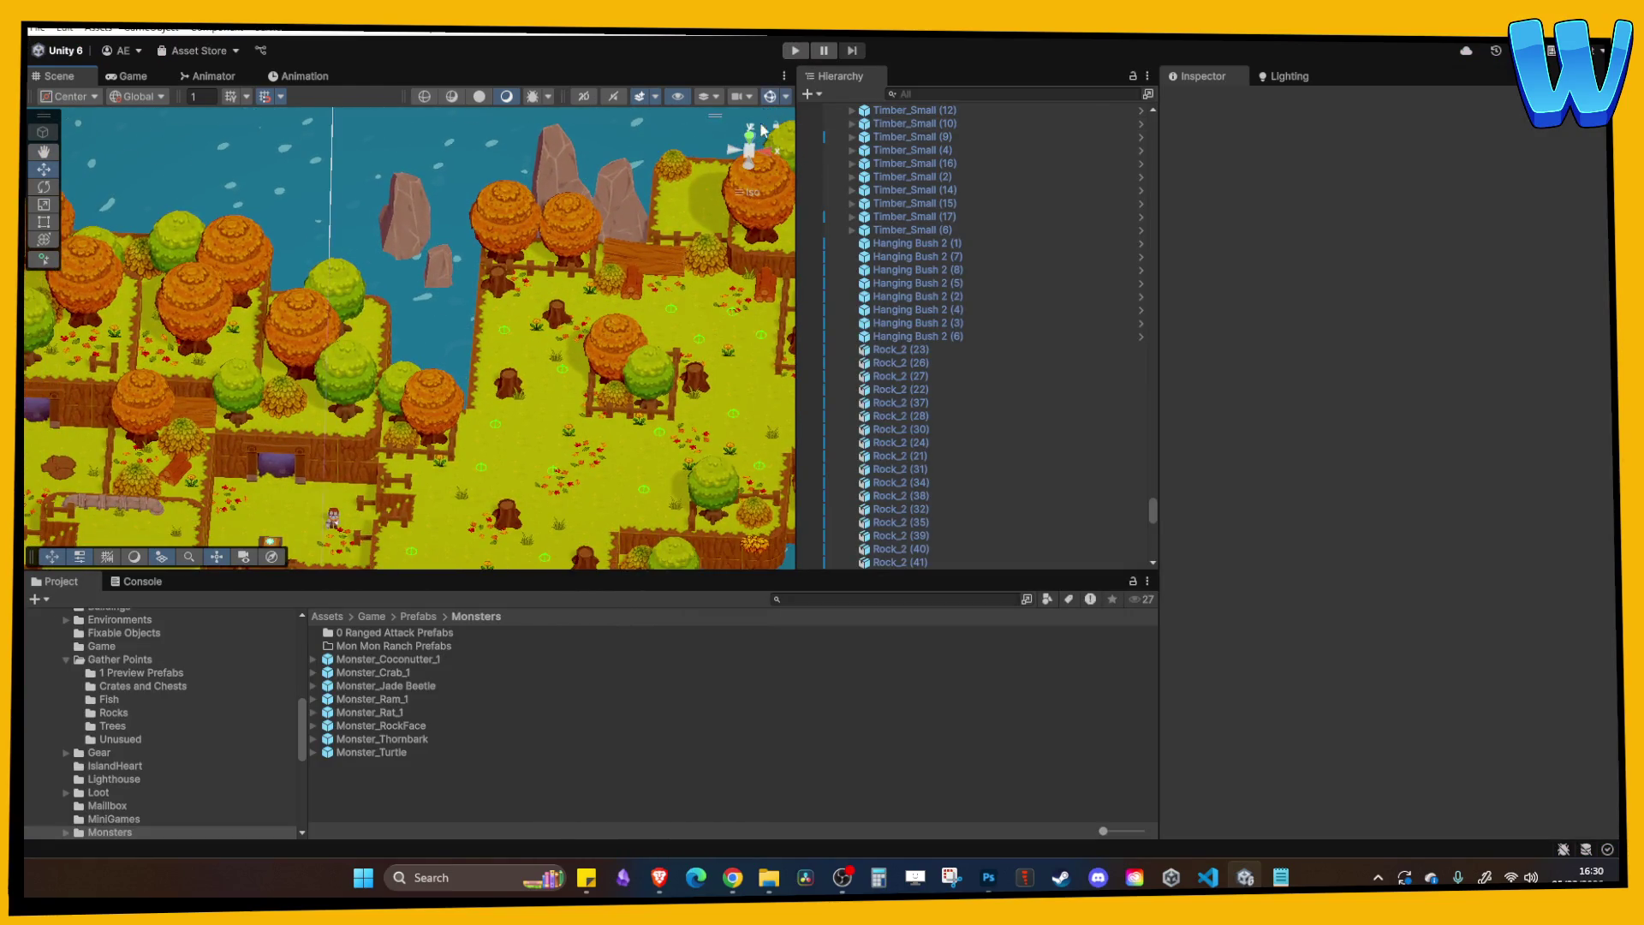
Select SpawnPoint_Tree (9) in the meadow, nudge it north, then delete it.
scroll(560, 279, "up", 5)
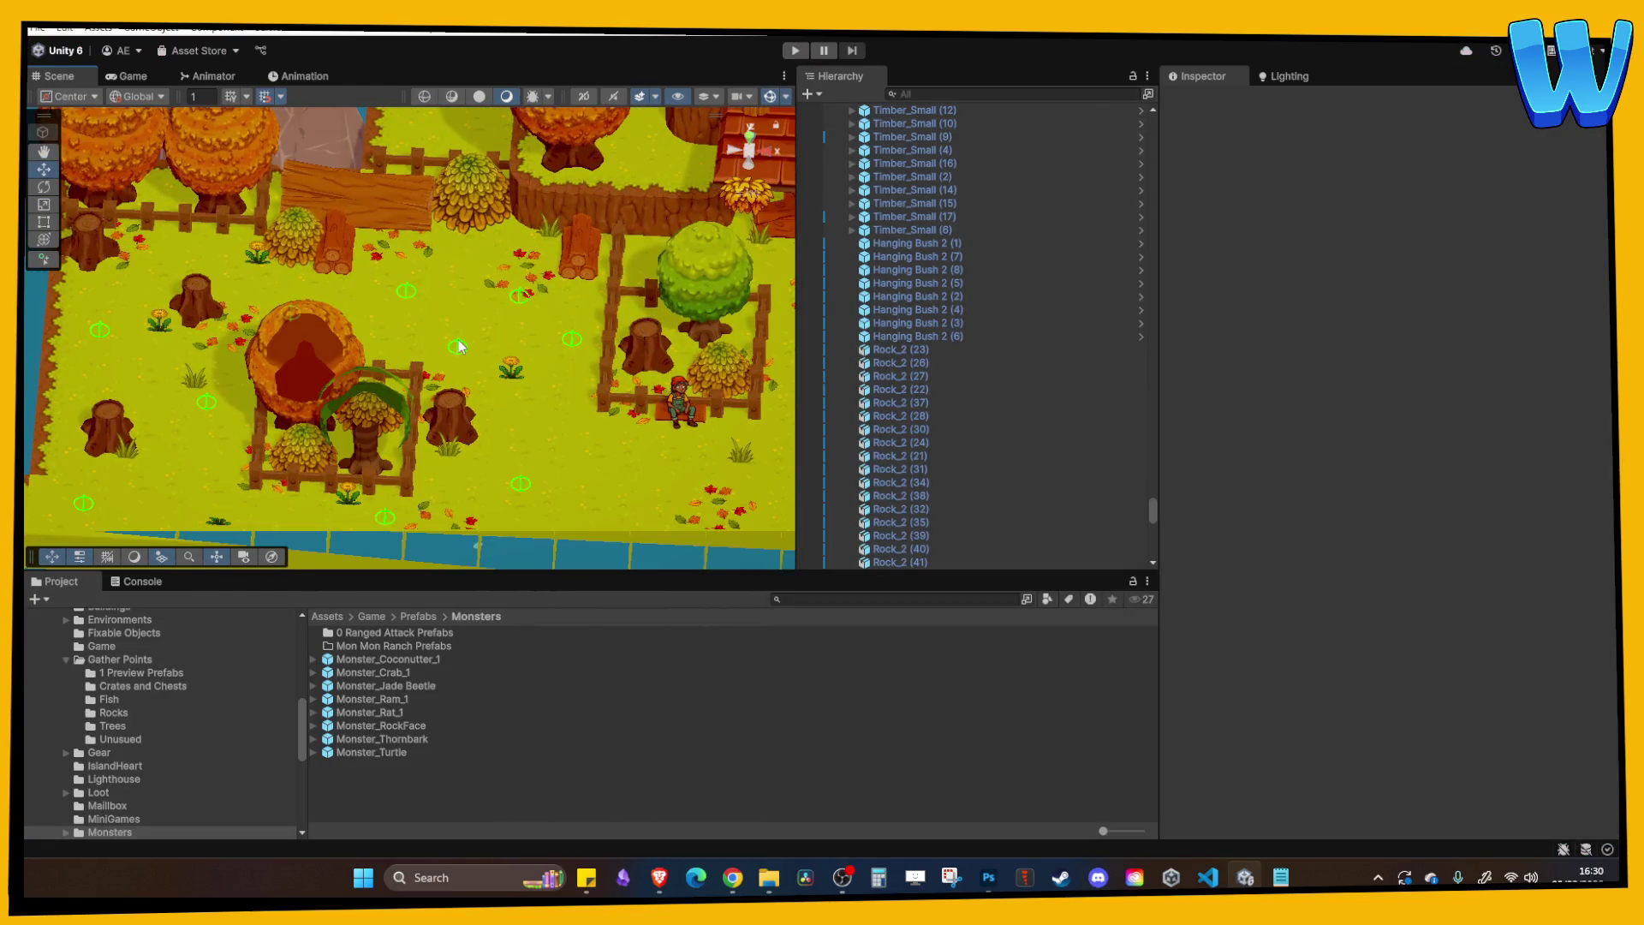
left_click(459, 347)
left_click(459, 347)
left_click(459, 347)
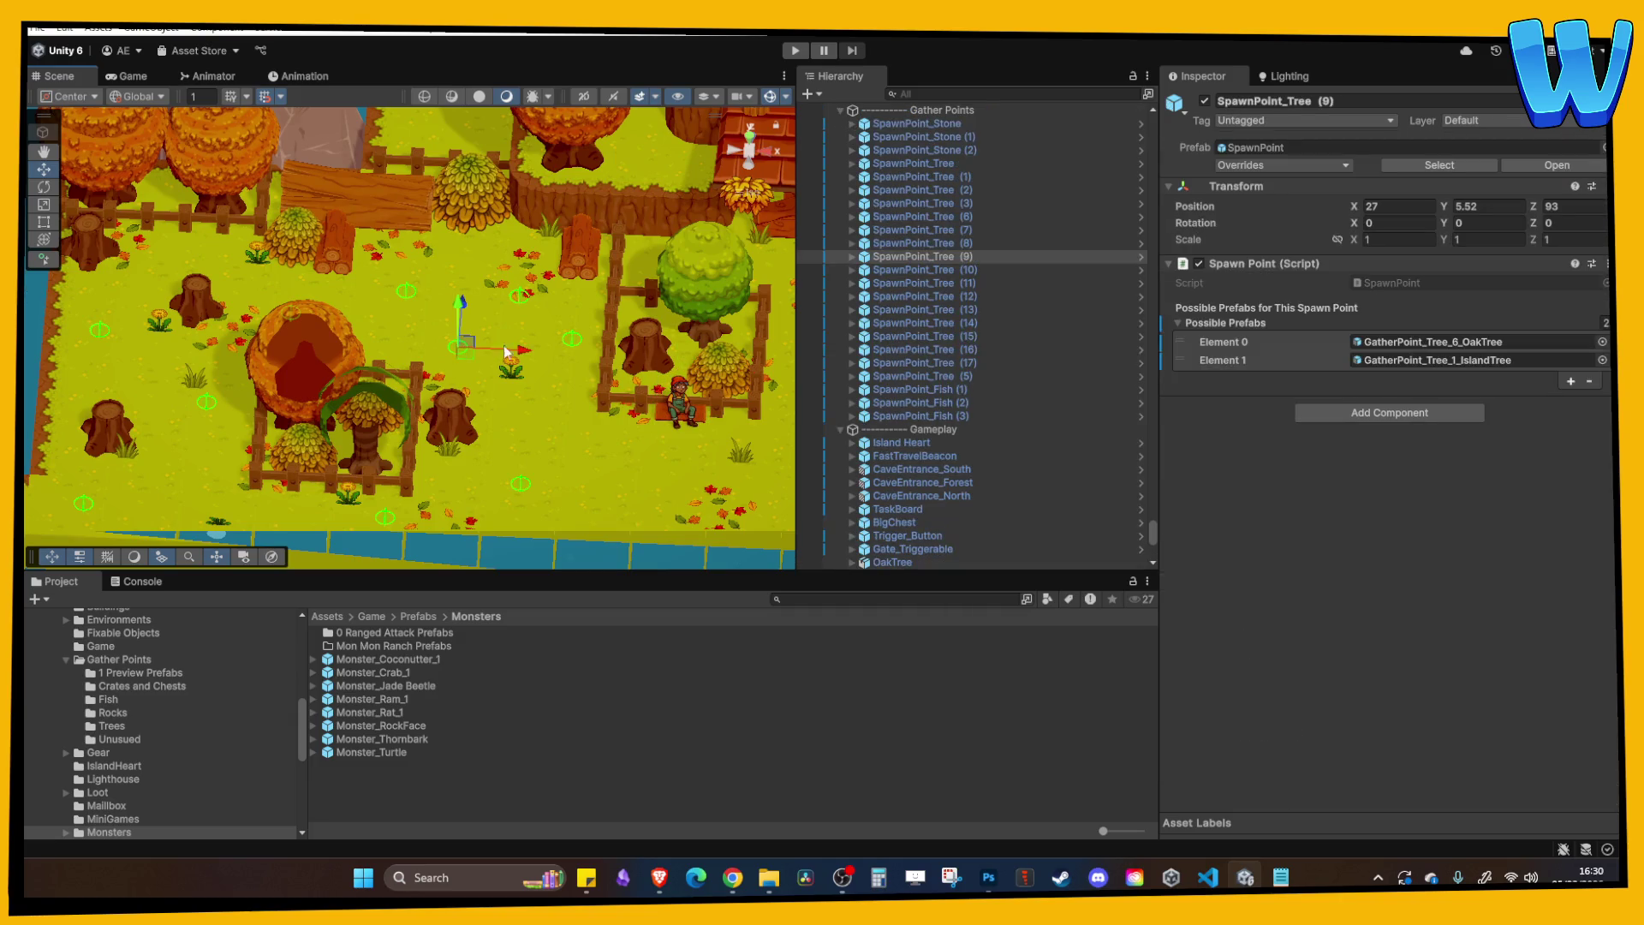
left_click_drag(465, 305, 483, 233)
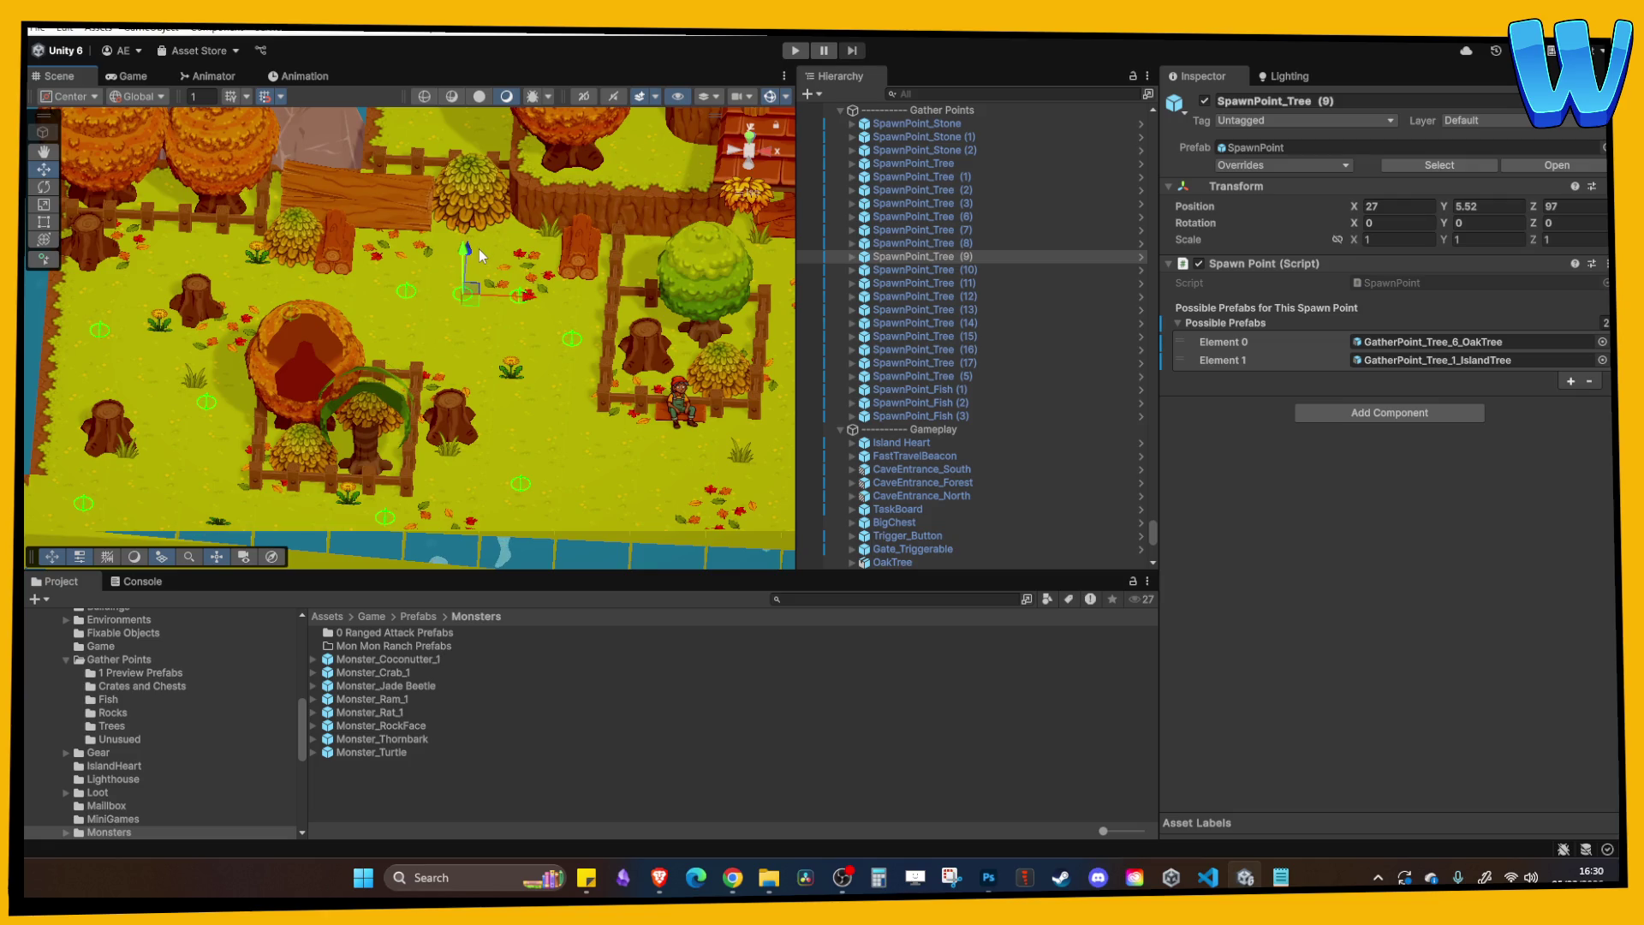
key("Delete")
Select SpawnPoint_Tree (8) and lower it onto the ground.
left_click(408, 289)
left_click(411, 291)
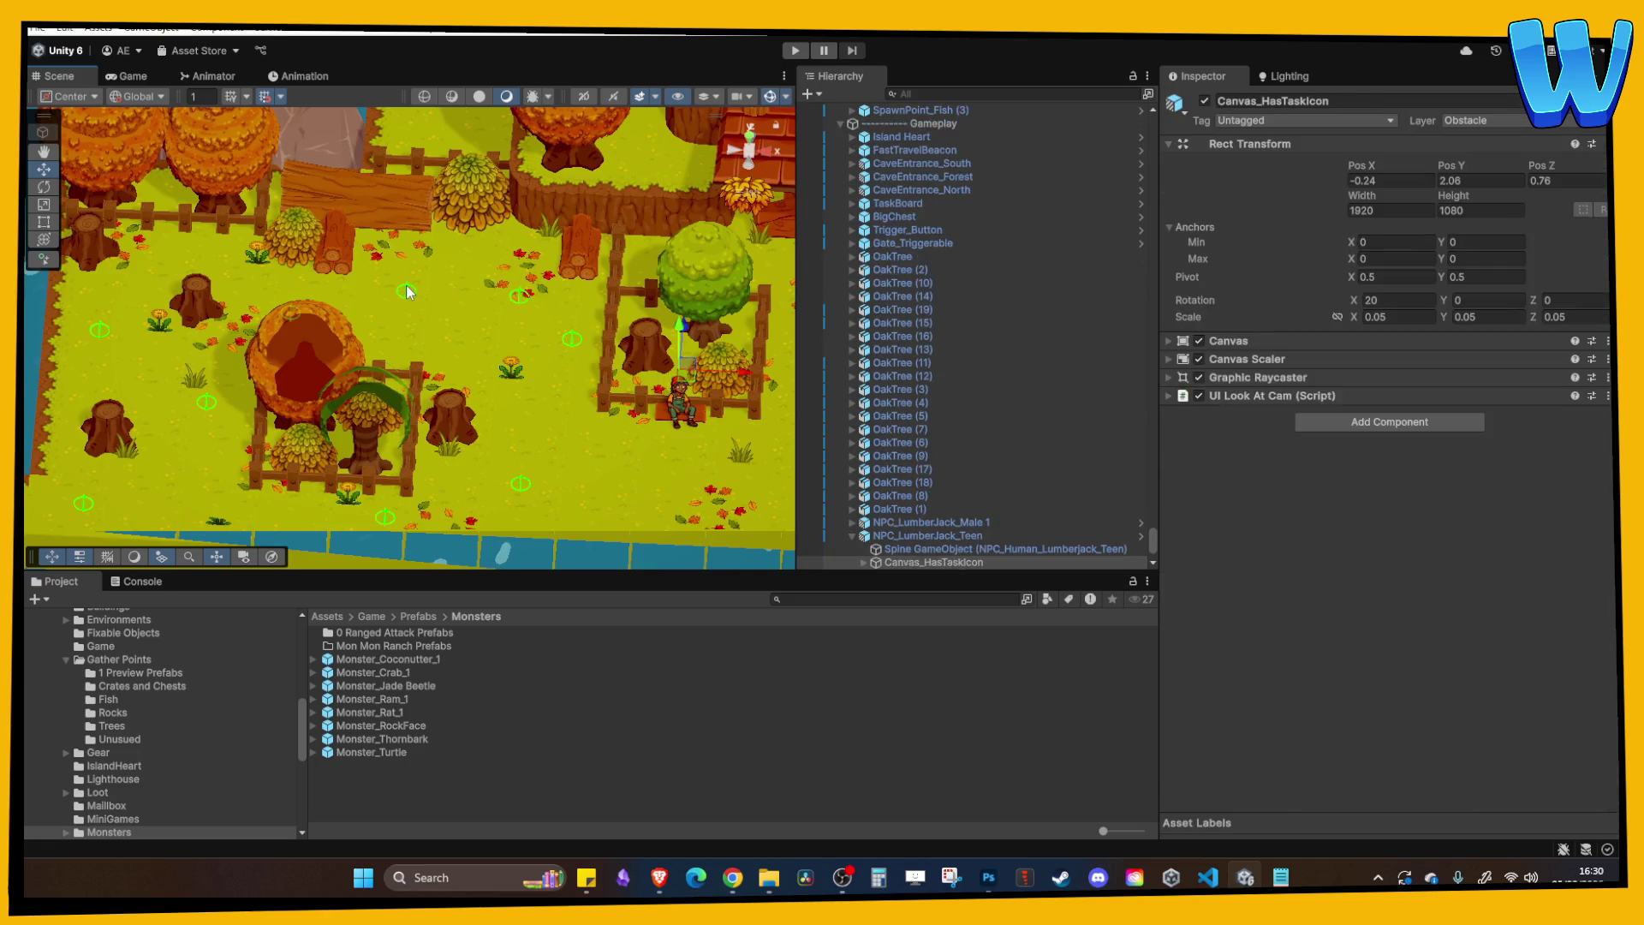
left_click(416, 292)
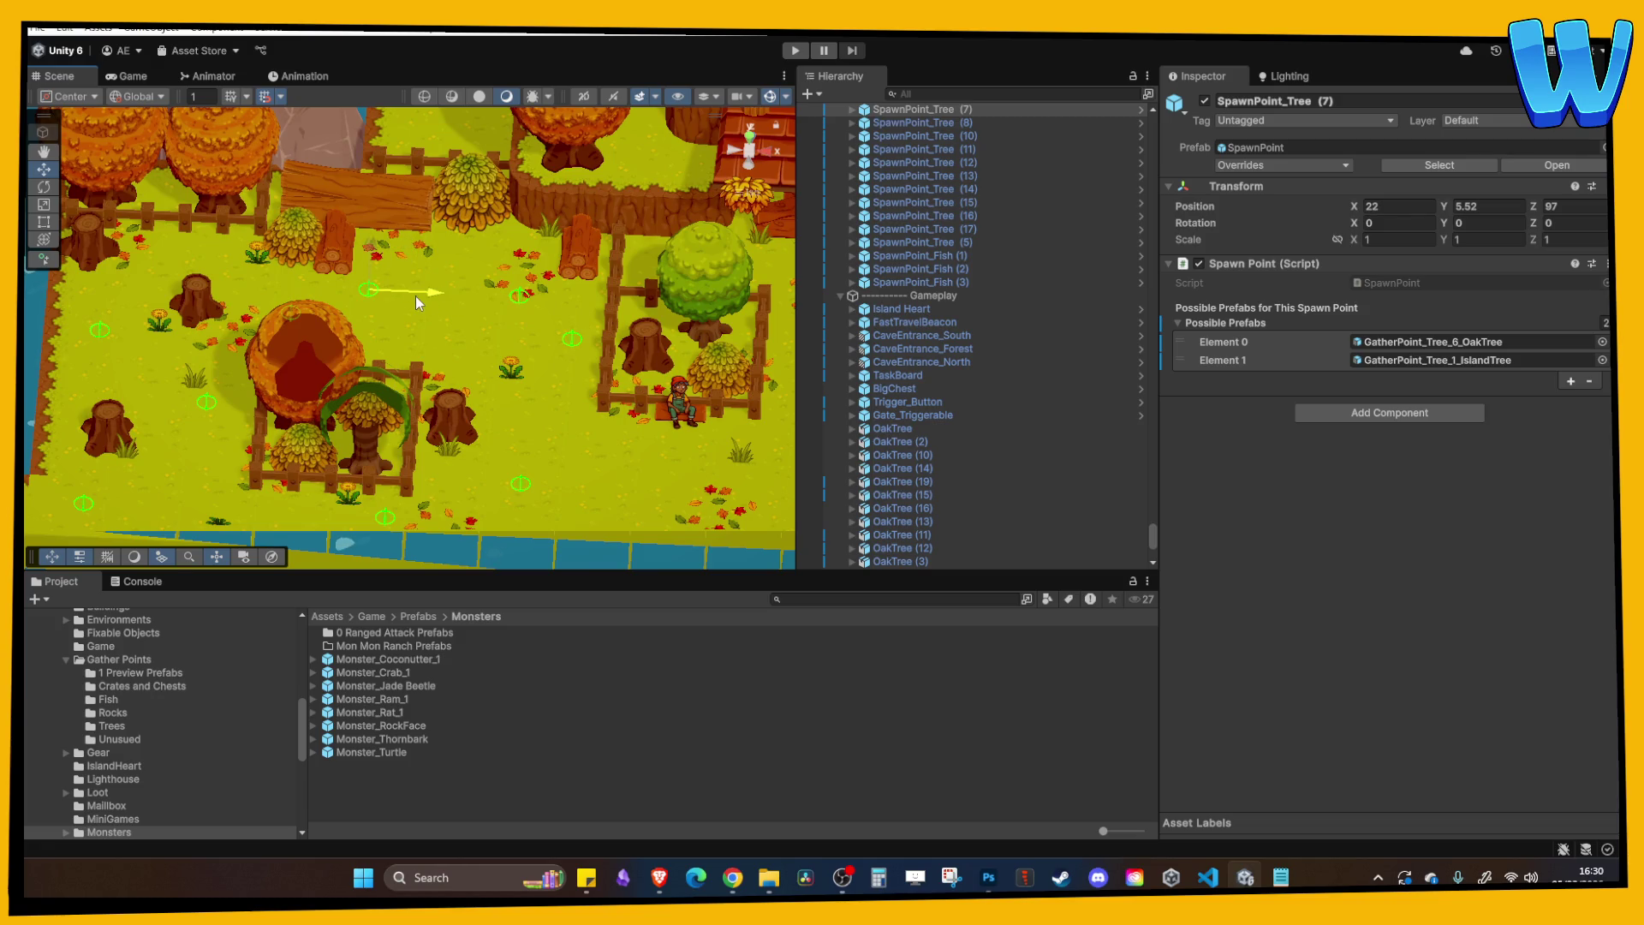
left_click_drag(419, 302, 454, 349)
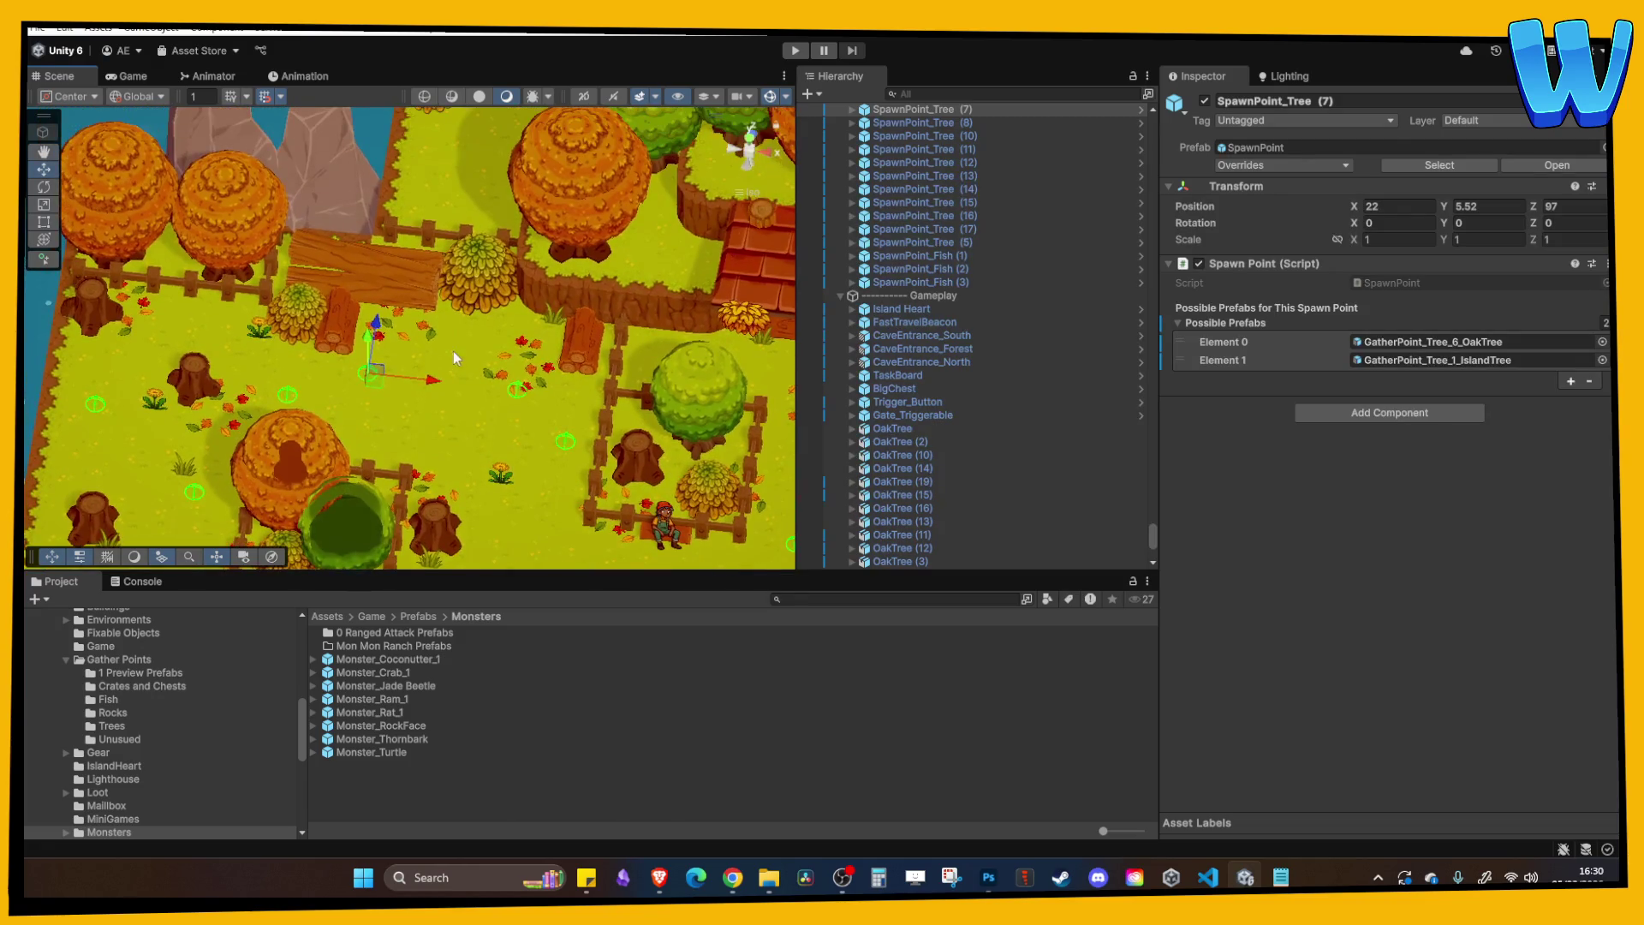
left_click(516, 389)
left_click(517, 390)
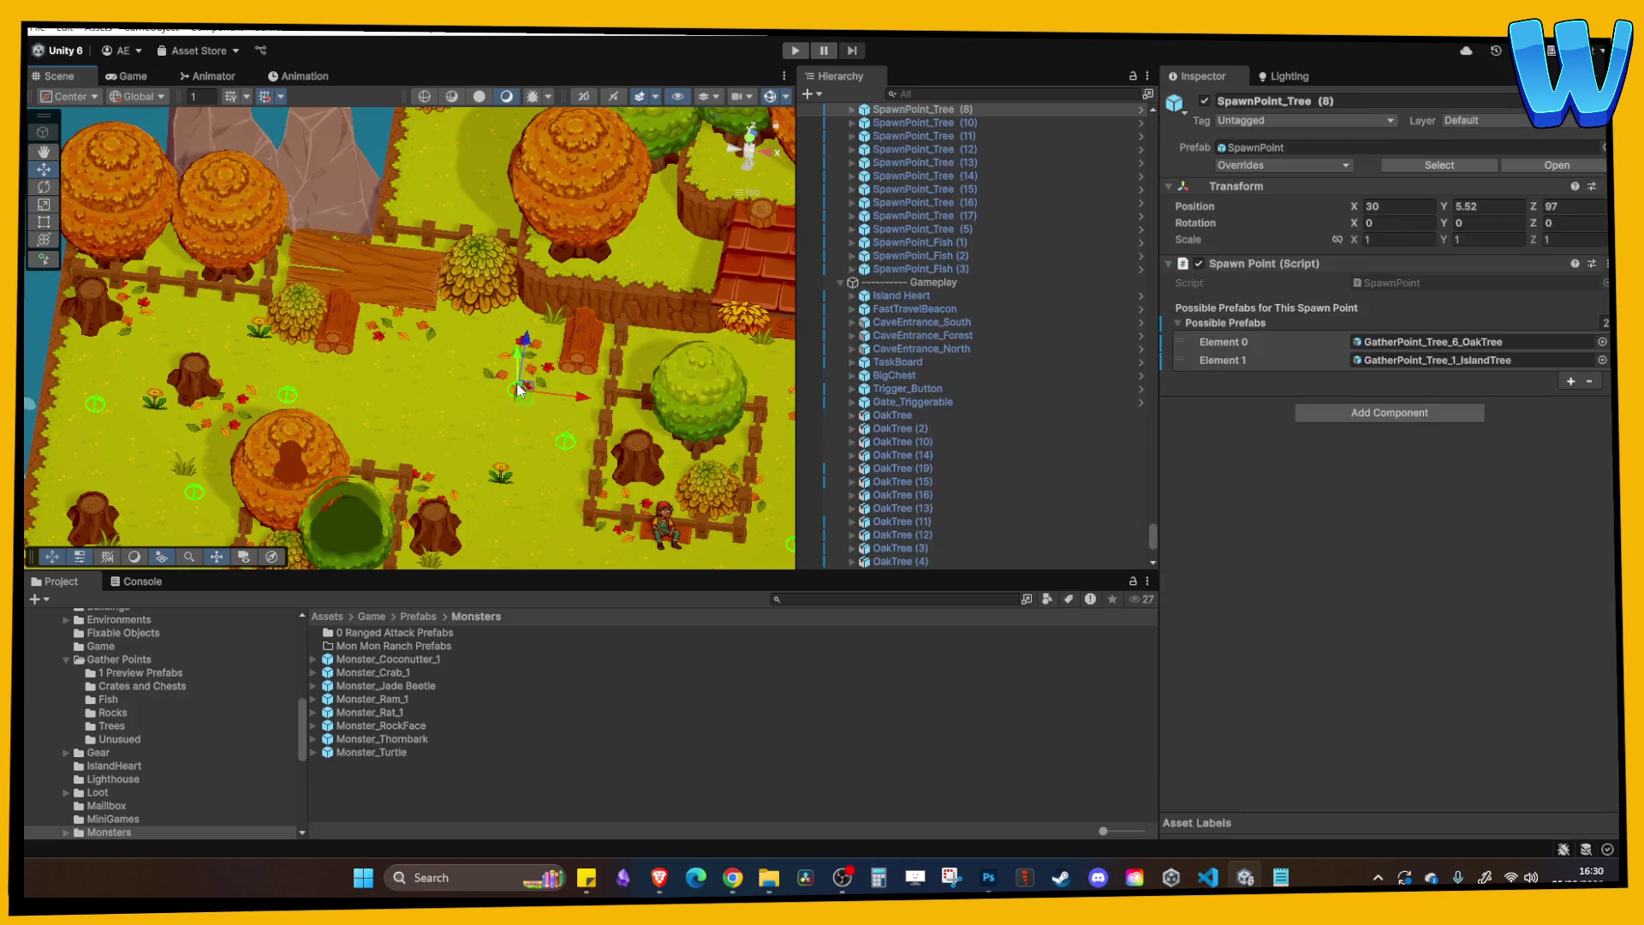
mouse_move(528, 332)
left_mouse_down()
mouse_move(494, 241)
mouse_move(518, 447)
left_mouse_up()
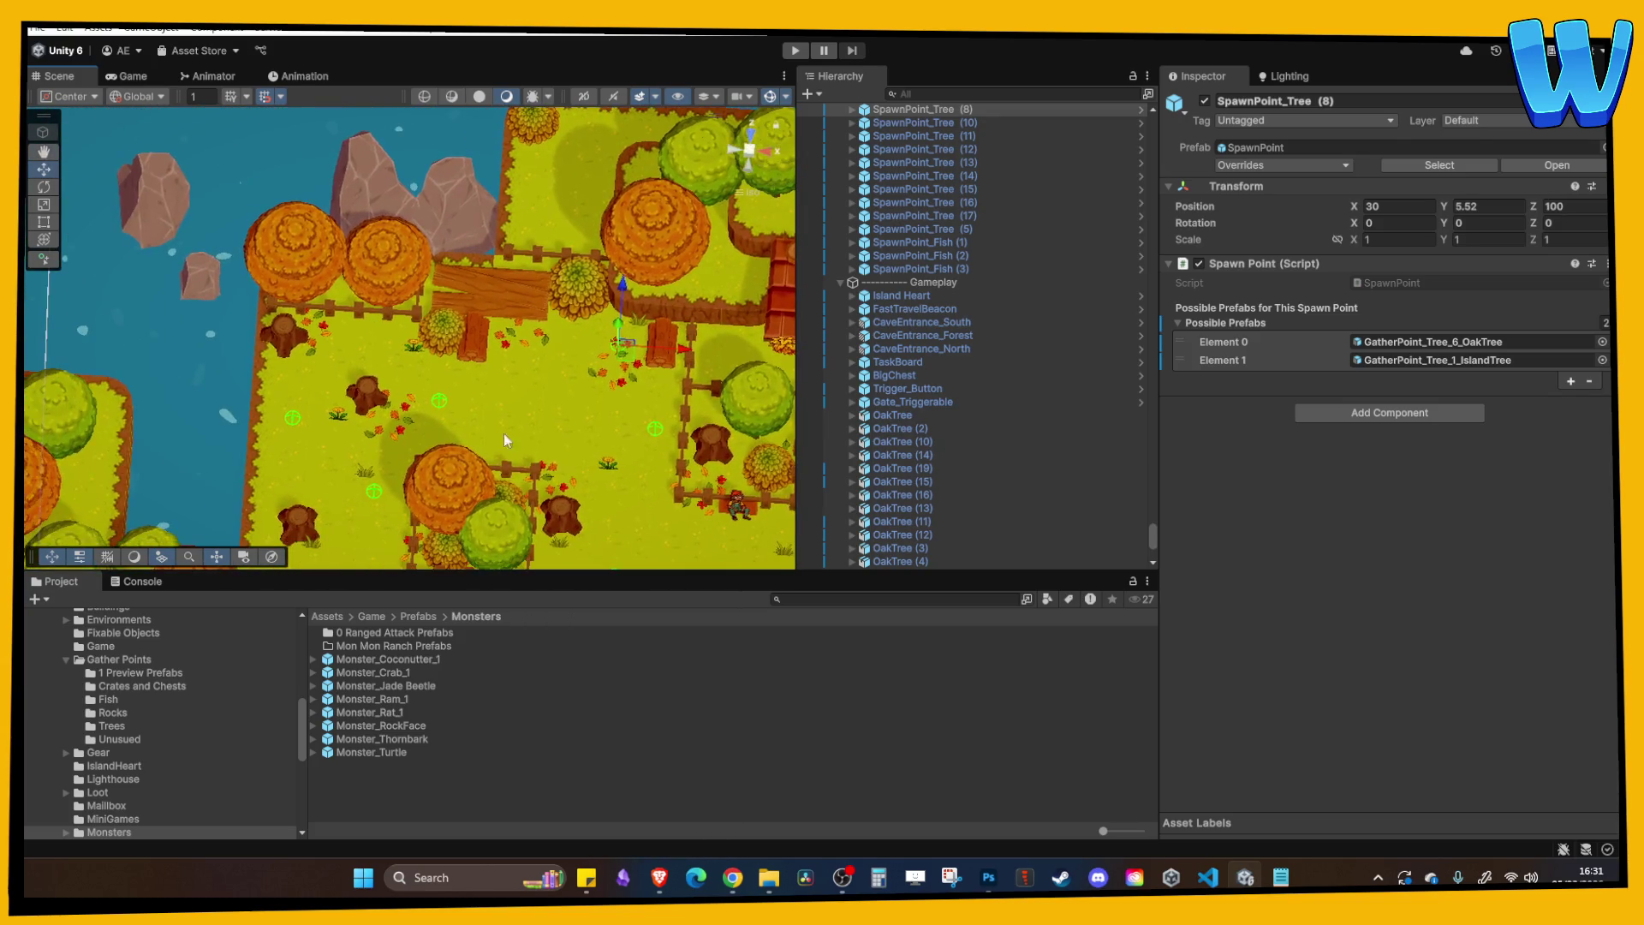
Duplicate SpawnPoint_Monster (1) and move the copy up the meadow to X 25, Z 97.
left_click(441, 401)
left_click(445, 402)
left_click_drag(444, 403, 443, 335)
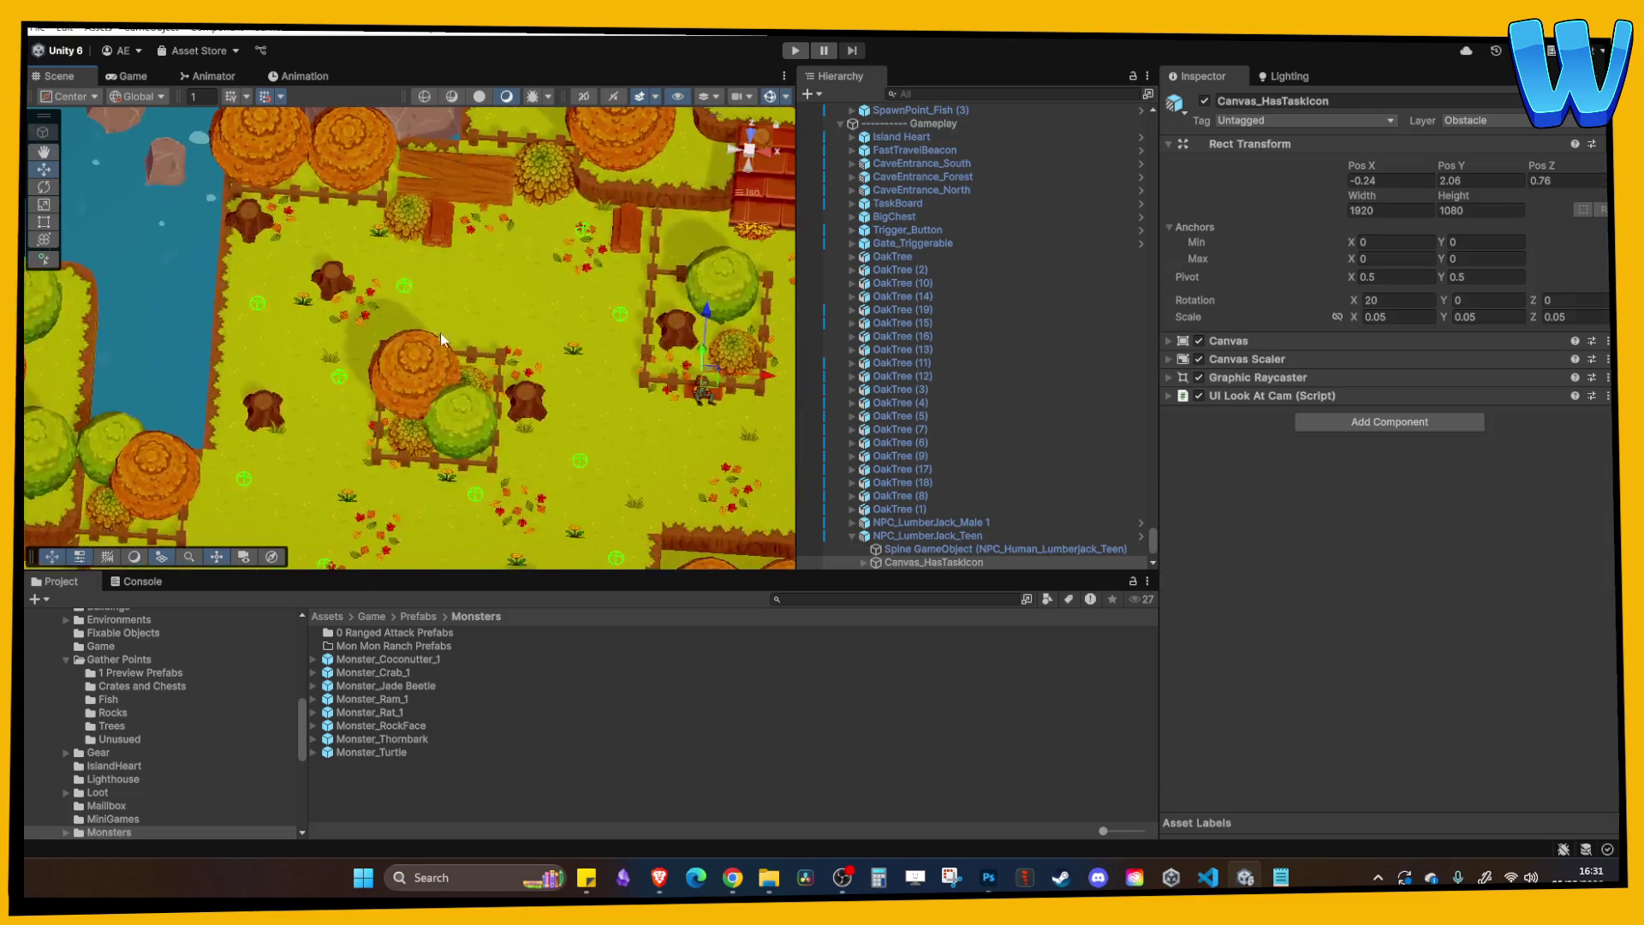
scroll(953, 285, "up", 5)
scroll(957, 285, "up", 5)
left_click(942, 227)
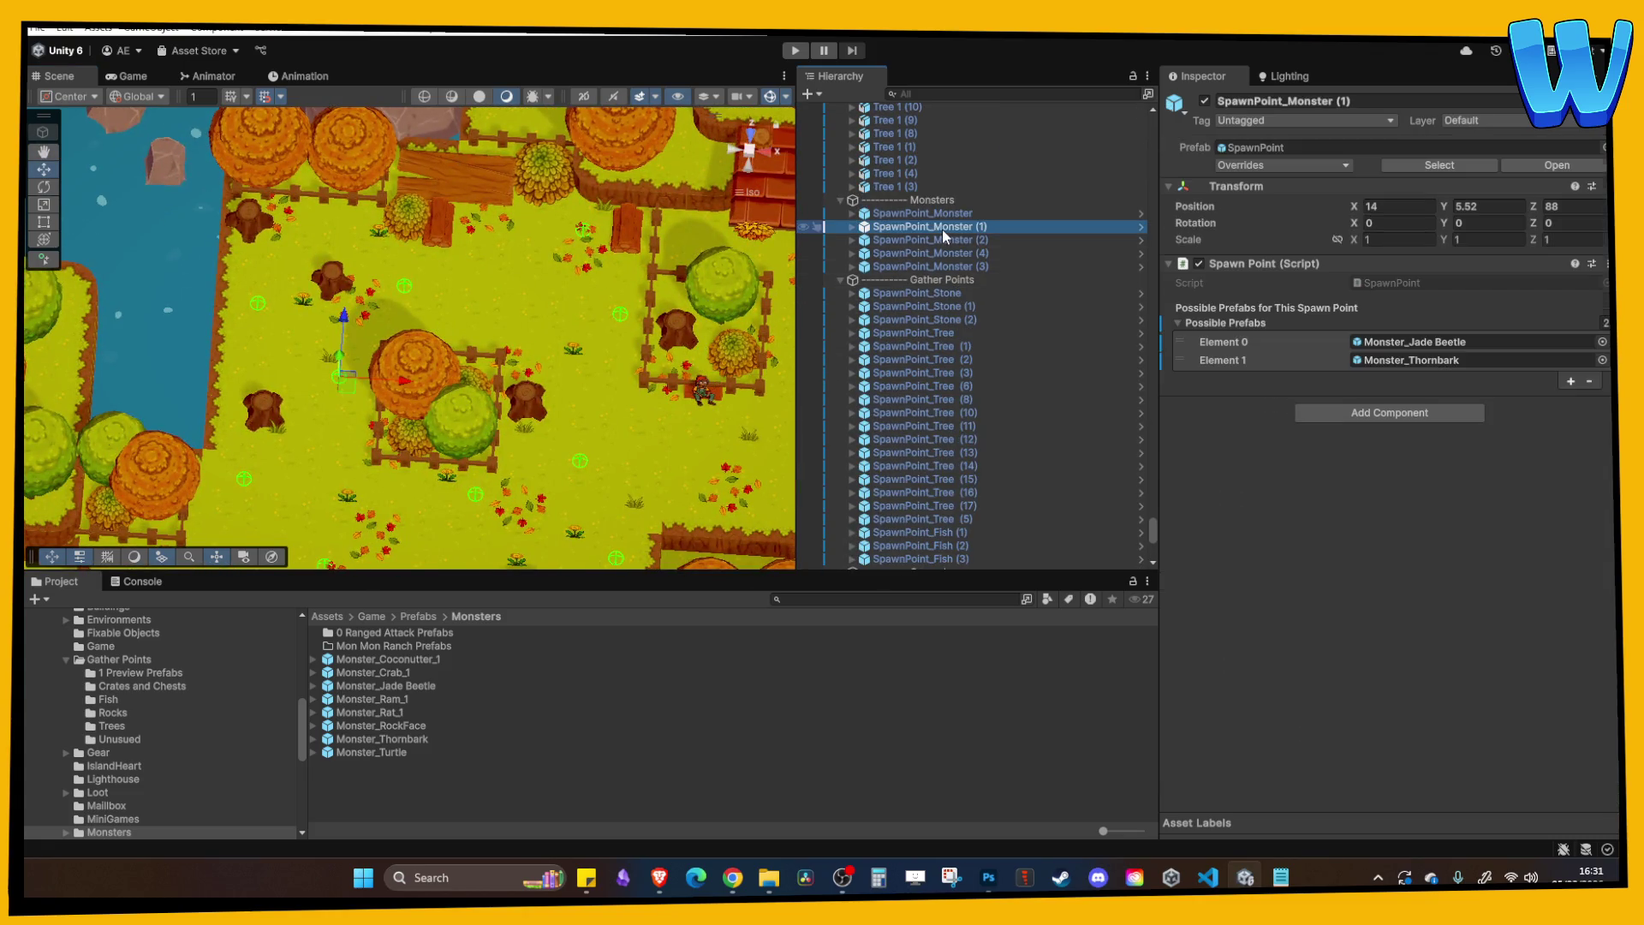
key("ctrl+d")
left_click_drag(413, 383, 578, 399)
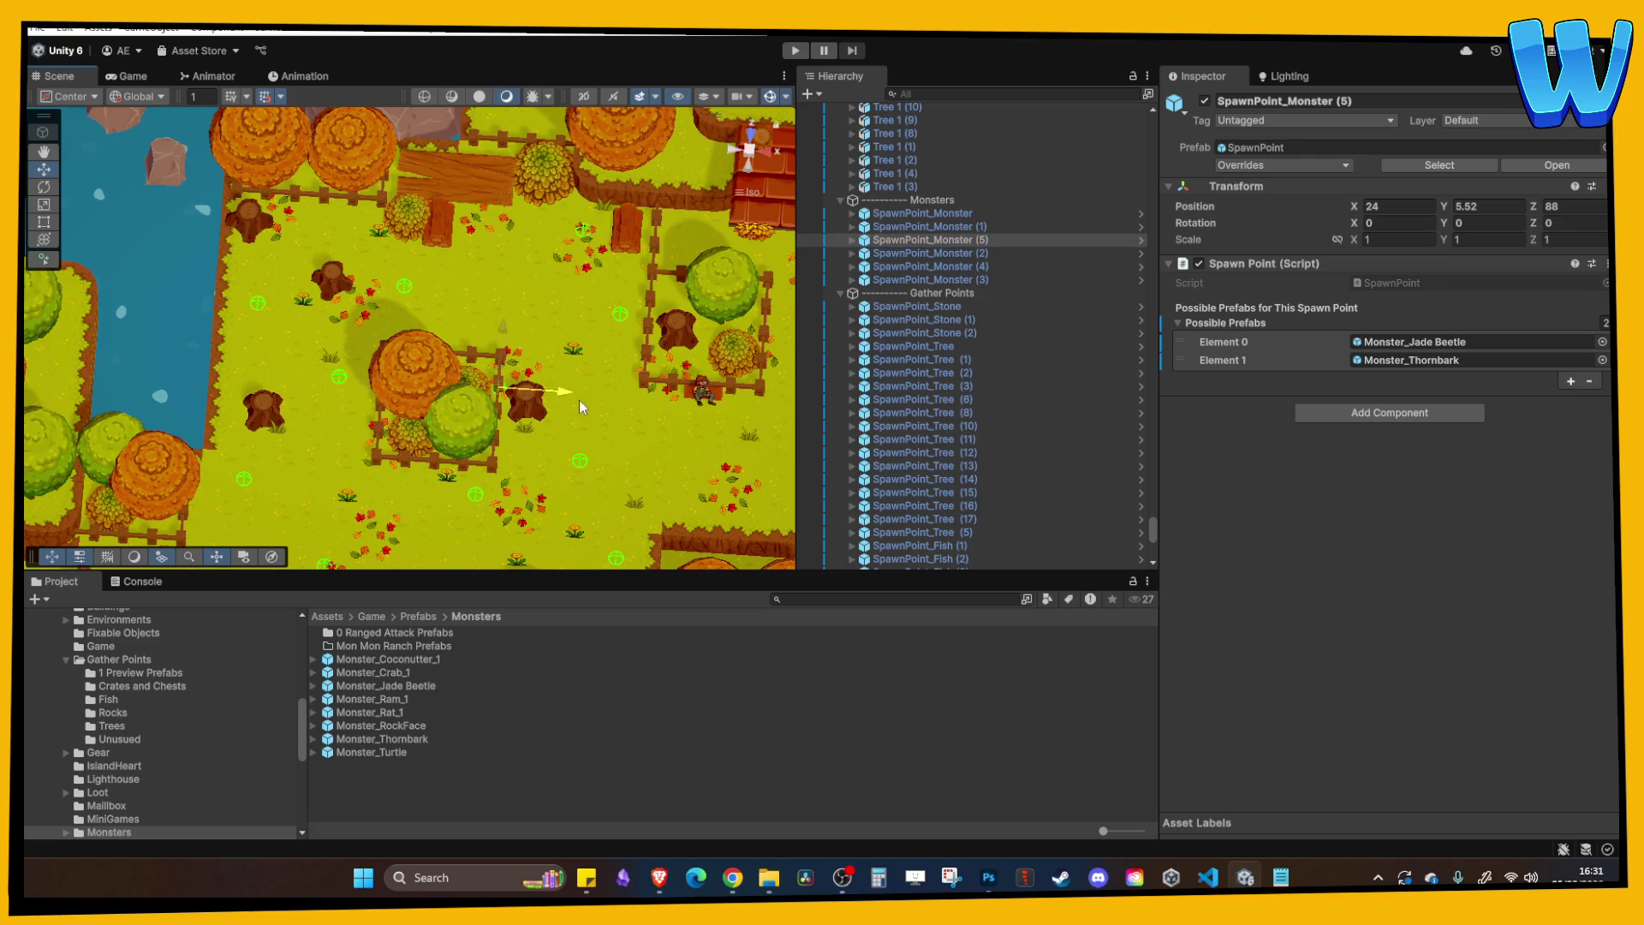
left_click_drag(531, 331, 534, 240)
left_click_drag(512, 385, 517, 344)
left_click_drag(532, 220, 536, 184)
Check SpawnPoint_Tree (1) and the nearby spawn points, then start the game.
left_click_drag(614, 352, 430, 267)
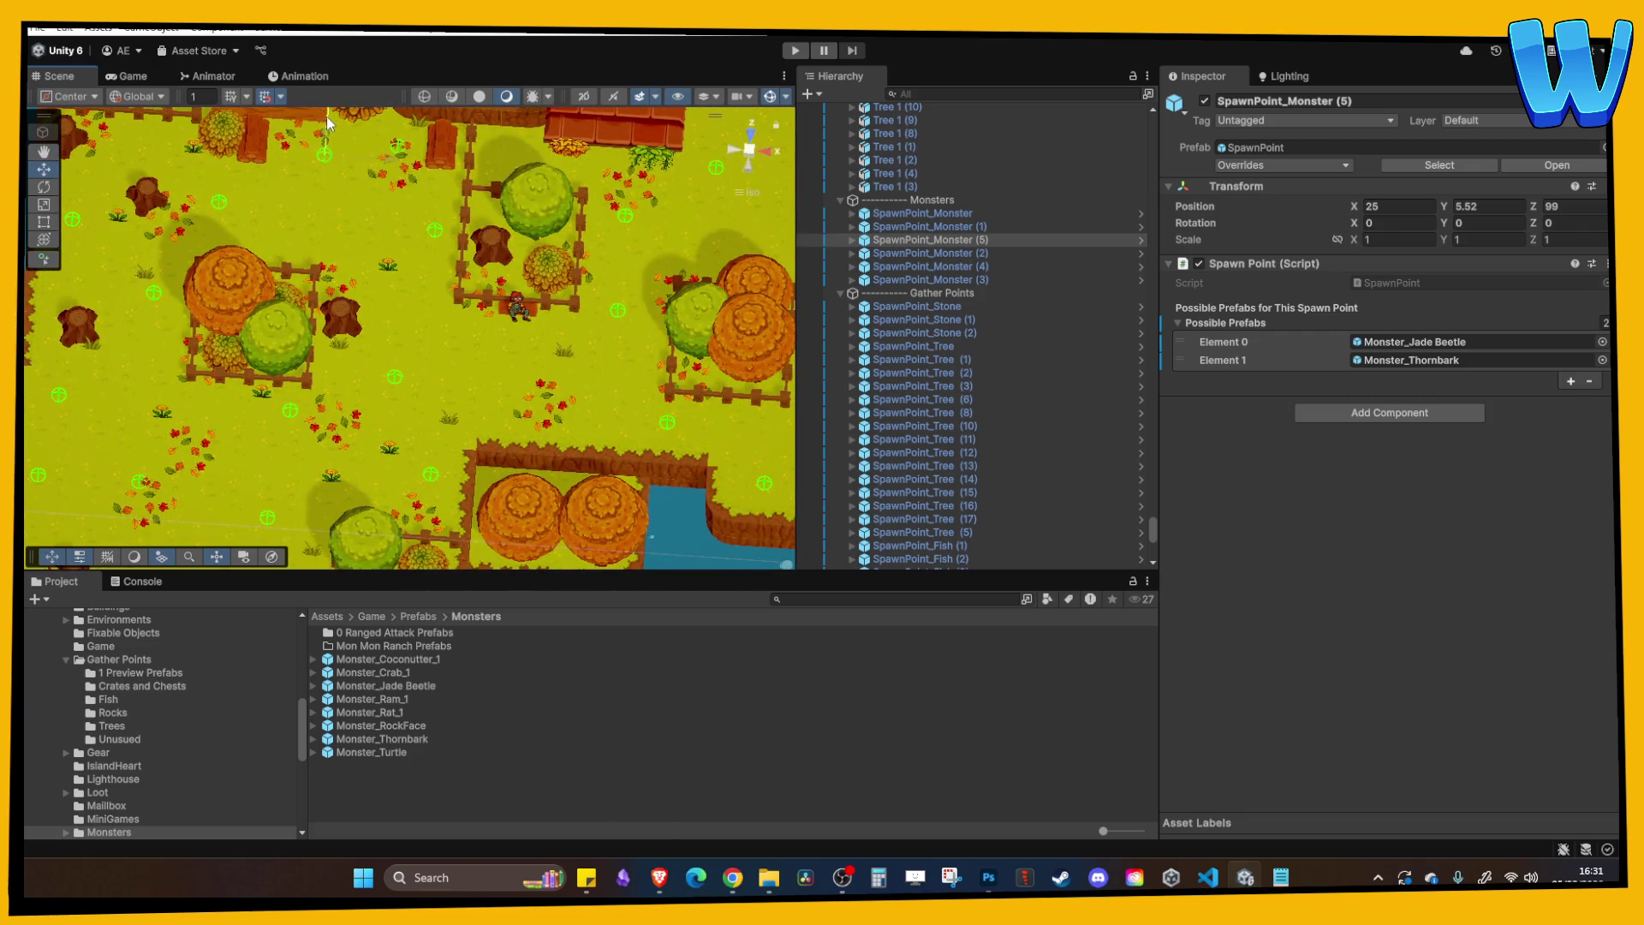
left_click_drag(325, 142, 411, 104)
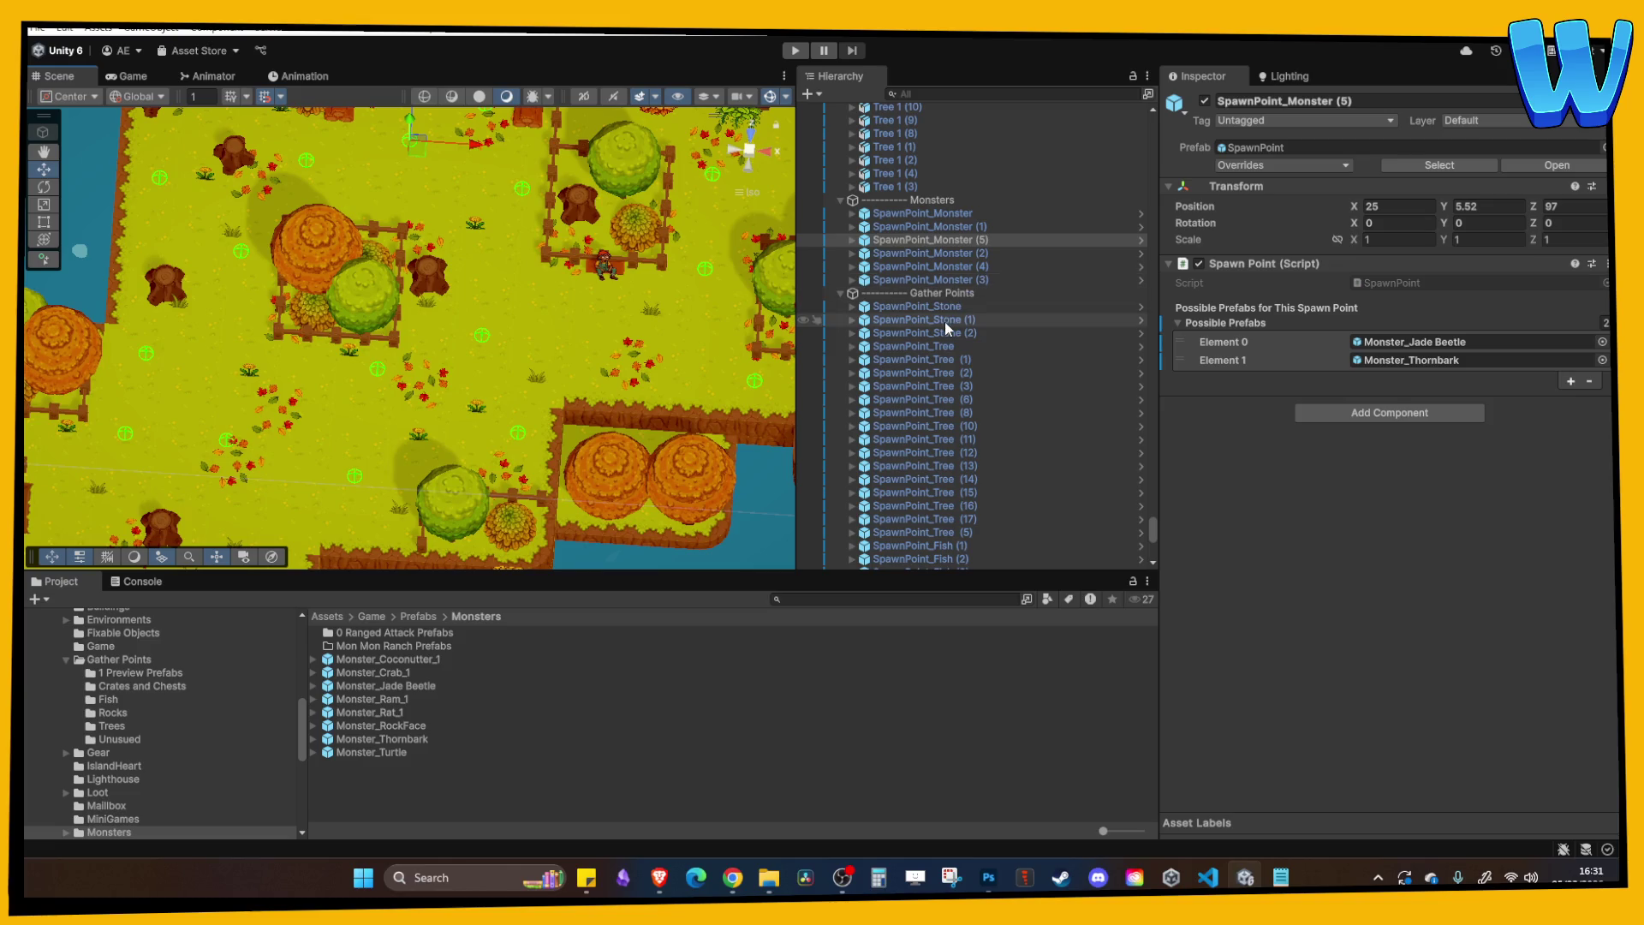
left_click(872, 361)
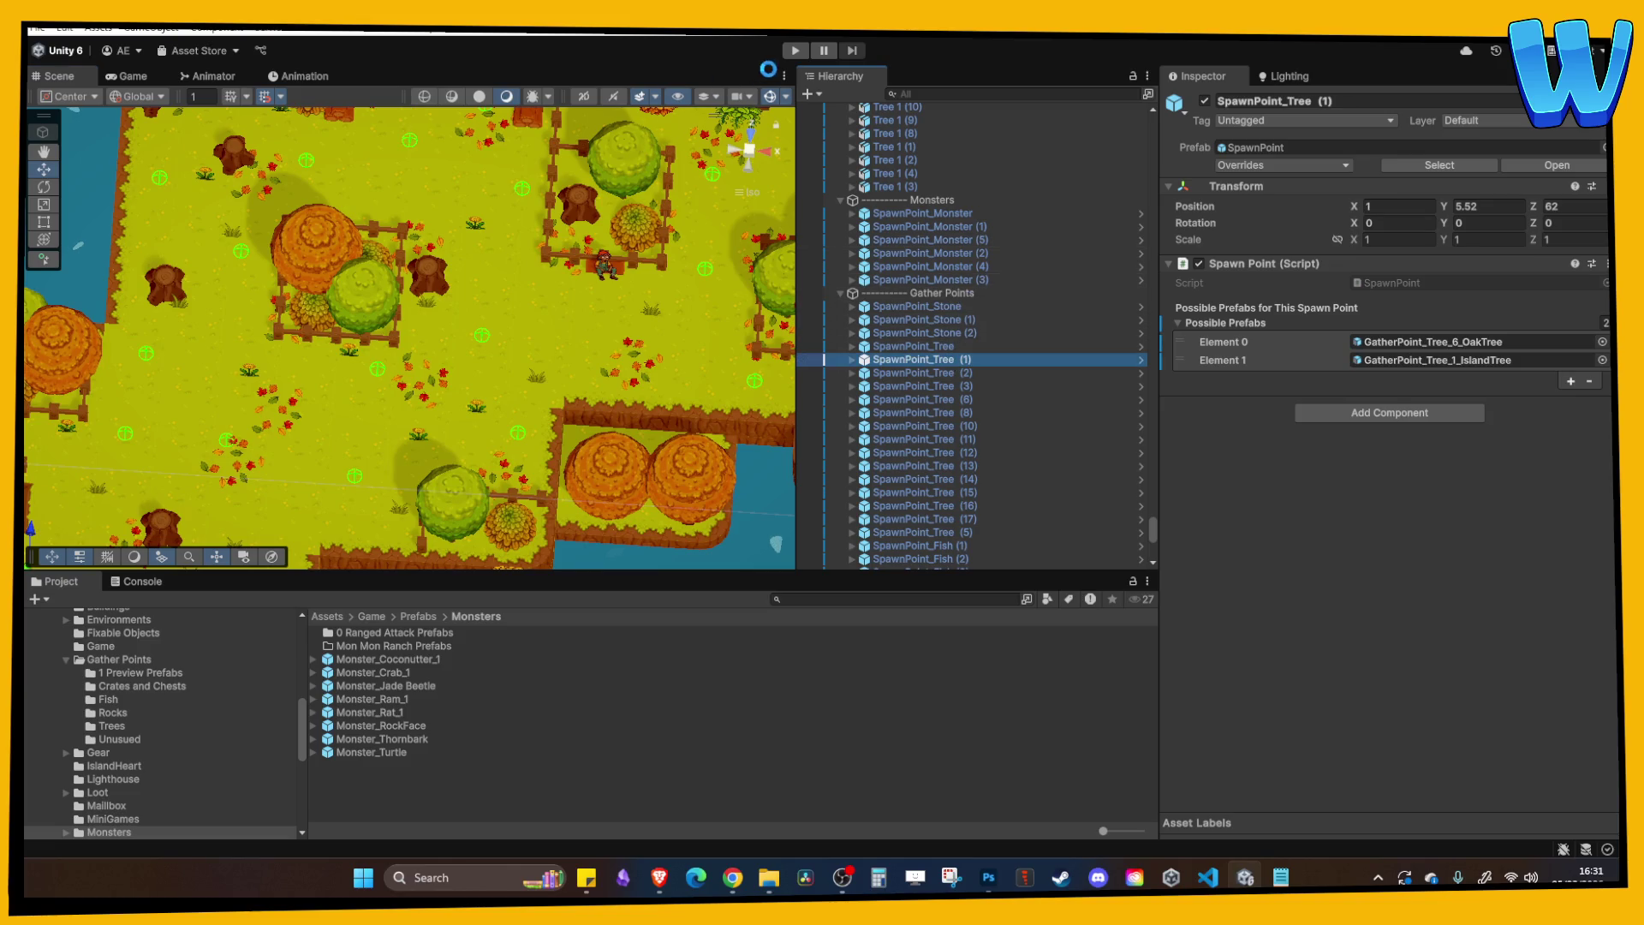
left_click_drag(456, 399, 491, 358)
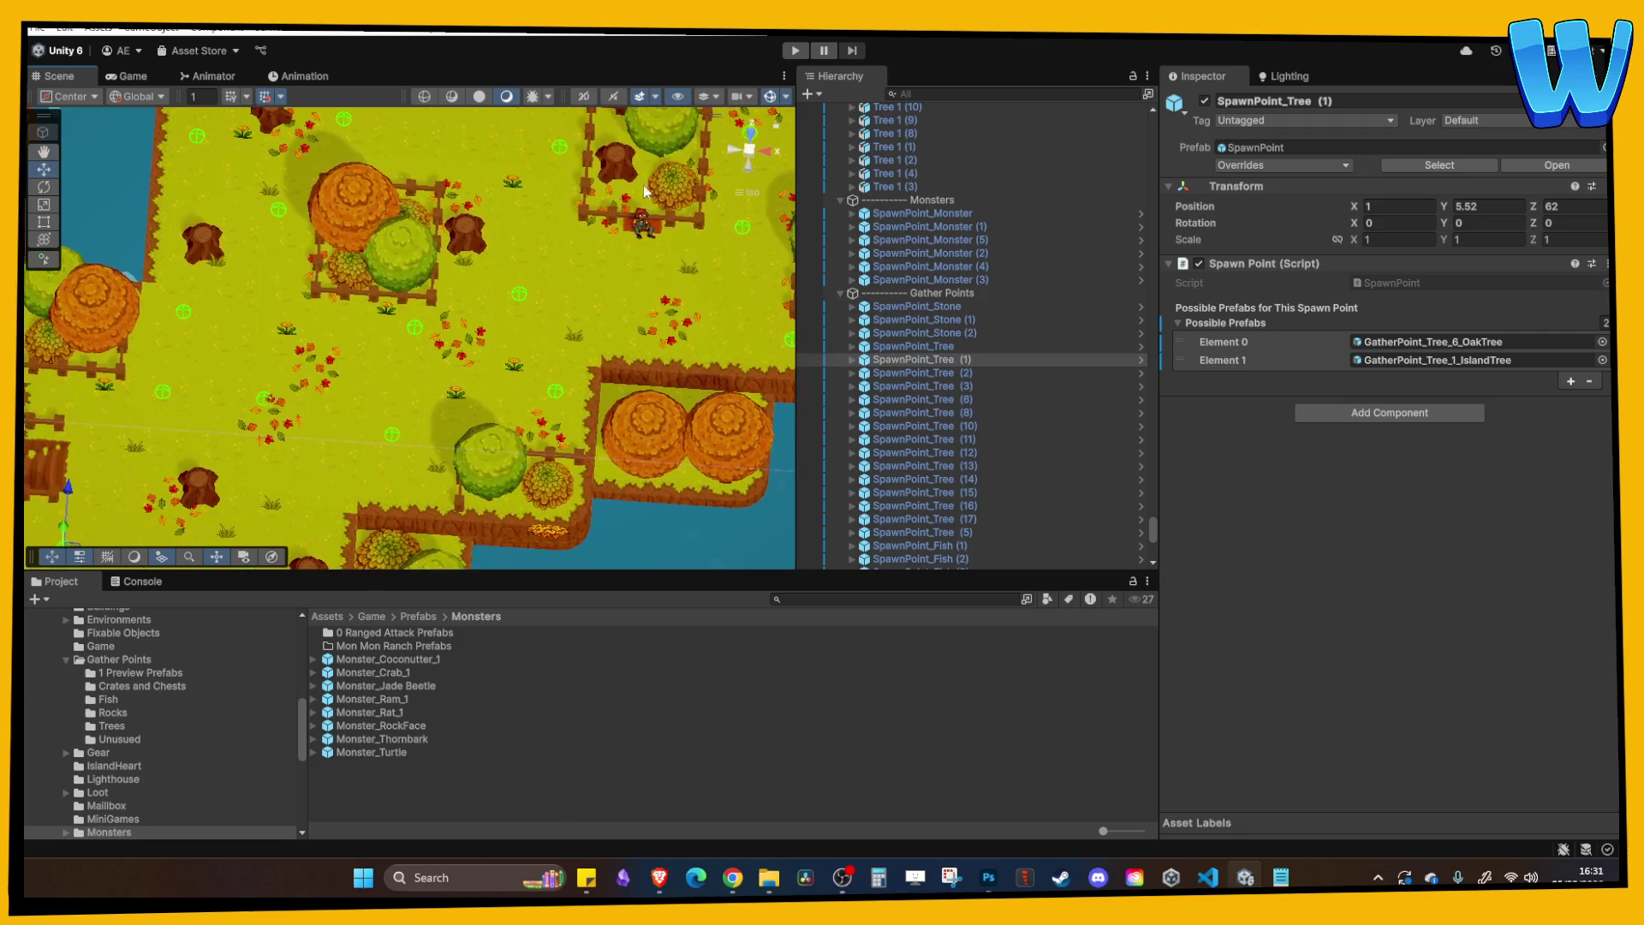
left_click(793, 51)
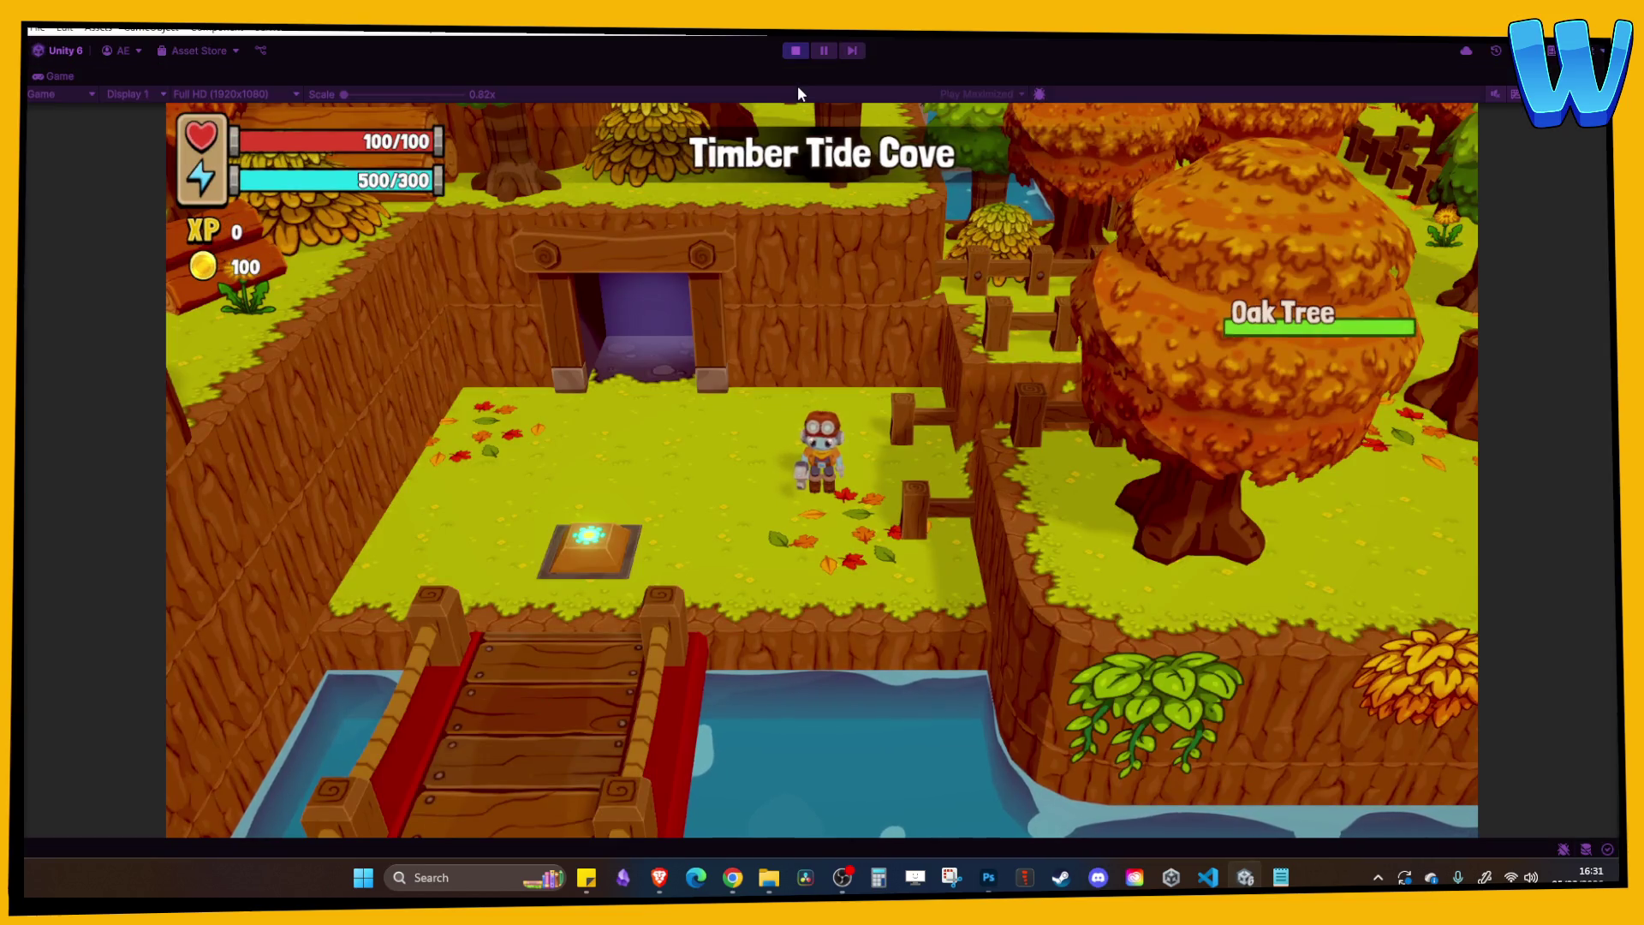
Walk the hero around the meadow past the Oak Trees and Thornbarks, then stop the test.
key("d")
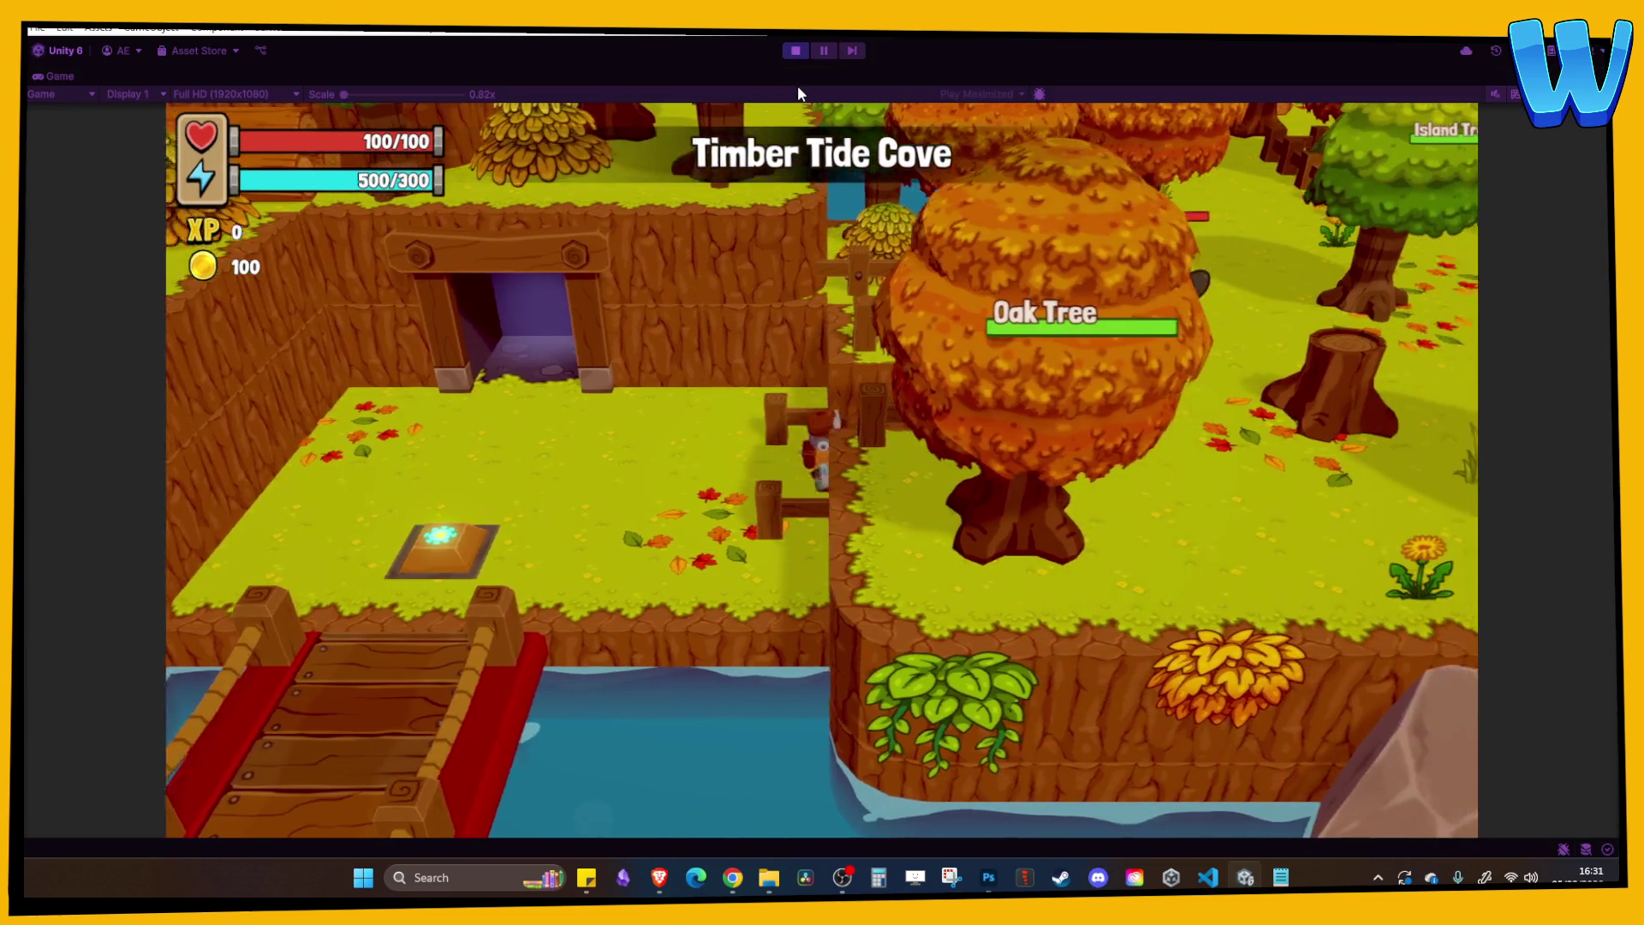
key("w")
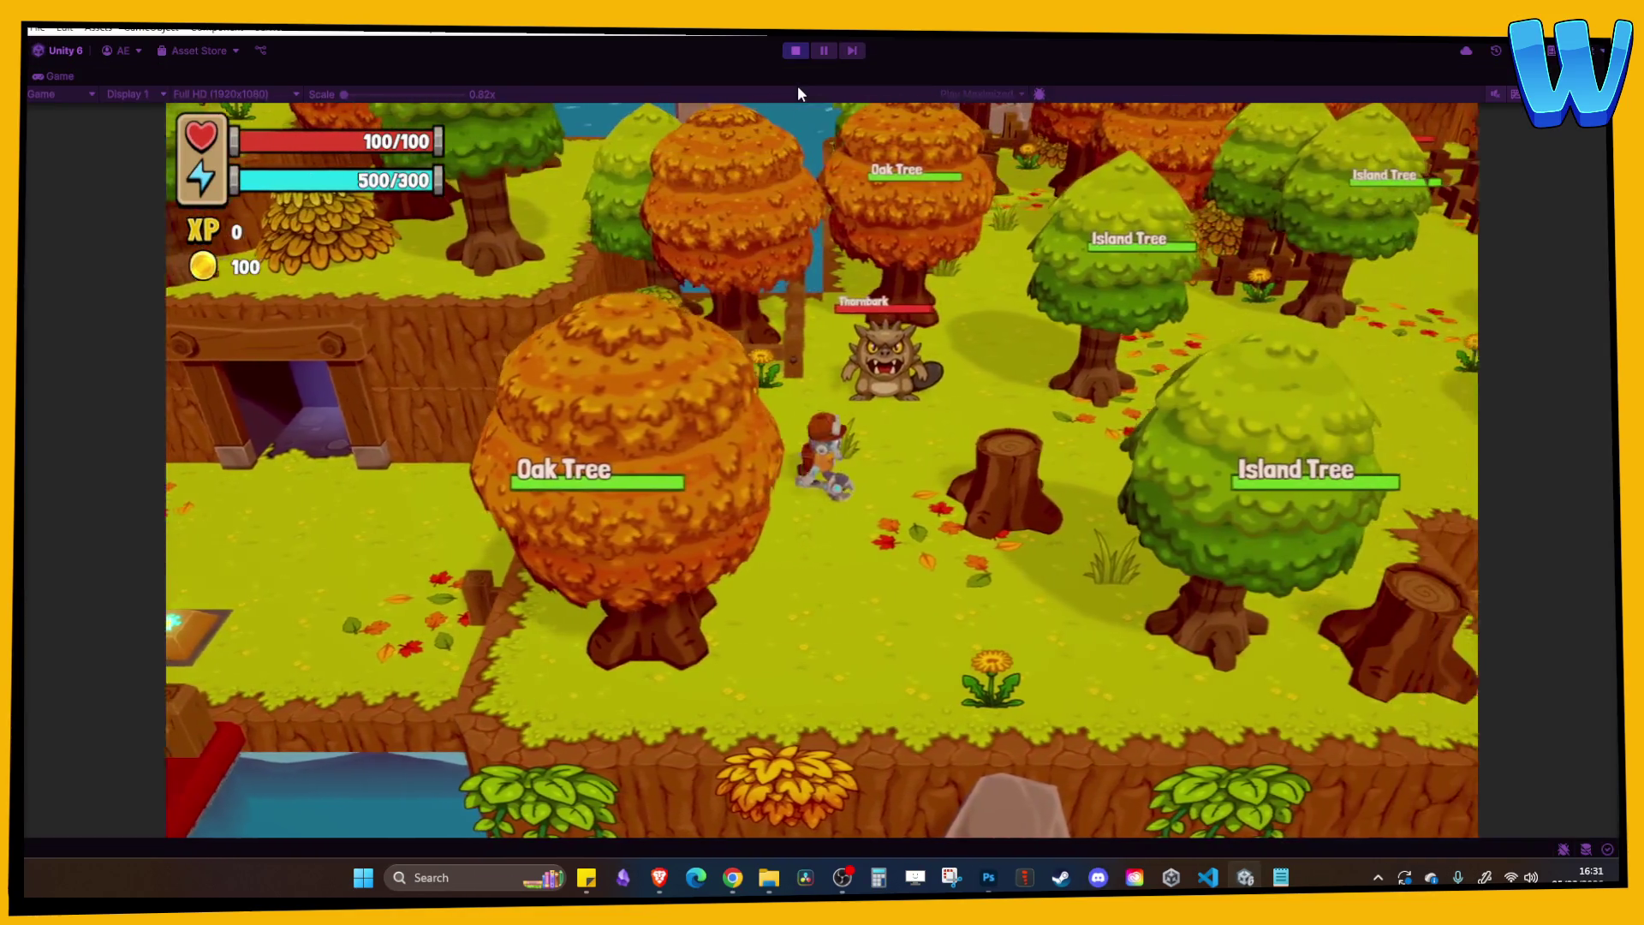
key("d")
key("w")
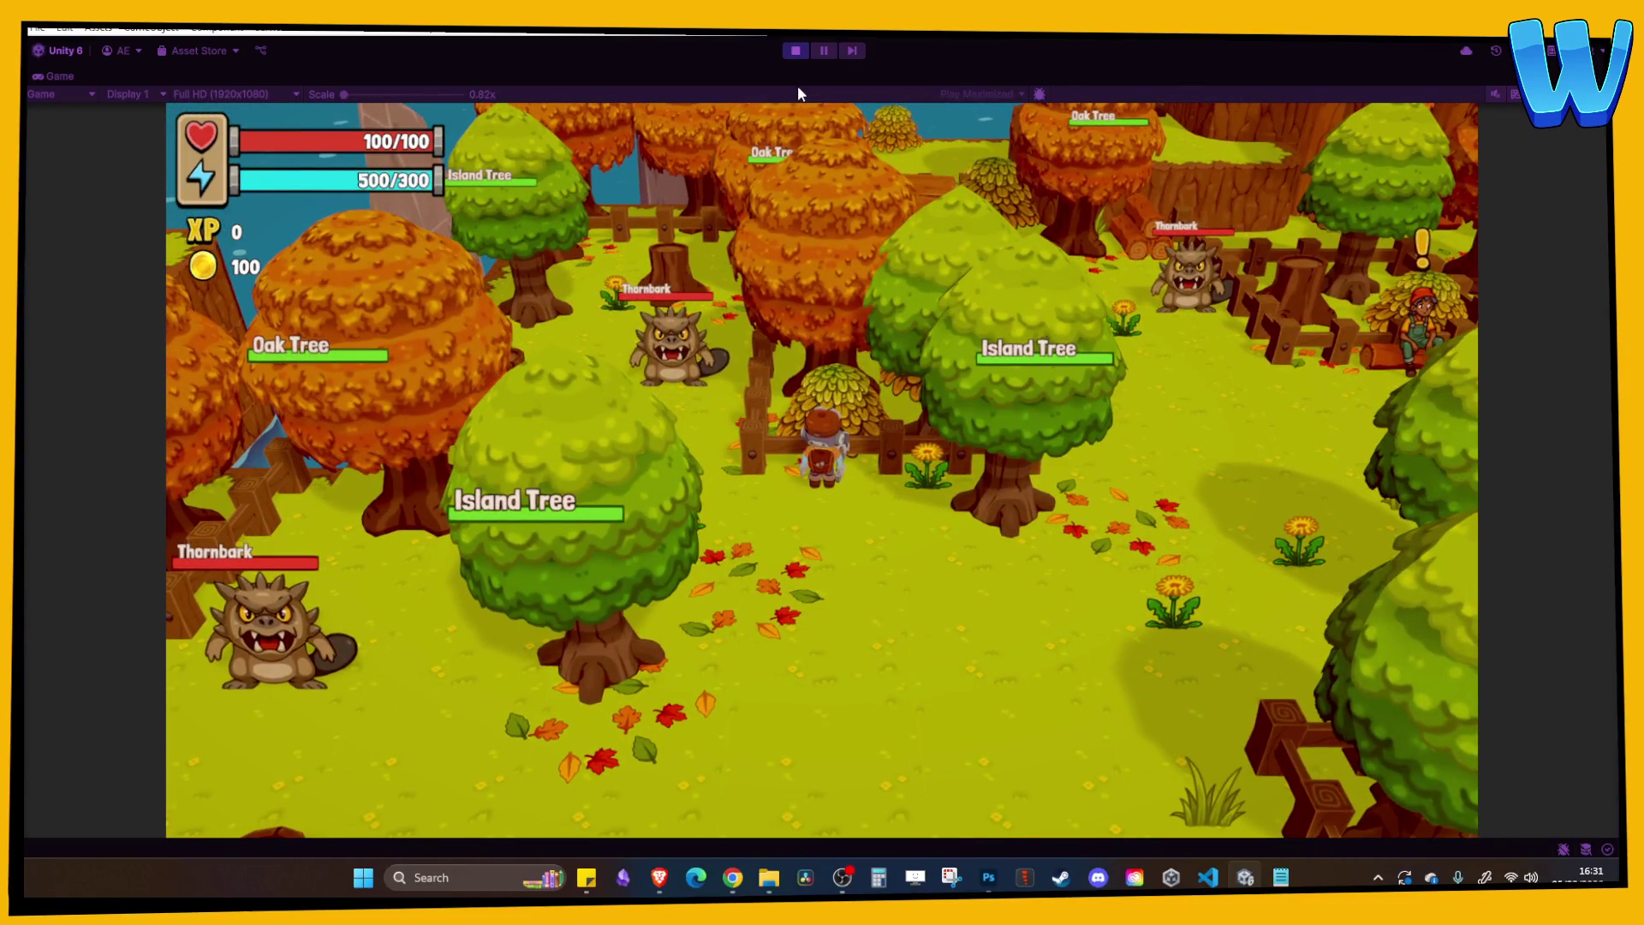
key("s")
key("a")
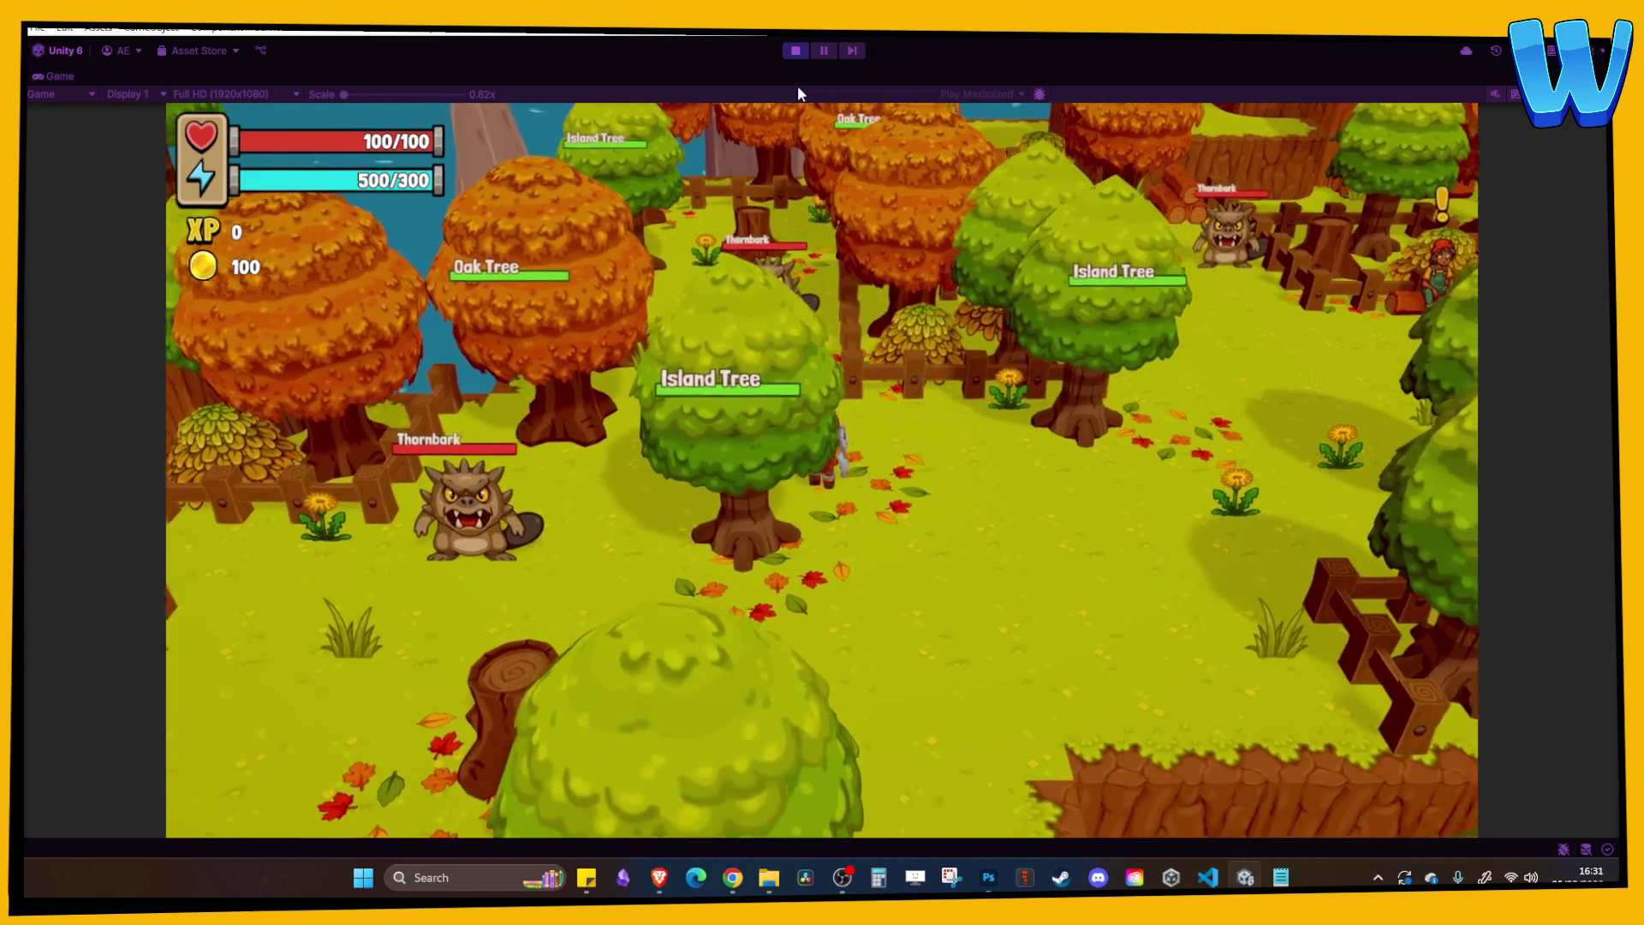
key("w")
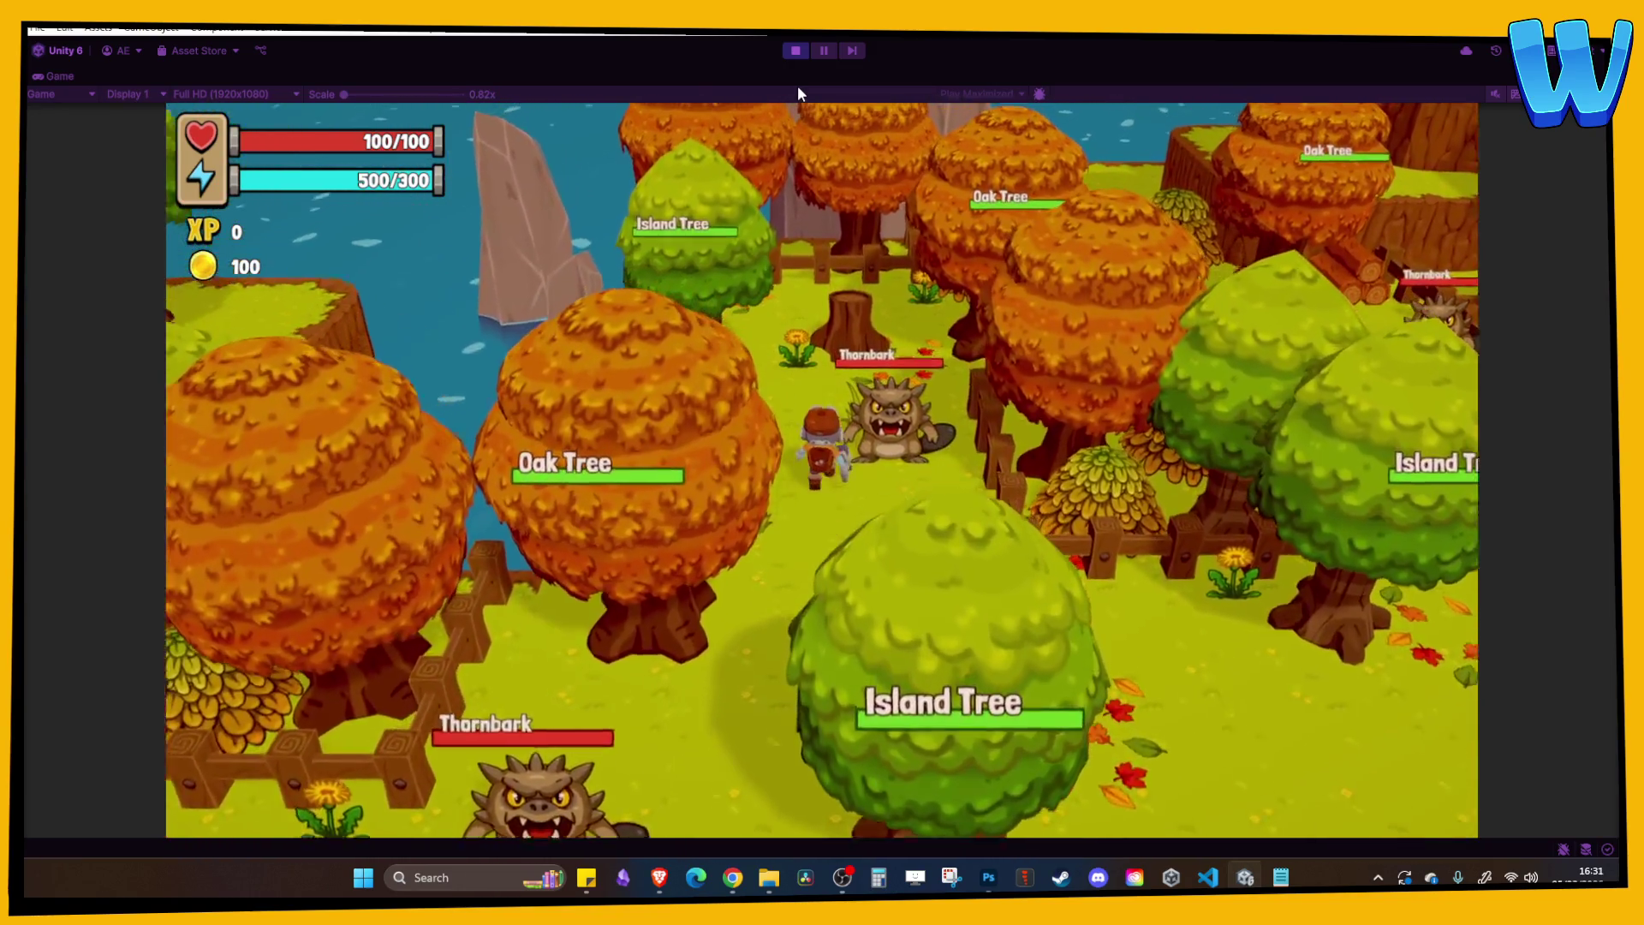
key("d")
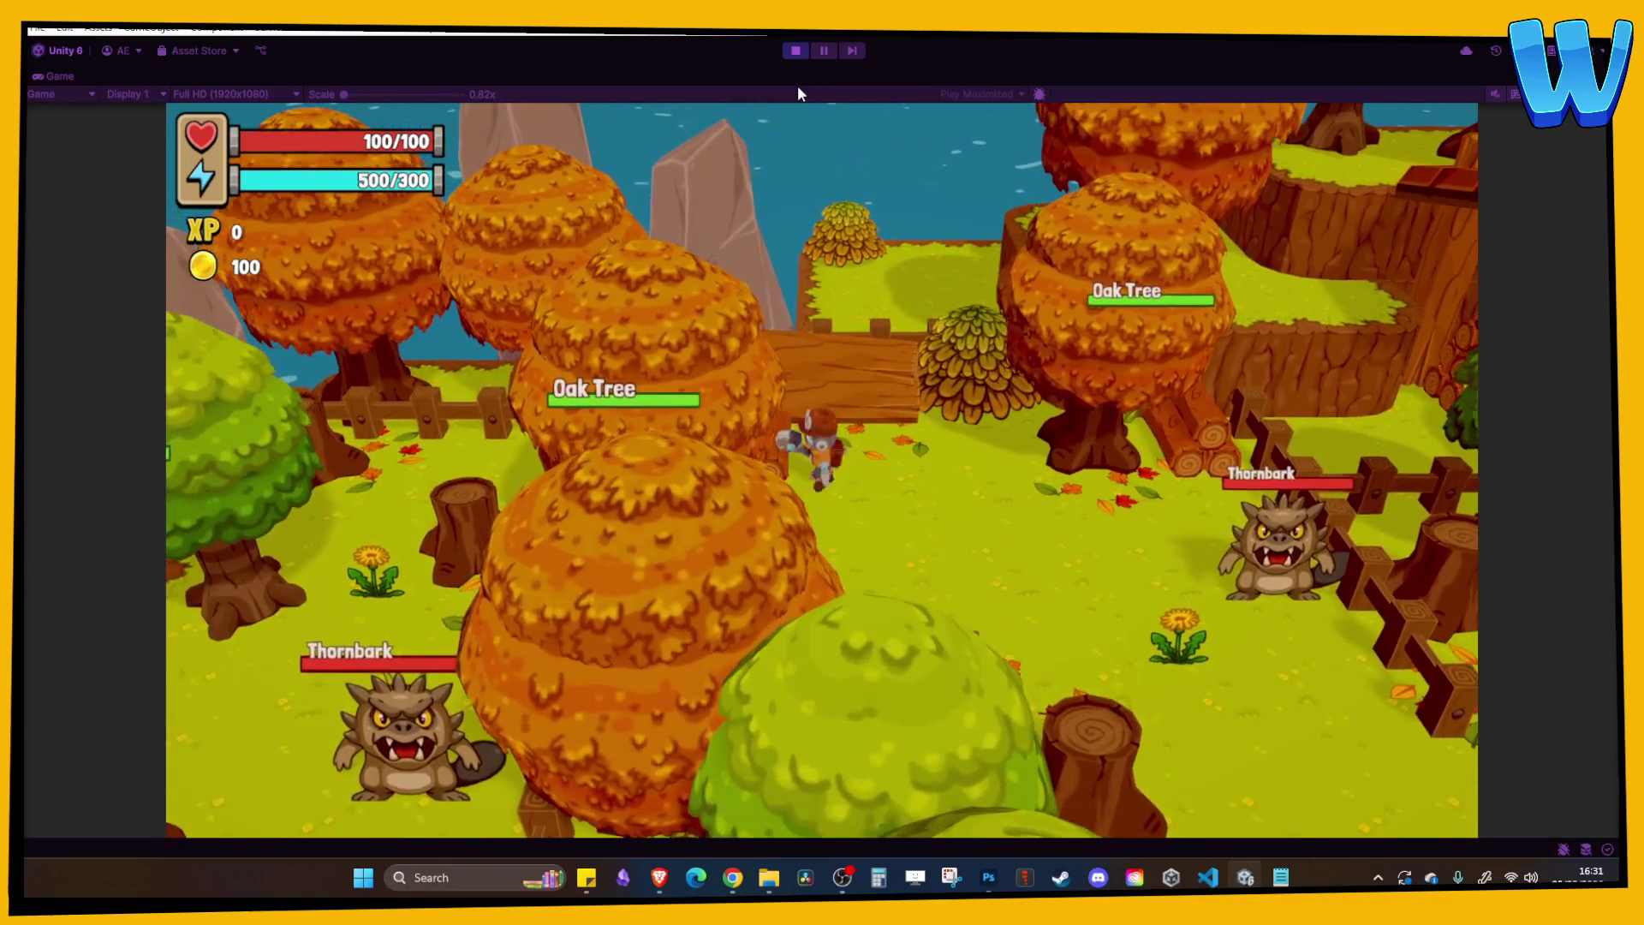
key("s")
key("a")
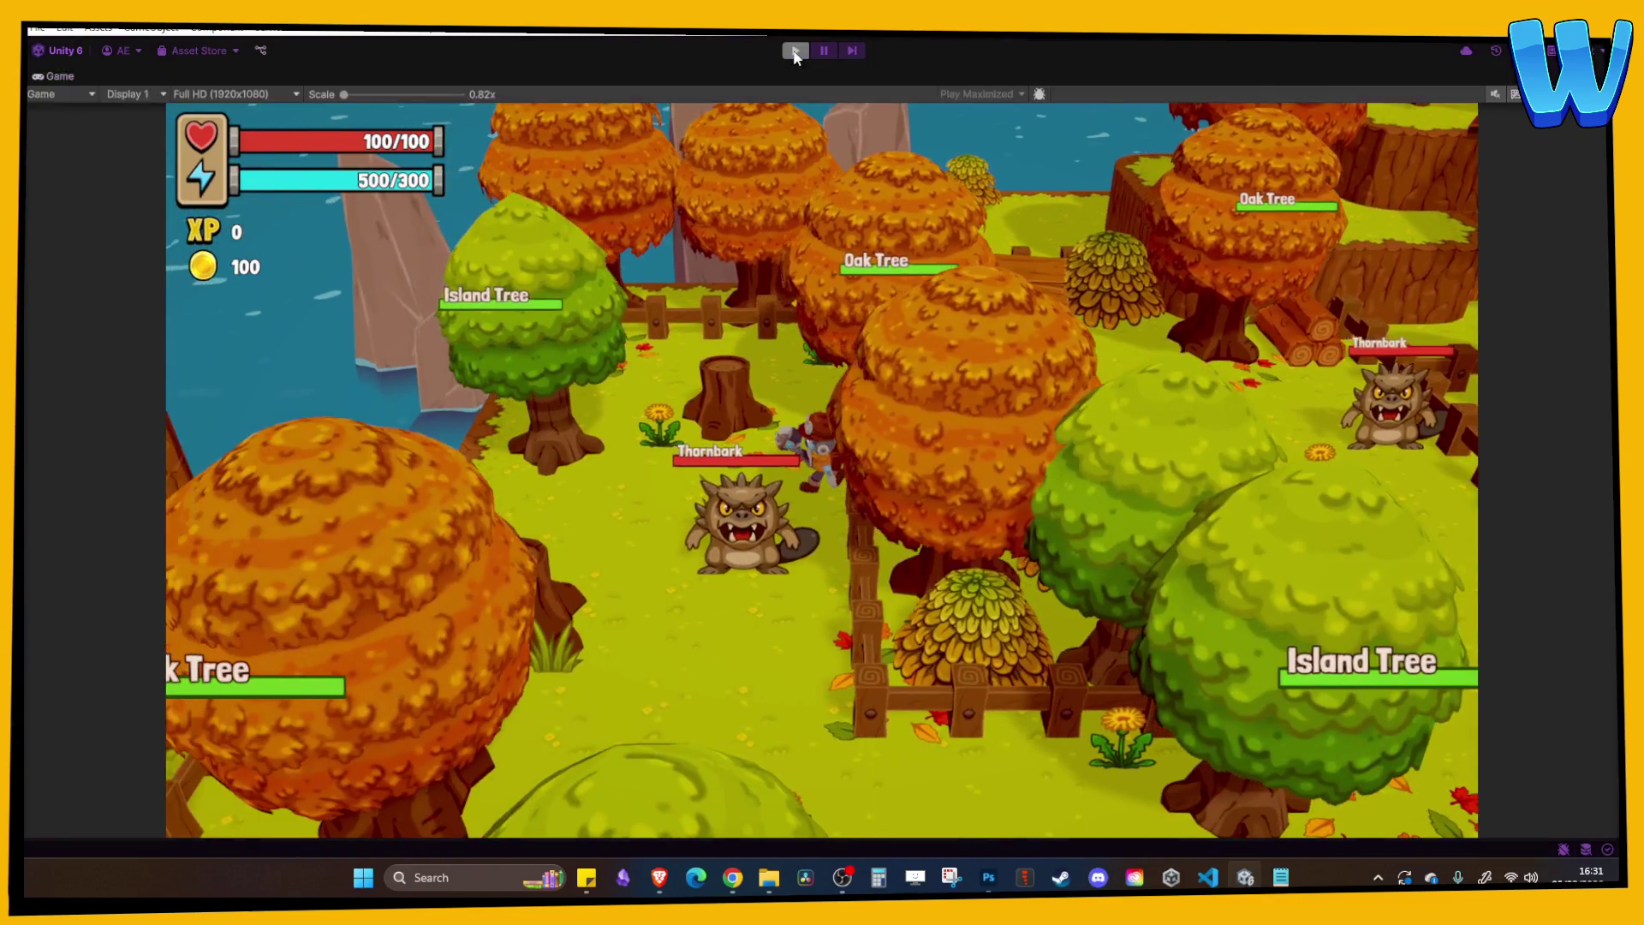
left_click(795, 51)
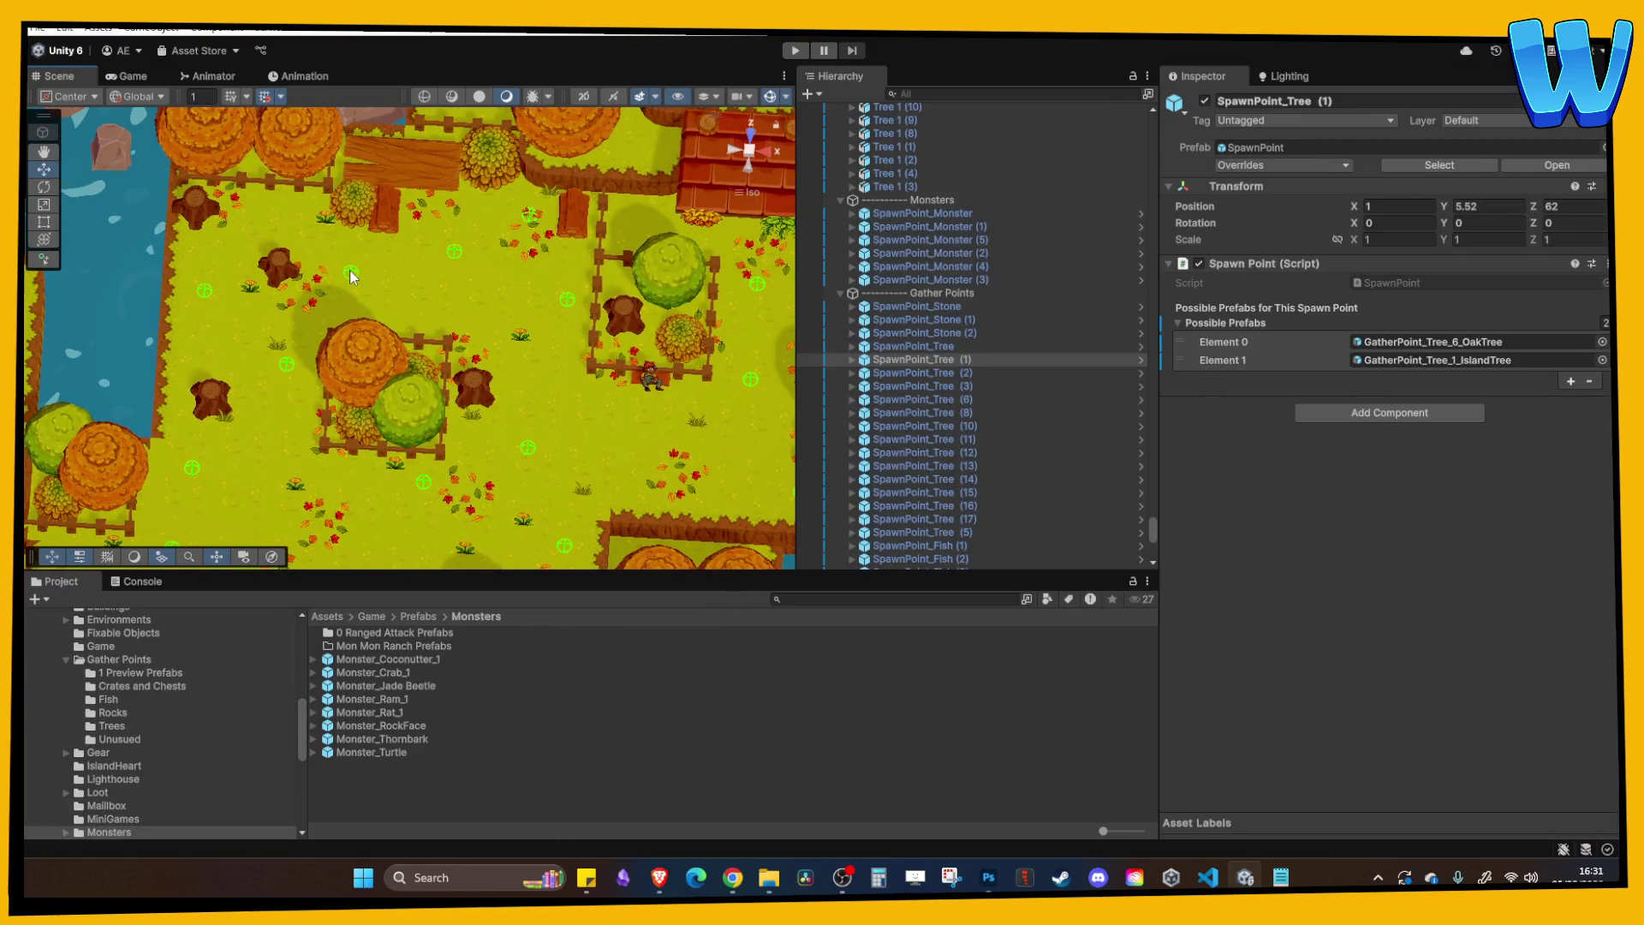
Select the meadow's tree spawn points, including SpawnPoint_Tree (6), with the view tilted over the meadow.
left_click(350, 270)
left_click(349, 270)
left_click(351, 265)
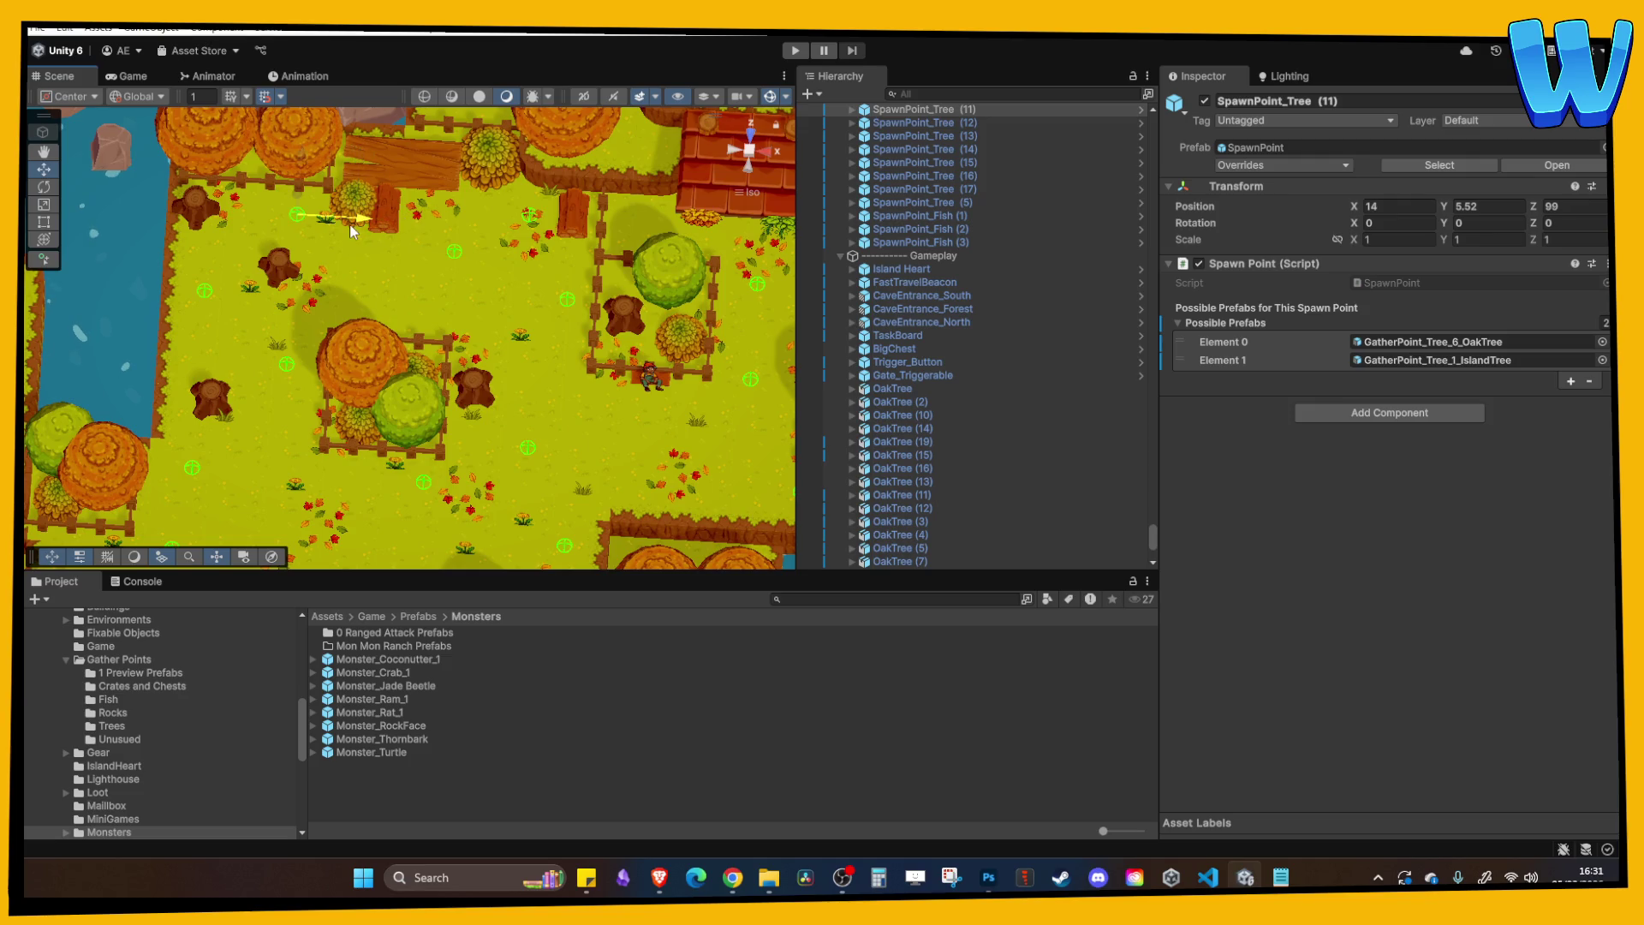
mouse_move(358, 245)
left_mouse_down()
mouse_move(437, 279)
mouse_move(342, 257)
mouse_move(392, 294)
mouse_move(521, 282)
left_mouse_up()
left_click(382, 331)
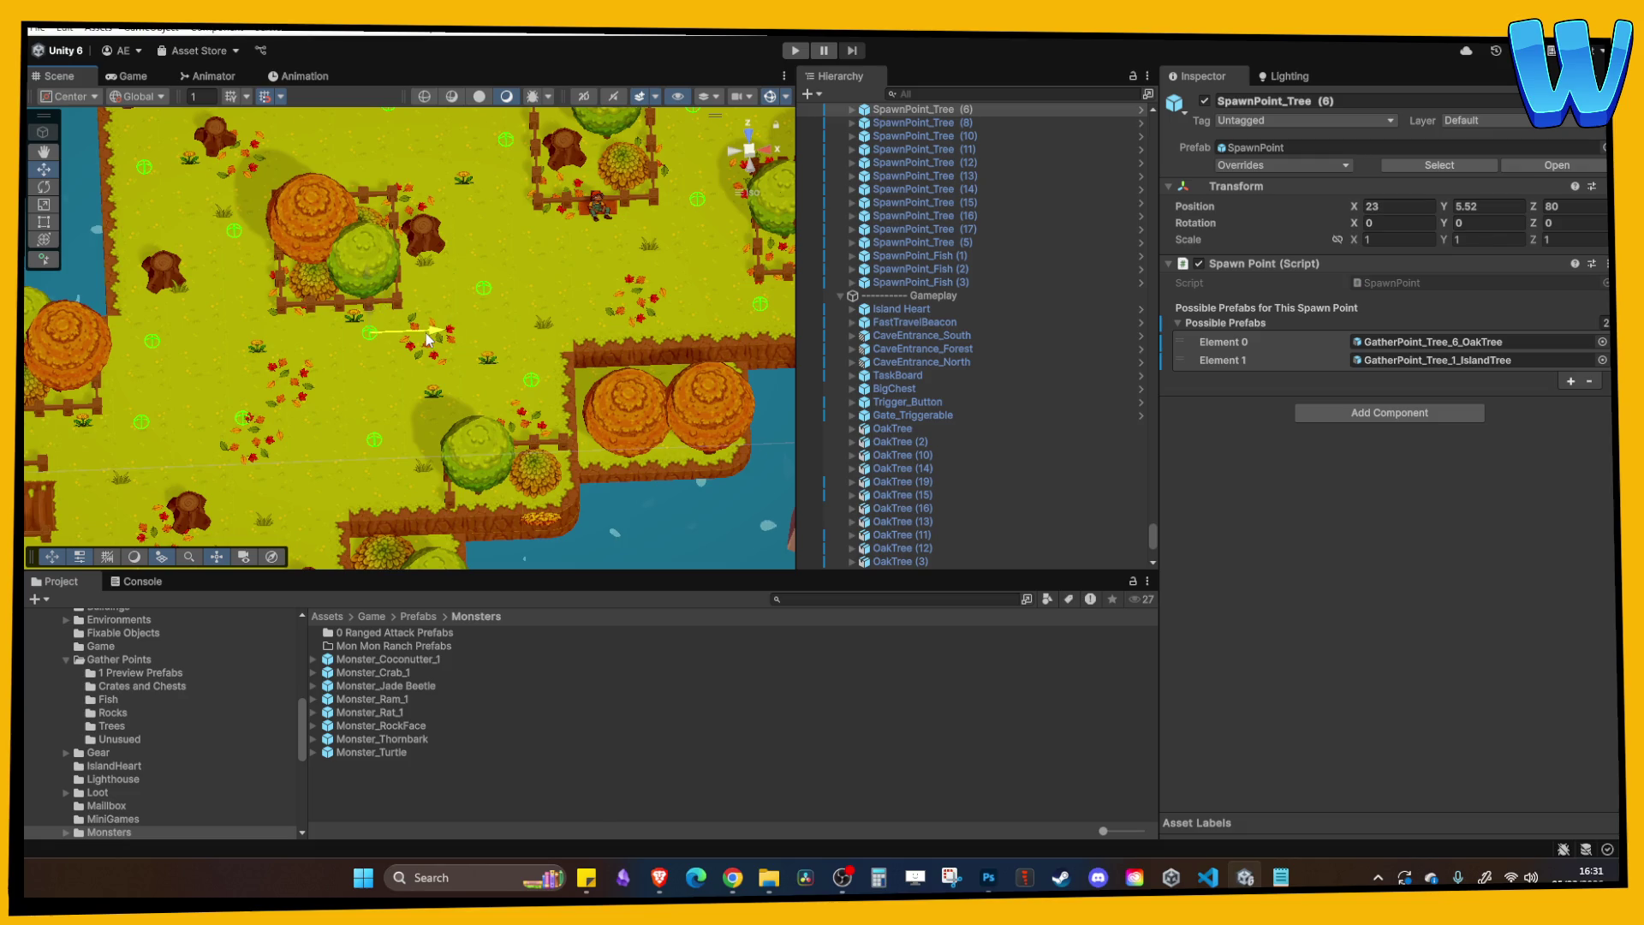
Slide SpawnPoint_Tree (13) left to X 27, Z 84 and run the game again.
left_click(484, 289)
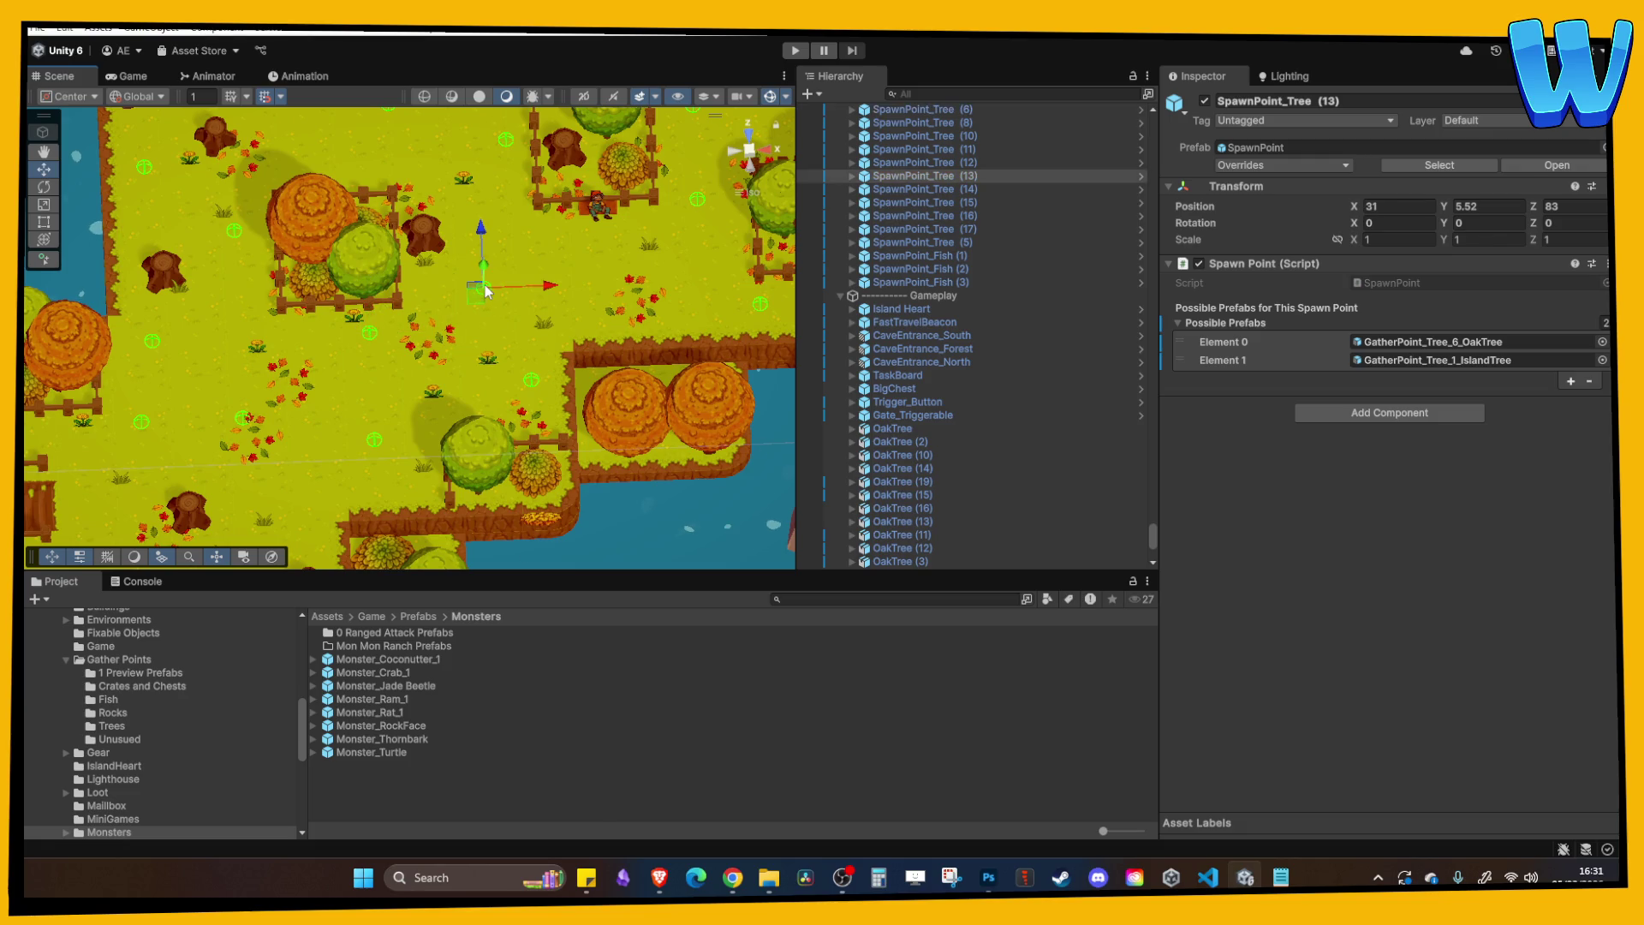
left_click_drag(531, 301, 459, 322)
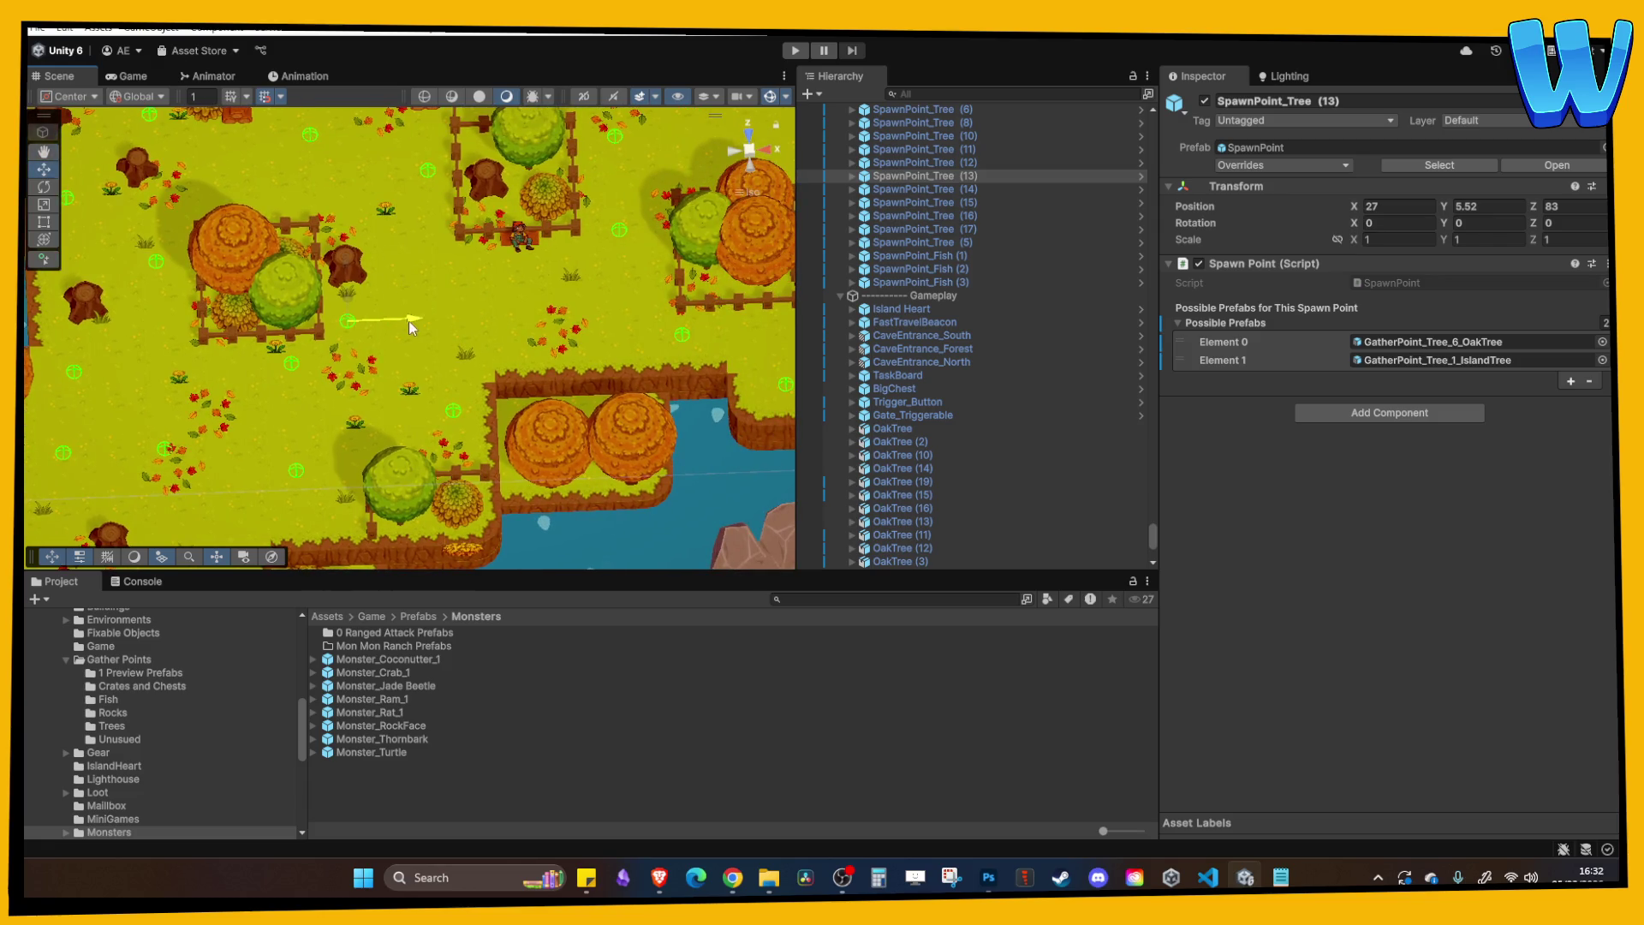
left_click(370, 290)
left_click_drag(370, 290, 358, 262)
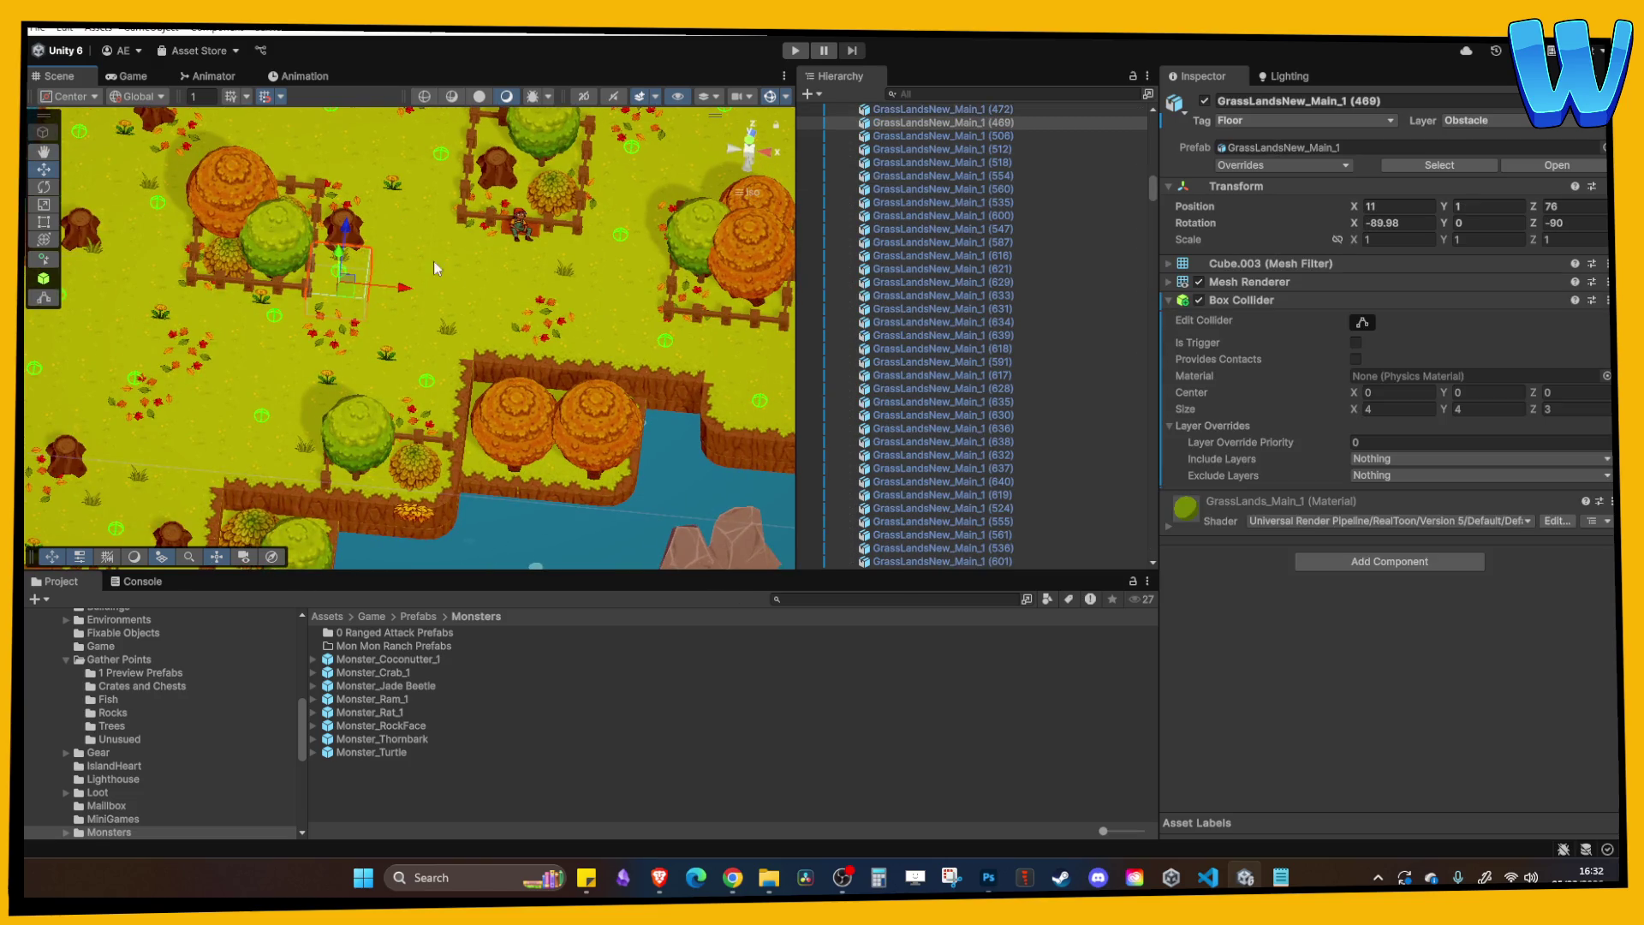
left_click(789, 53)
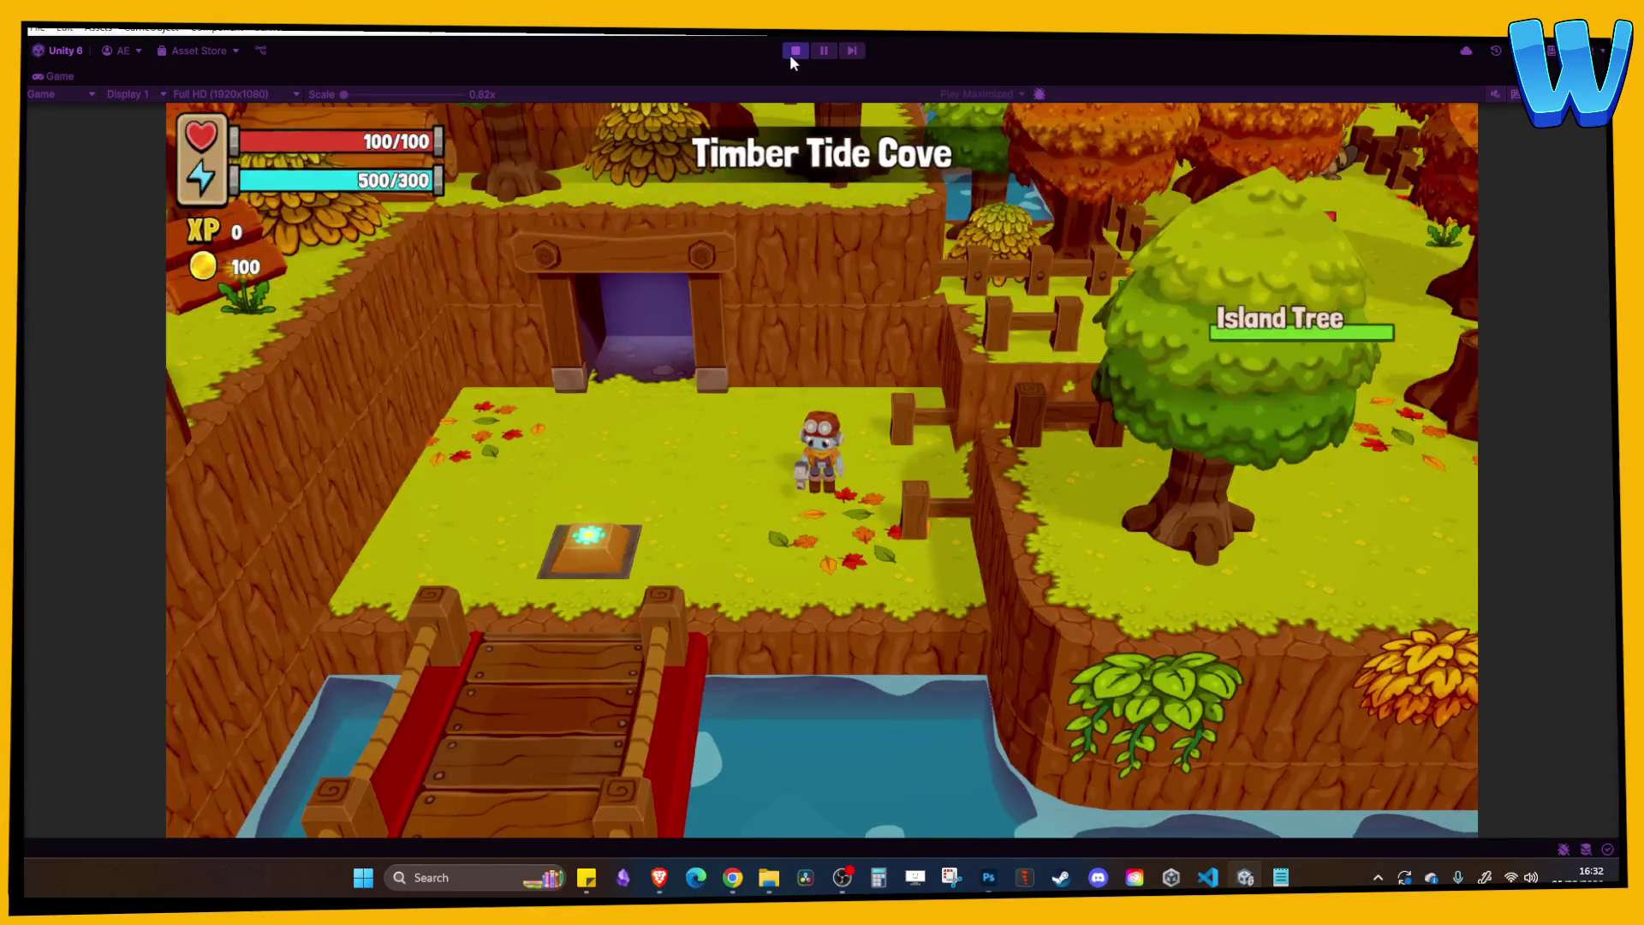
Walk the hero past the Island Tree and Thornbarks toward the water, then stop the run.
key("d")
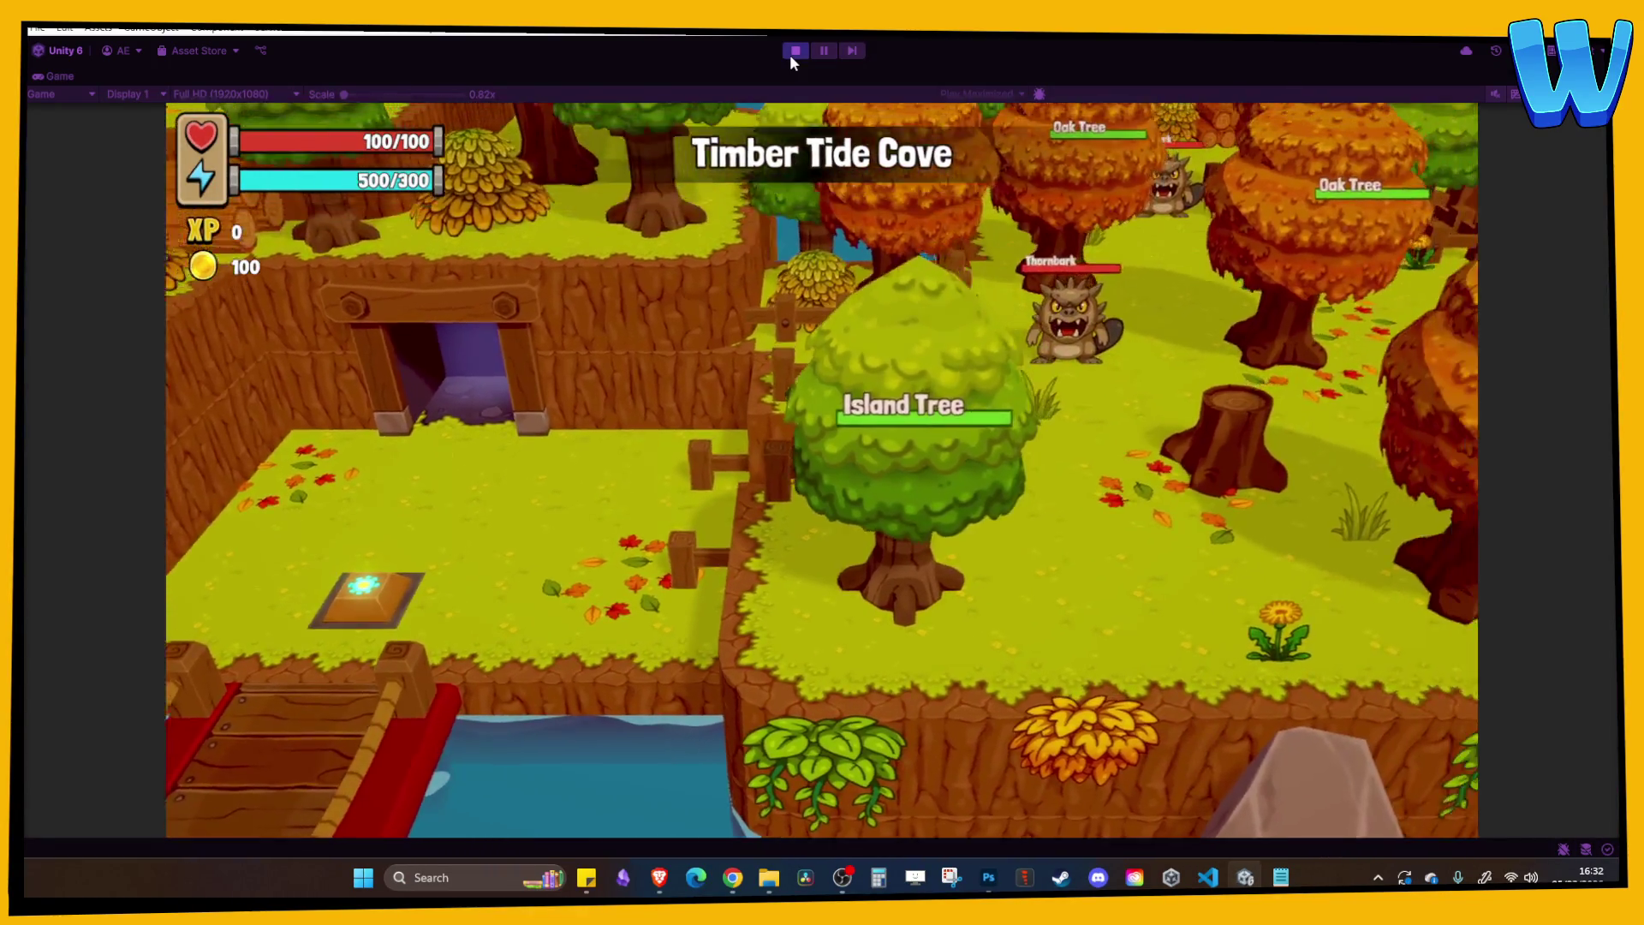
key("d")
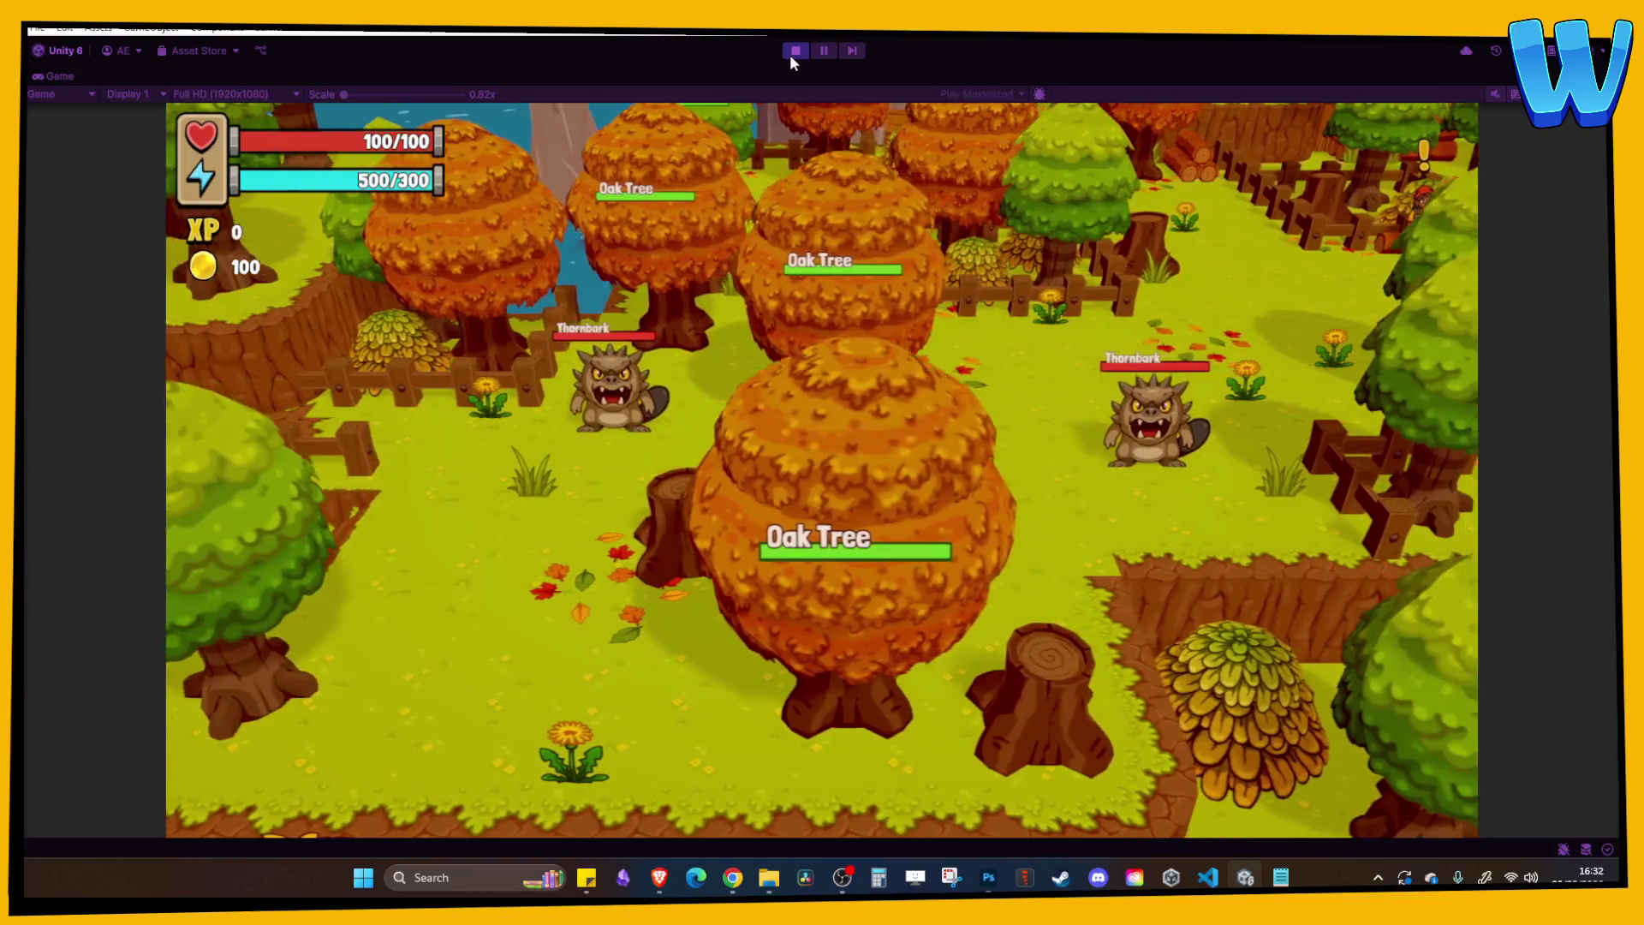
key("d")
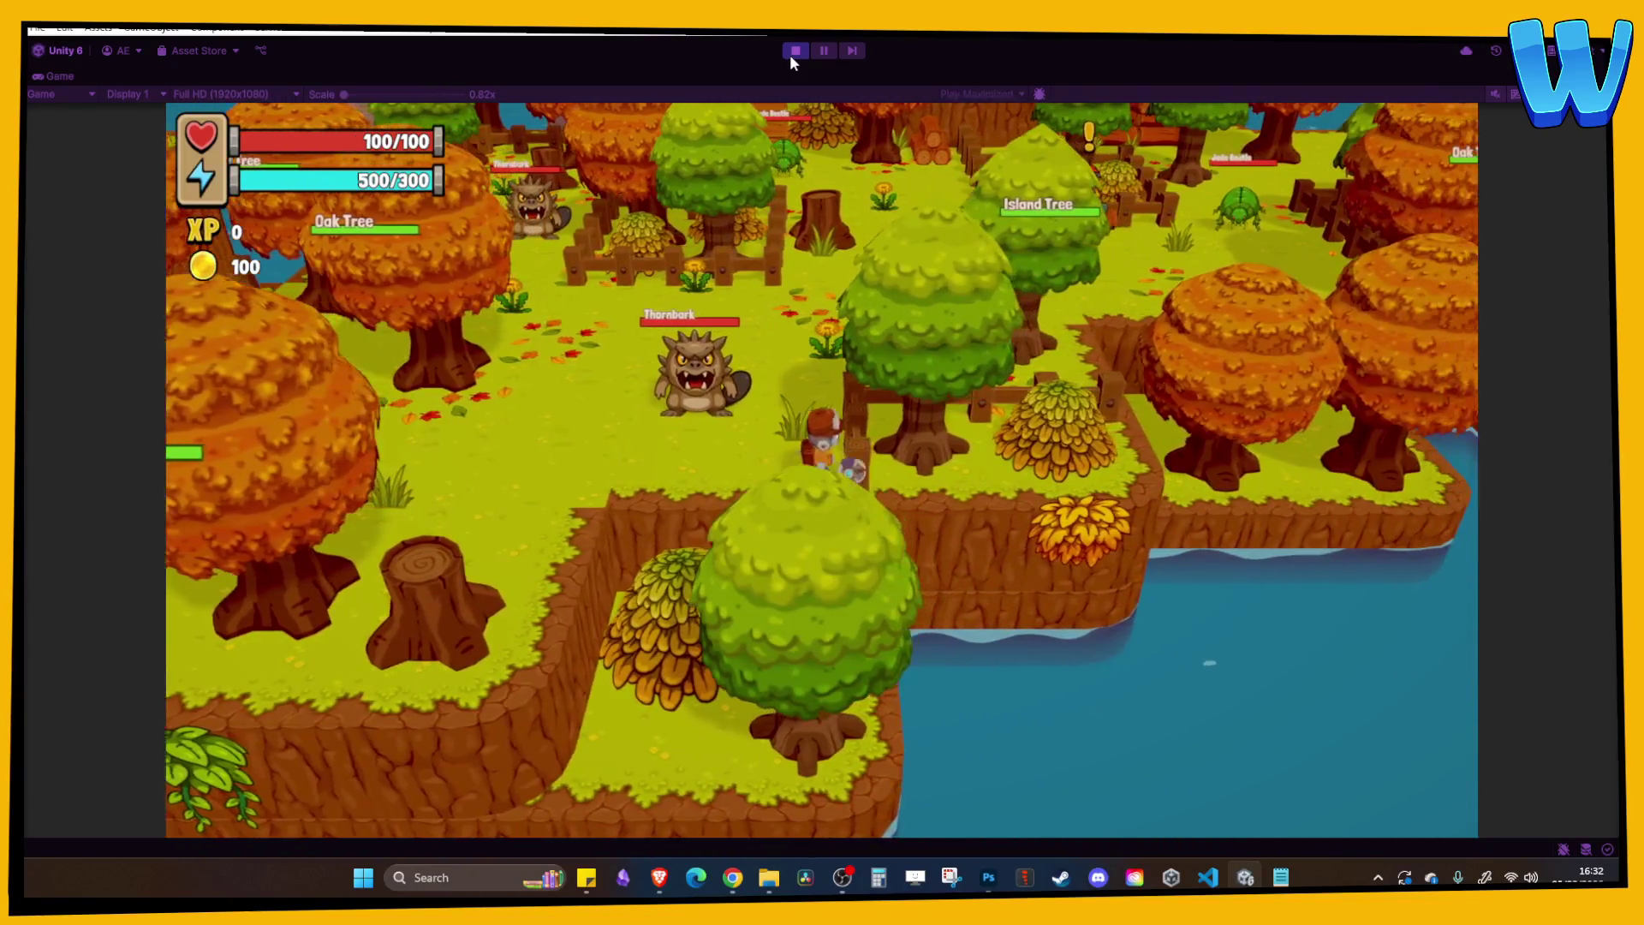
key("w")
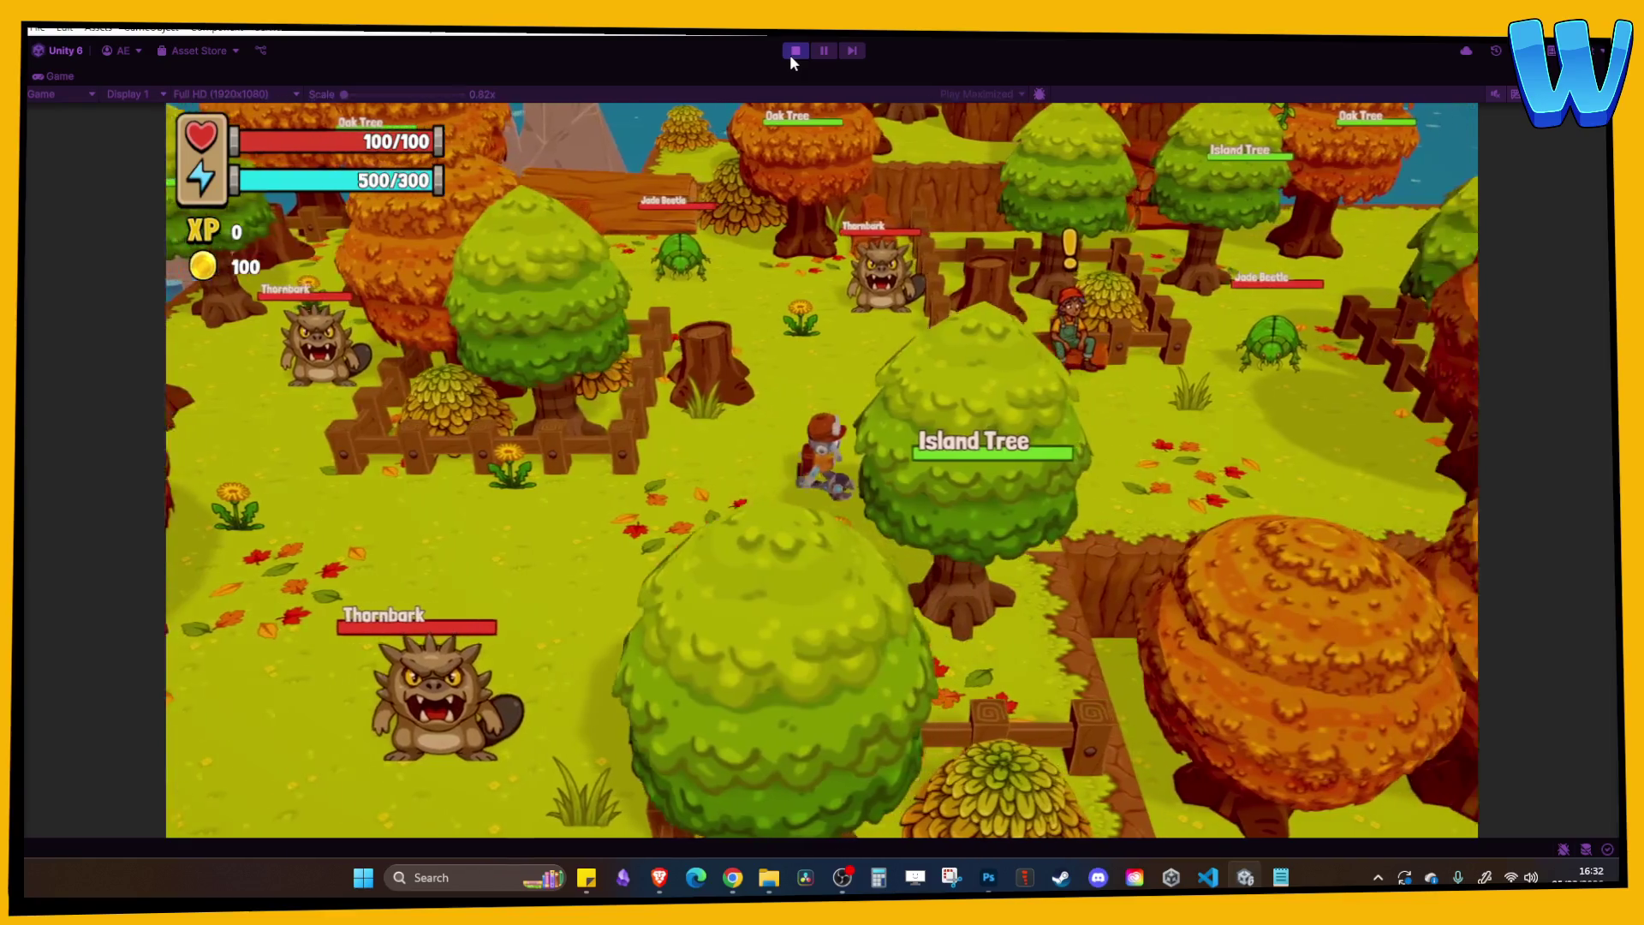
key("d")
key("a")
key("a")
key("s")
key("d")
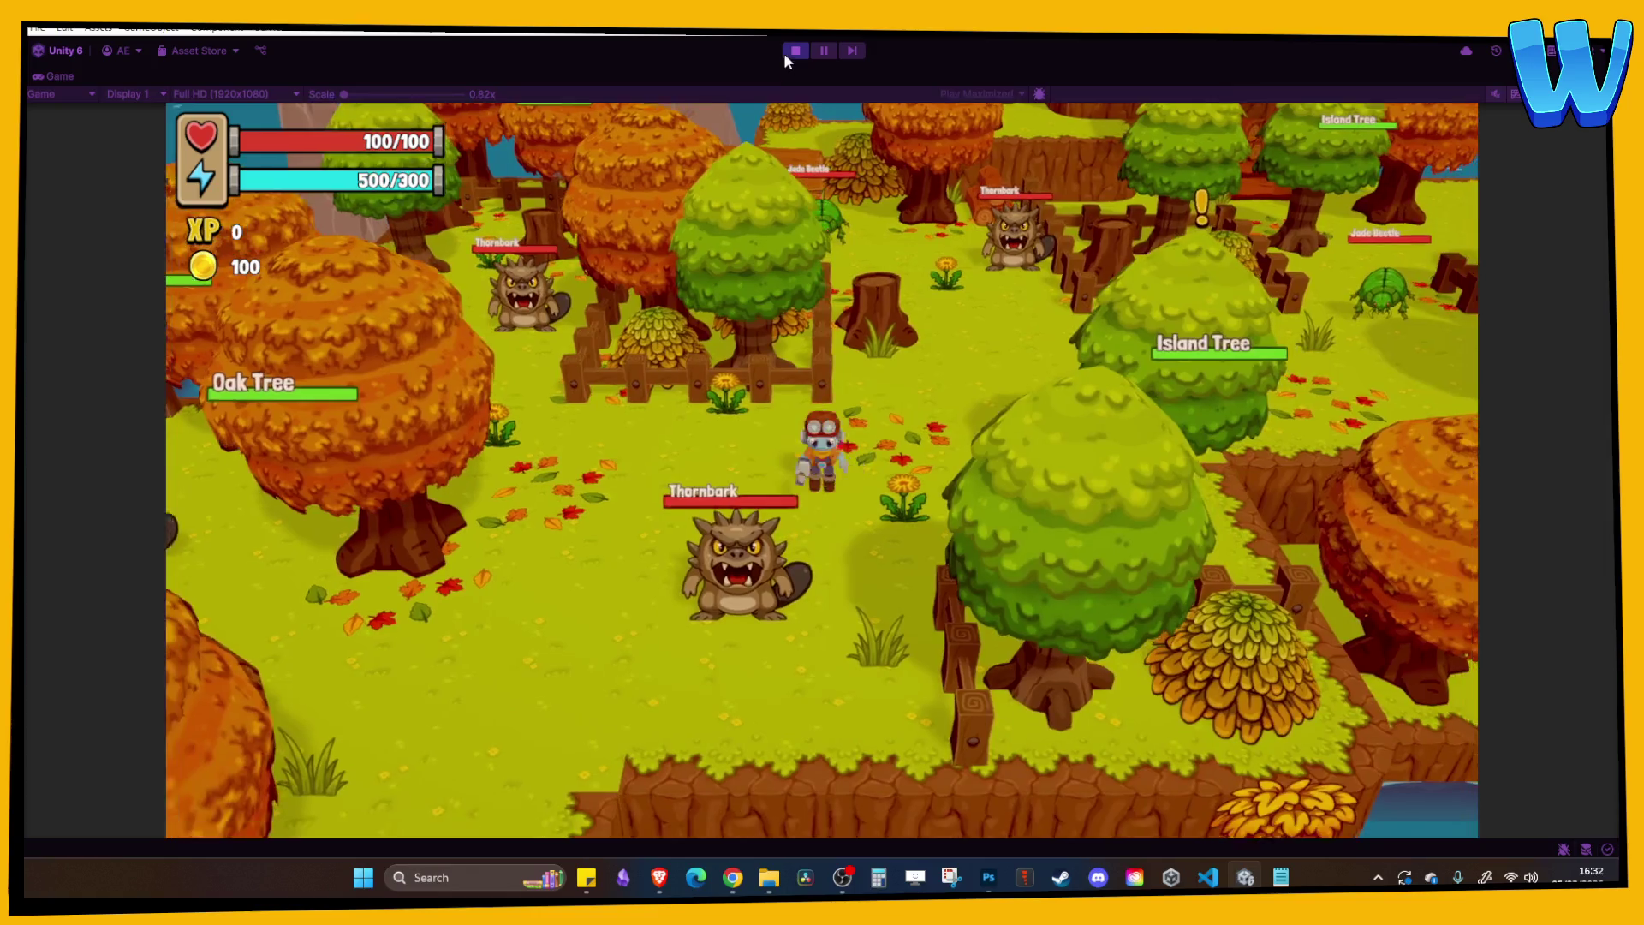
left_click(785, 52)
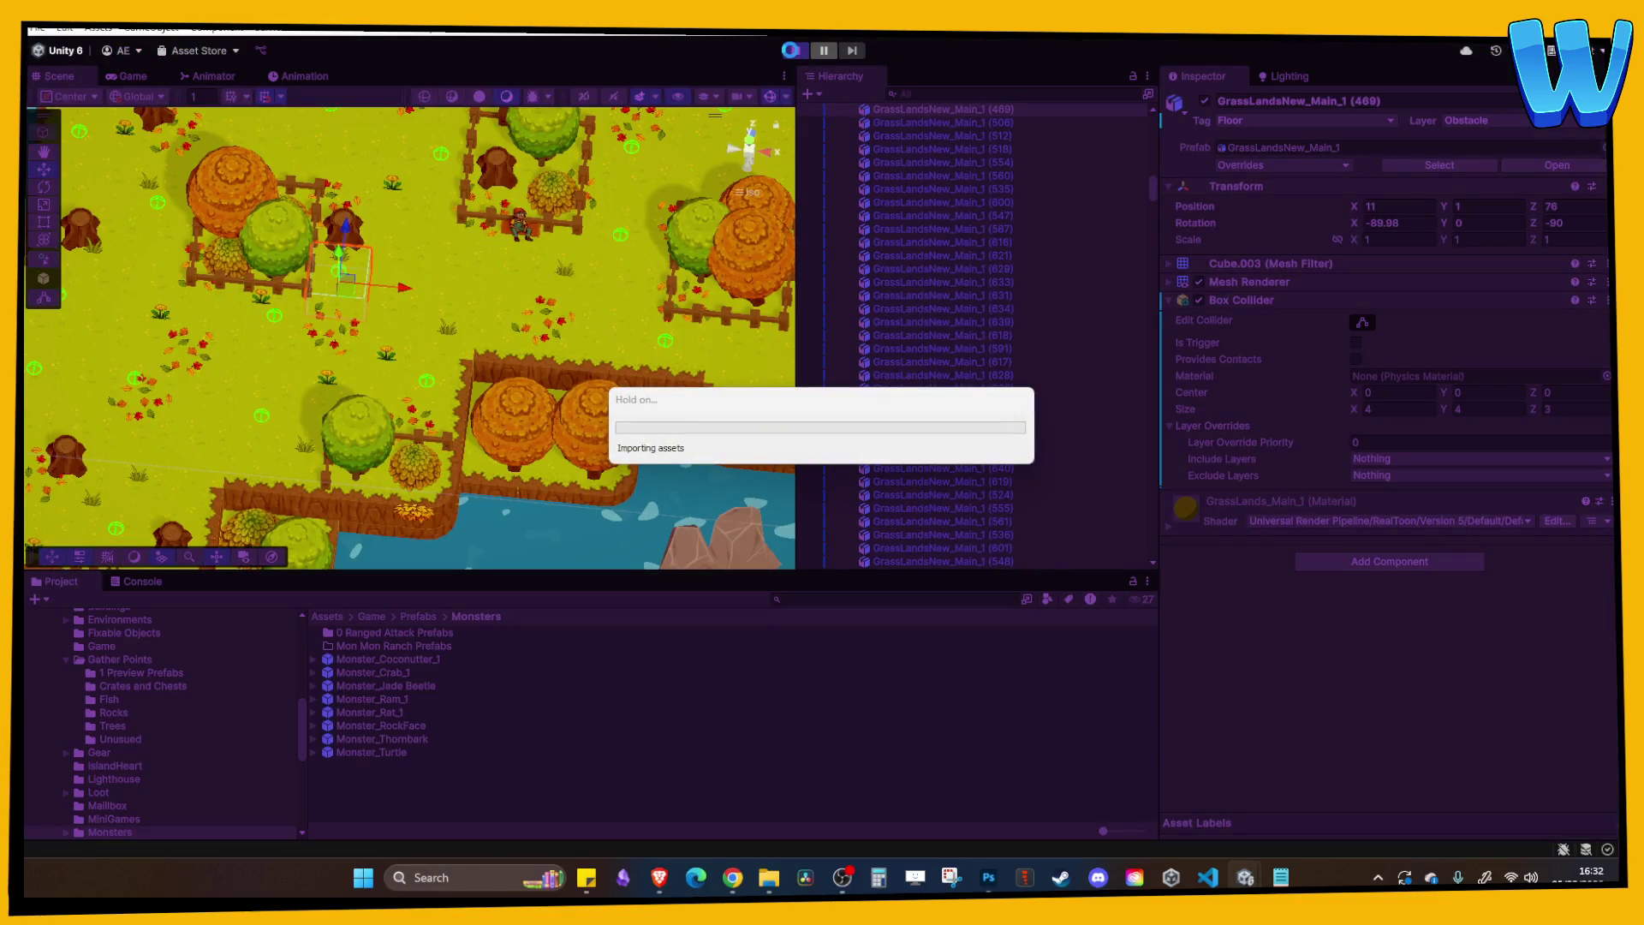
Restart the game, walk up-right through the forest toward the beetles and back, then stop.
left_click(792, 51)
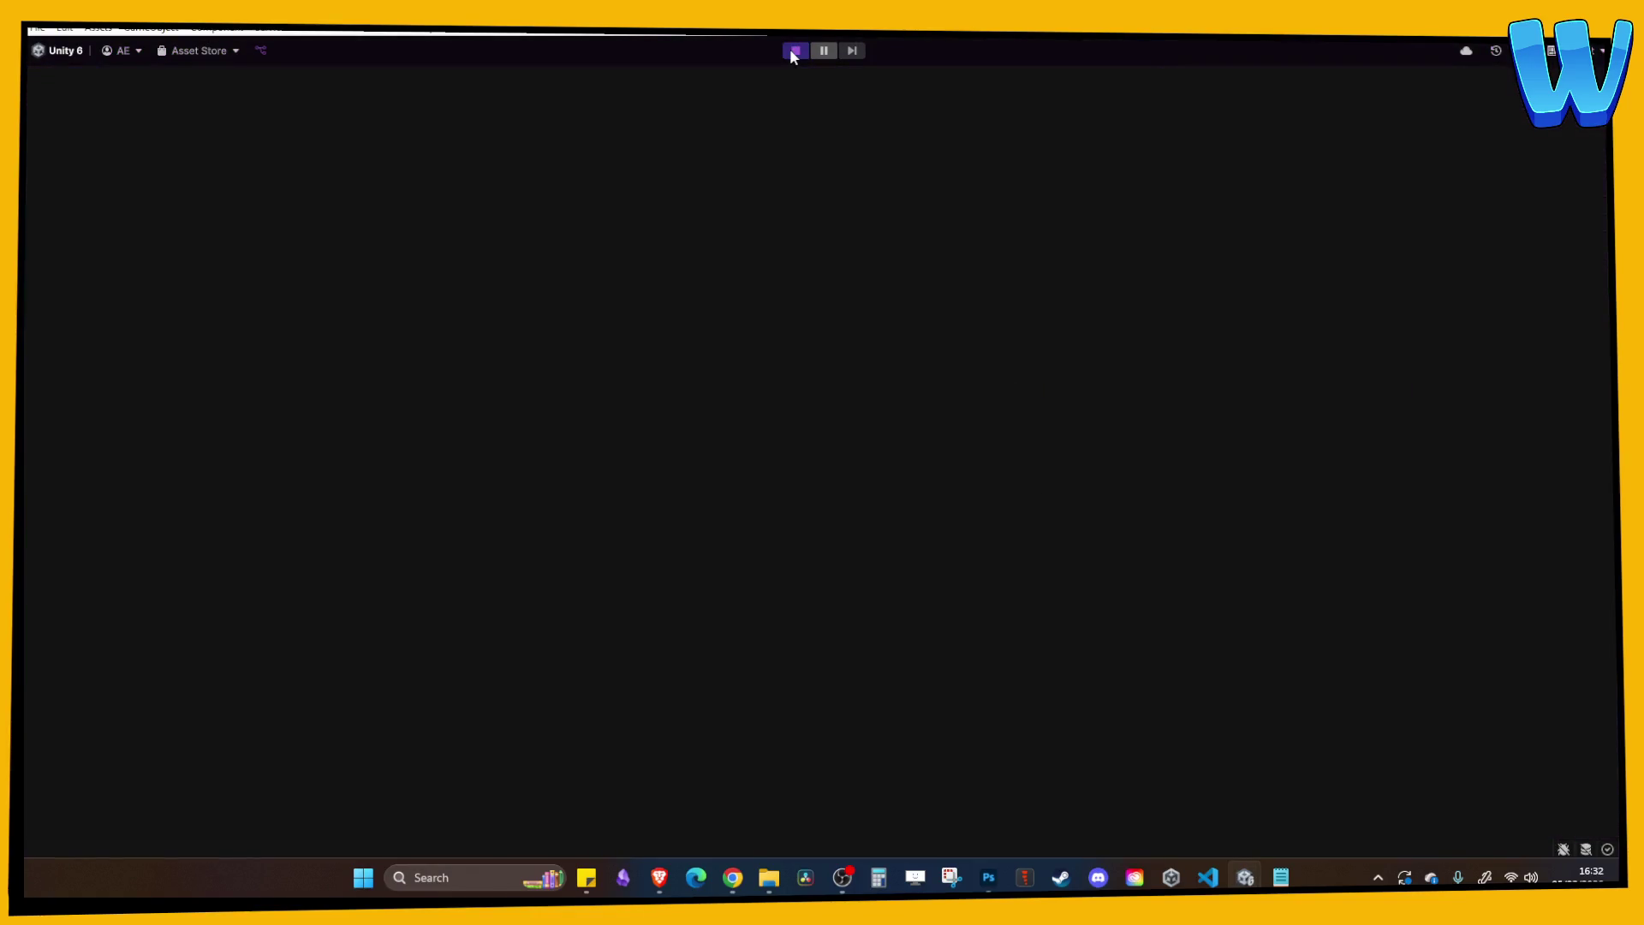
key("d")
key("w")
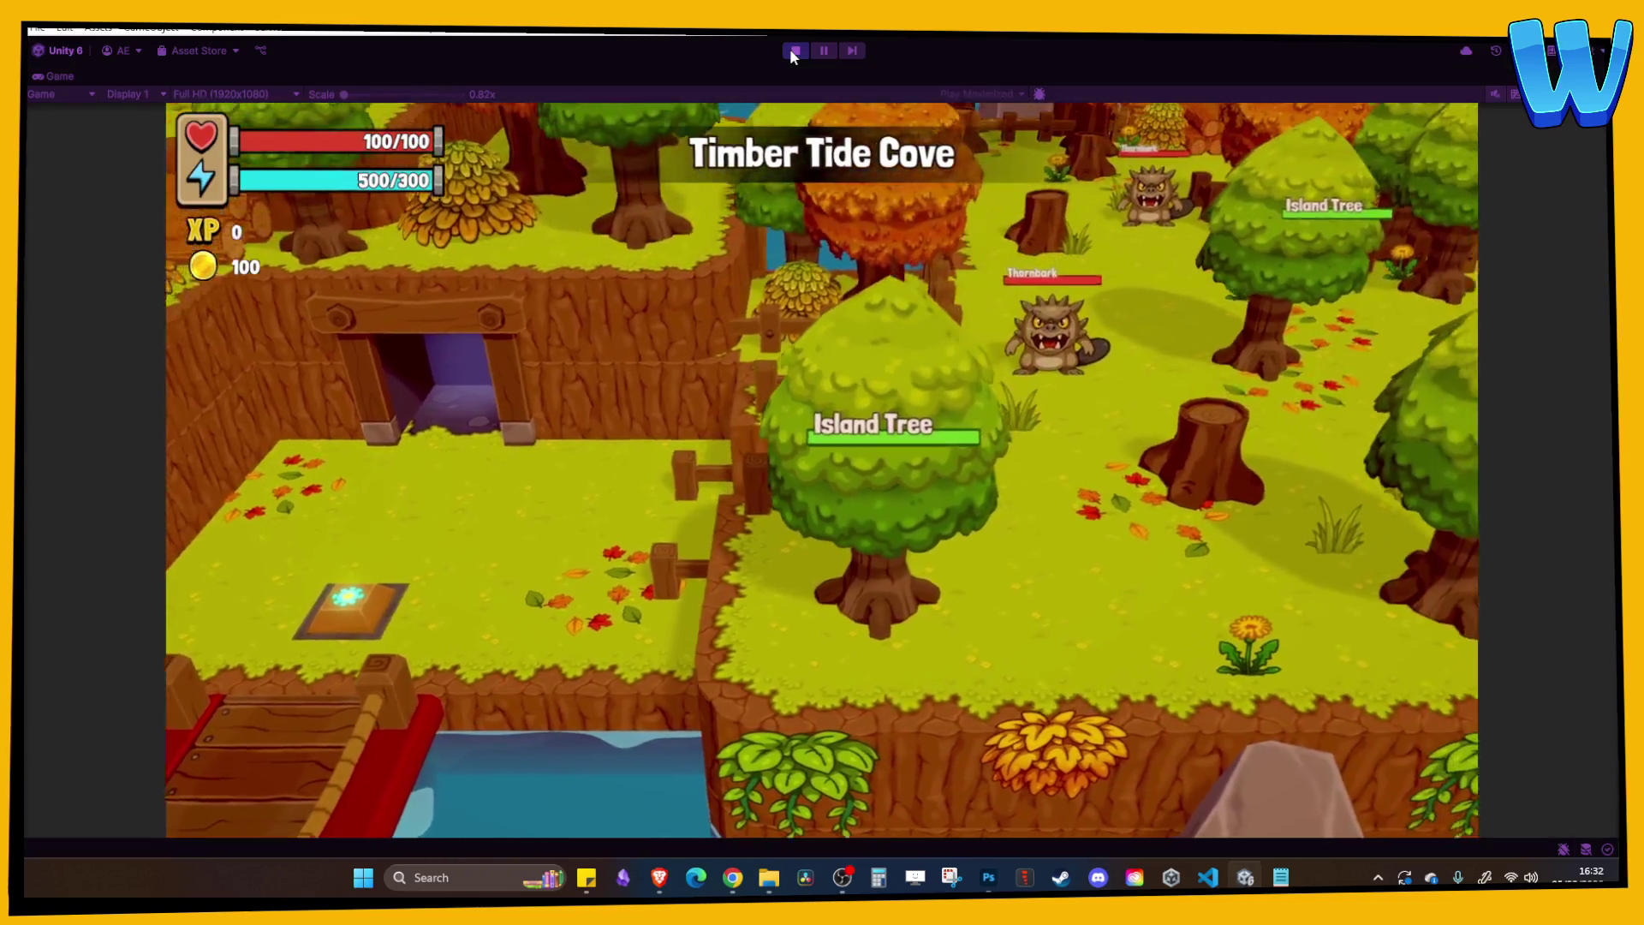
key("d")
key("w")
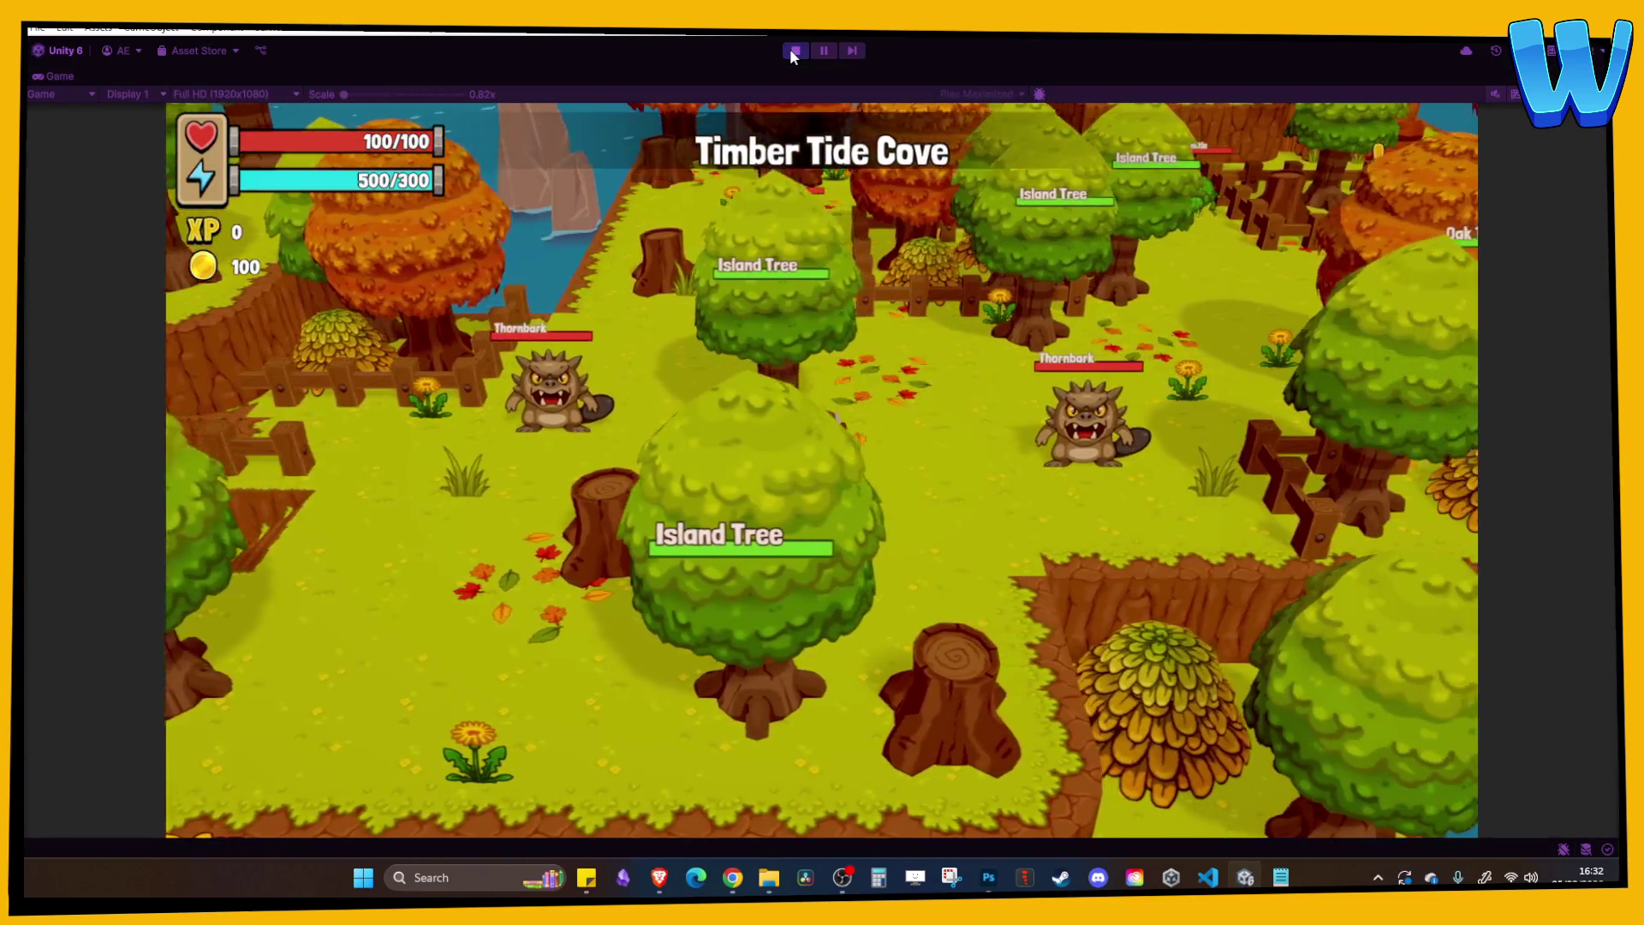
key("w")
key("d")
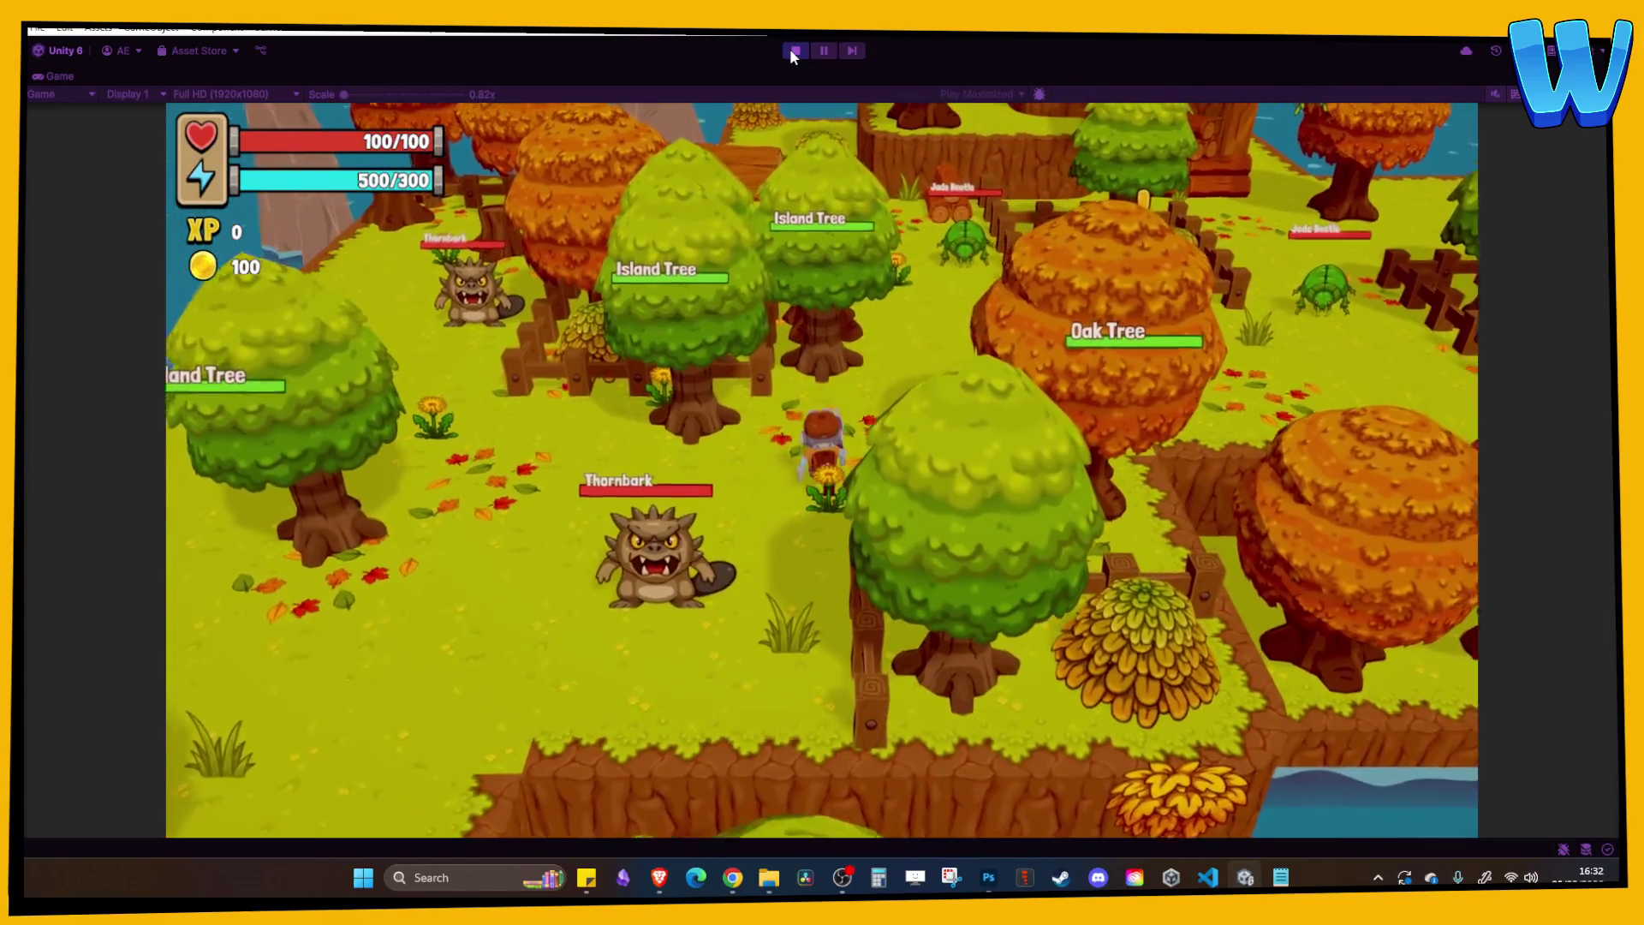
key("d")
key("w")
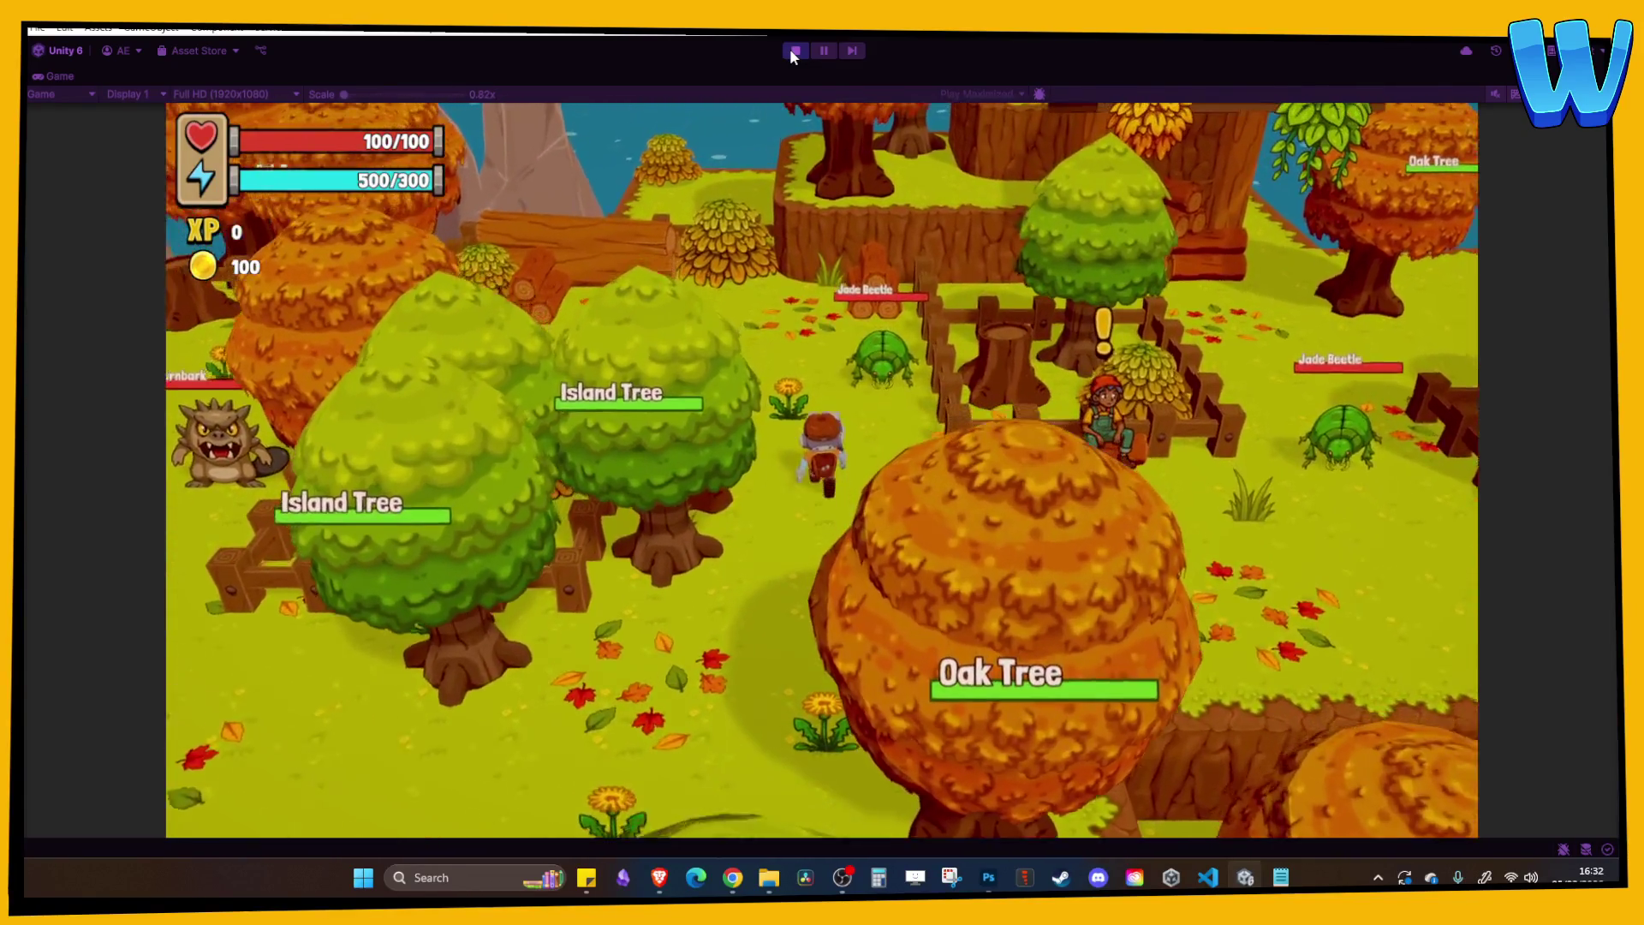
key("a")
key("a")
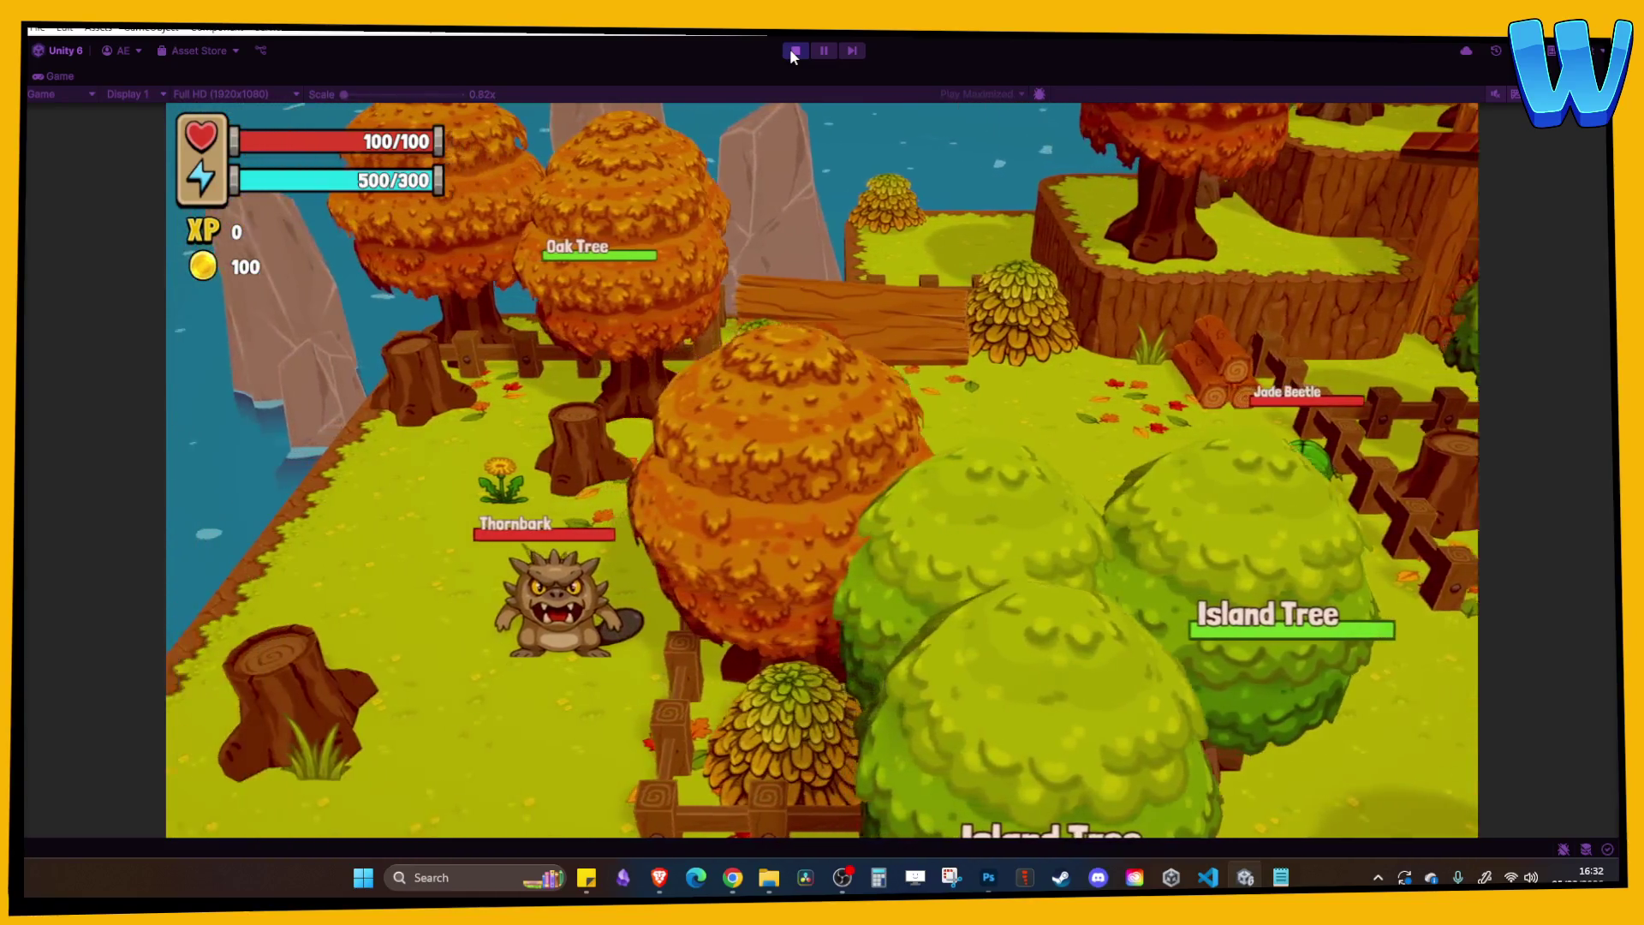
key("s")
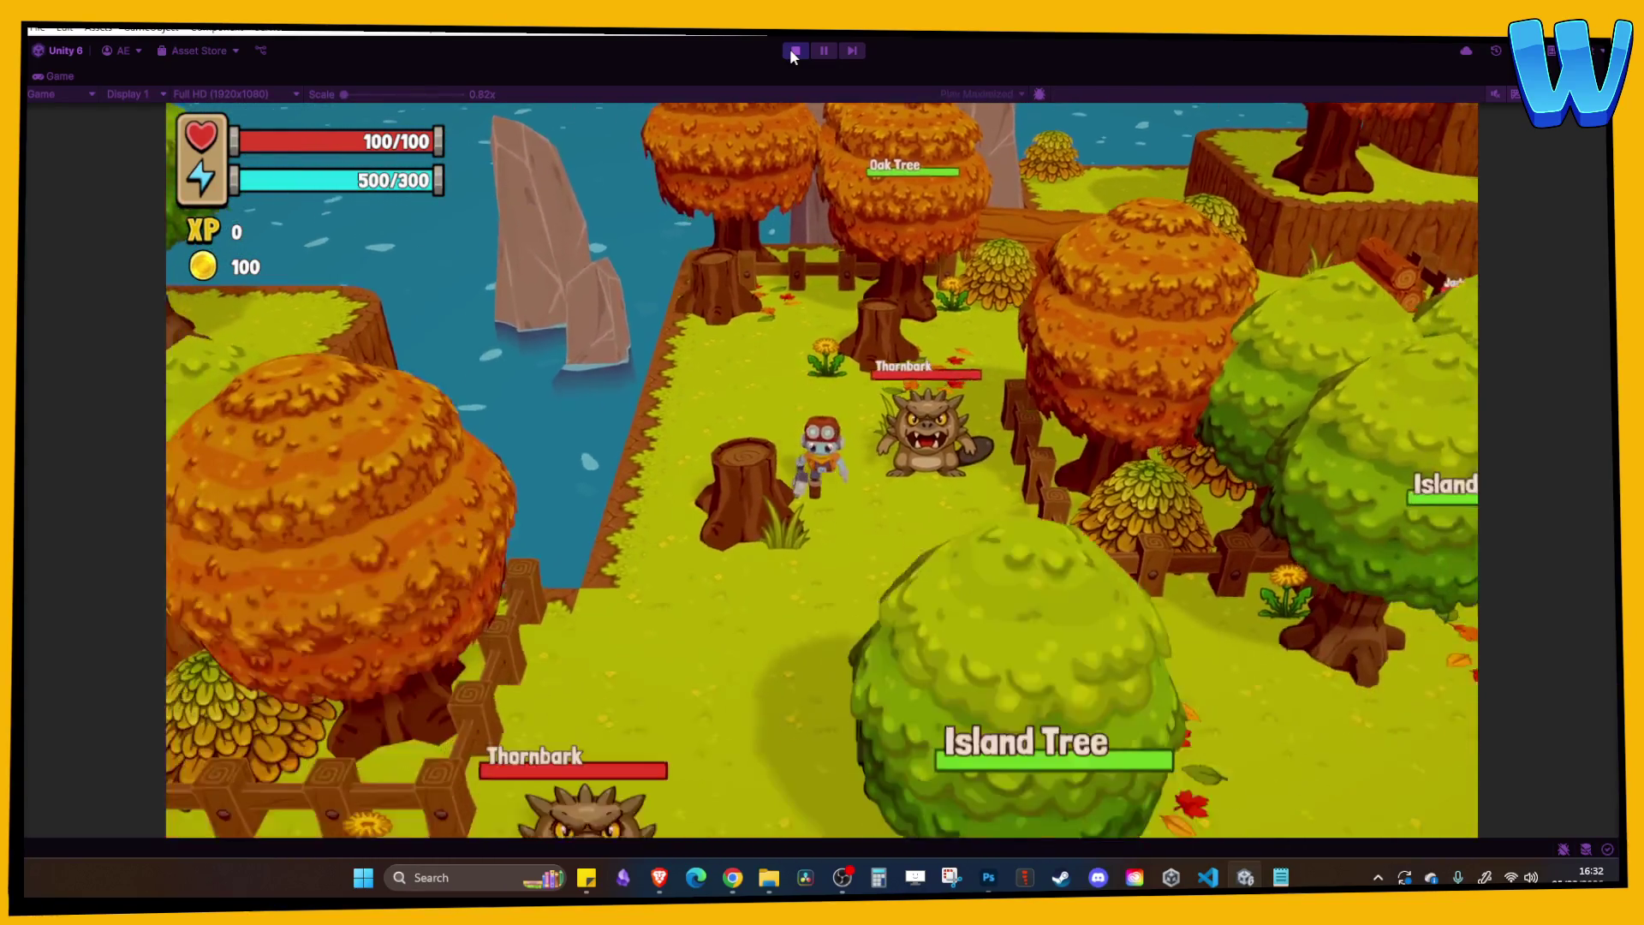
key("d")
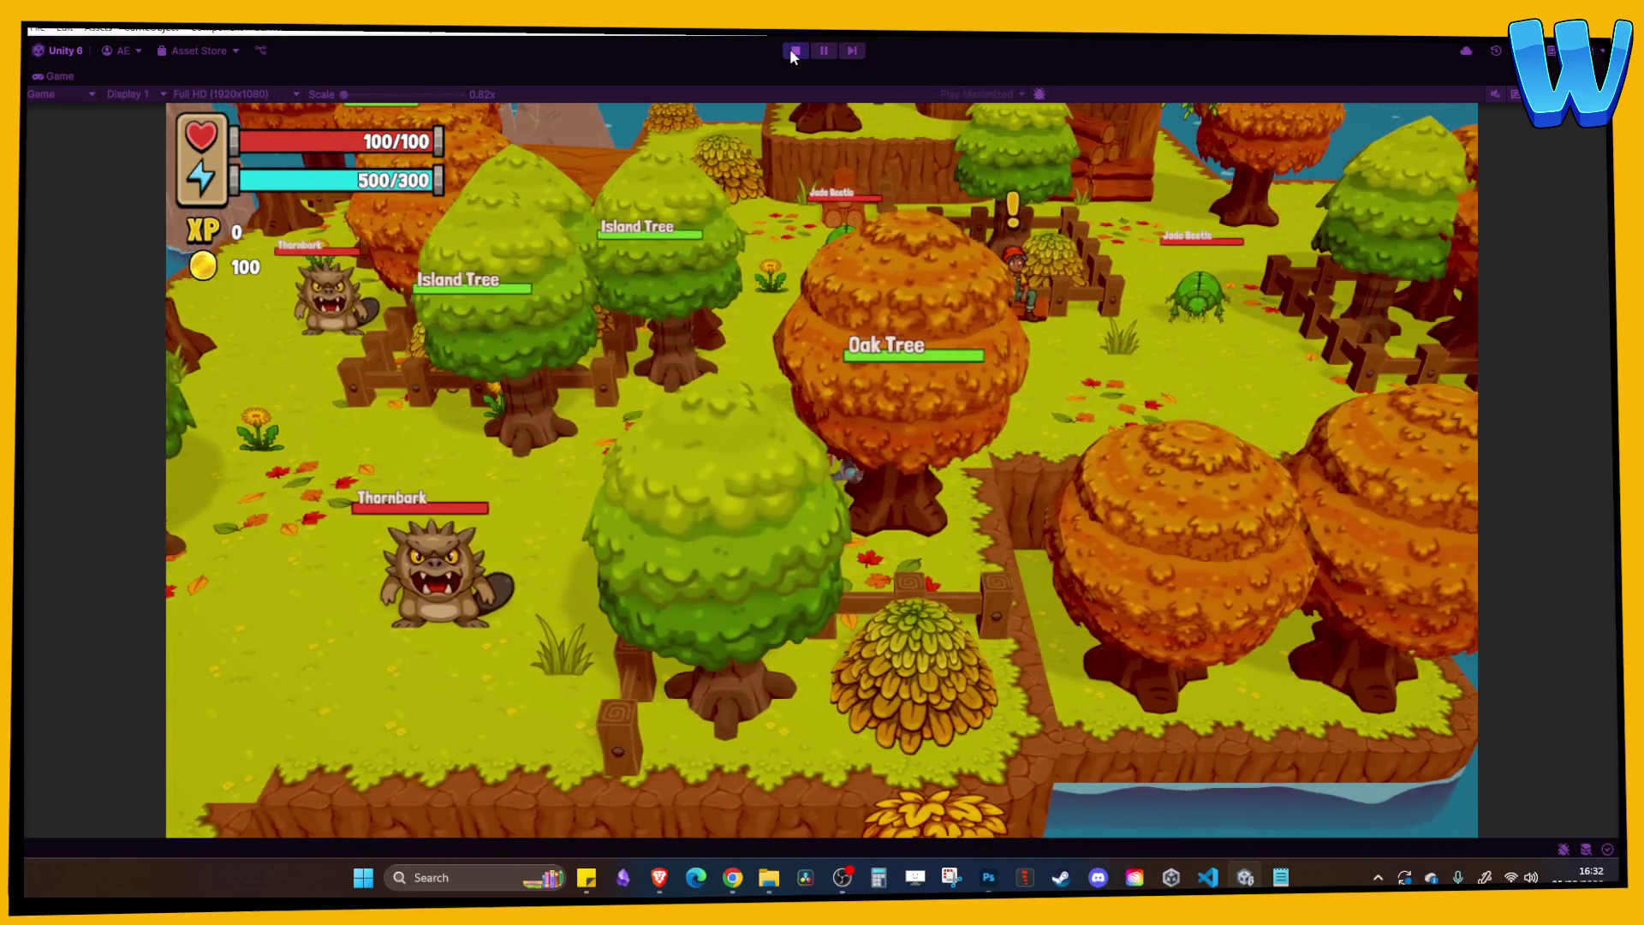
left_click(795, 51)
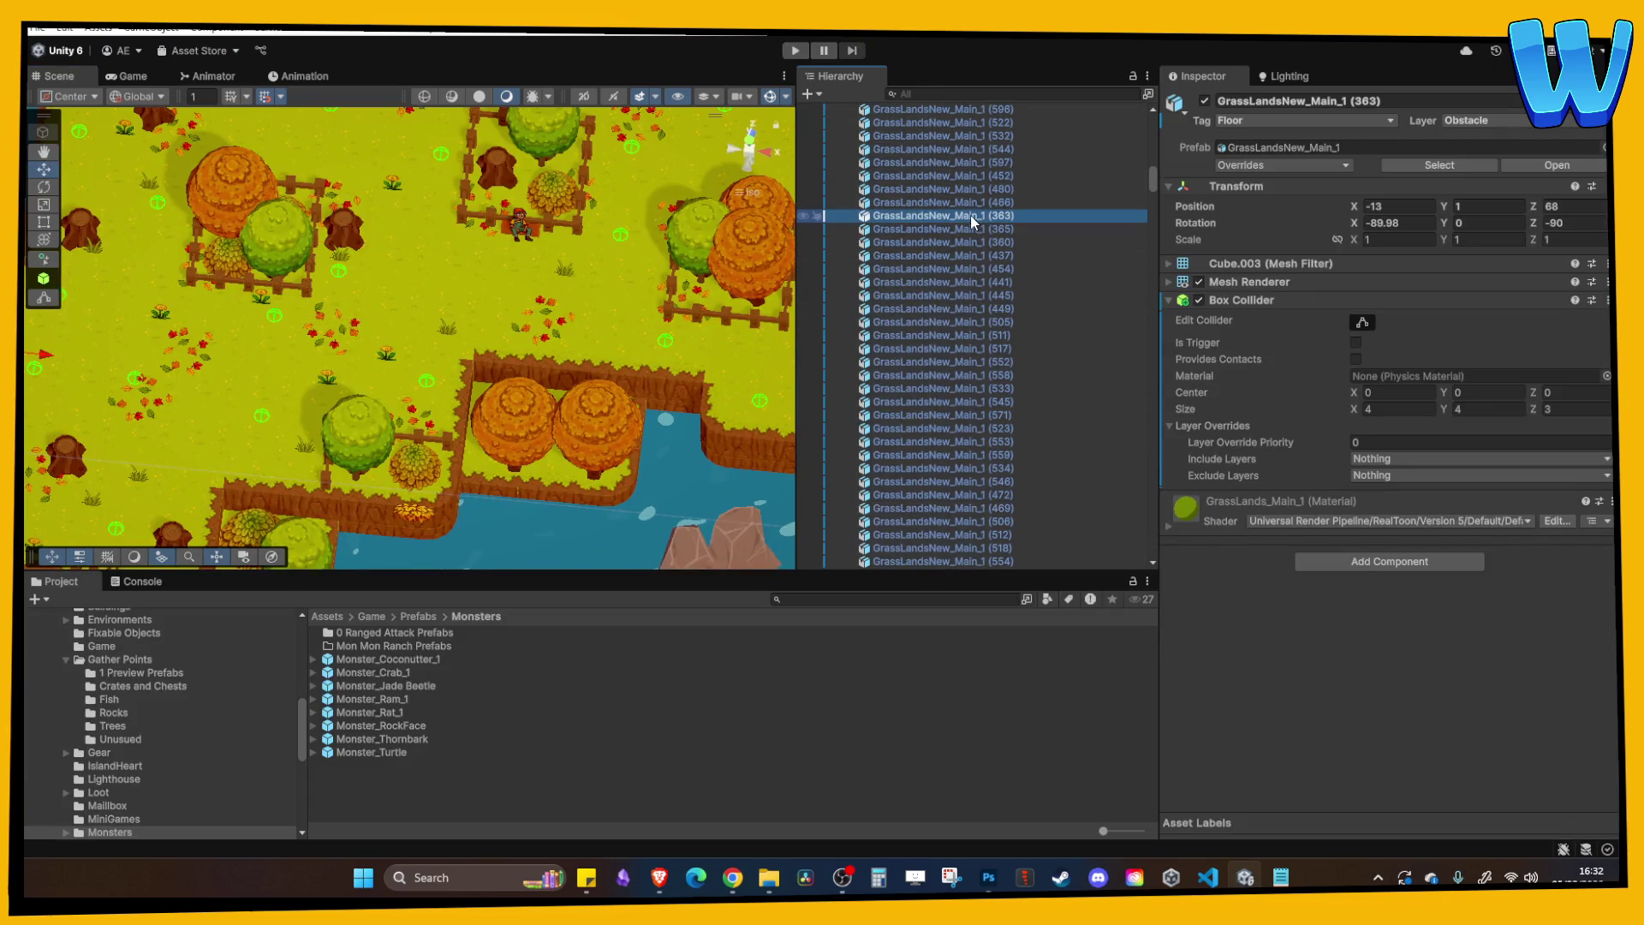
Collapse the Terrain group and select the six SpawnPoint_Monster objects and the gather point spawns.
key("Left")
key("Down")
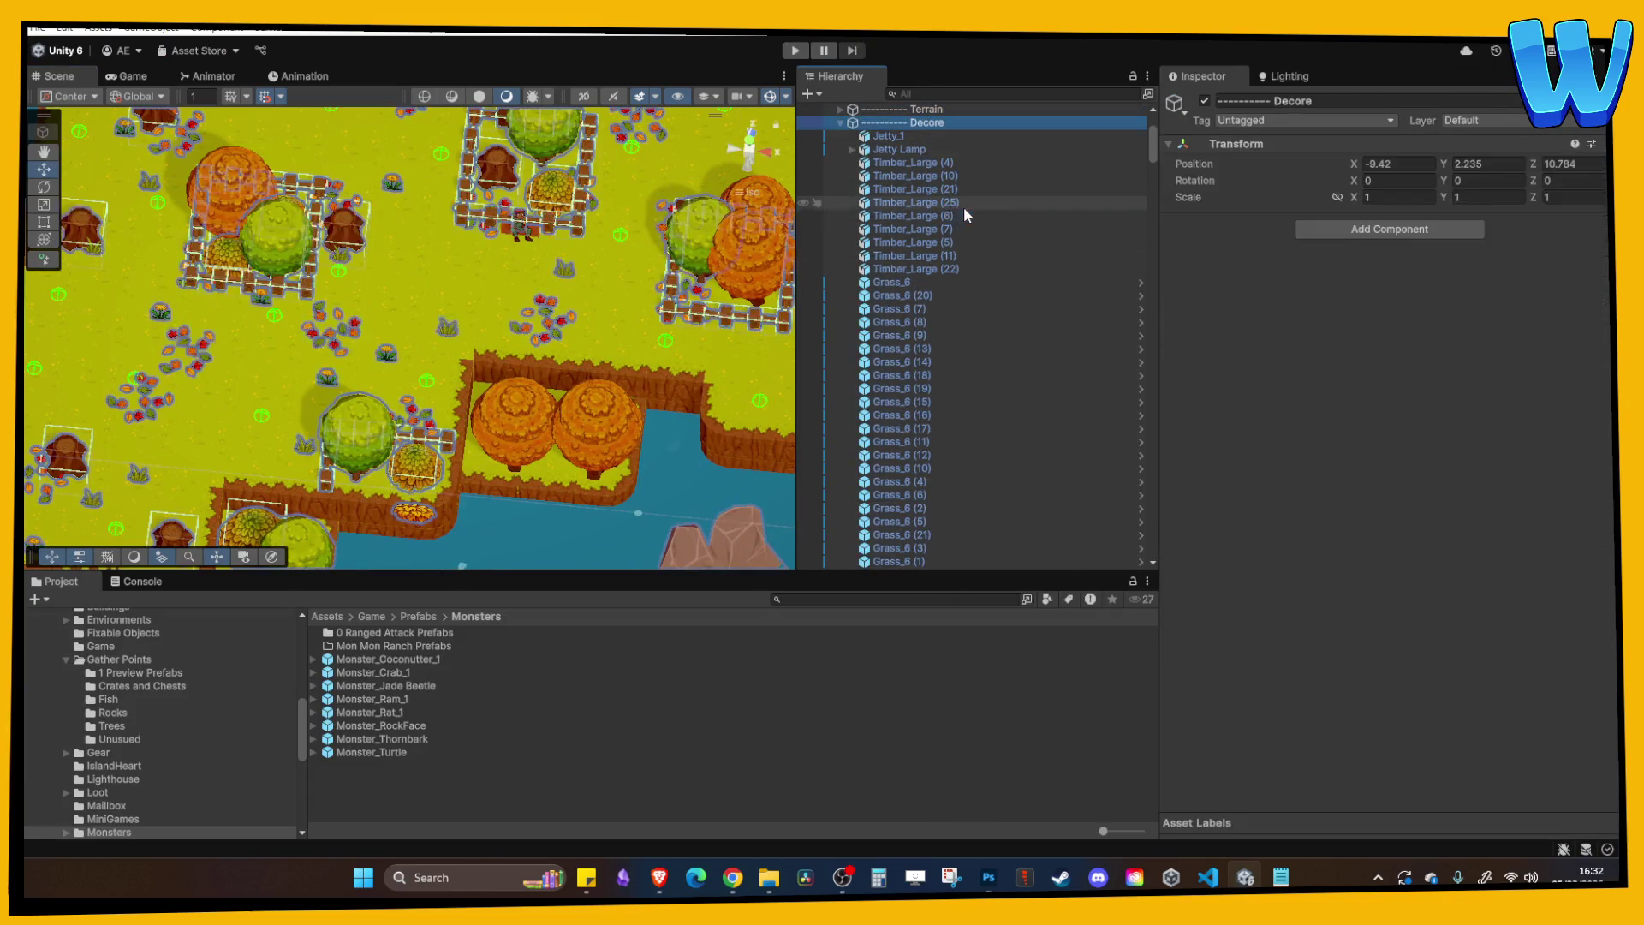
left_click(942, 150)
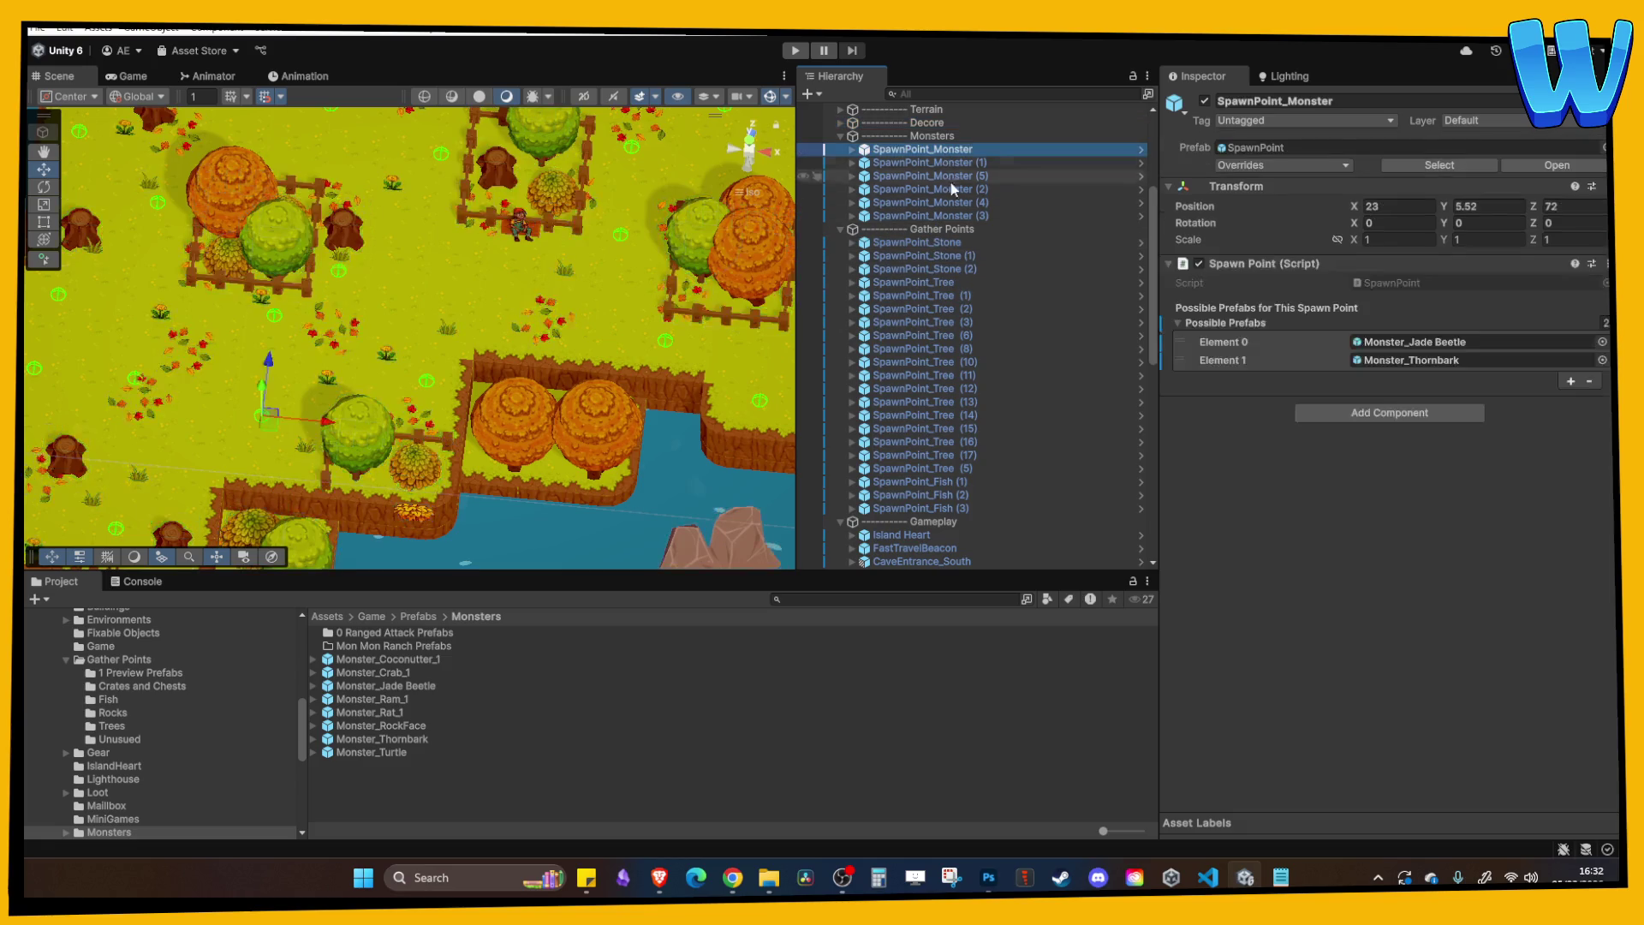
left_click(954, 216, "shift")
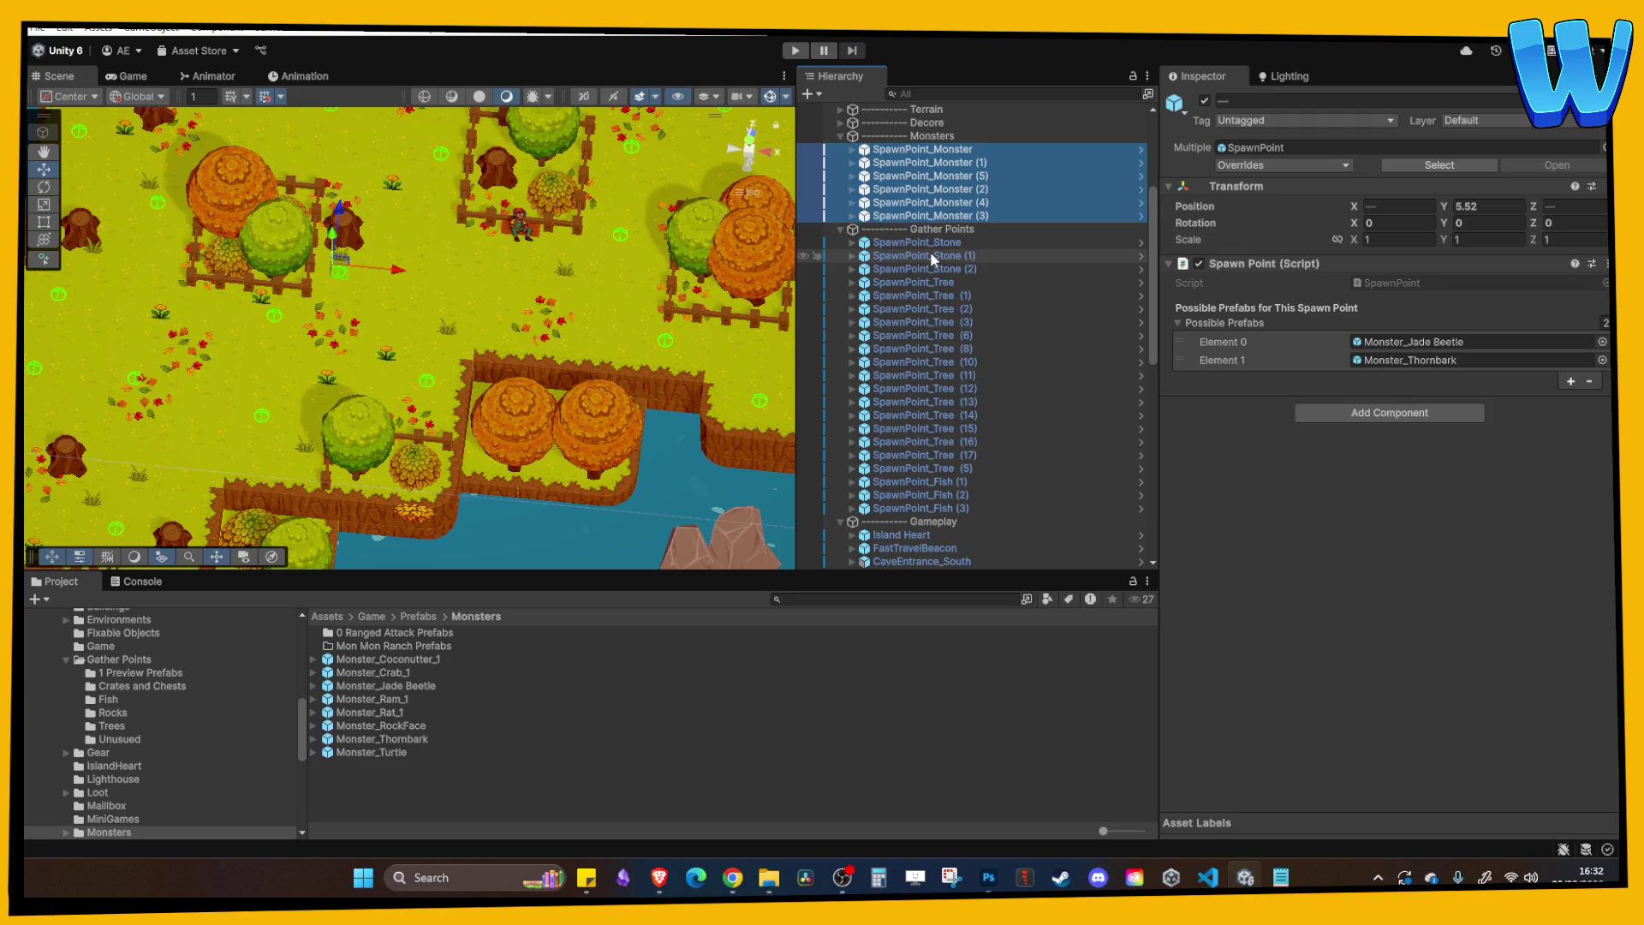
left_click(921, 244)
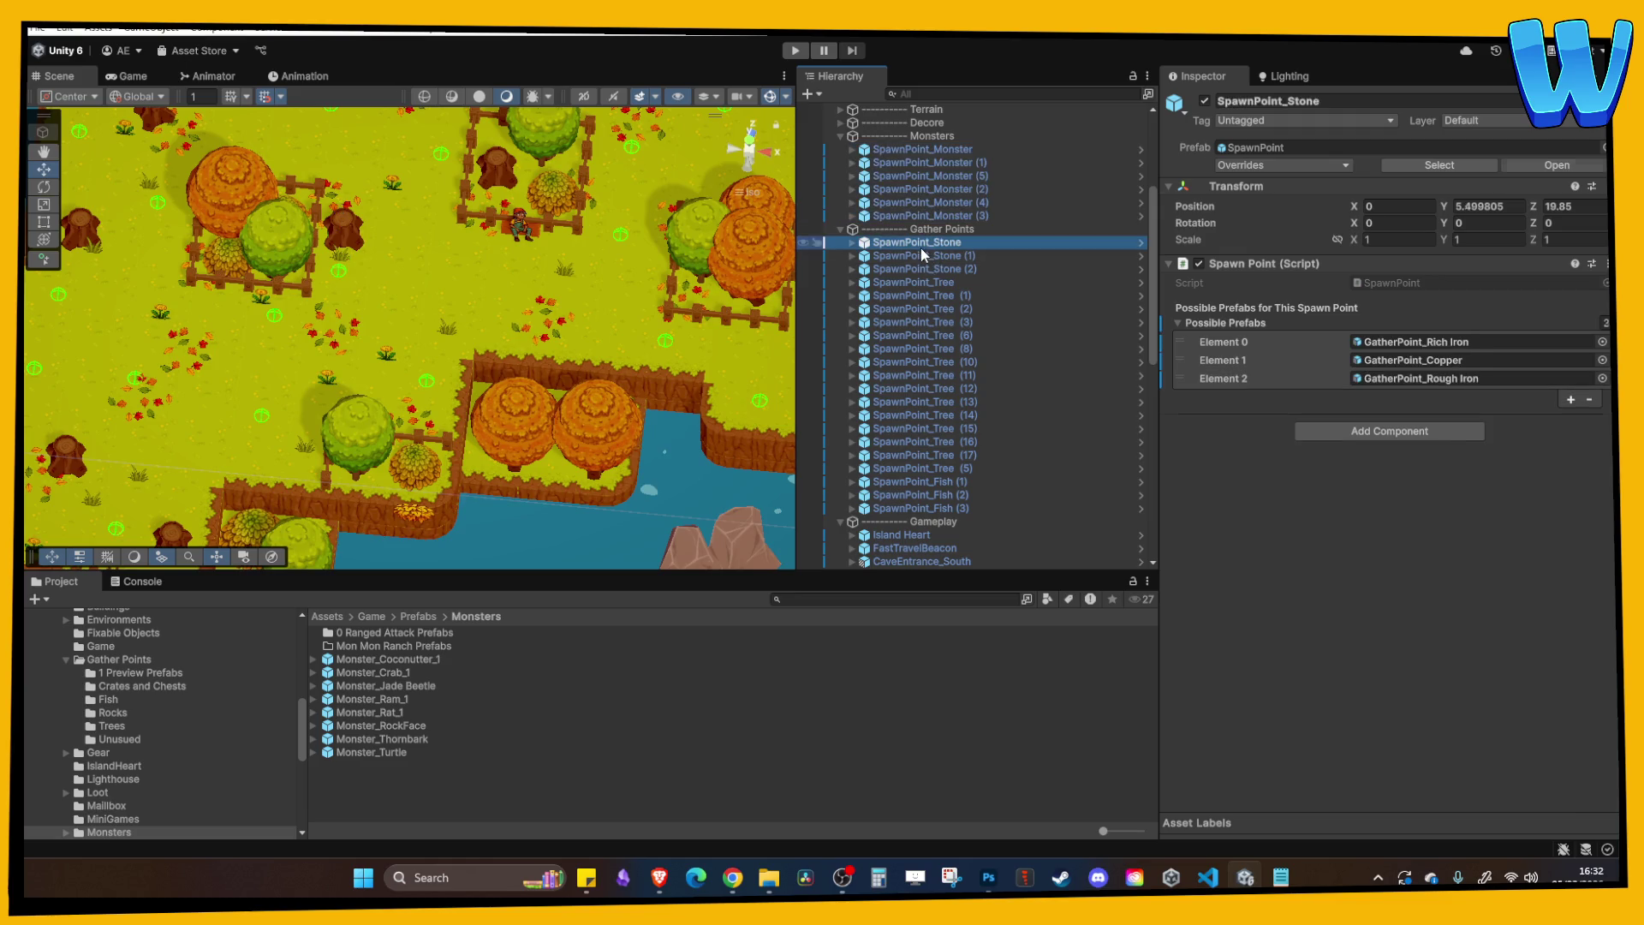
left_click(931, 509, "shift")
scroll(1001, 248, "up", 5)
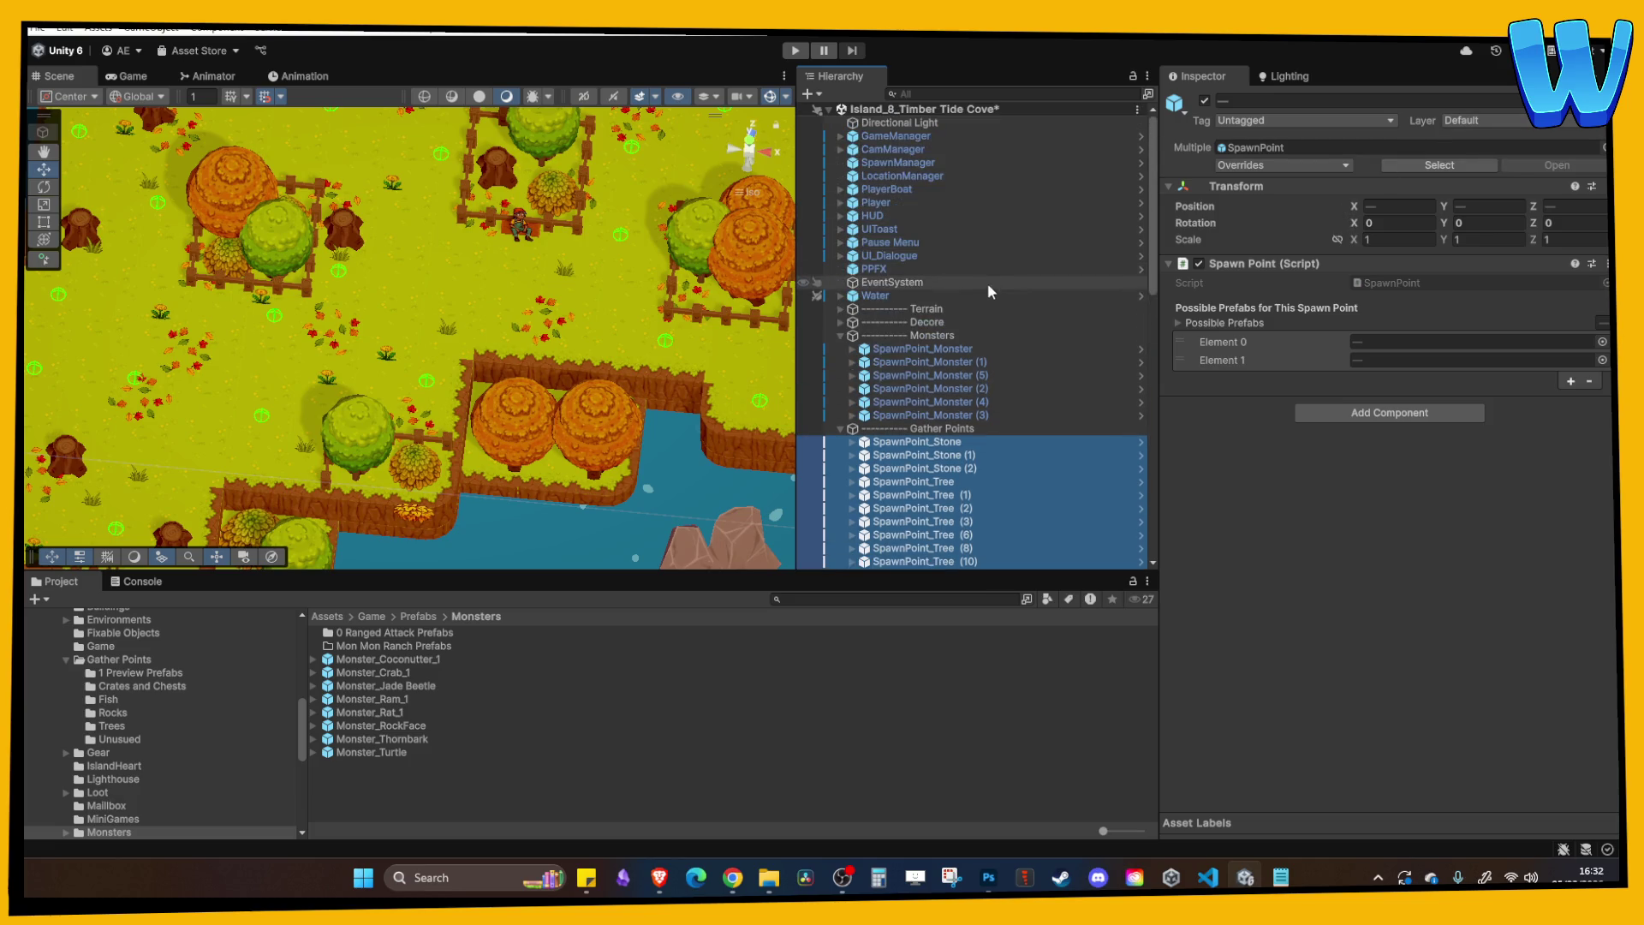
Set SpawnManager's Initial Spawn Count to 27 and start the level.
left_click(899, 165)
left_click(1397, 374)
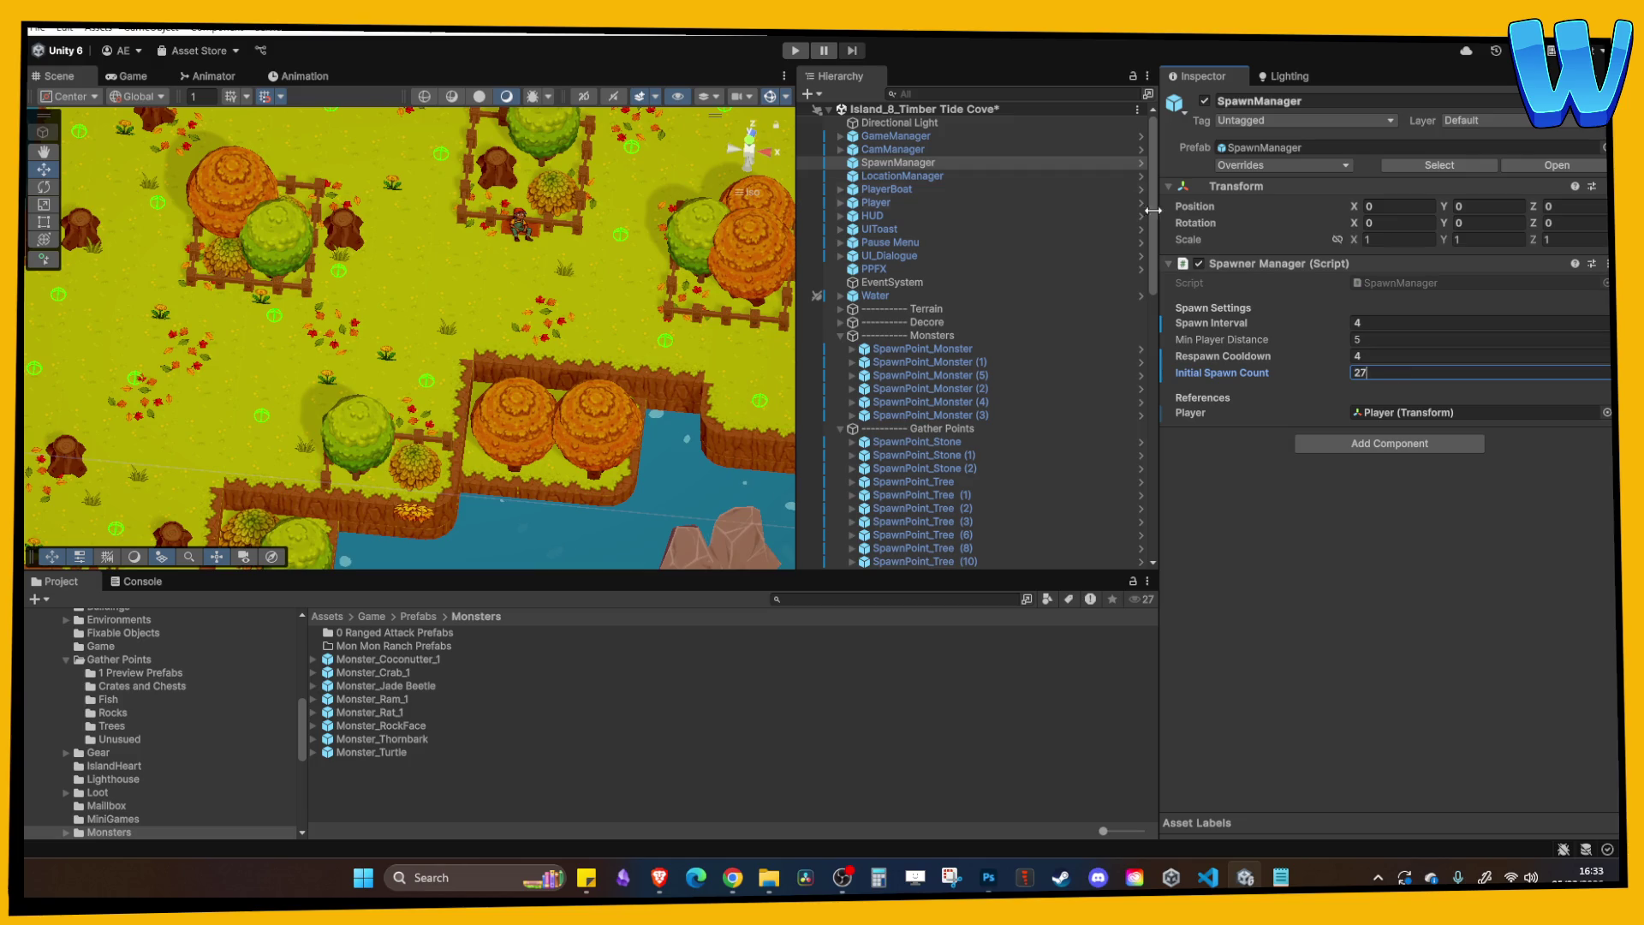
left_click(795, 50)
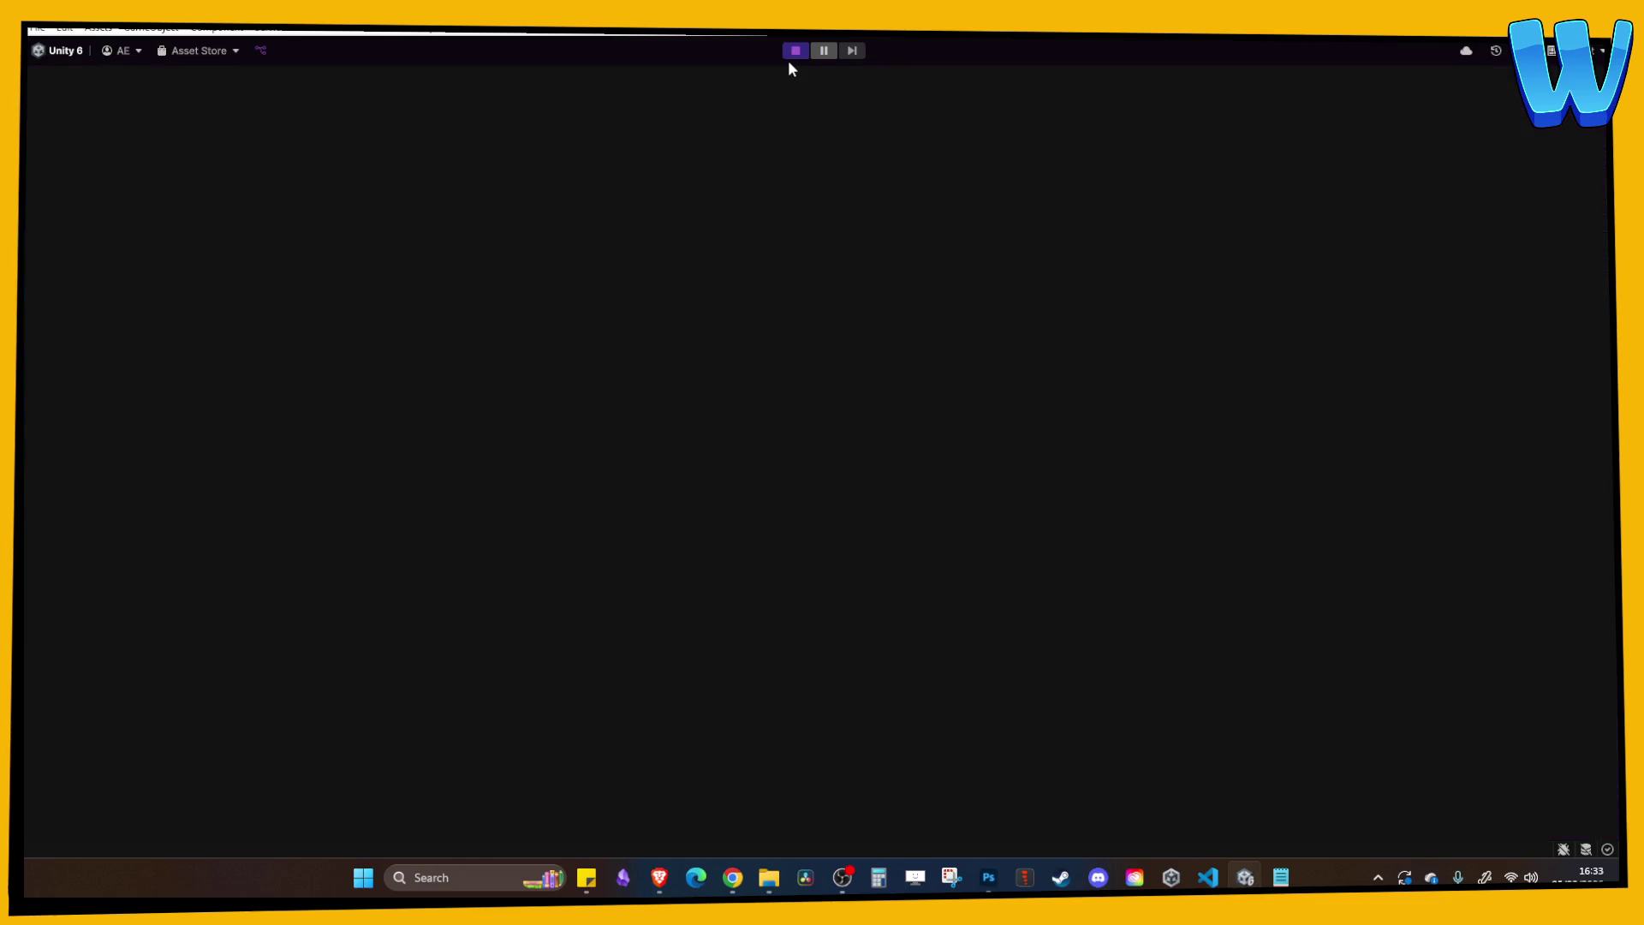
Walk the character north through the forest toward the Oak Trees and the farmer.
key("w")
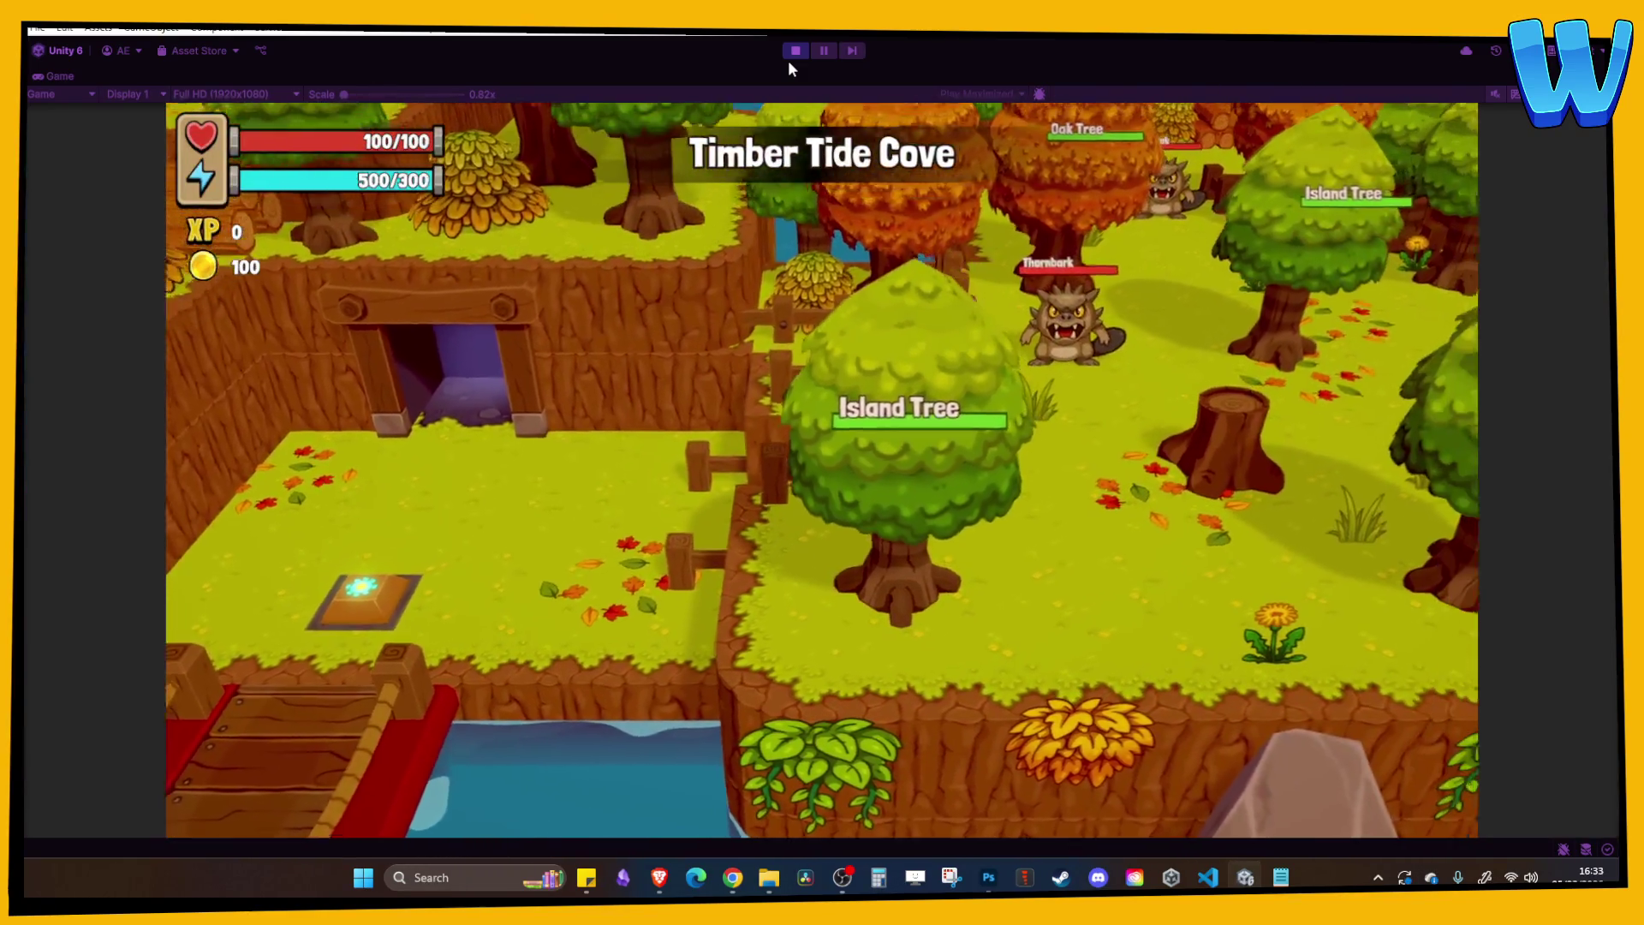
key("w")
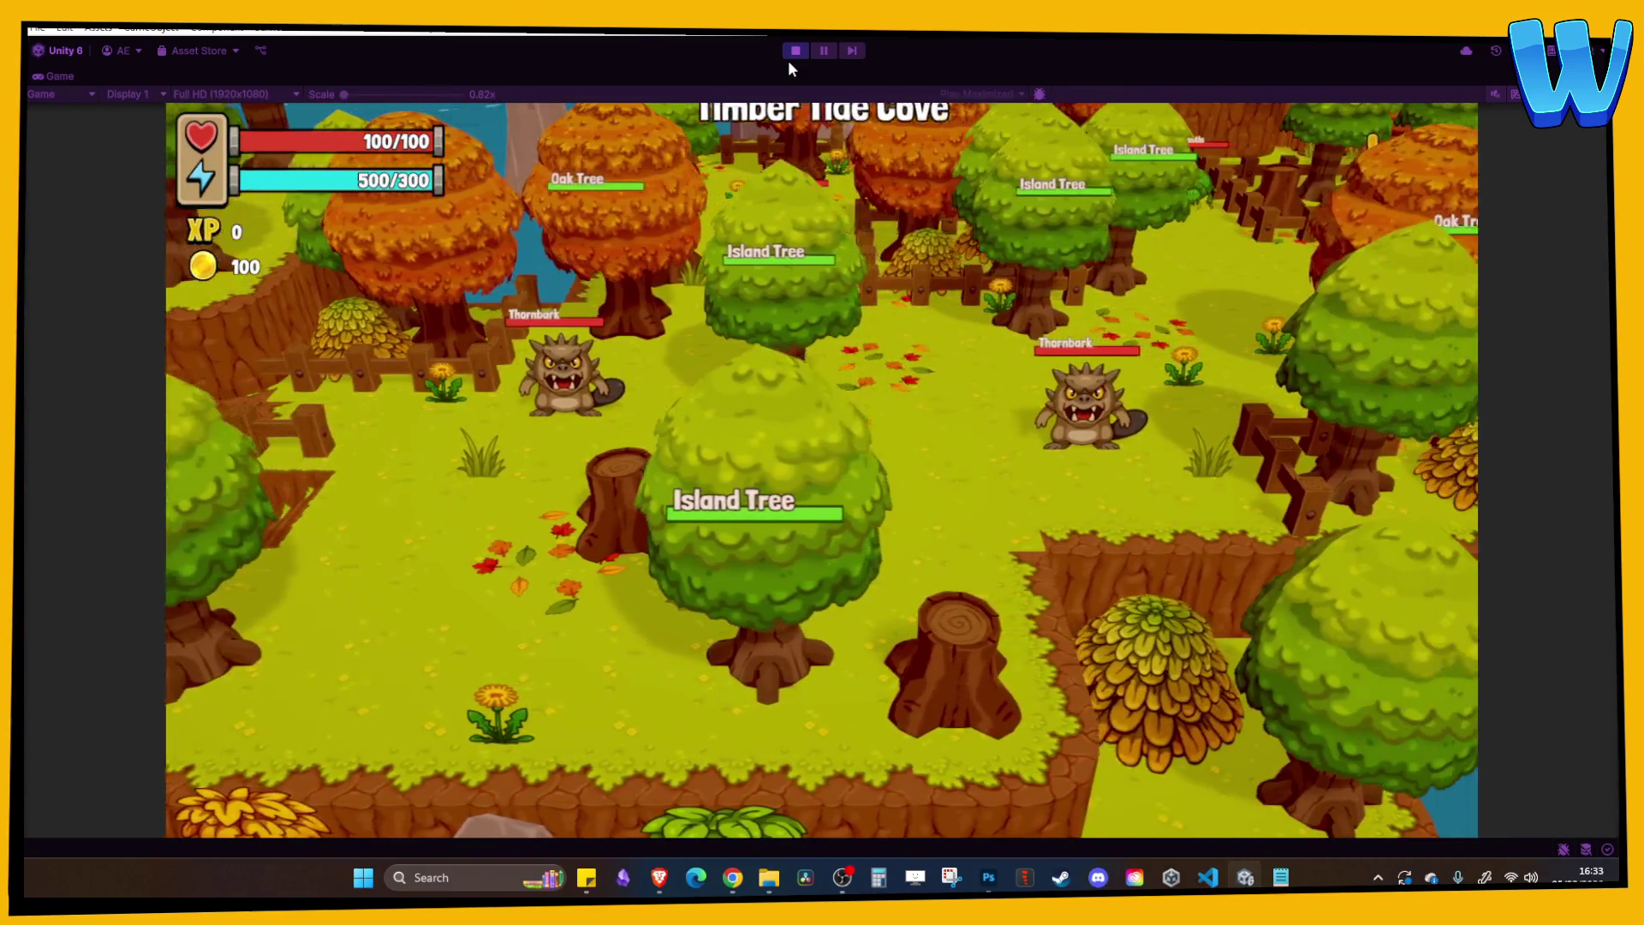
key("w")
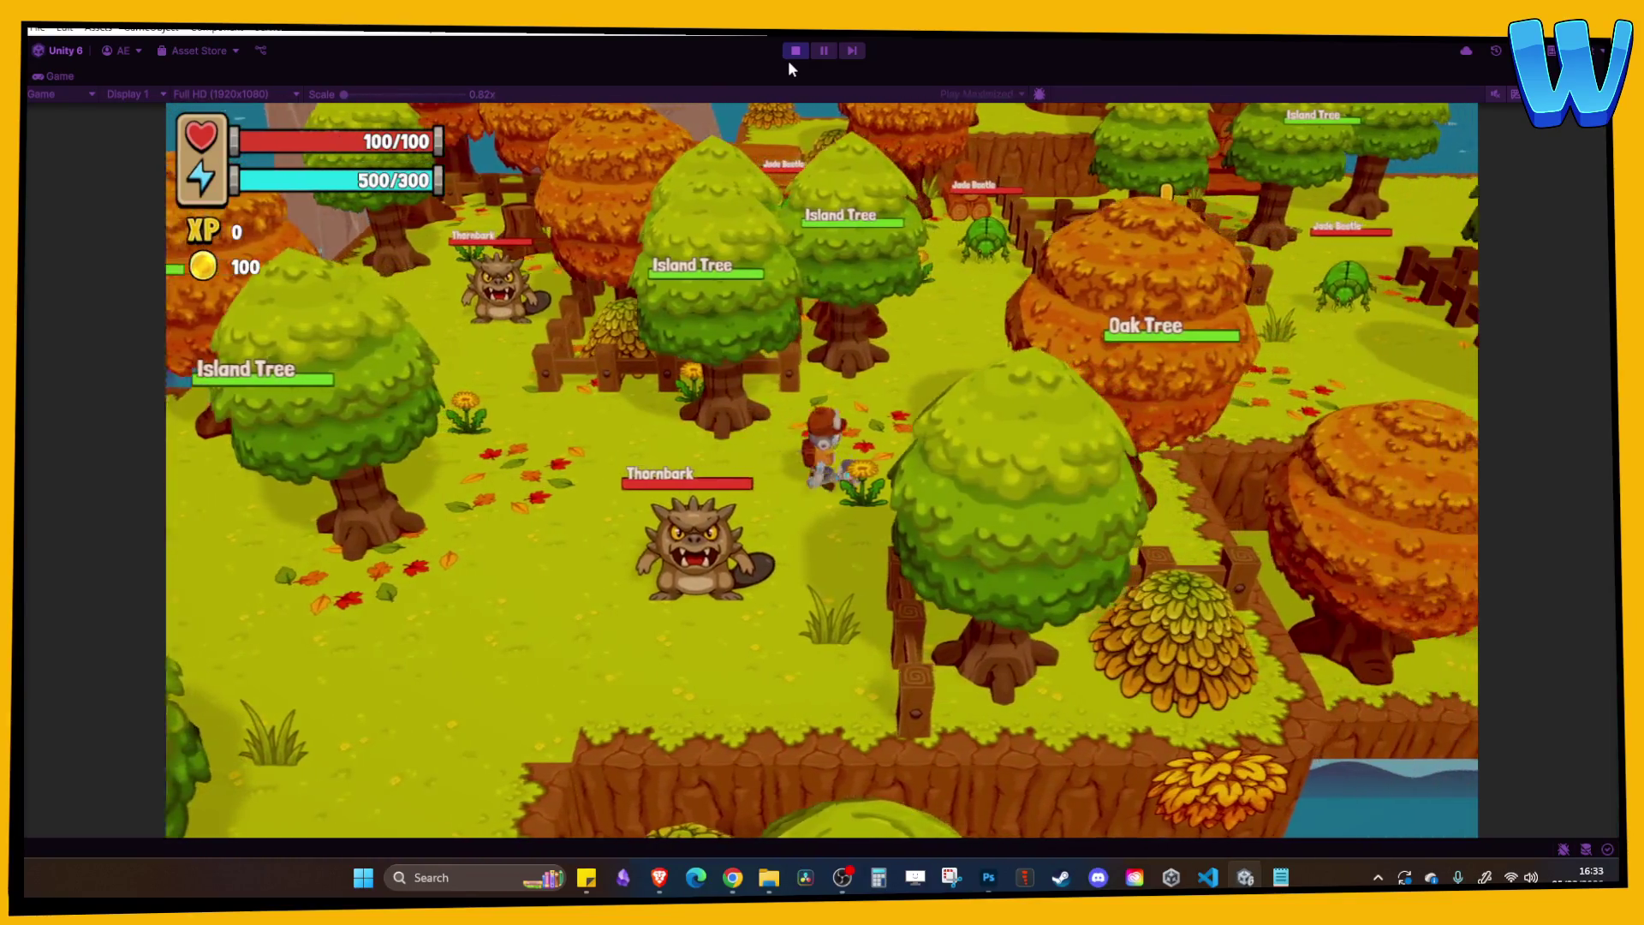
key("w")
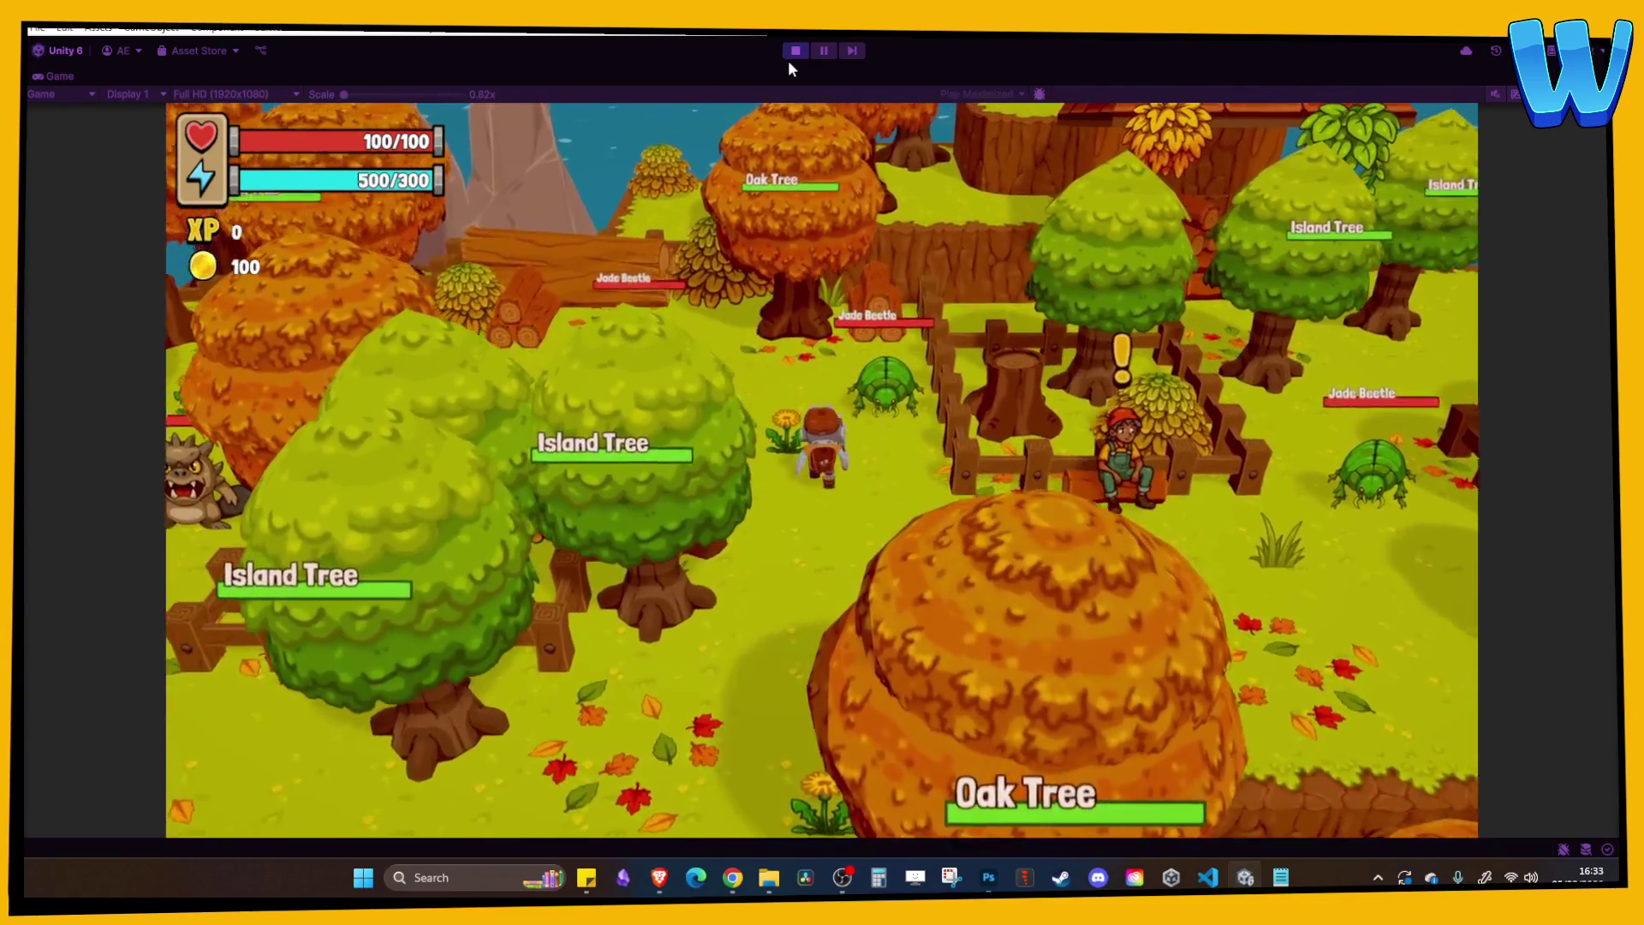
key("a")
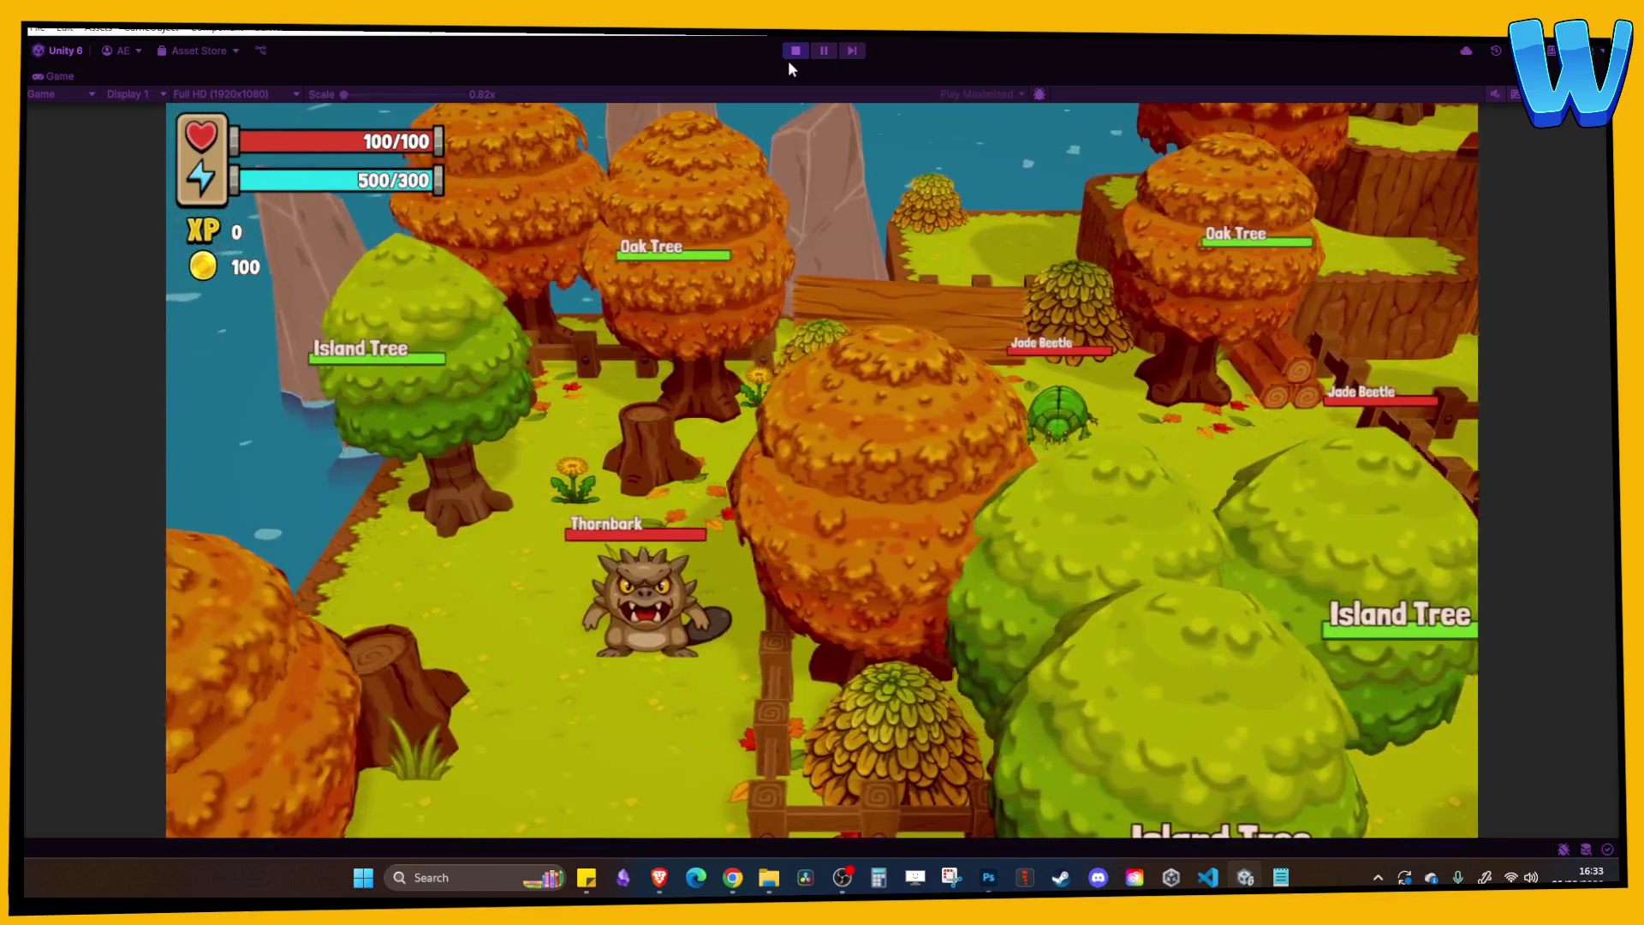
key("s")
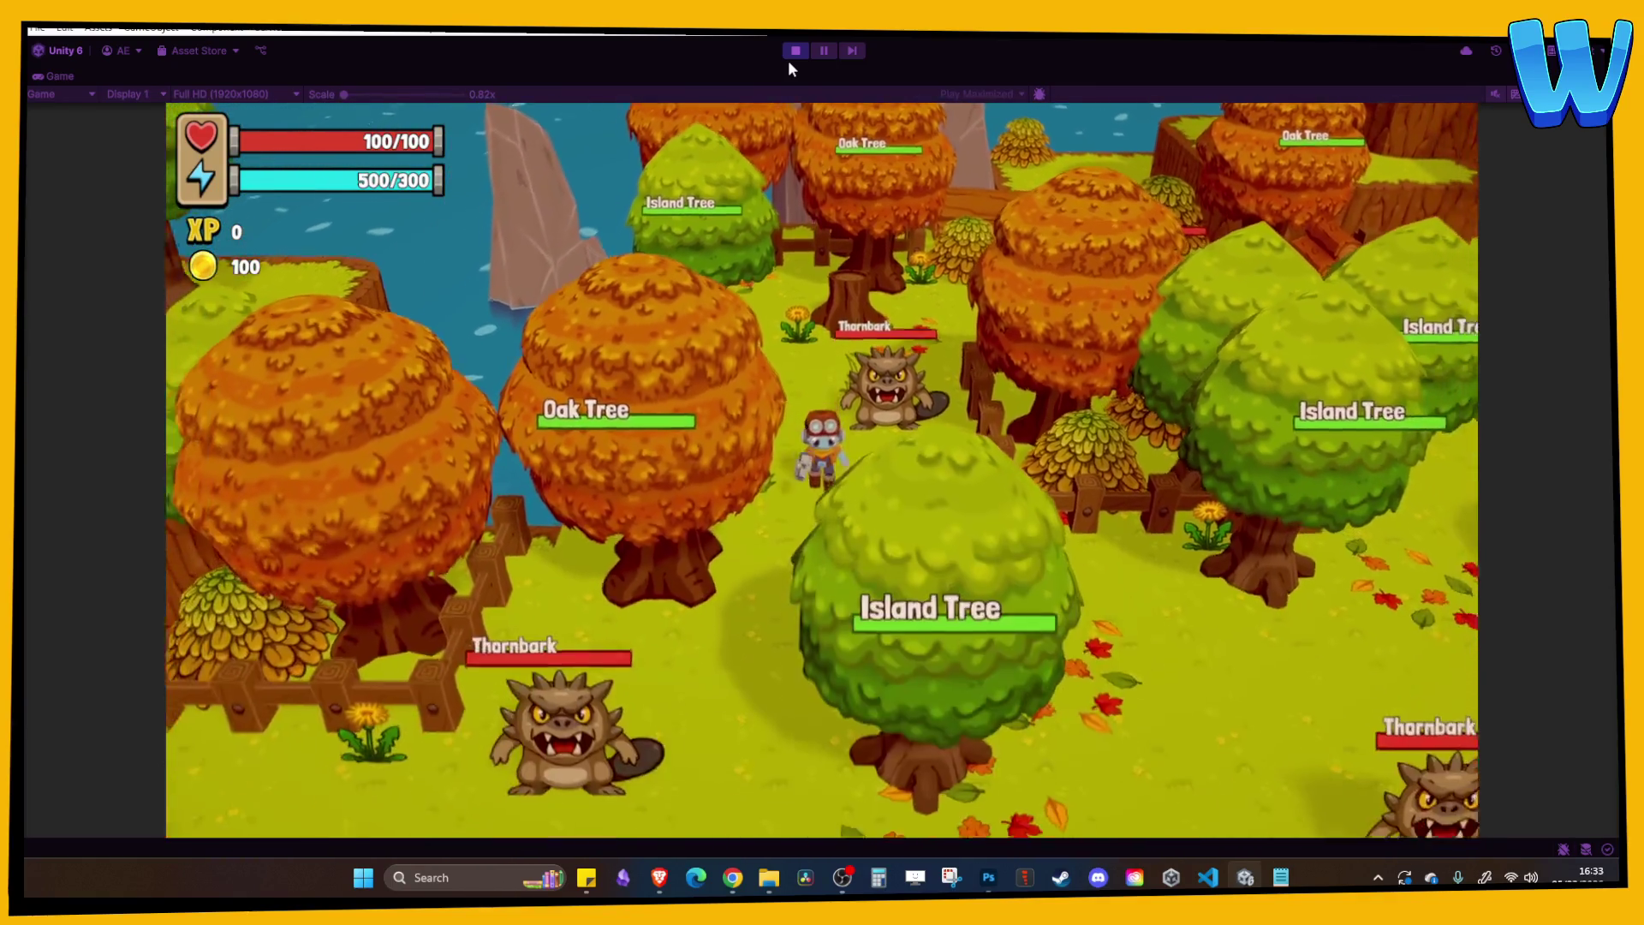
key("d")
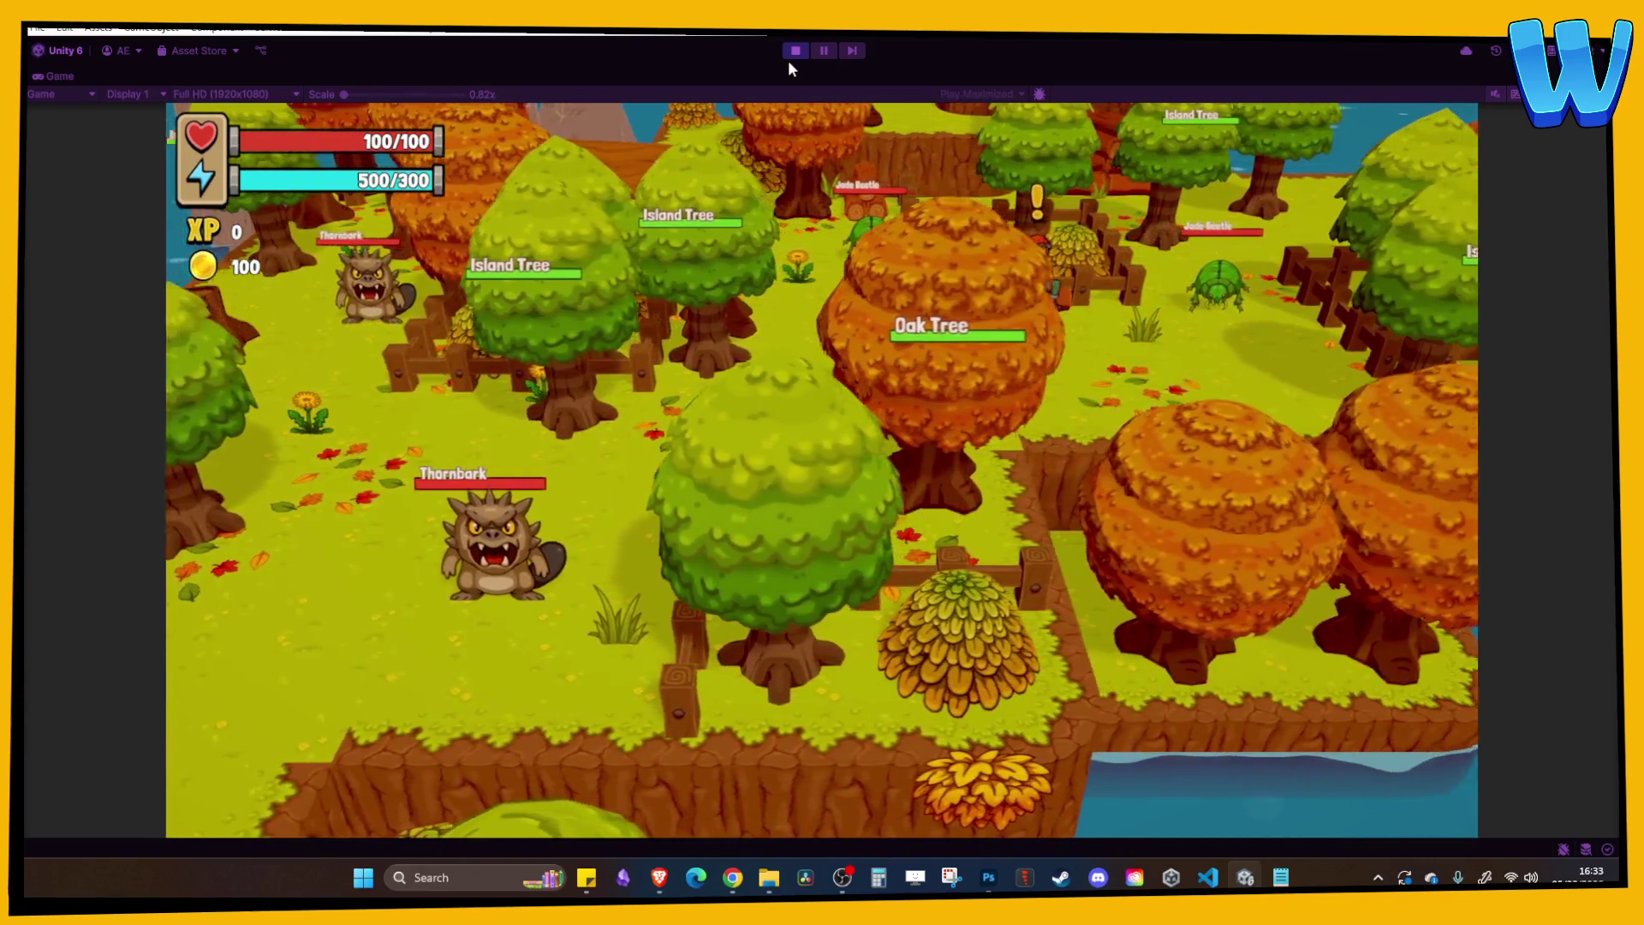
key("d")
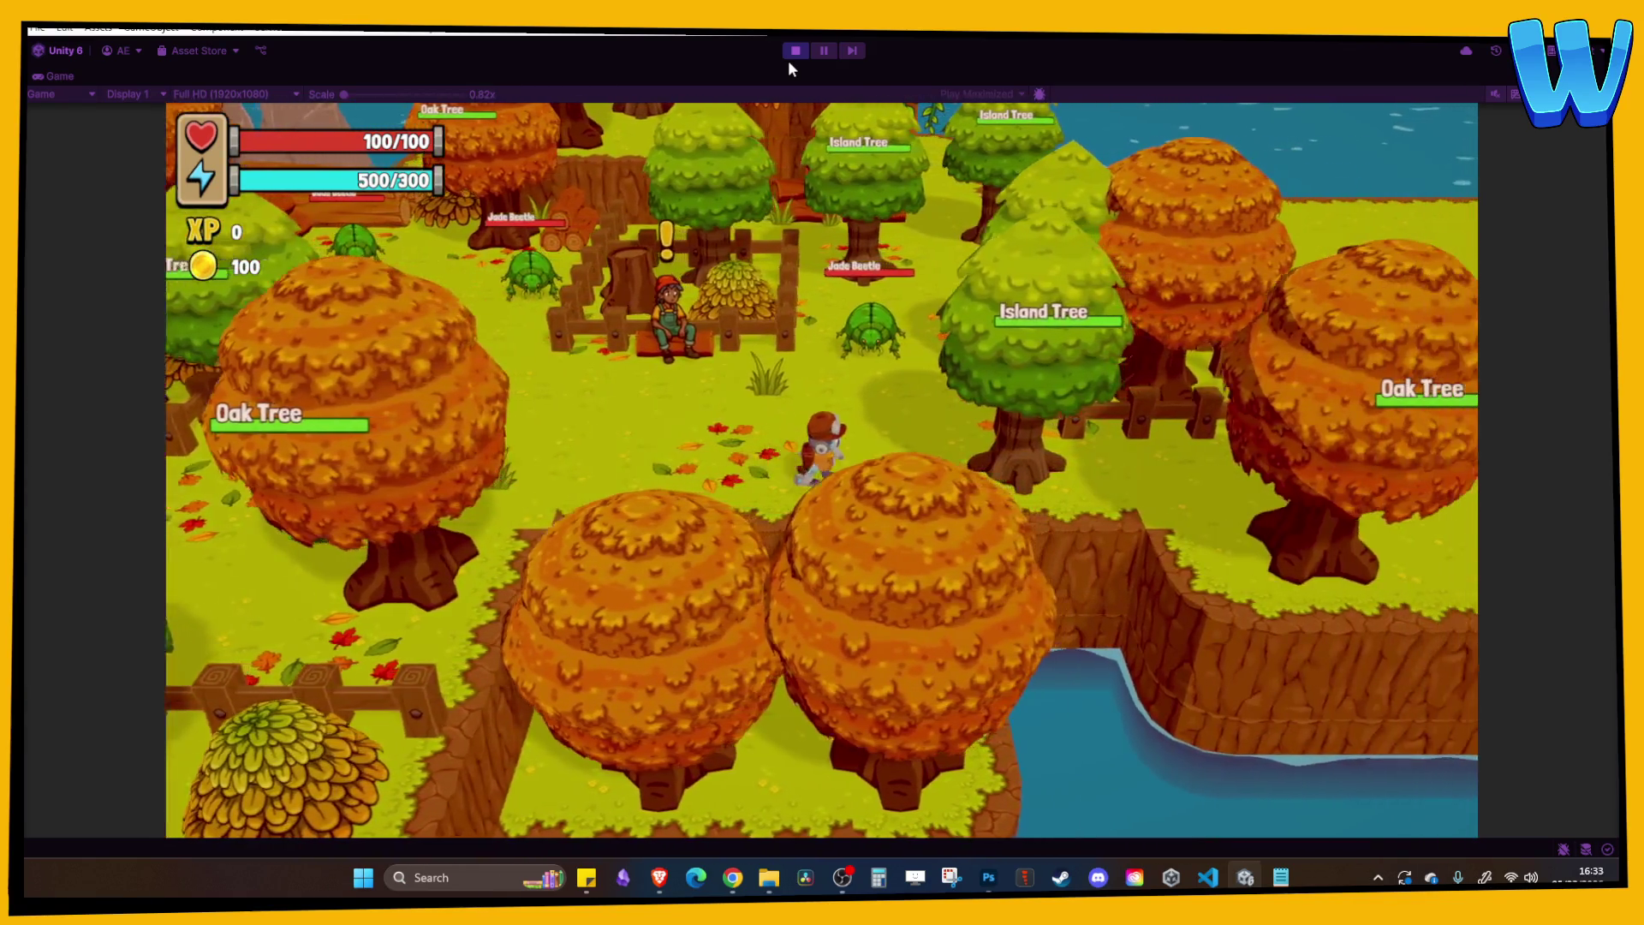
Walk north-east toward the lake and back to the farmer, then stop the test.
key("w")
key("d")
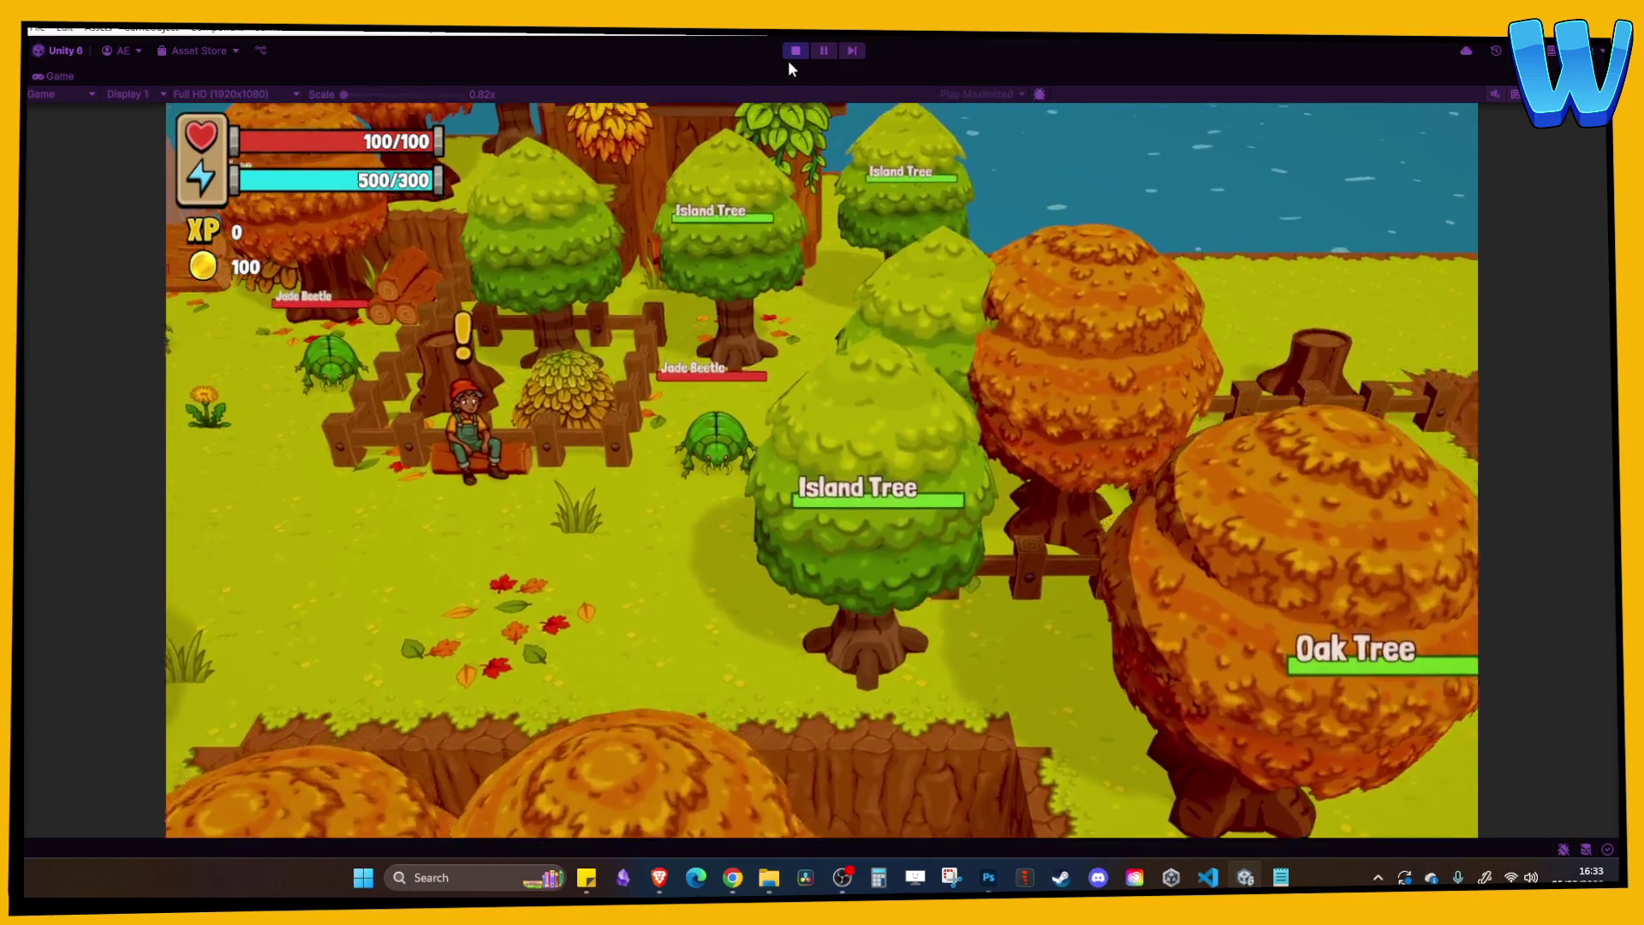
key("w")
key("d")
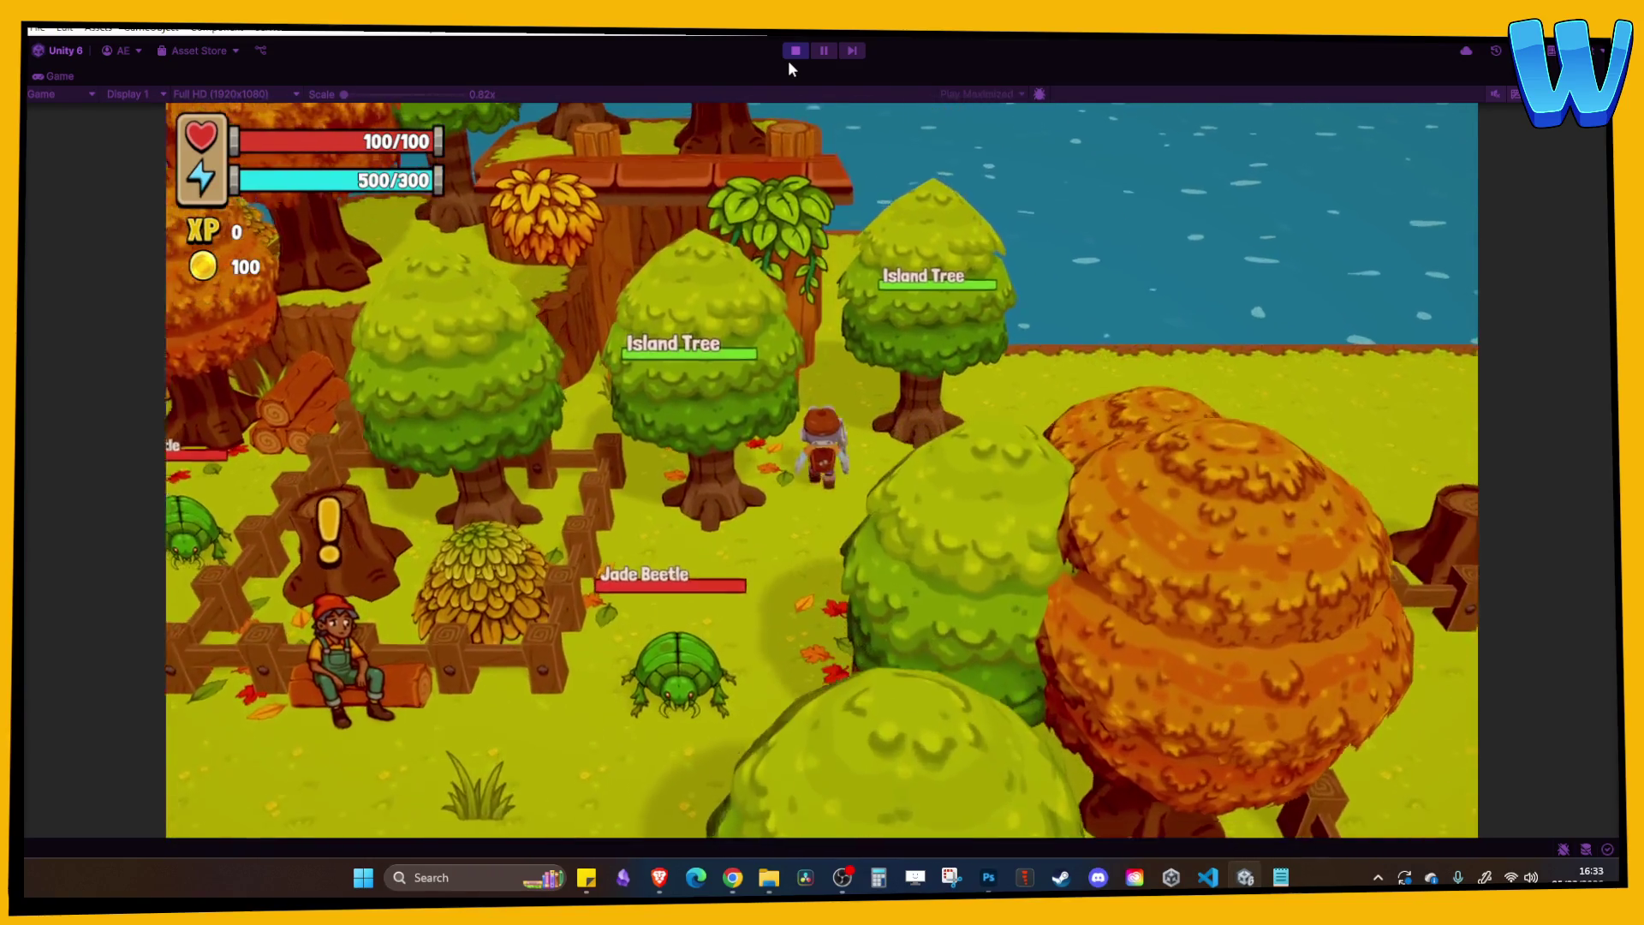
key("a")
key("s")
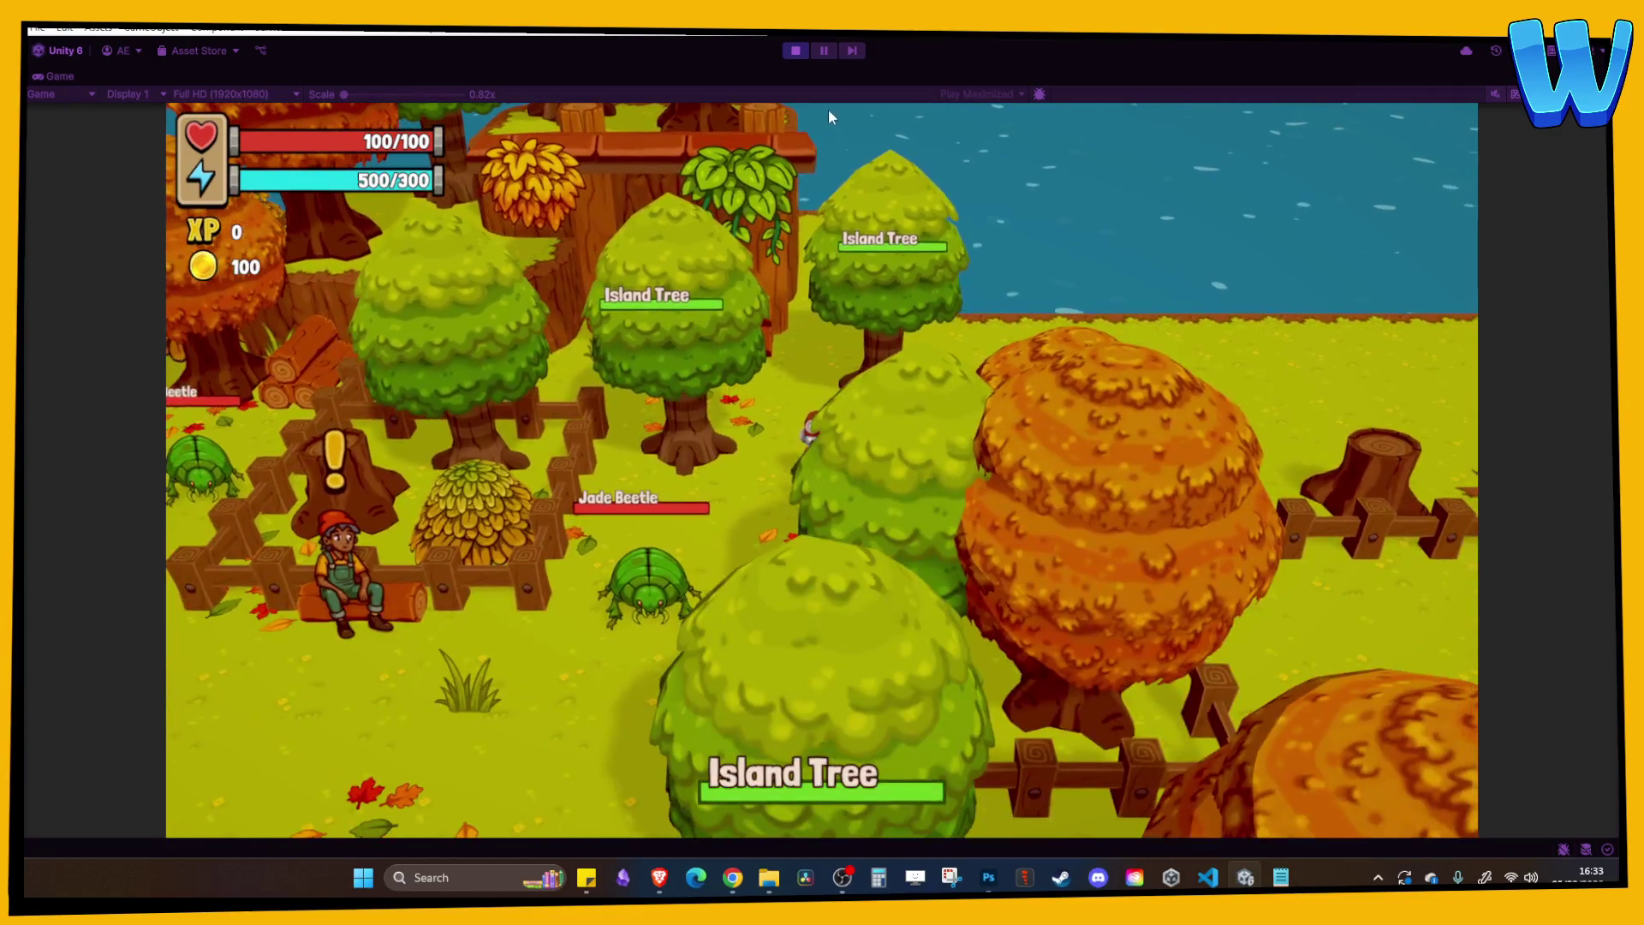
left_click(795, 50)
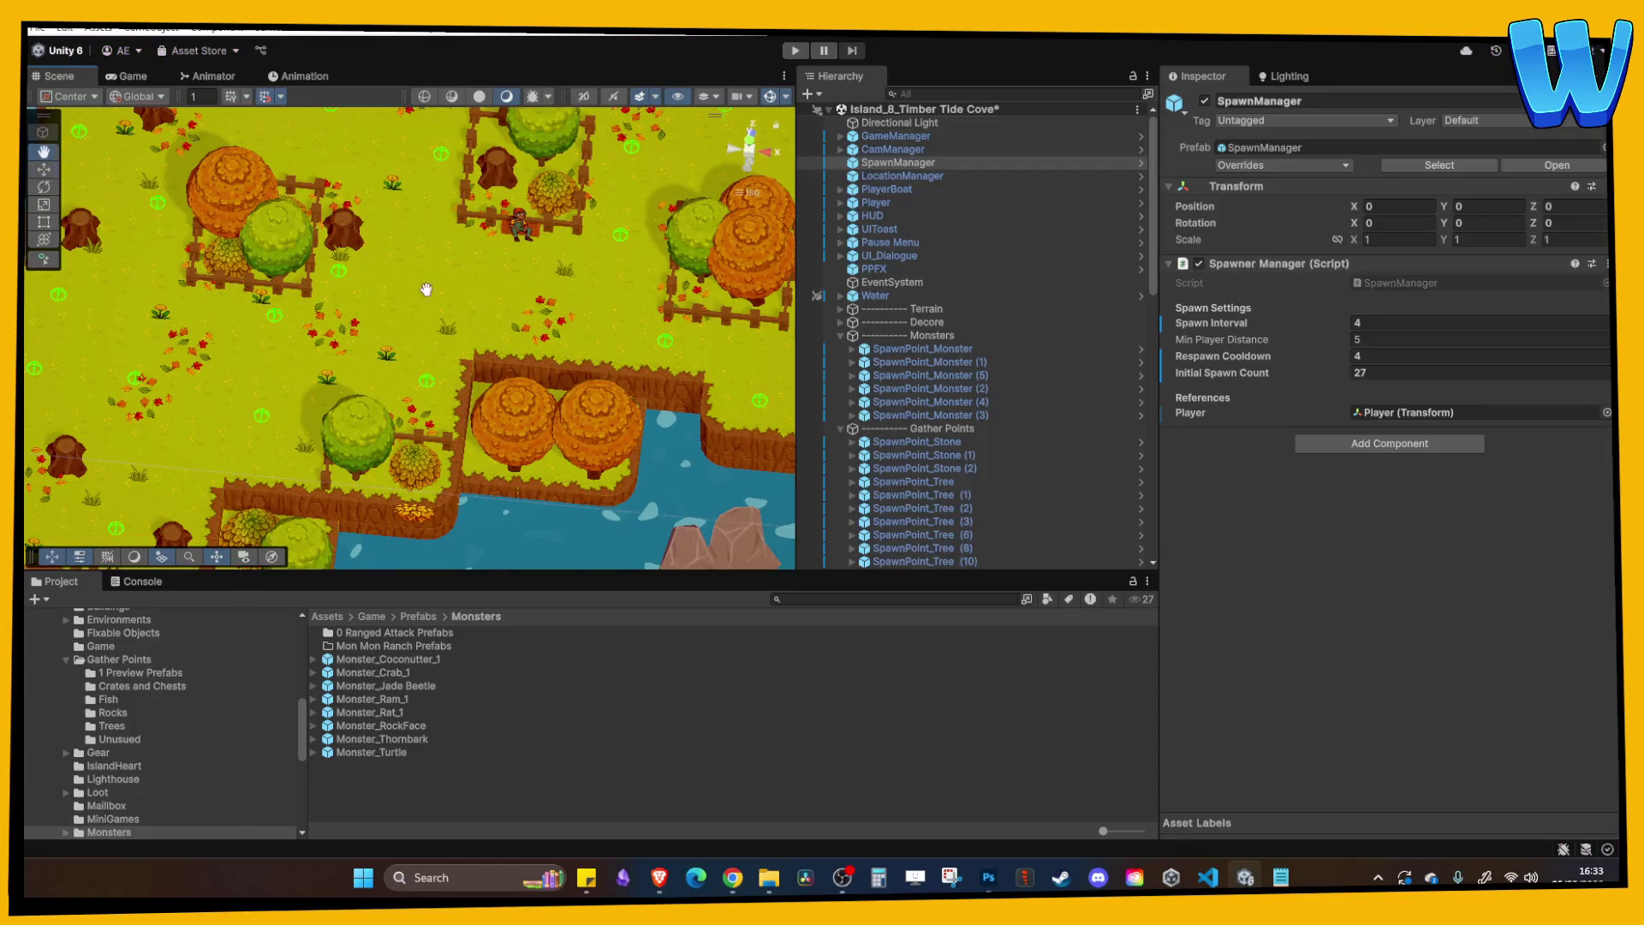
Pan toward the red roof and pick the SpawnPoint_Monster (2) marker.
left_click_drag(646, 331, 536, 334)
left_click(521, 430)
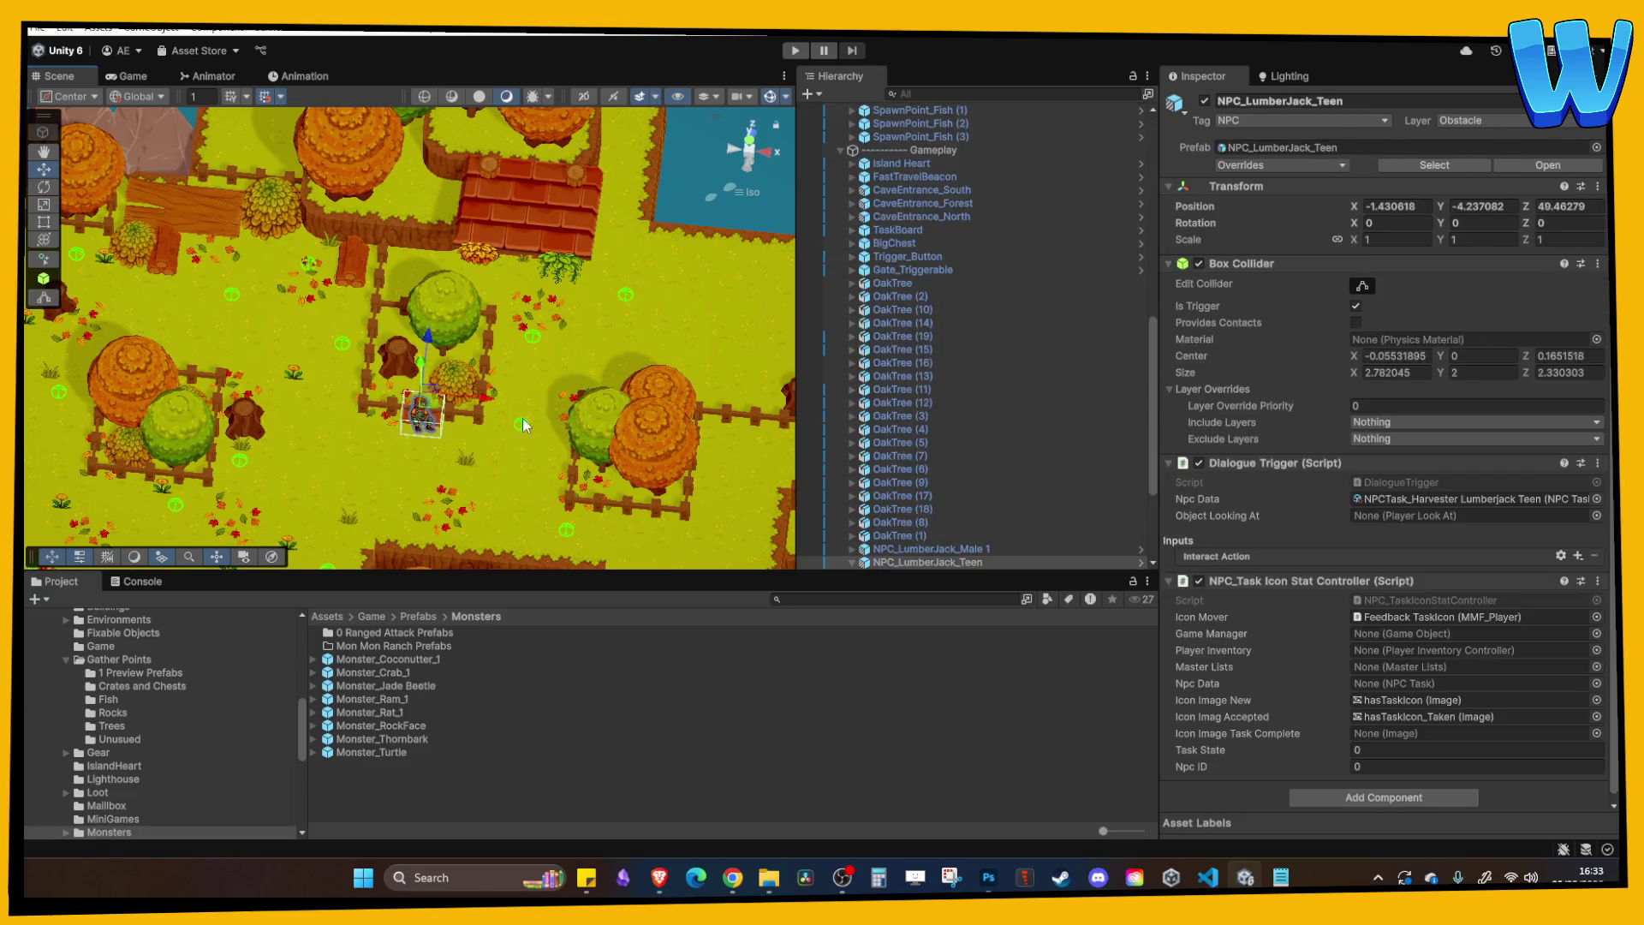
left_click(521, 430)
left_click(522, 429)
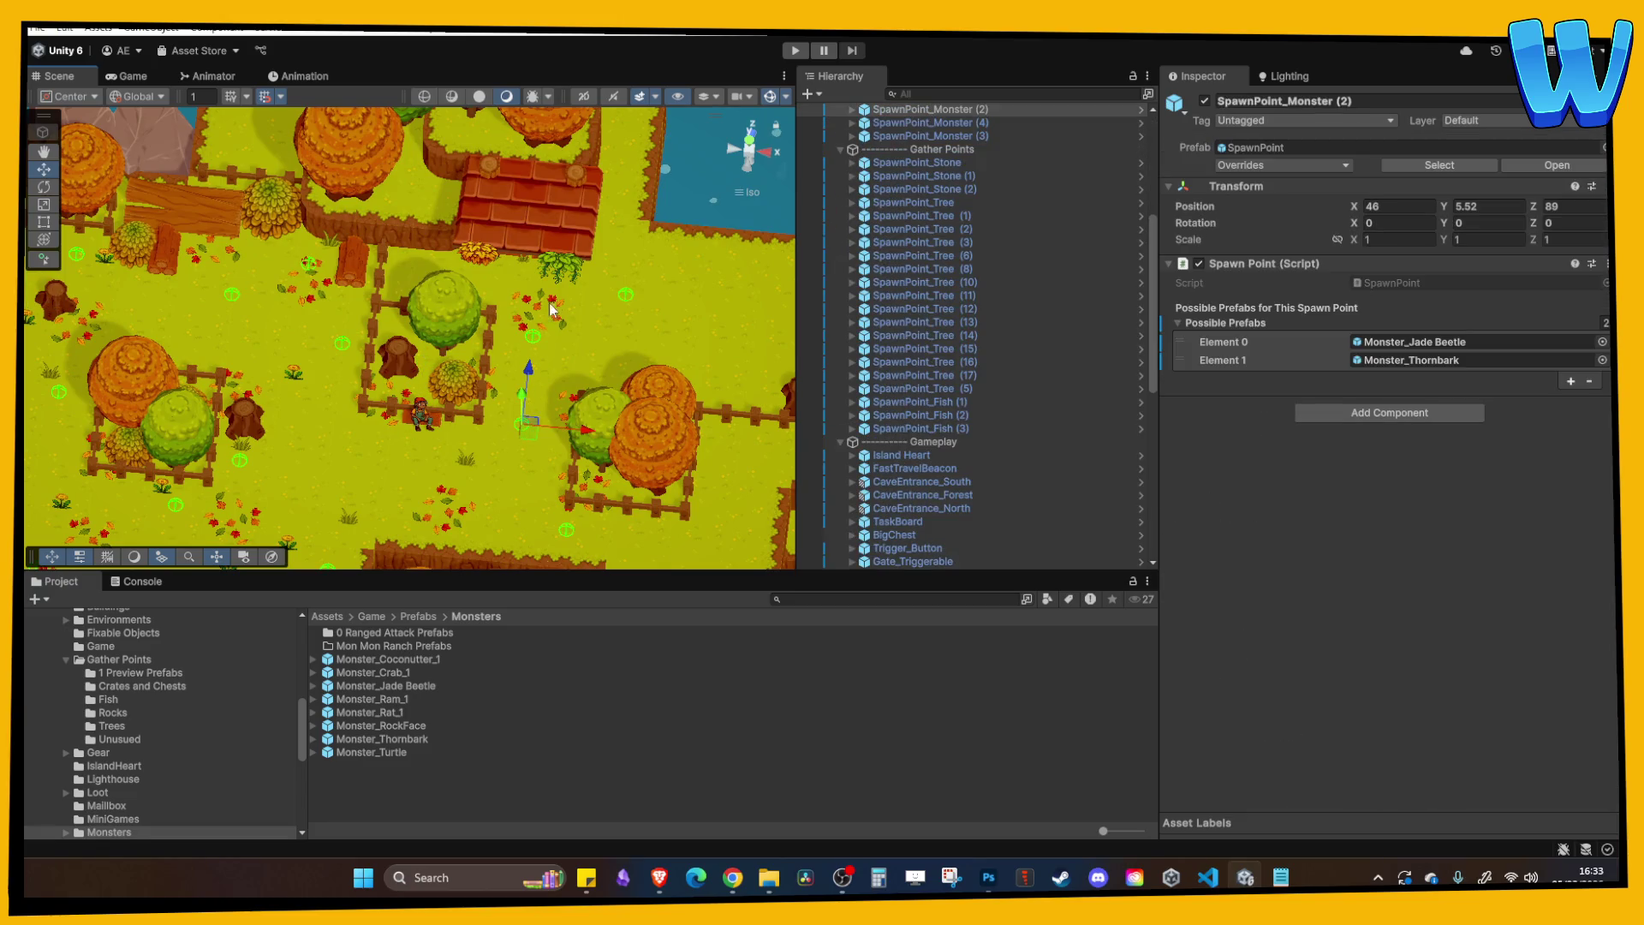
Cycle through the overlapping markers and move SpawnPoint_Tree (16) to X 38, Z 101.
left_click(536, 335)
left_click(534, 333)
left_click(534, 332)
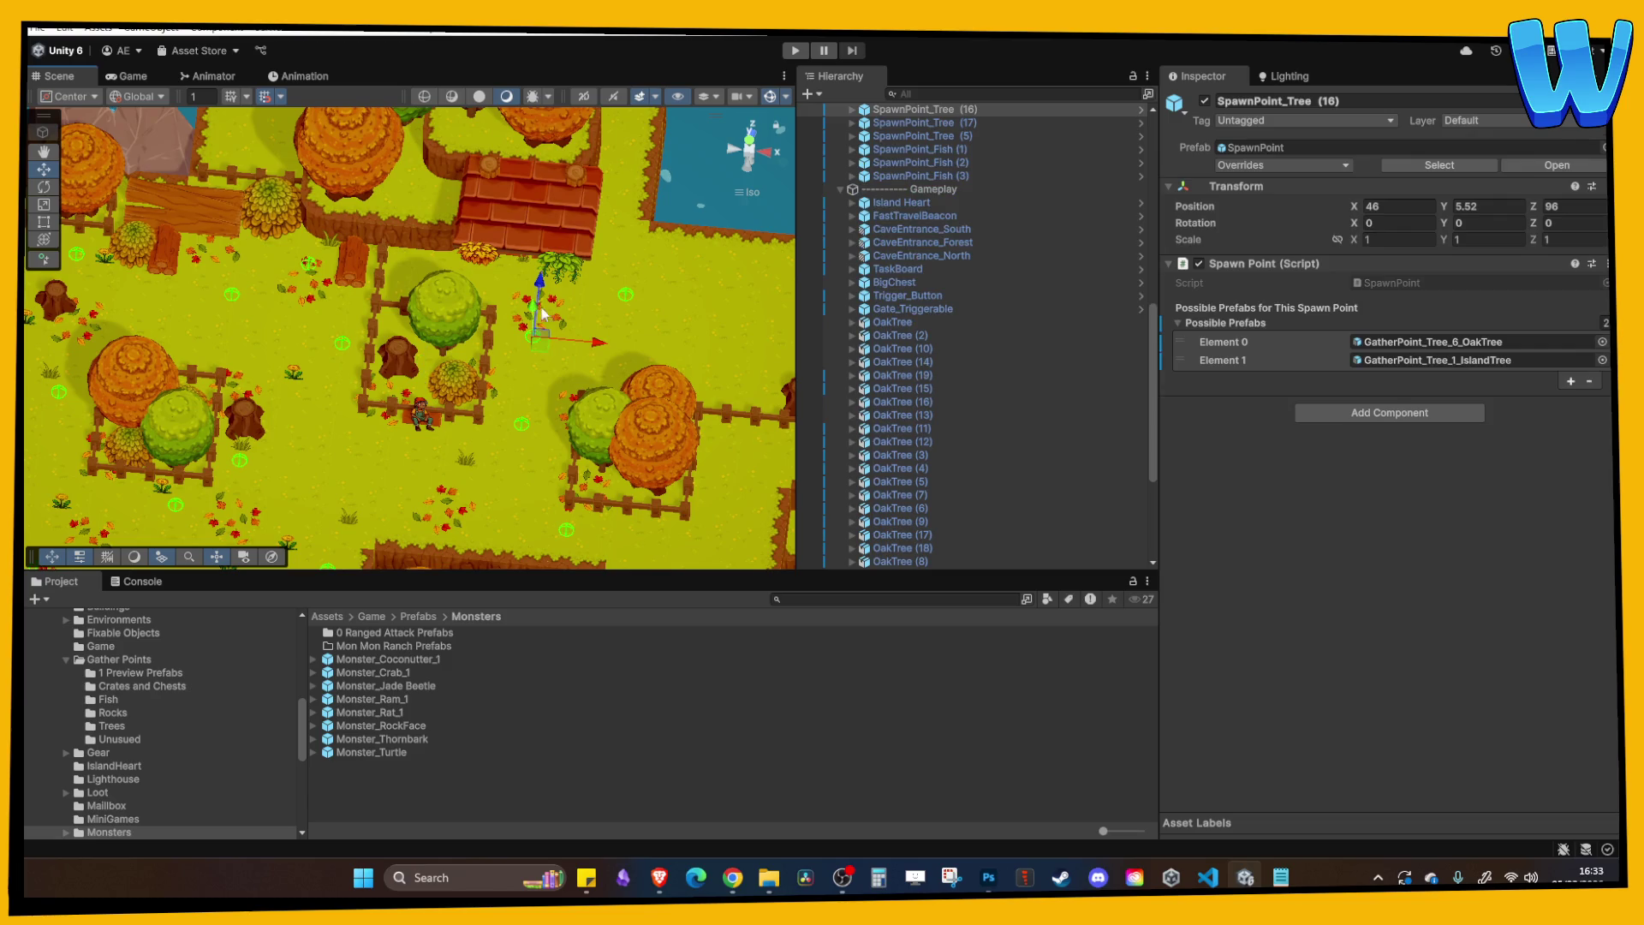
left_click(553, 244)
left_click(547, 276)
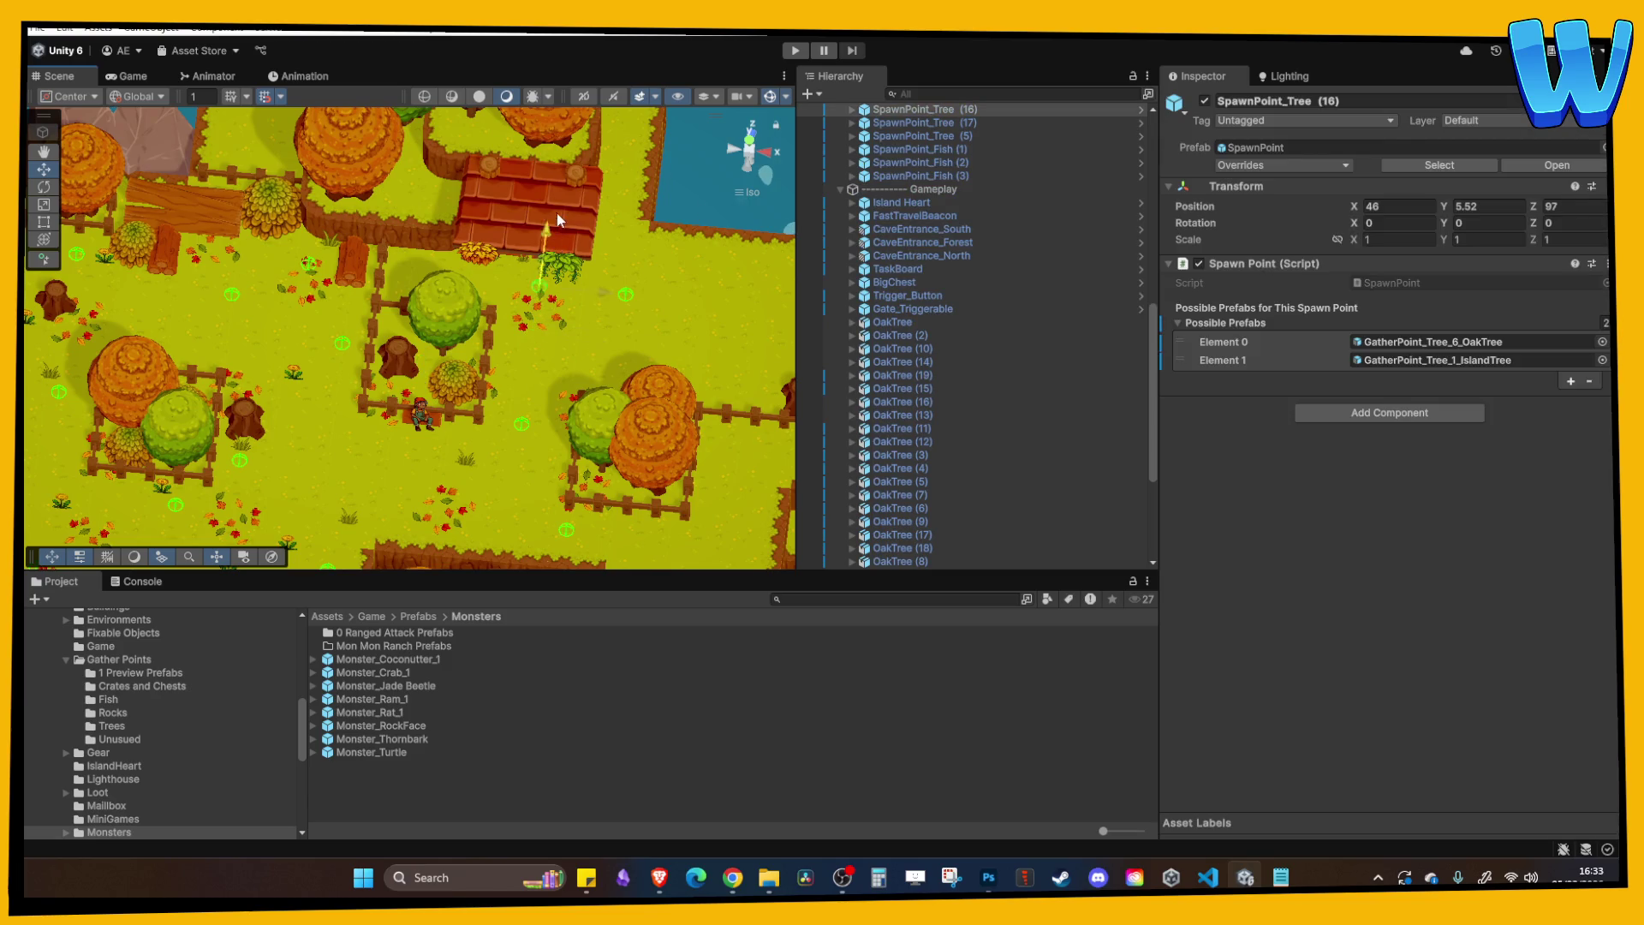
left_click_drag(472, 276, 451, 249)
Select NPC_LumberJack_Teen and its Canvas_HasTaskIcon child, then start the level.
left_click(454, 316)
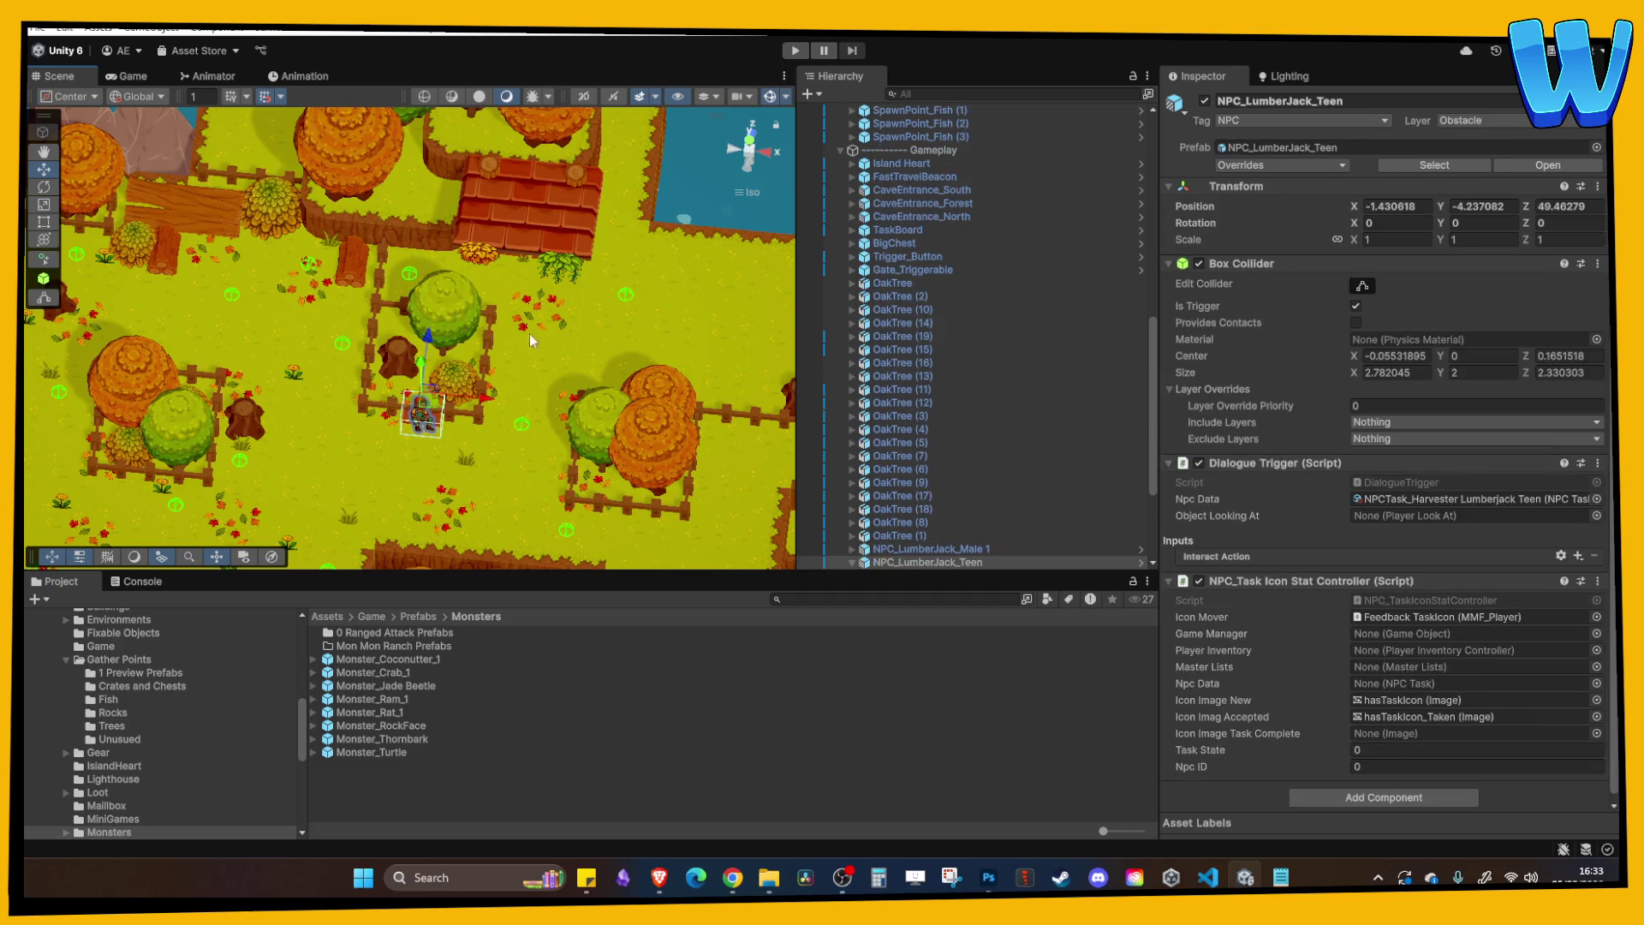
left_click(553, 284)
scroll(584, 247, "down", 2)
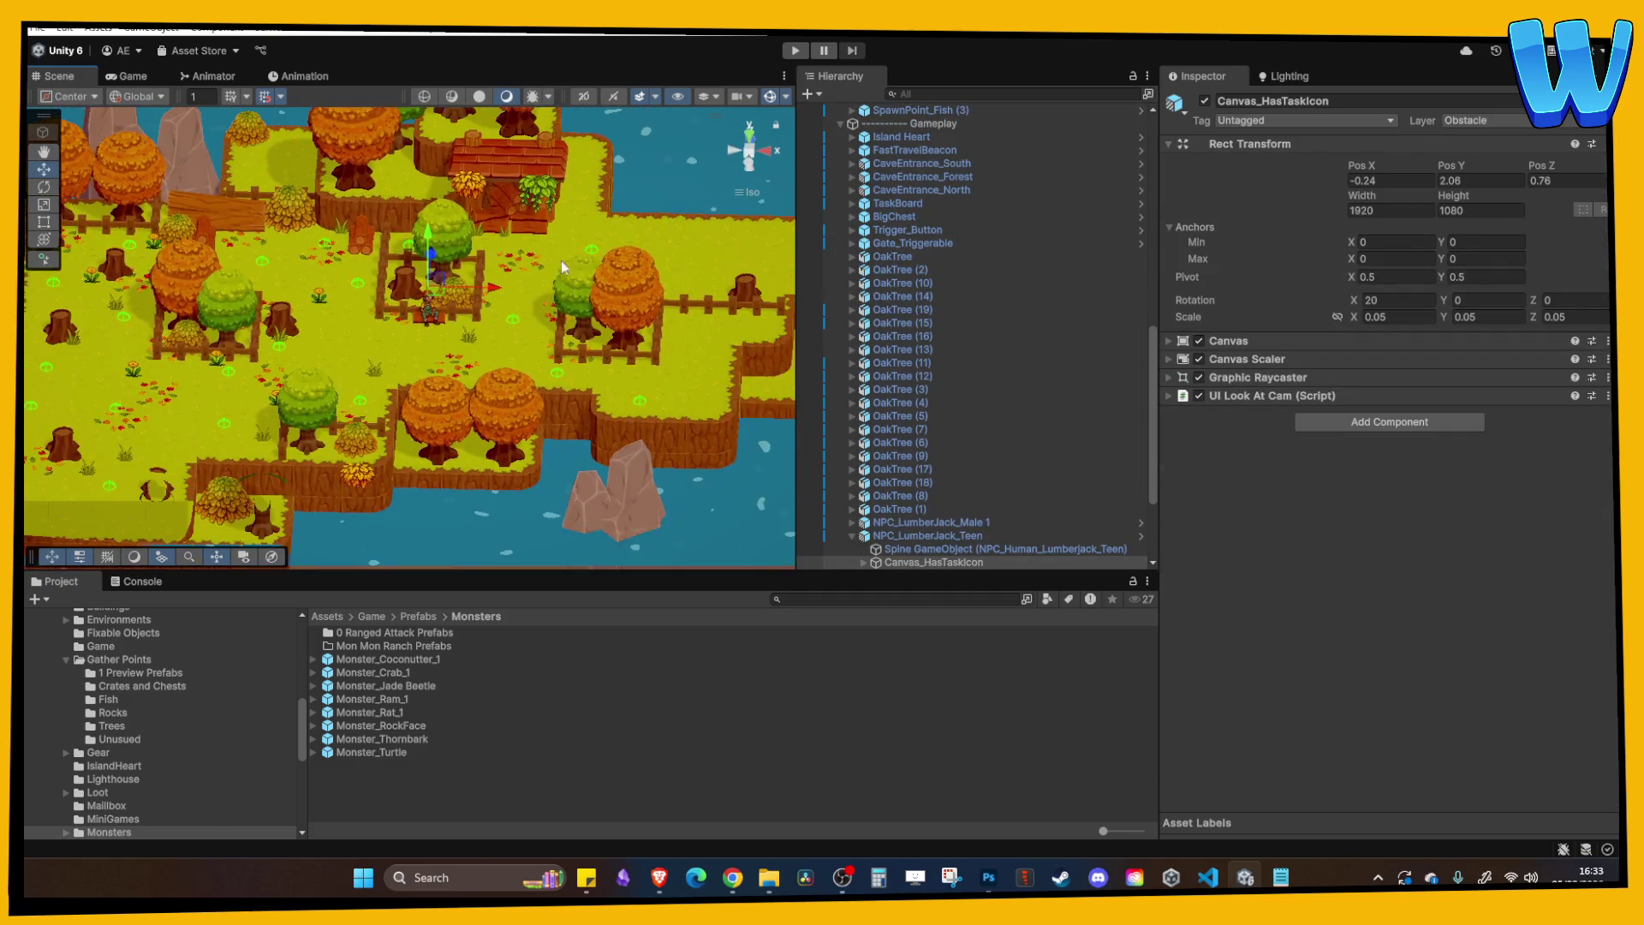
left_click(785, 52)
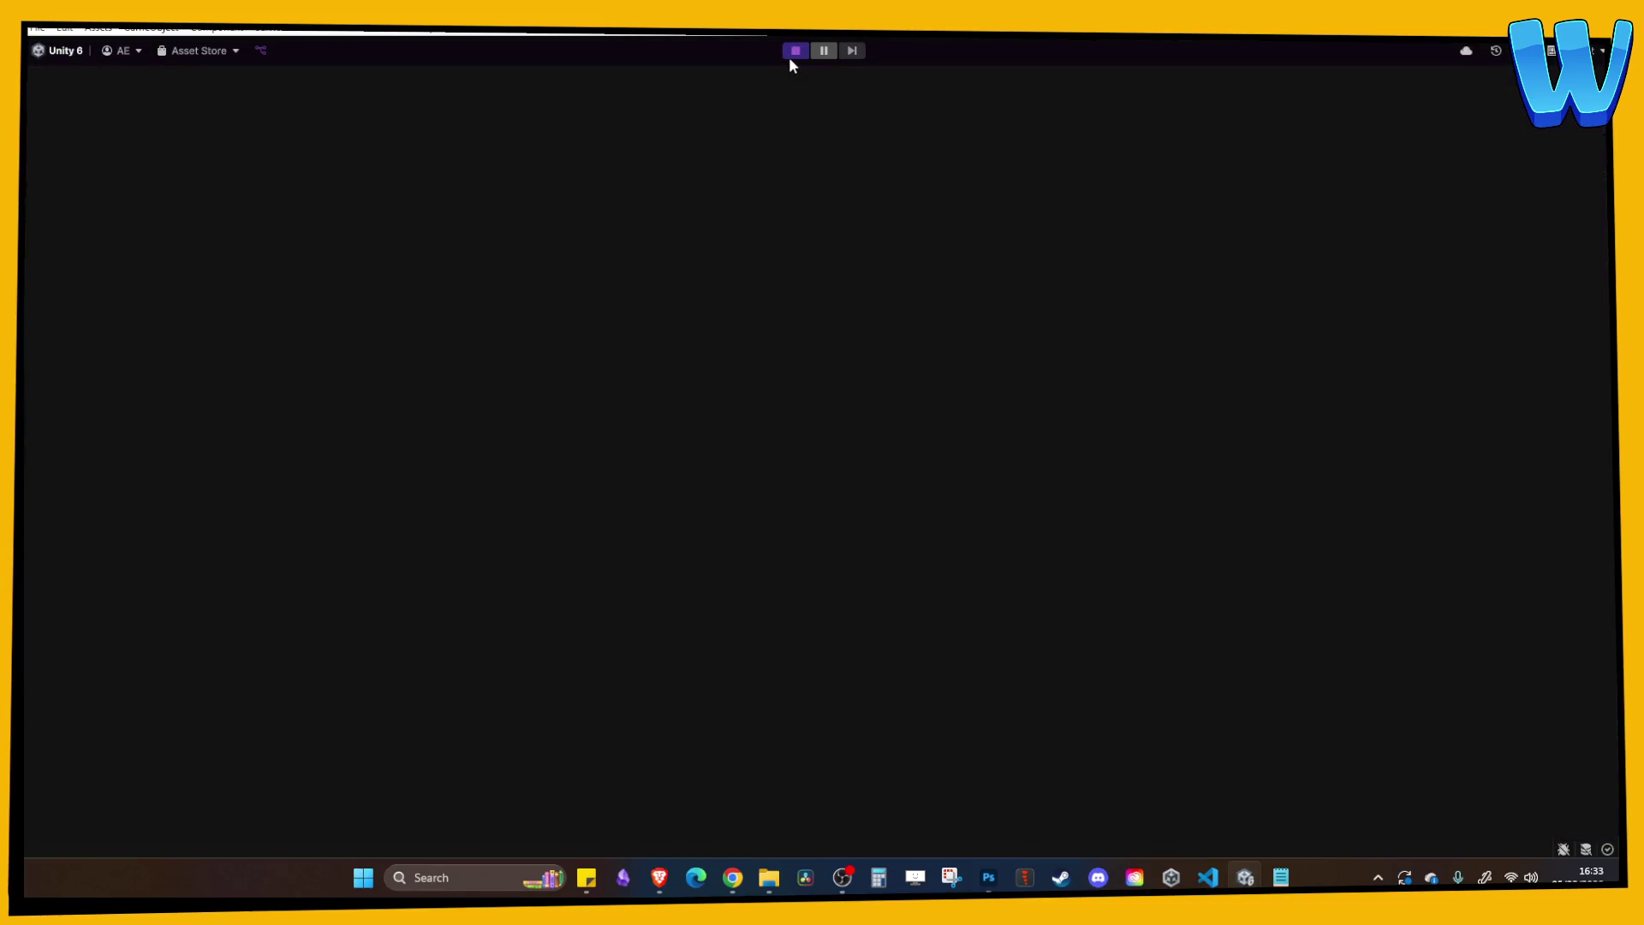
Walk the player up toward the Thornbarks, then left toward the cliff along the water.
key("w")
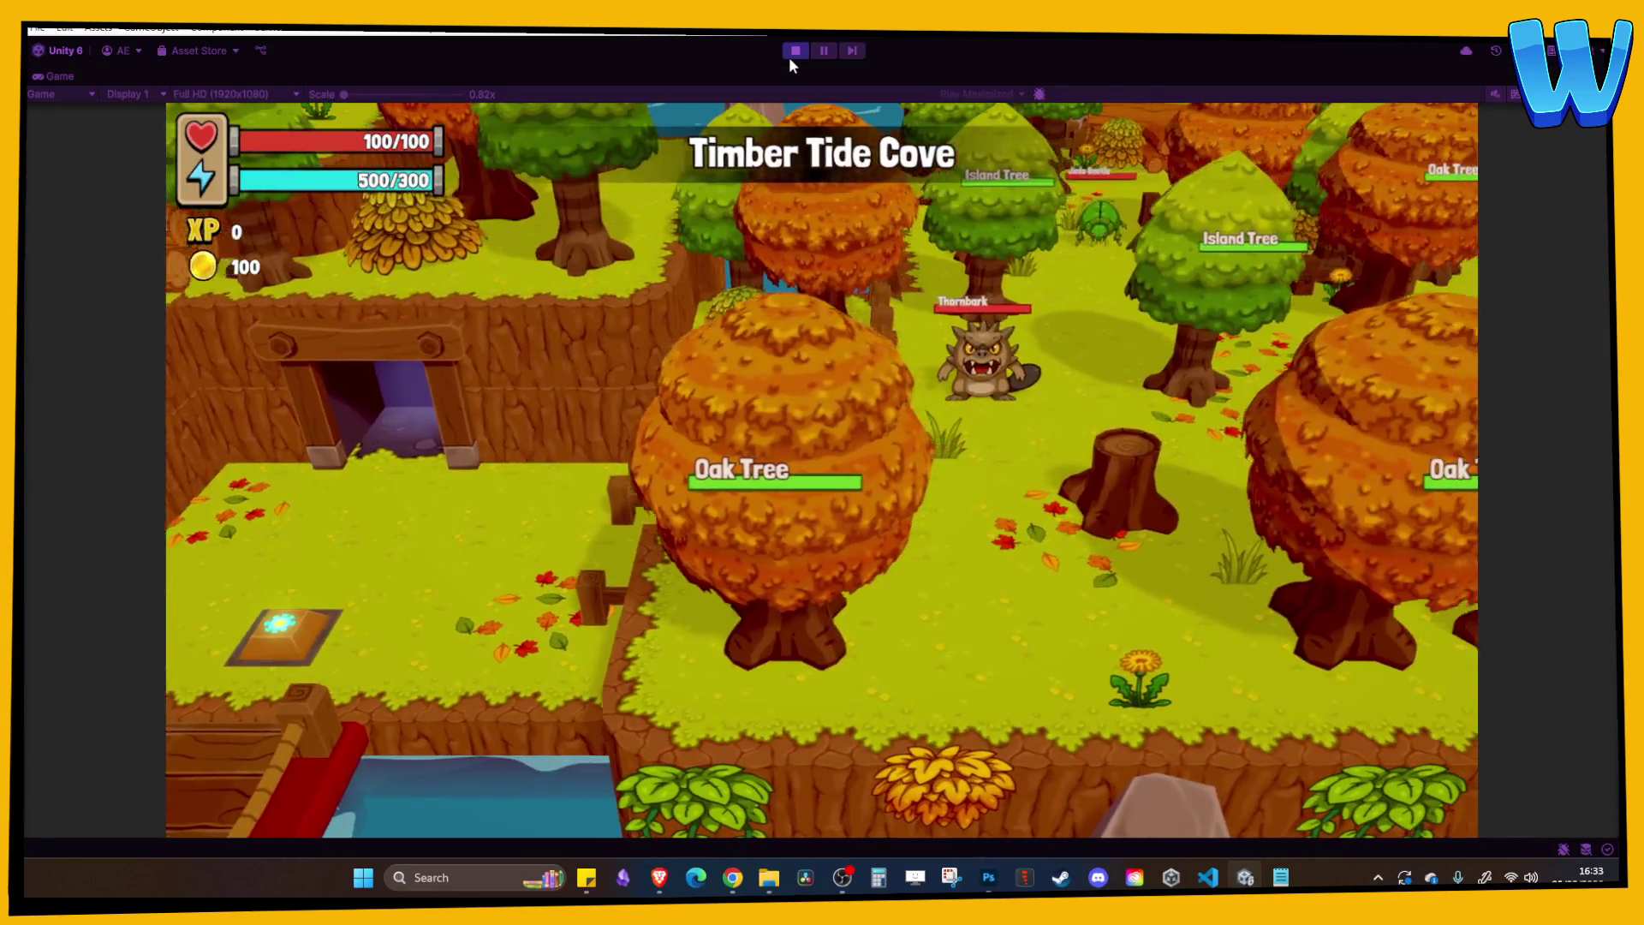
key("w")
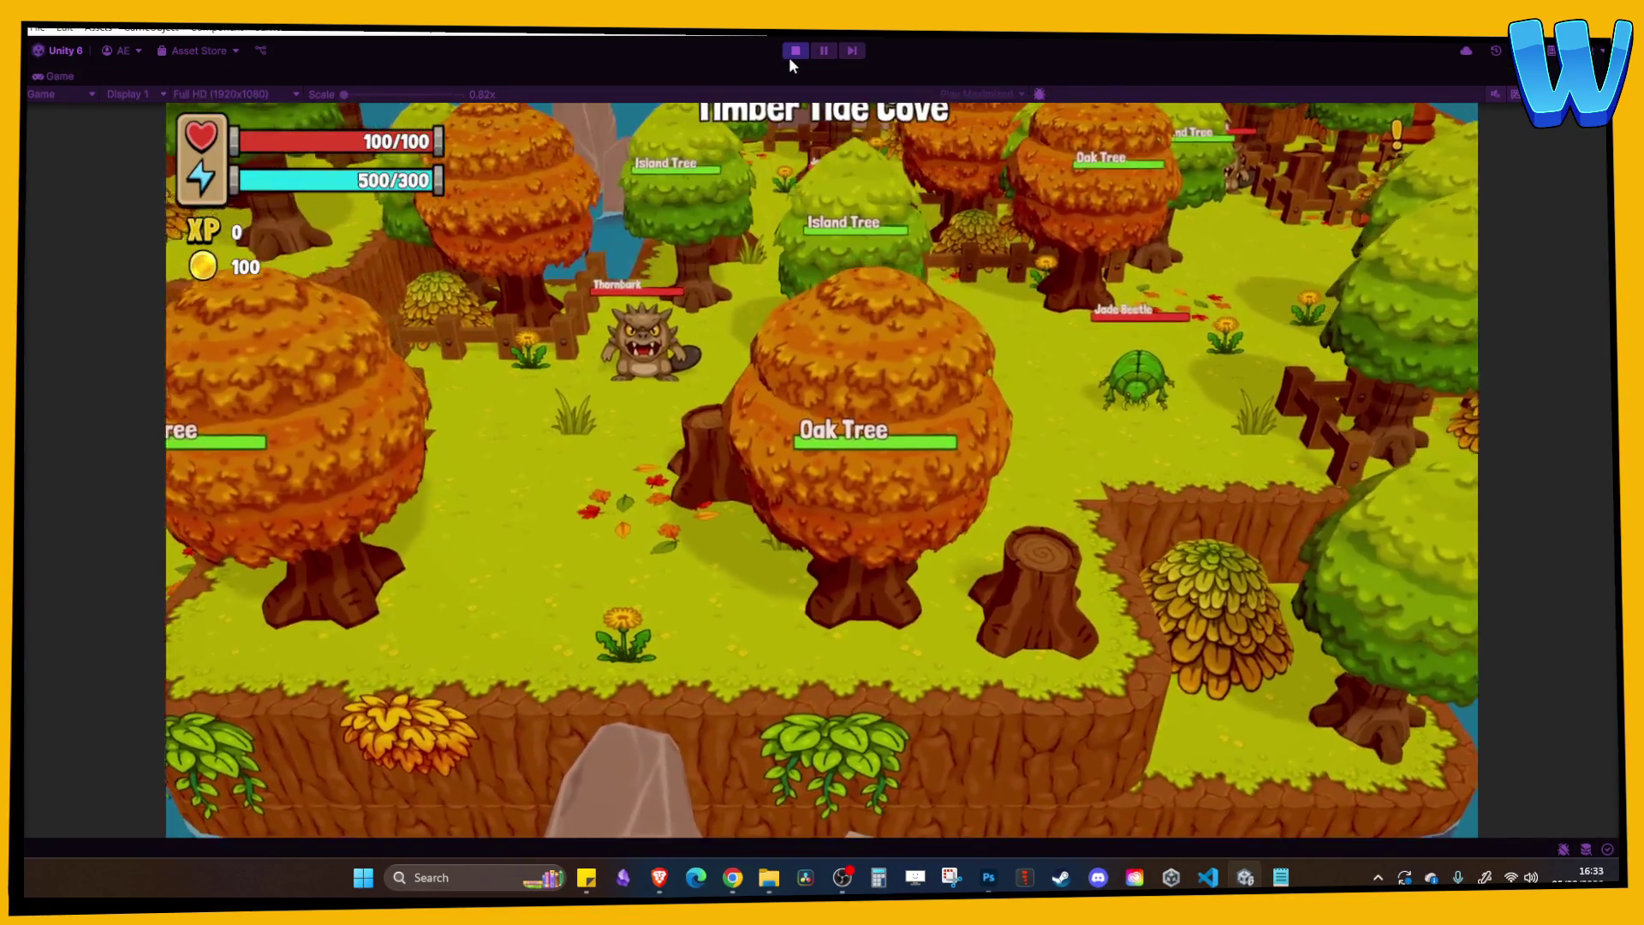
key("s")
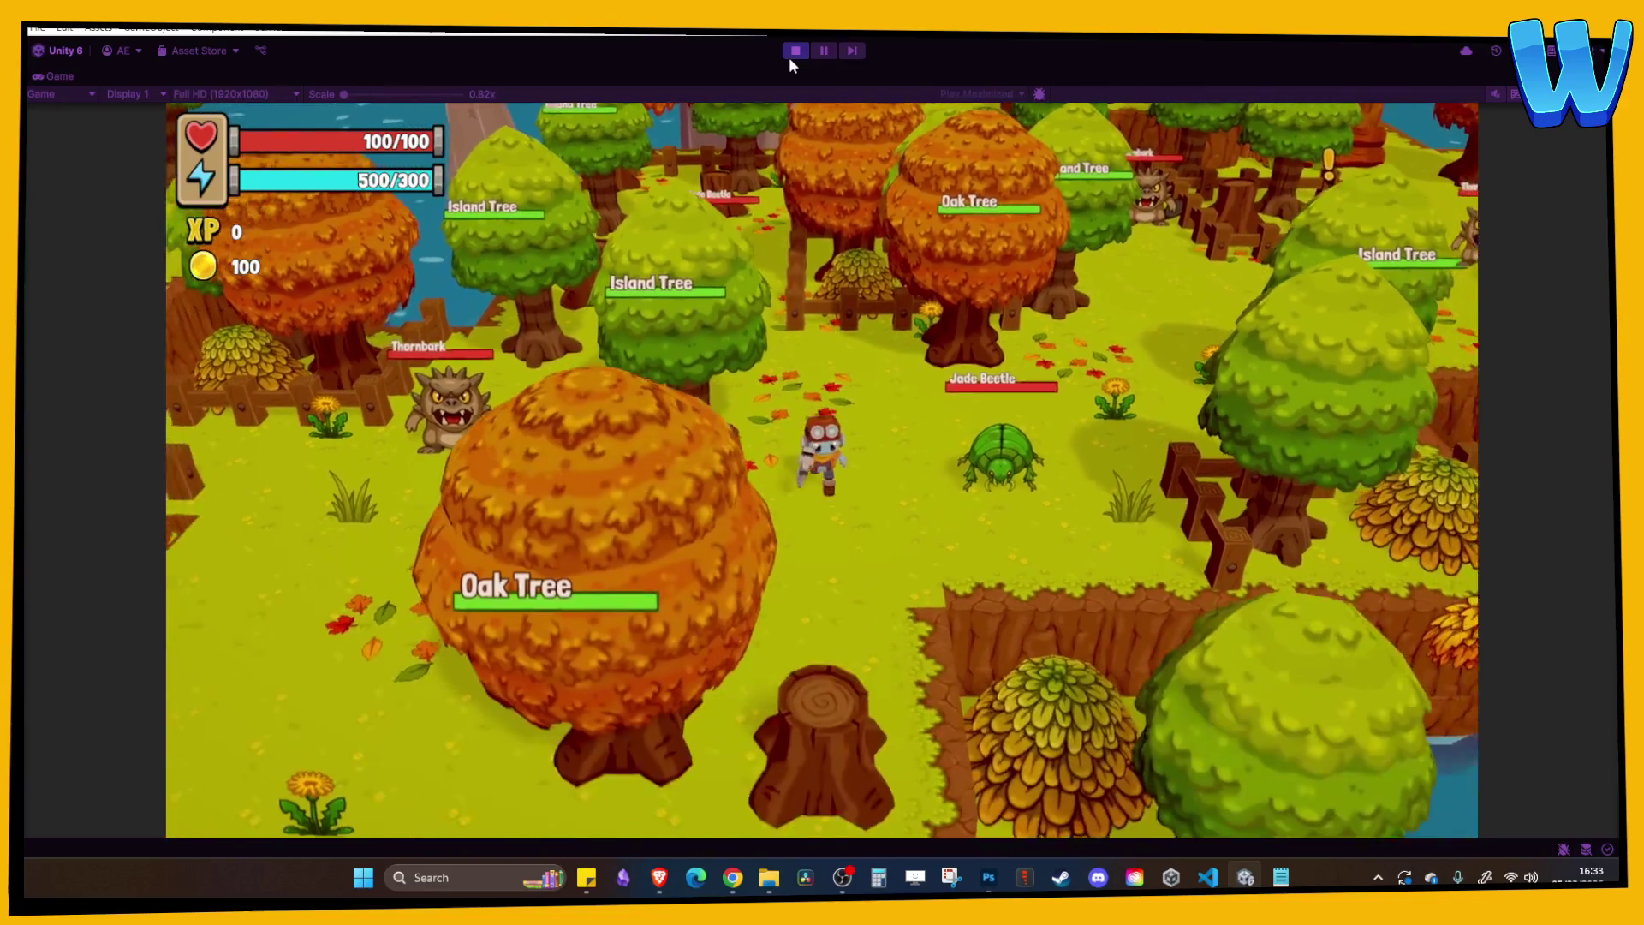
key("a")
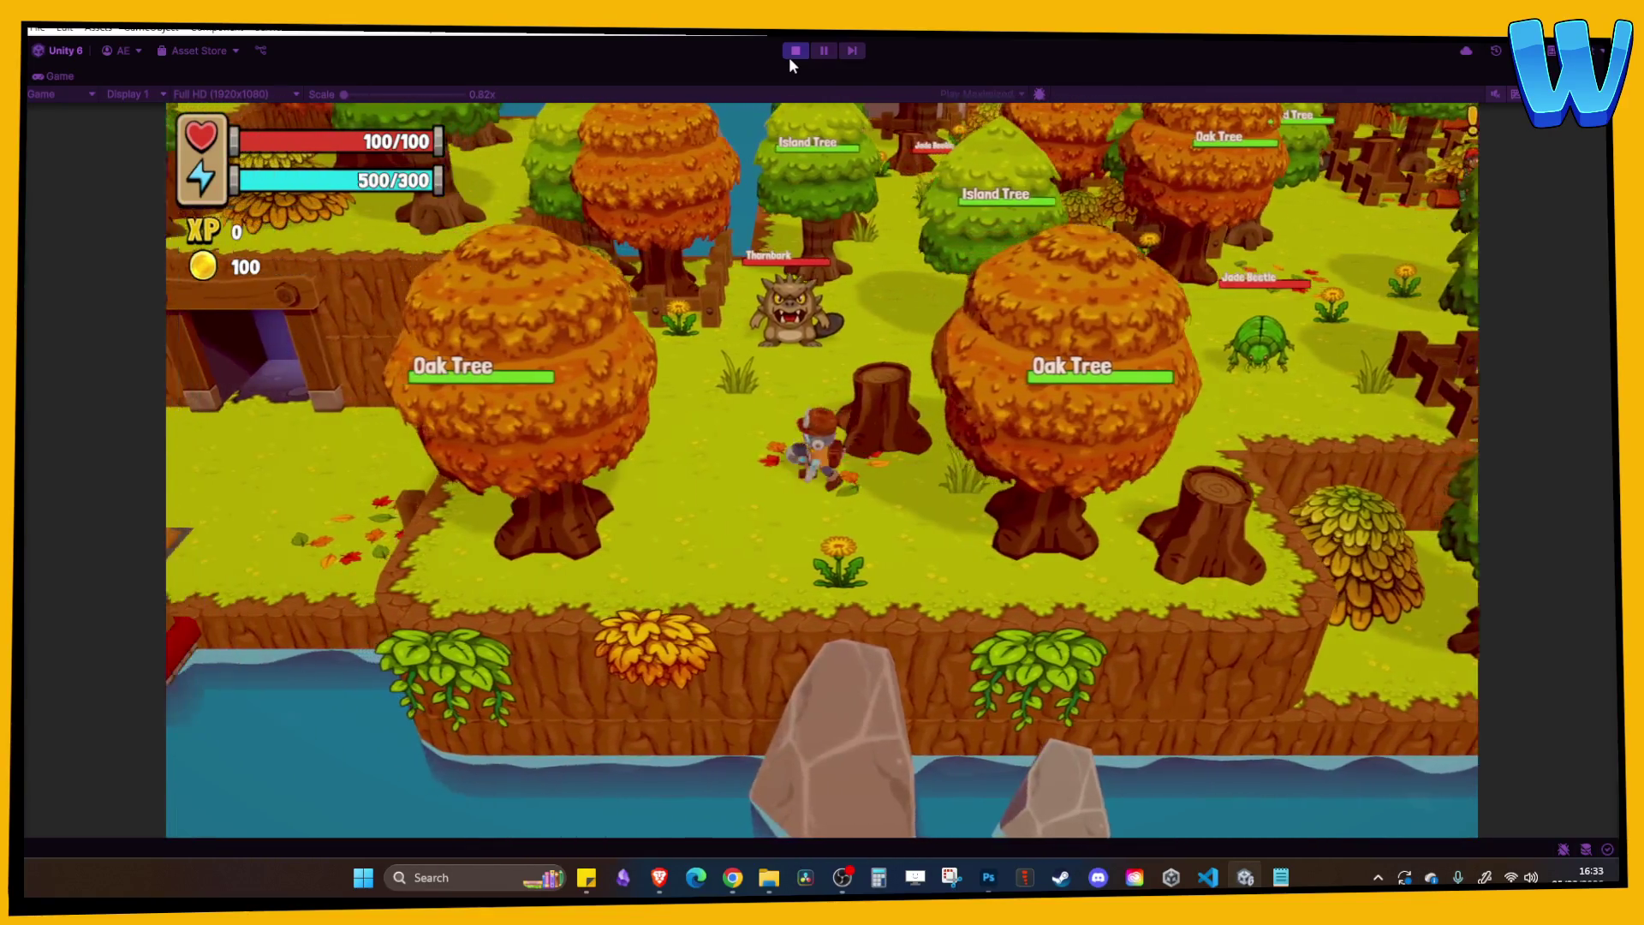
key("d")
key("w")
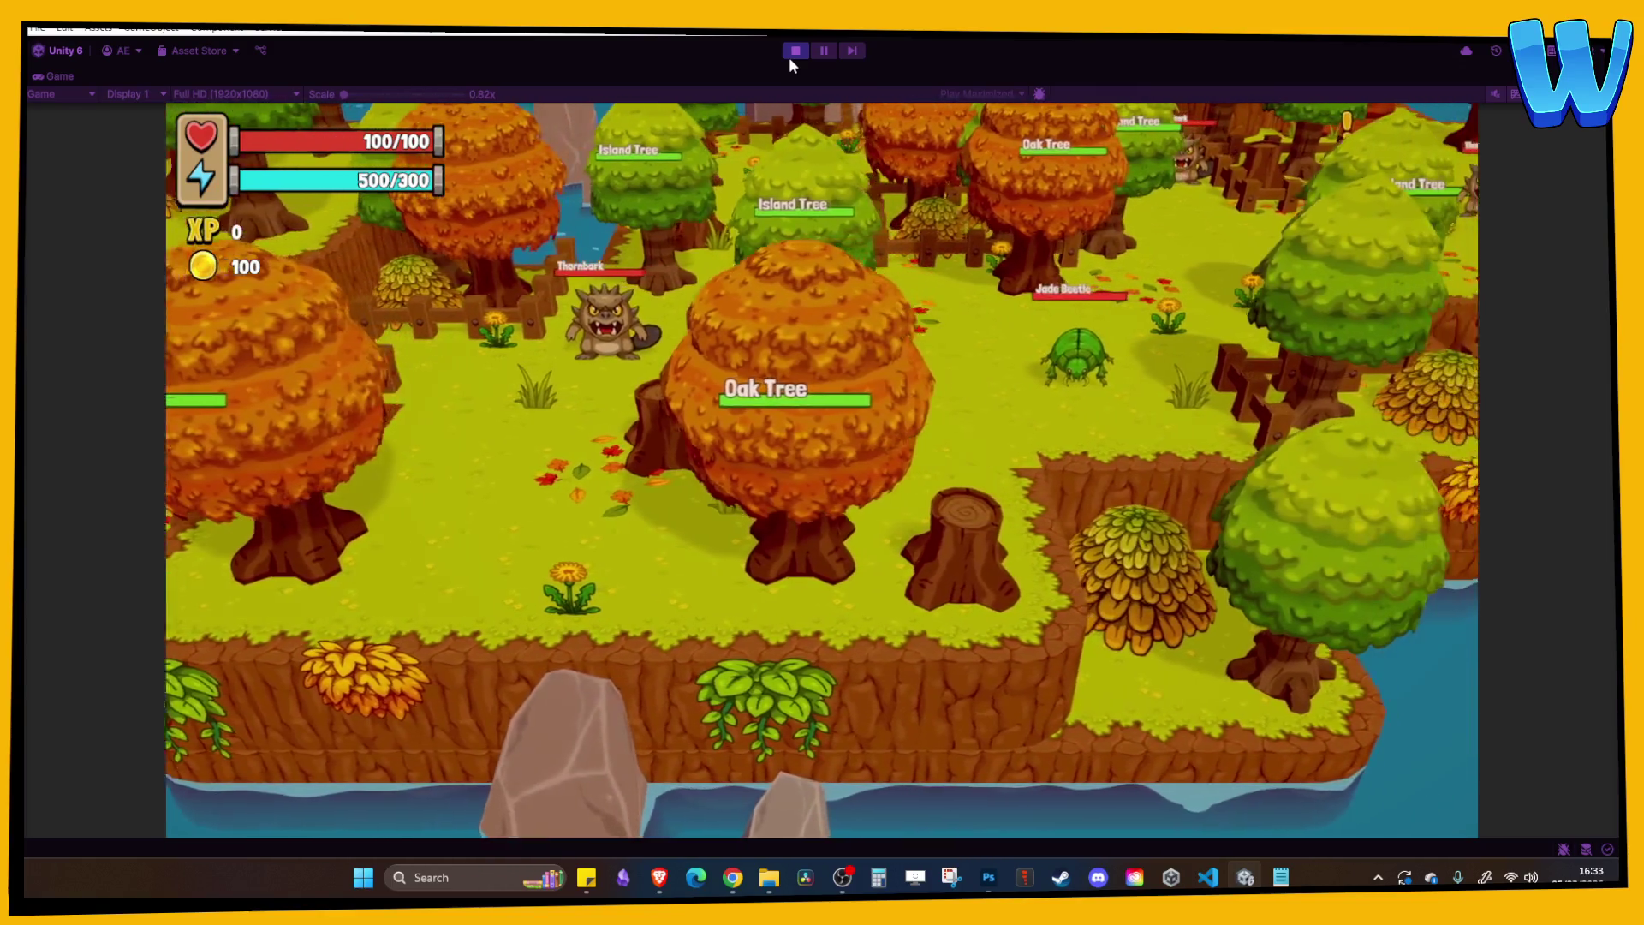
key("w")
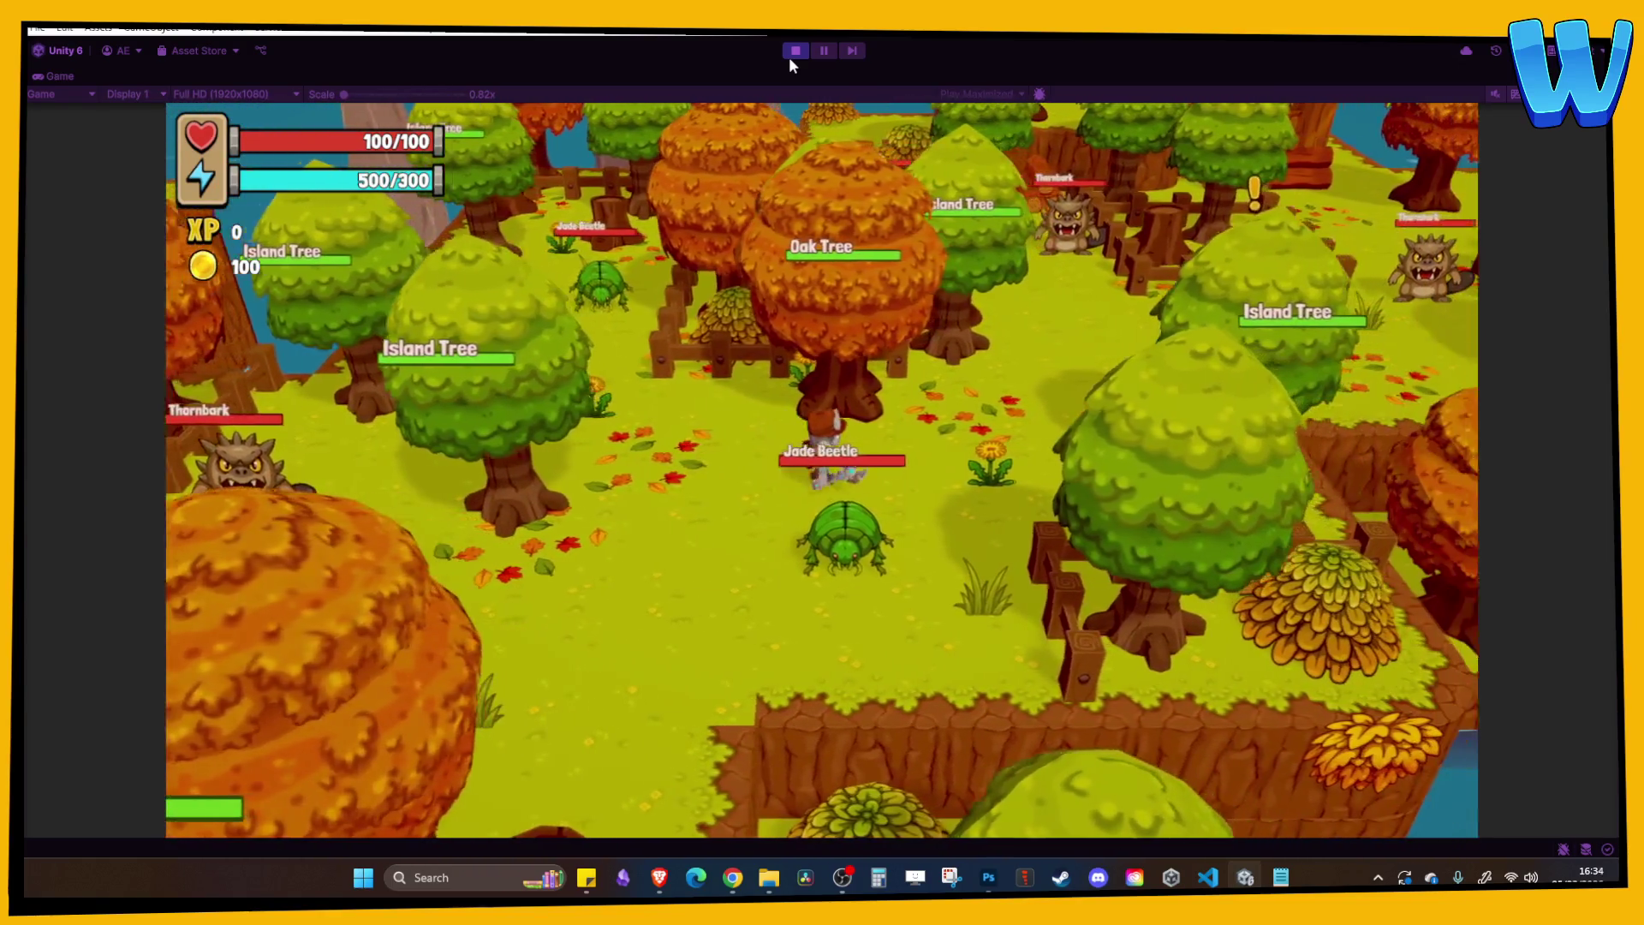
key("w")
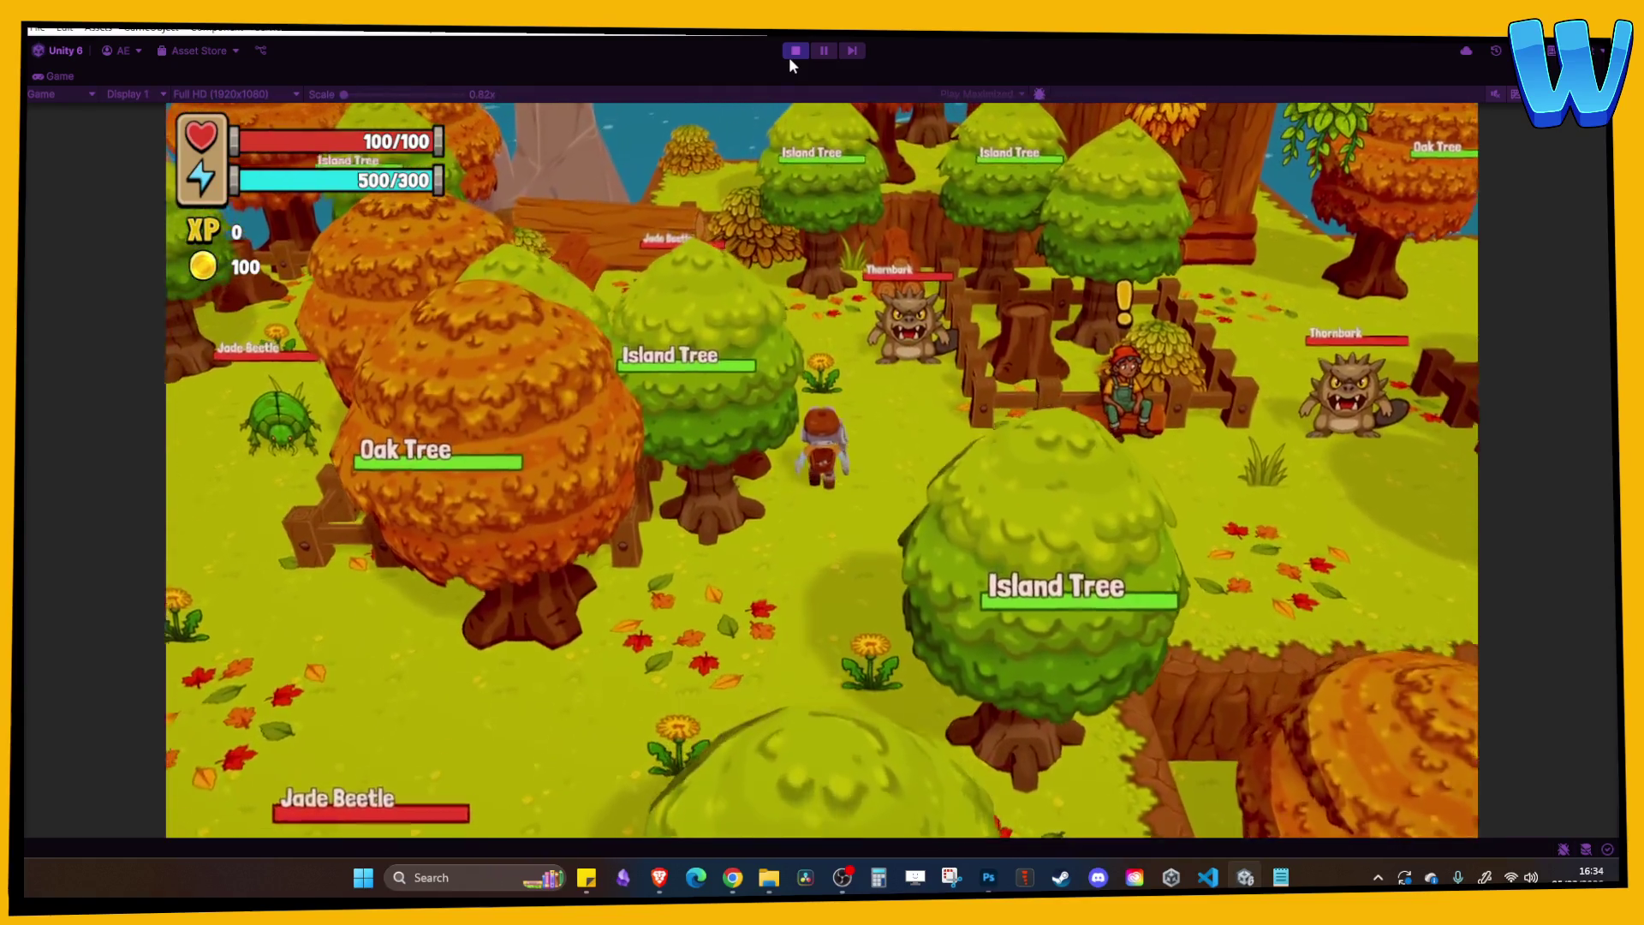
key("a")
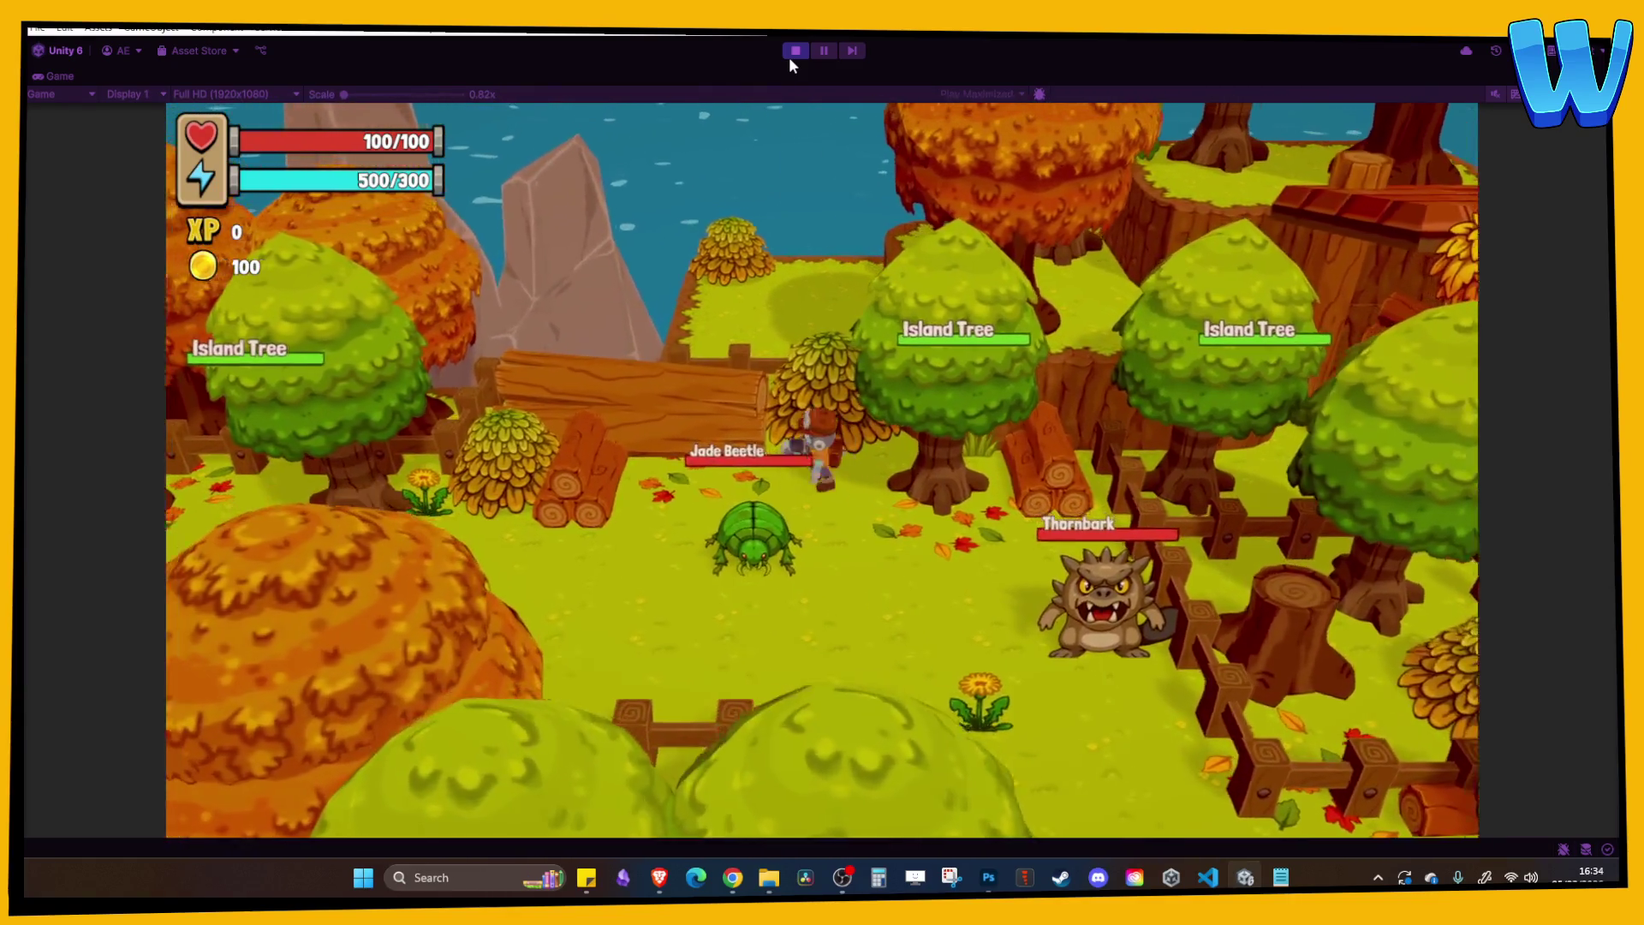
key("a")
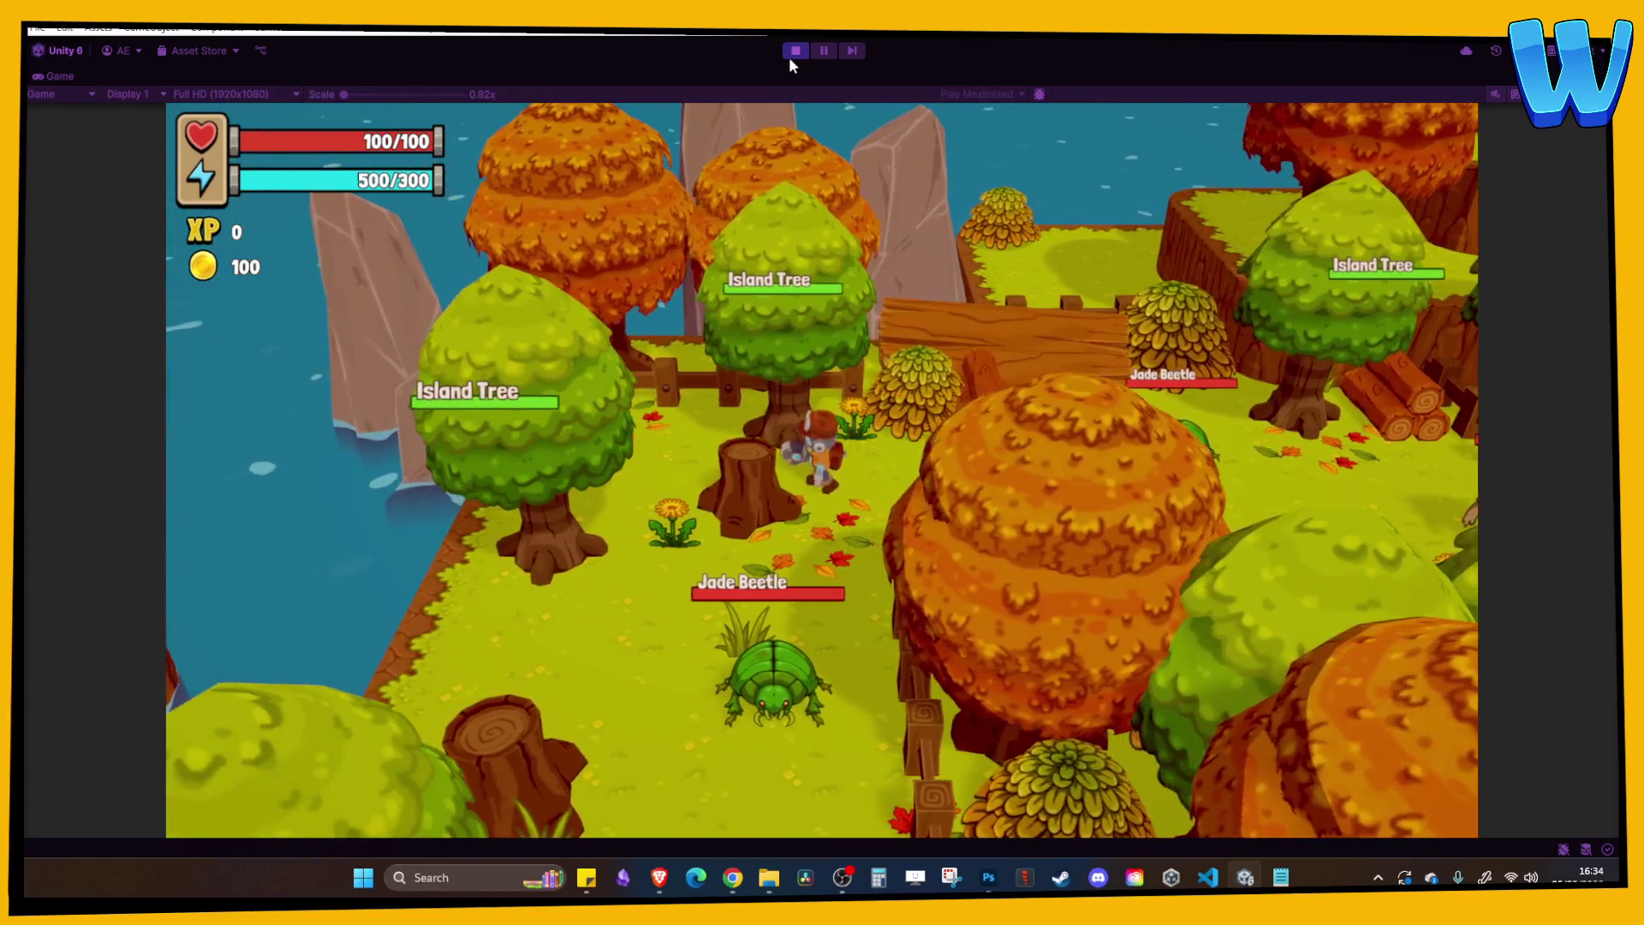
Walk past the fenced lumberjack area and farmer to the wooden platform and orange tree.
key("s")
key("d")
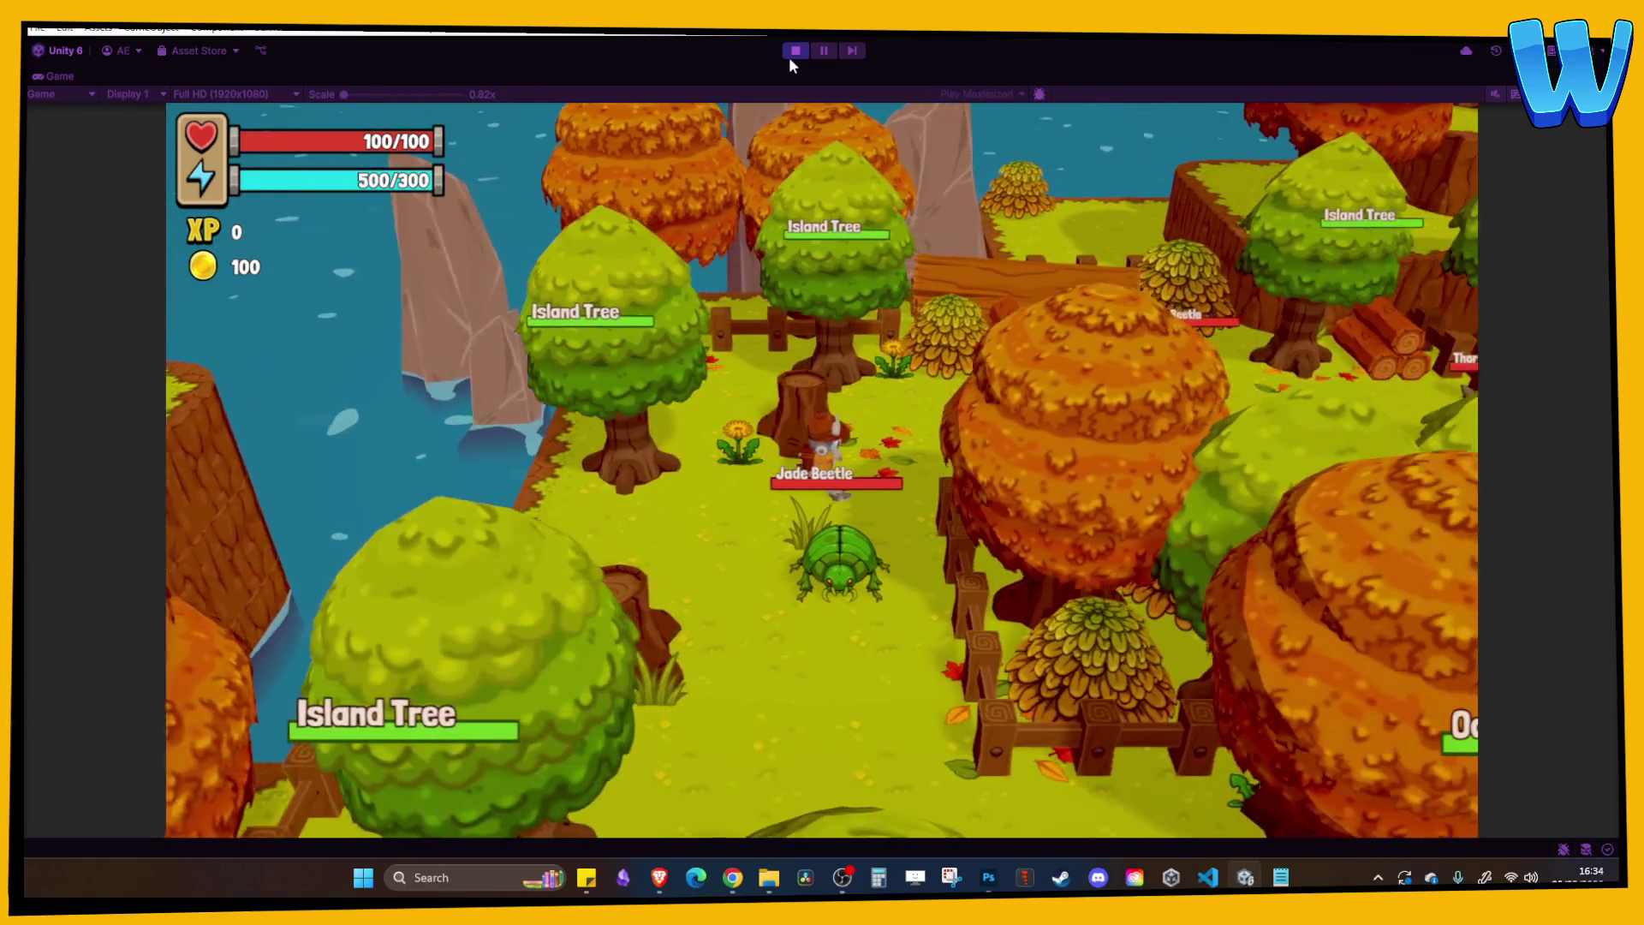
key("d")
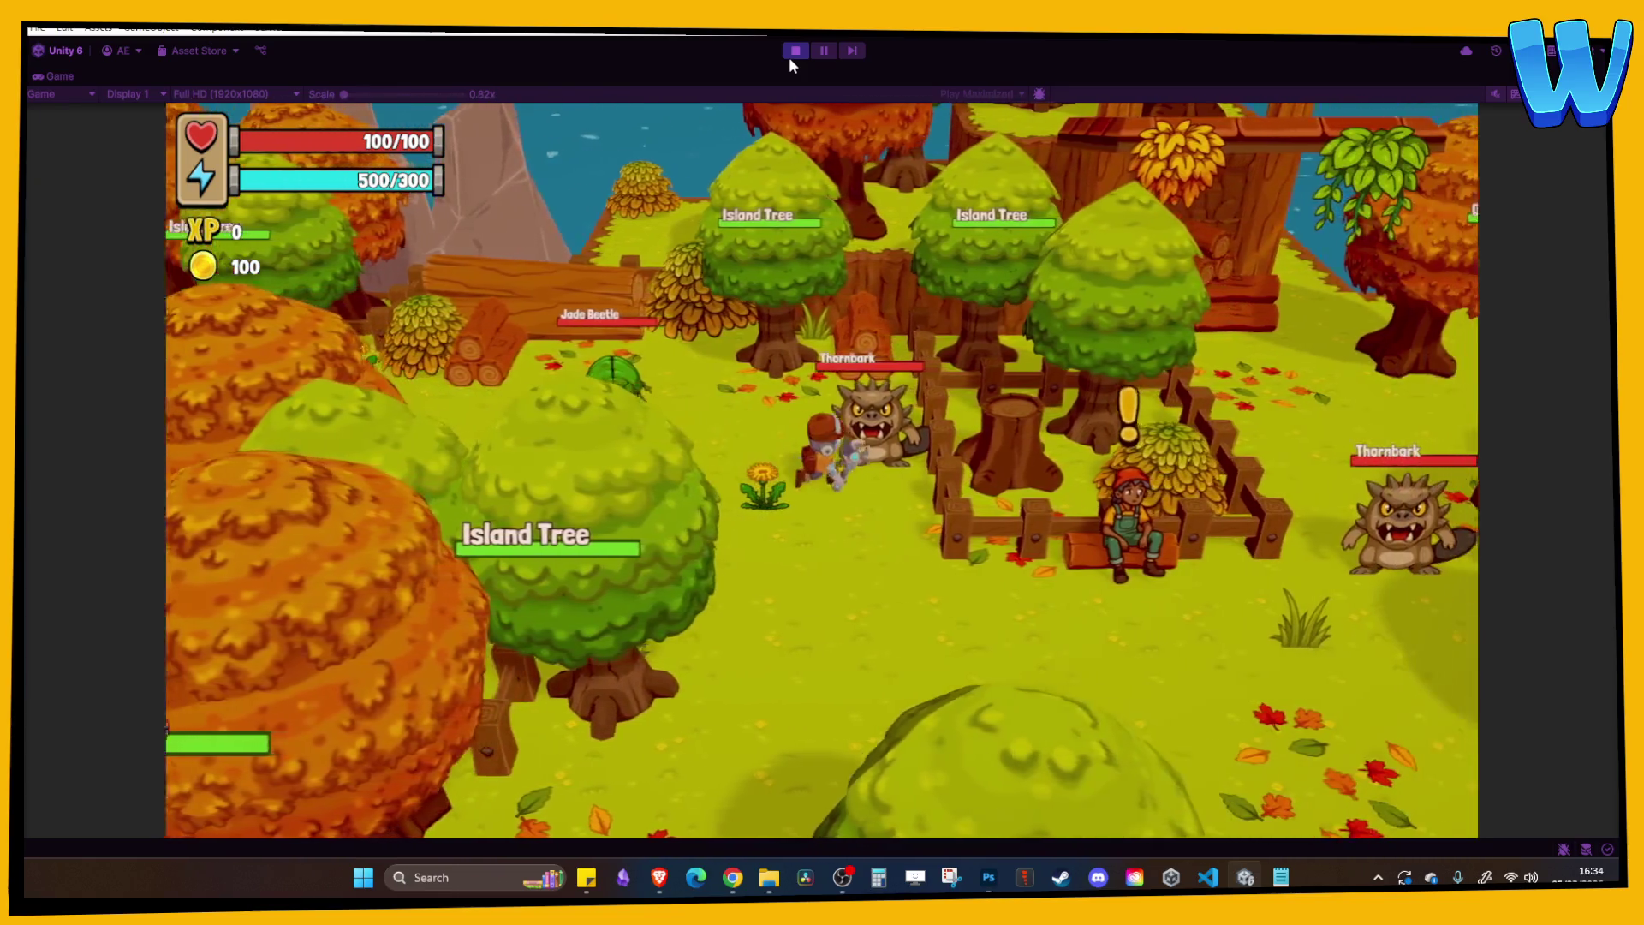
key("s")
key("d")
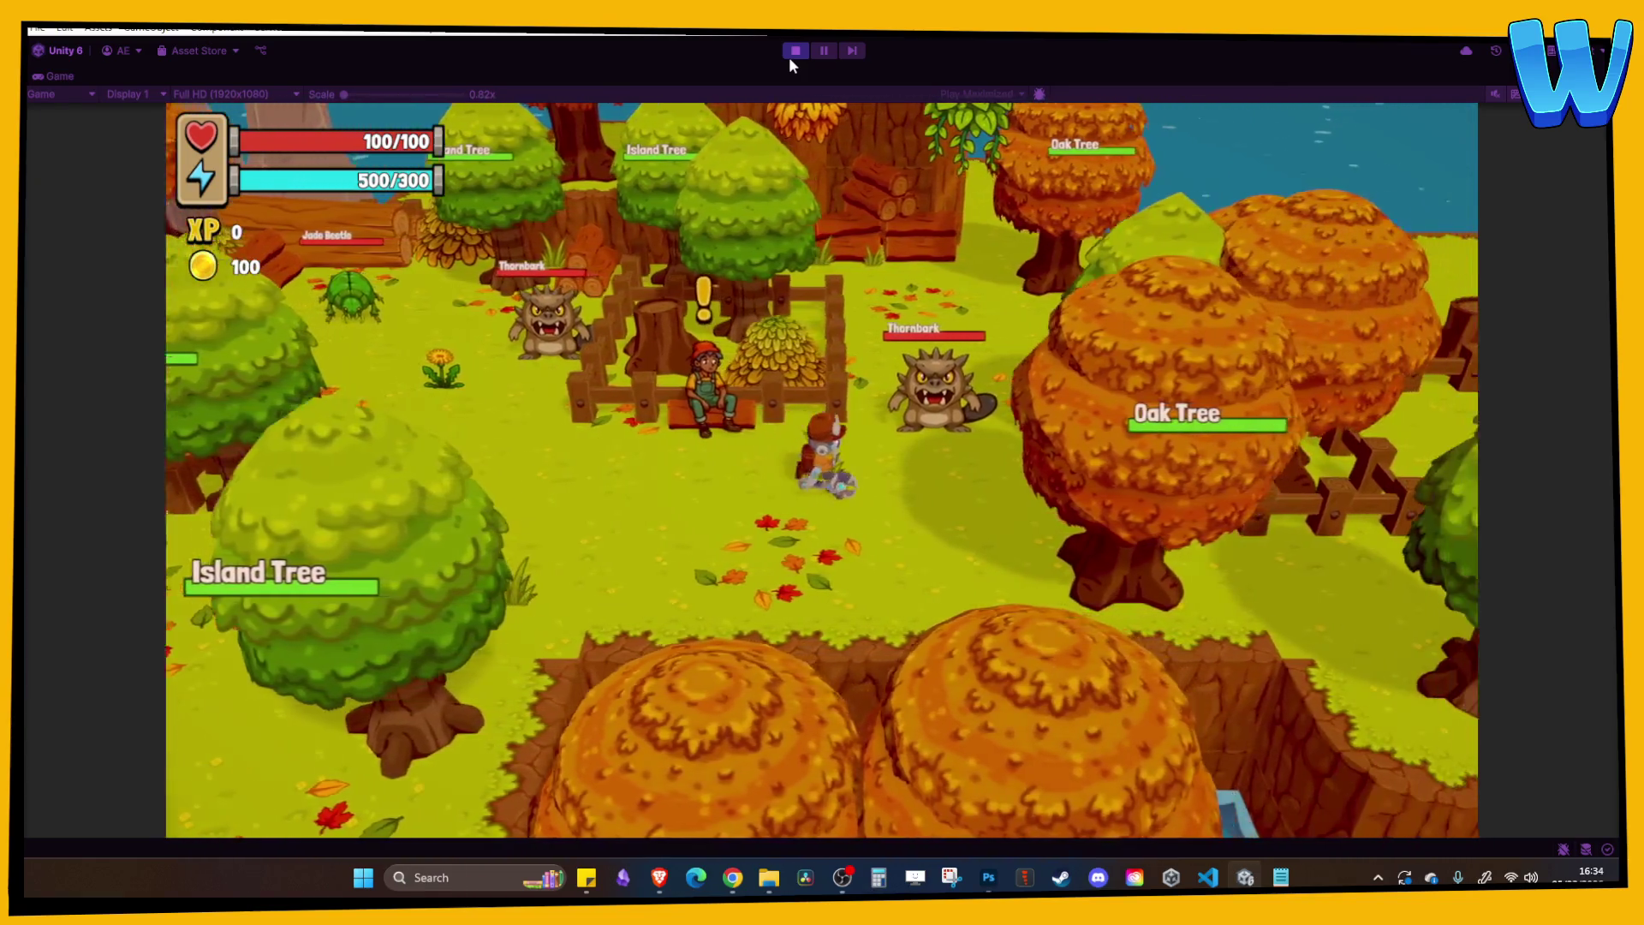
key("w")
key("w")
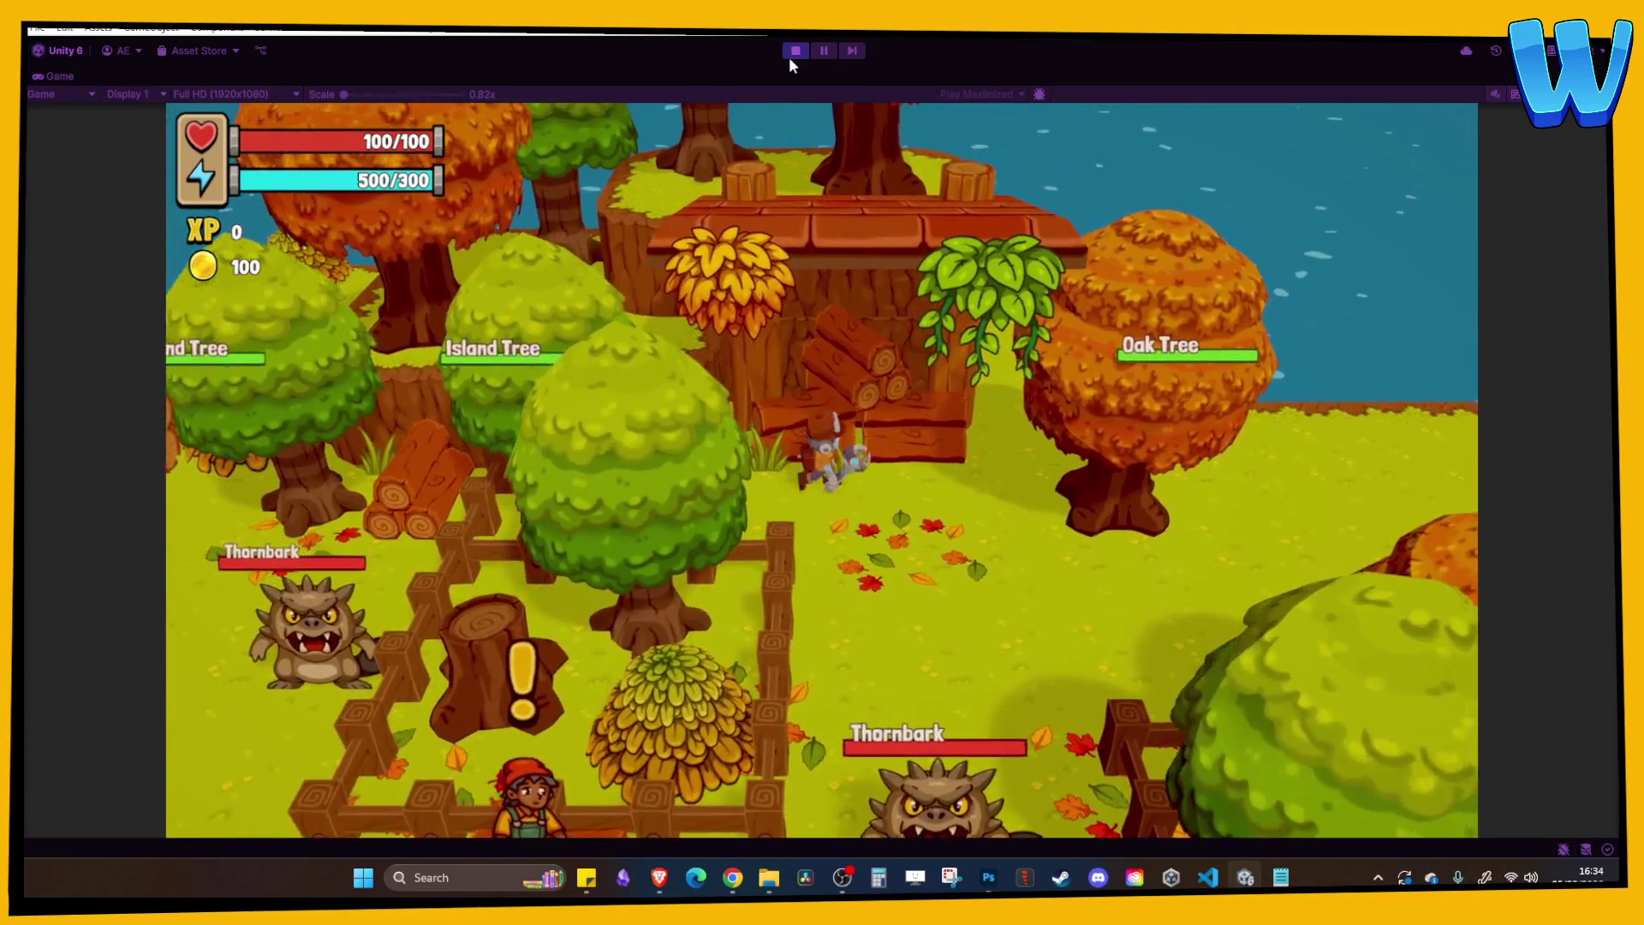
key("d")
key("w")
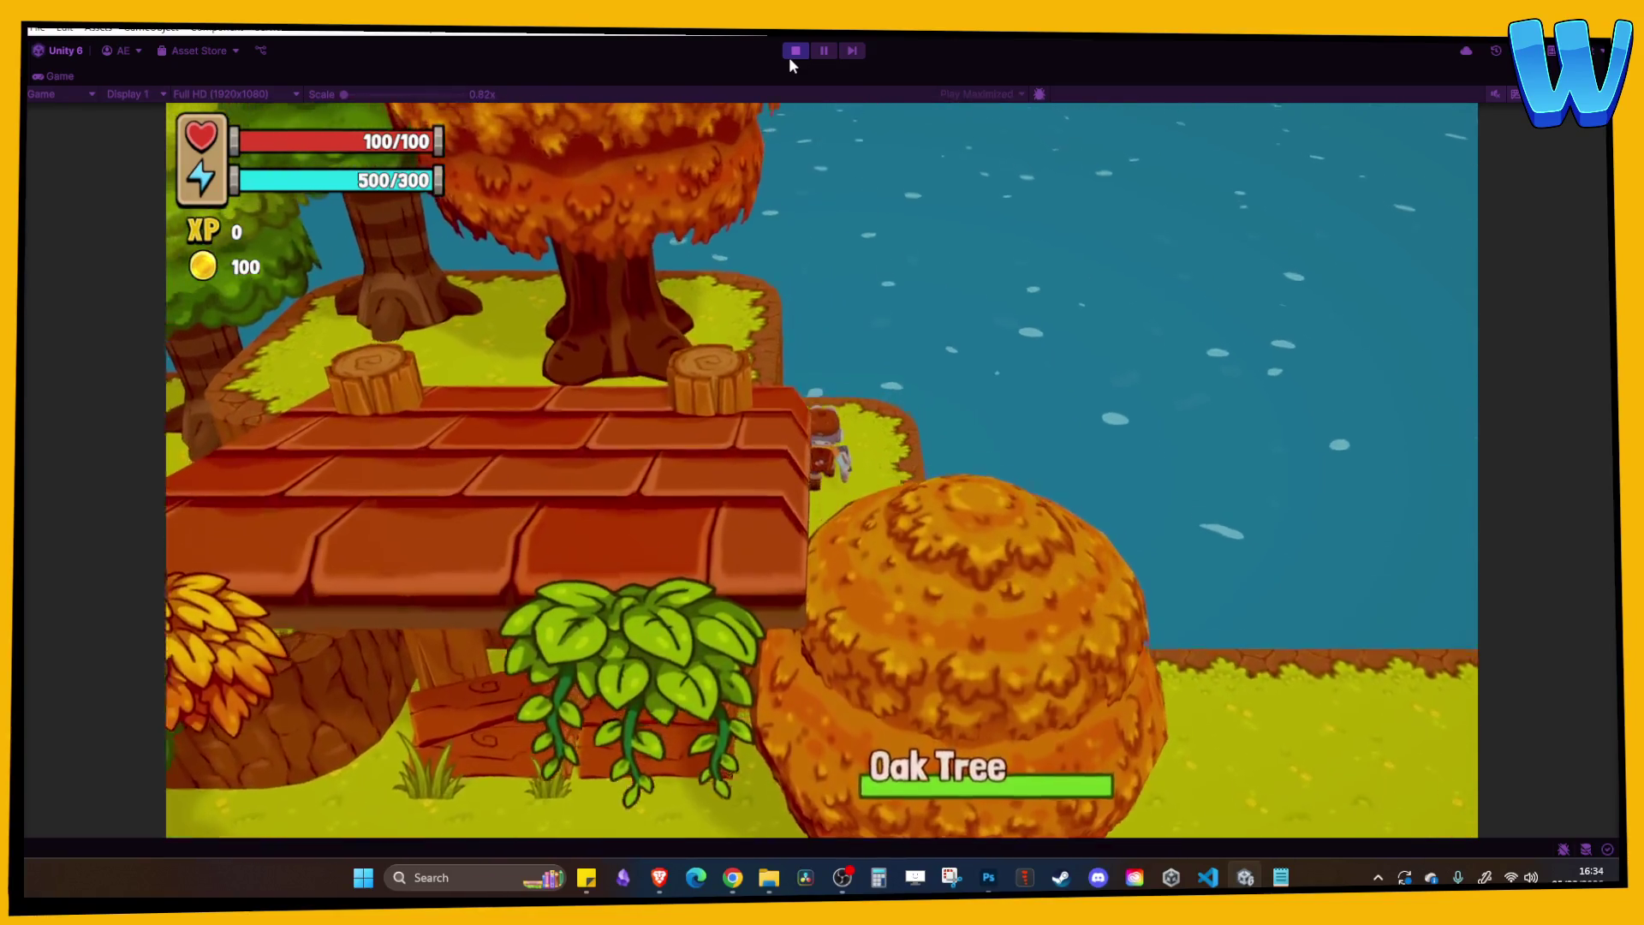
key("a")
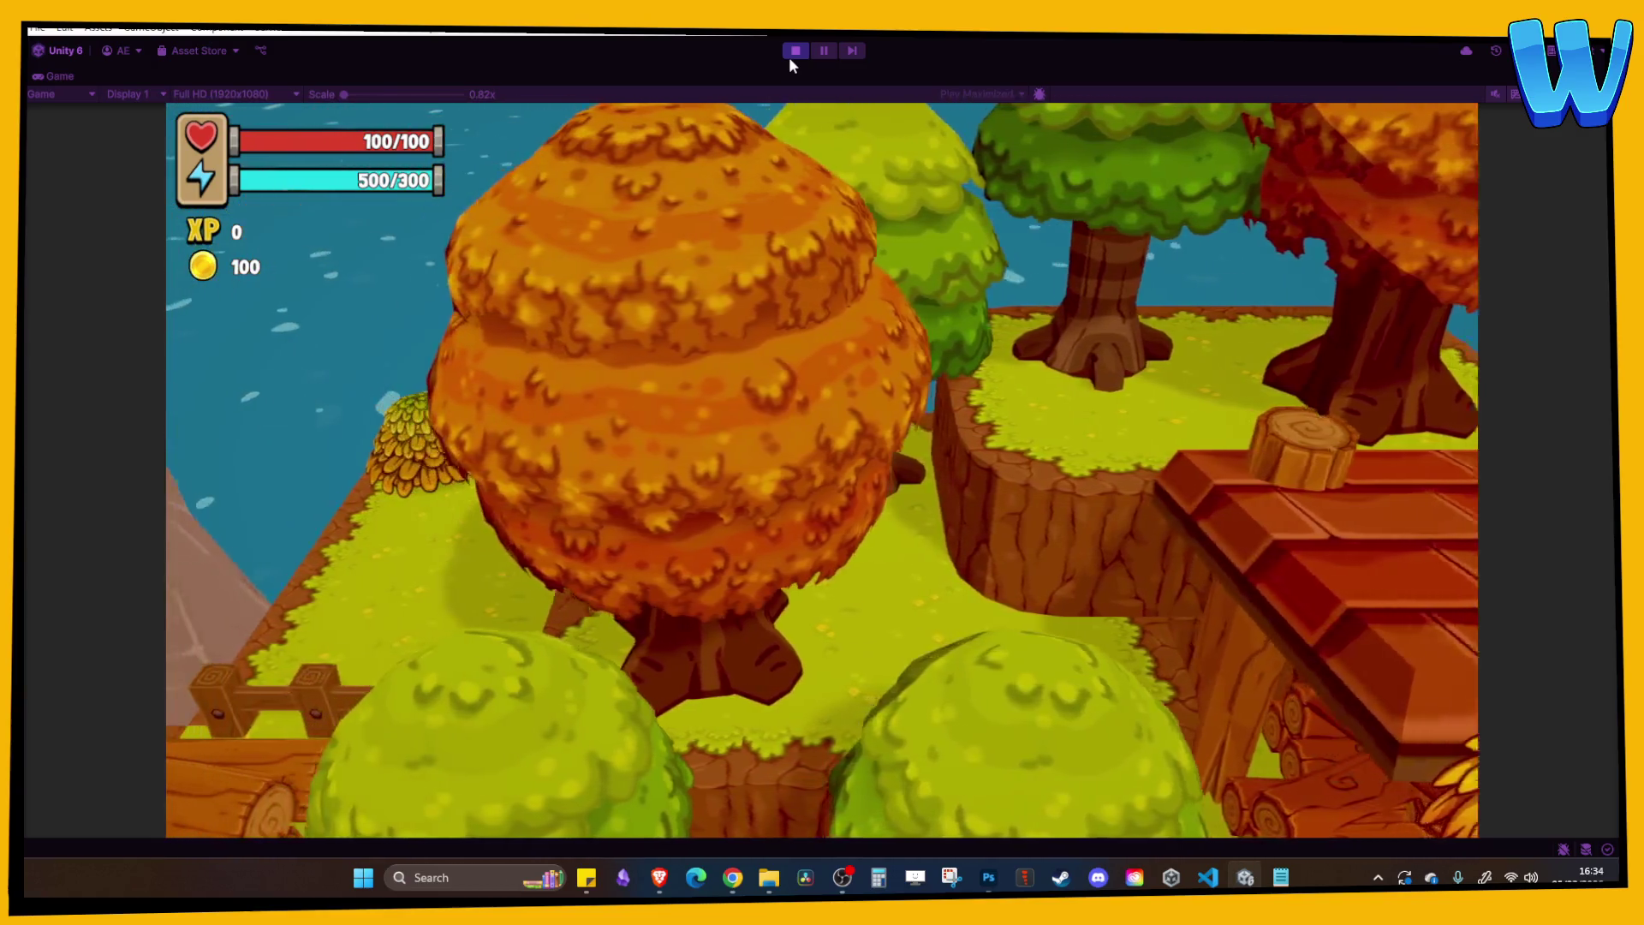
key("d")
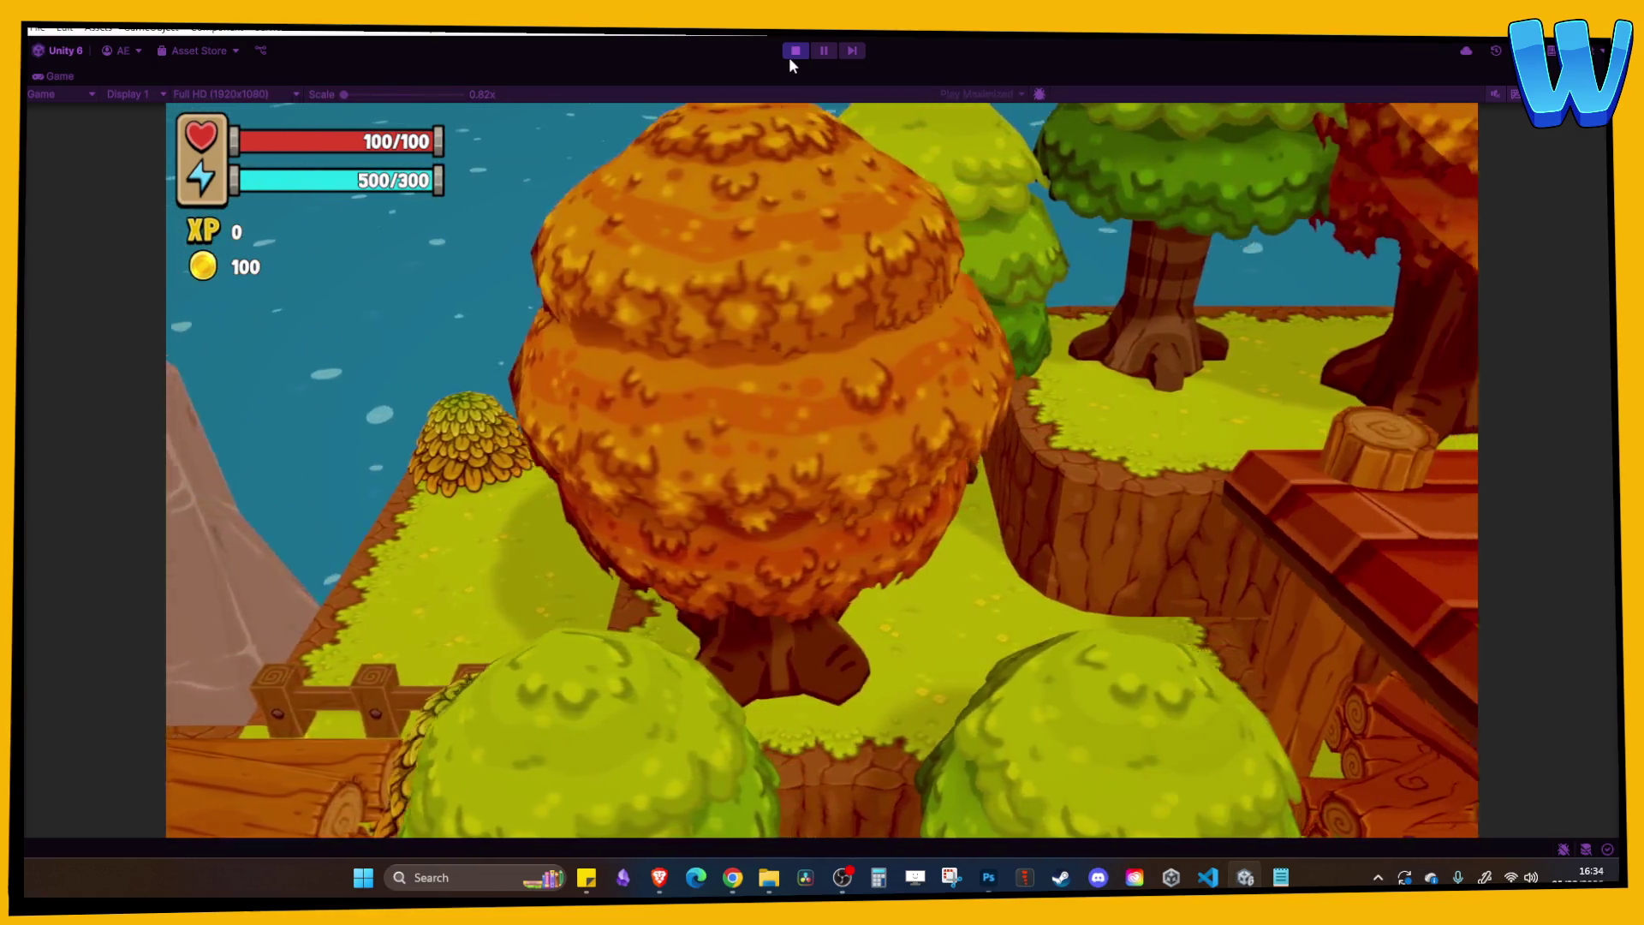
Stop the game and select the NPC_LumberJack_Male 1 character.
left_click(790, 58)
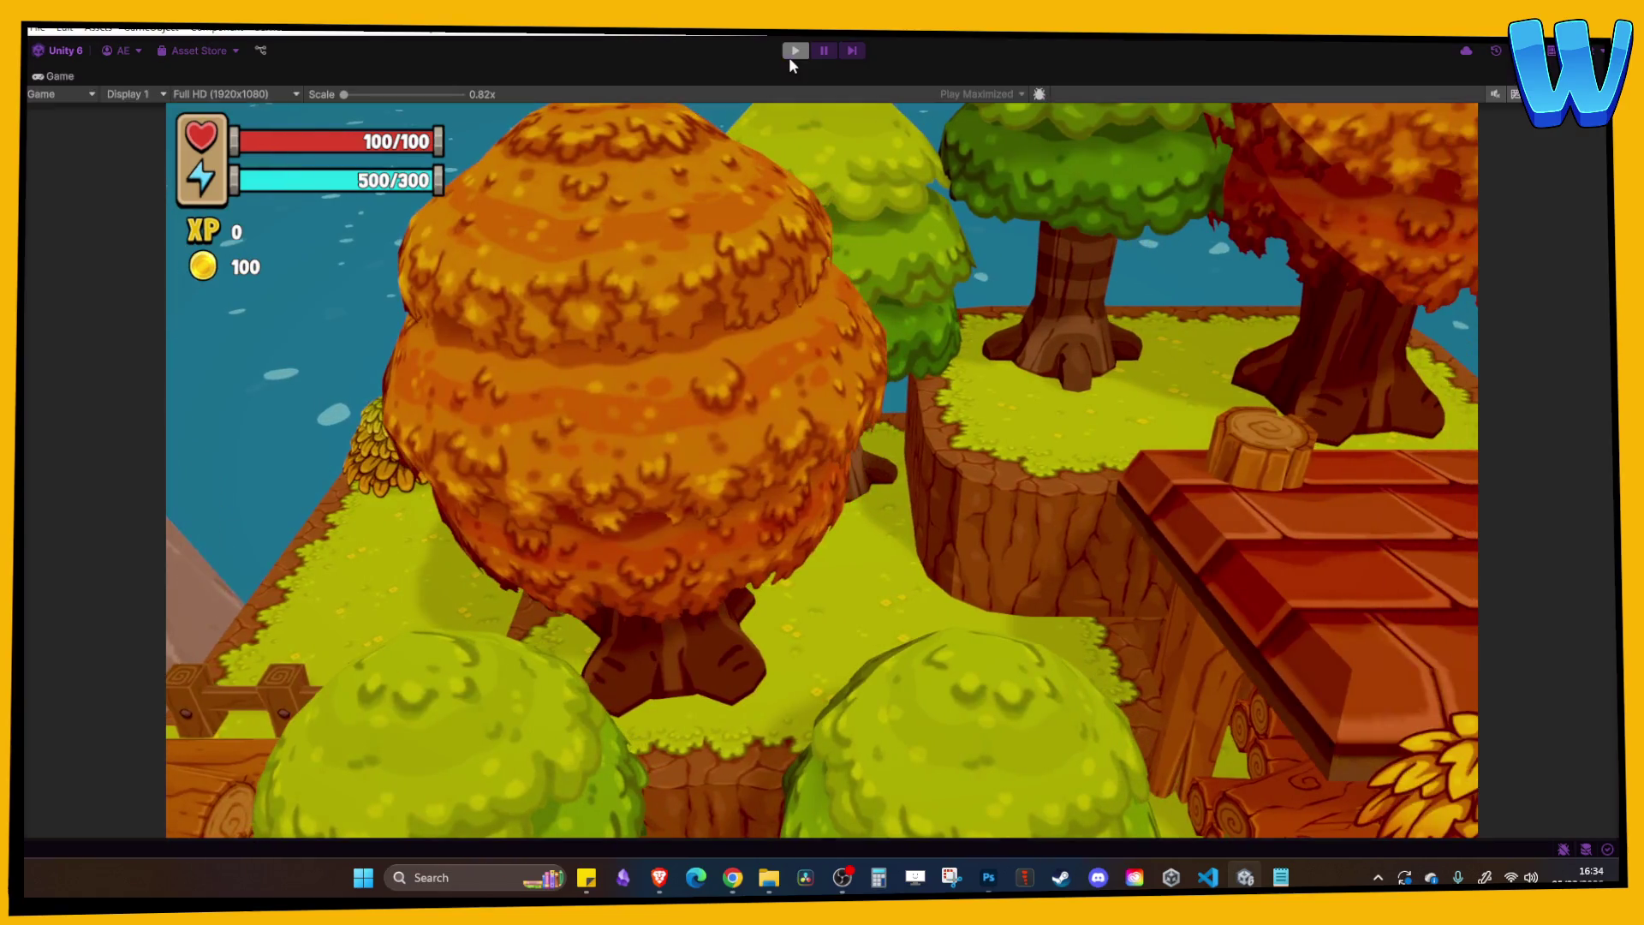
scroll(465, 351, "down", 3)
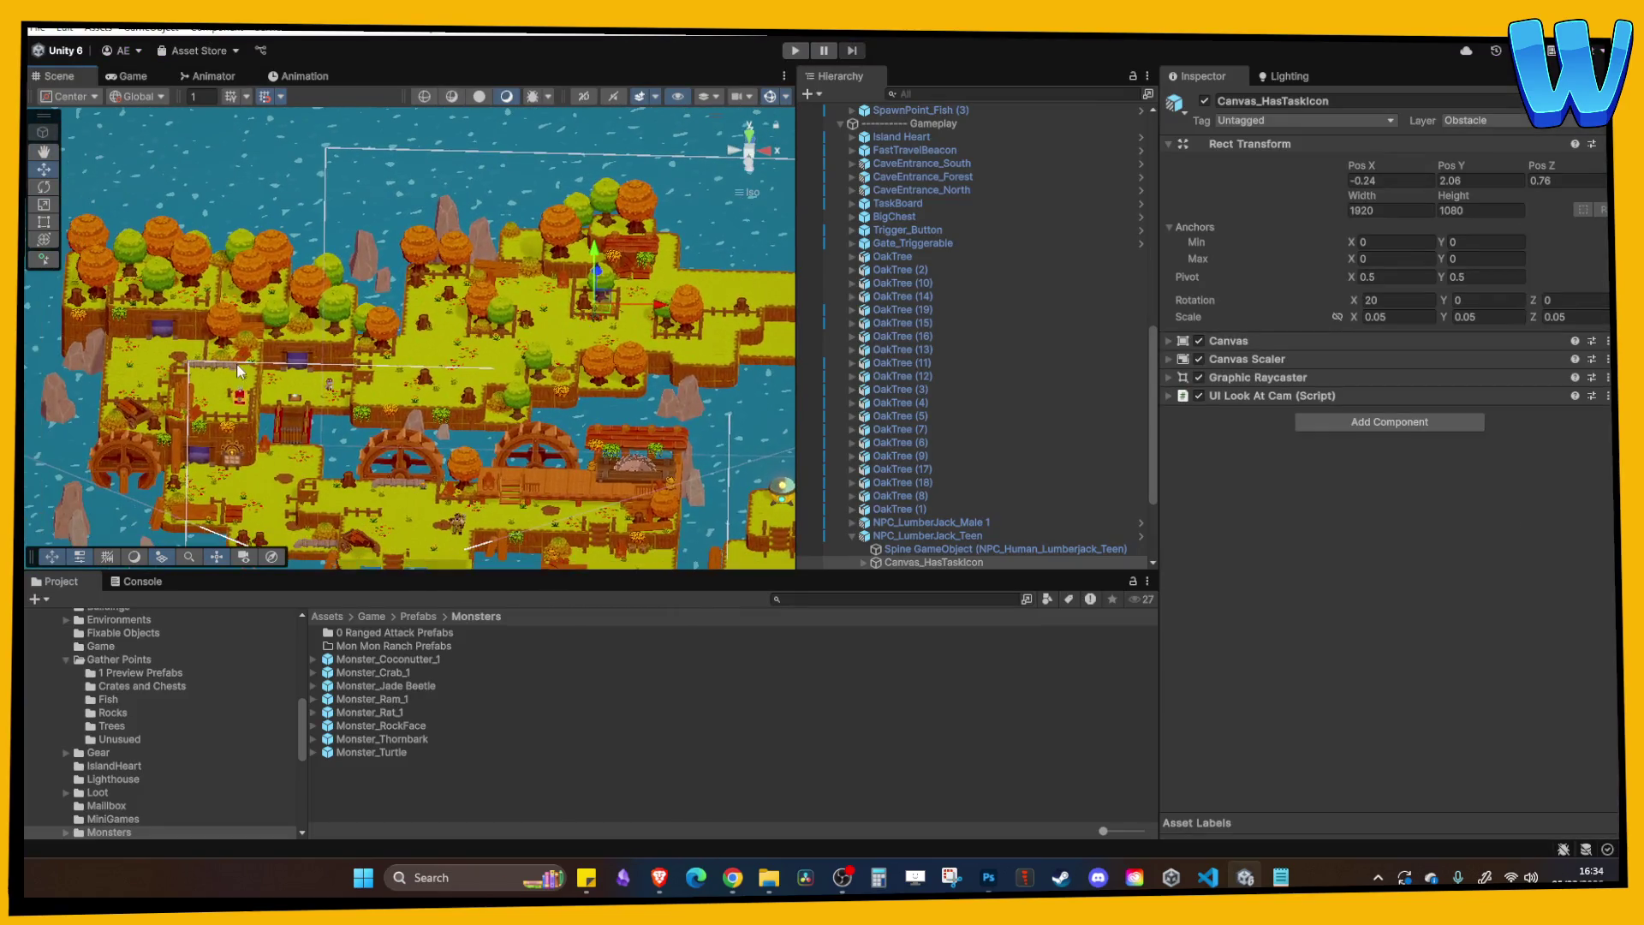
left_click(459, 520)
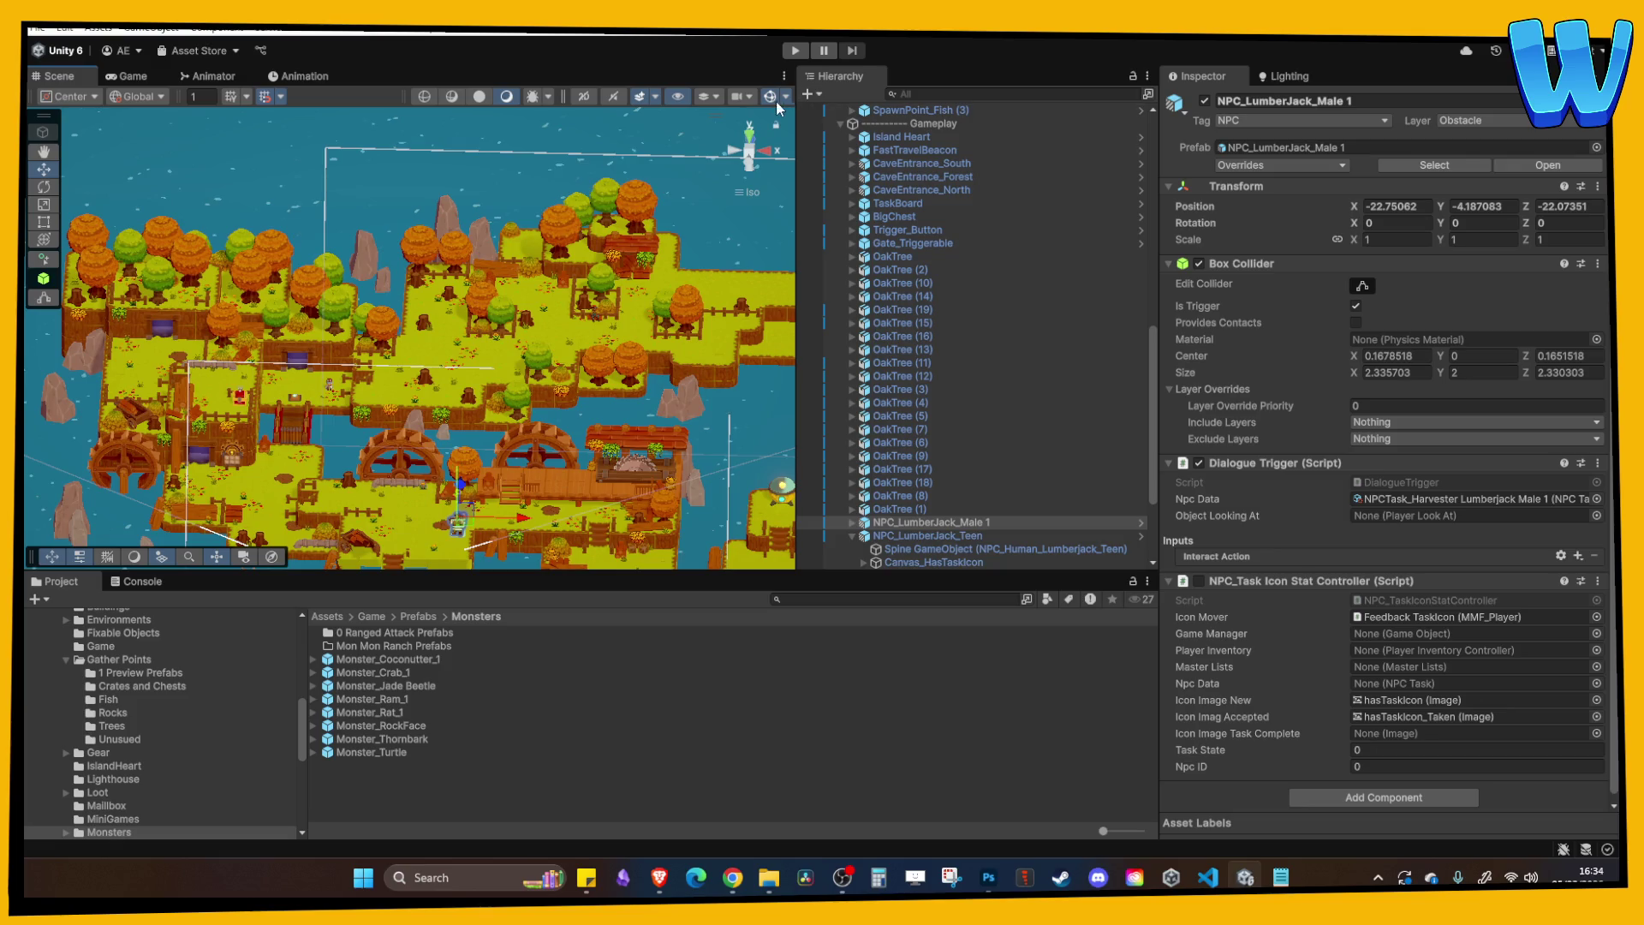
Frame BigChest, duplicate it, and slide the copy along X.
left_click(247, 409)
key("f")
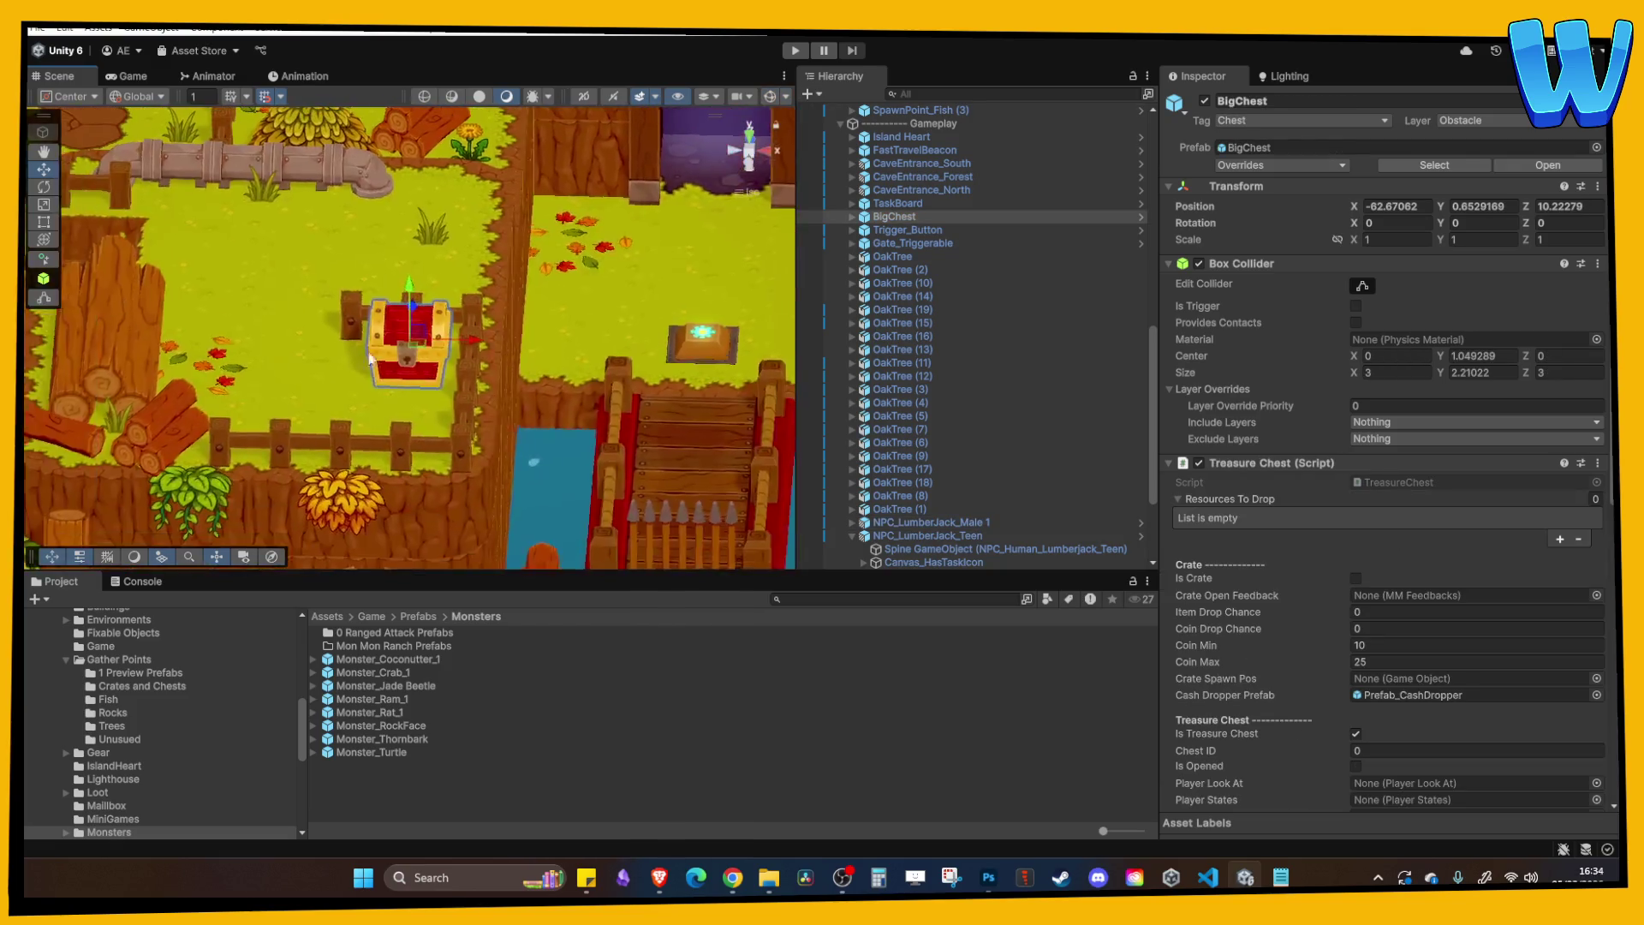
key("ctrl+d")
left_click_drag(486, 337, 729, 367)
key("f")
key("f")
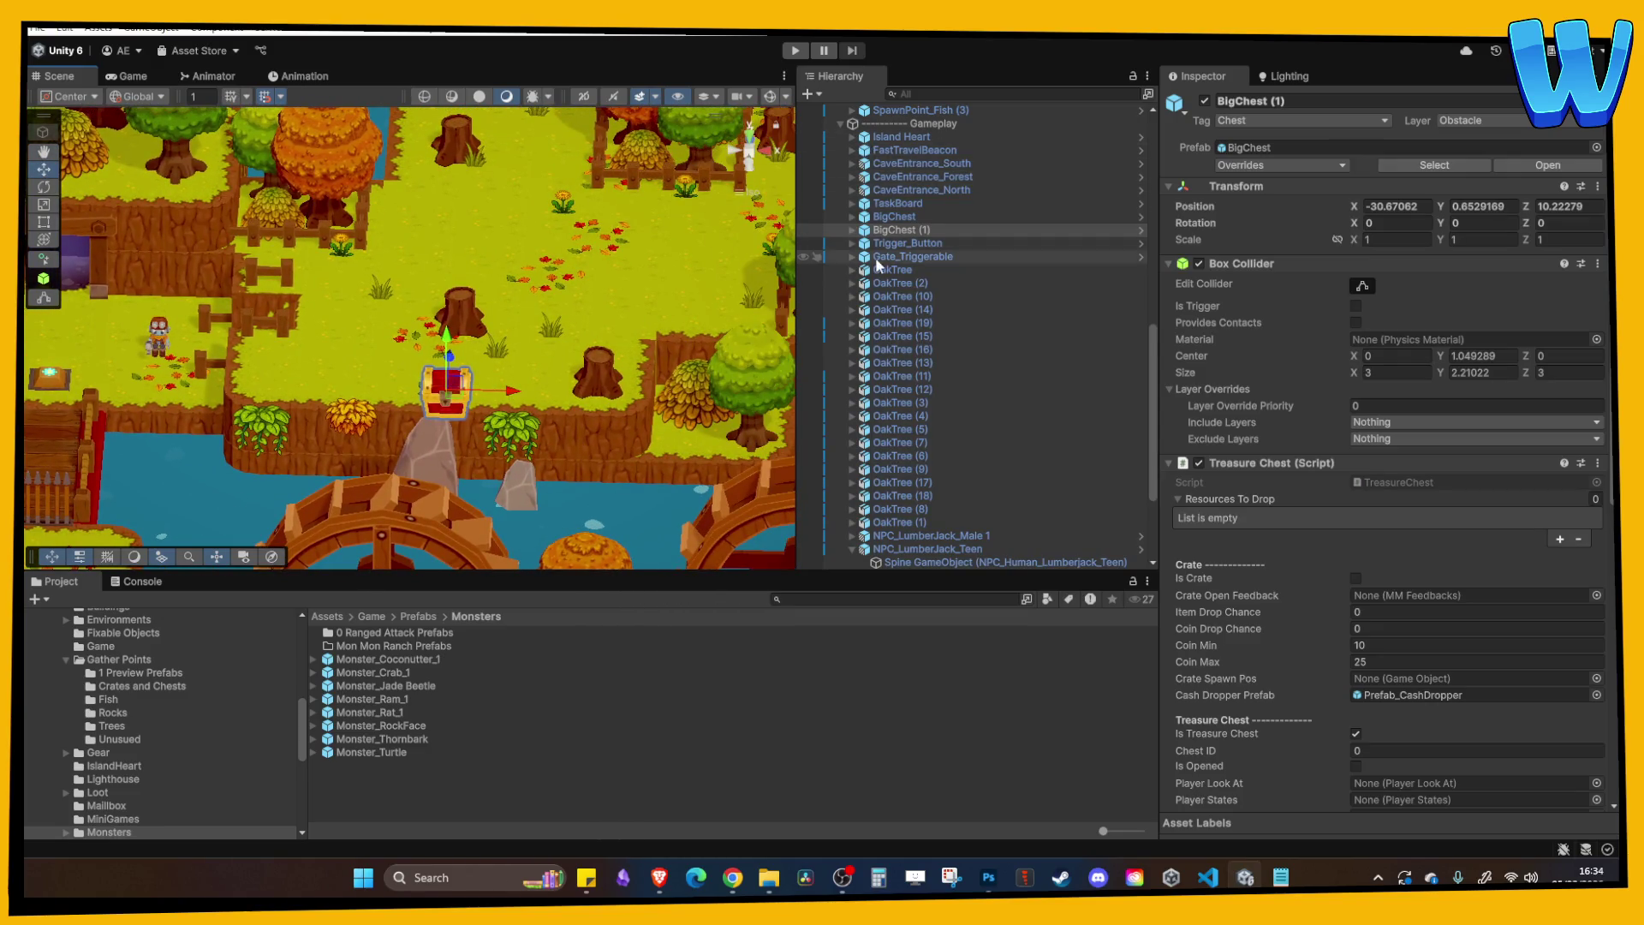
Settle BigChest (1) onto the grassy ledge at X -15.67062, Z 72.22279.
scroll(880, 262, "down", 2)
left_click_drag(502, 403, 604, 403)
scroll(589, 409, "down", 3)
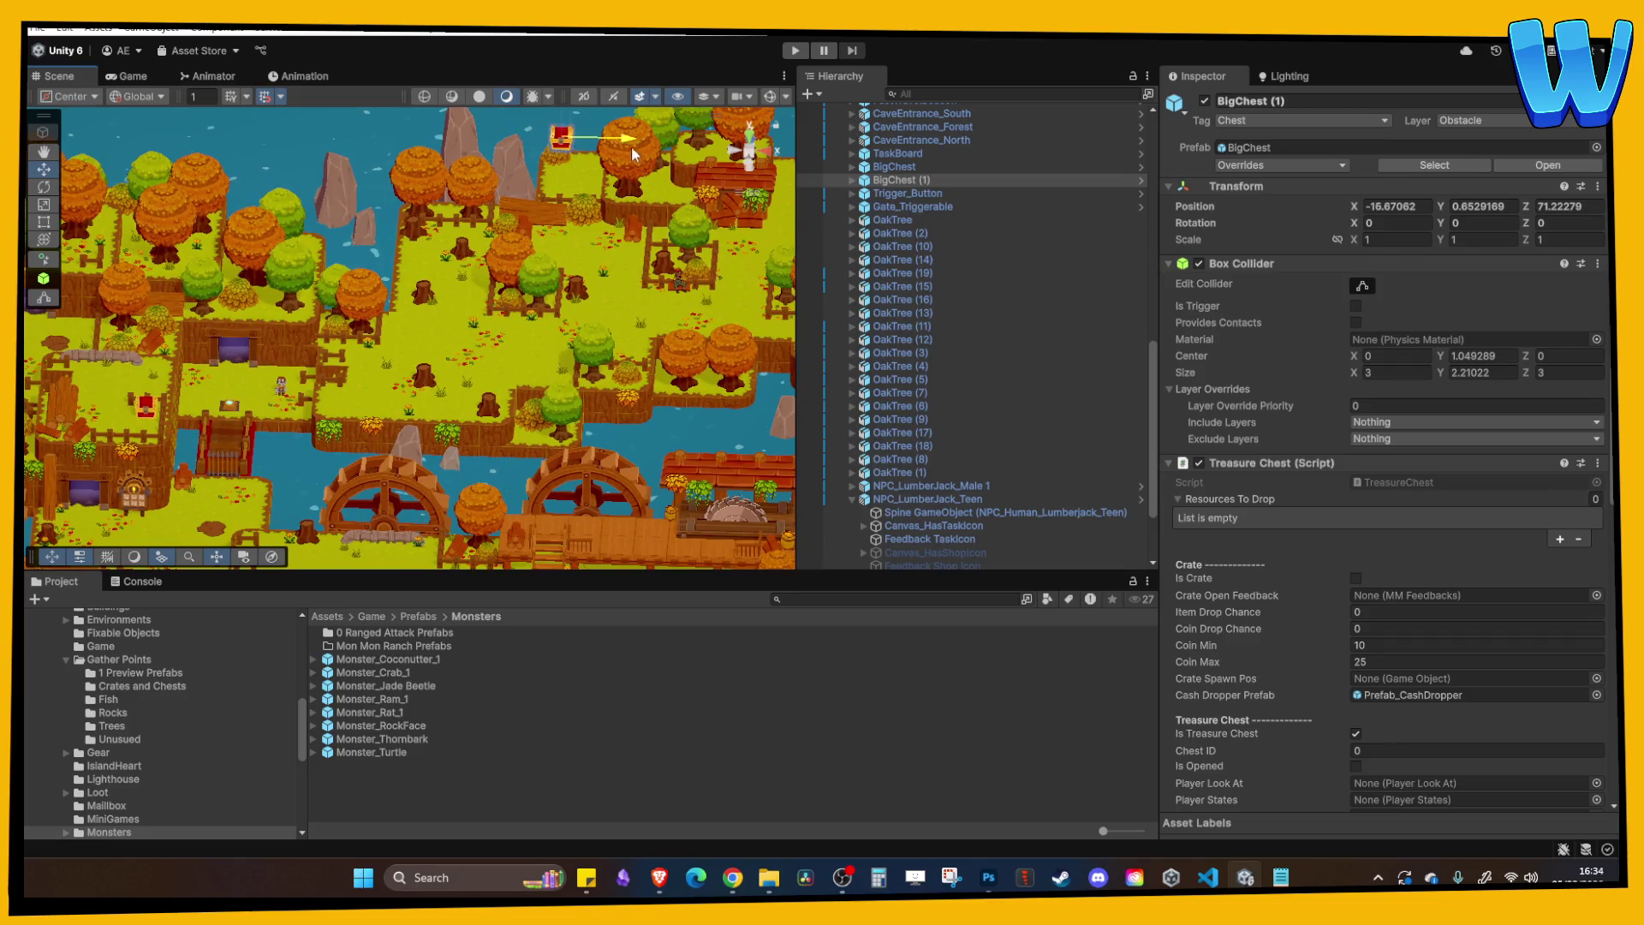
key("f")
left_click_drag(419, 297, 419, 466)
key("f")
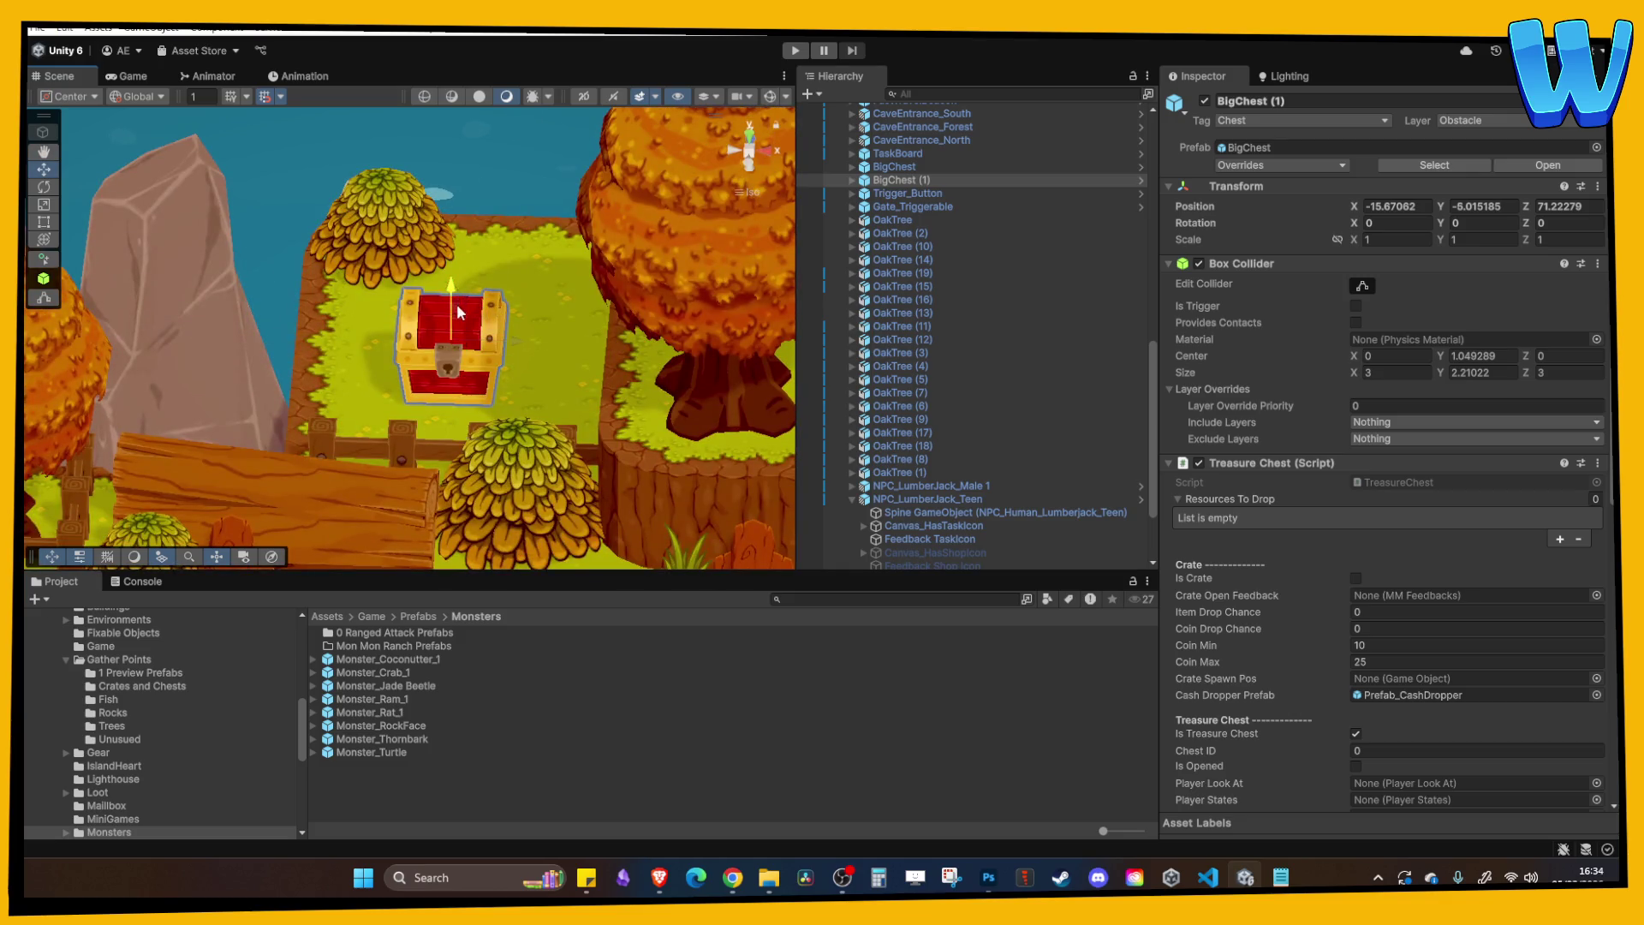
mouse_move(493, 269)
left_mouse_down()
mouse_move(459, 304)
mouse_move(477, 363)
left_mouse_up()
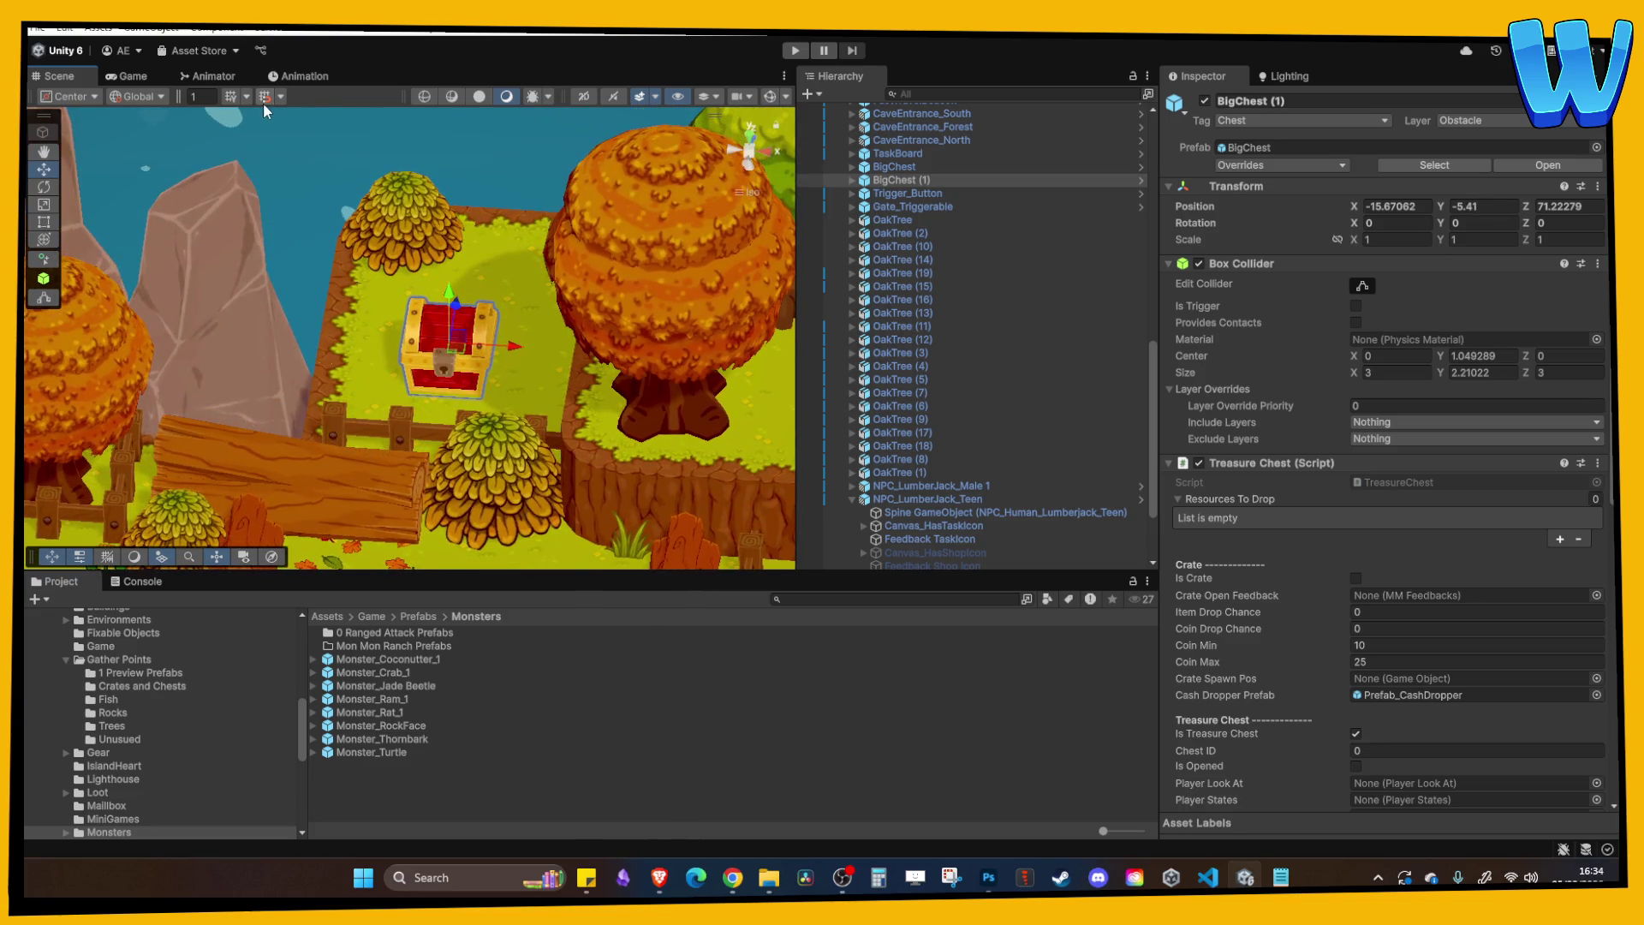
mouse_move(459, 315)
left_mouse_down()
mouse_move(494, 324)
mouse_move(482, 334)
left_mouse_up()
left_click(488, 322)
left_click(391, 197)
mouse_move(392, 197)
left_mouse_down()
mouse_move(433, 248)
mouse_move(555, 281)
left_mouse_up()
left_click(432, 245)
scroll(912, 452, "down", 8)
Select OakTree through OakTree (2) together in the Hierarchy.
left_click(852, 432)
left_click(851, 433)
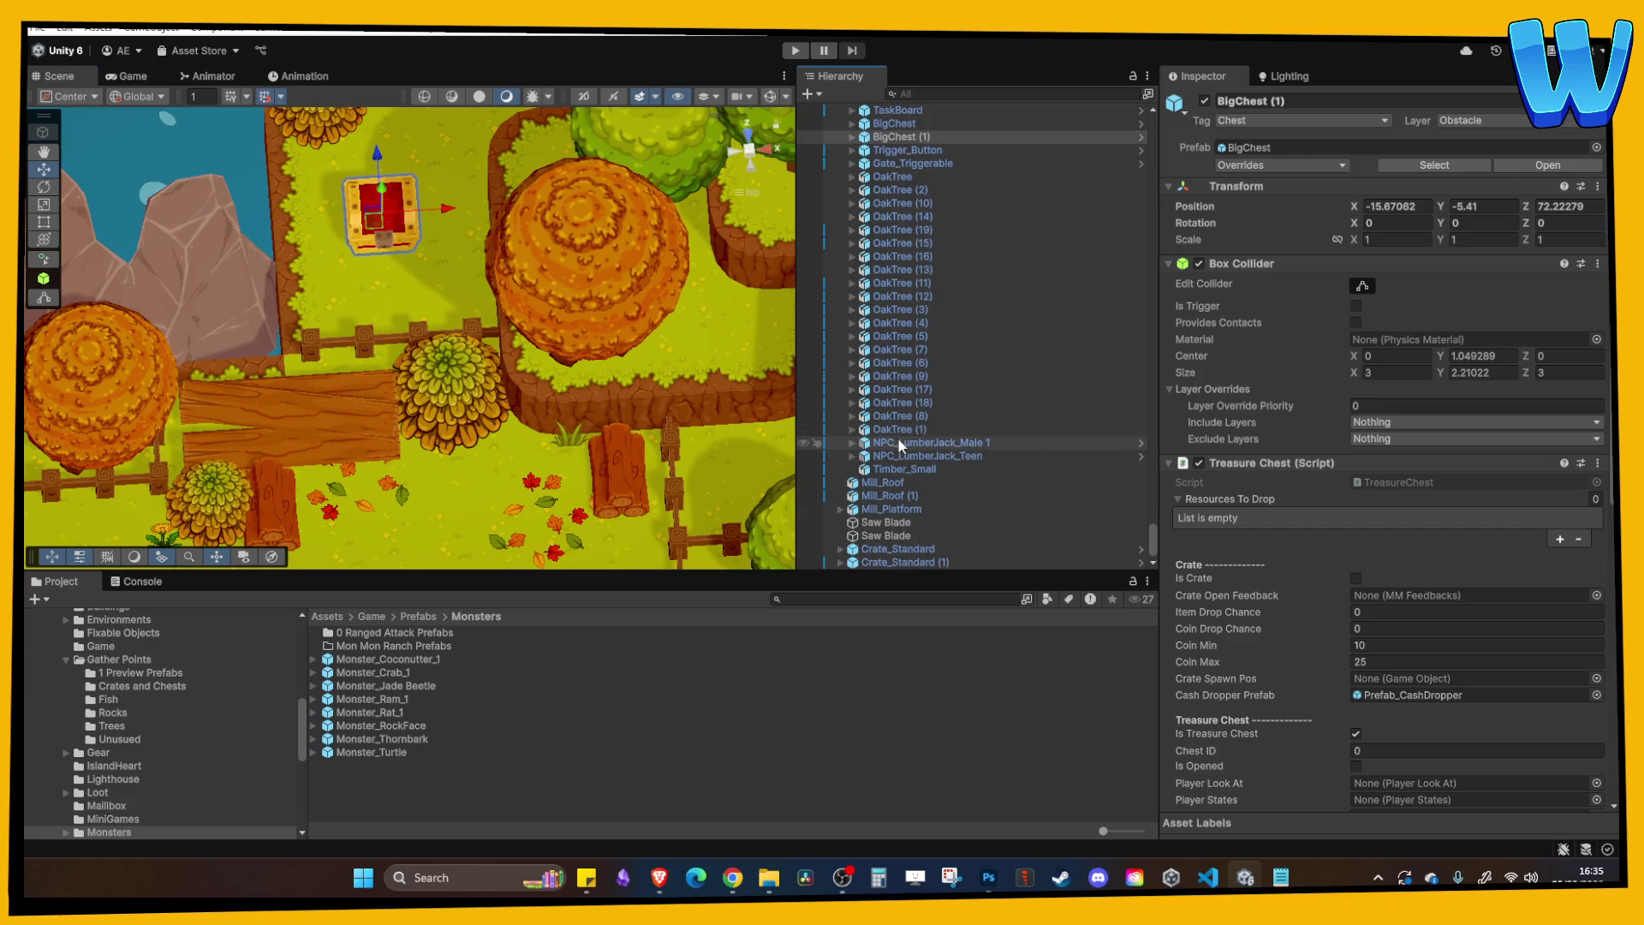
left_click(897, 434)
scroll(925, 343, "up", 3)
left_click(909, 241, "shift")
left_click(905, 228, "shift")
scroll(920, 282, "up", 4)
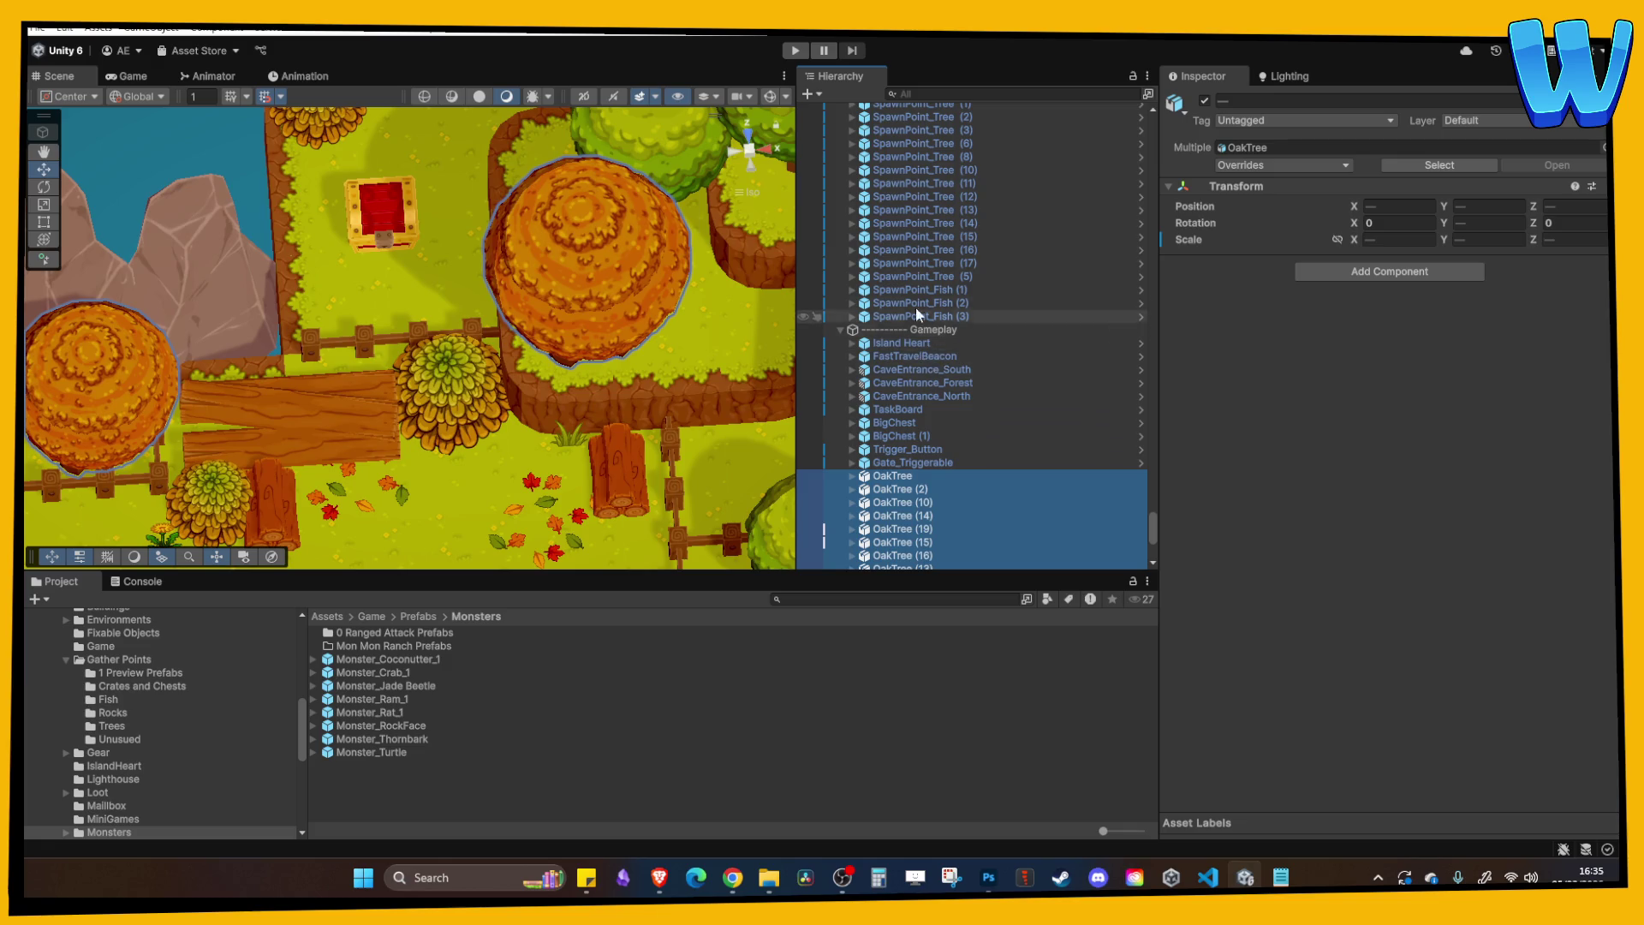
Collapse the Gather Points and Monsters groups in the Hierarchy.
left_click(913, 277)
key("Left")
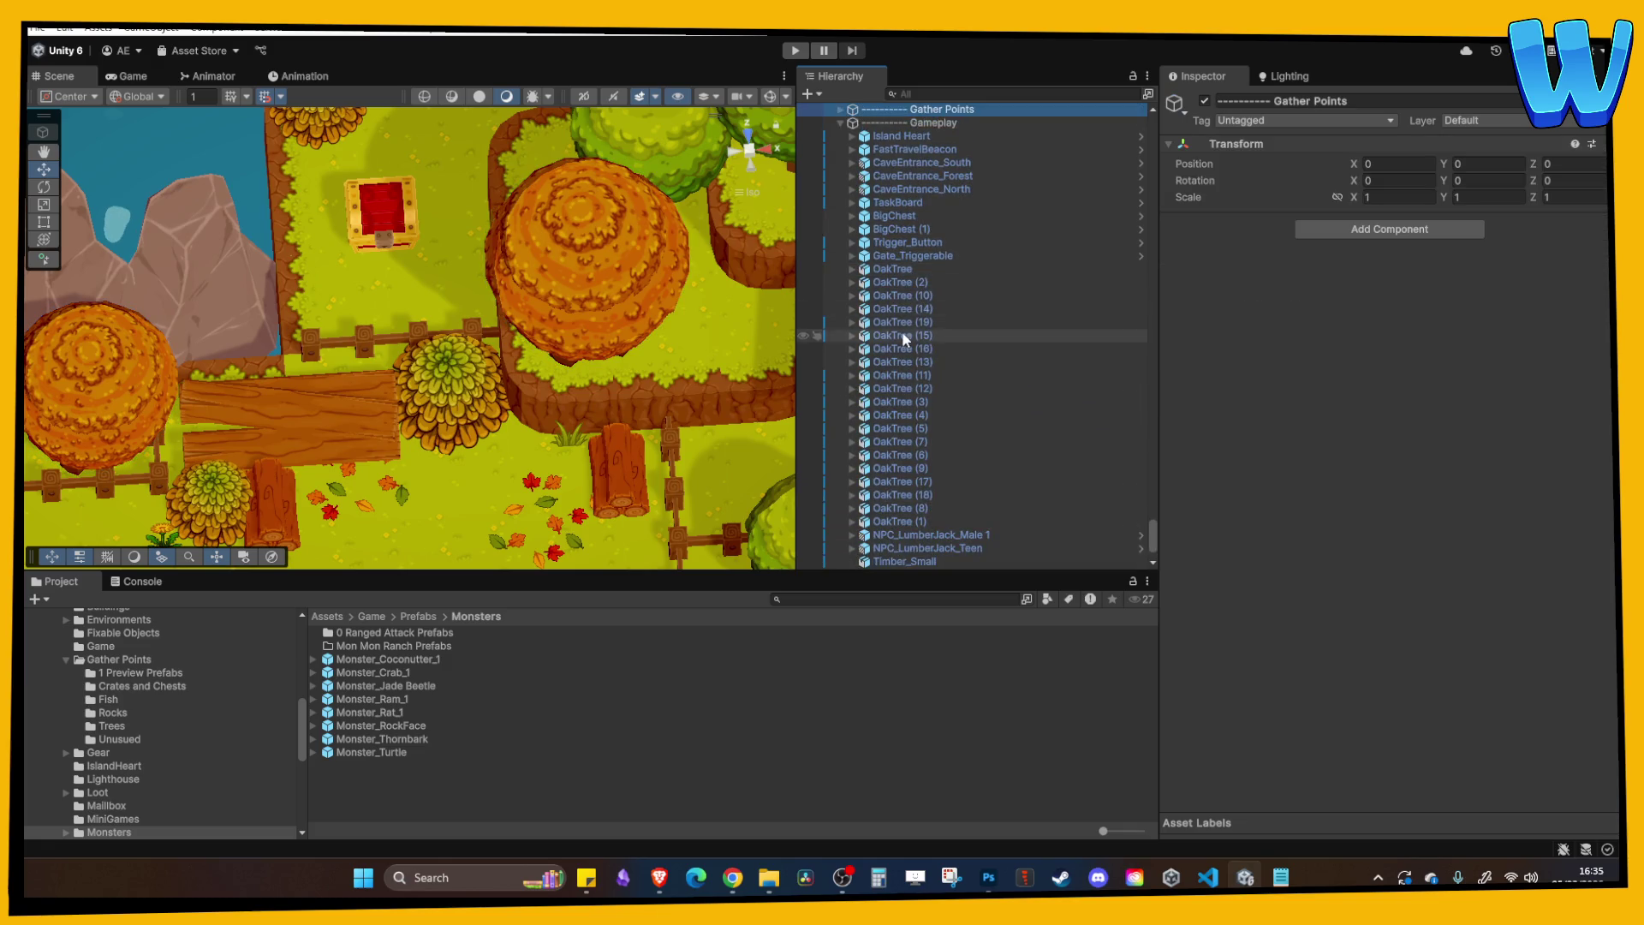
key("Left")
scroll(963, 286, "up", 3)
double_click(928, 259)
key("Left")
key("Left")
scroll(941, 257, "up", 5)
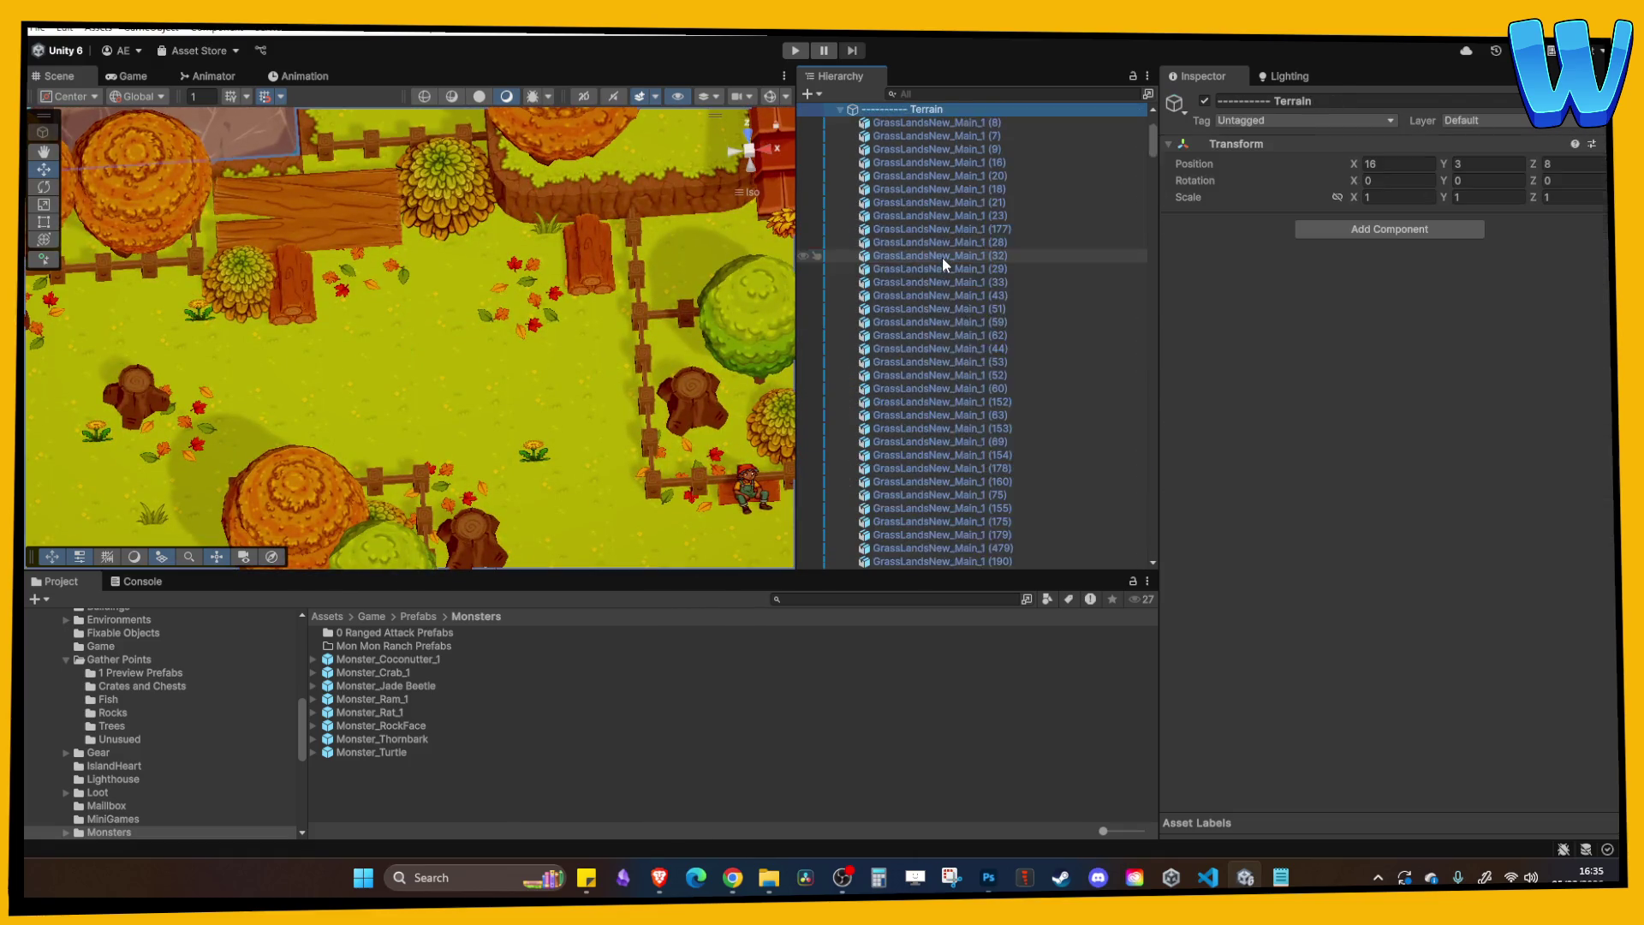
left_click(942, 258)
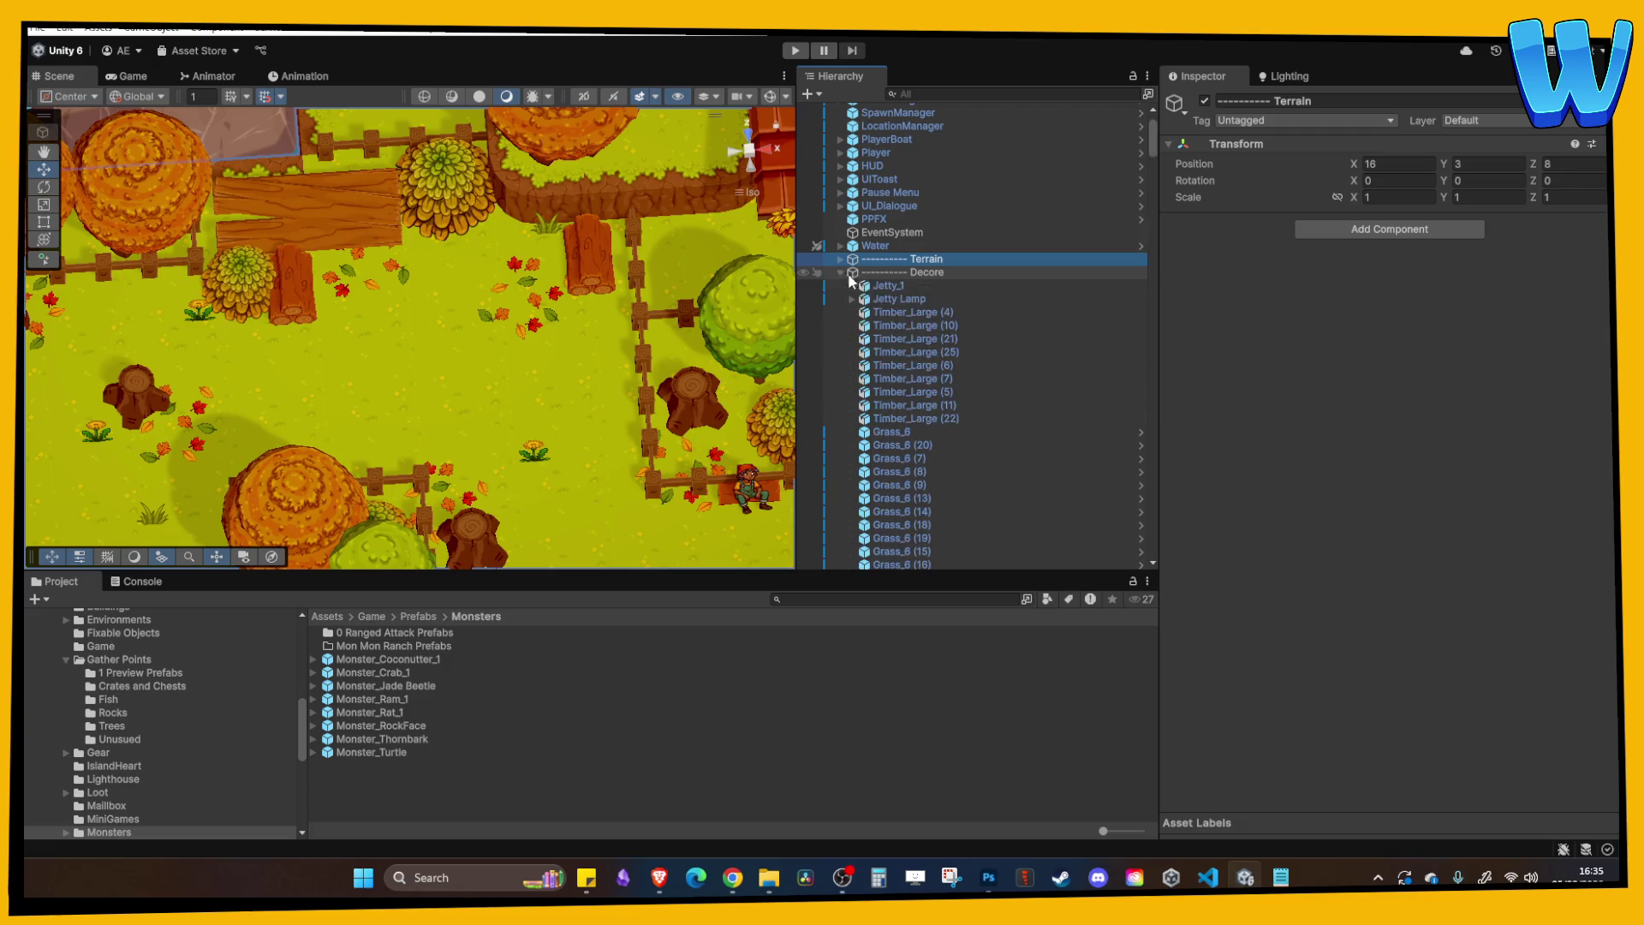
scroll(920, 309, "down", 15)
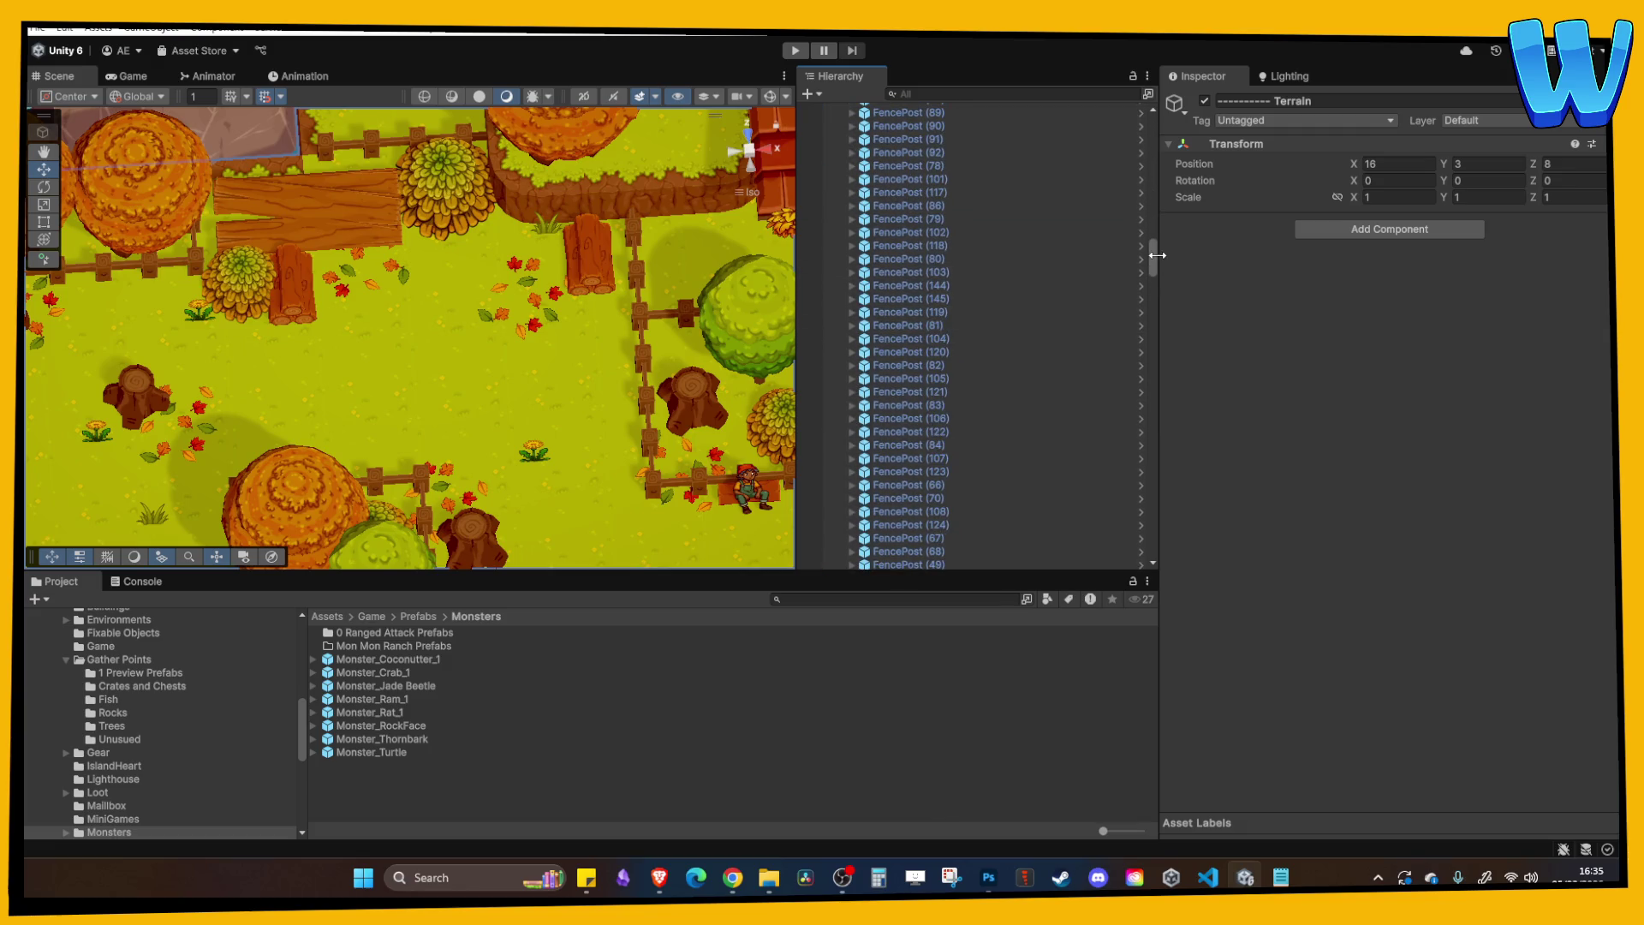
Drag all OakTree objects into the Decore group, collapse it, and start play mode.
mouse_move(1155, 261)
left_mouse_down()
mouse_move(1168, 541)
mouse_move(1165, 519)
left_mouse_up()
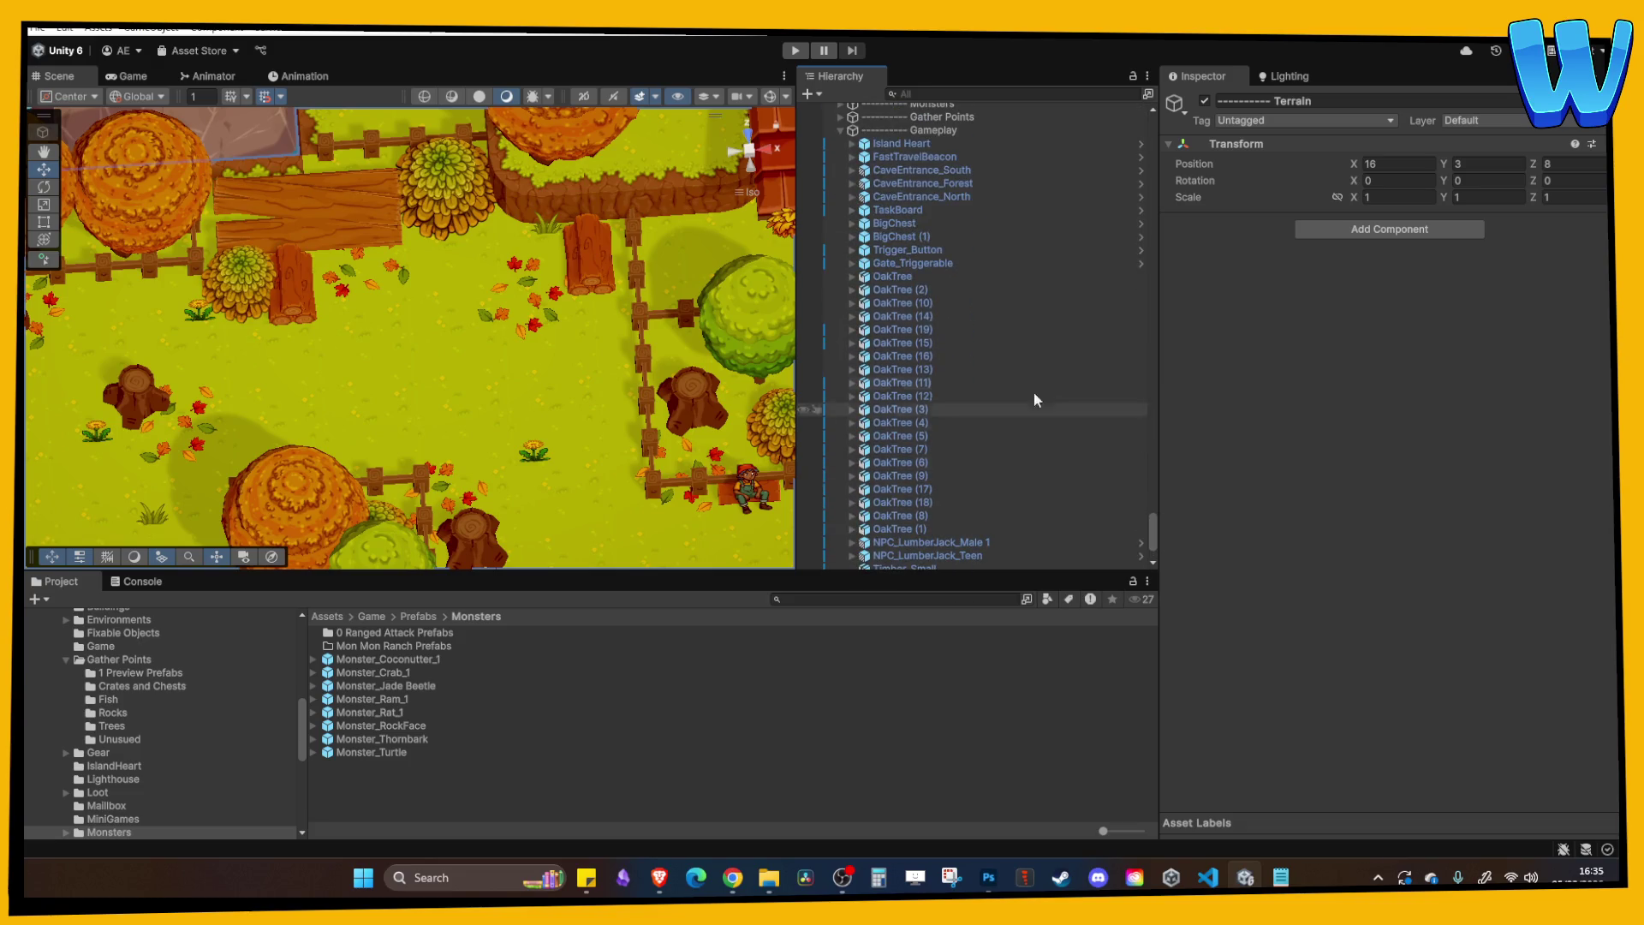
left_click(923, 505, "shift")
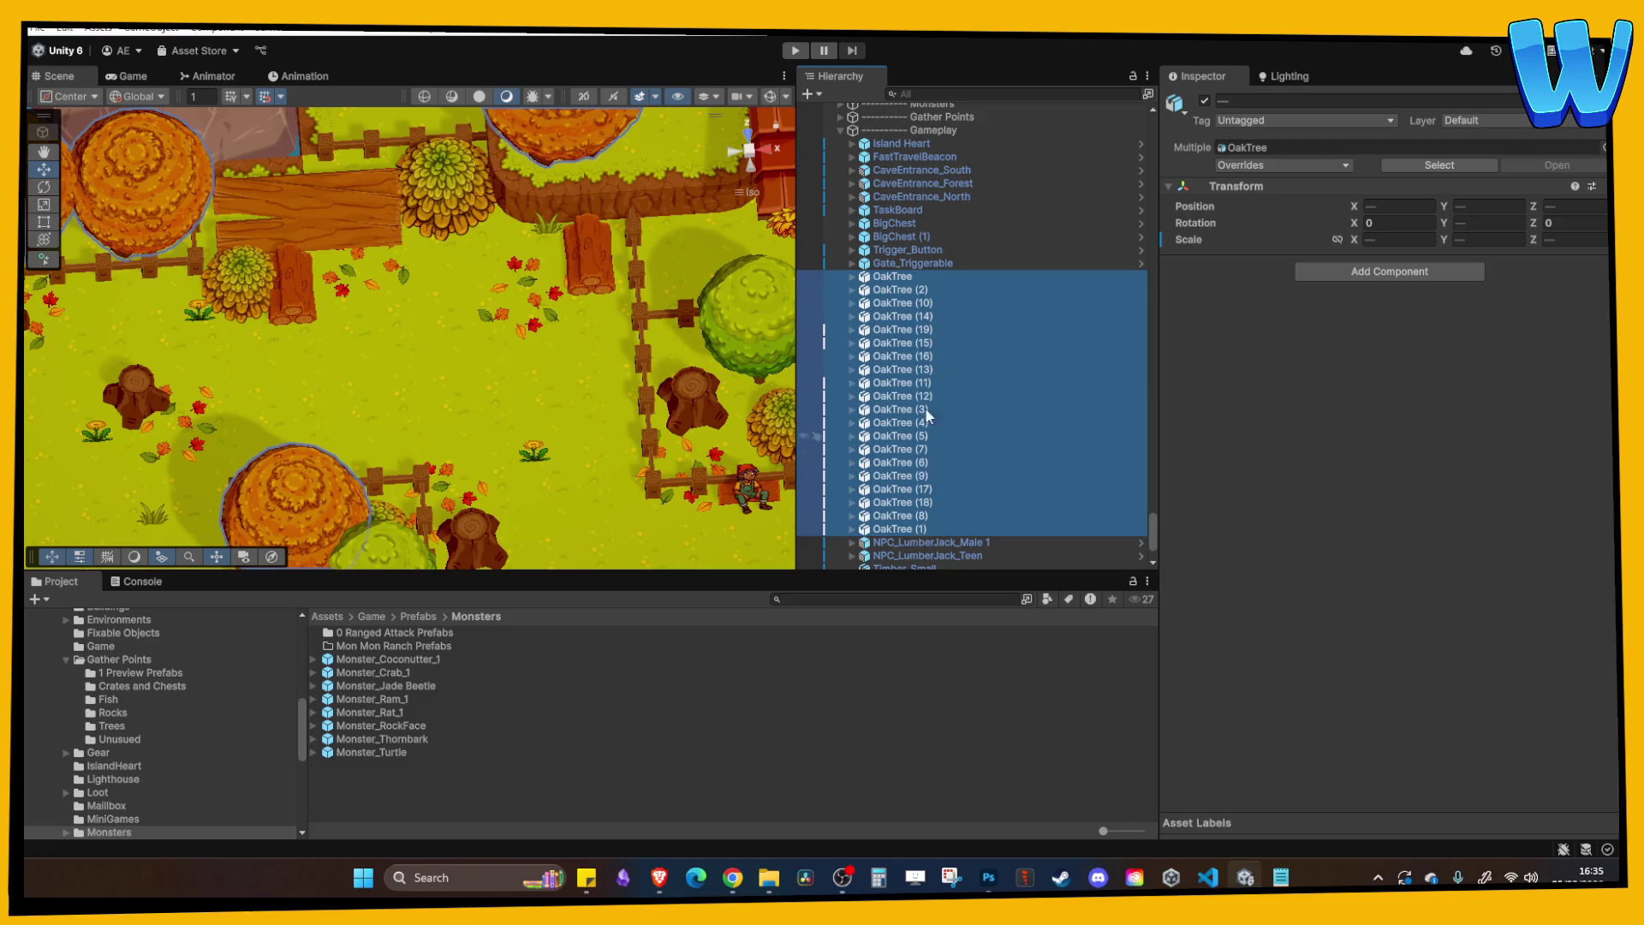
scroll(923, 399, "up", 3)
left_click_drag(889, 247, 959, 279)
left_click(927, 296)
key("Left")
key("Left")
left_click(918, 362)
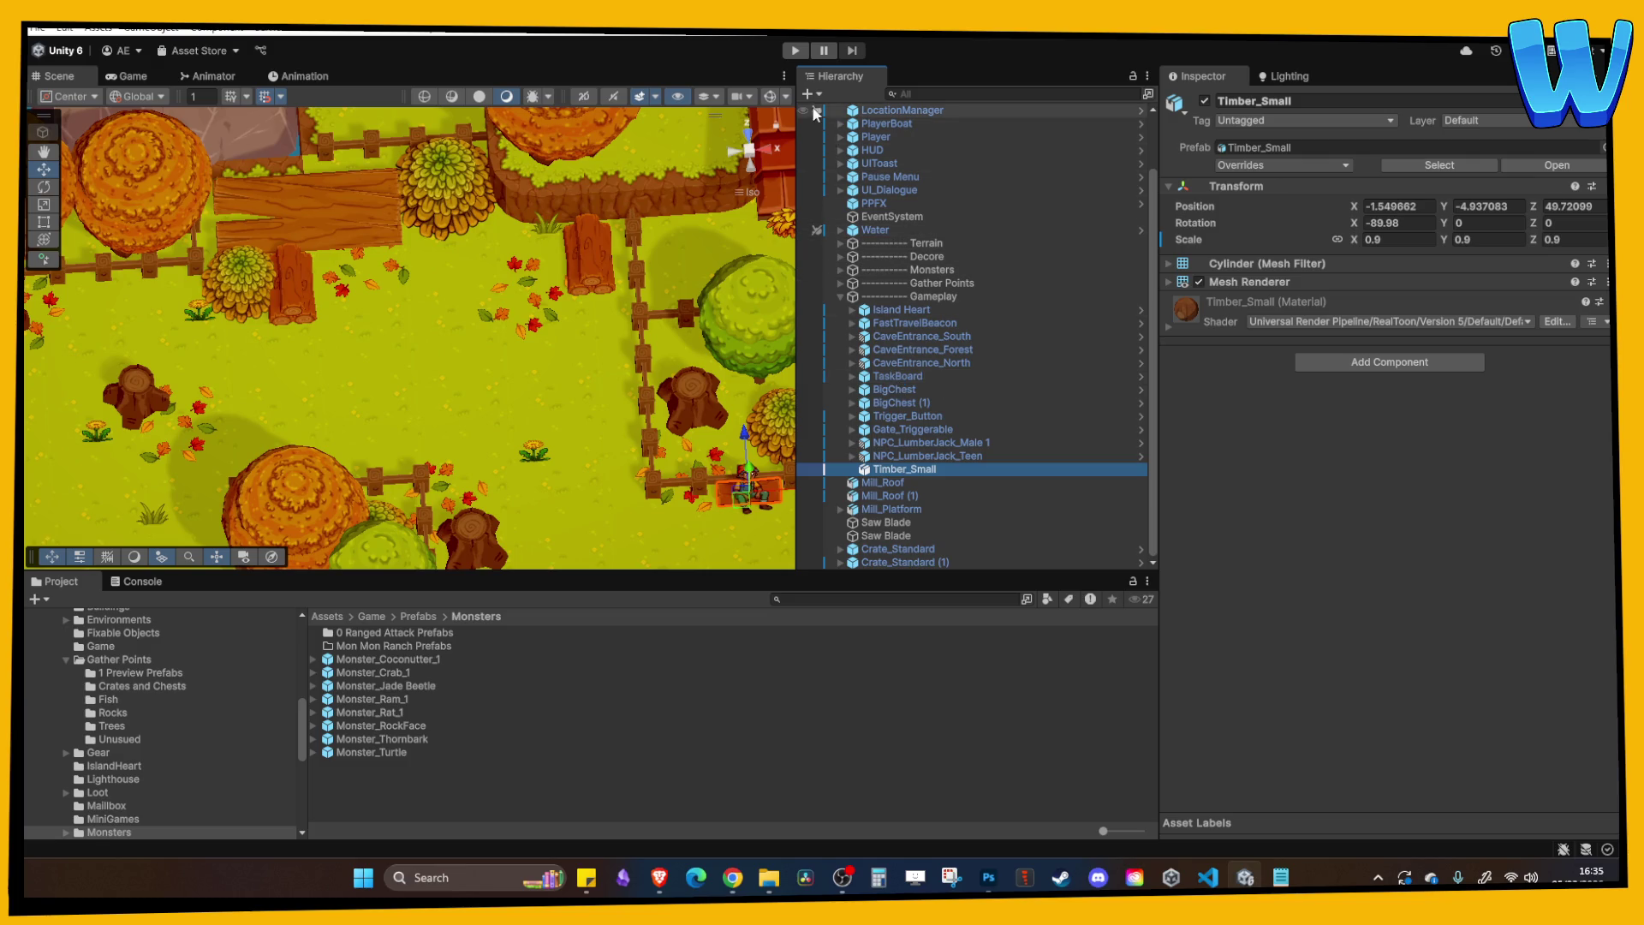
left_click(794, 53)
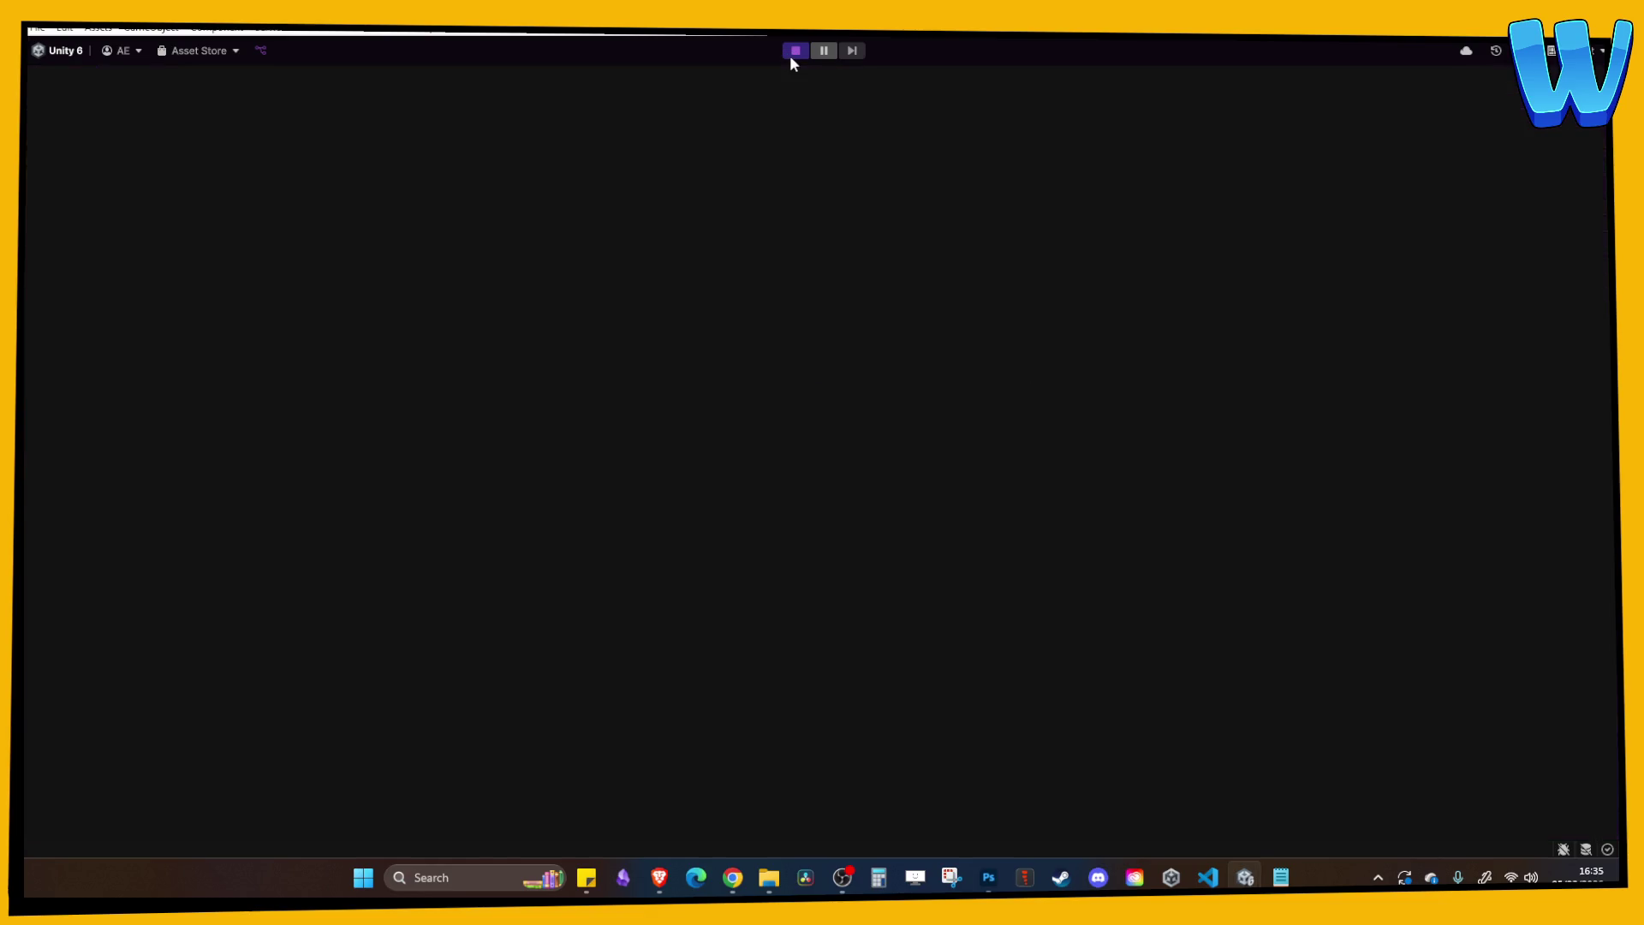
Walk the hero past the oak trees, Thornbark enemies, the lumberjack NPC and the Jade Beetle.
key("w")
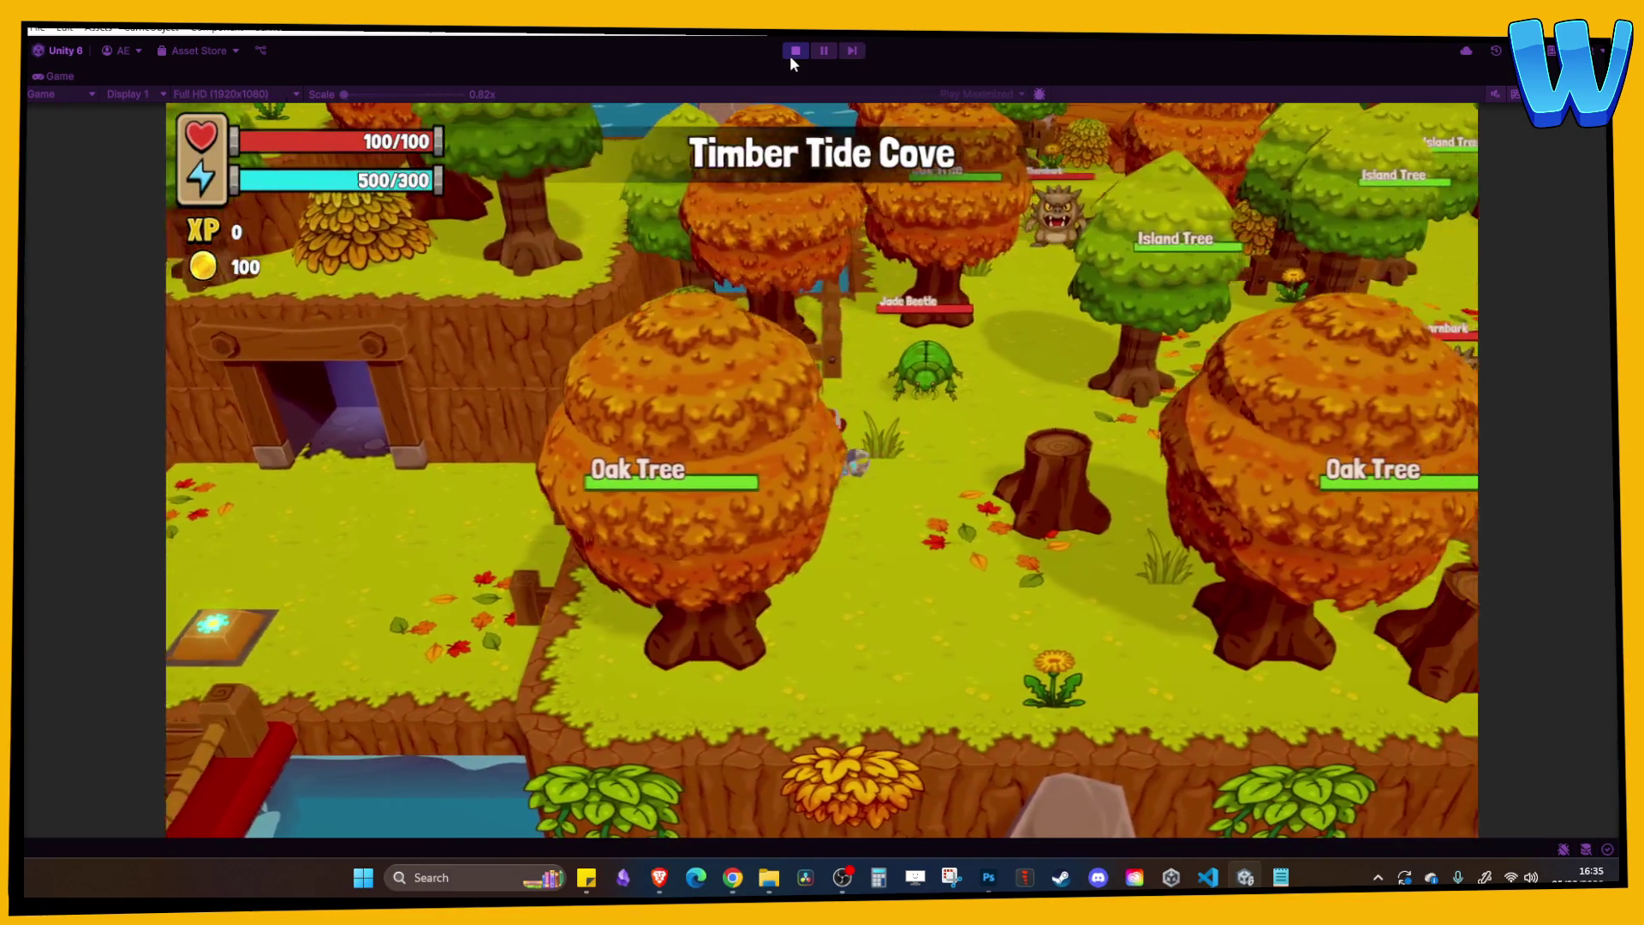
key("d")
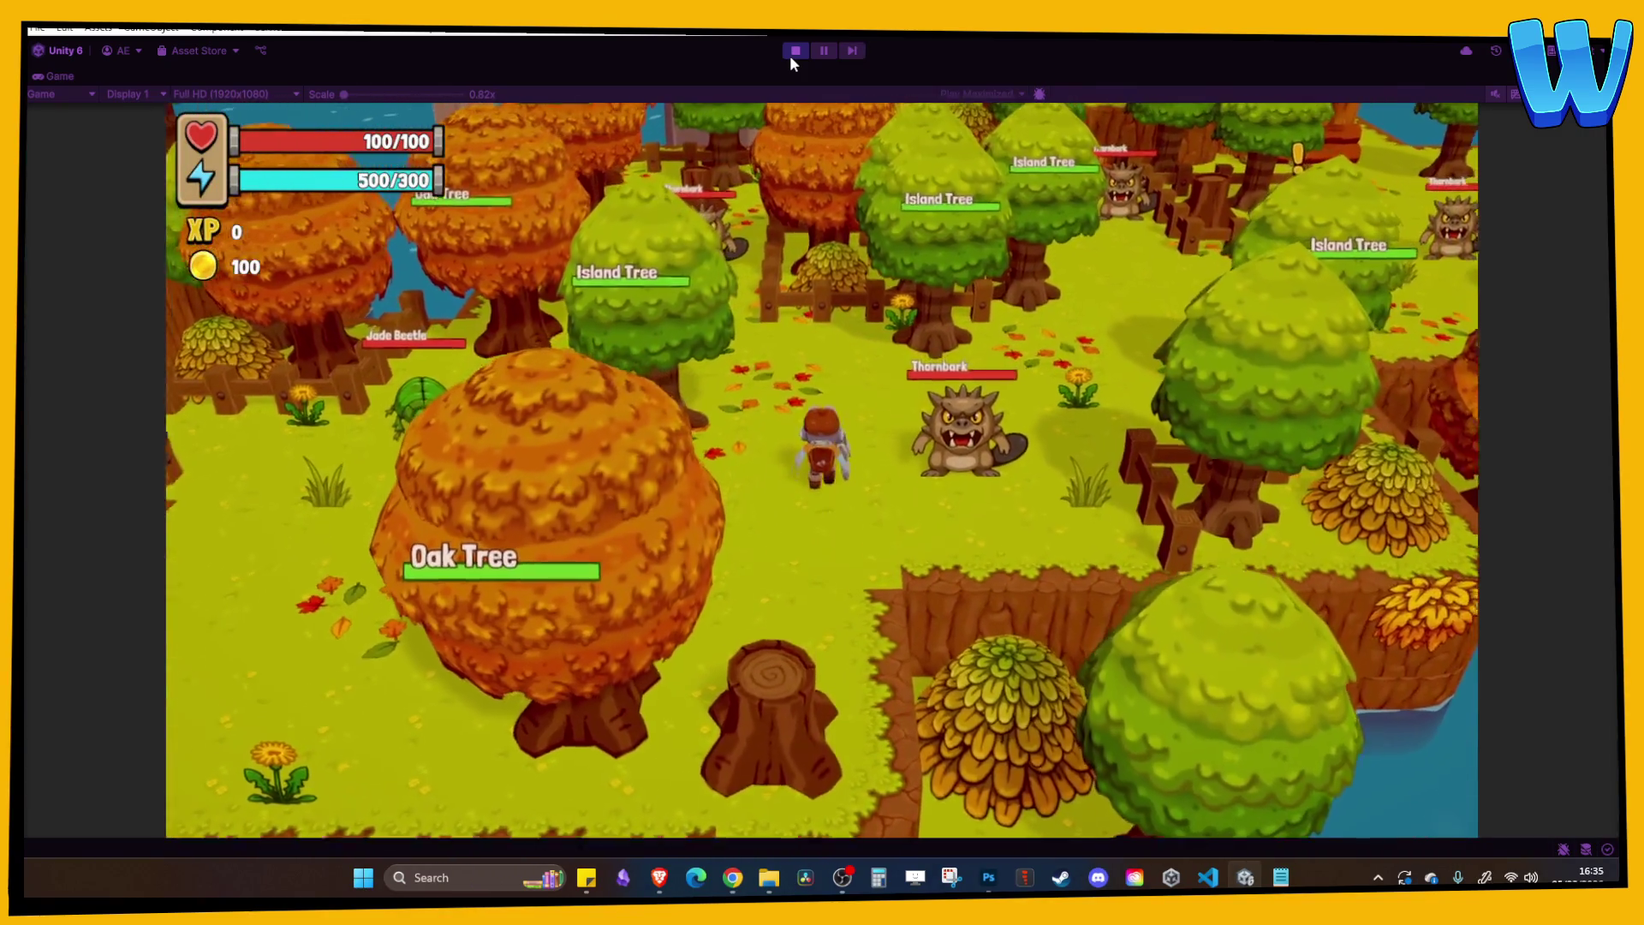
key("w")
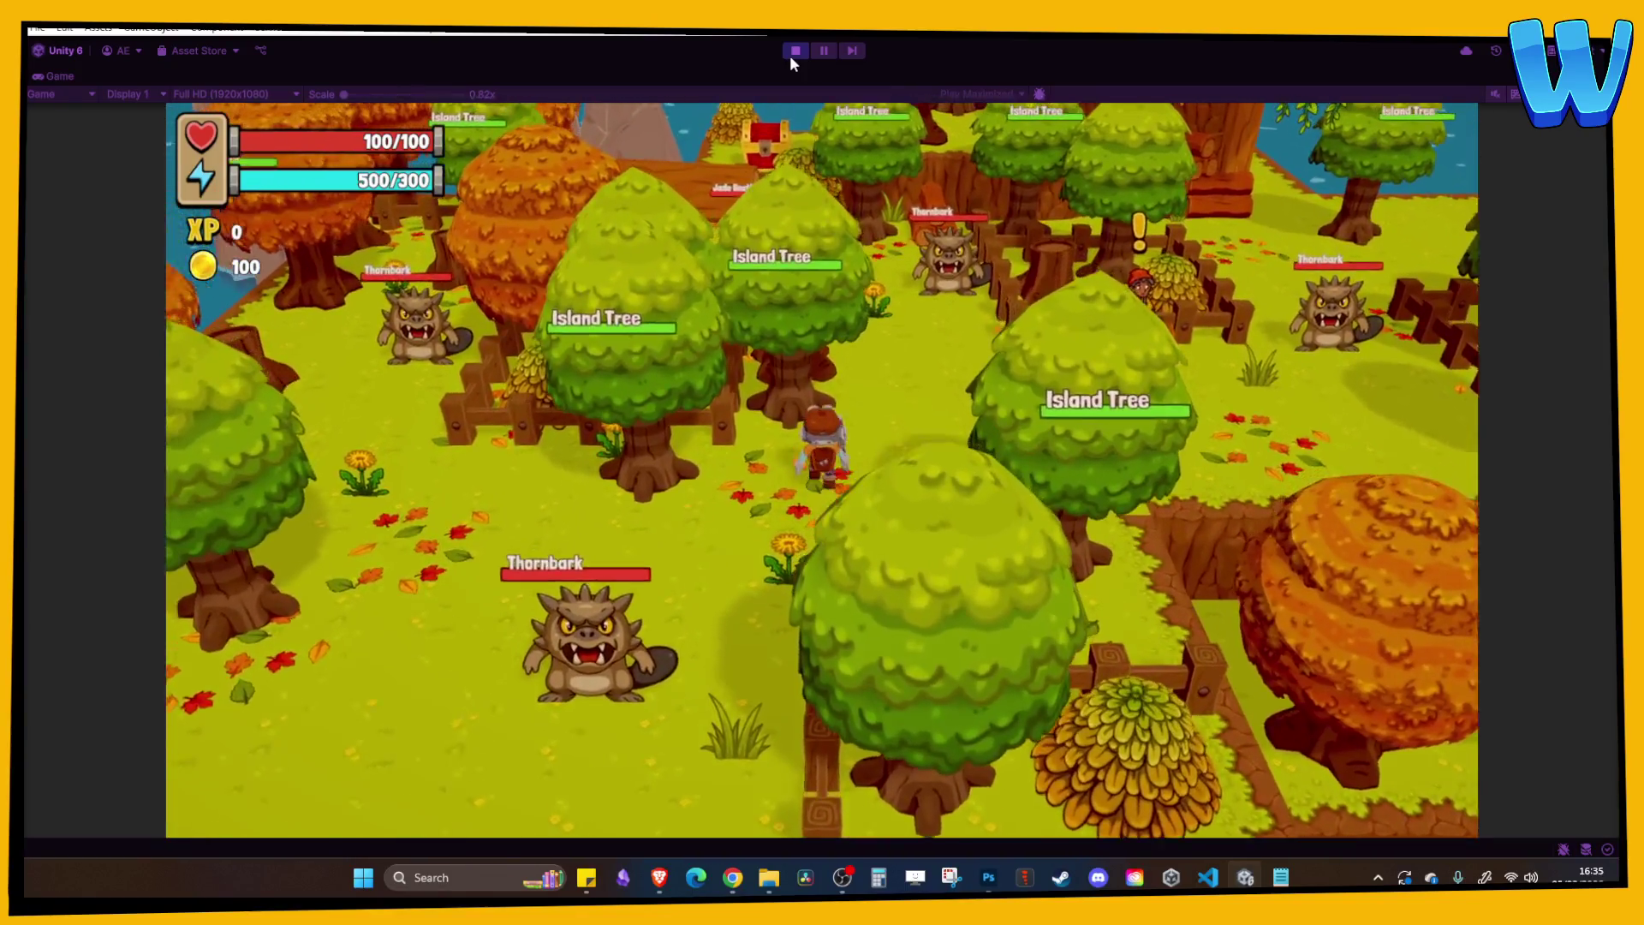
key("w")
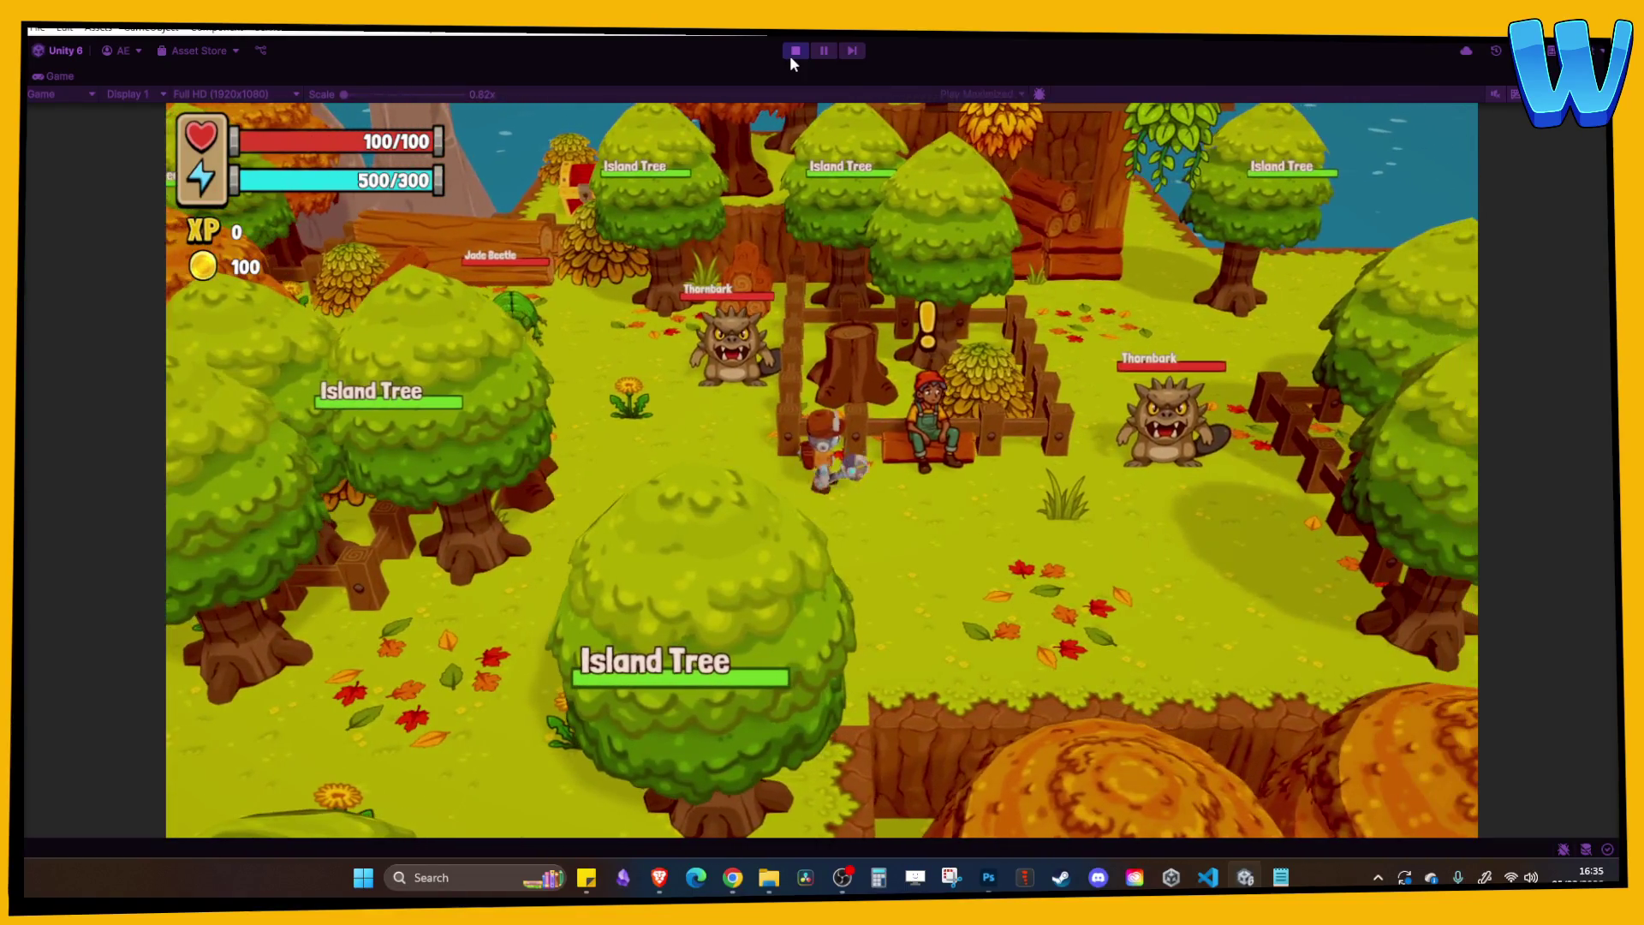
key("a")
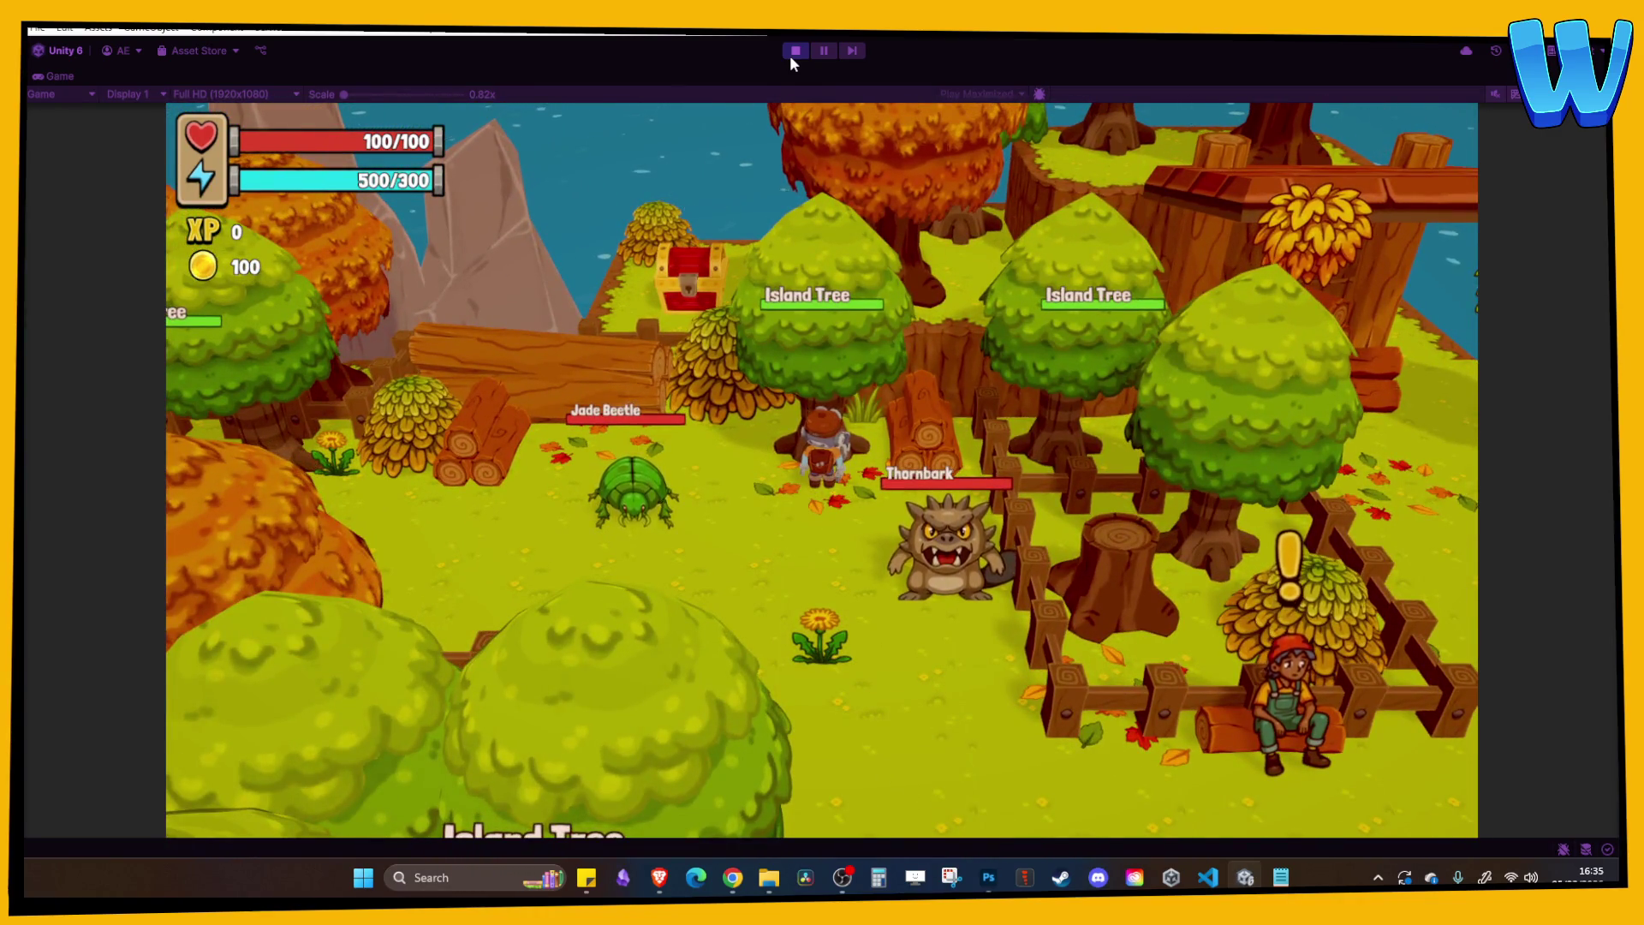
key("a")
key("d")
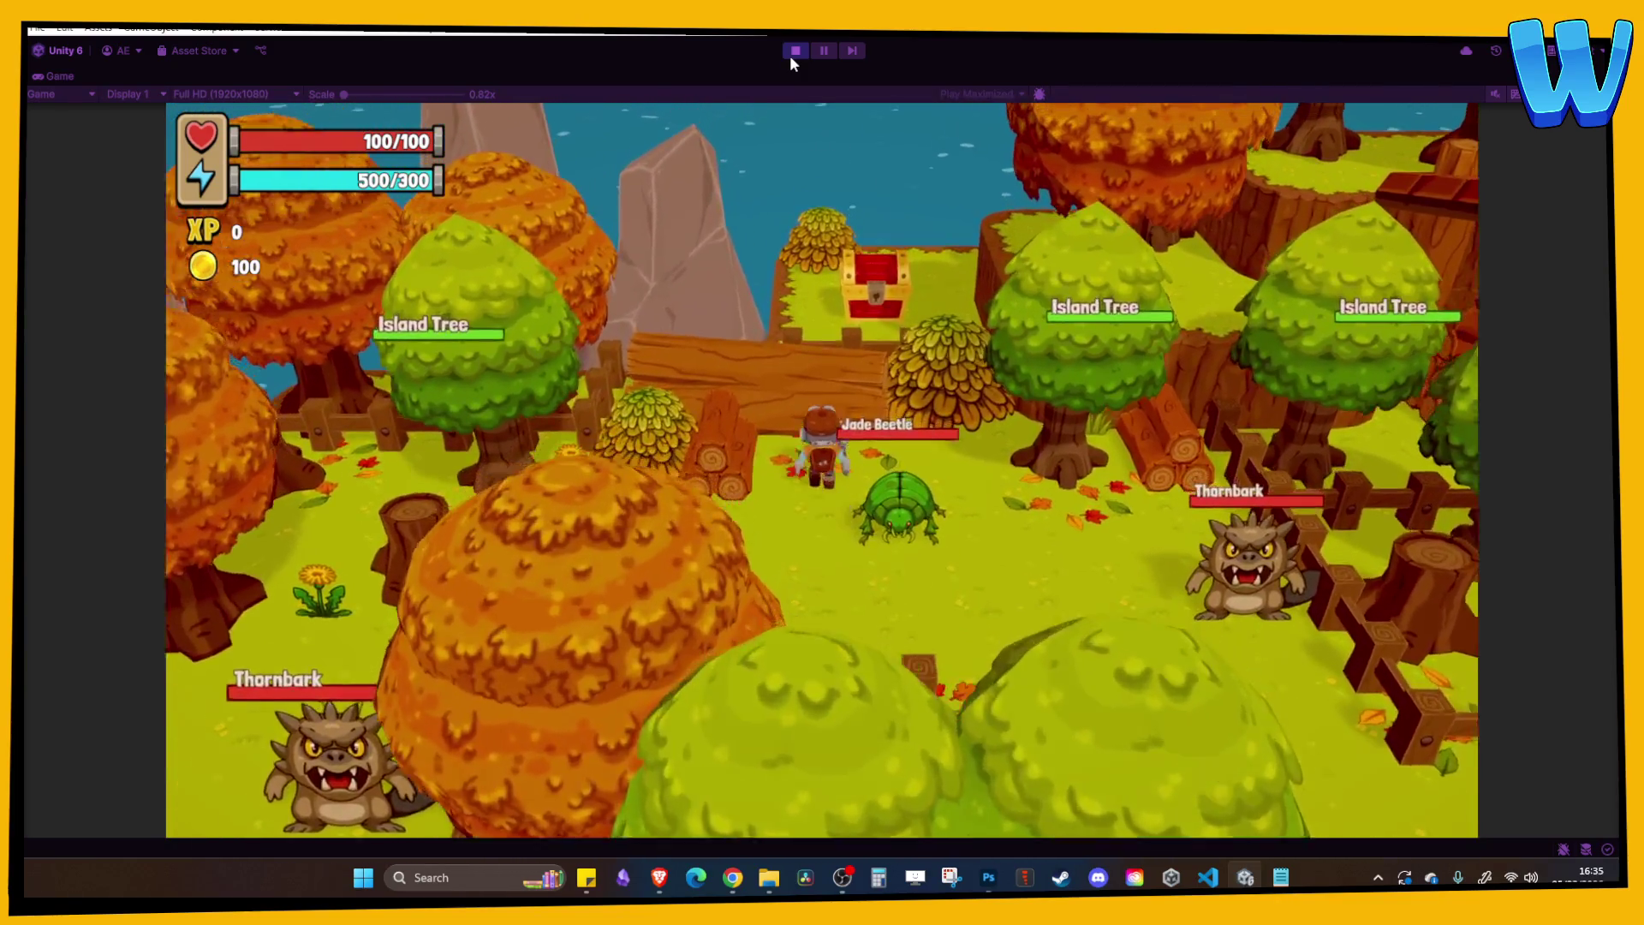
key("d")
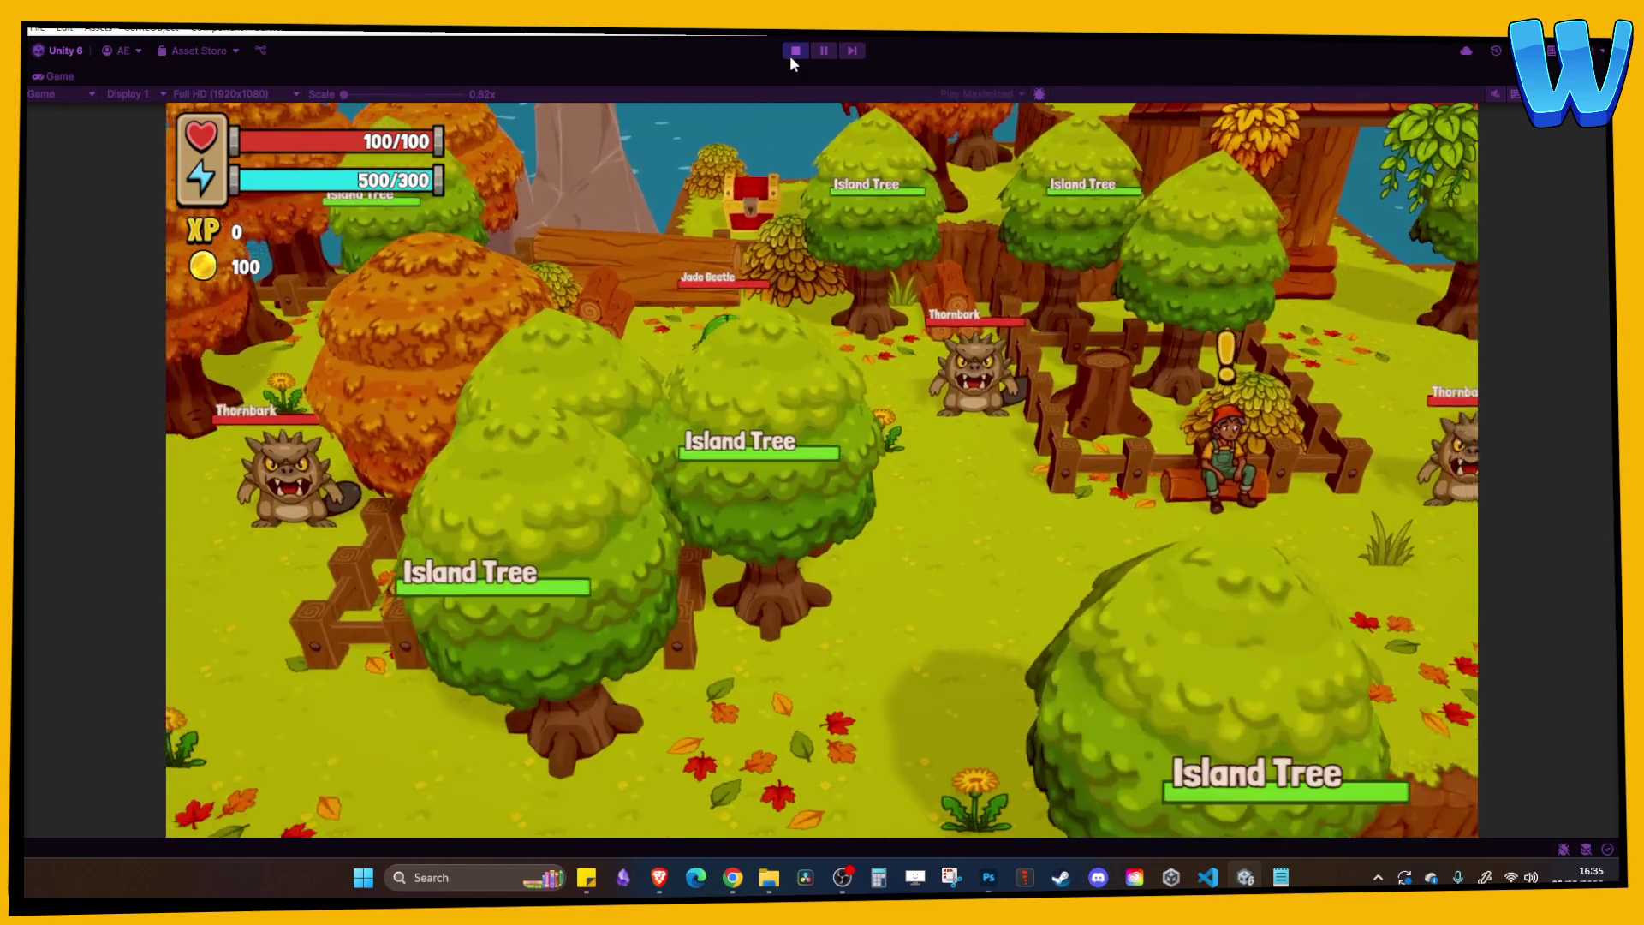
Walk past the wooden platform to the treasure chest and open it, raising coins from 100 to 121.
key("w")
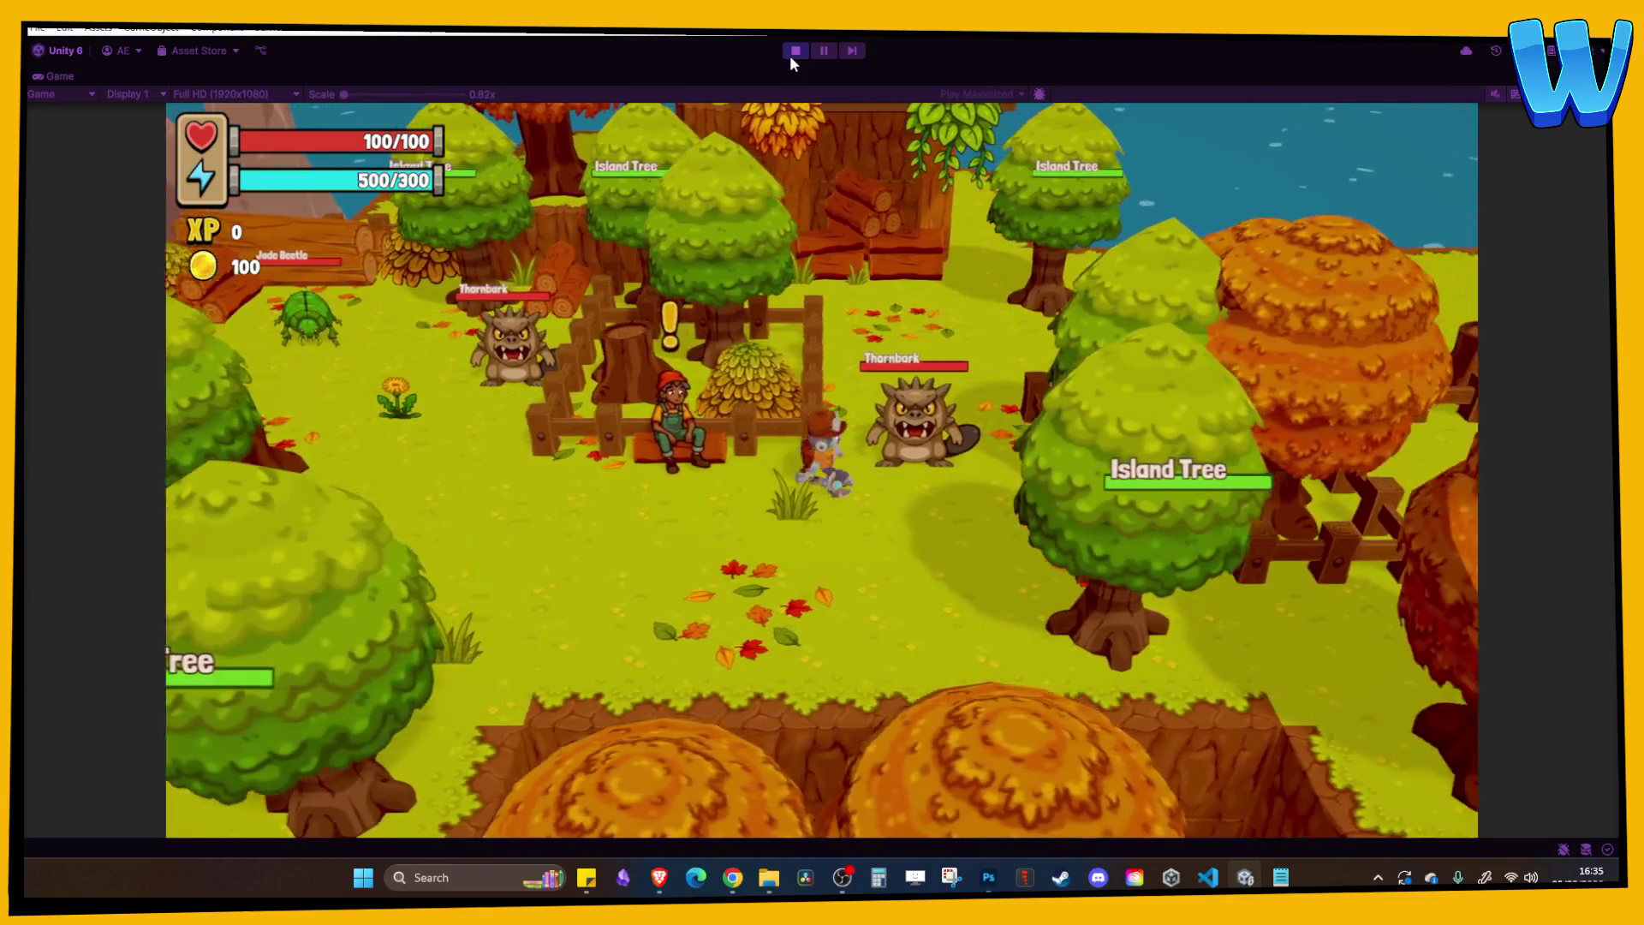
key("w")
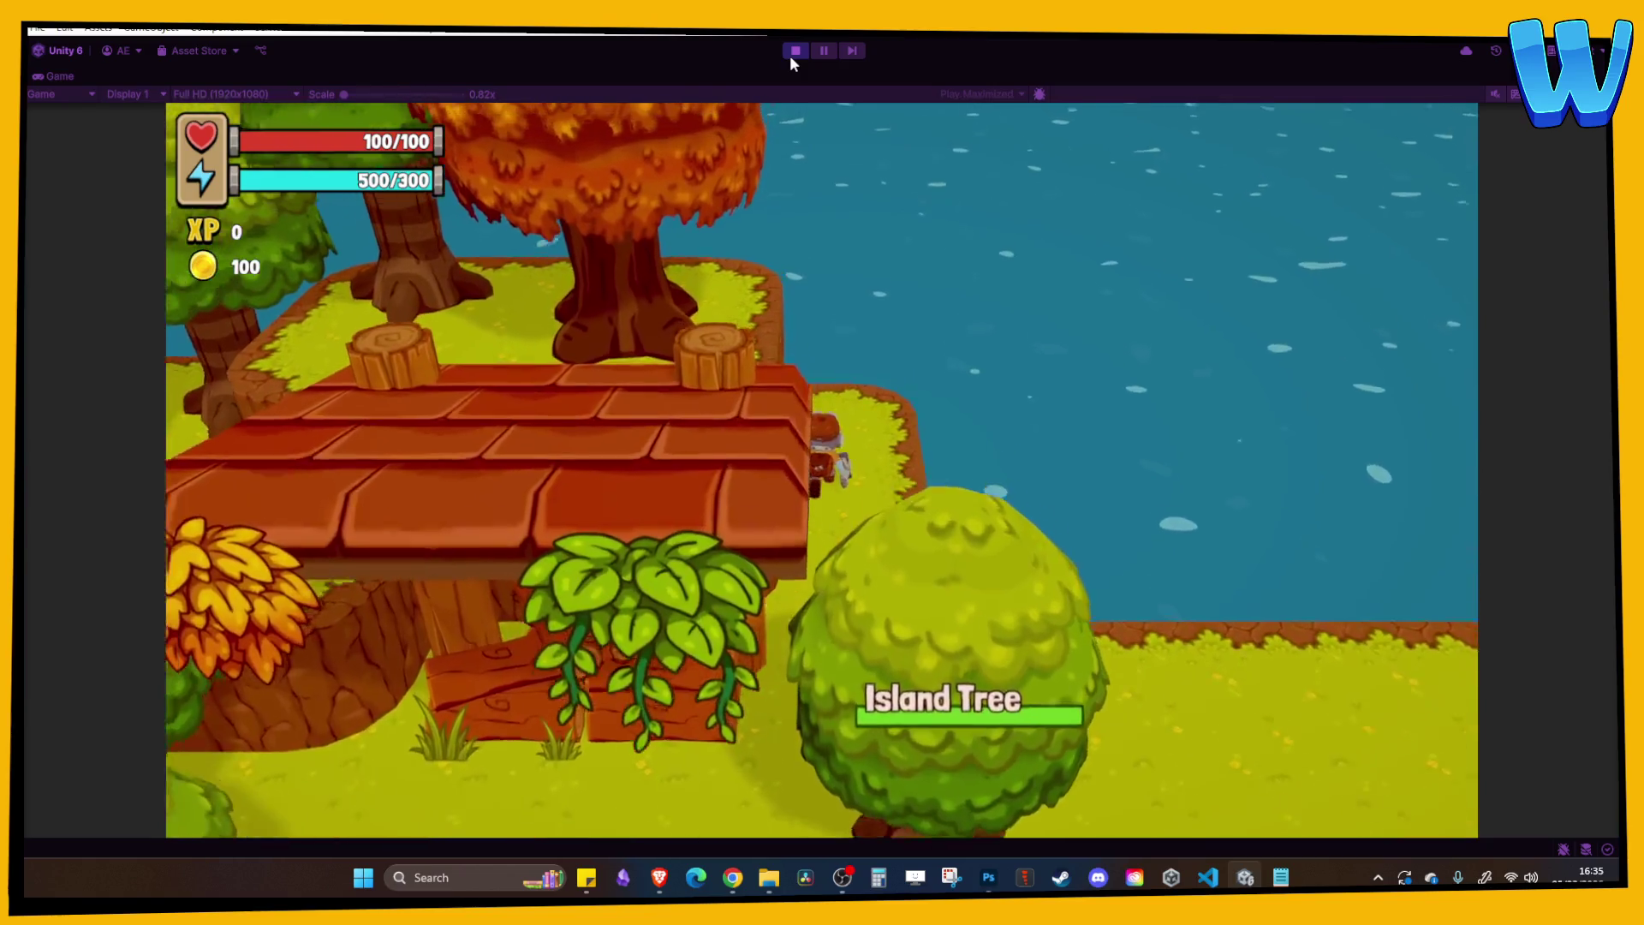
key("a")
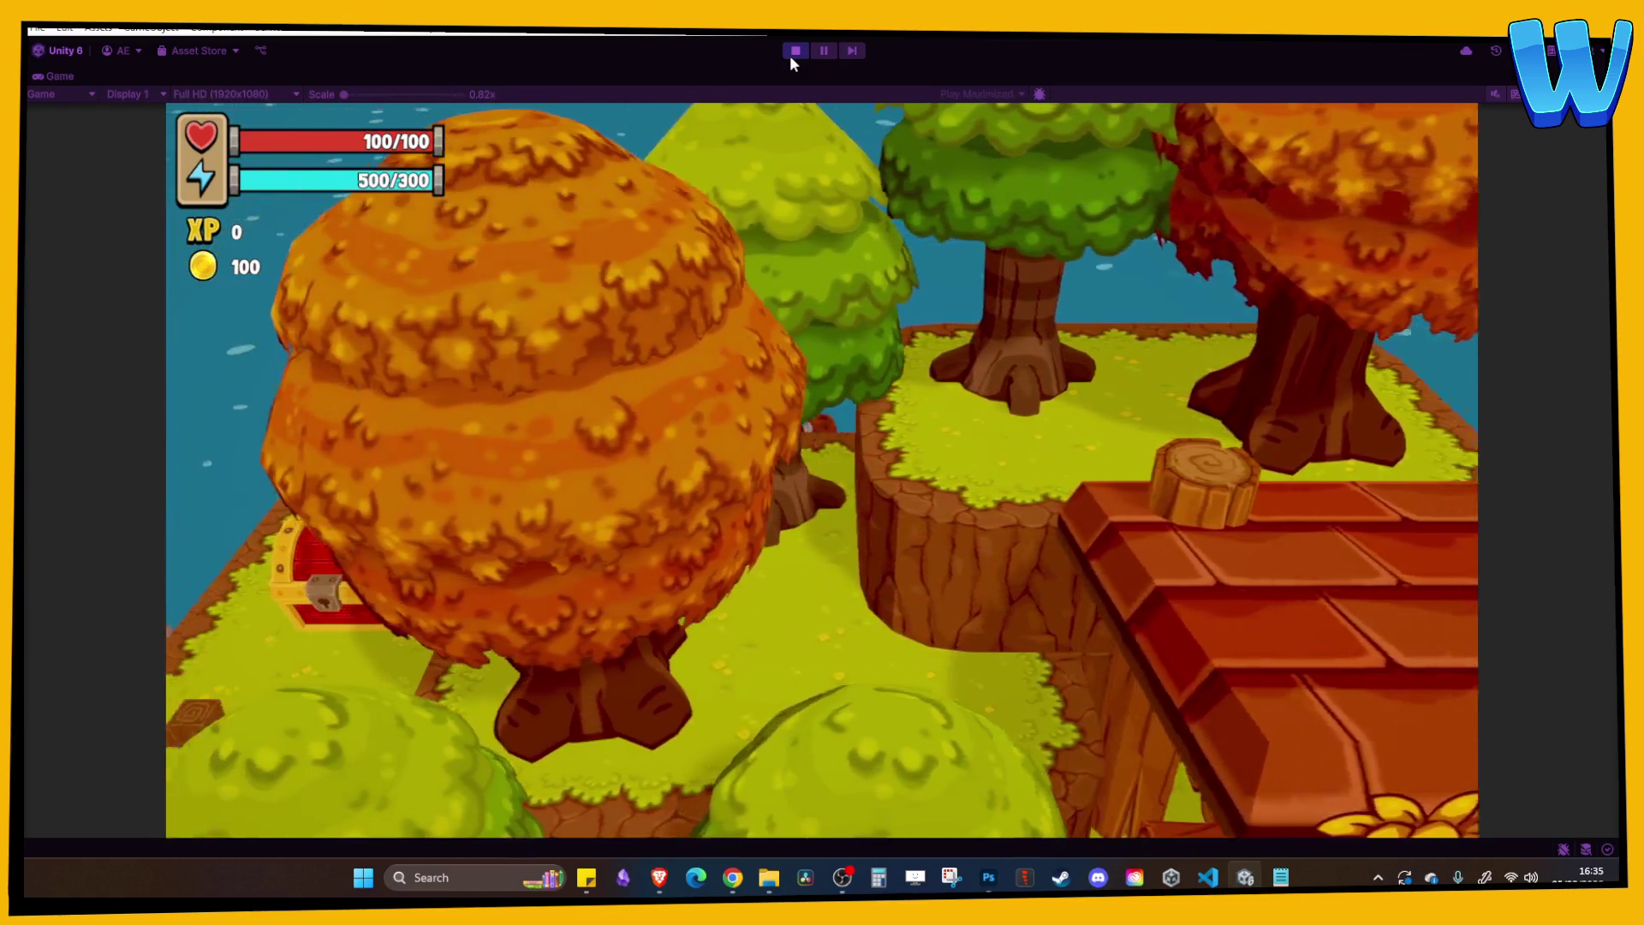
key("a")
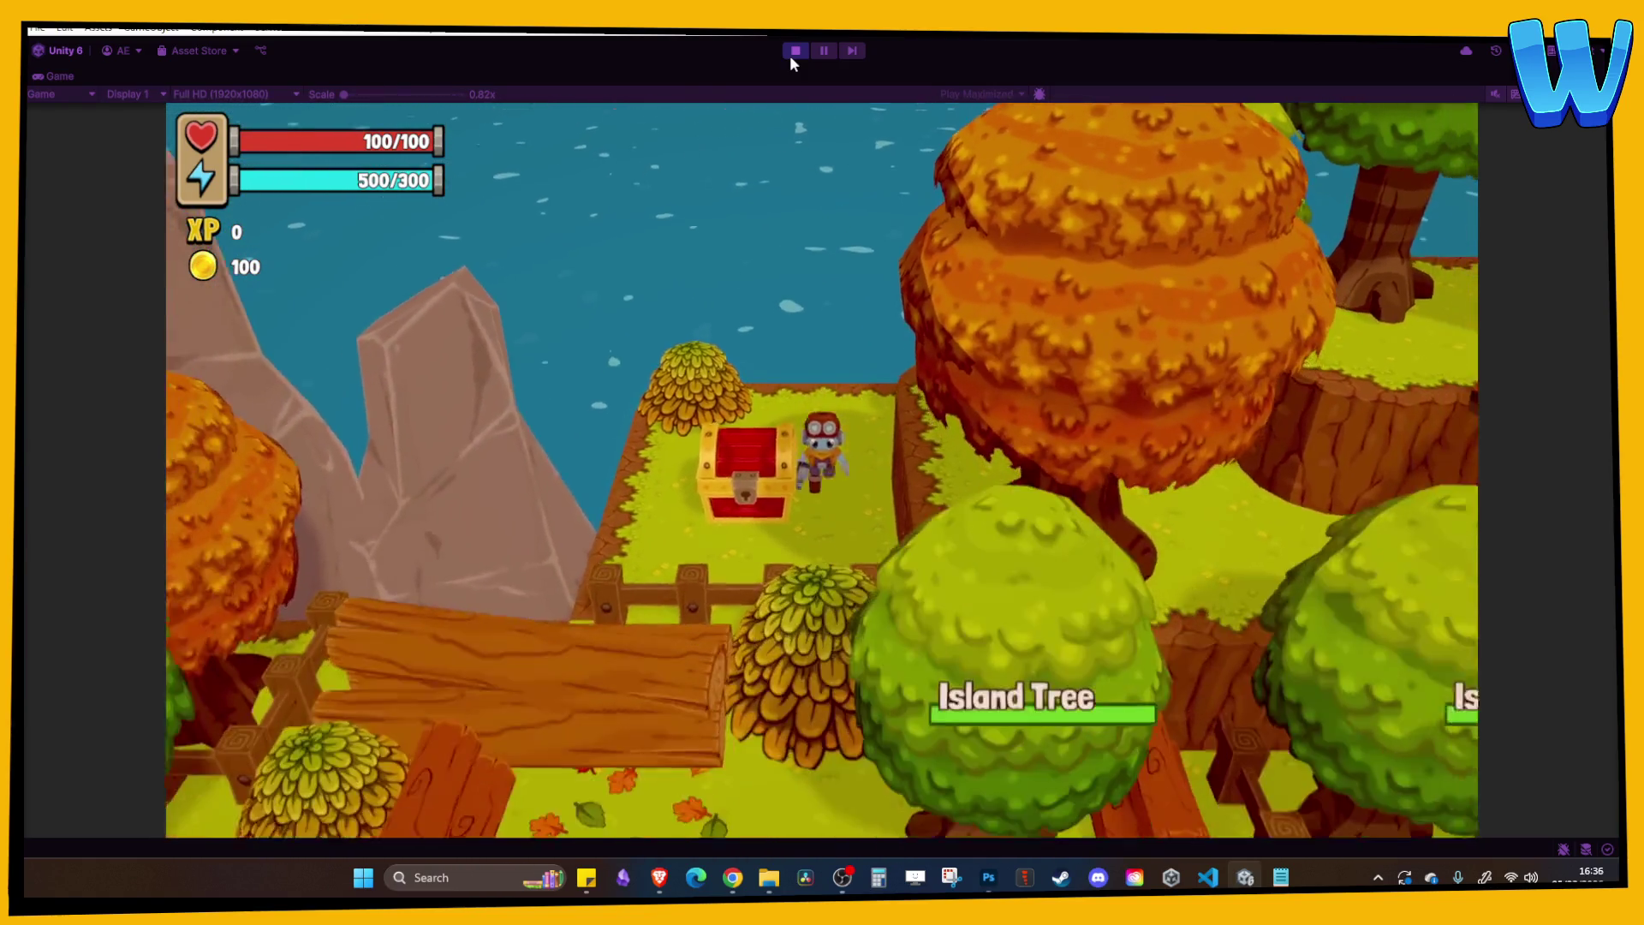
key("e")
Walk on to the island edge and back south, then stop play mode.
key("d")
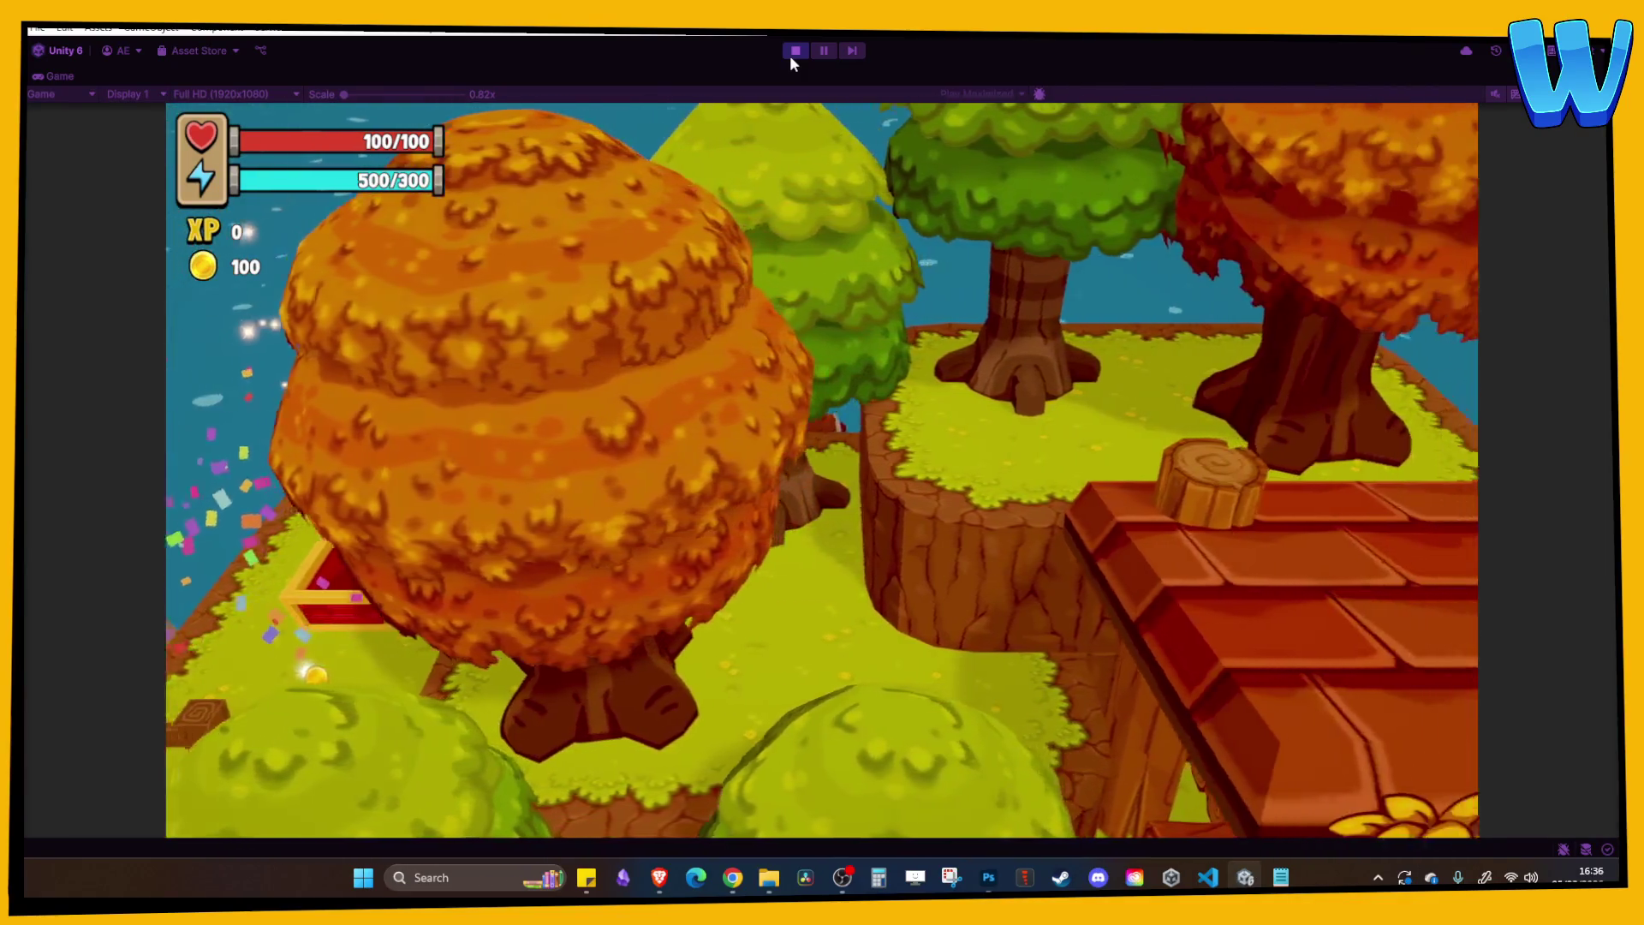
key("d")
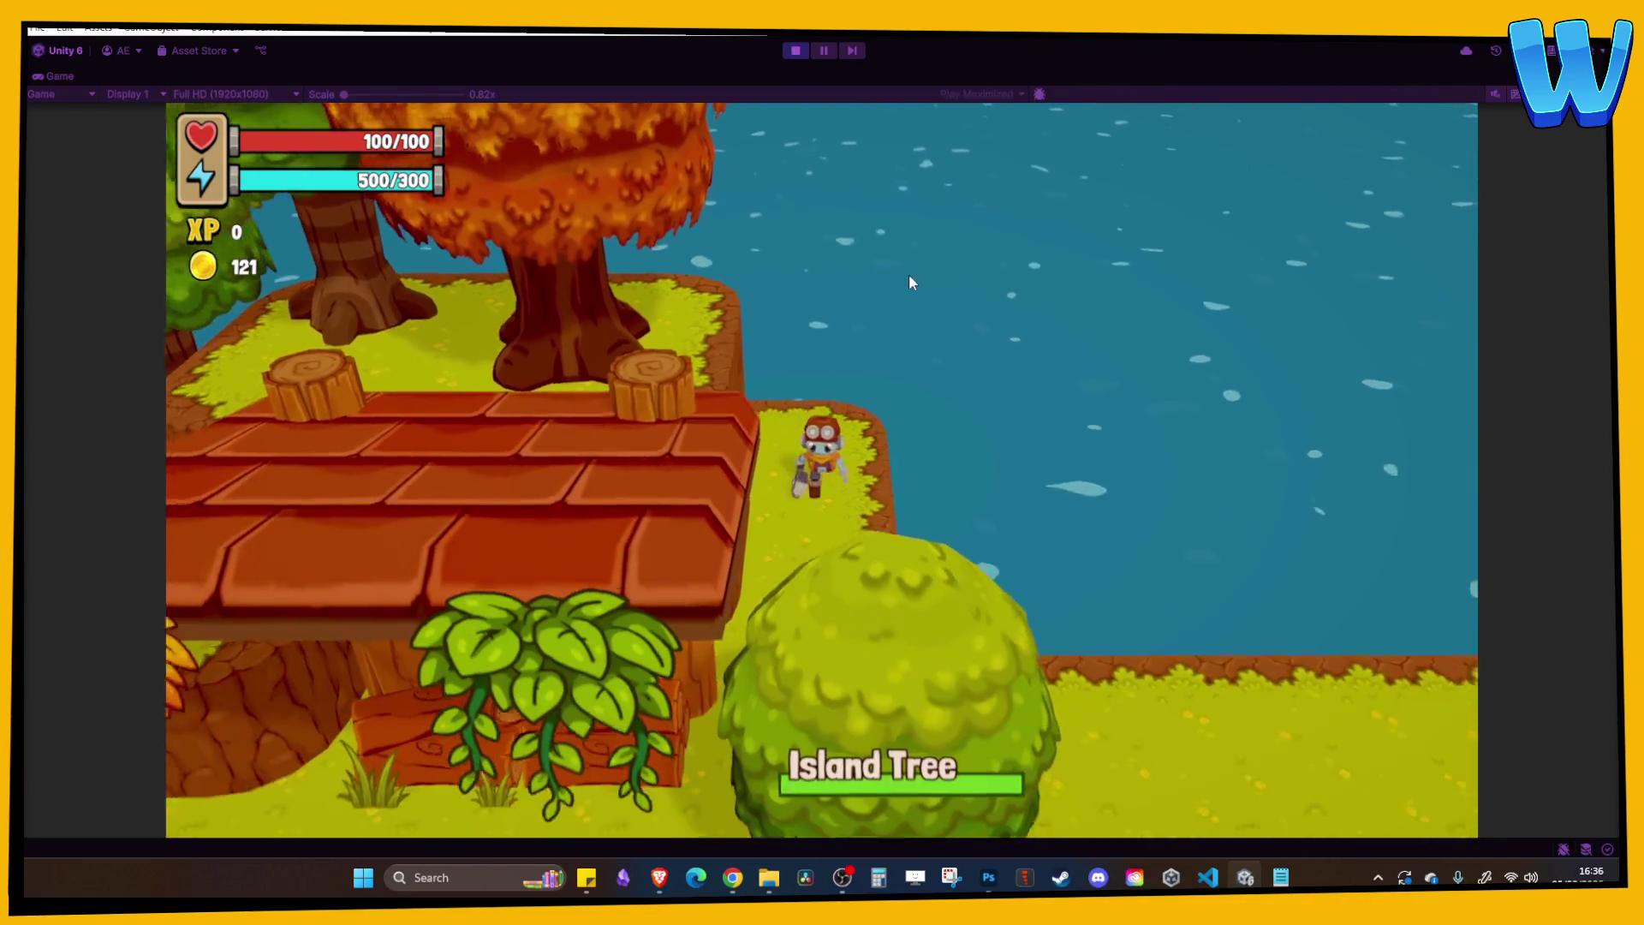
key("s")
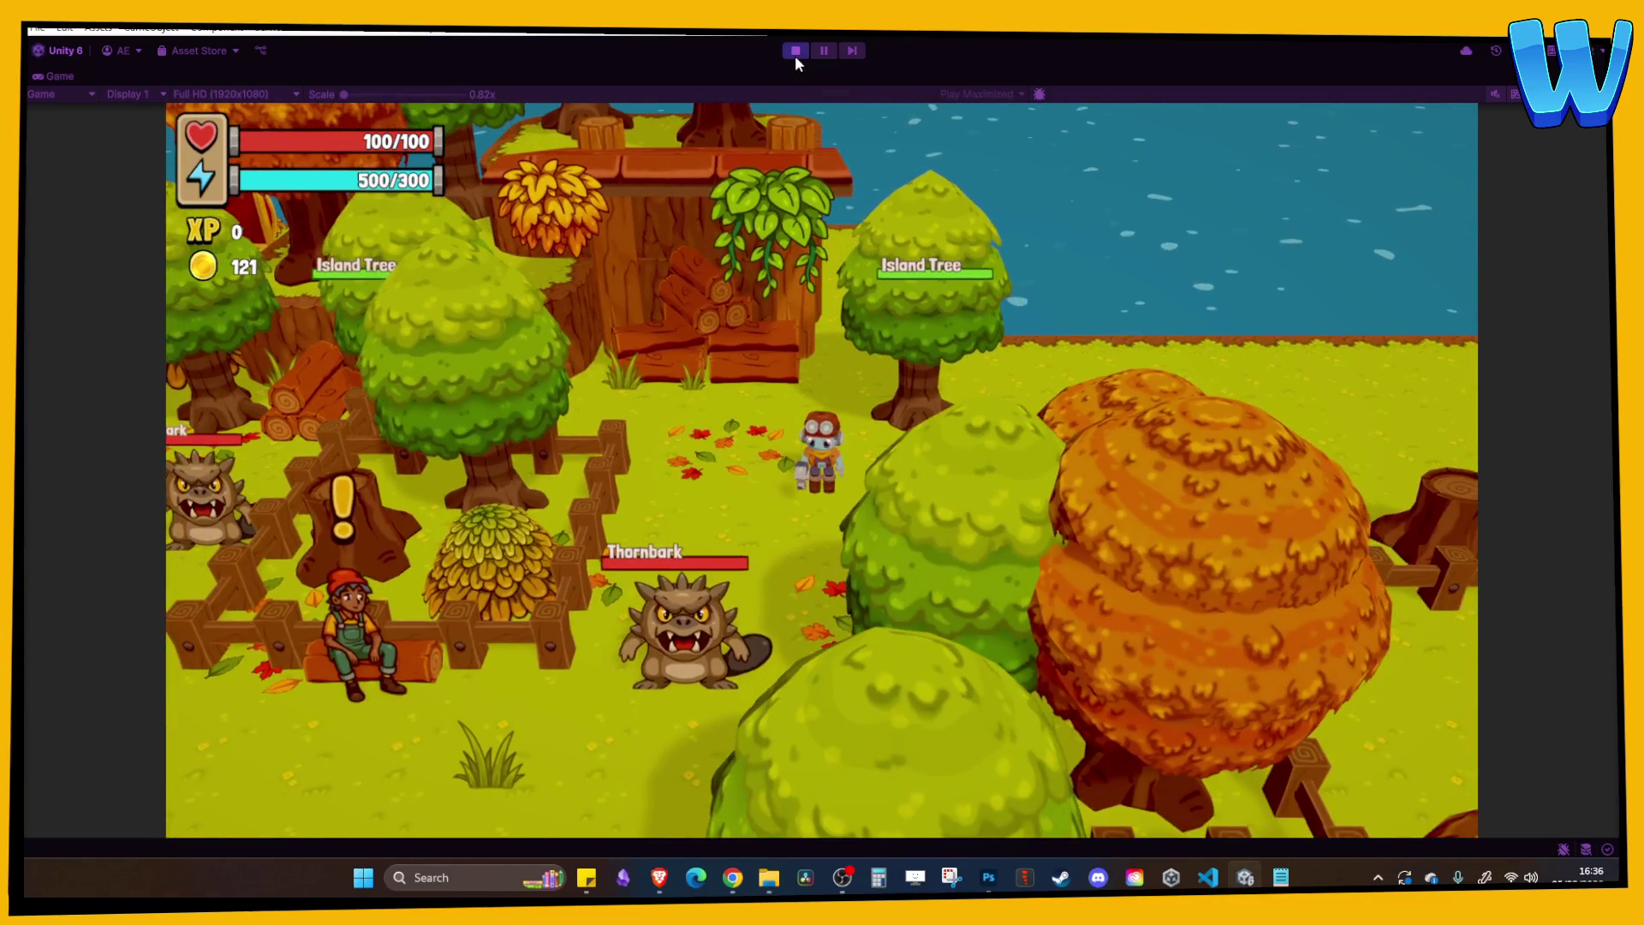
left_click(795, 51)
Look over the spawn-point area and frame the grass tile GrassLandsNew_Main_1 (437).
left_click_drag(159, 370, 107, 370)
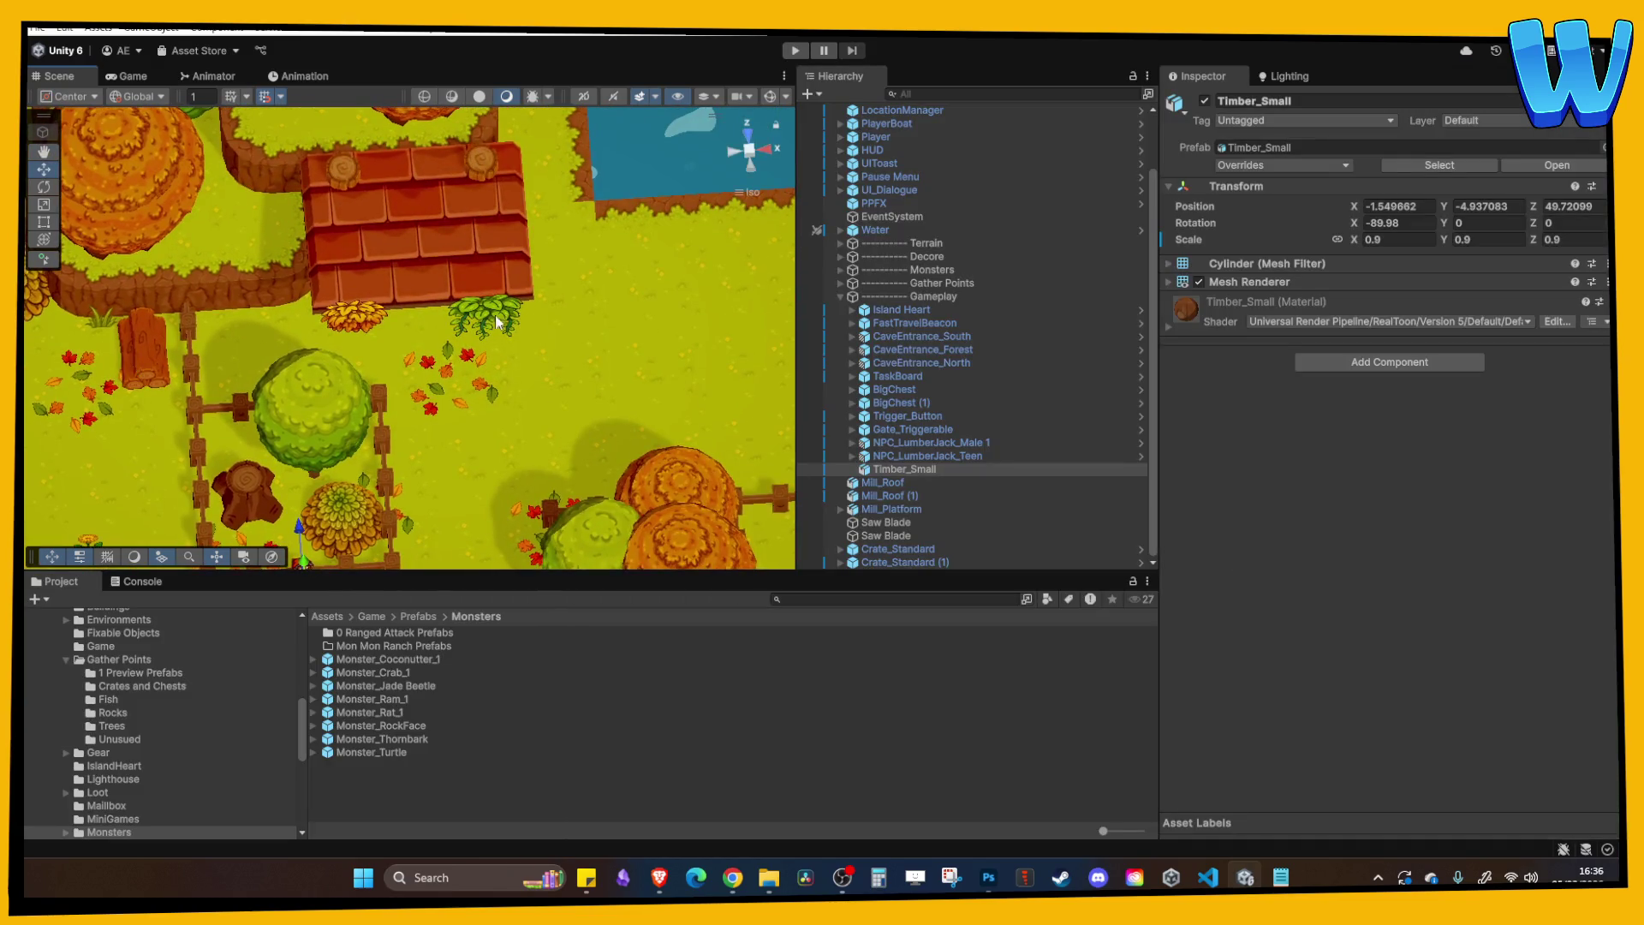
left_click(588, 325)
left_click(587, 326)
left_click(588, 327)
mouse_move(577, 214)
left_mouse_down()
mouse_move(614, 267)
mouse_move(545, 167)
left_mouse_up()
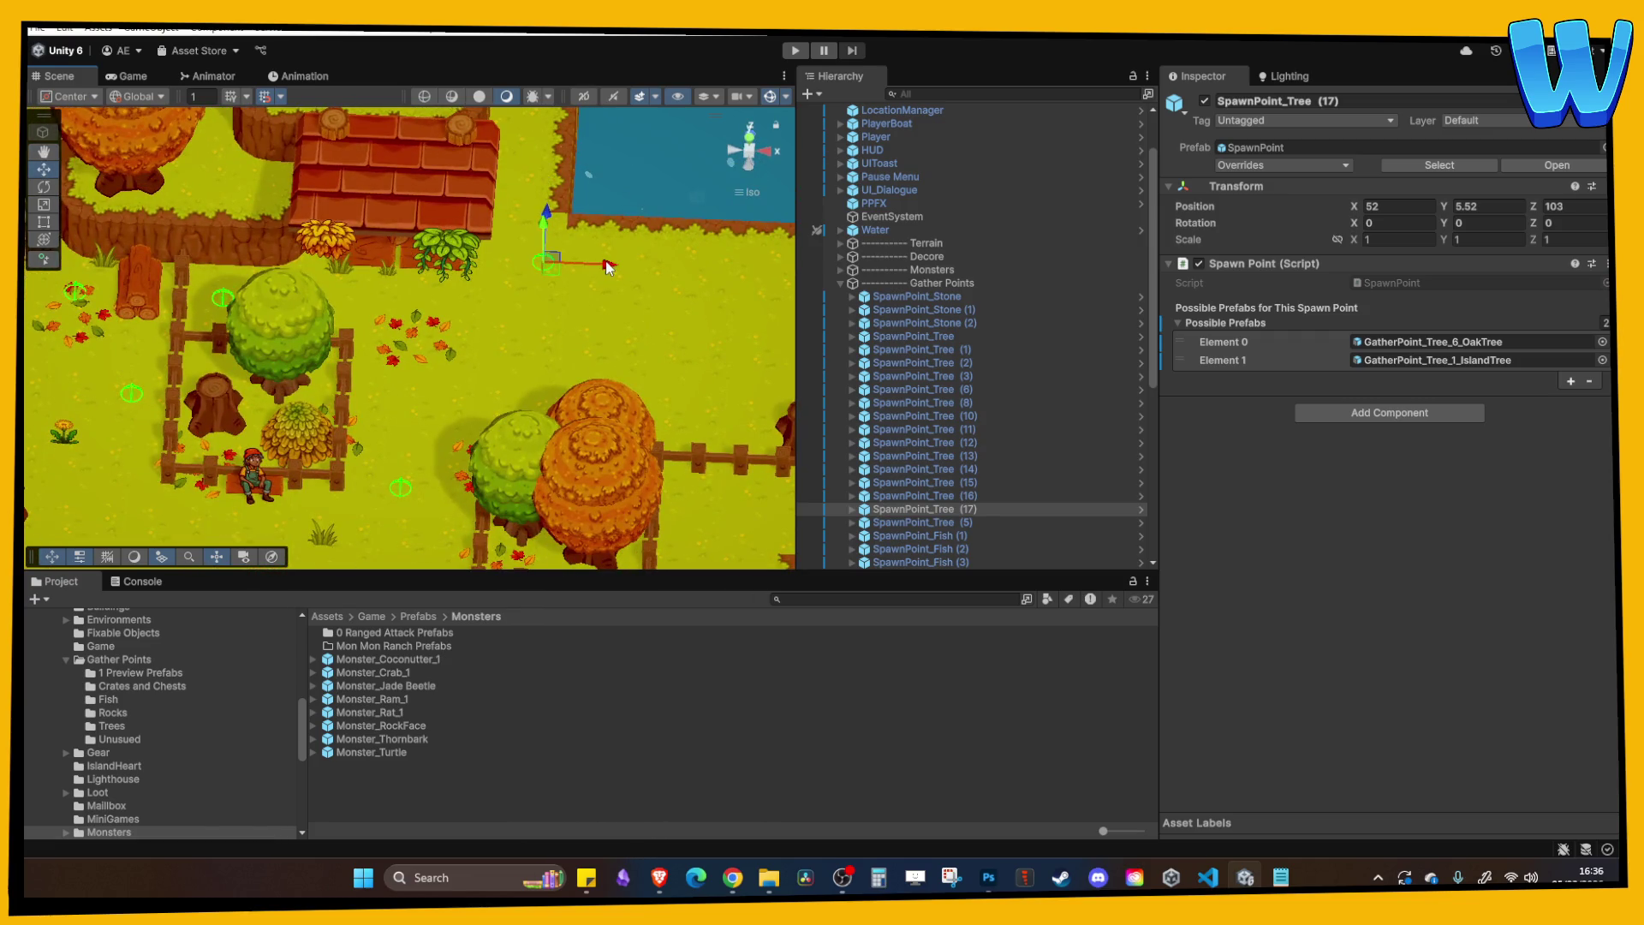
scroll(311, 359, "down", 10)
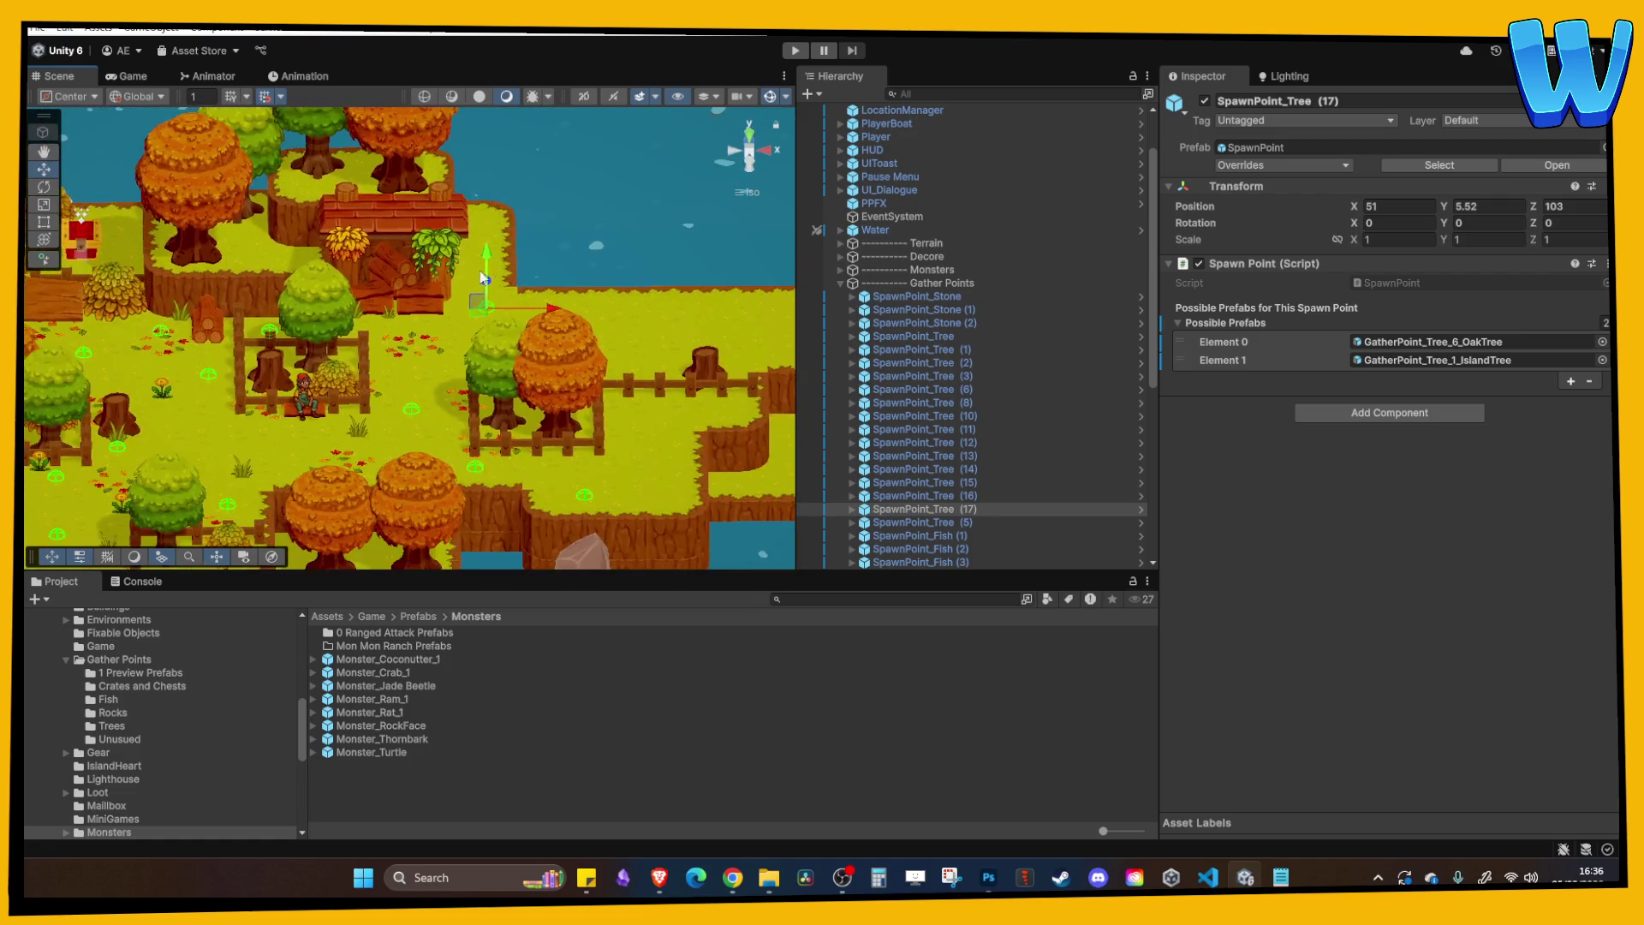
scroll(310, 357, "up", 10)
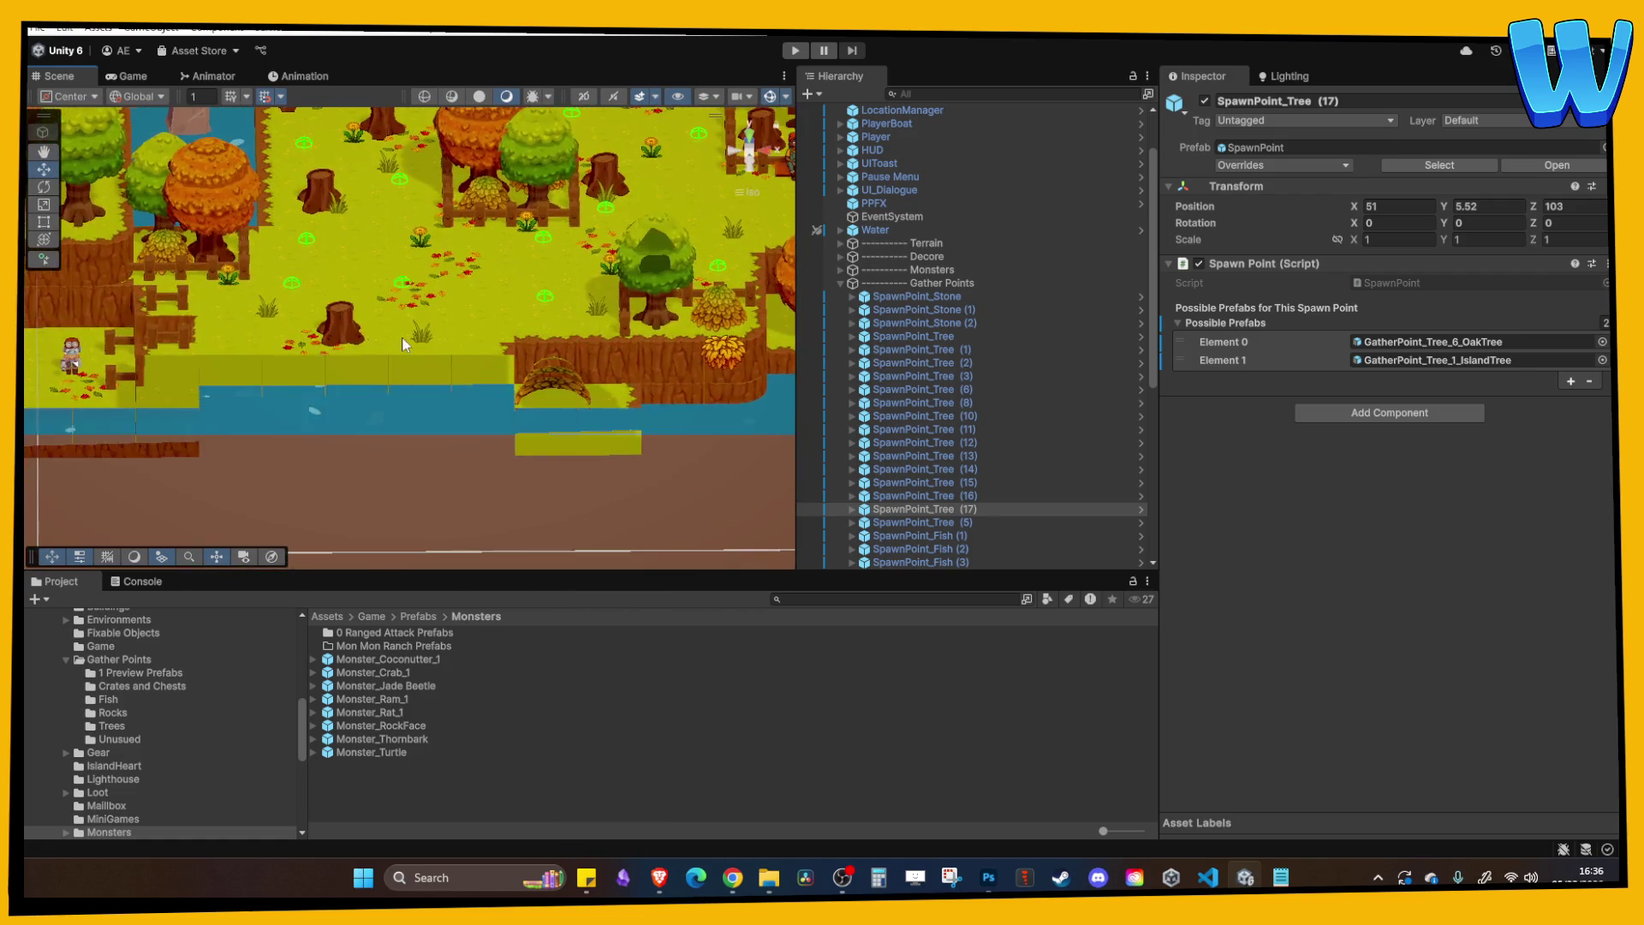
left_click(401, 398)
left_click(377, 456)
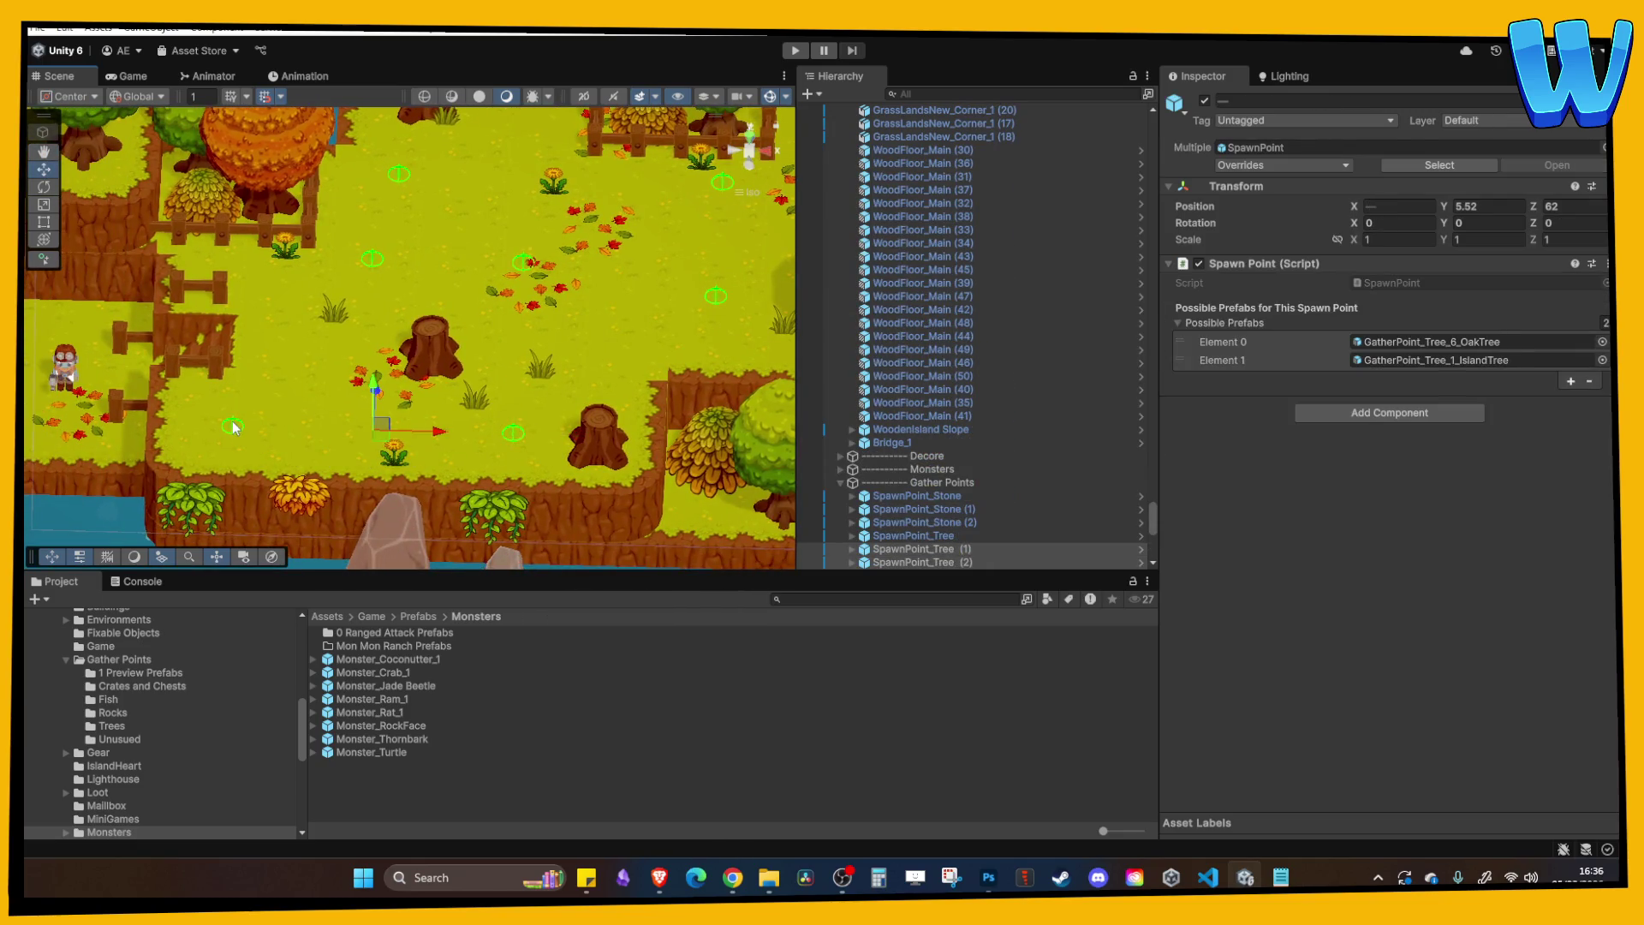
left_click(501, 373)
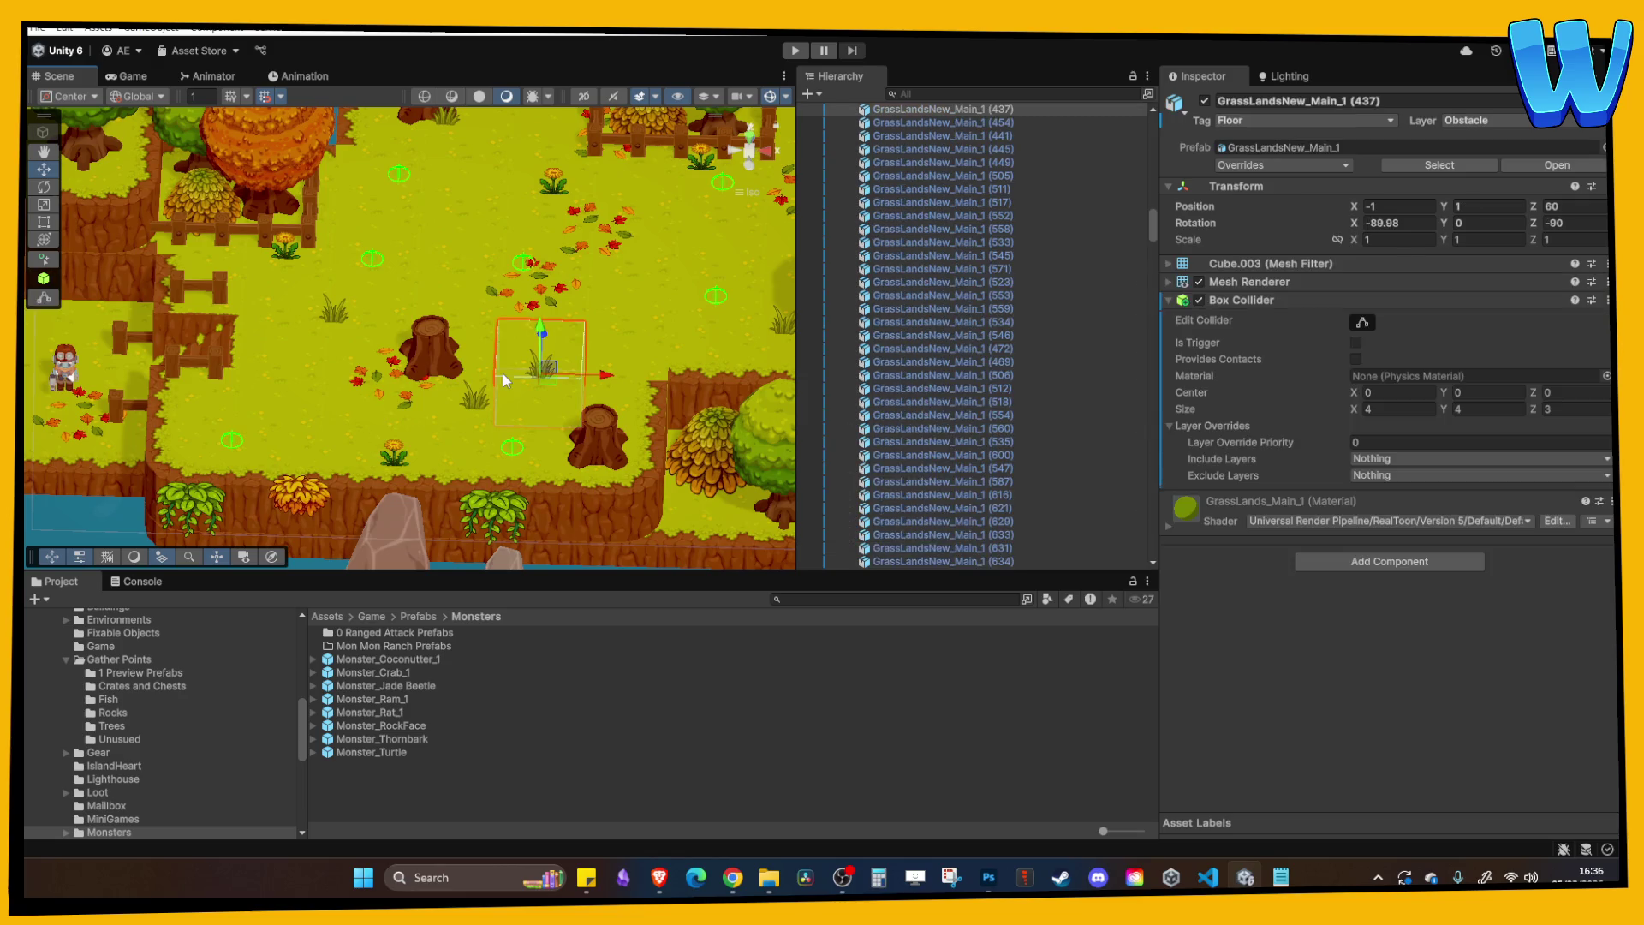
key("f")
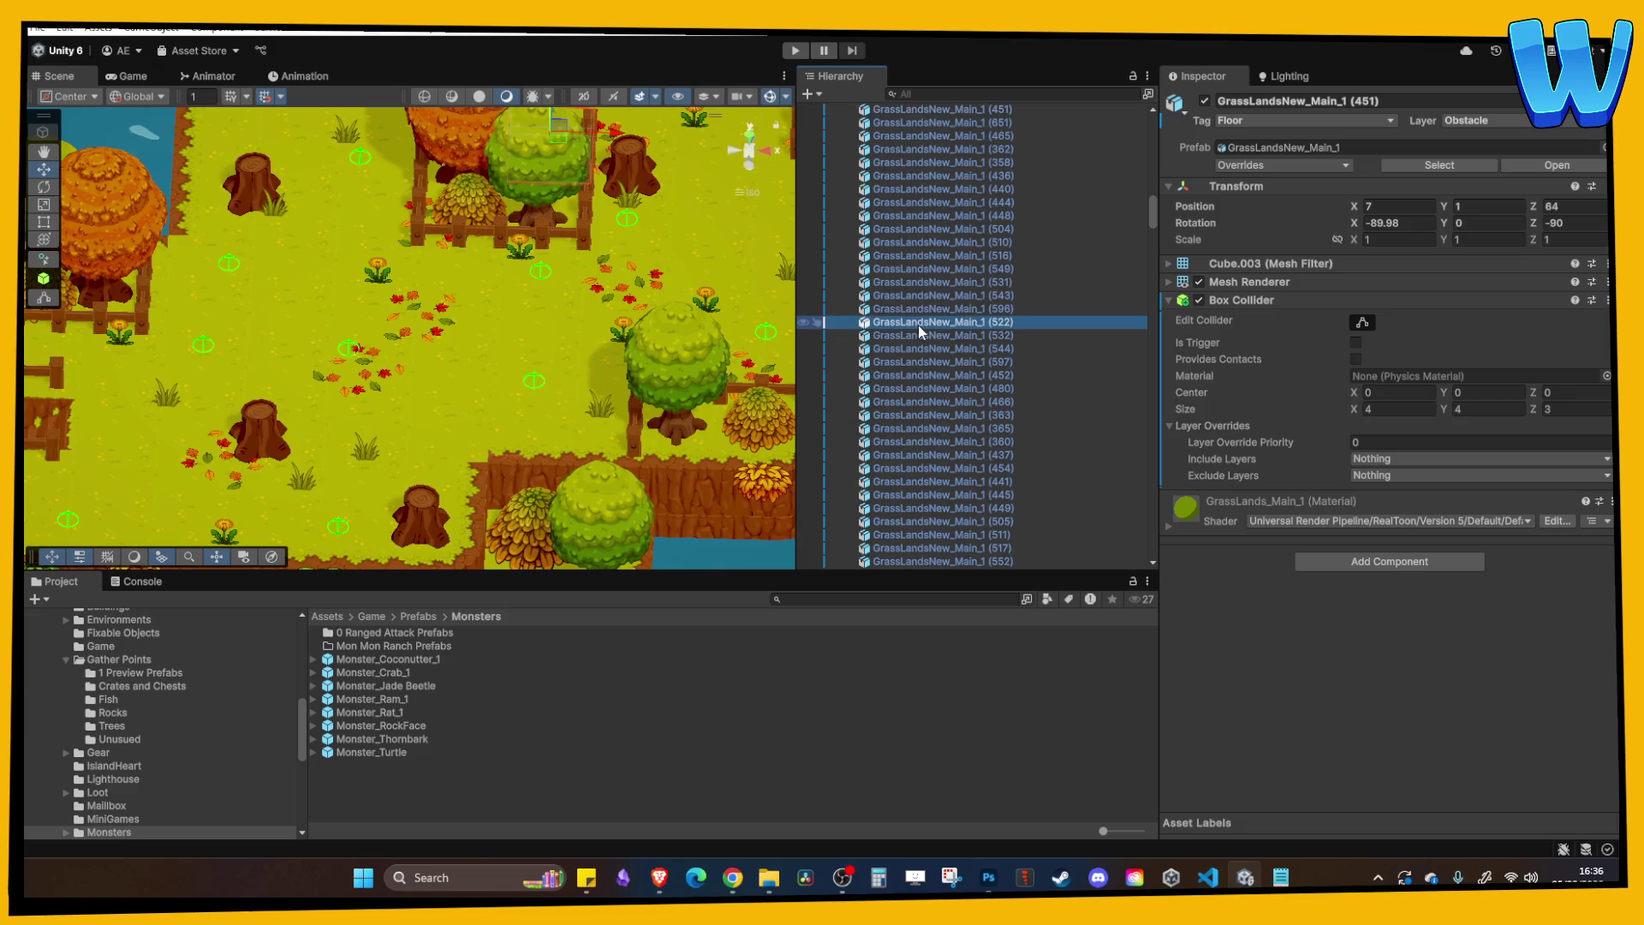
Collapse the Terrain and Gameplay groups in the Hierarchy and select SpawnPoint_Monster (3).
key("Left")
key("Left")
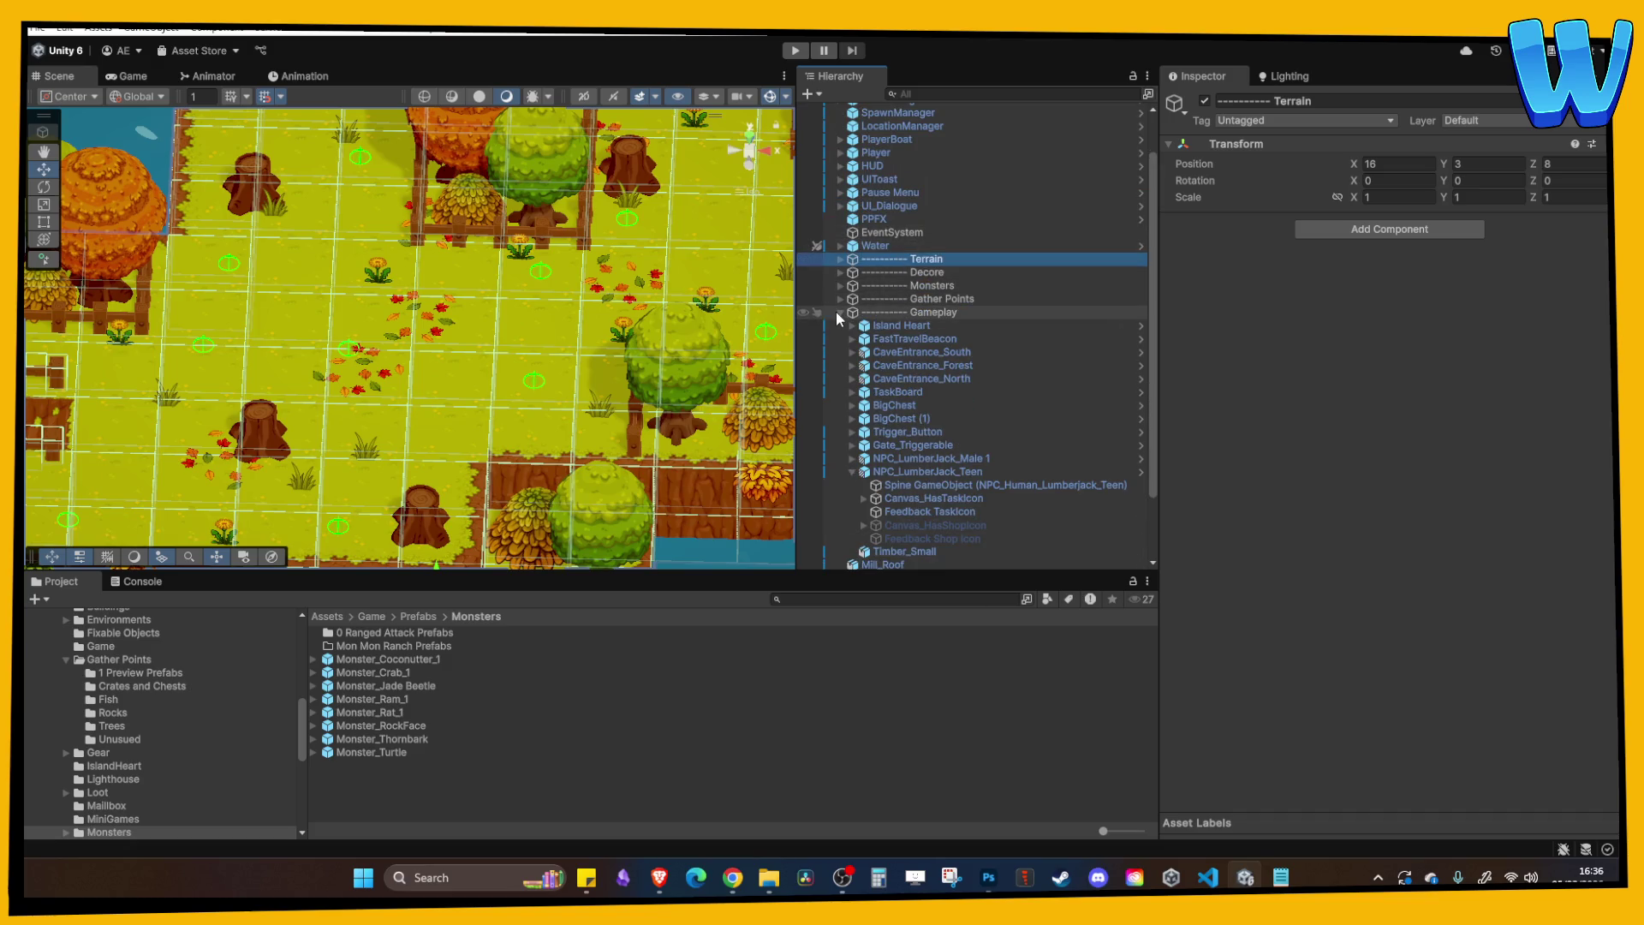
left_click(838, 312)
left_click(851, 336)
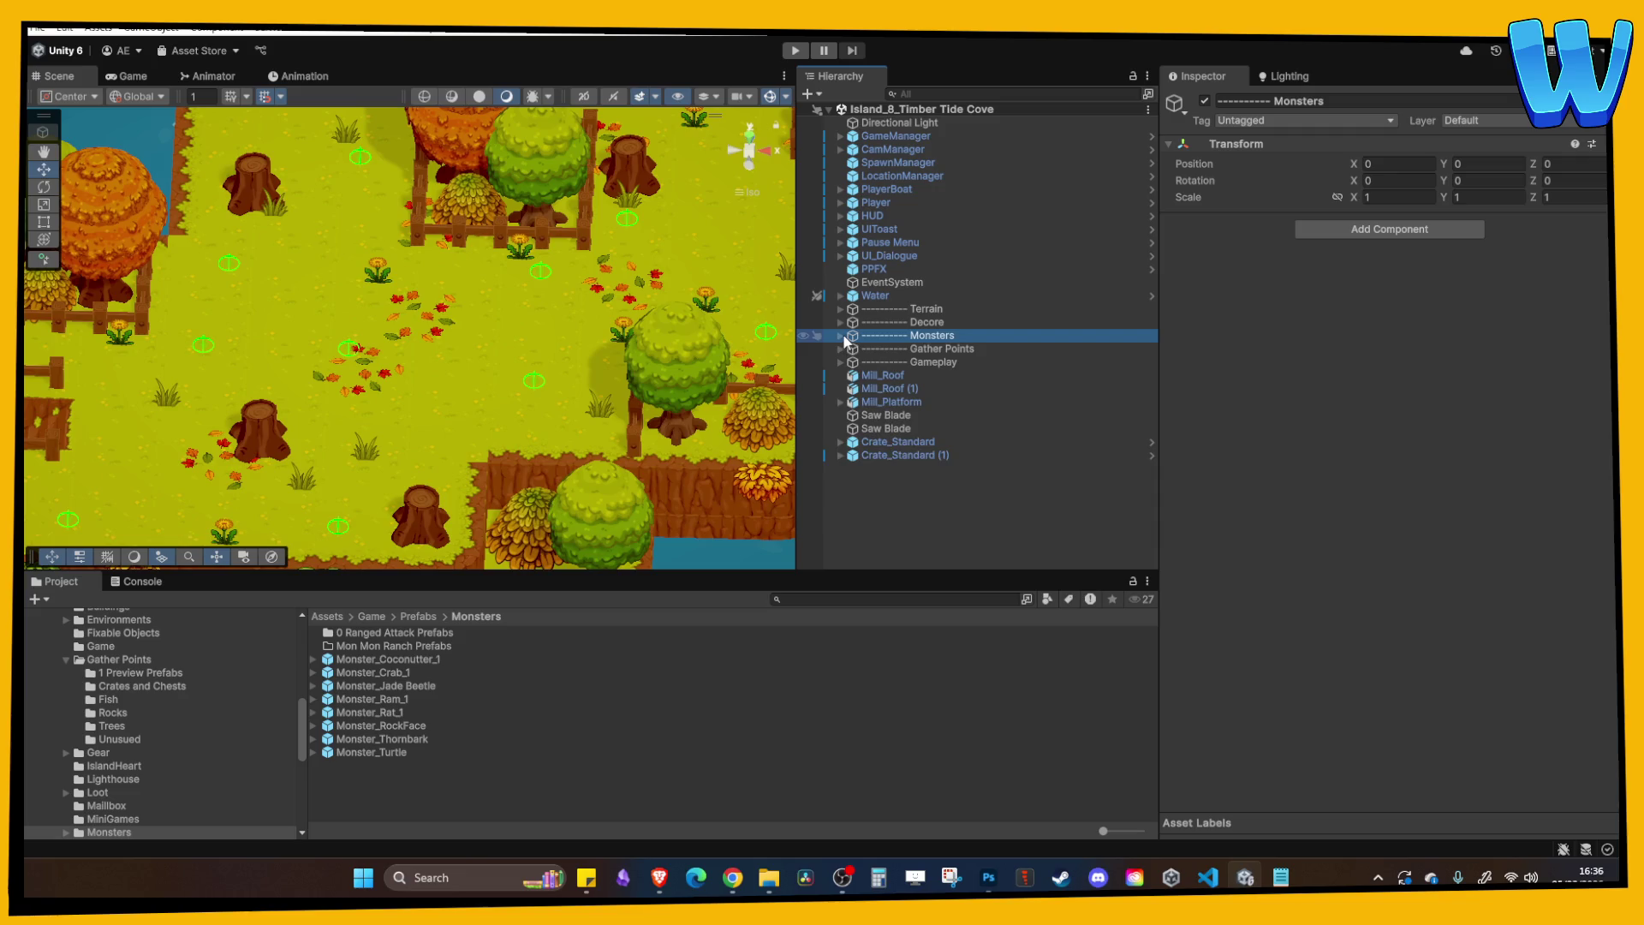
key("Down")
key("Down")
key("Down")
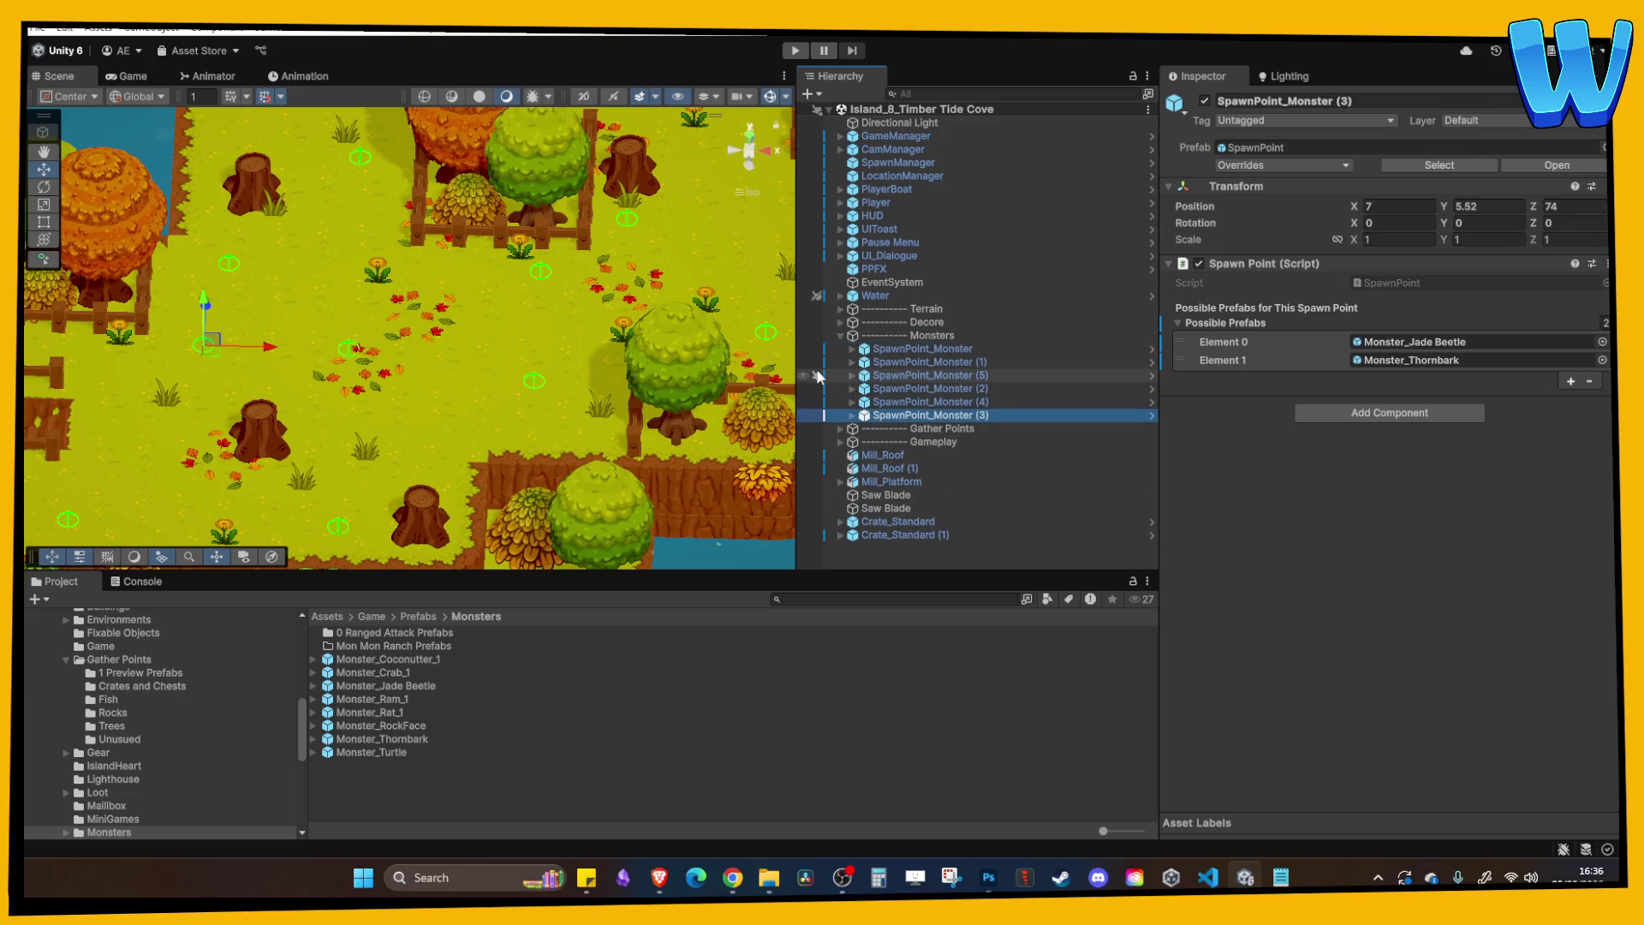
key("Down")
key("Up")
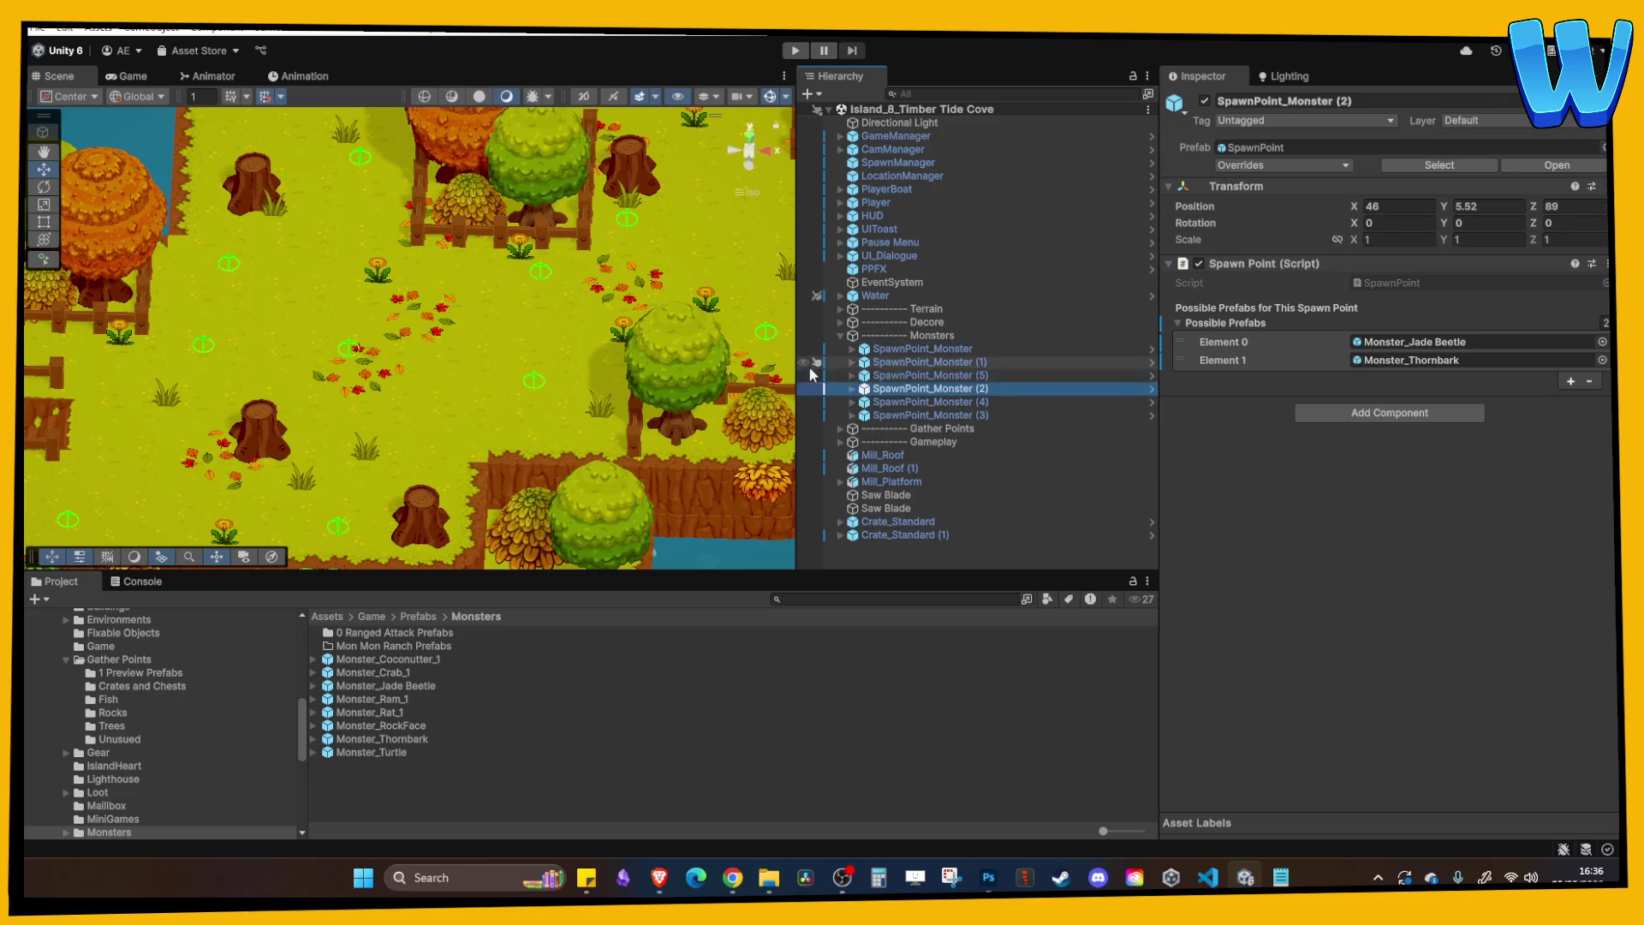
key("Down")
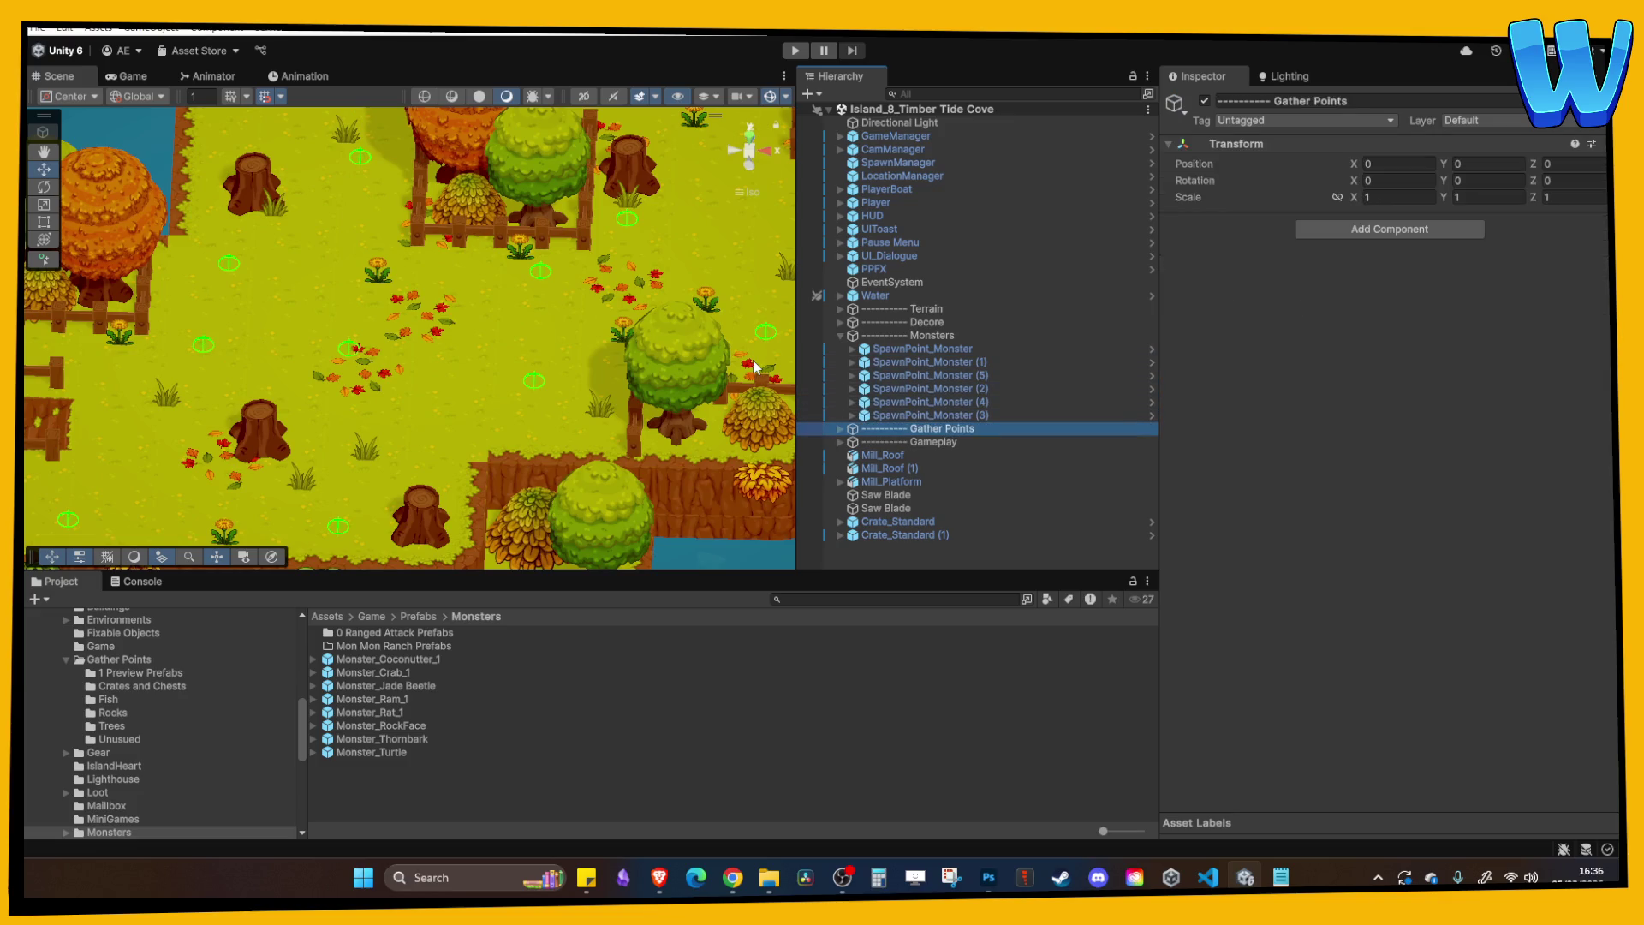
left_click(933, 349)
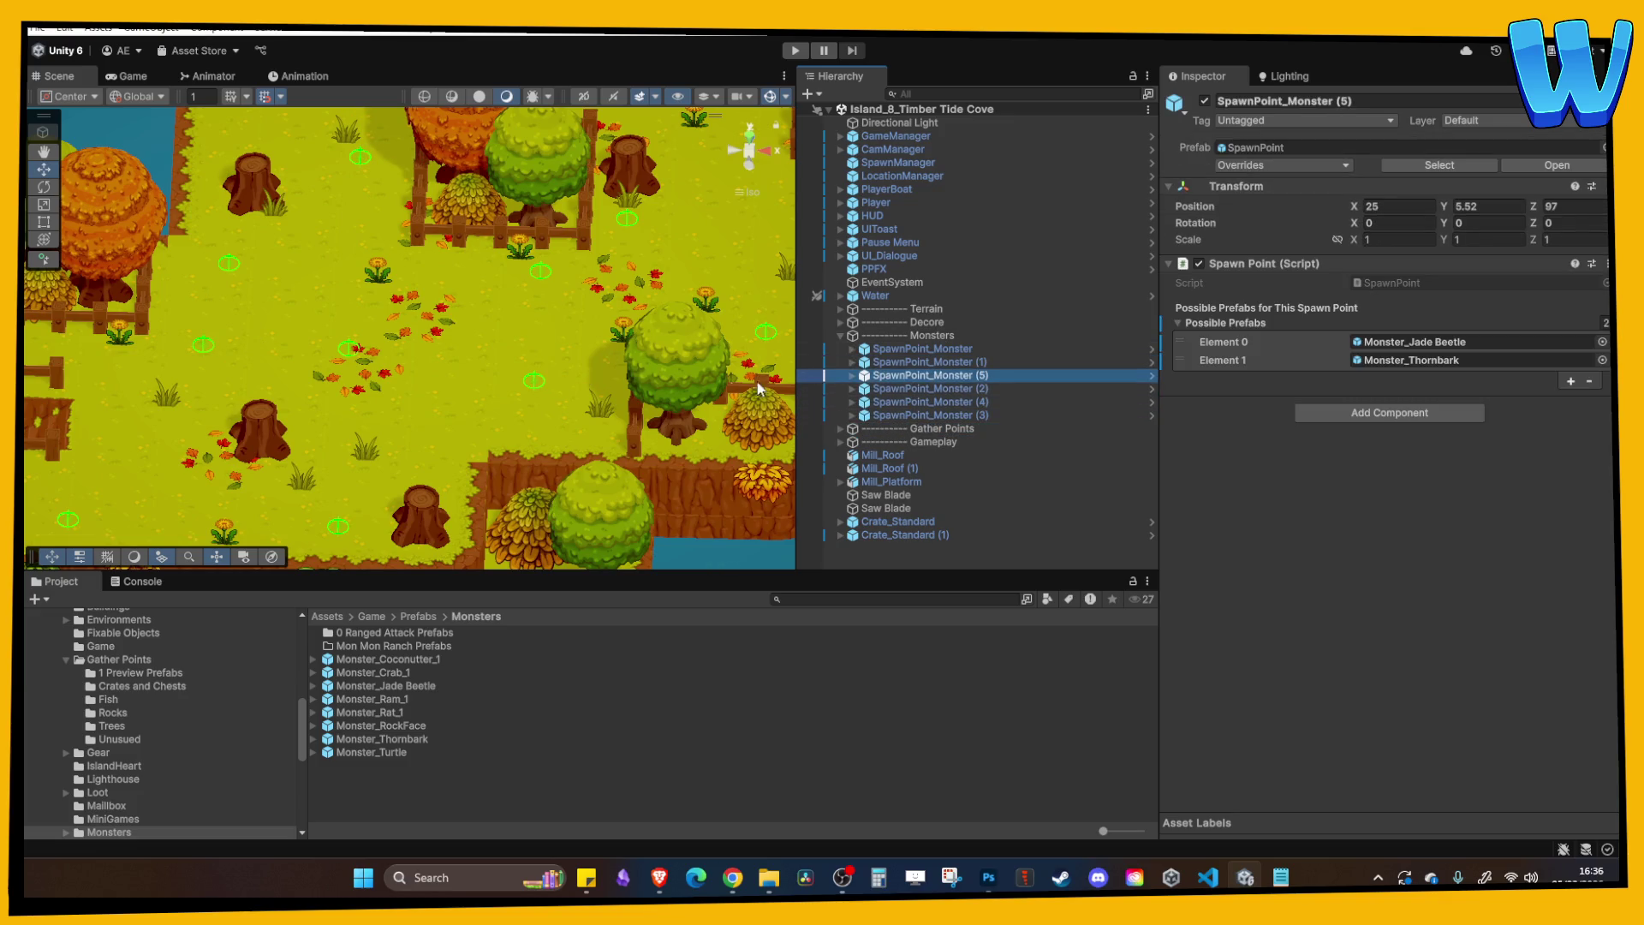
Drag SpawnPoint_Monster (3) north to Position Z 76 and start the play-test.
left_click_drag(274, 347, 419, 374)
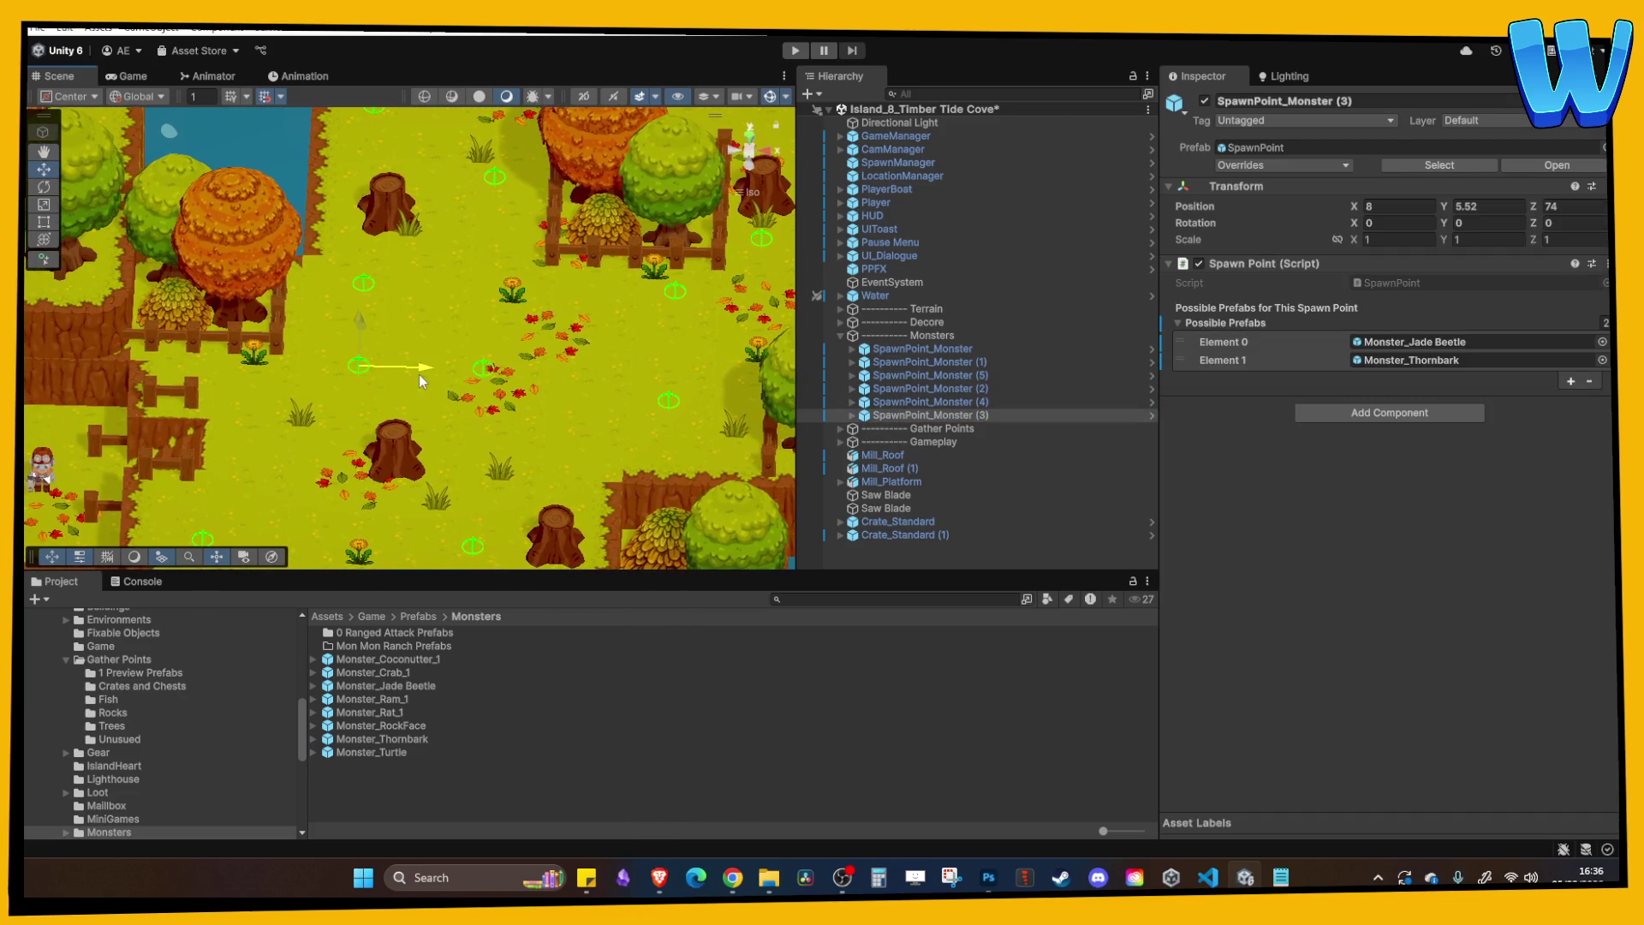
scroll(402, 341, "up", 2)
left_click_drag(362, 296, 362, 281)
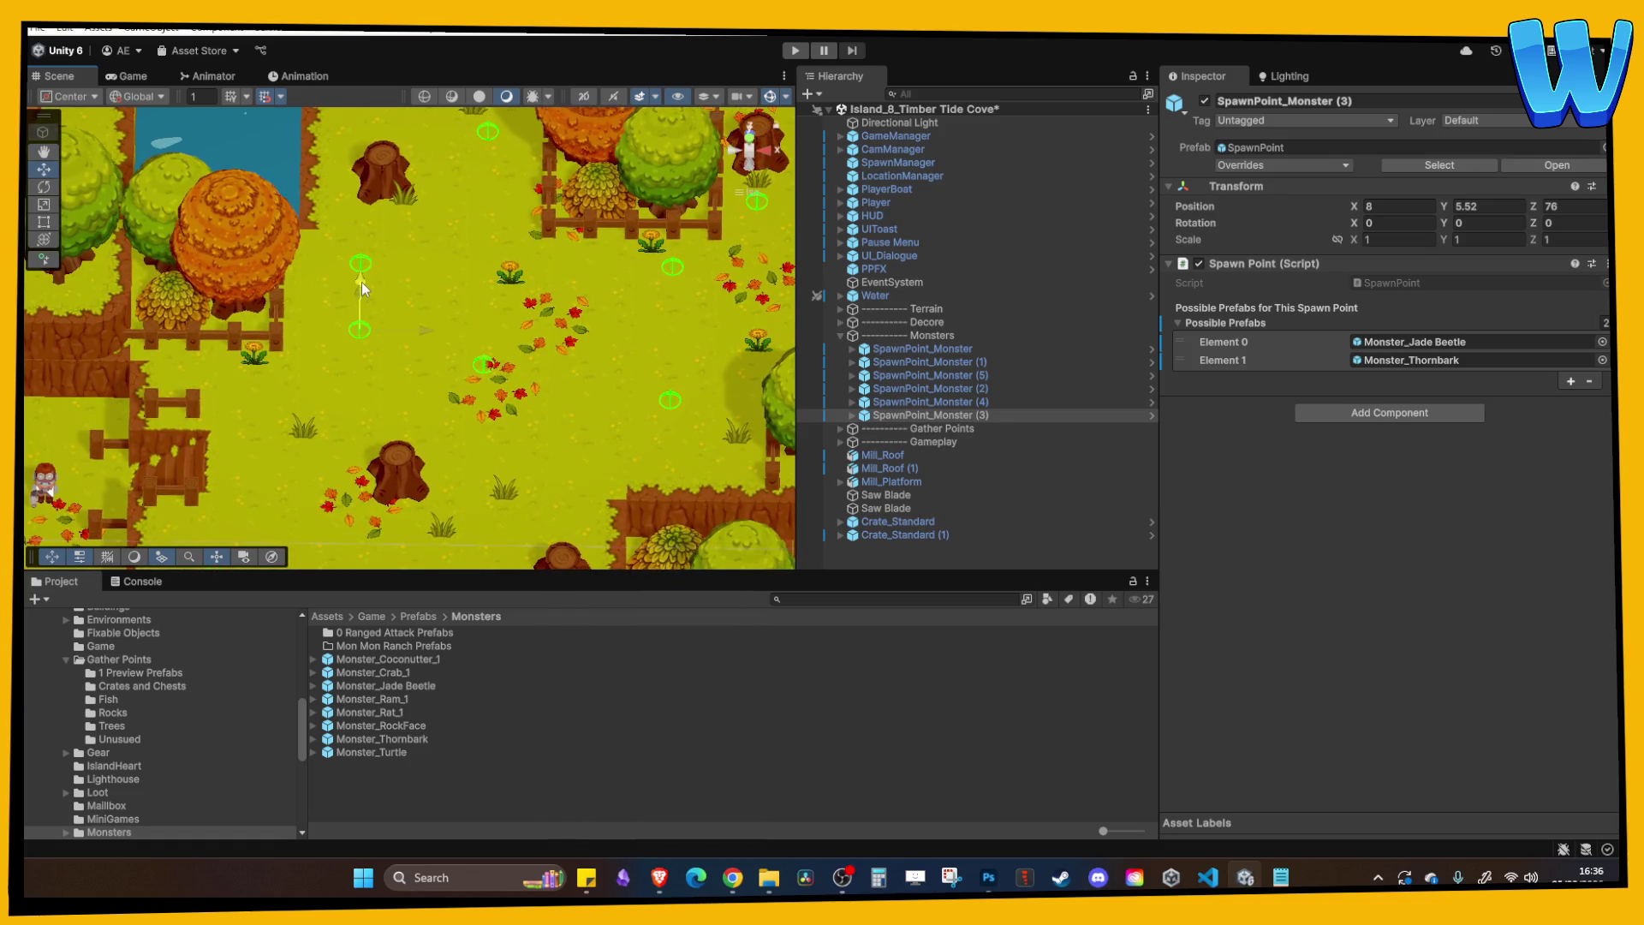
left_click(795, 51)
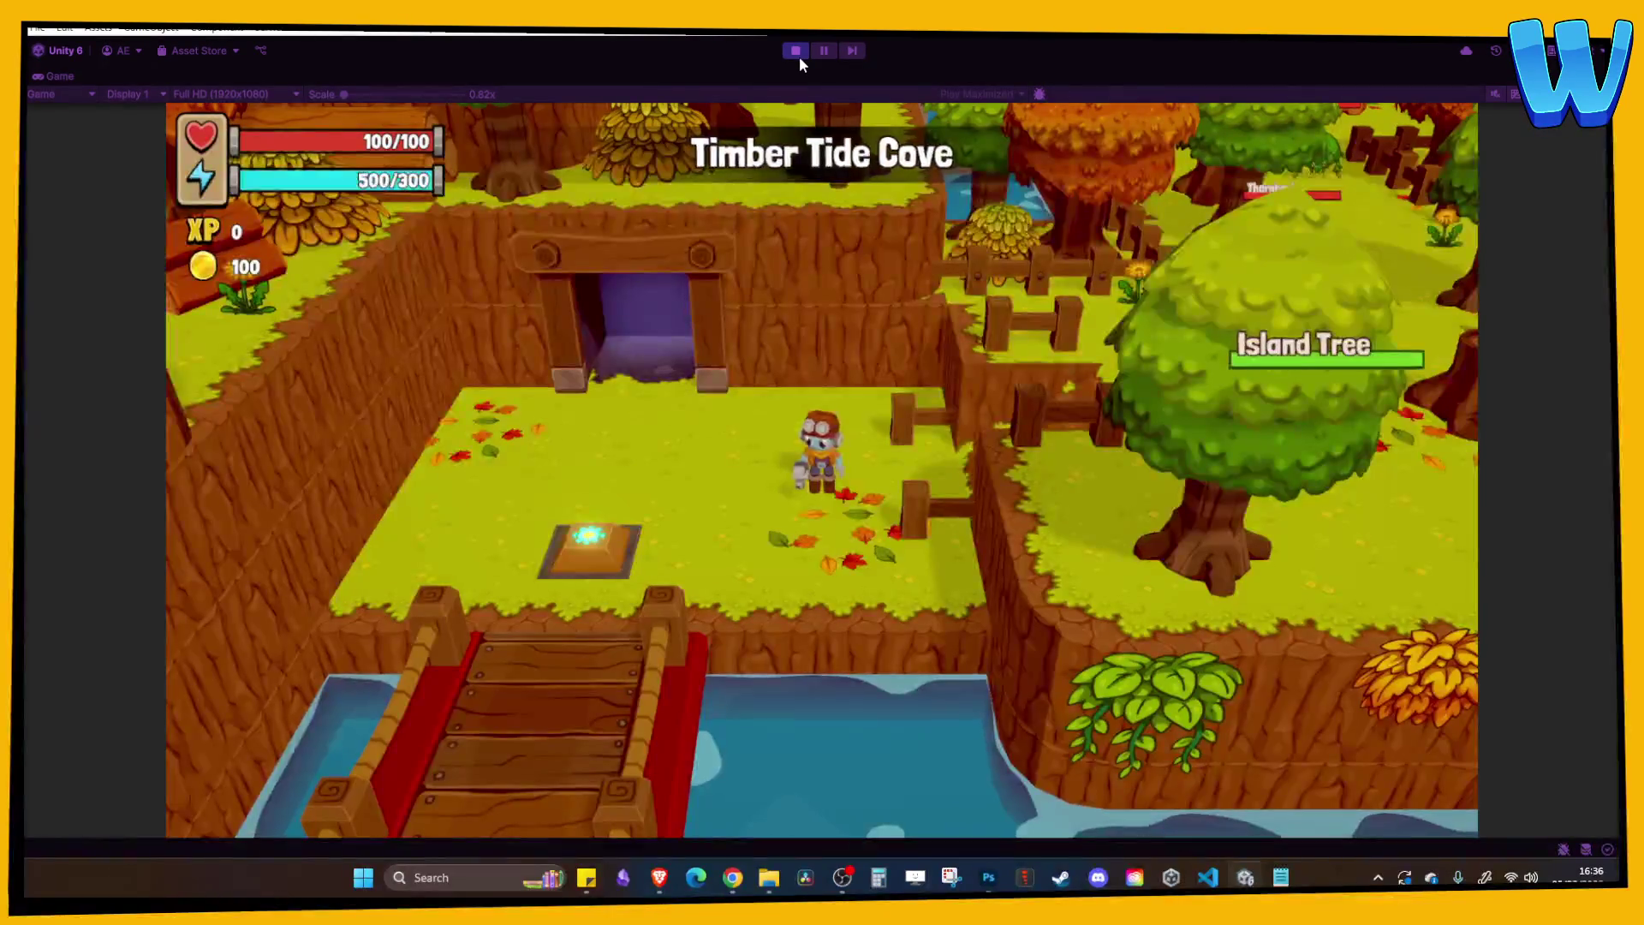
Walk the hero past the Jade Beetle and Island Tree and around the farmer's pen.
key("d")
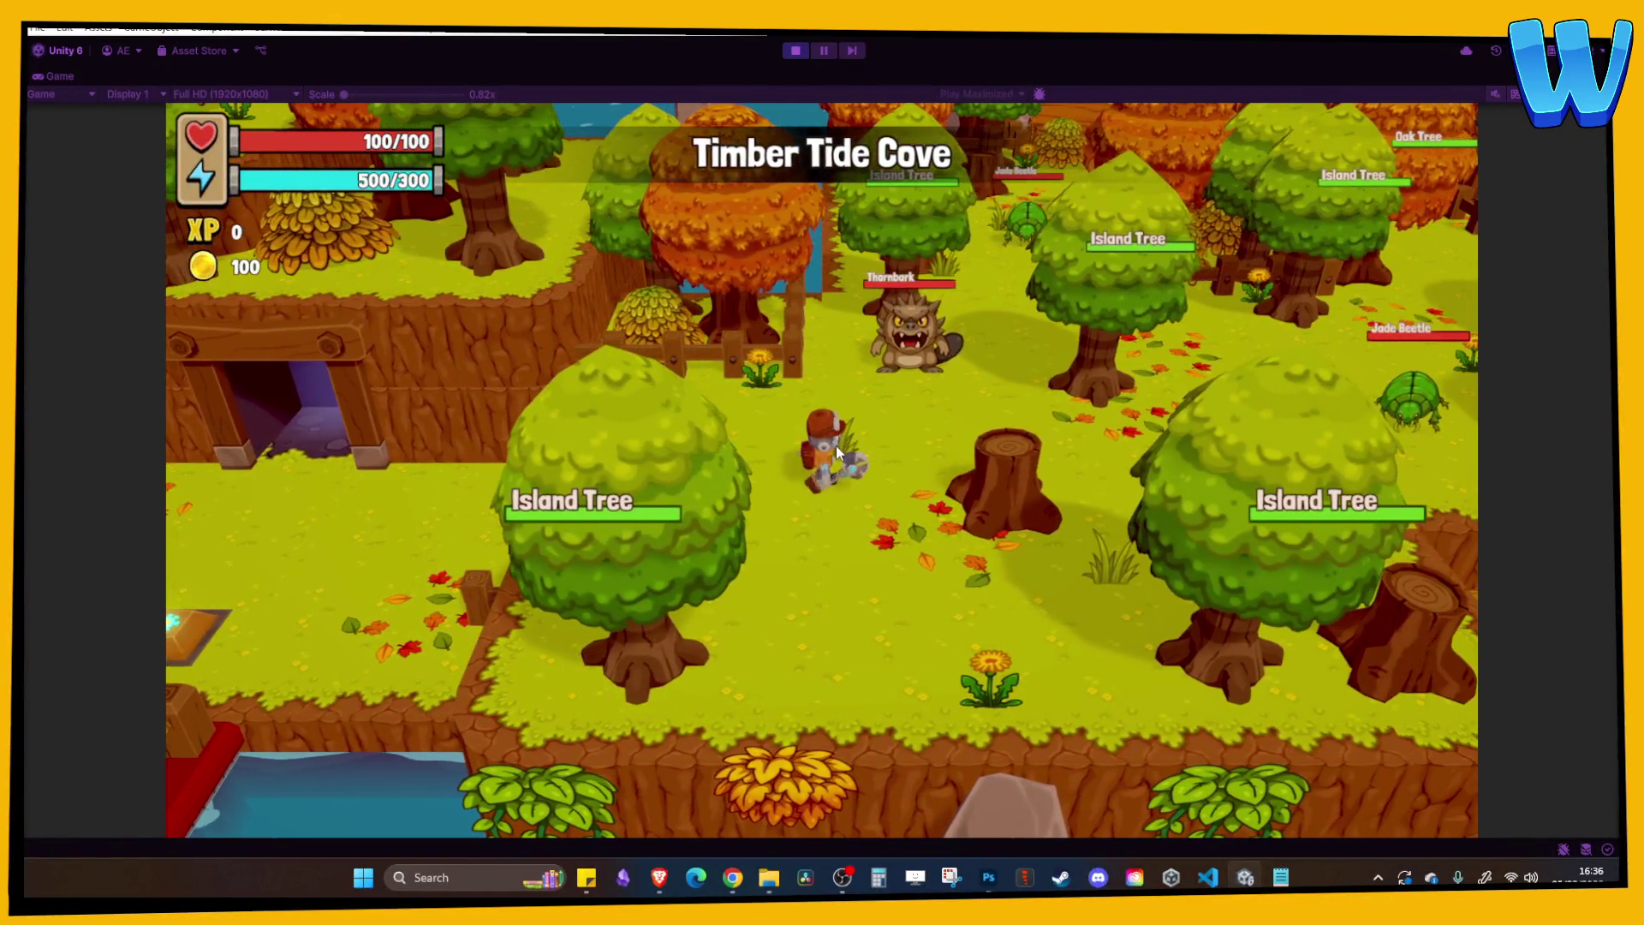
key("d")
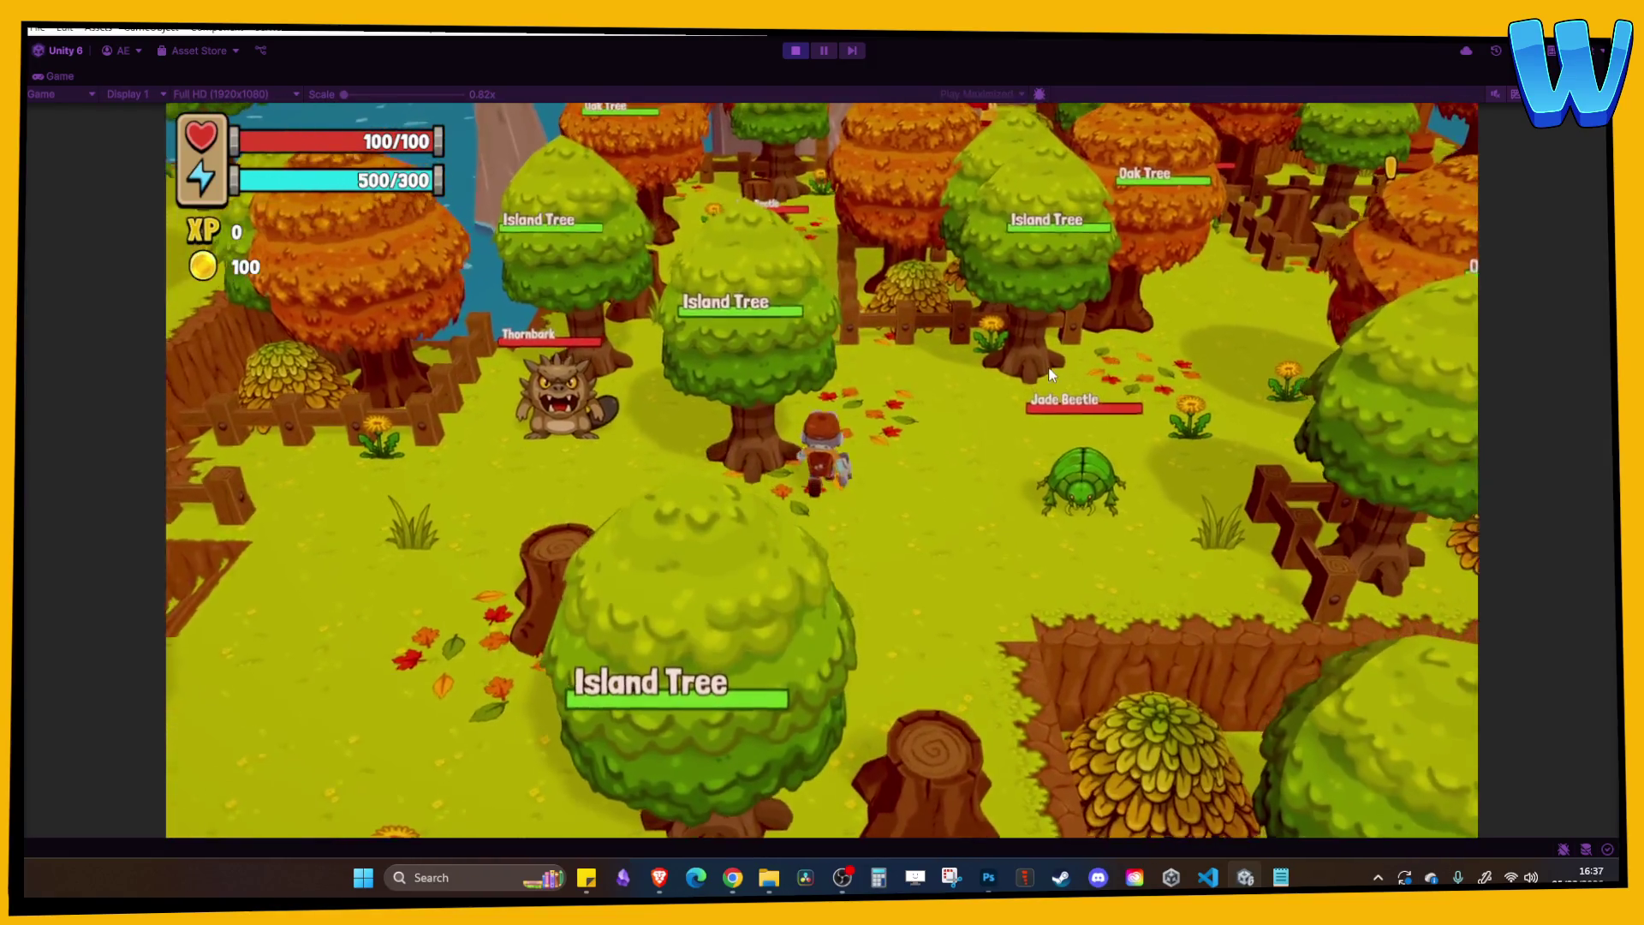
key("w")
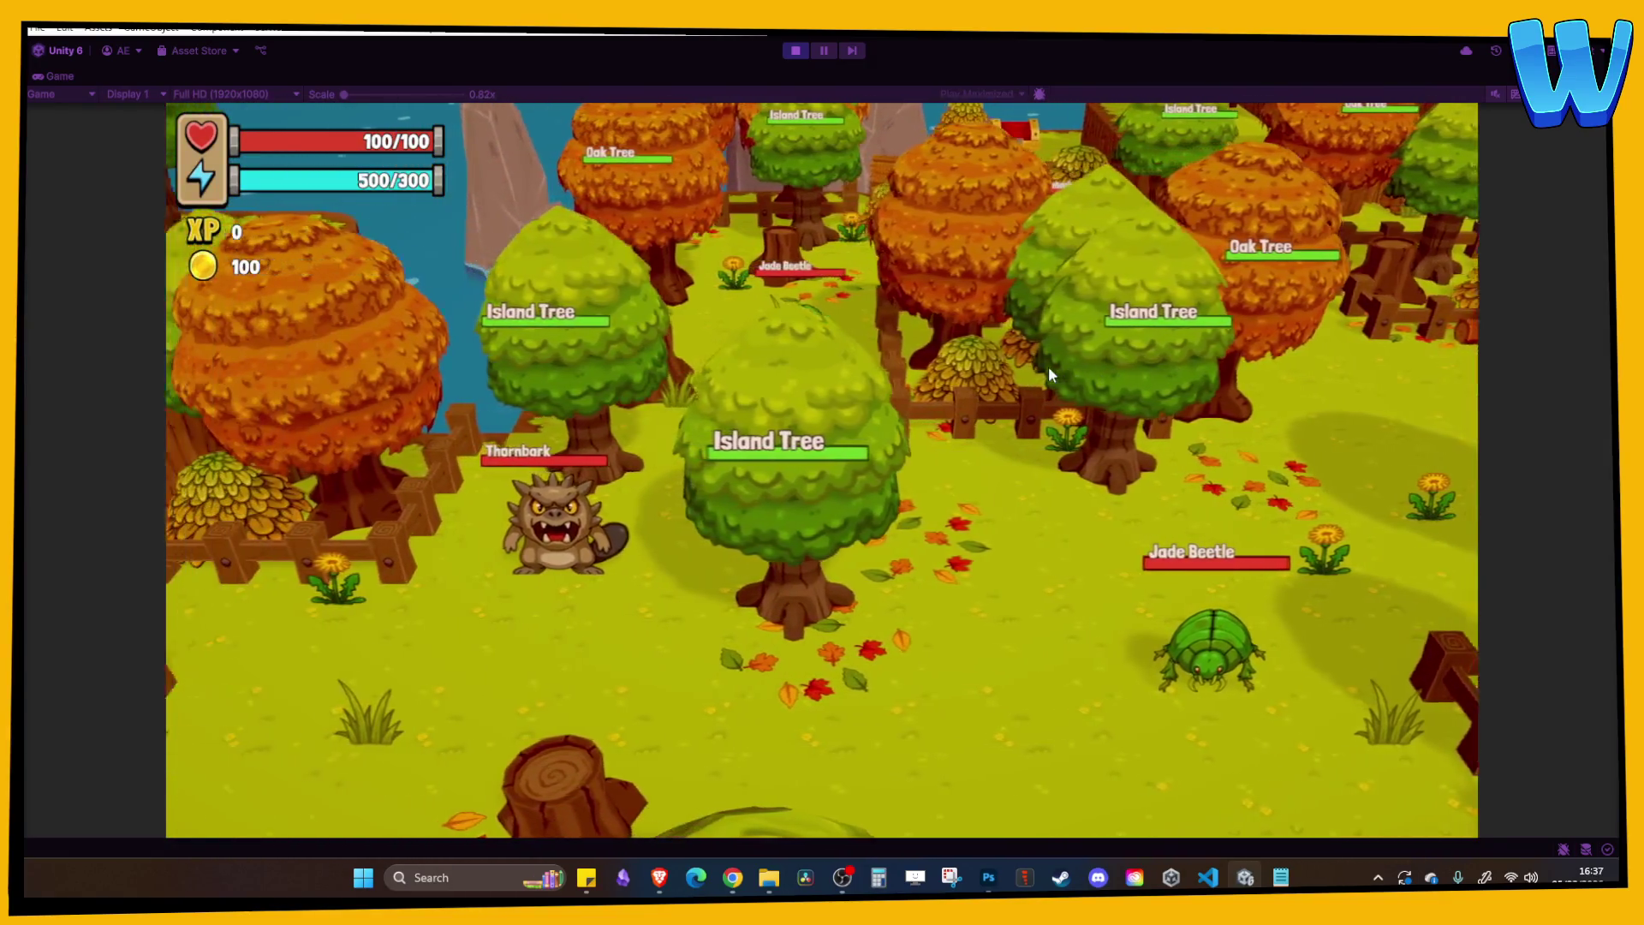
key("w")
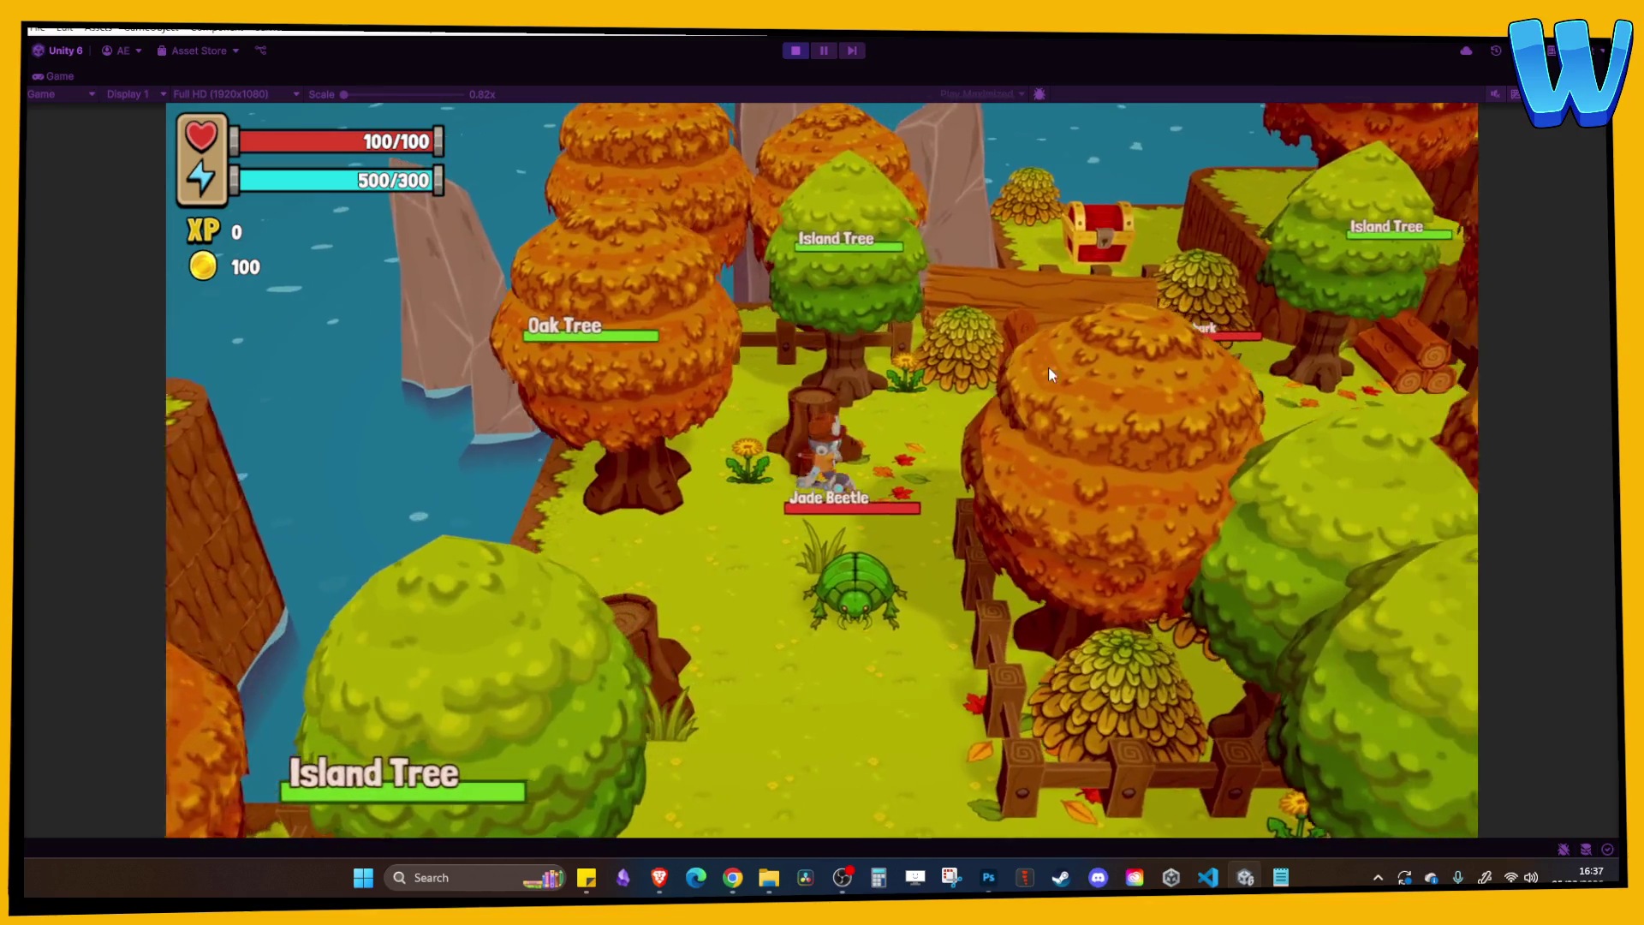
key("d")
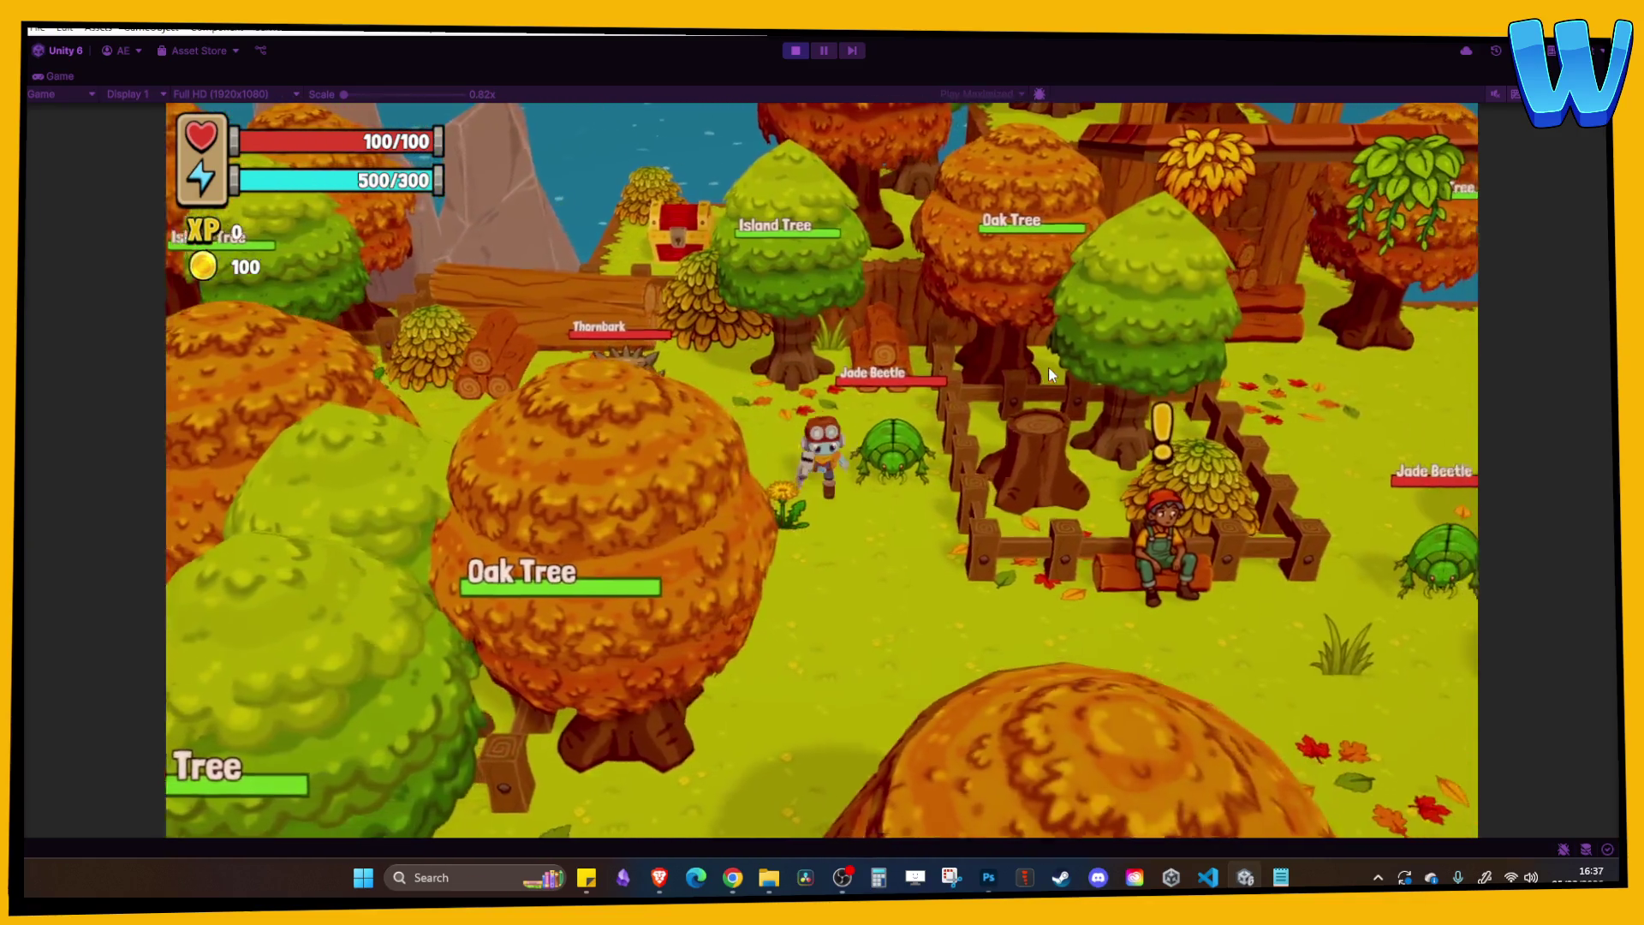
key("s")
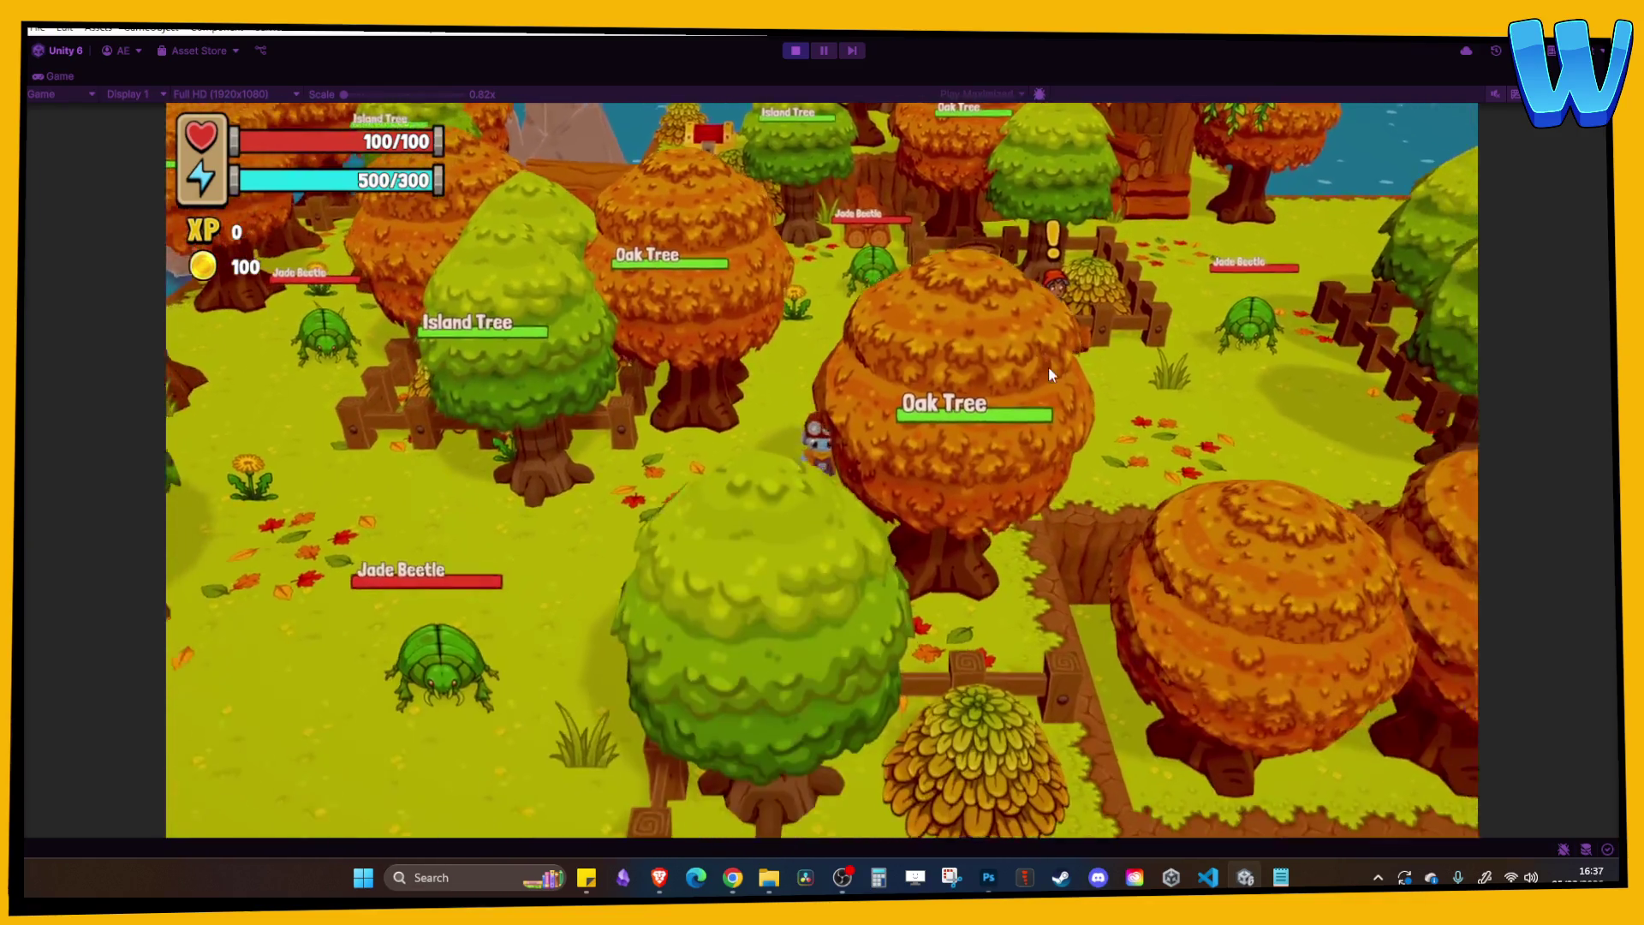
key("d")
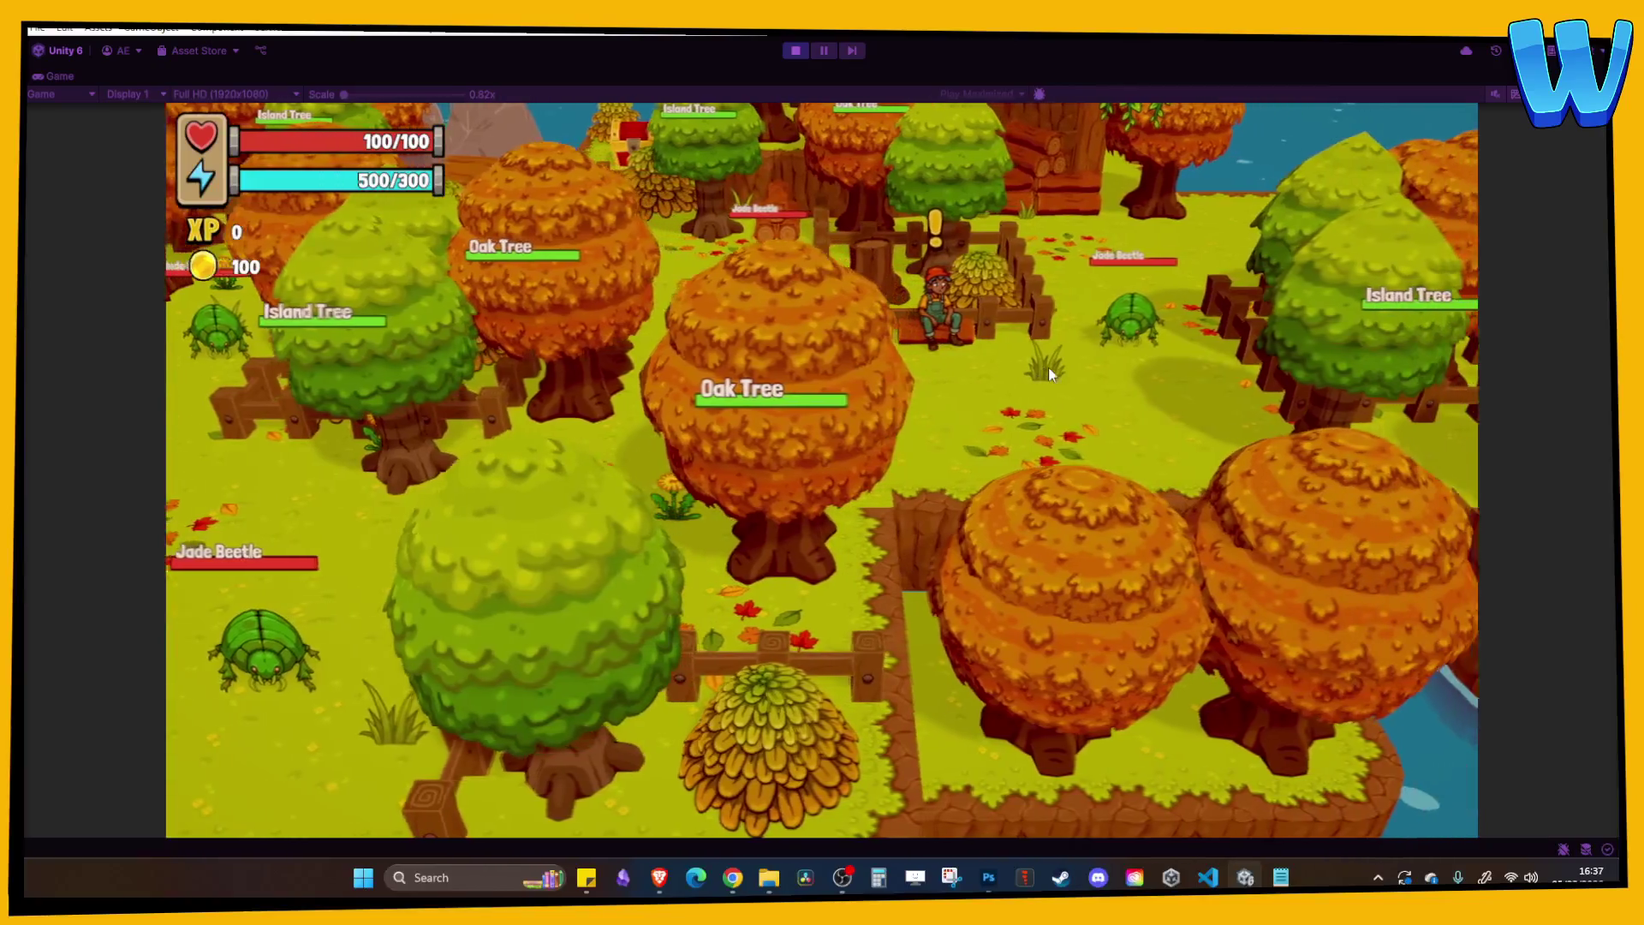
key("w")
key("d")
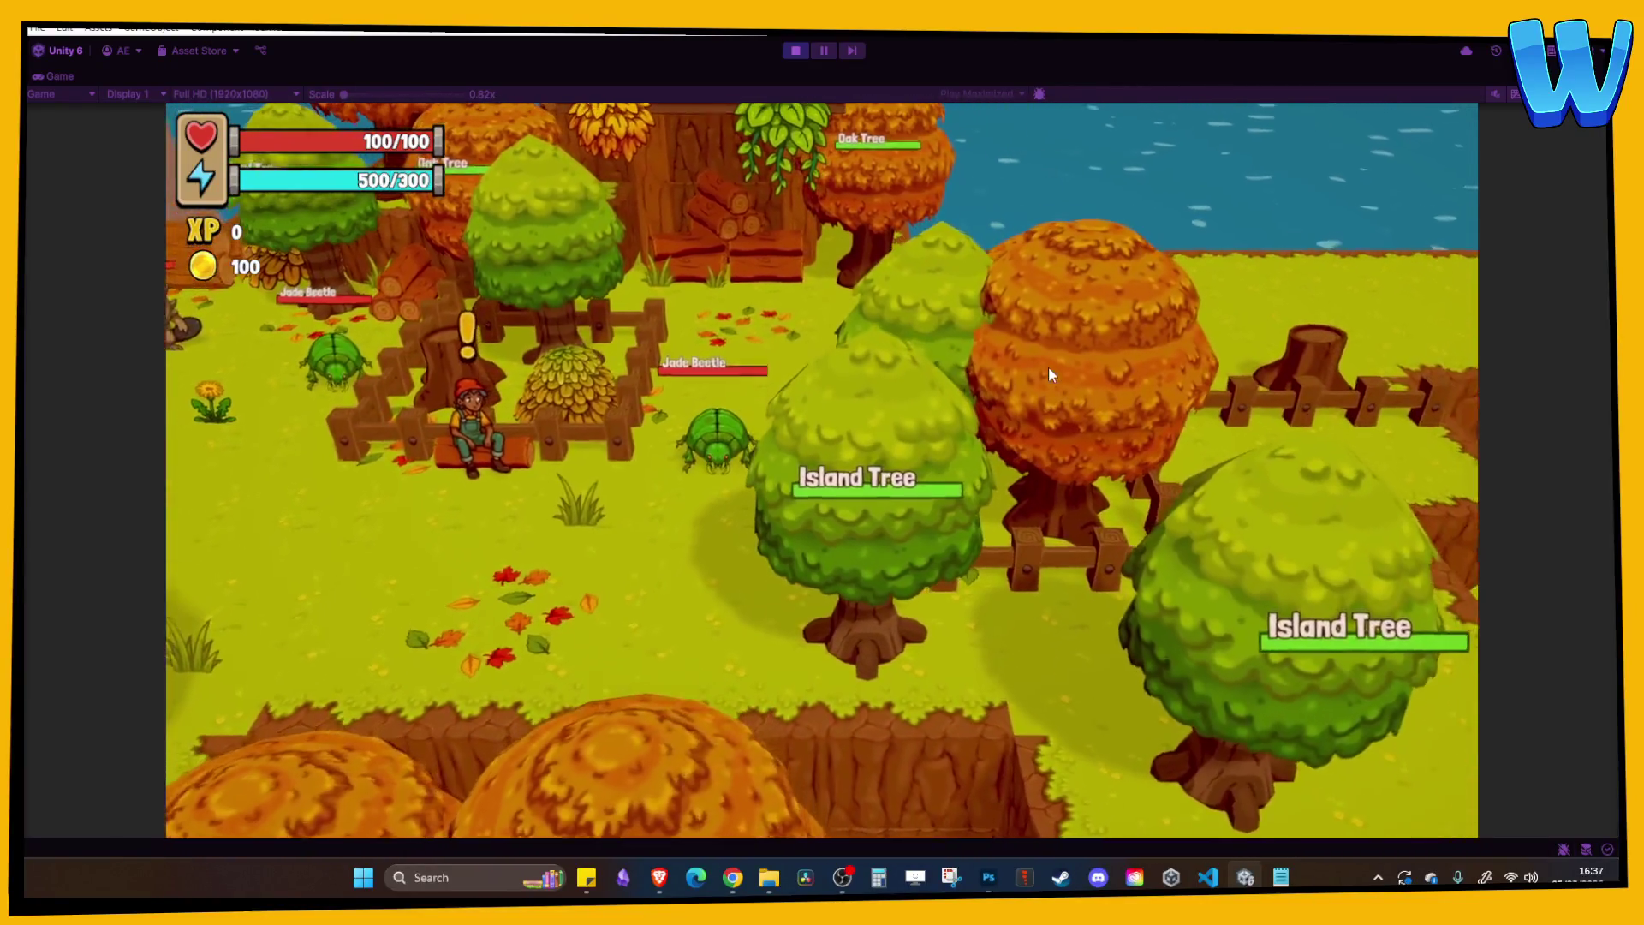
Walk to the shoreline oak tree, chop it for 17 damage, then stop play mode.
key("w")
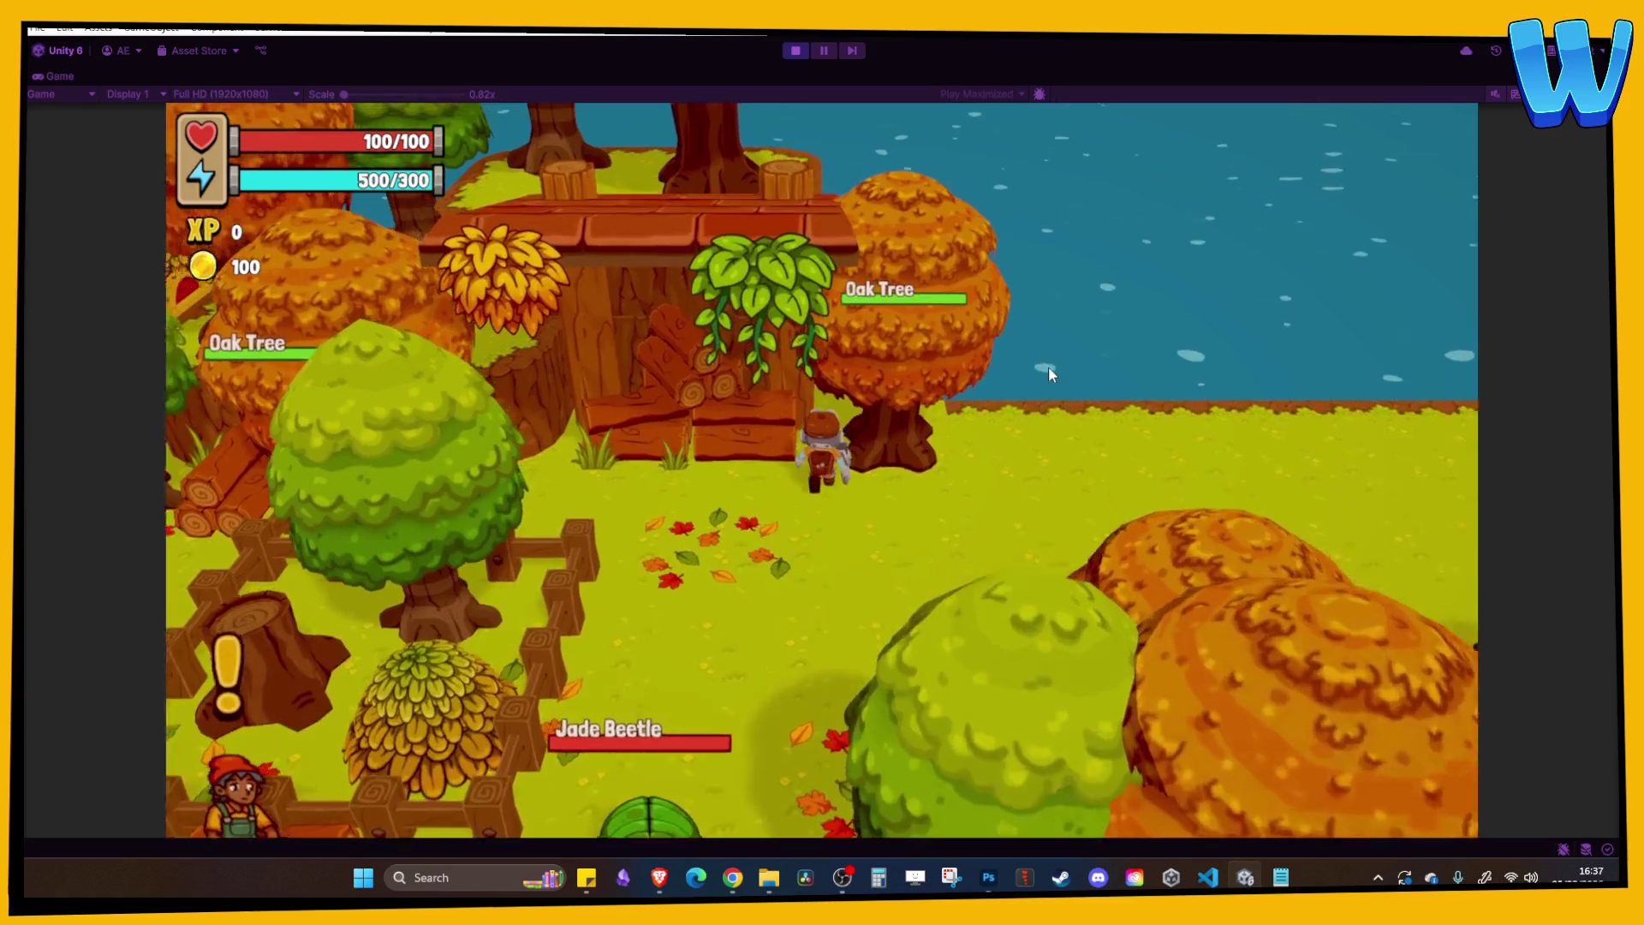
key("d")
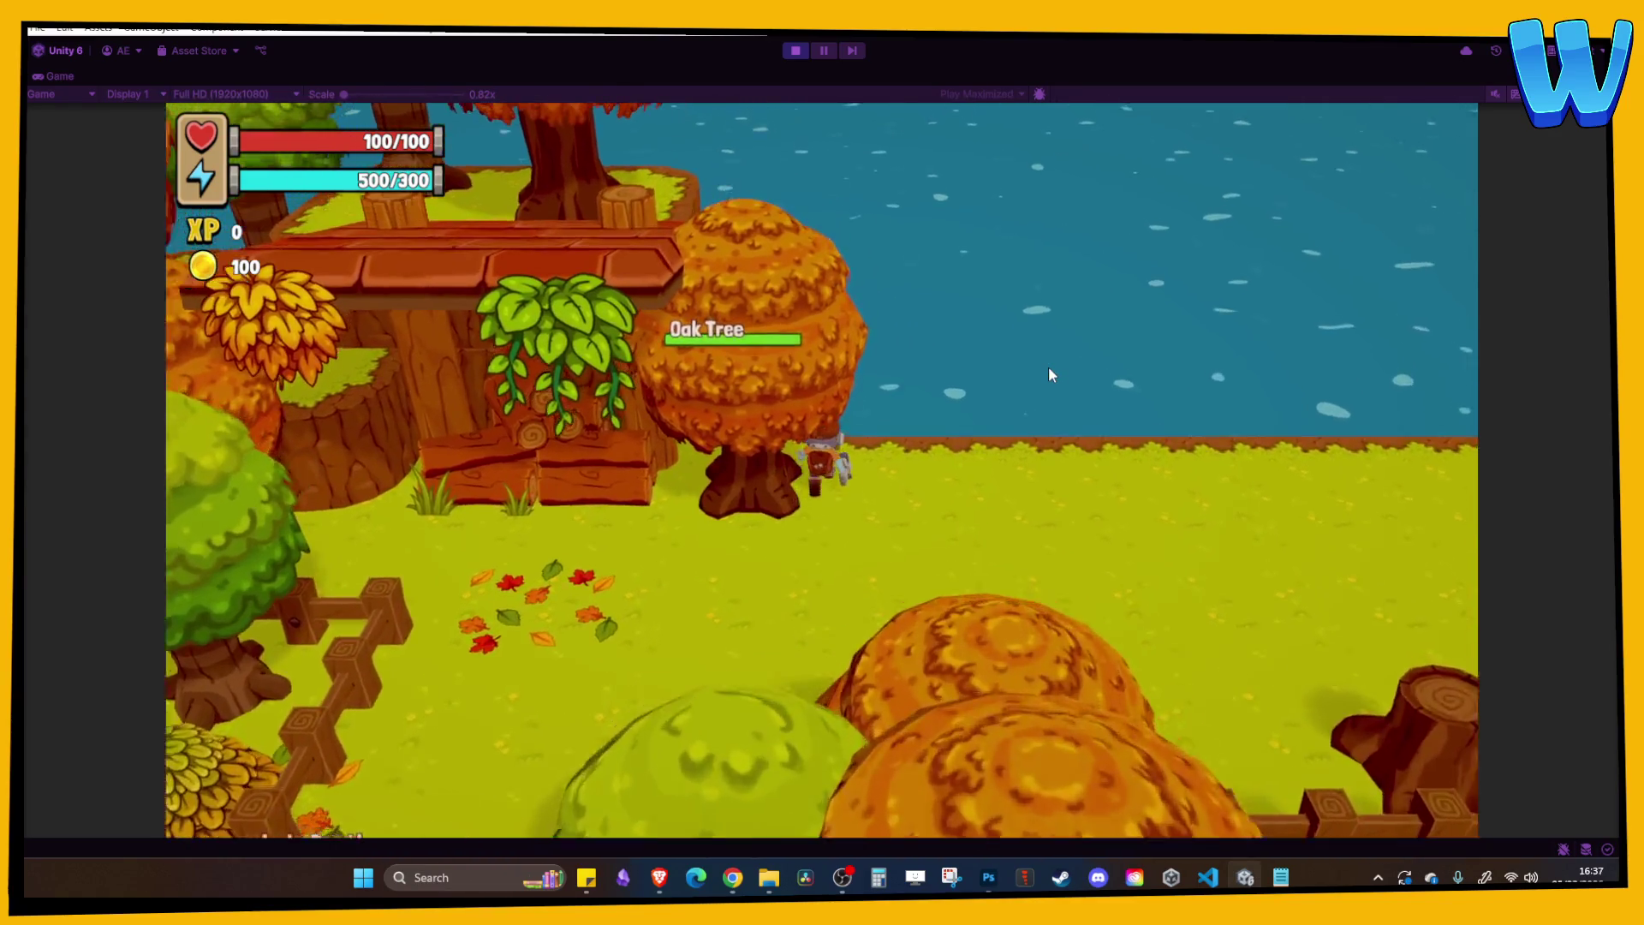
key("a")
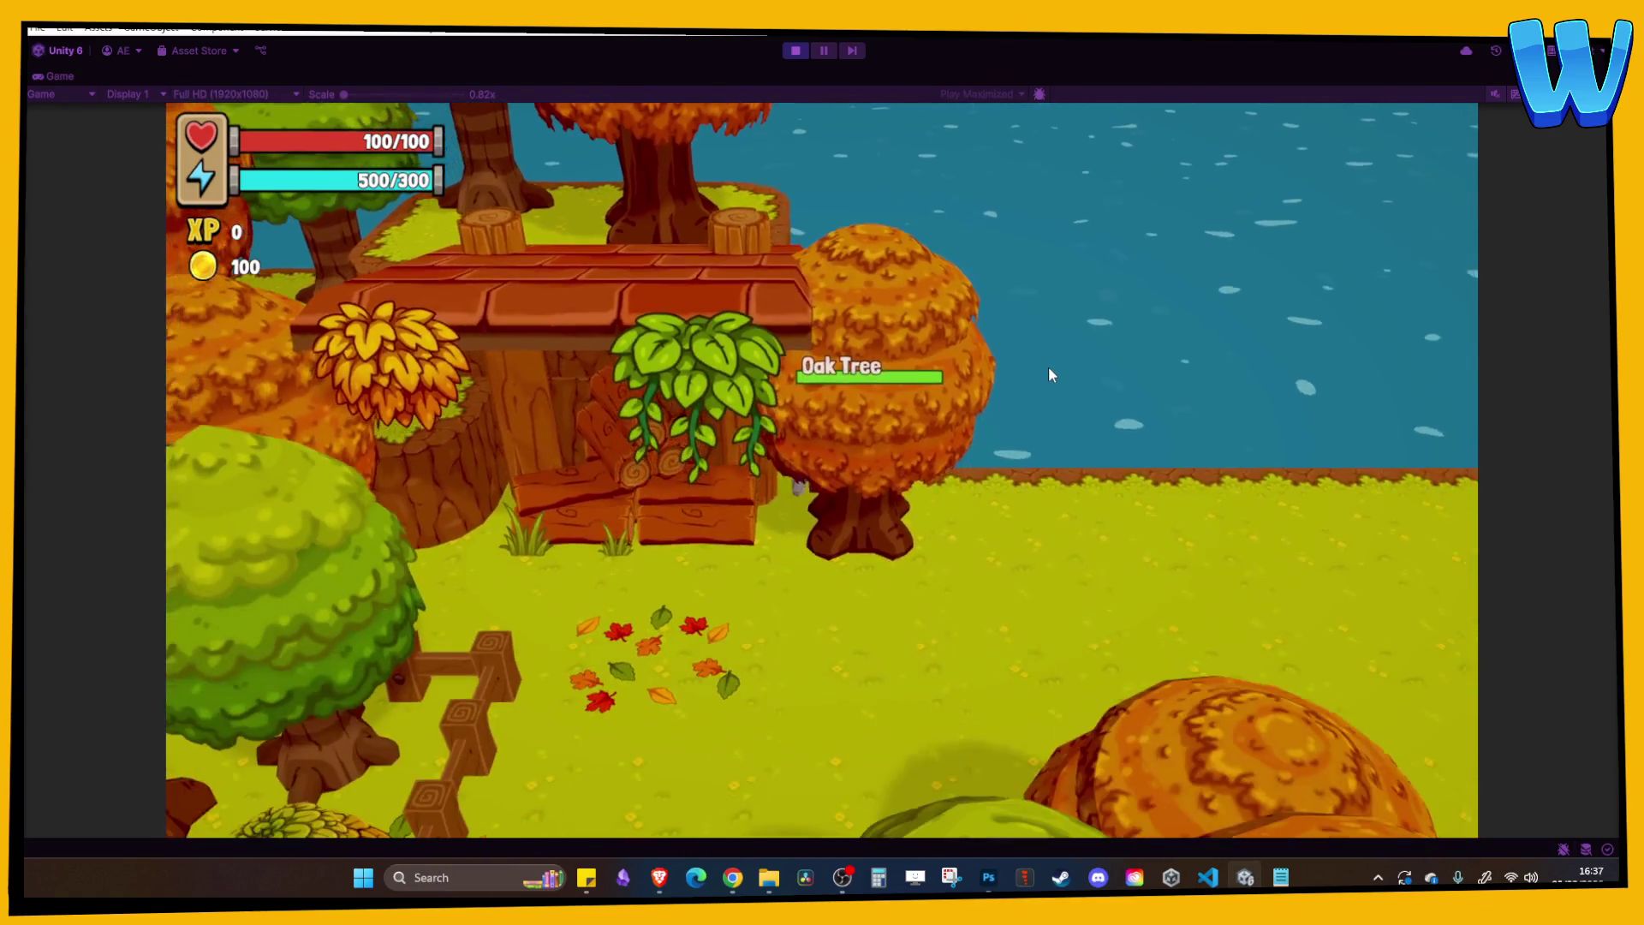
key("s")
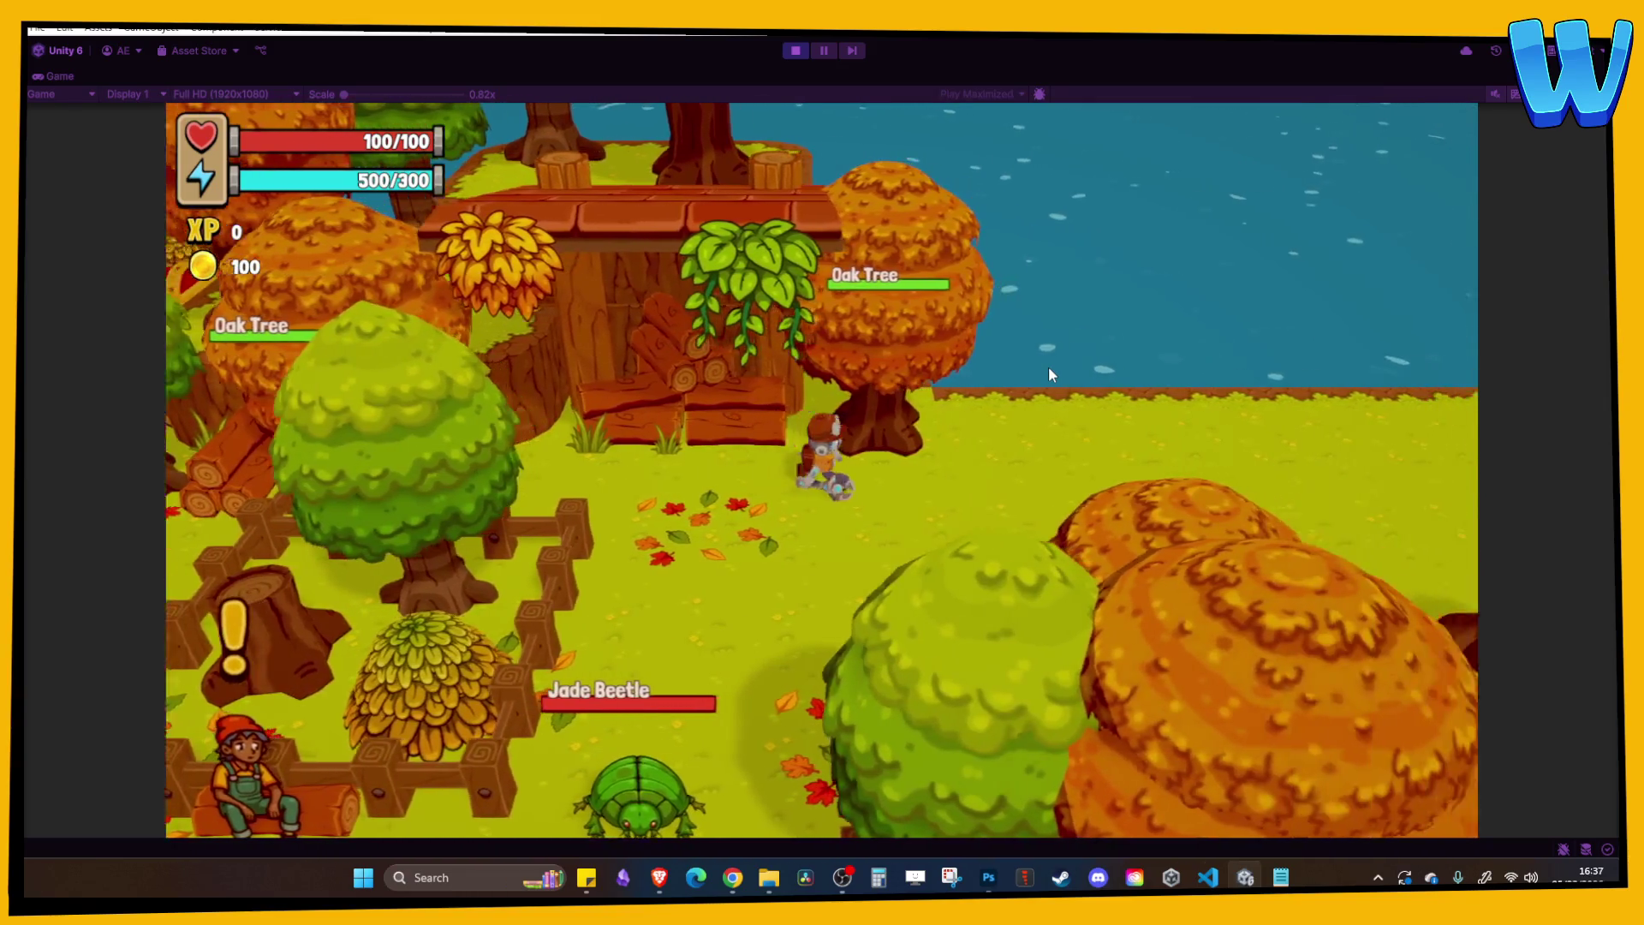
key("w")
left_click(1048, 367)
key("s")
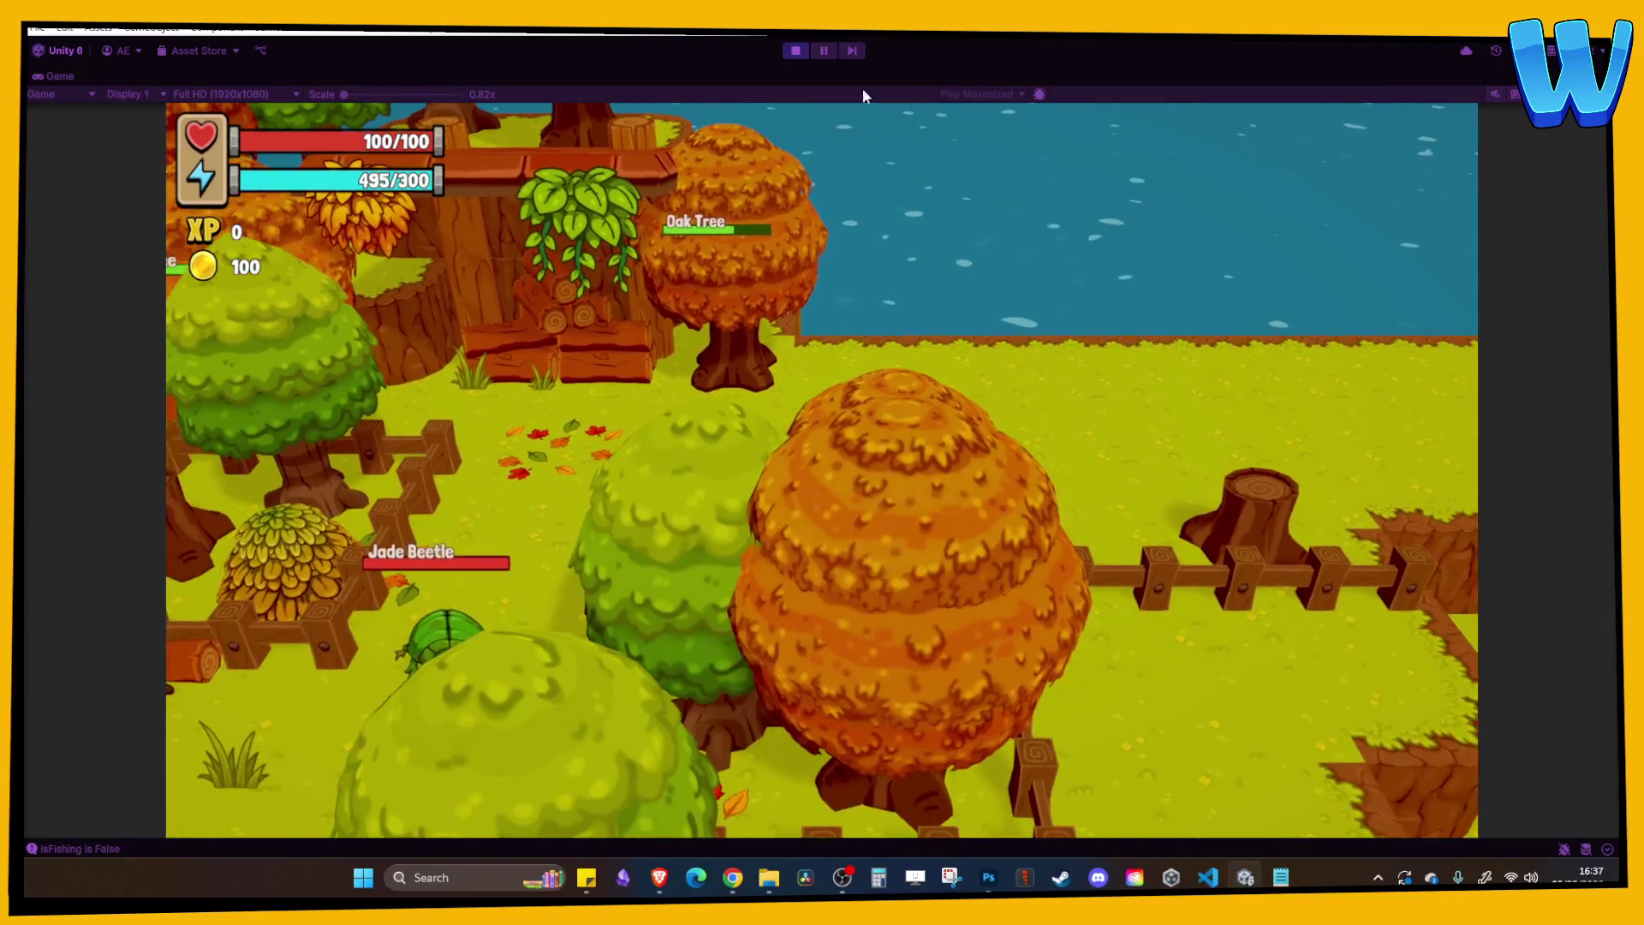
left_click(796, 51)
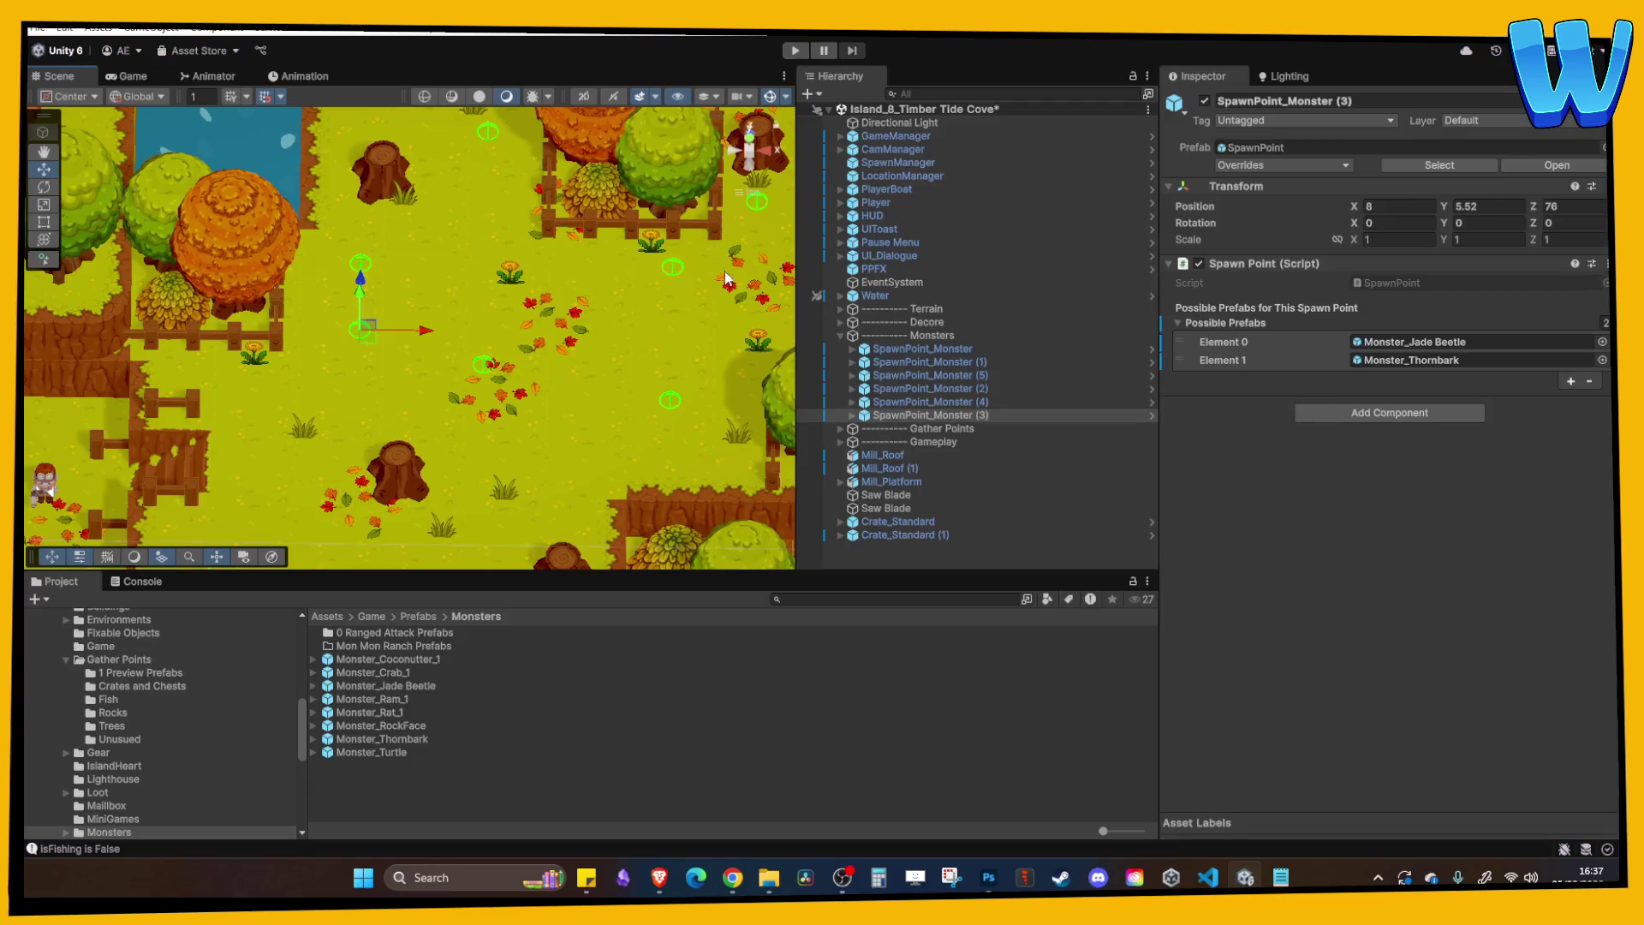
Move SpawnPoint_Tree (17) beside the roof north to Position Z 104 and replay the level.
scroll(538, 277, "down", 5)
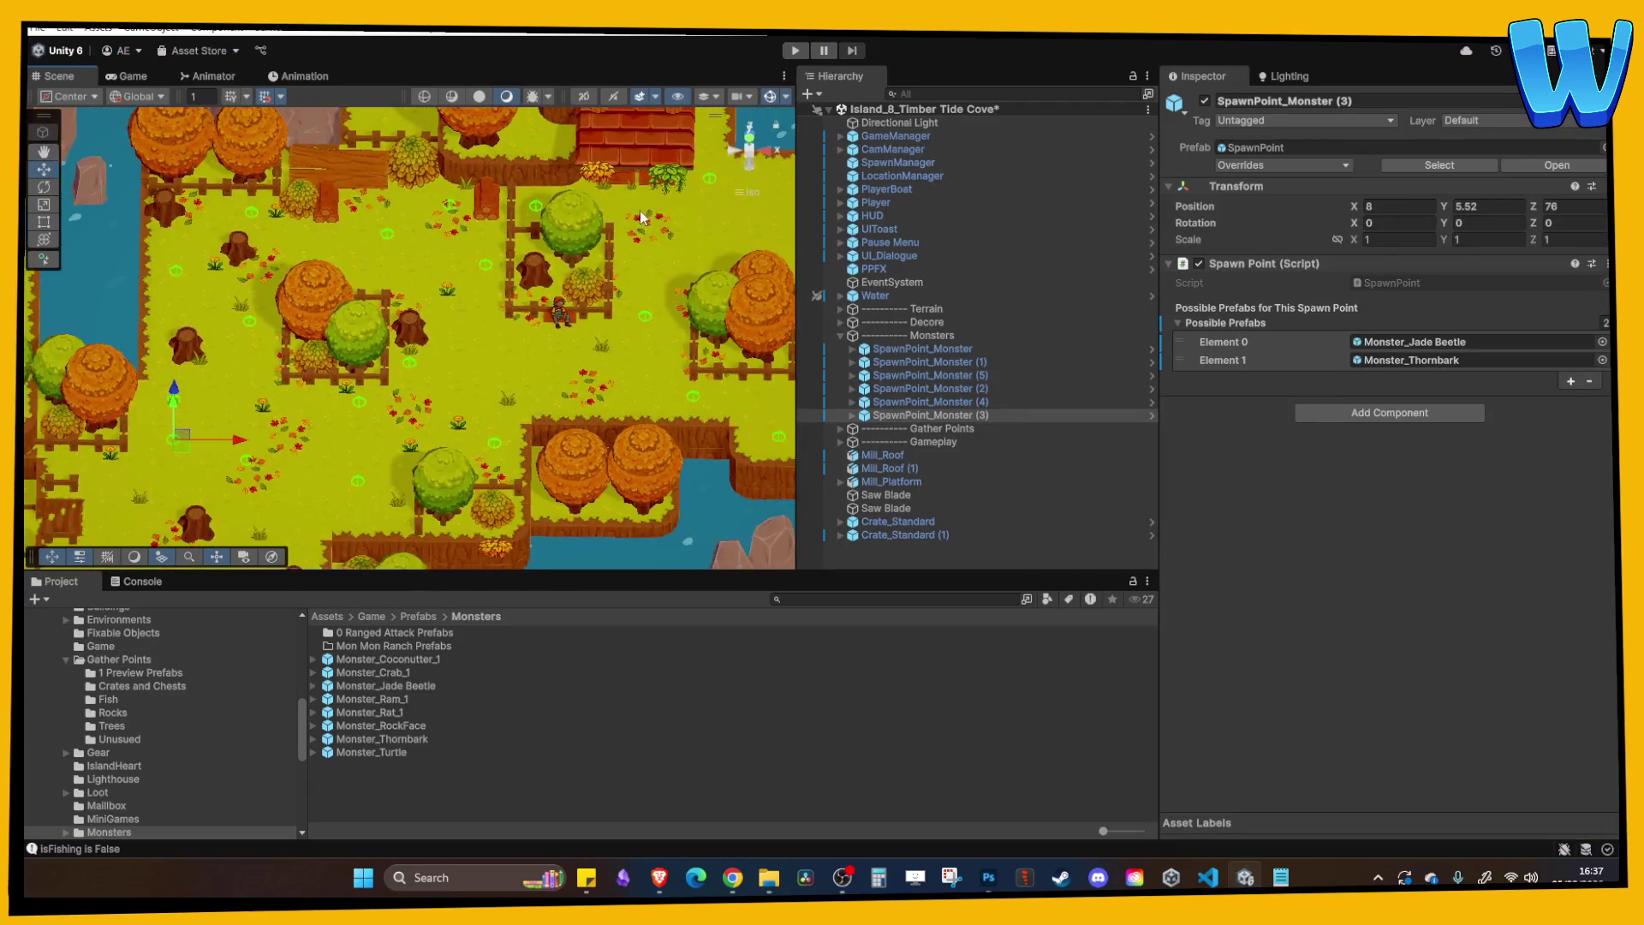
scroll(419, 370, "up", 1)
left_click(256, 532)
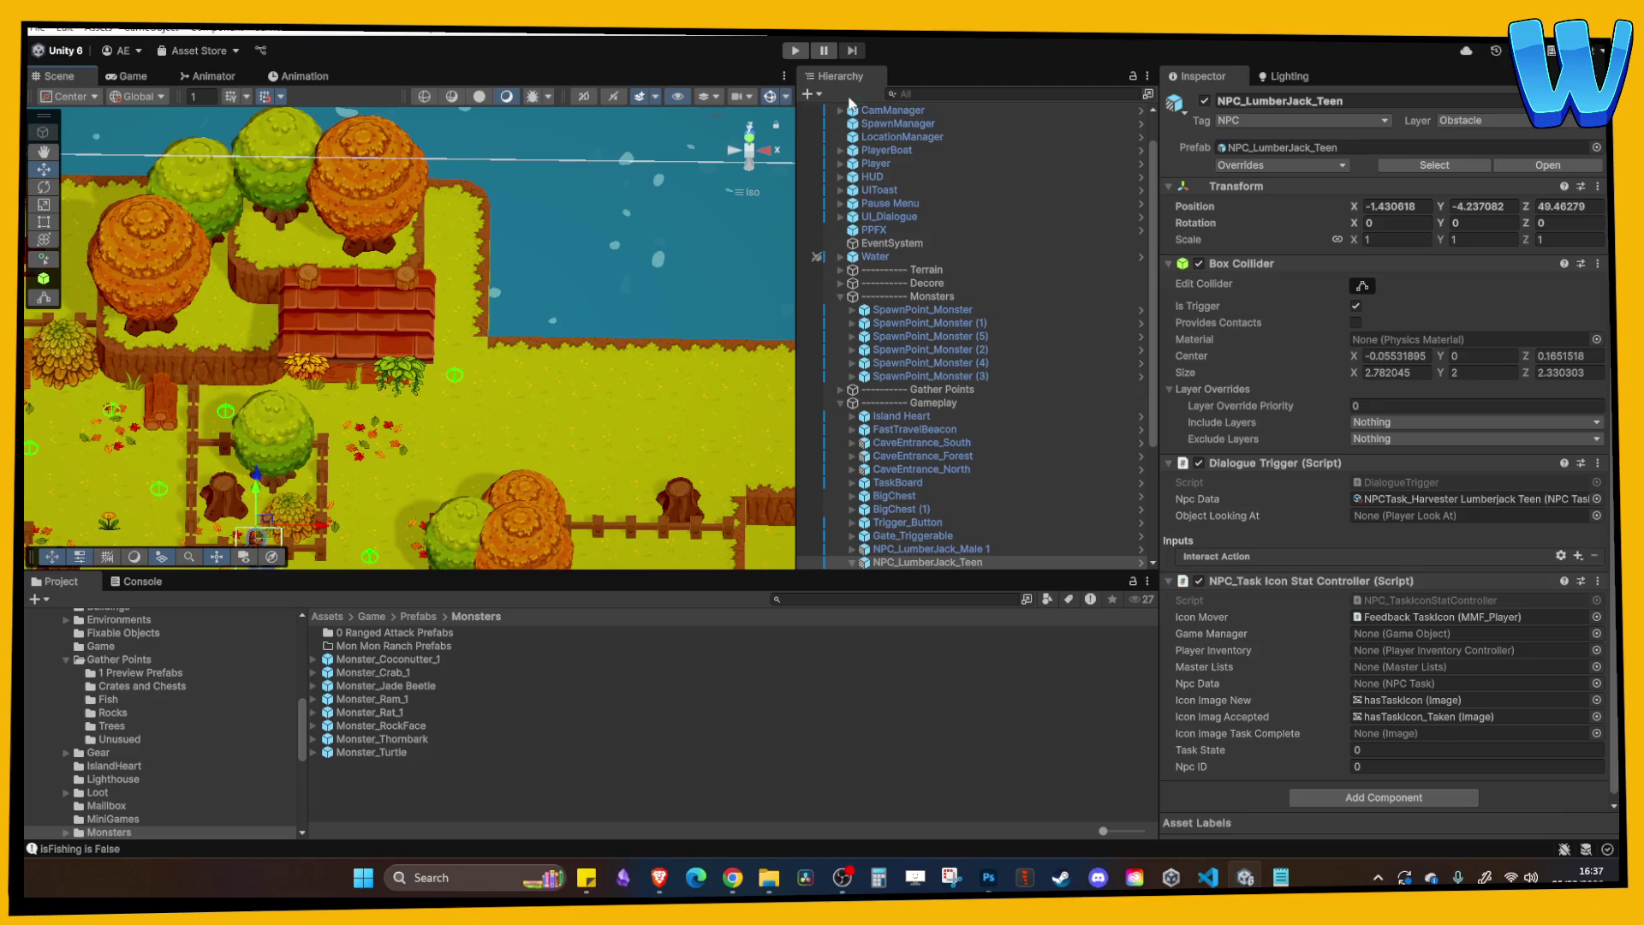
scroll(511, 381, "up", 2)
left_click(467, 387)
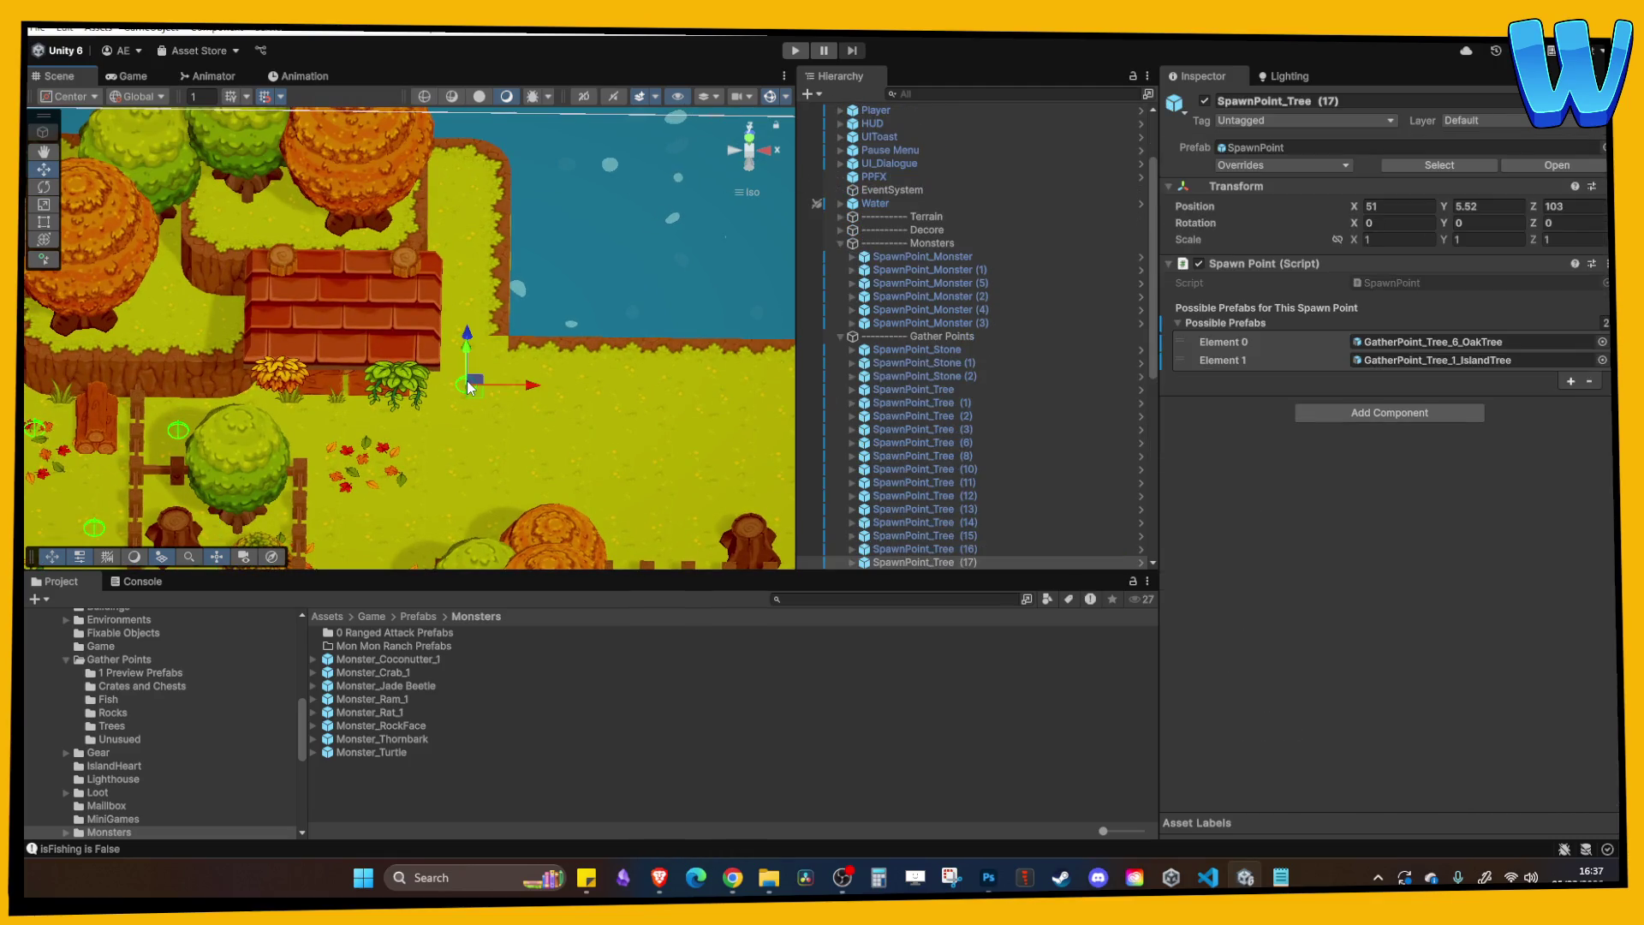
left_click_drag(468, 317, 467, 313)
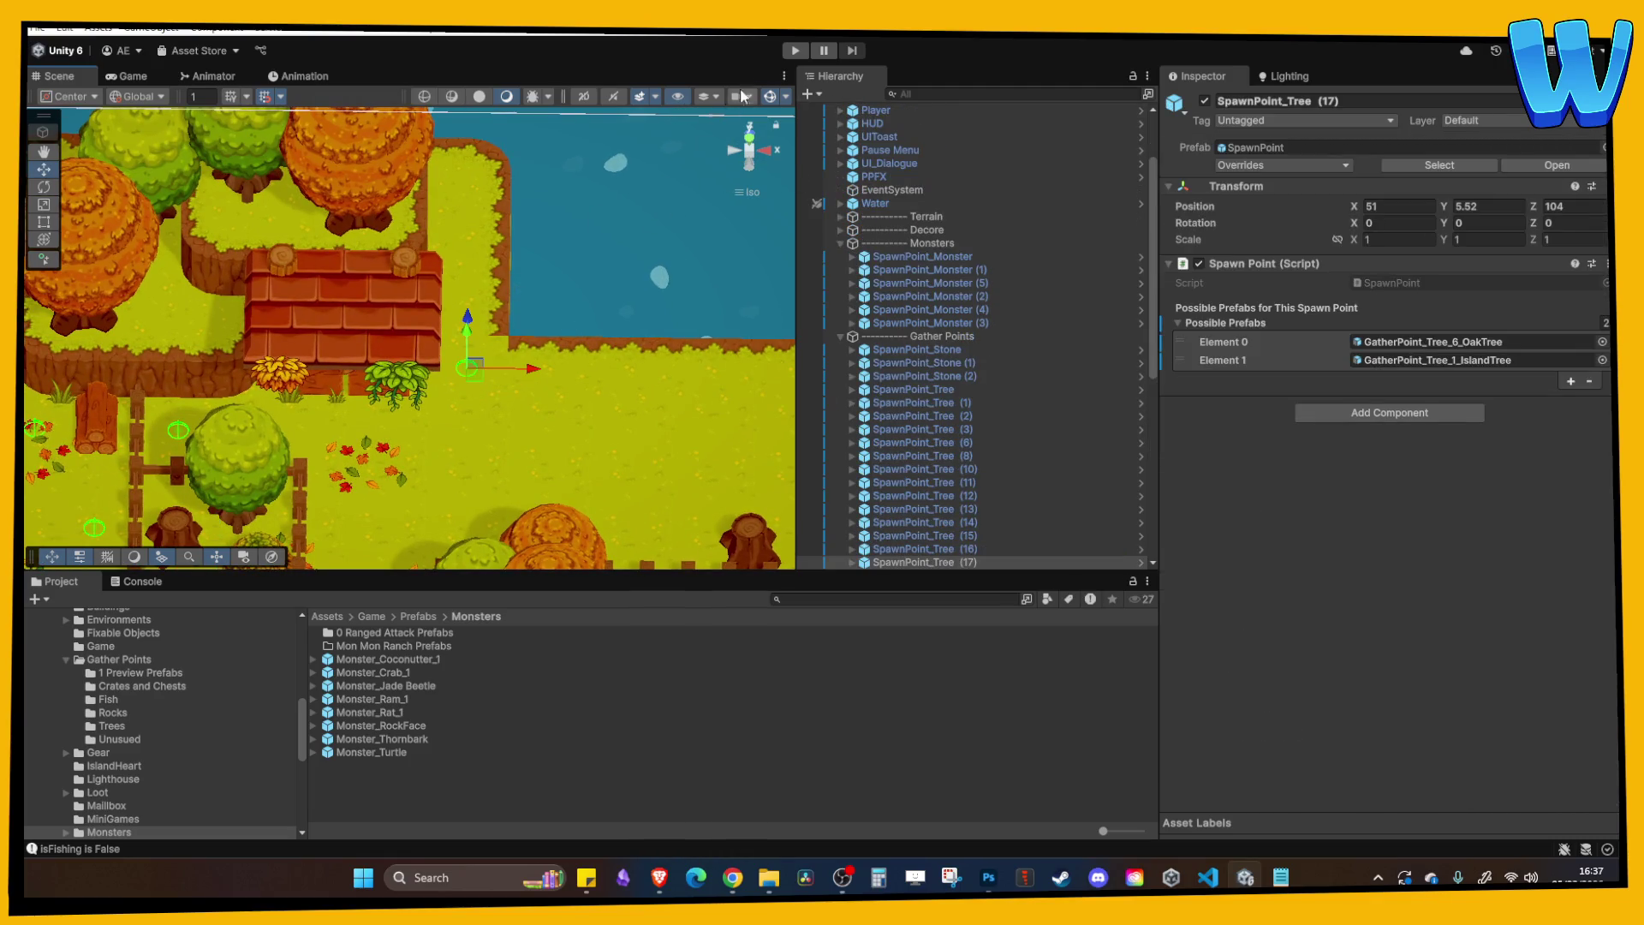
left_click(795, 51)
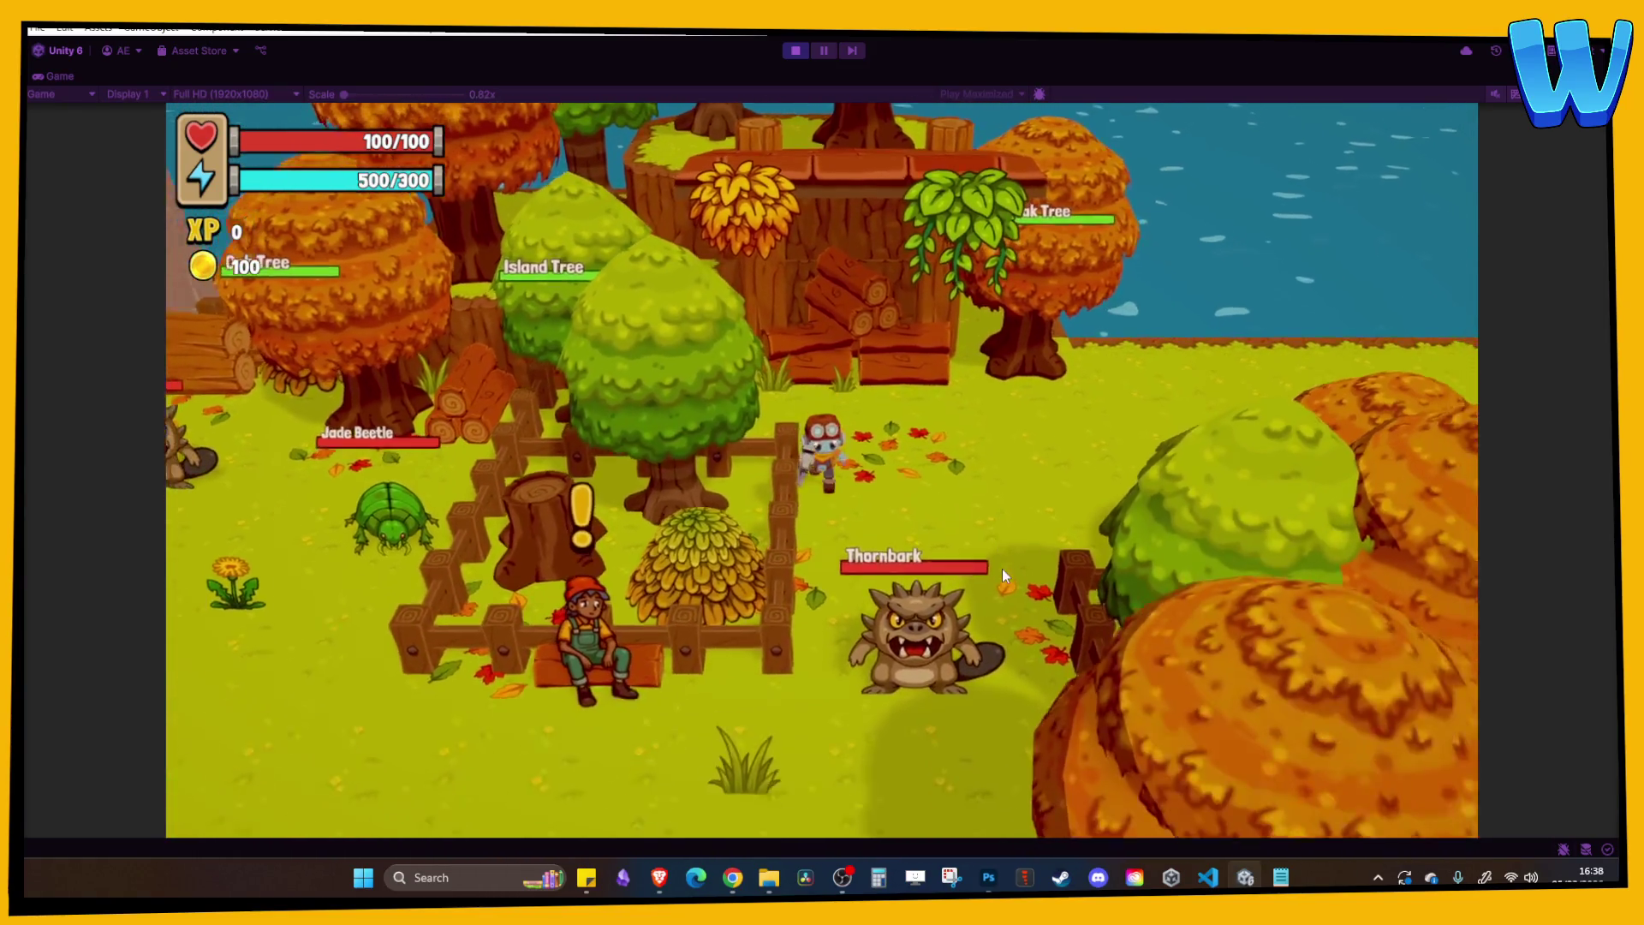
Walk the hero onto the cliff plateau, past the fence, stump and oak trees, then stop play.
key("s")
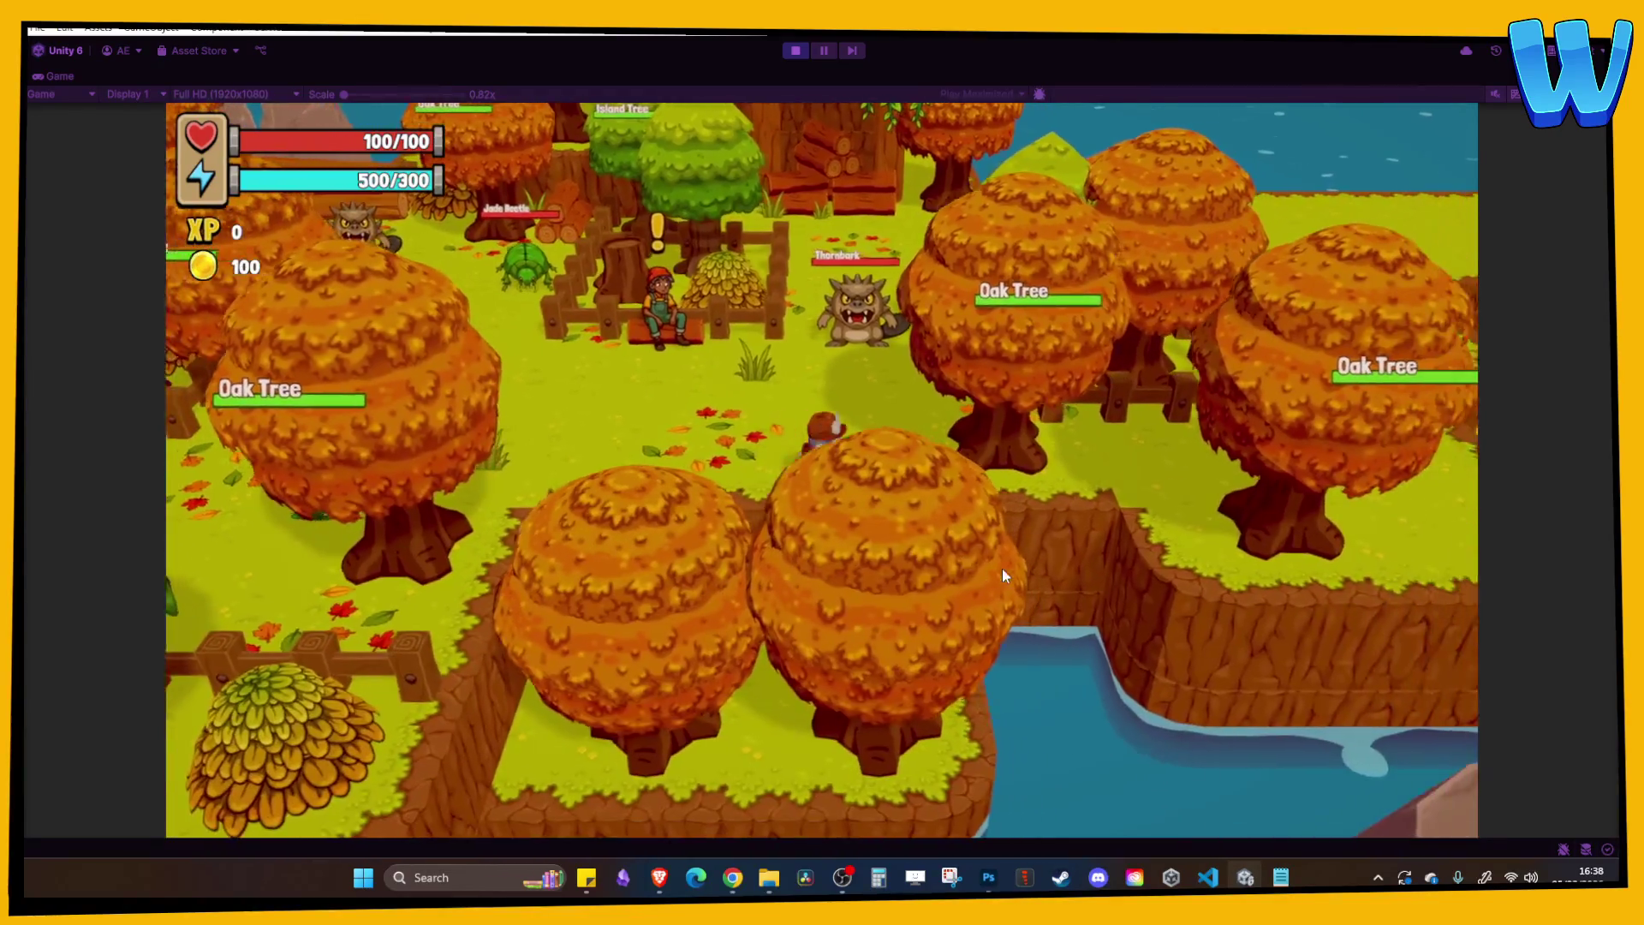
key("d")
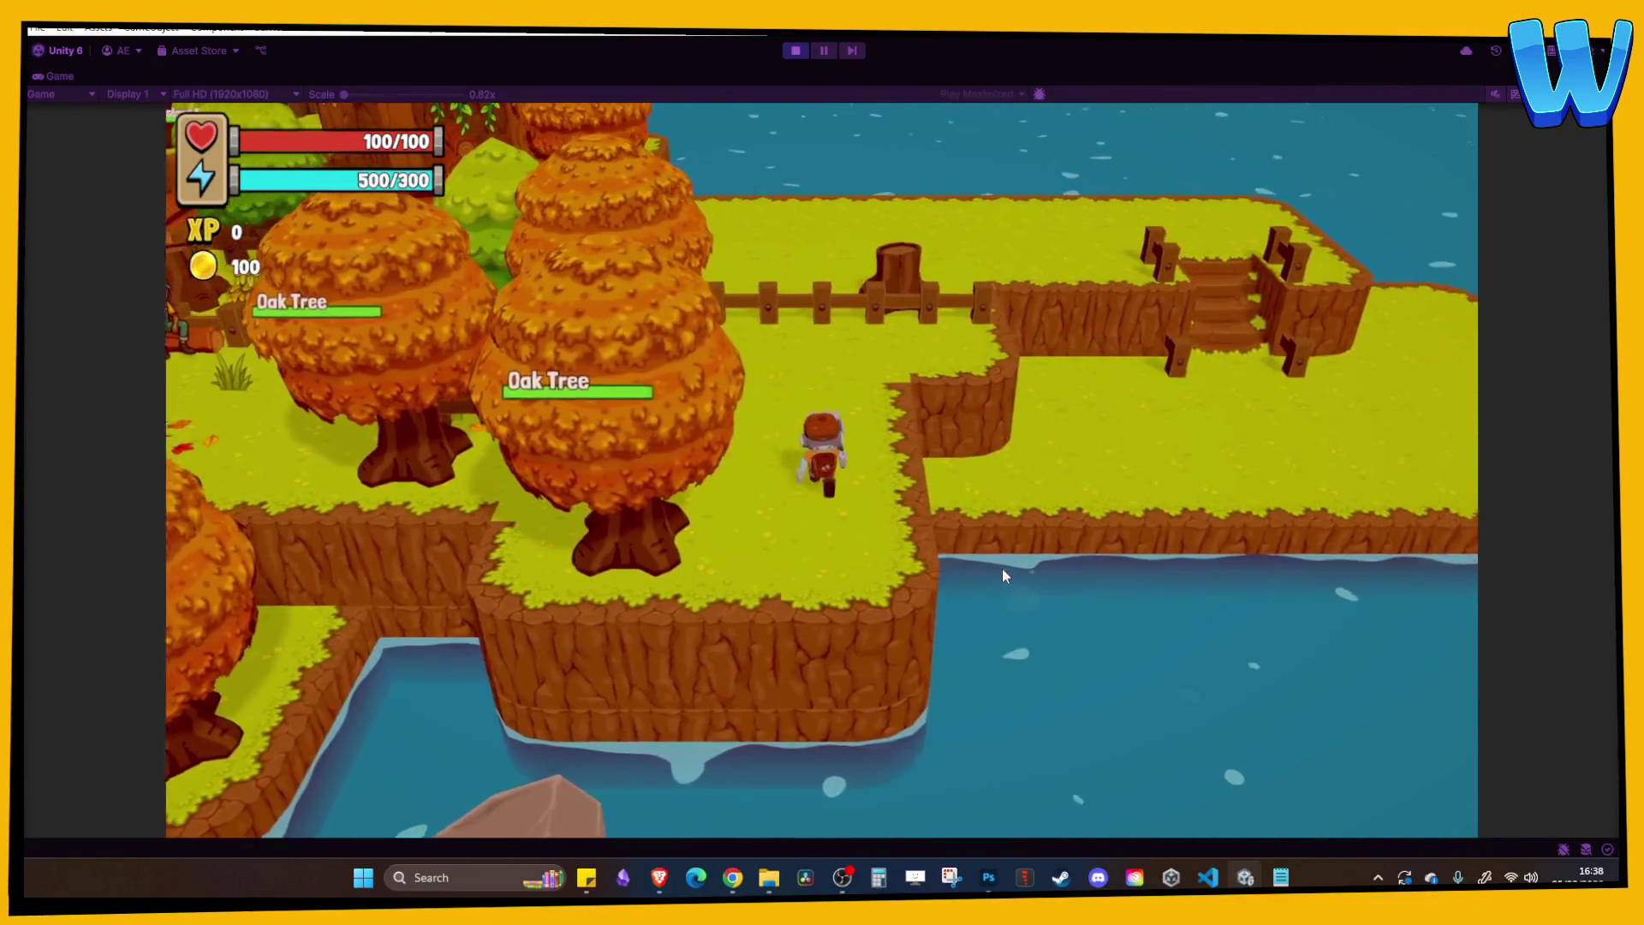
key("w")
key("a")
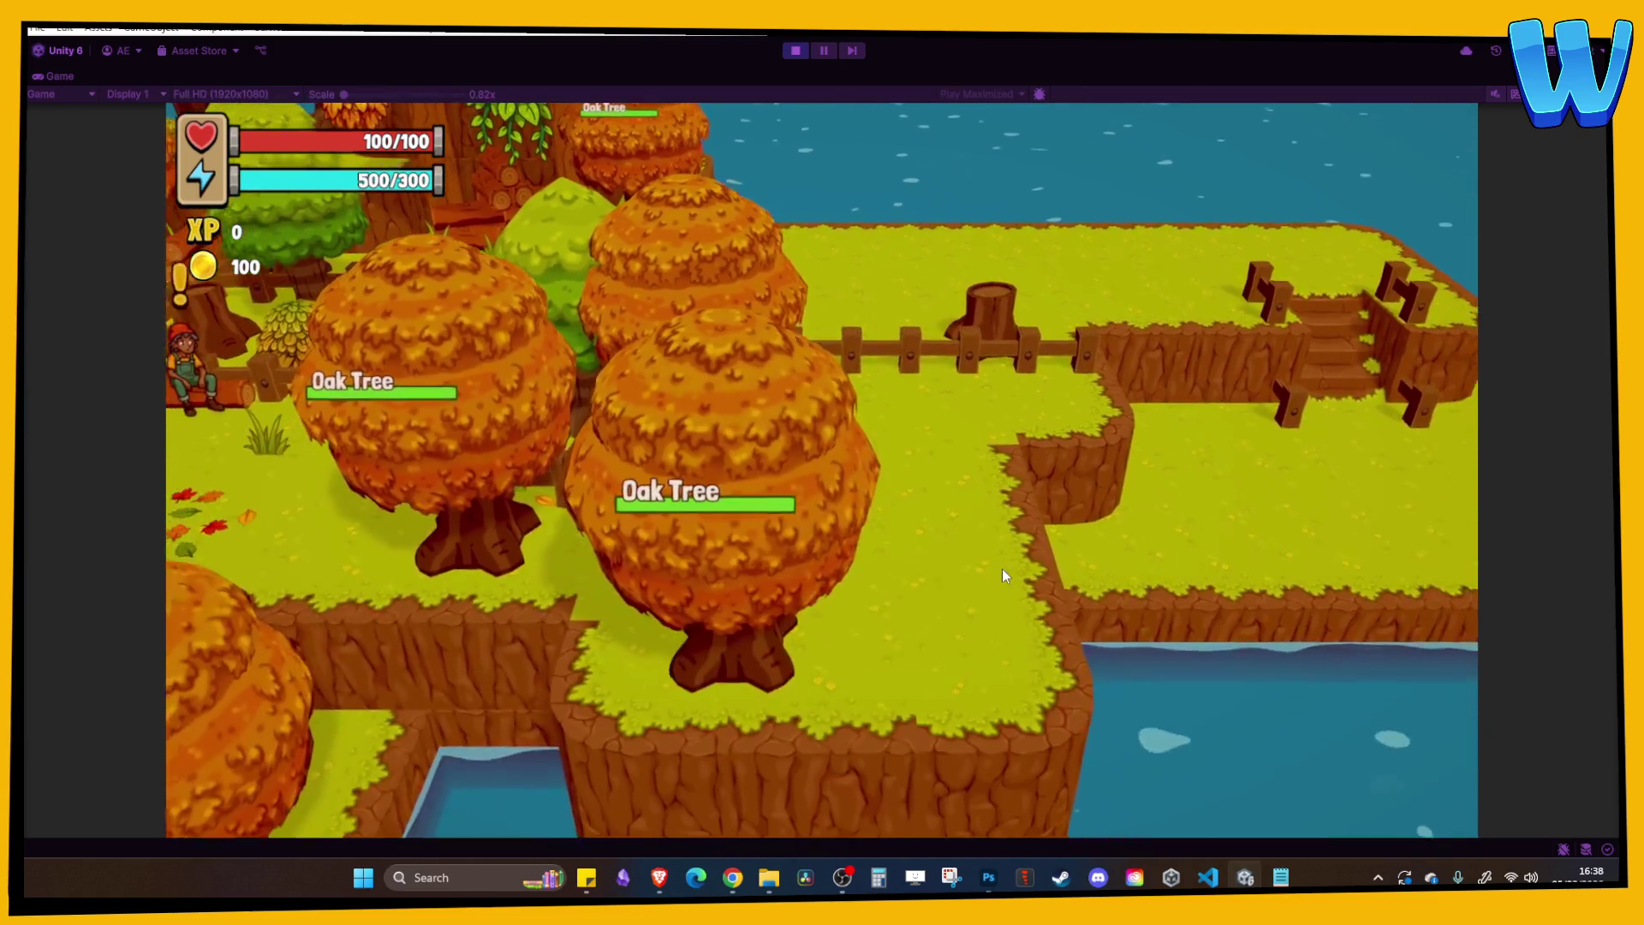
key("s")
key("a")
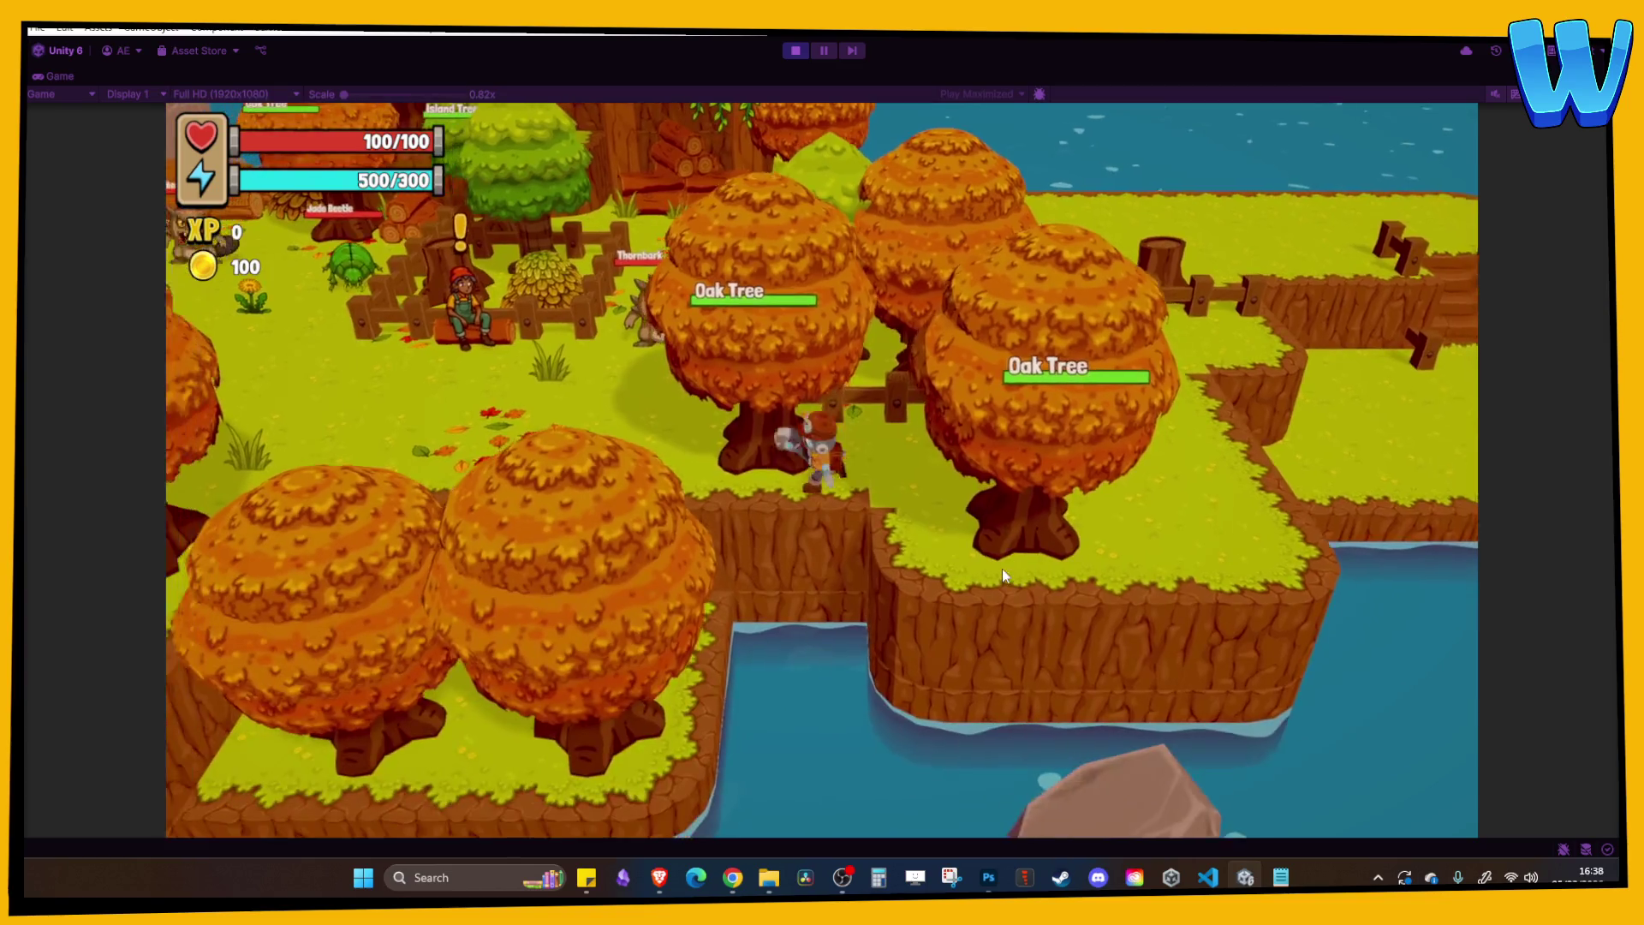
key("w")
key("a")
key("a")
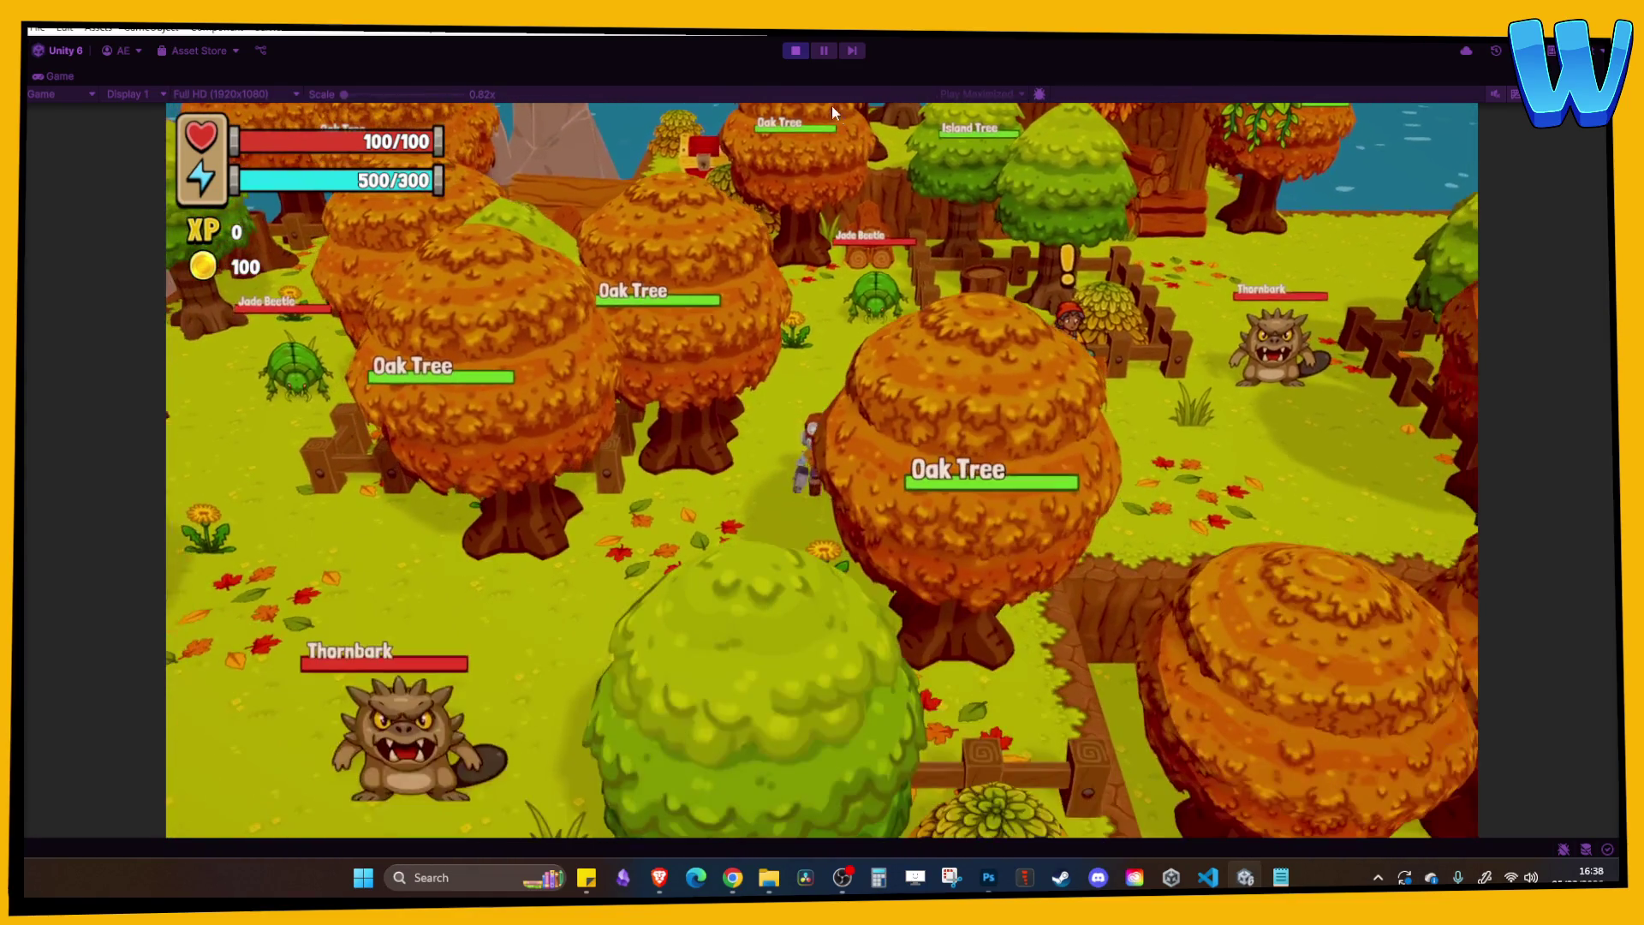
left_click(797, 51)
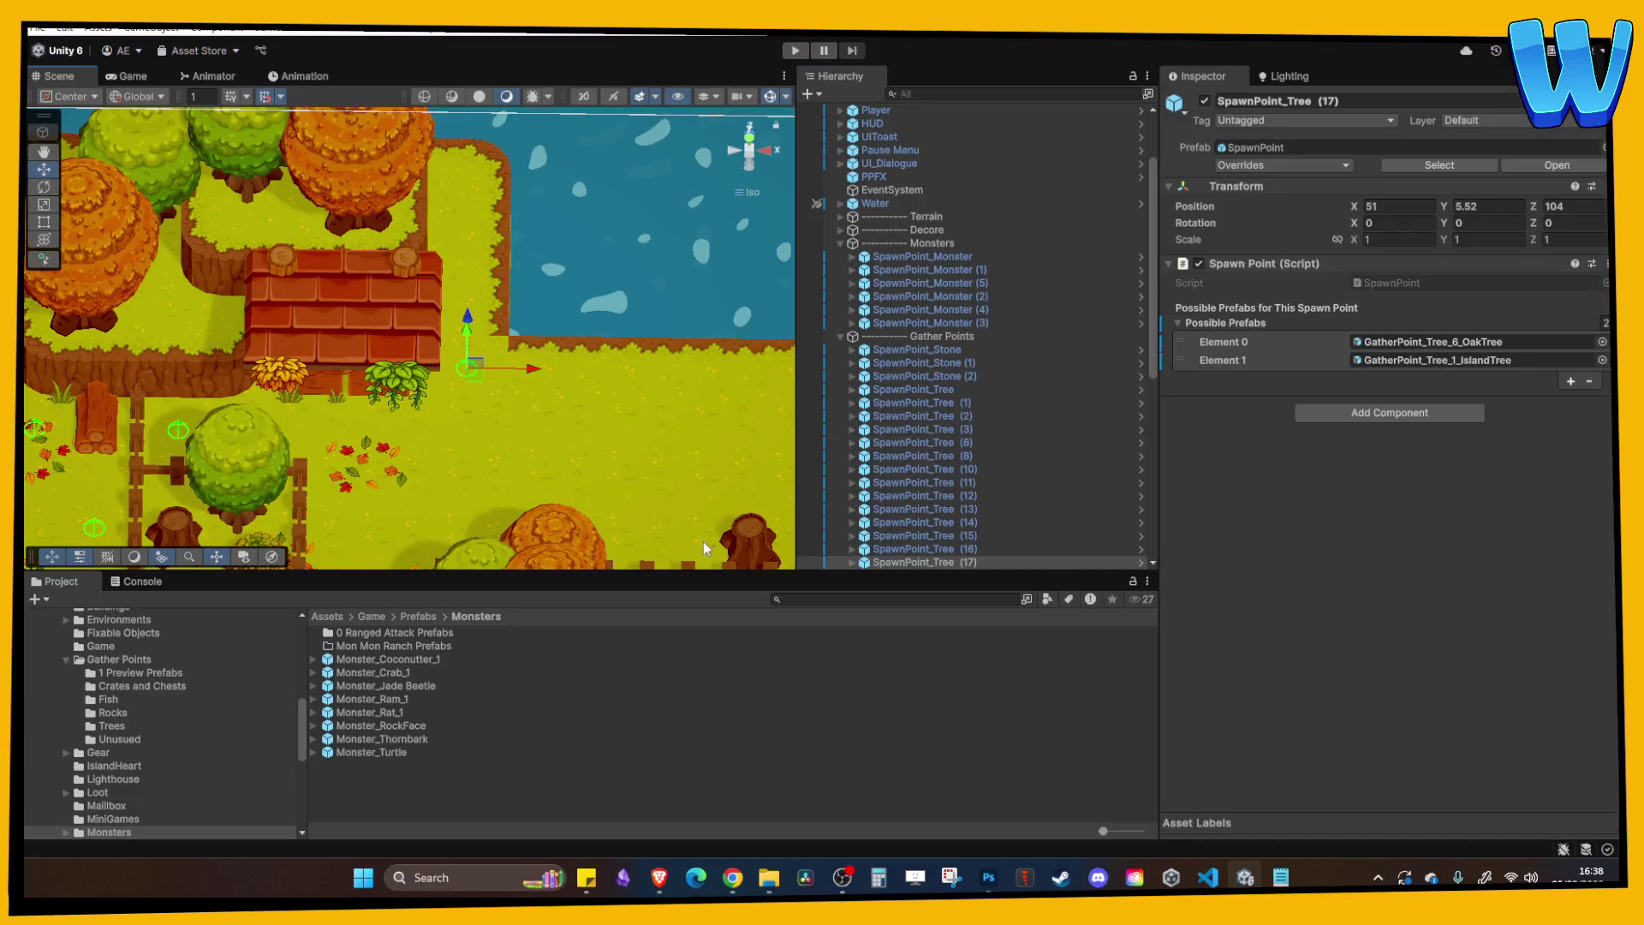
Tilt the view over the island's oak trees and frame the lumberjack NPC.
scroll(597, 425, "down", 10)
left_click(449, 402)
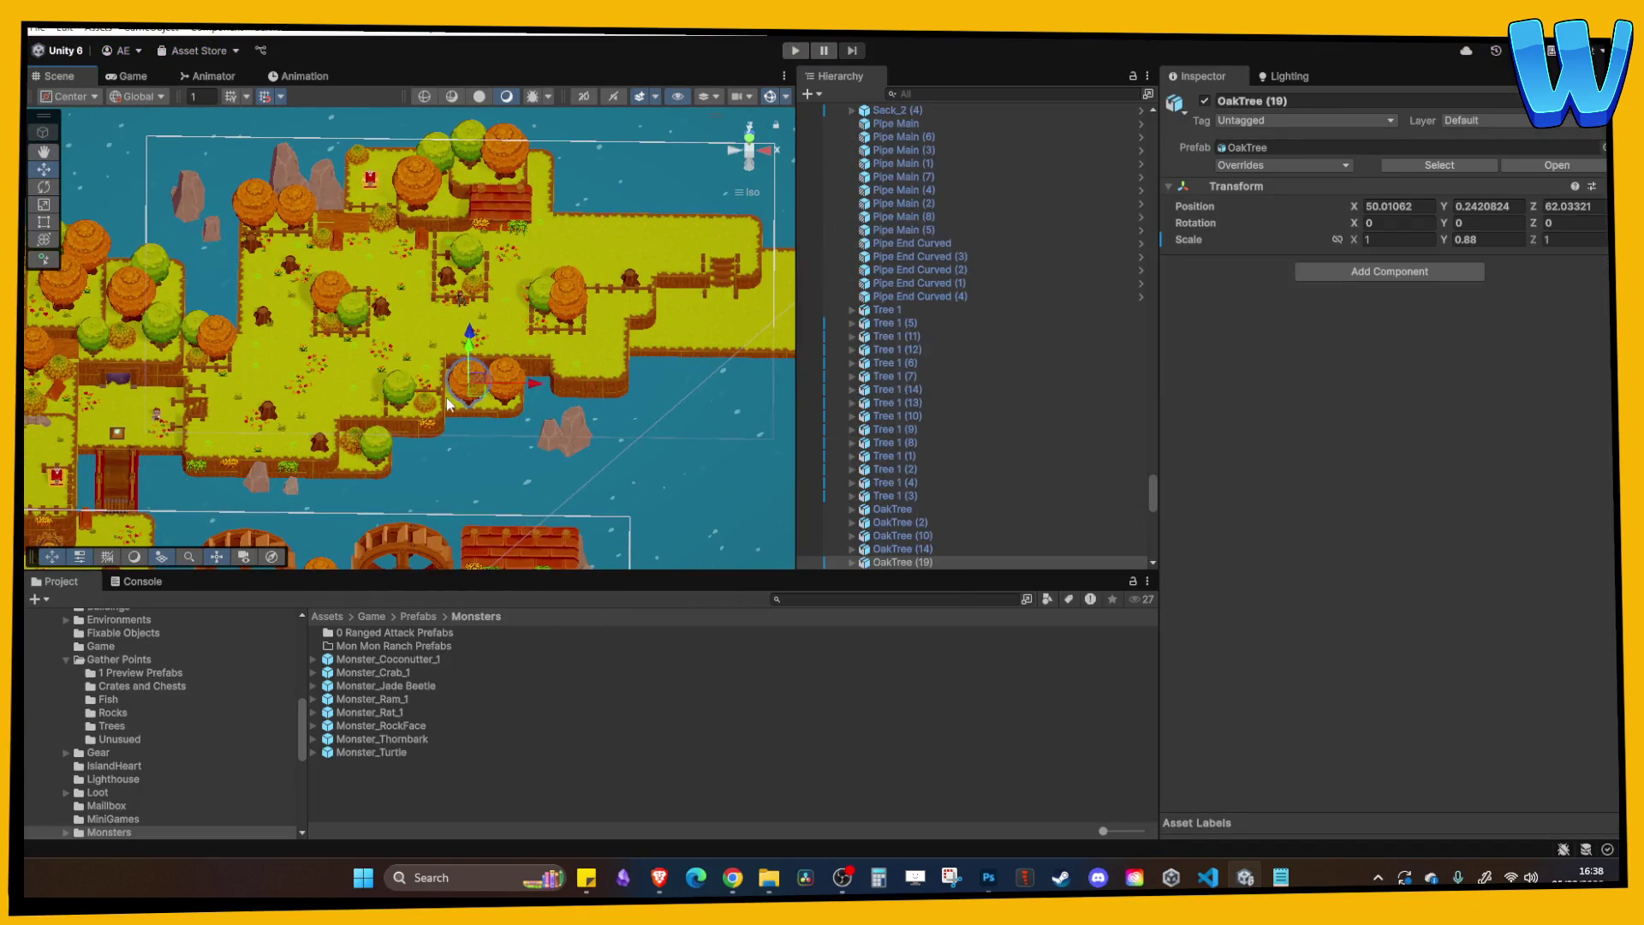
scroll(452, 404, "down", 3)
mouse_move(455, 407)
left_mouse_down()
mouse_move(470, 341)
mouse_move(450, 456)
left_mouse_up()
scroll(452, 463, "up", 3)
left_click(322, 475)
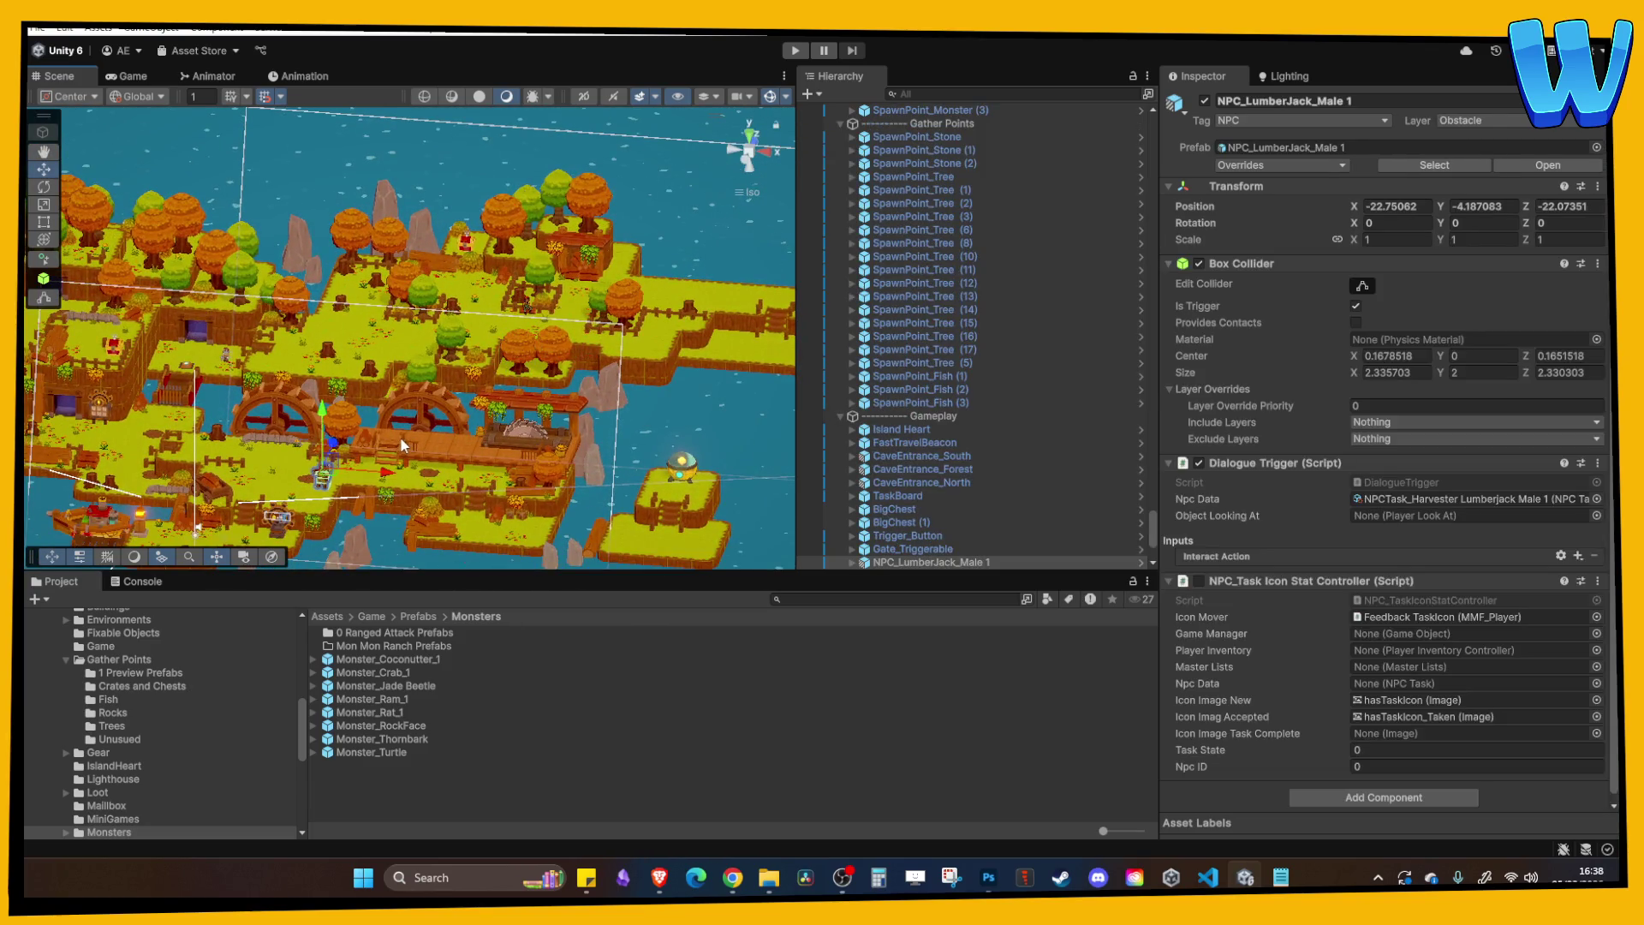
key("f")
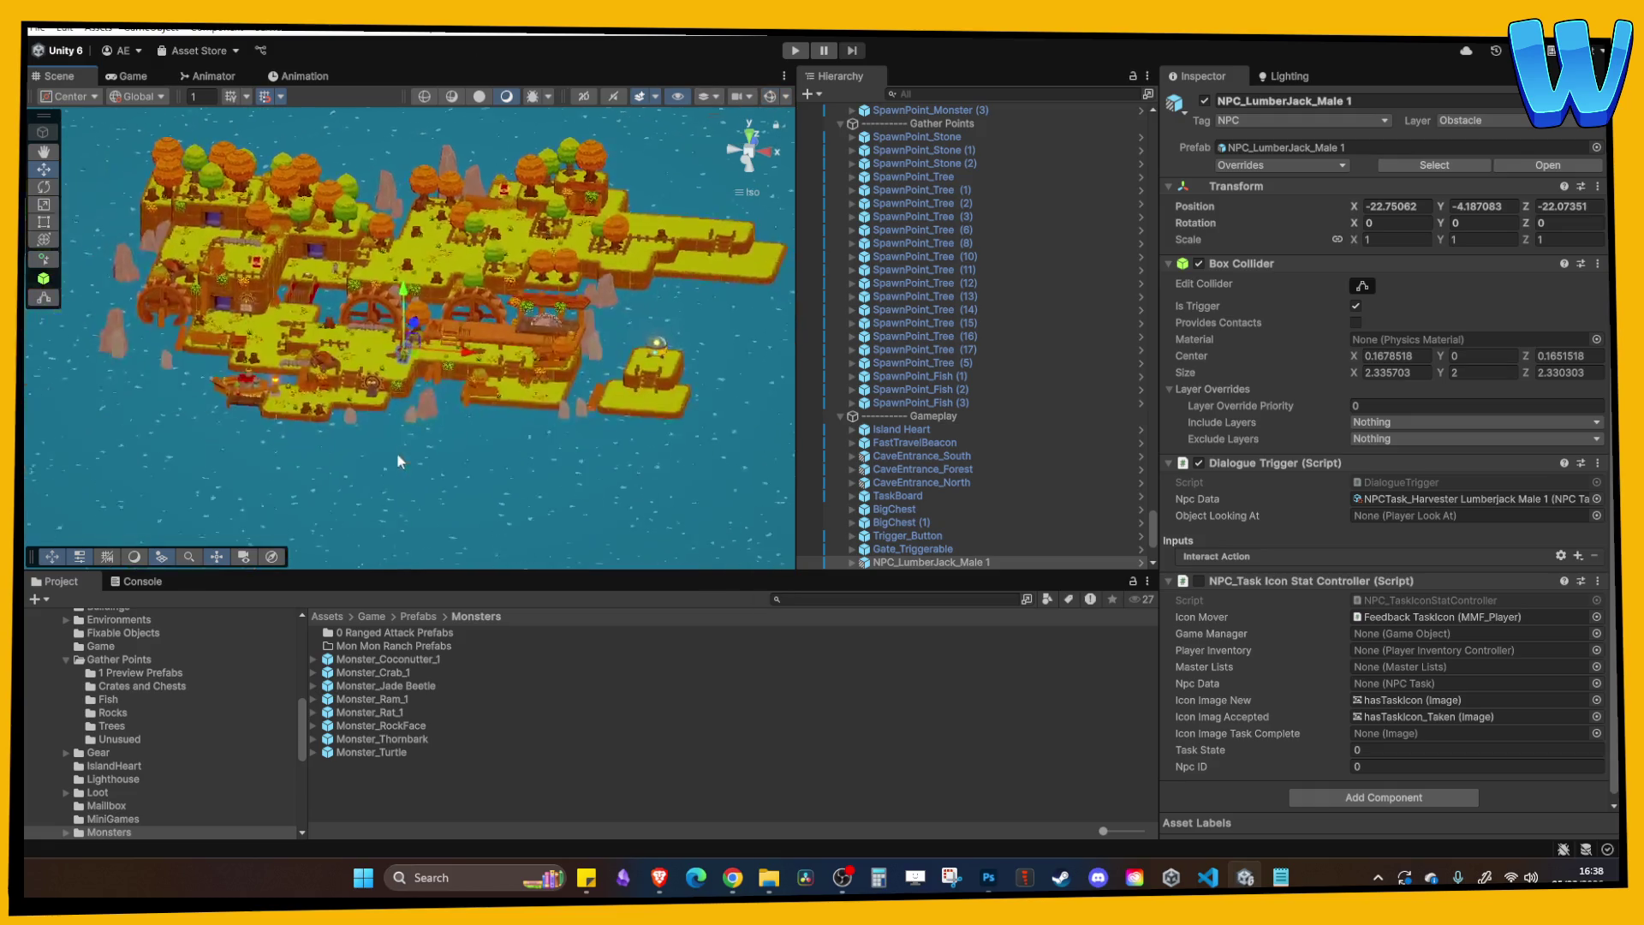
Frame the orange oak tree by the waterwheels and orbit across the islands to the mill wheel.
scroll(553, 262, "down", 5)
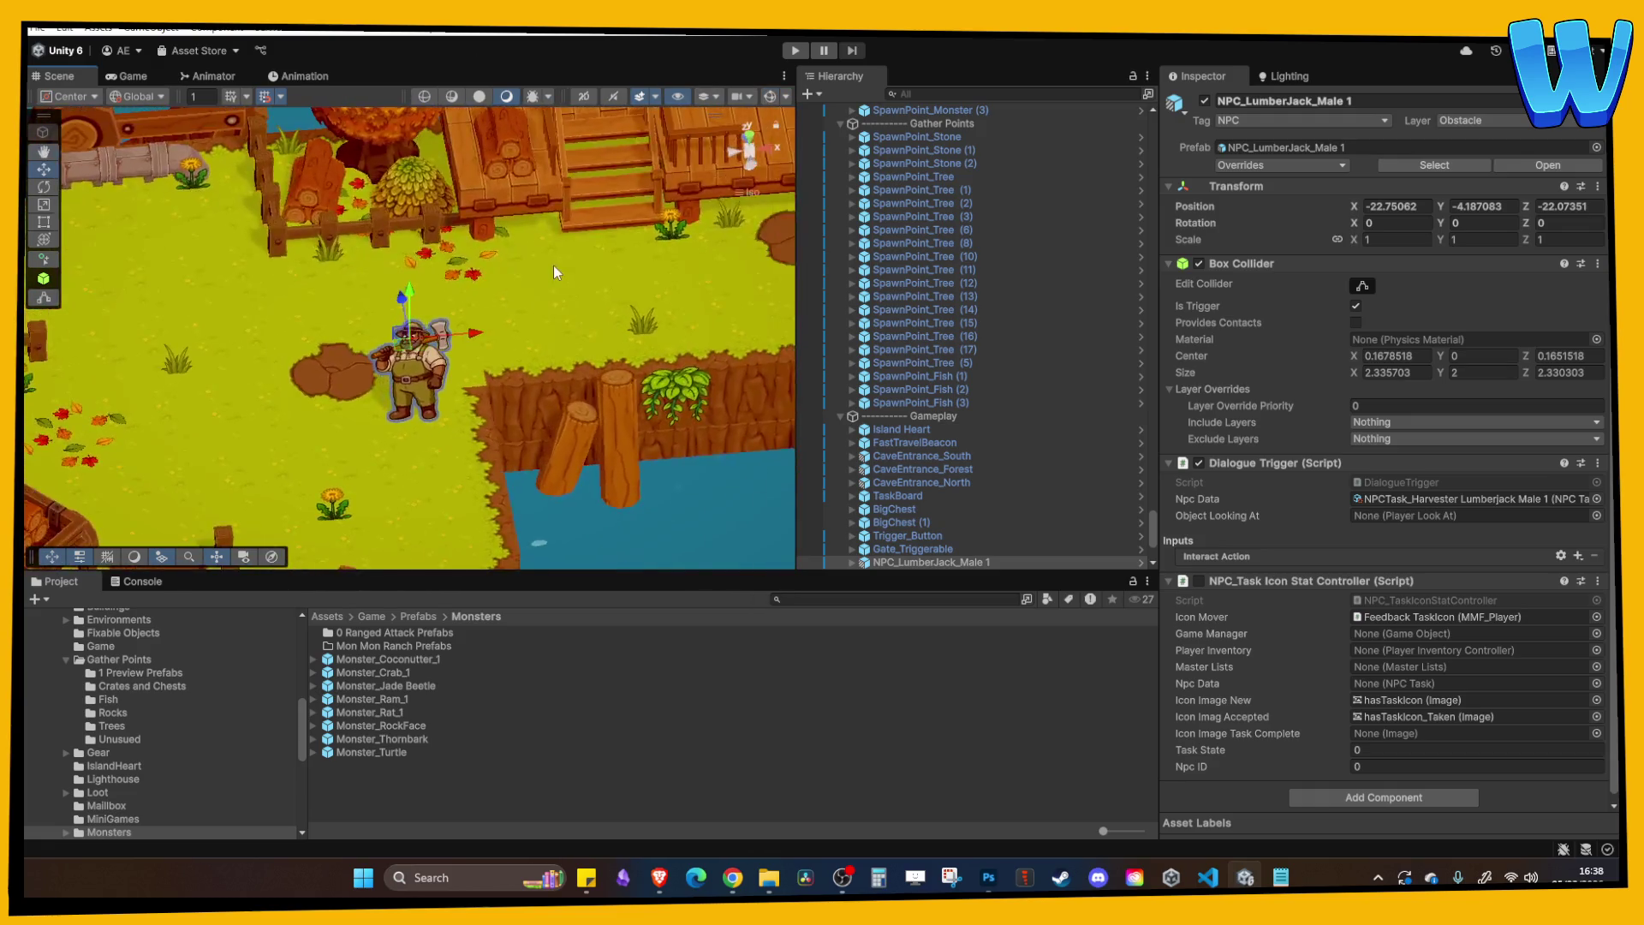
left_click(486, 377)
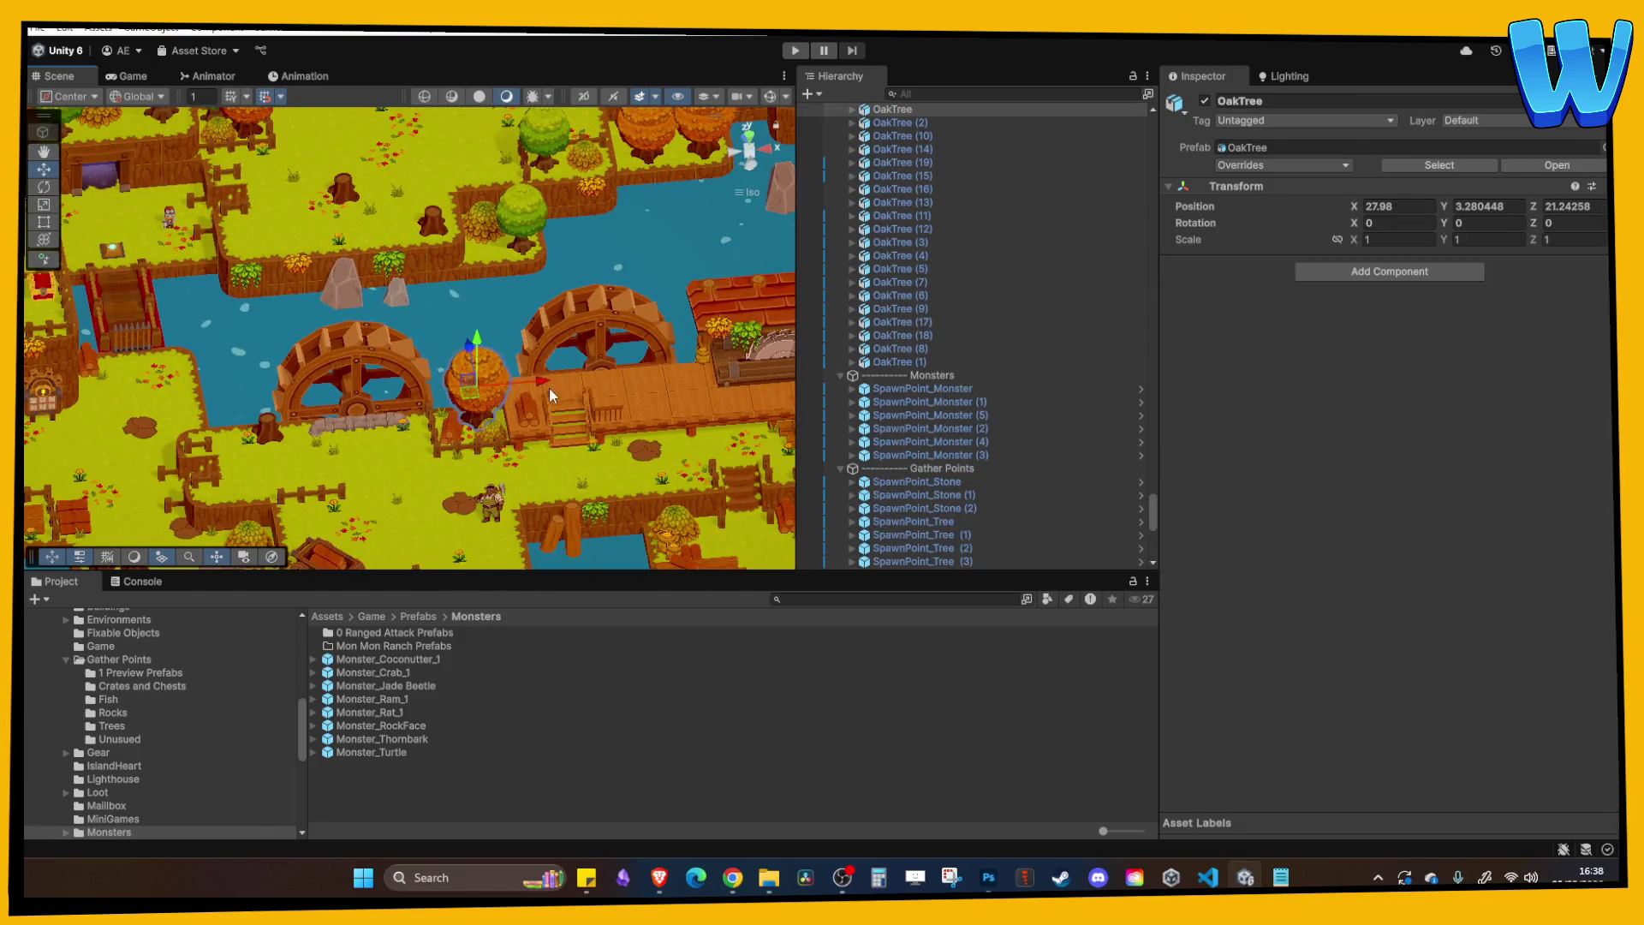
key("f")
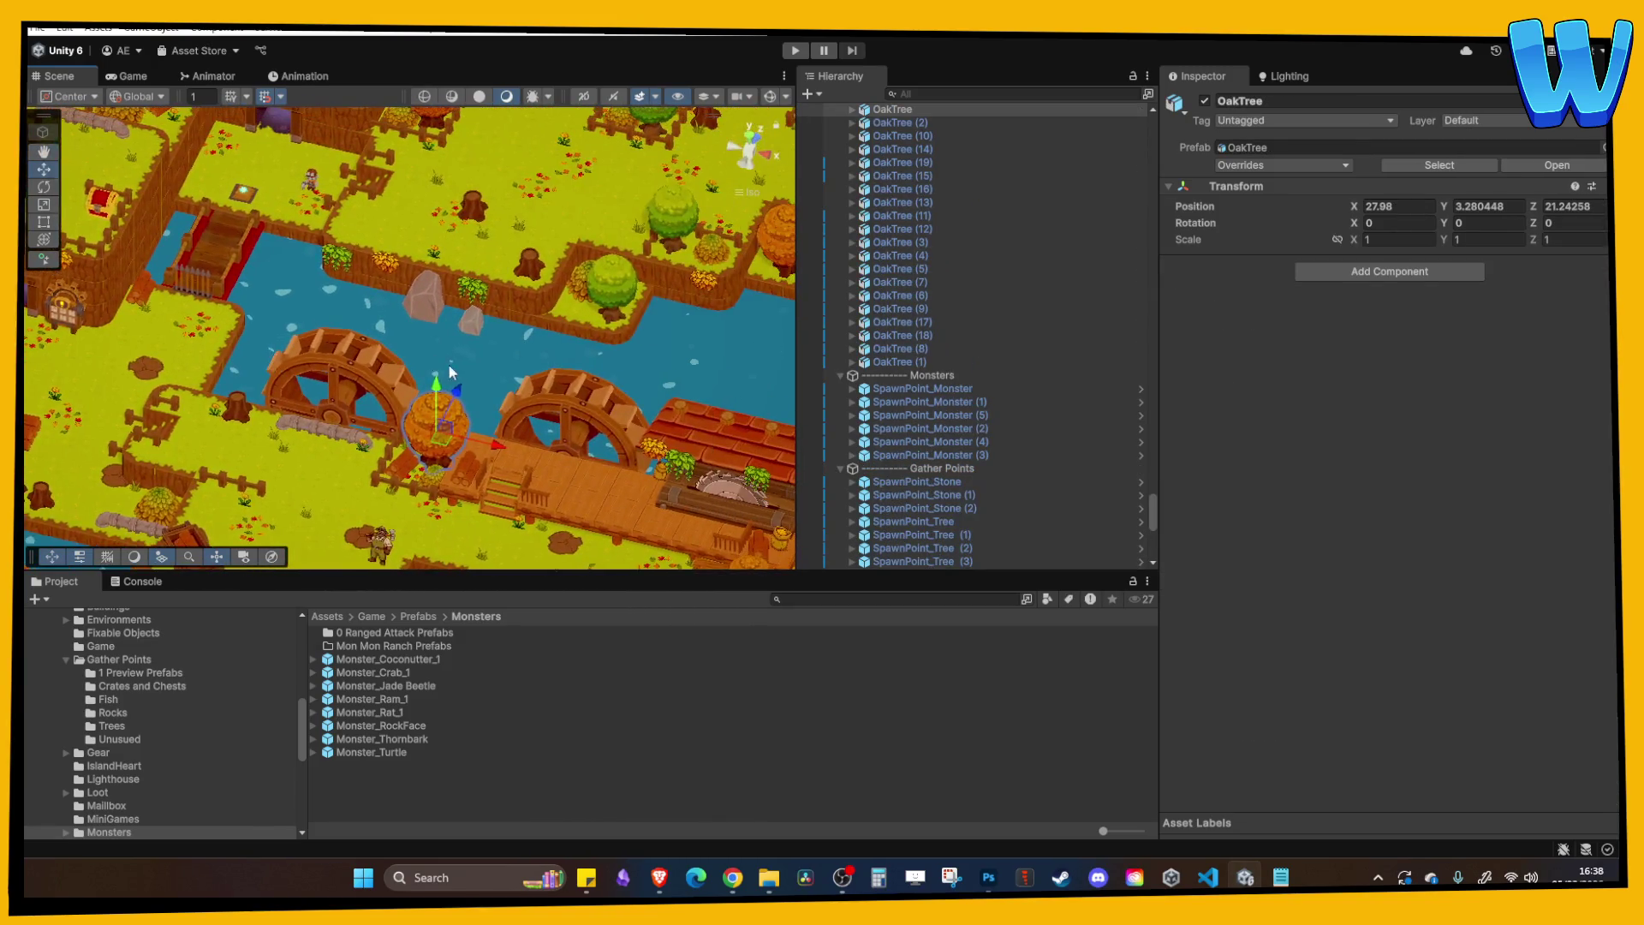
left_click_drag(425, 329, 529, 291)
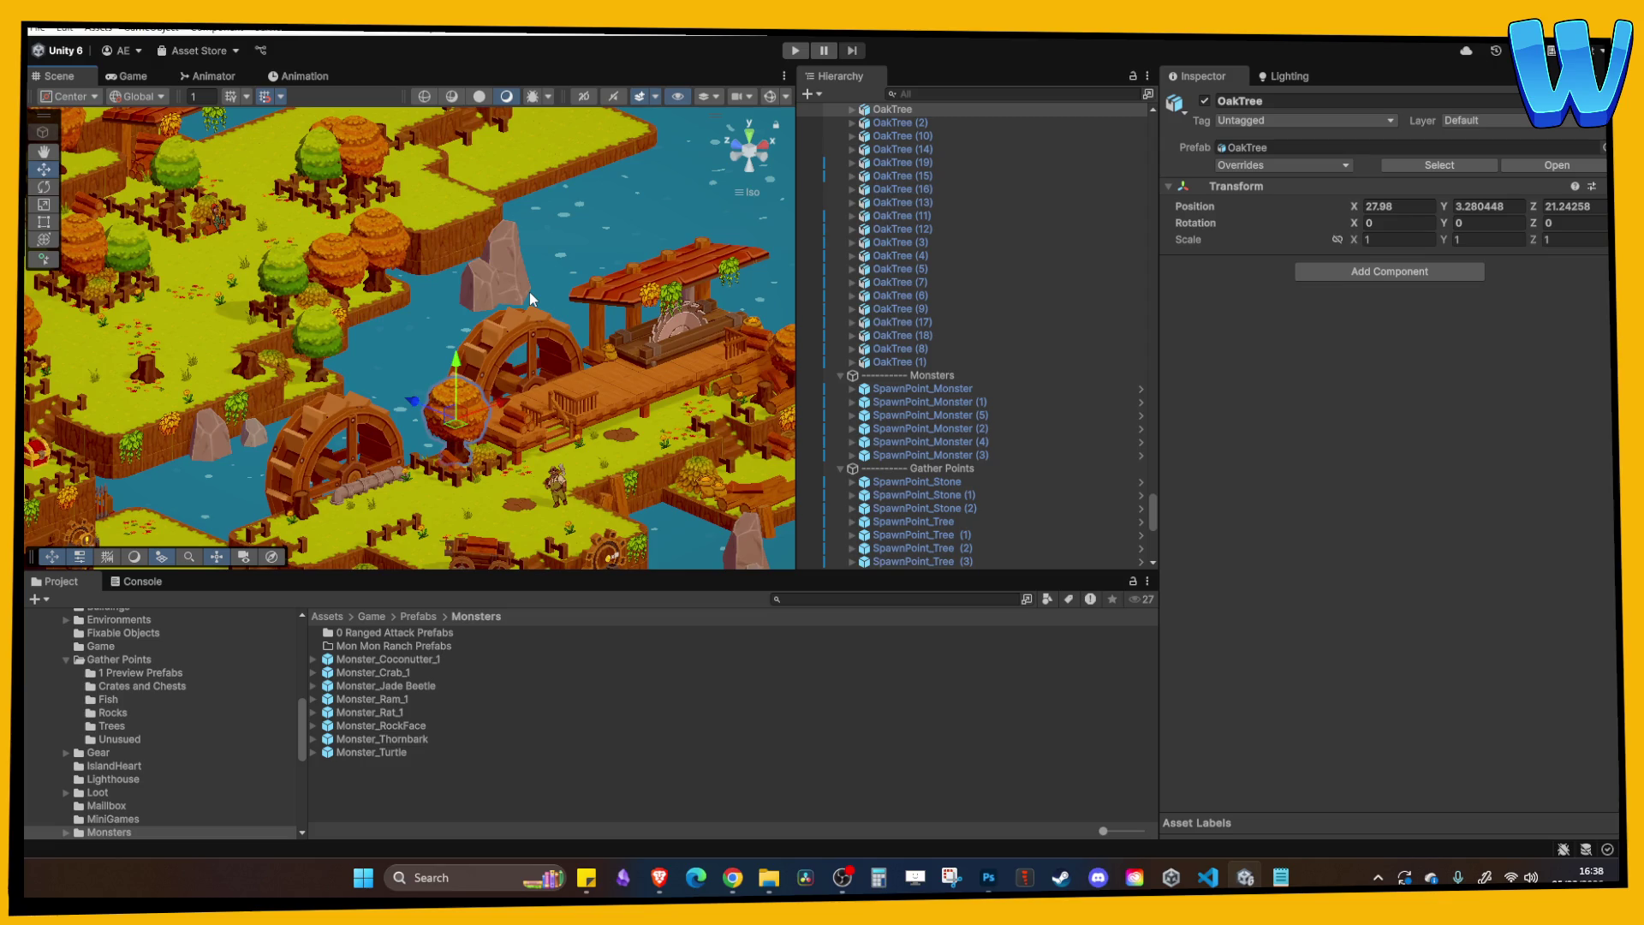
left_click_drag(529, 291, 498, 335)
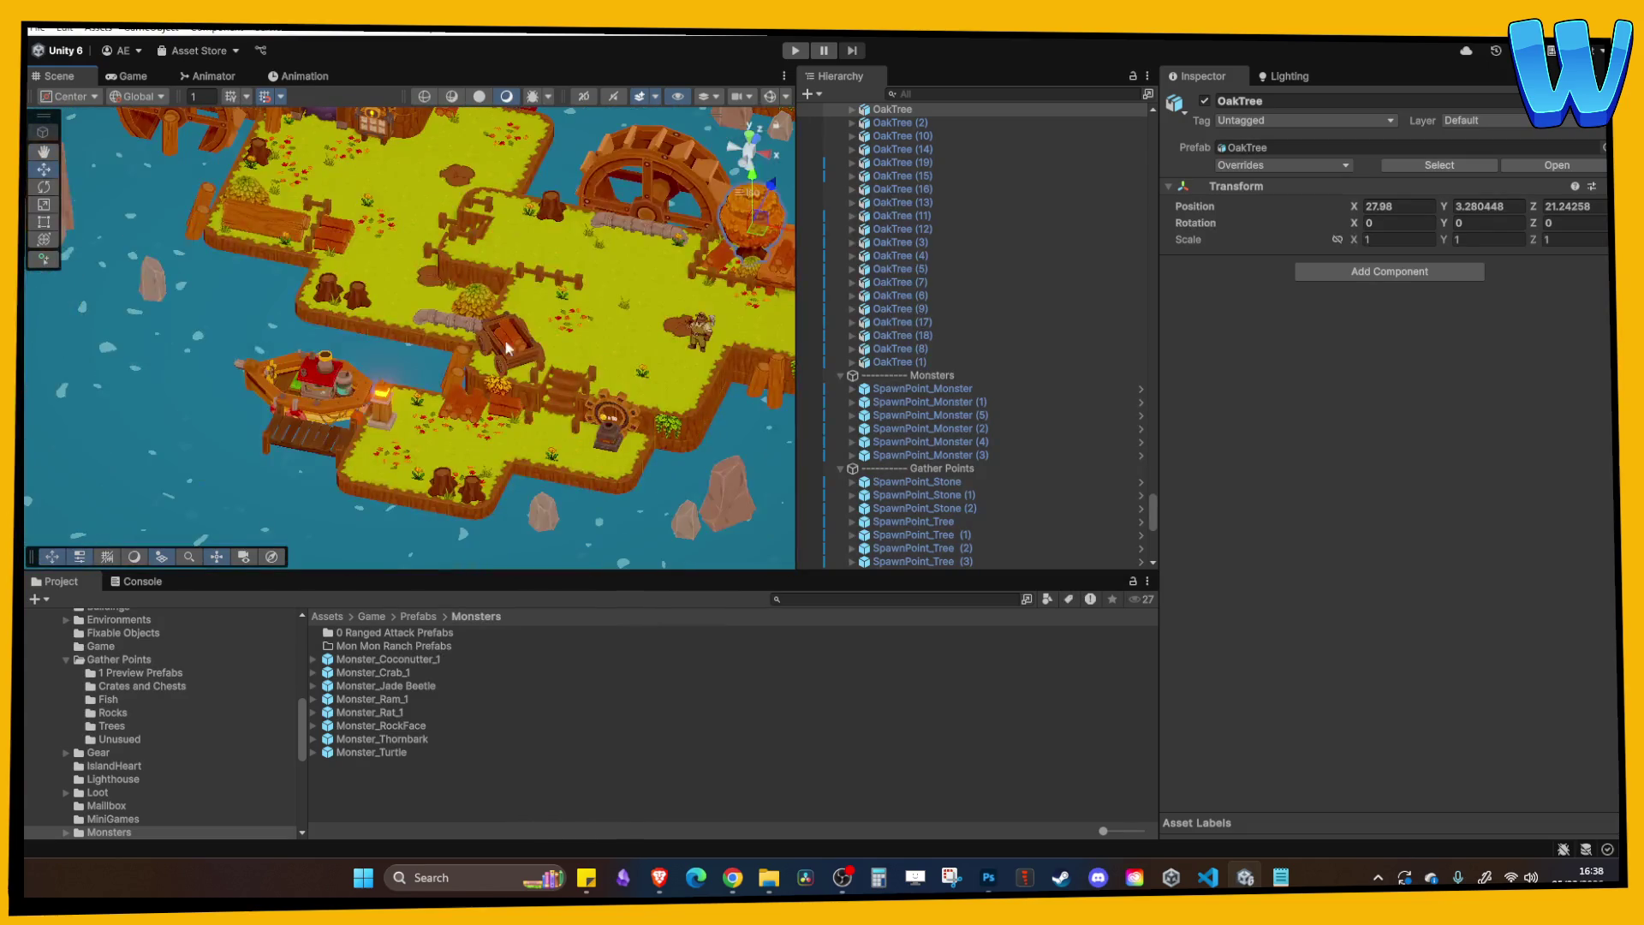
left_click_drag(551, 440, 415, 279)
Select a grass ground tile and pan the view across the island.
left_click(403, 407)
left_click(403, 407)
left_click_drag(402, 407, 454, 255)
scroll(451, 249, "down", 2)
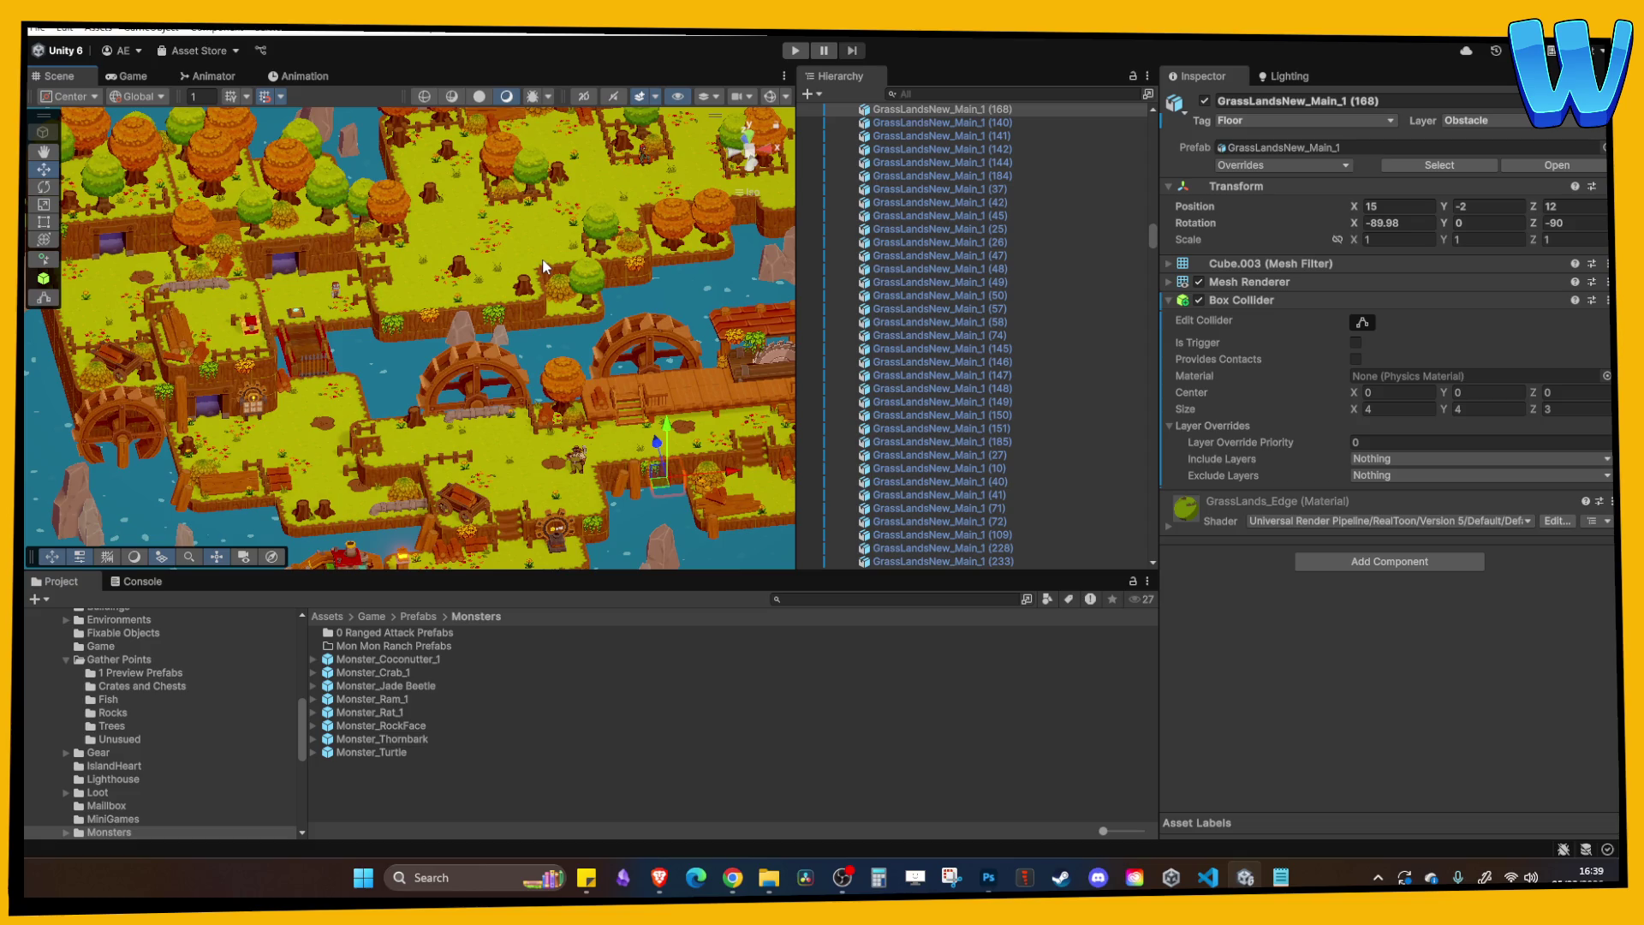
key("f")
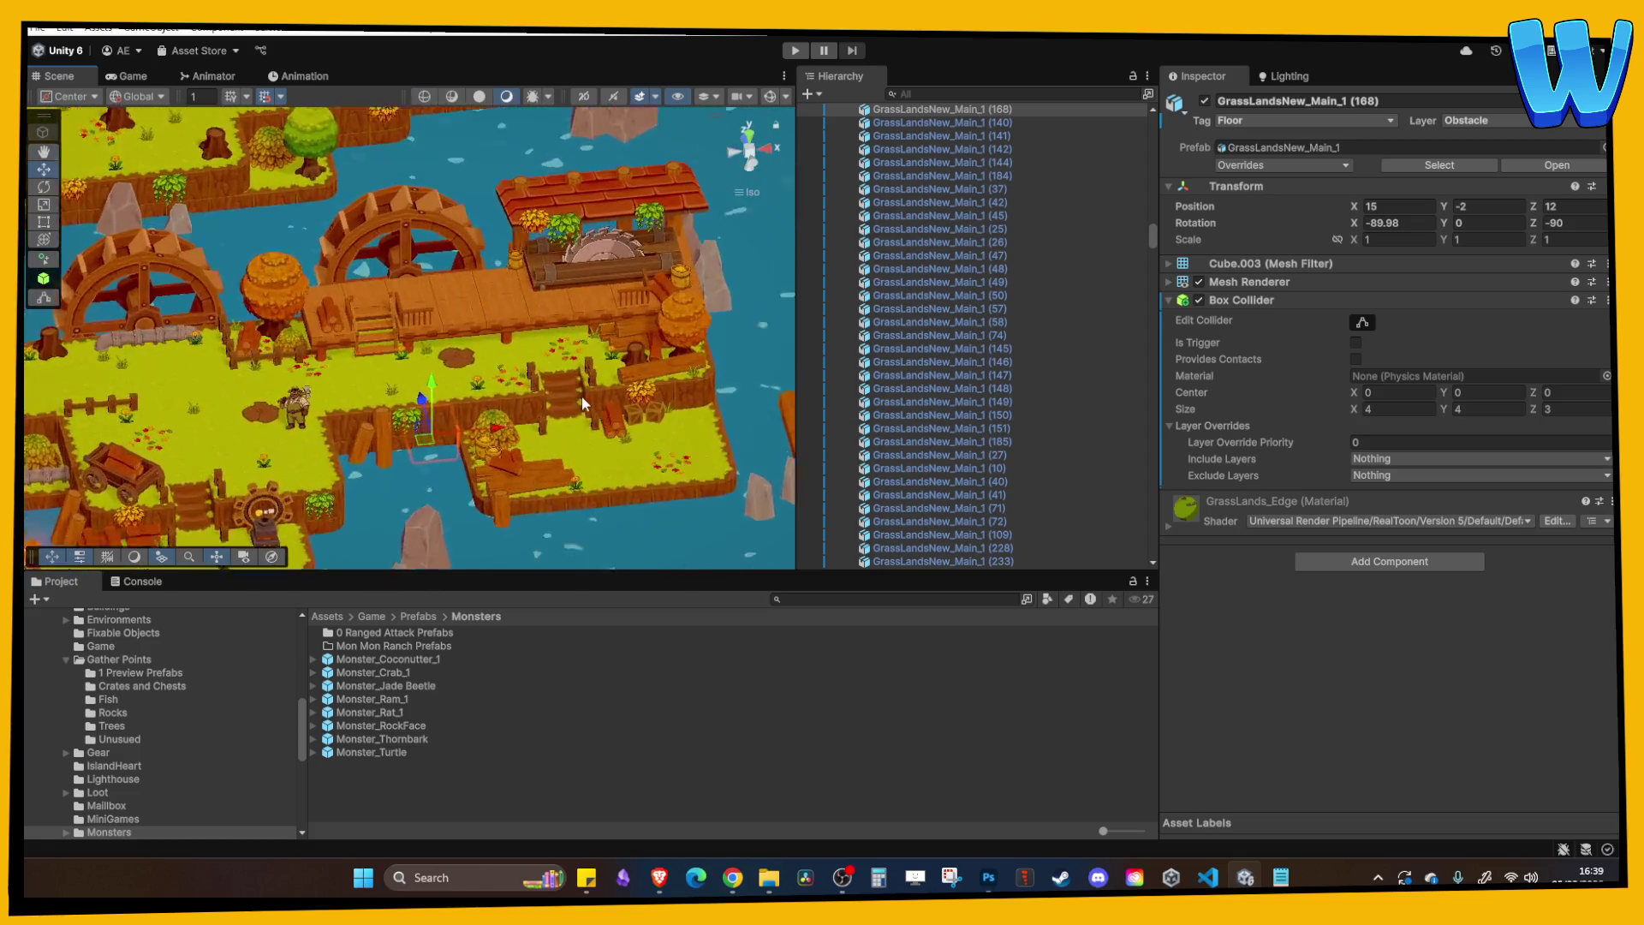
scroll(582, 403, "up", 10)
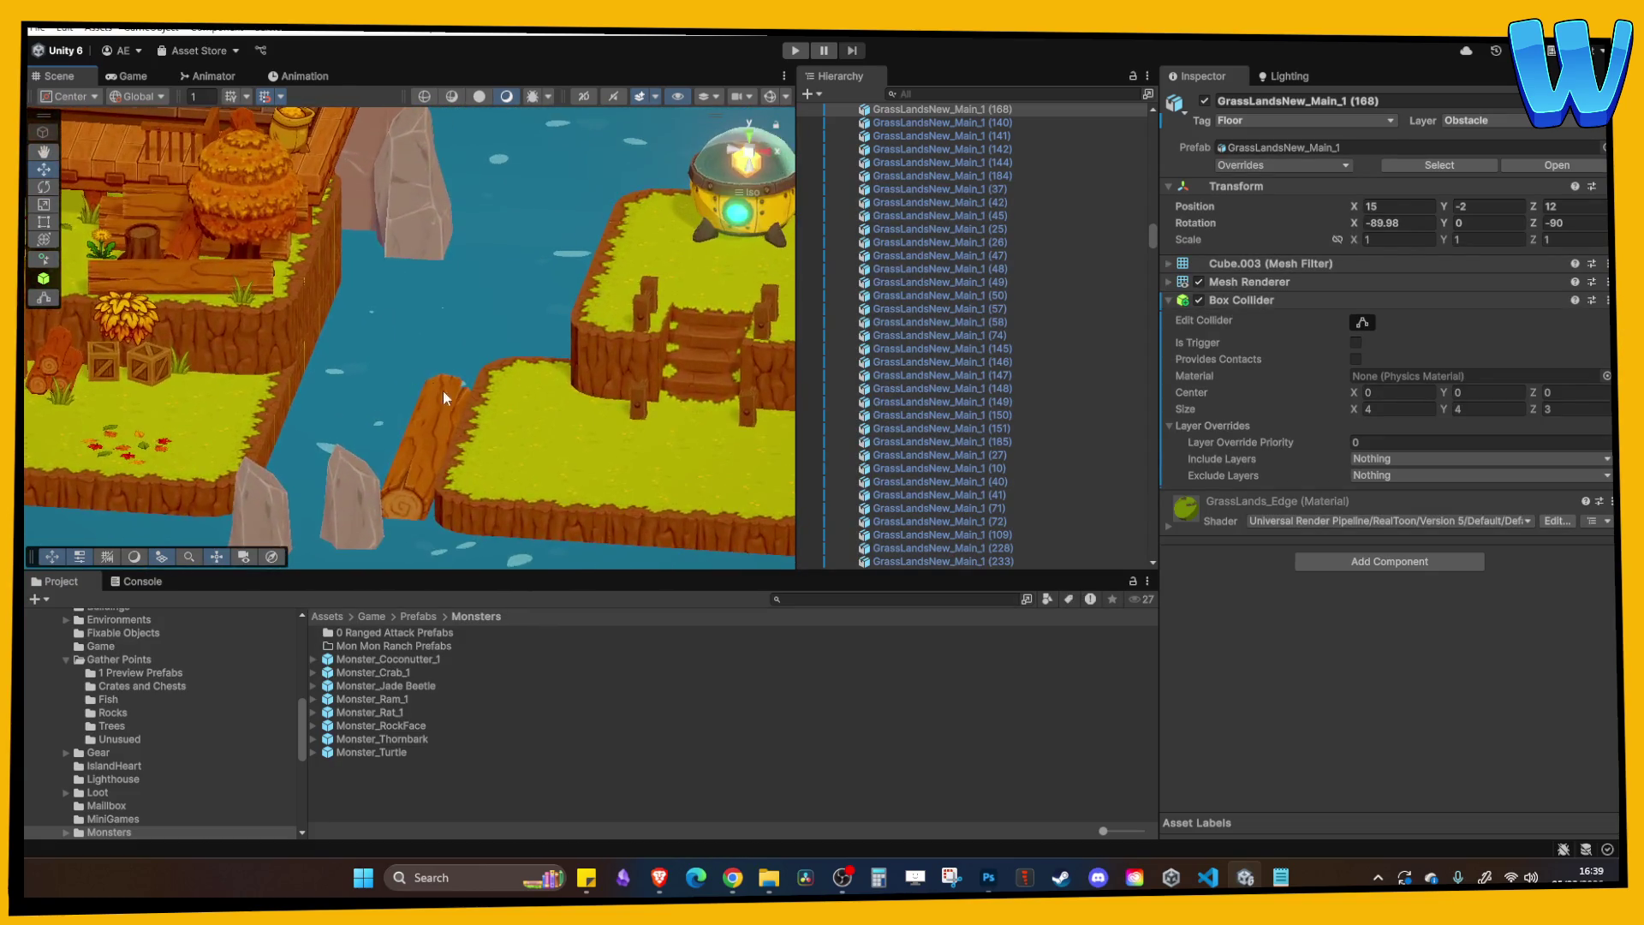
key("Up")
key("Left")
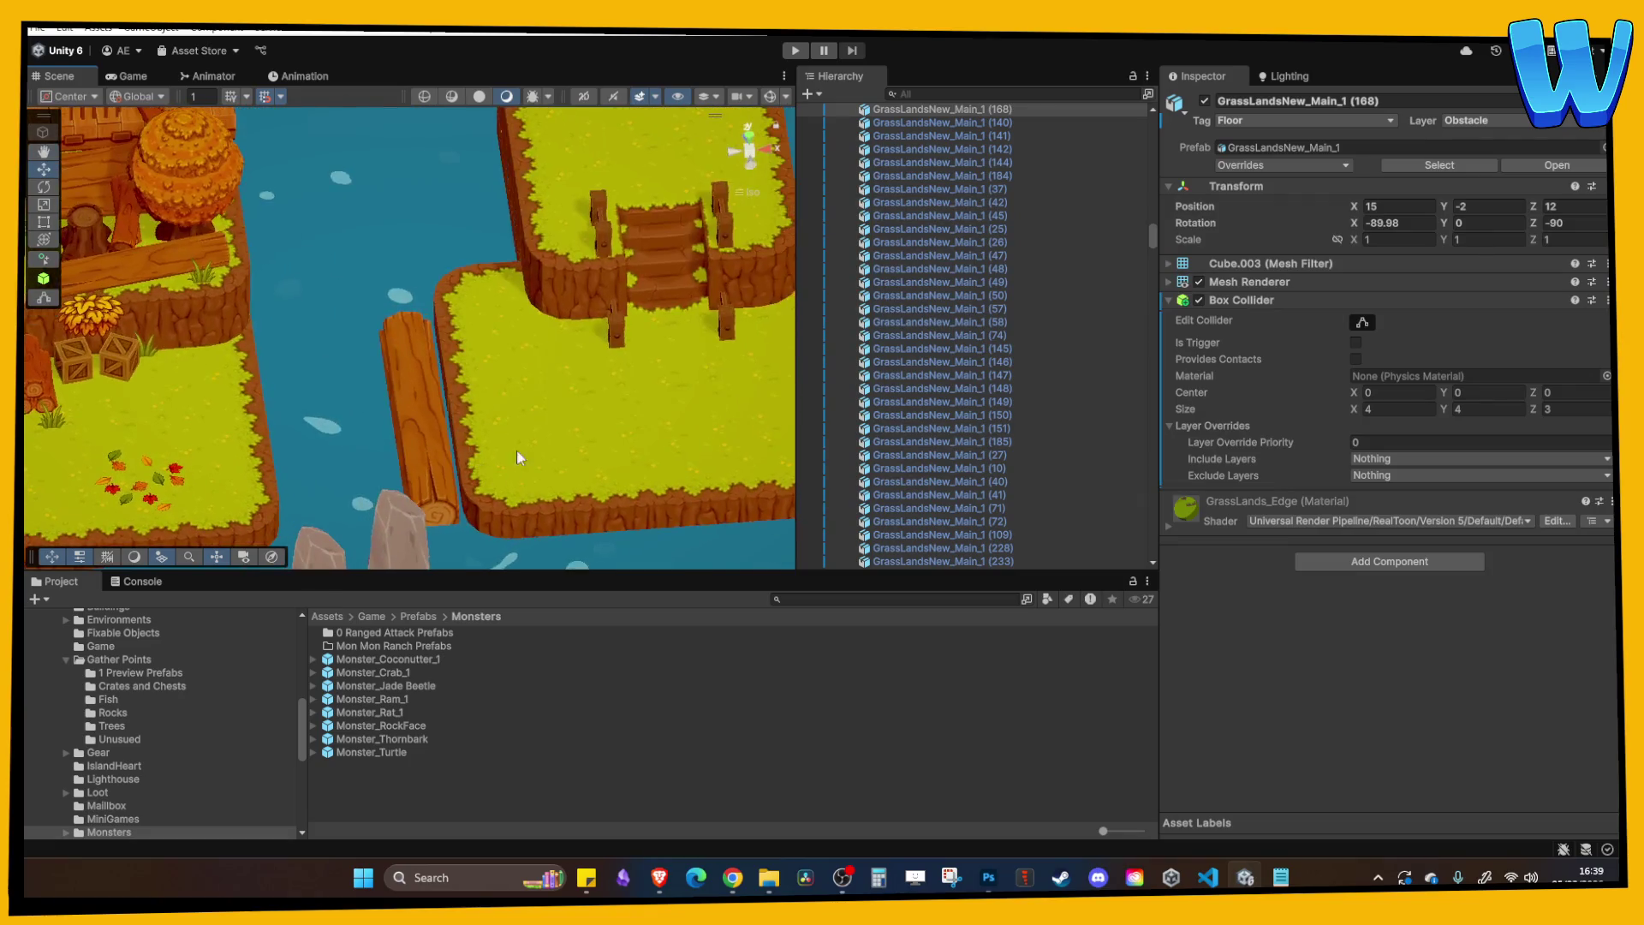
left_click_drag(434, 472, 852, 589)
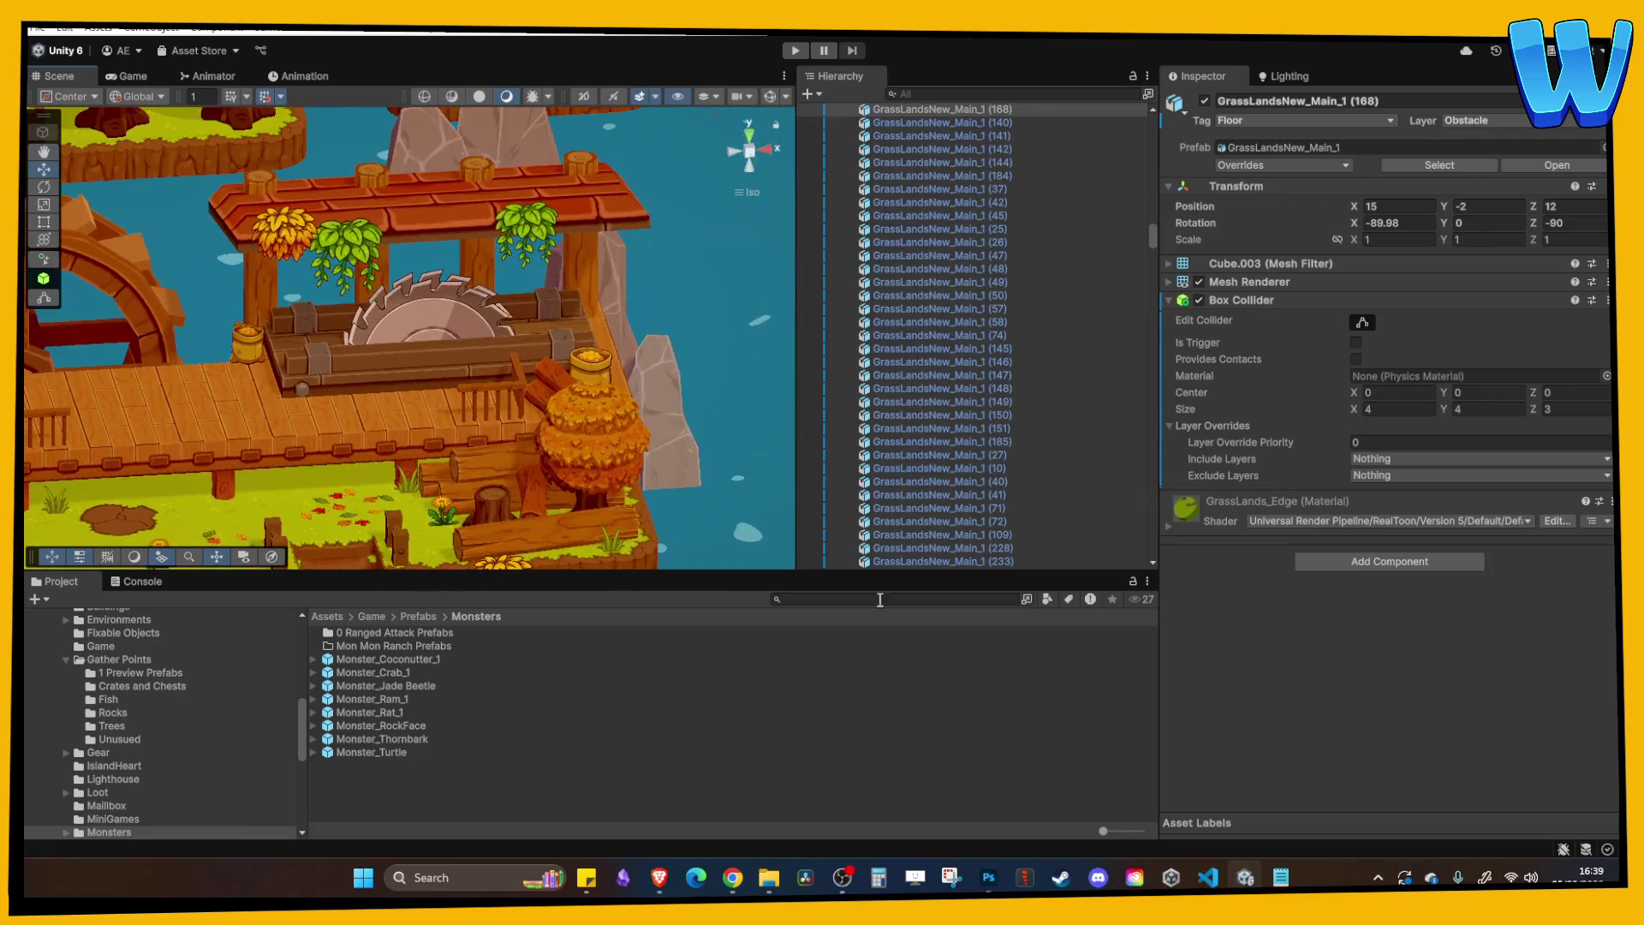
left_click(988, 882)
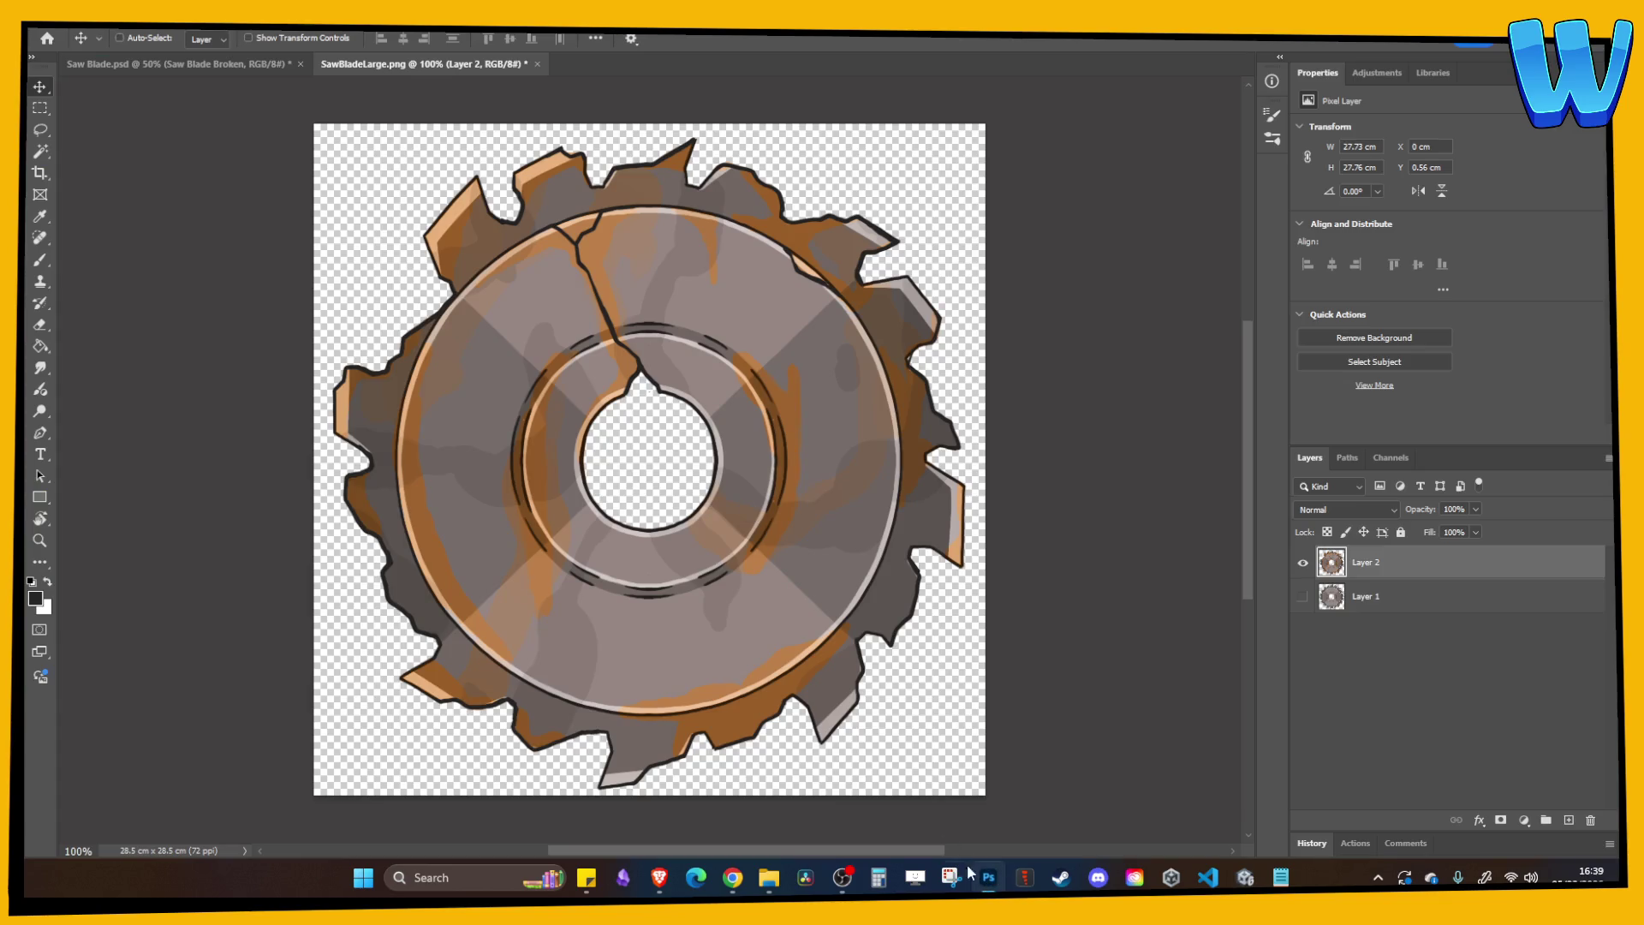
left_click(988, 878)
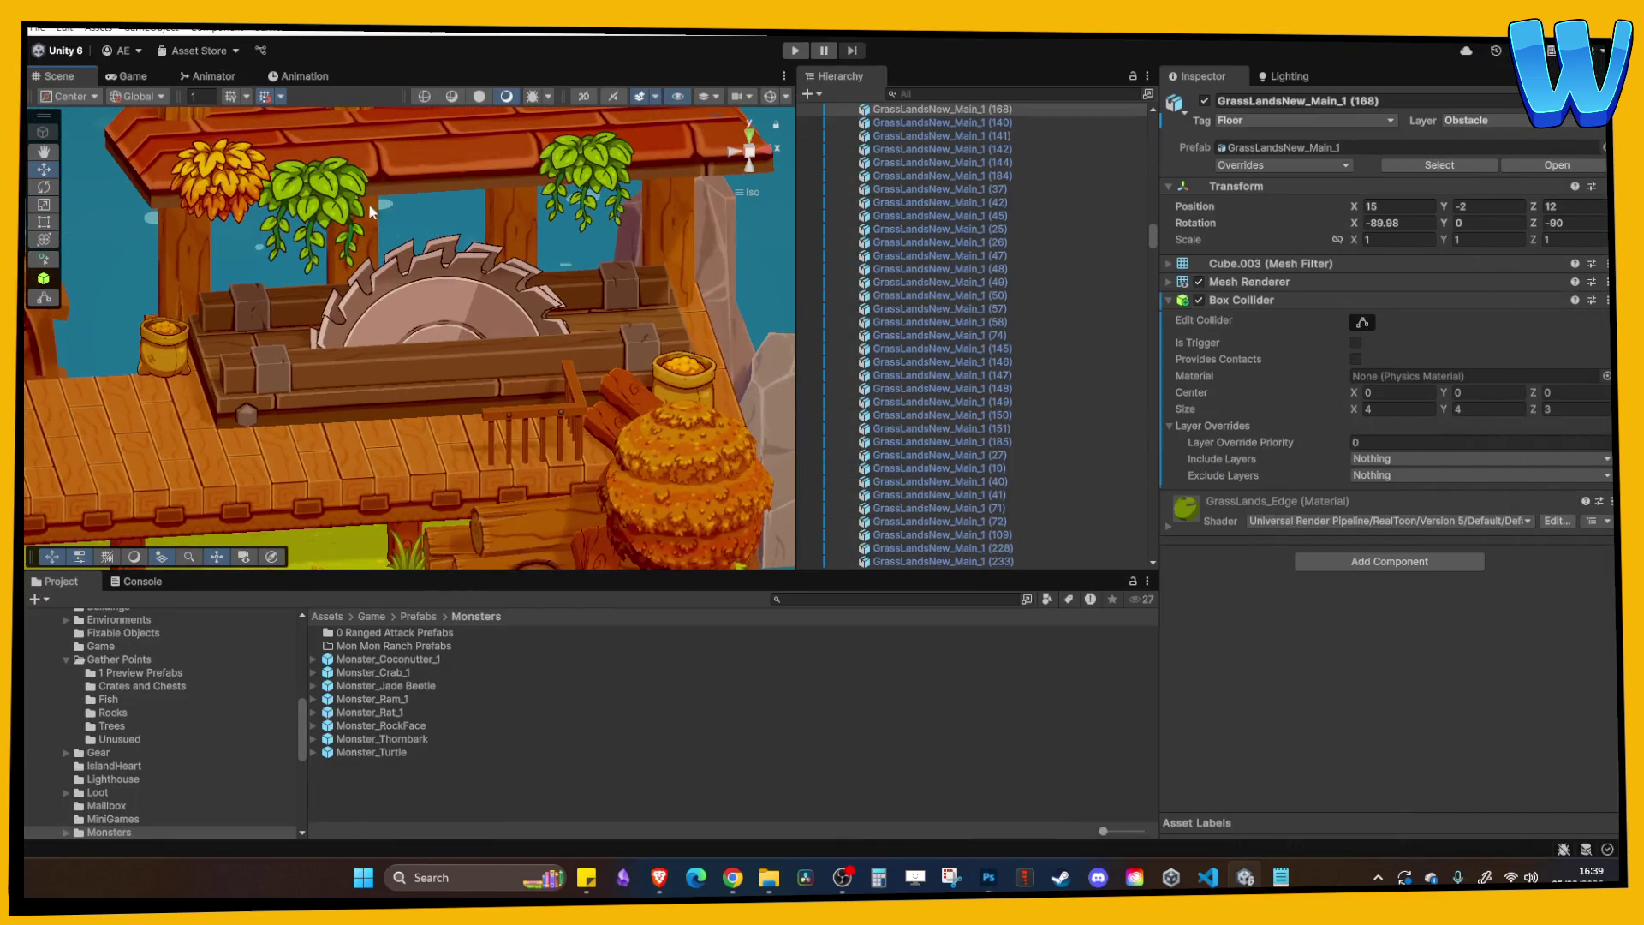
scroll(368, 209, "down", 3)
mouse_move(392, 302)
left_mouse_down()
mouse_move(331, 301)
mouse_move(392, 328)
left_mouse_up()
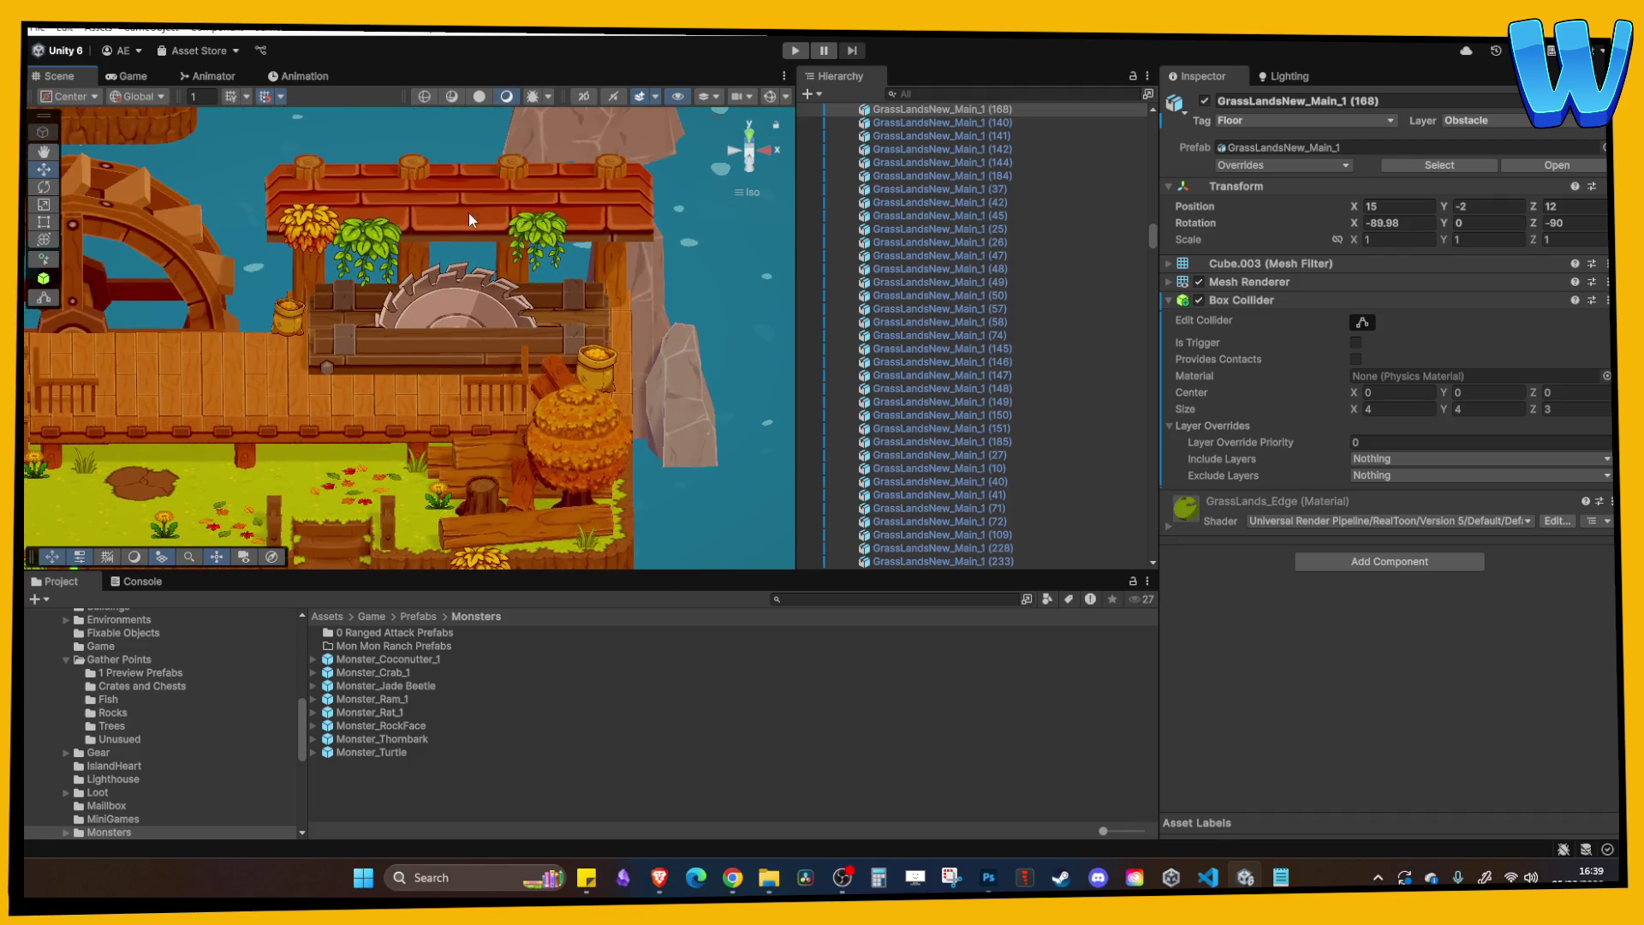
left_click(486, 222)
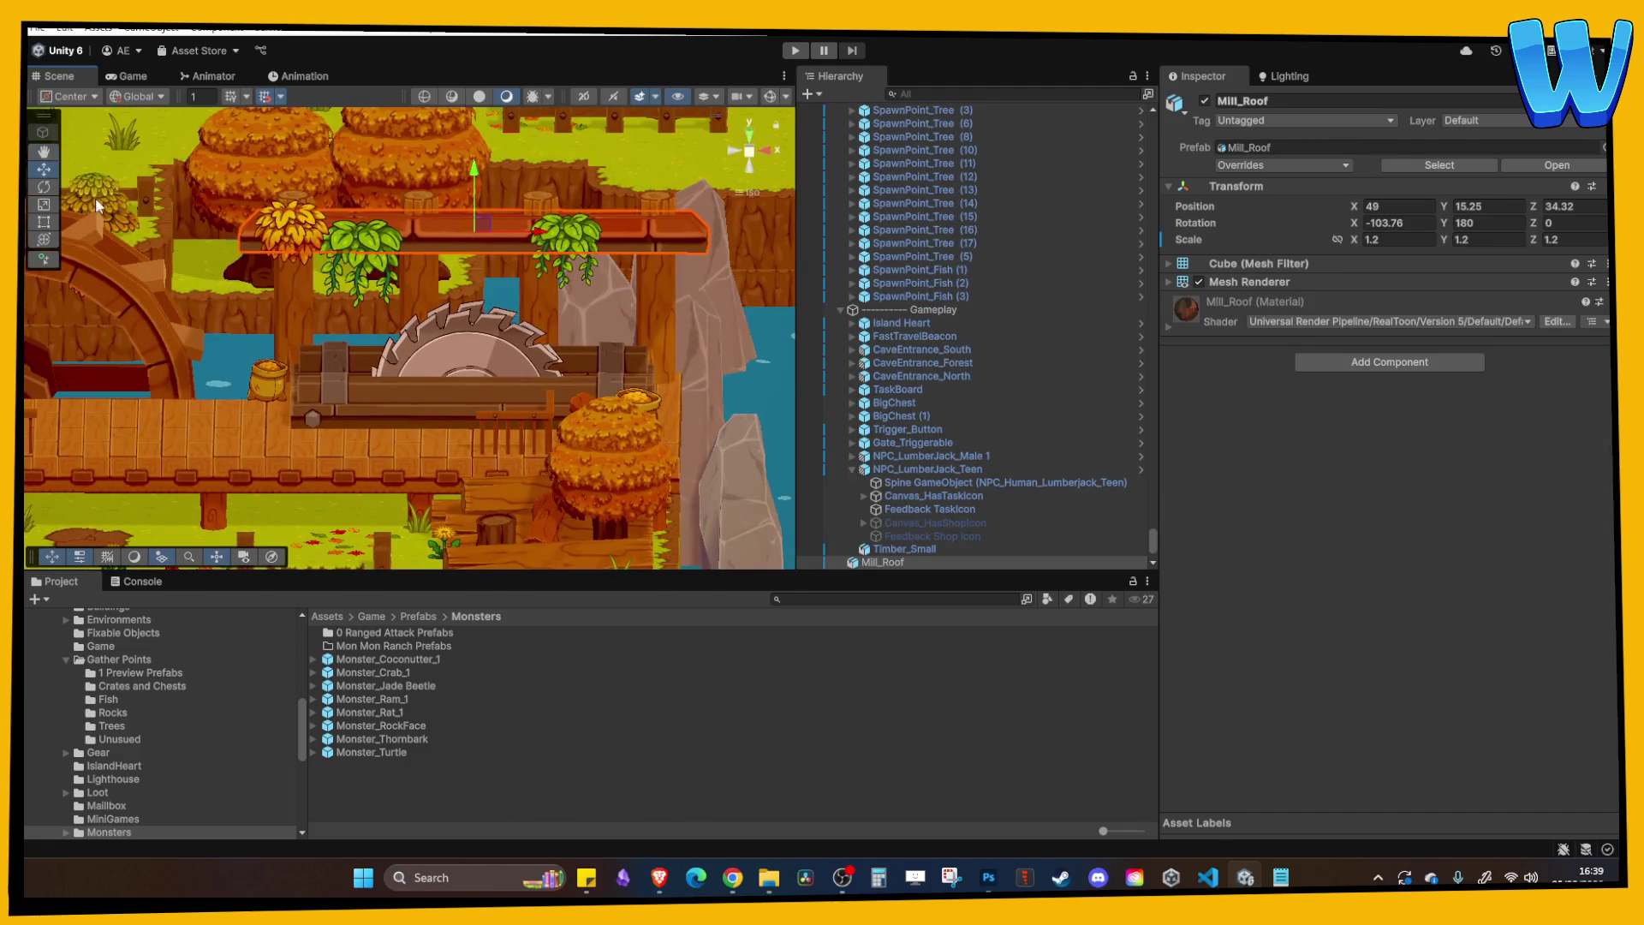
mouse_move(533, 229)
left_mouse_down()
mouse_move(550, 304)
mouse_move(557, 288)
mouse_move(506, 300)
left_mouse_up()
scroll(495, 315, "up", 1)
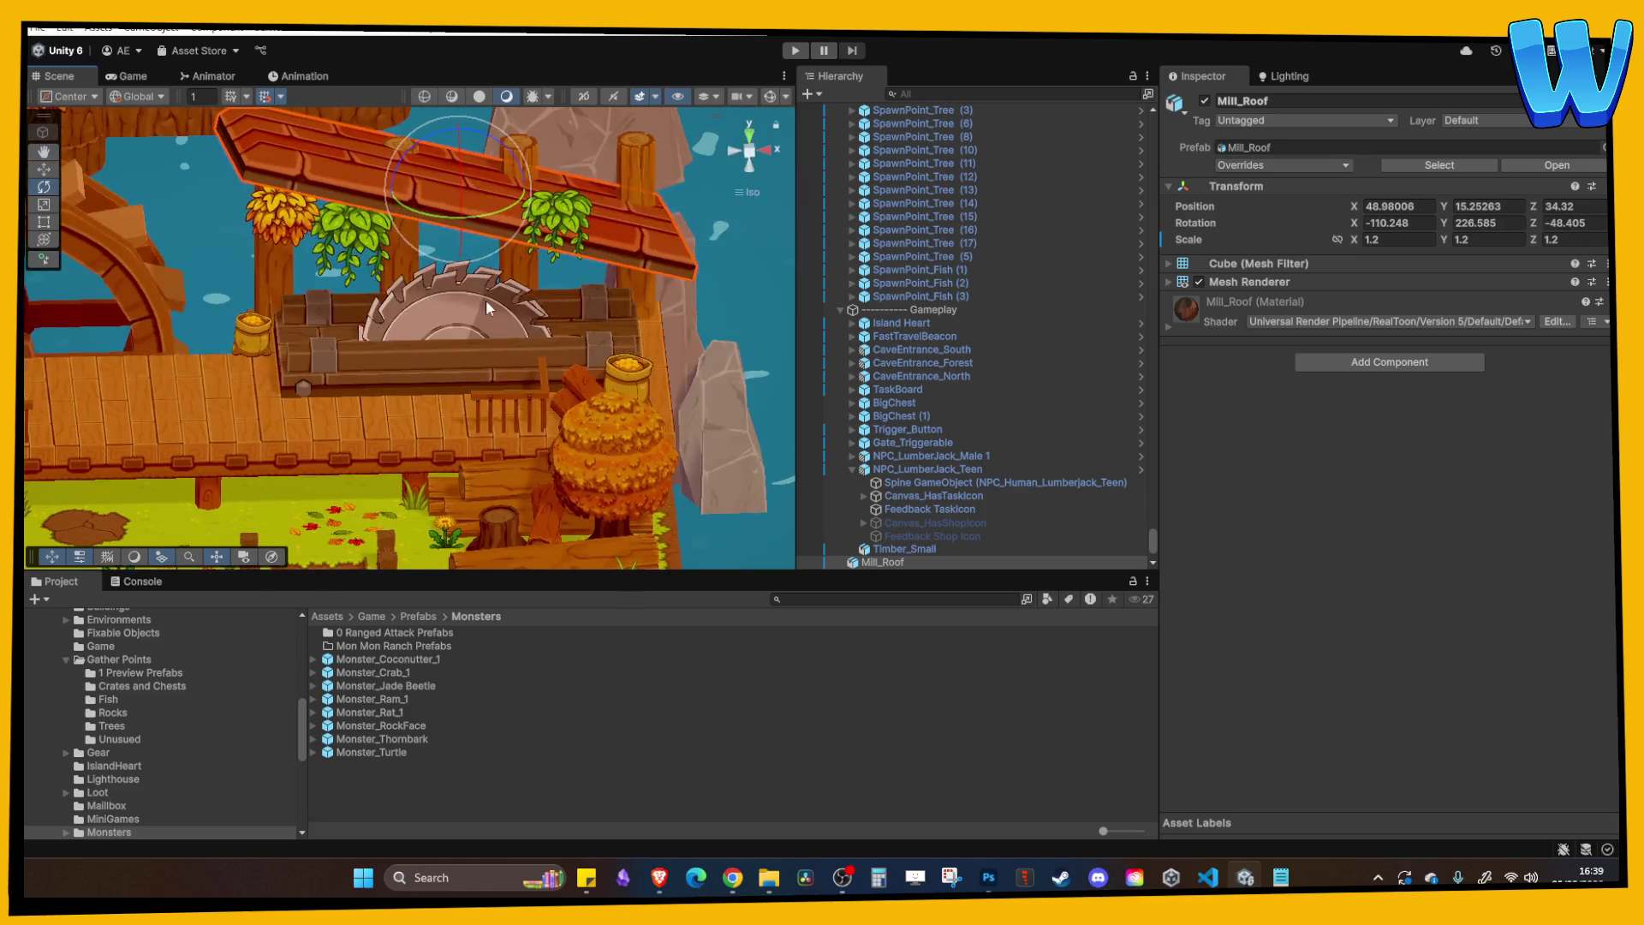
key("ctrl+z")
key("ctrl+z")
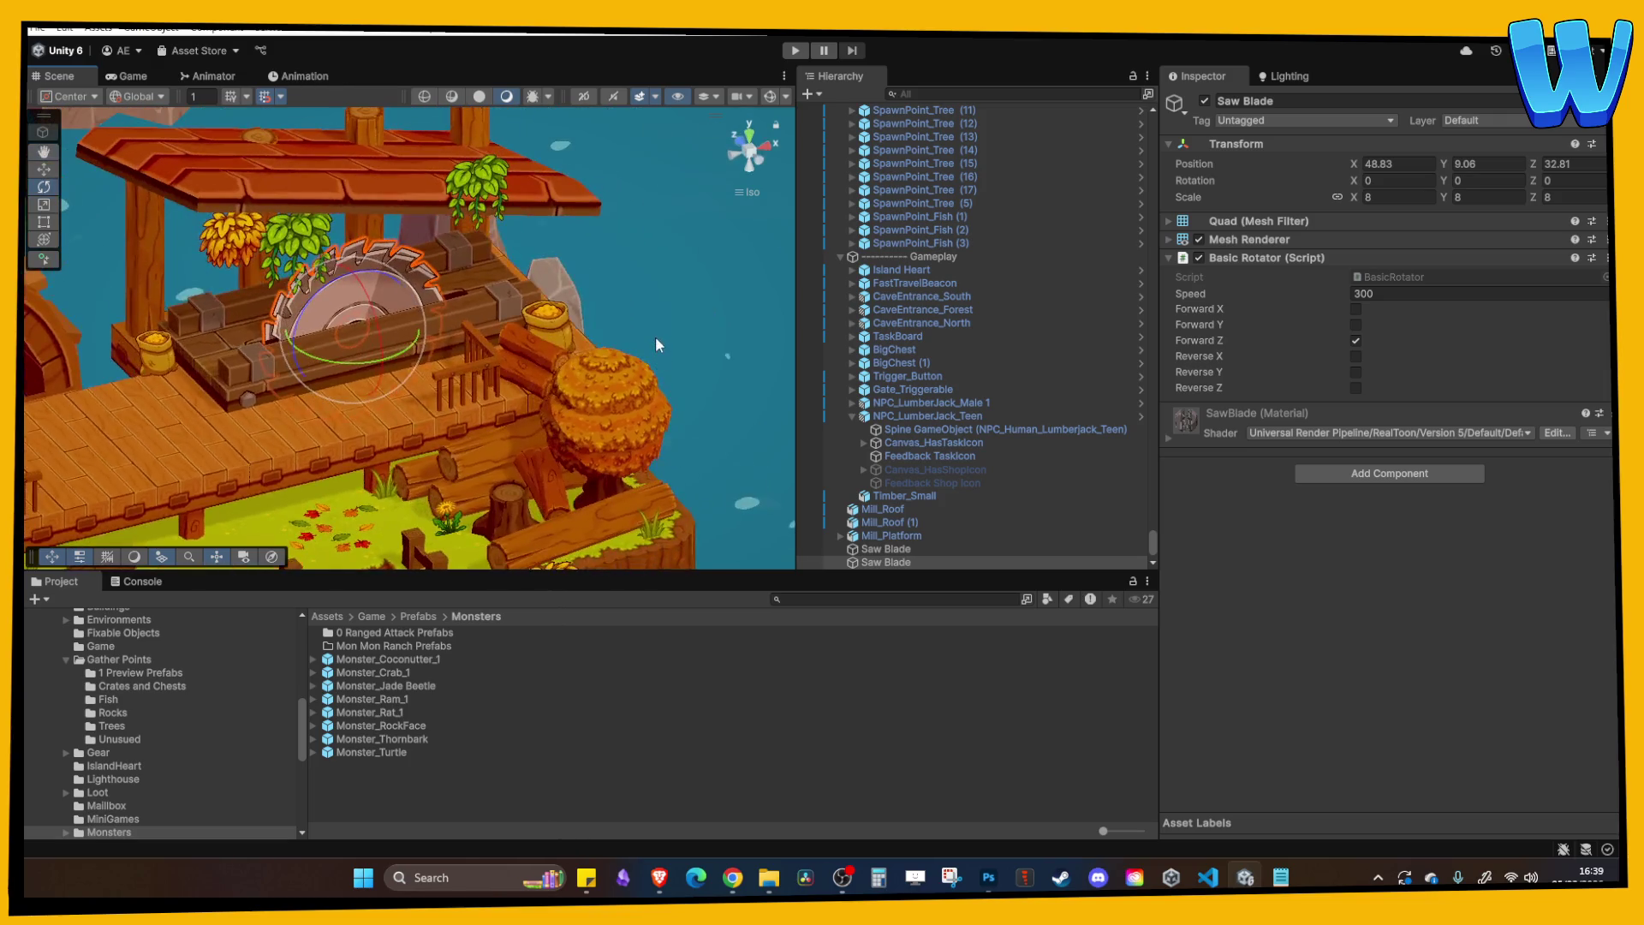
left_click(639, 295)
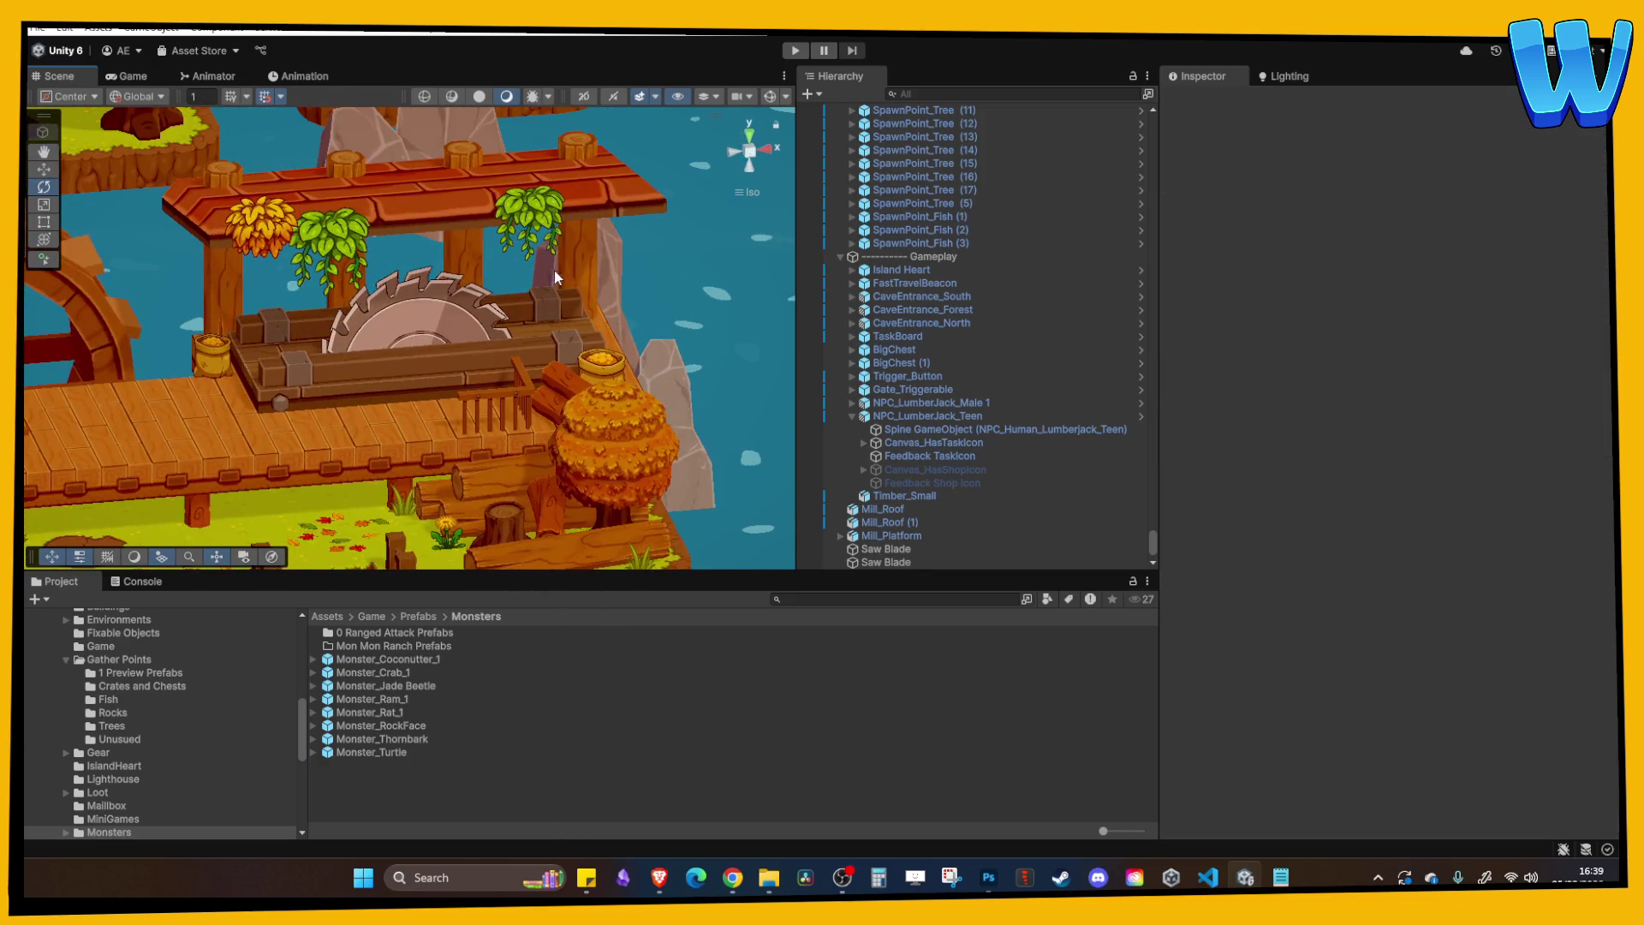